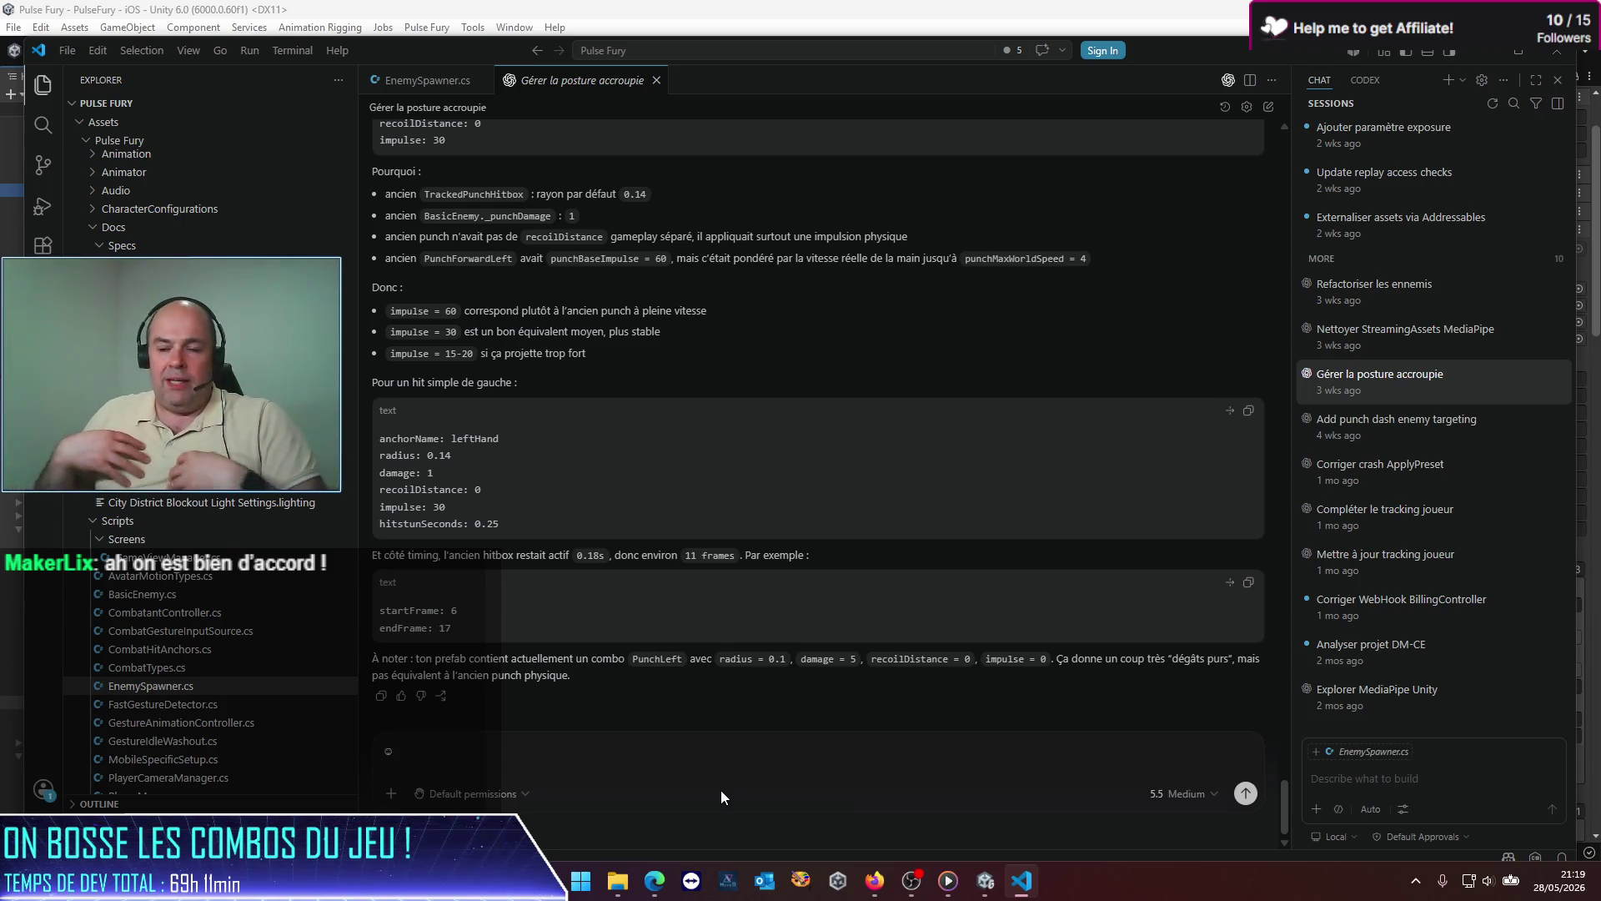
Step: Switch to the Unity editor showing PlayerPrefab's Gesture Animation Controller with PunchForwardLeft mapped
{"action": "left_click", "coordinate": [996, 889]}
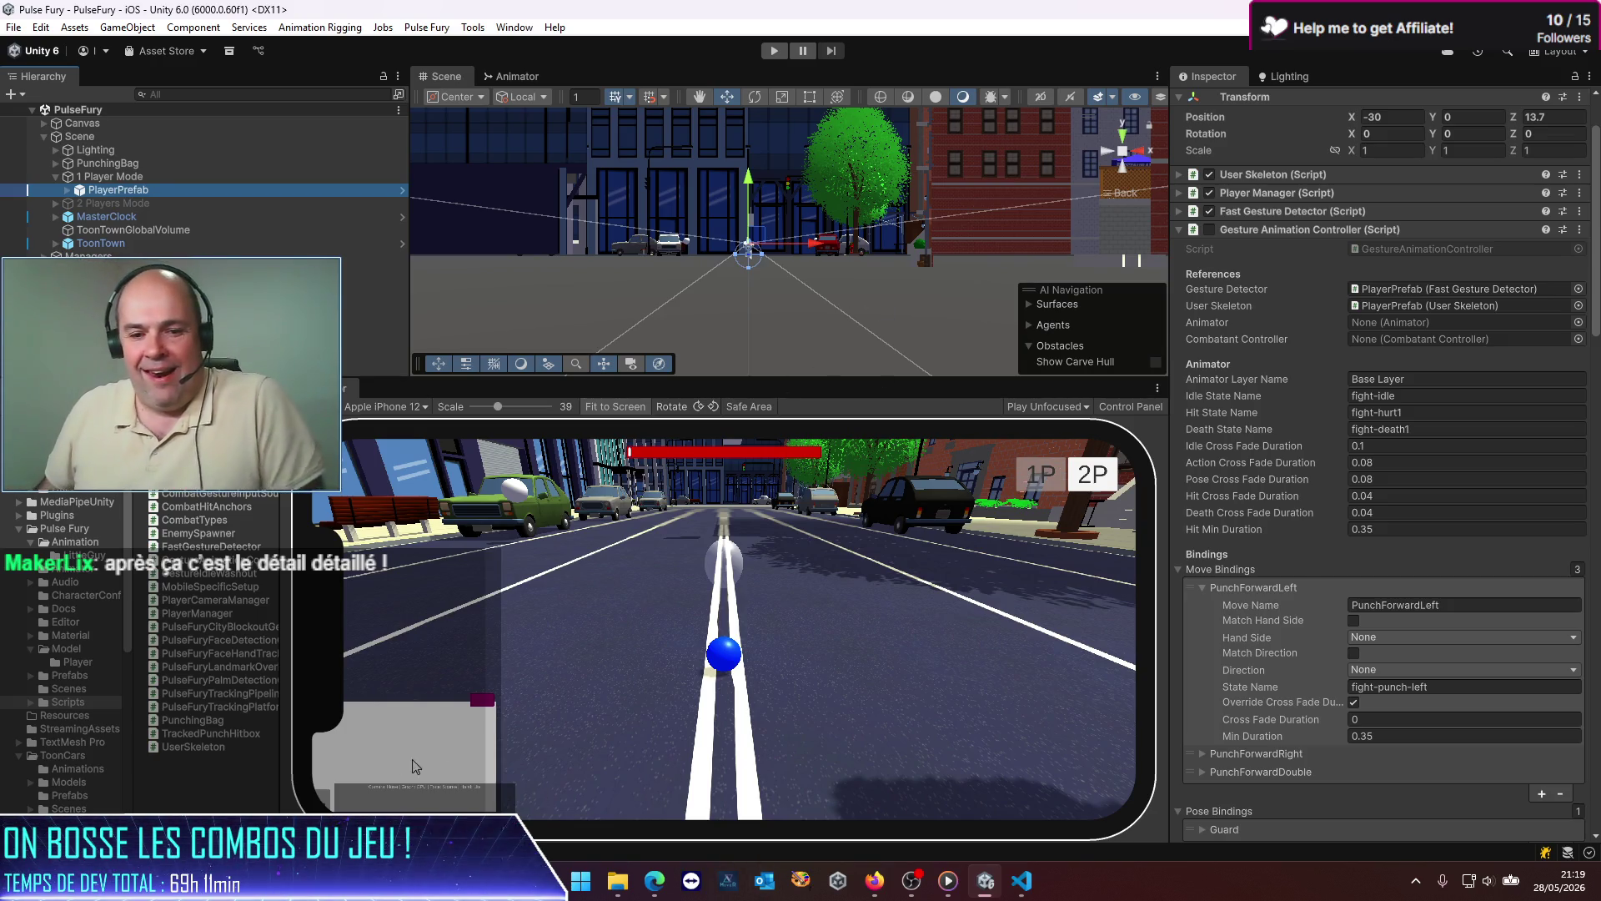
Step: Flip briefly to OBS and Unity, then bring the VS Code crouch-posture chat back
{"action": "mouse_move", "coordinate": [1022, 881]}
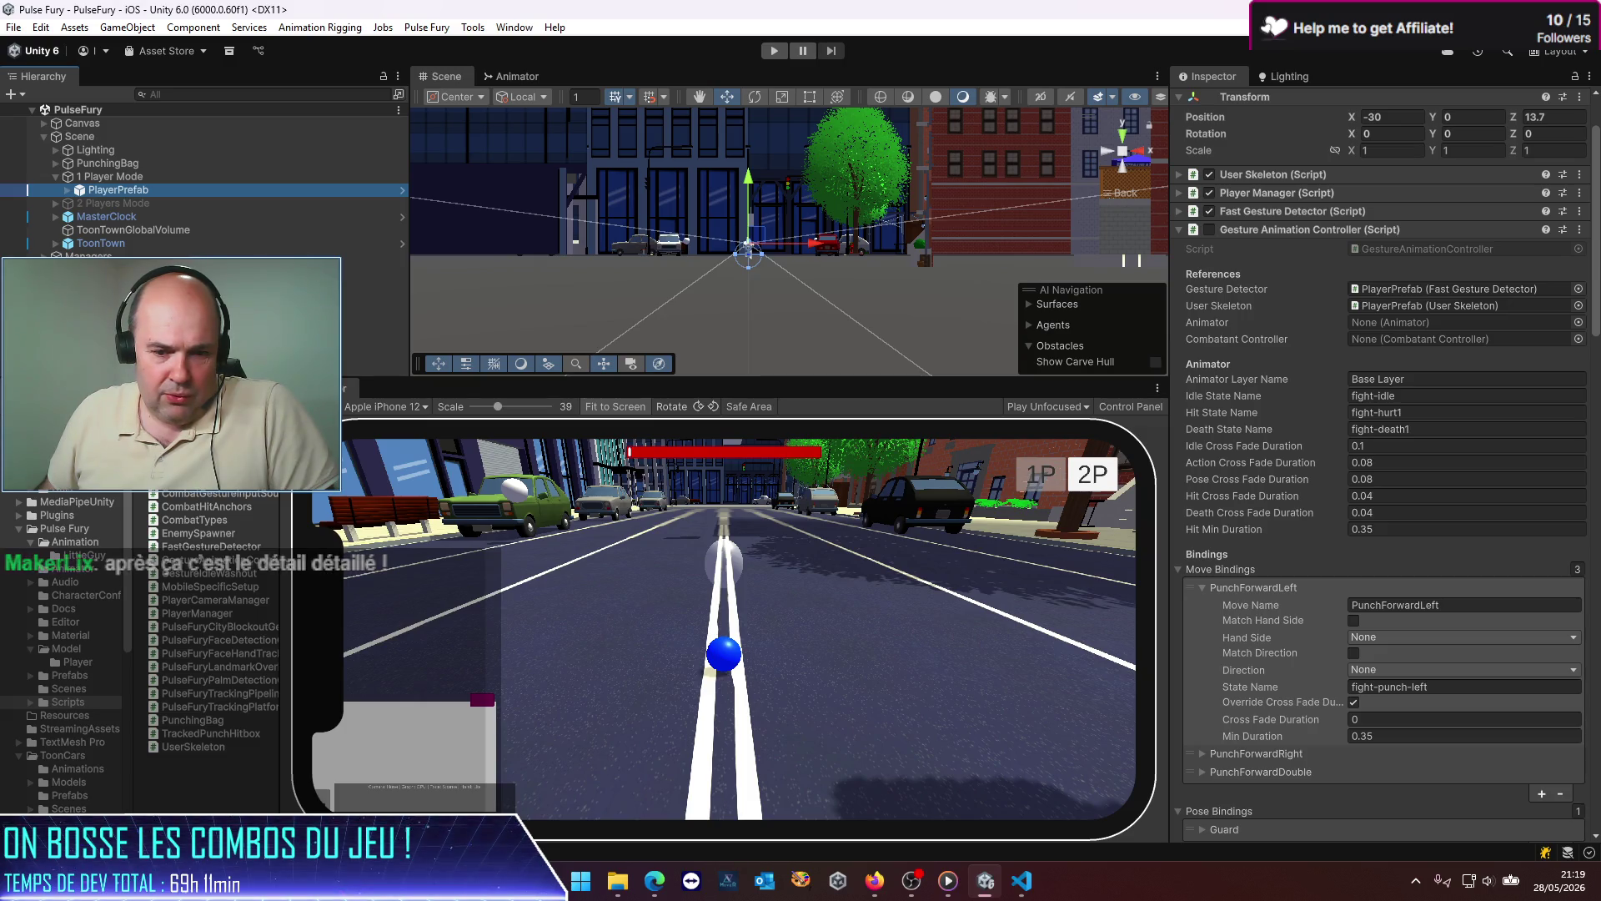
{"action": "left_click", "coordinate": [911, 881]}
{"action": "key", "text": "alt+Tab"}
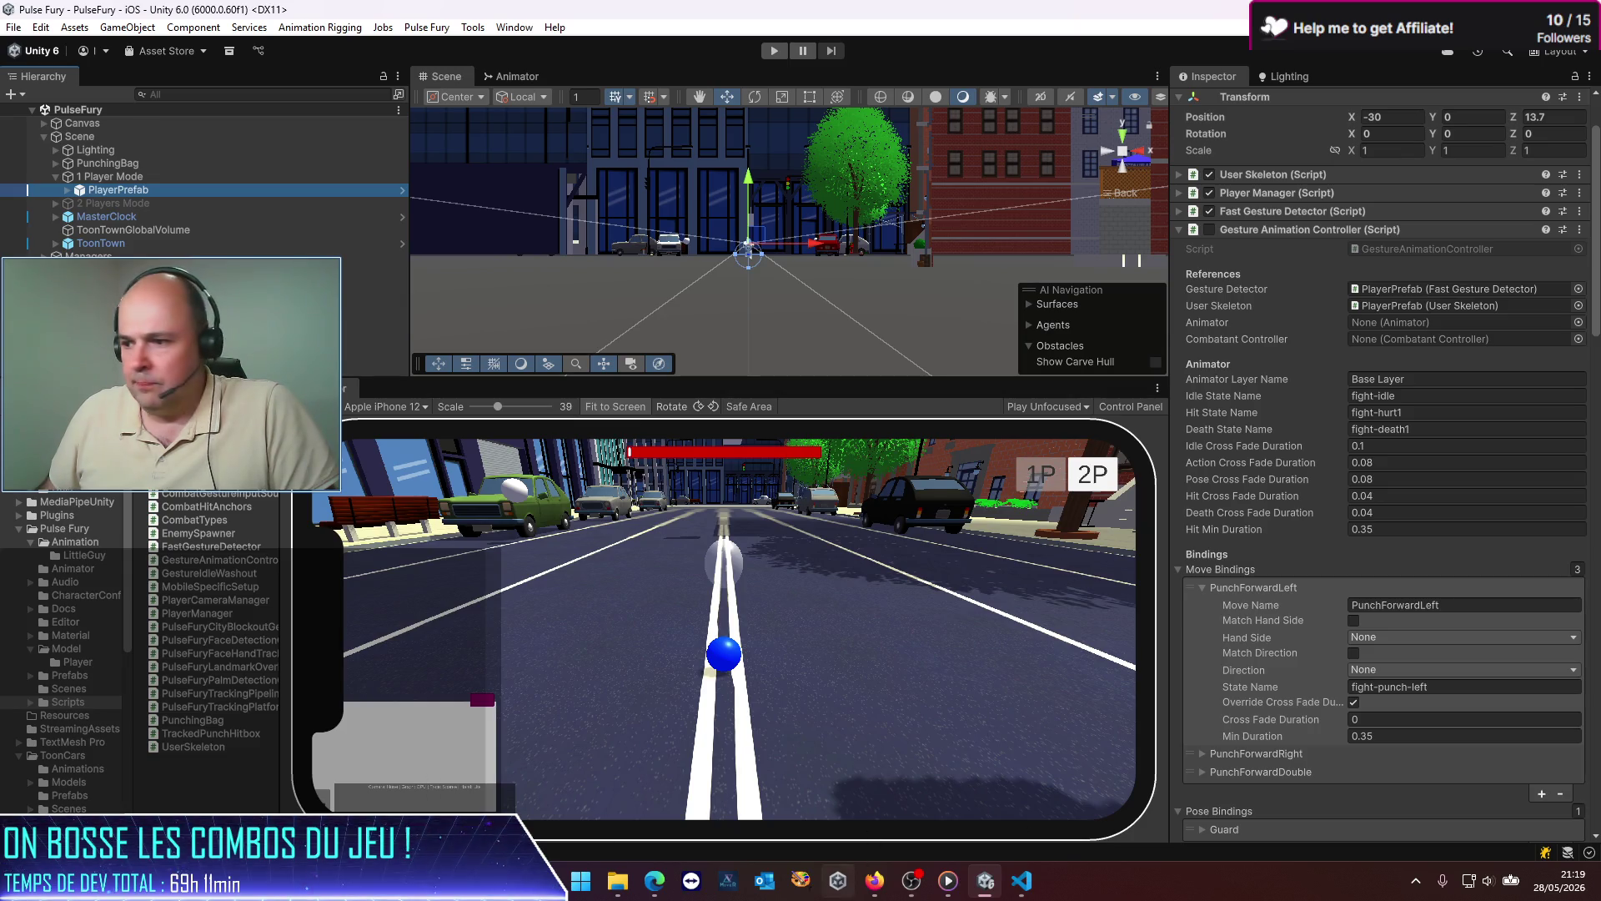
{"action": "left_click", "coordinate": [1021, 879]}
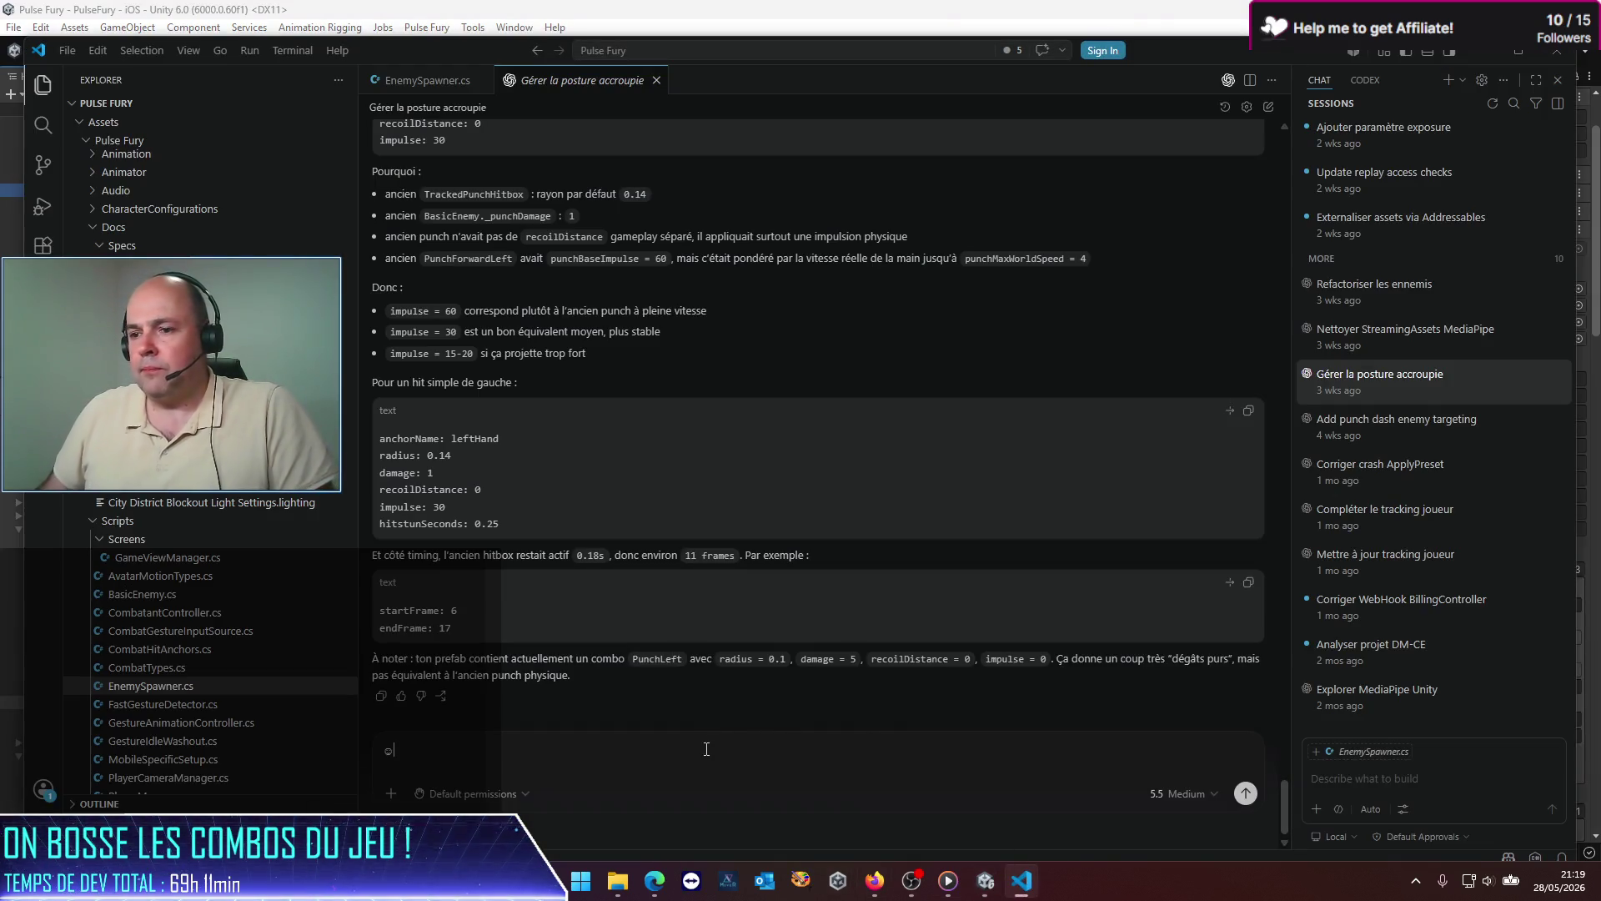
Step: Zoom VS Code in two steps, close the sessions panel and narrow the Explorer to widen the chat
{"action": "key", "text": "ctrl+plus"}
{"action": "key", "text": "ctrl+plus"}
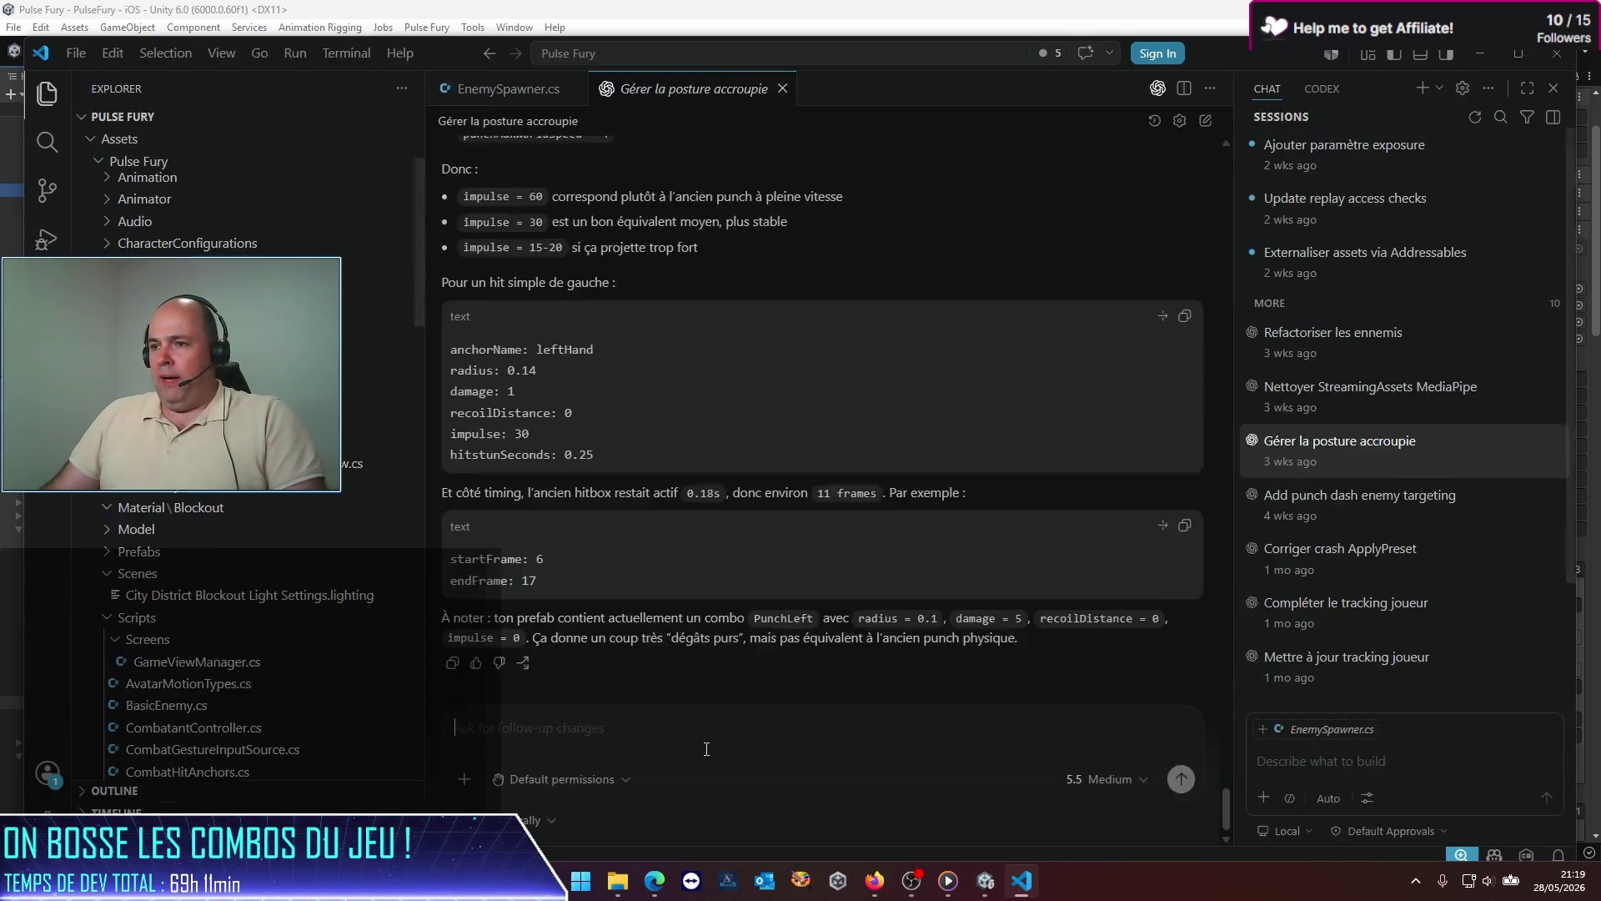
{"action": "key", "text": "ctrl+plus"}
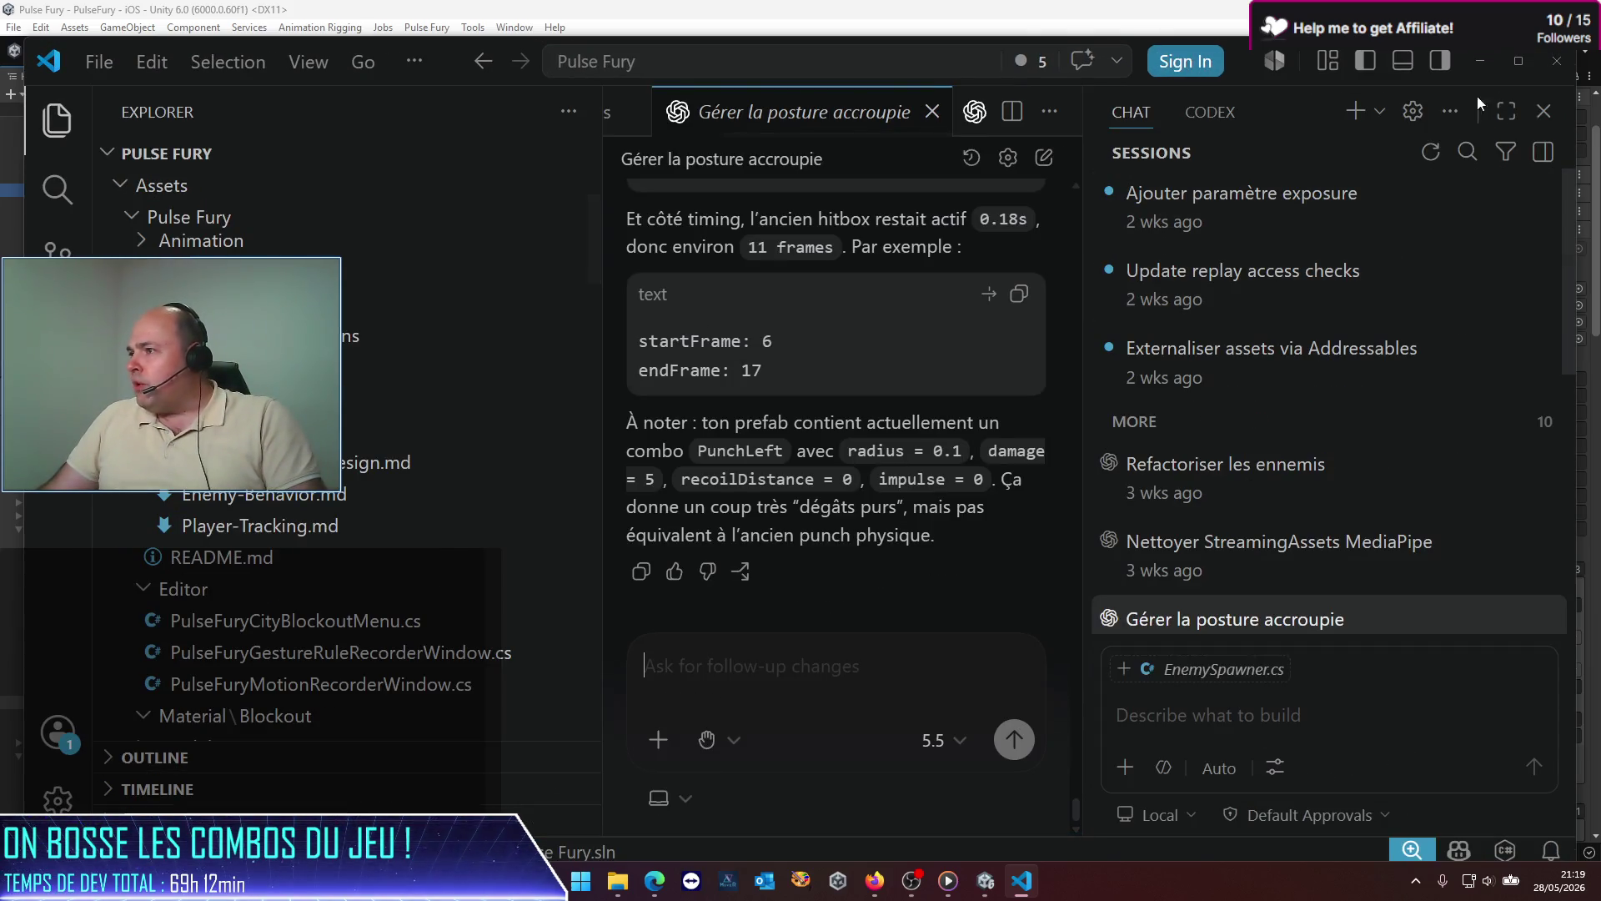
{"action": "left_click", "coordinate": [1553, 113]}
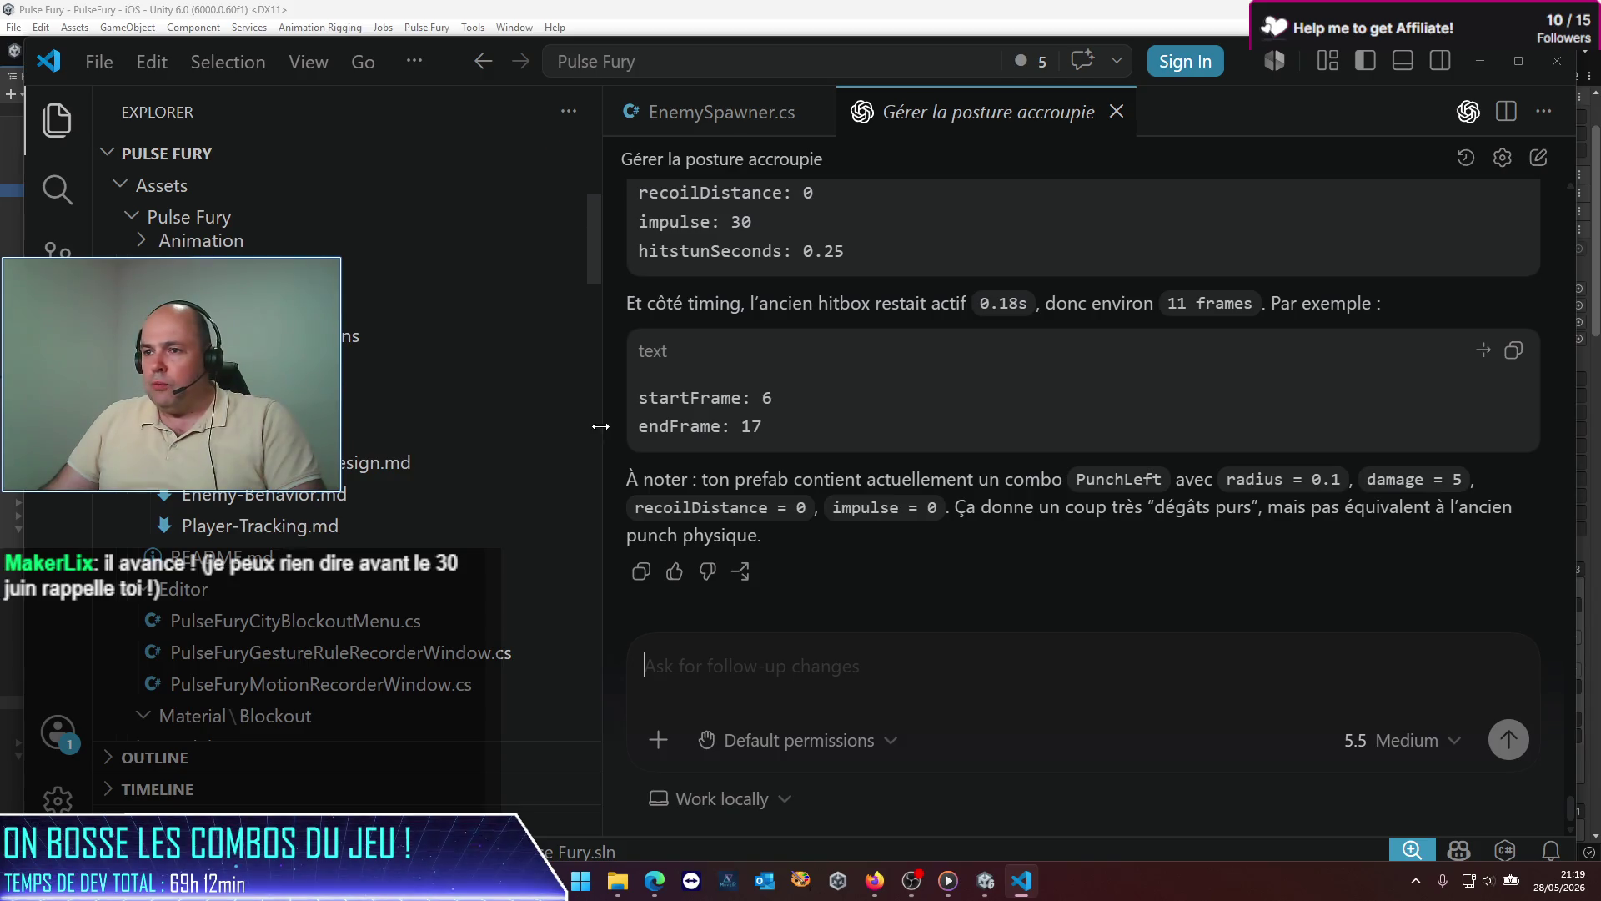
{"action": "left_click", "coordinate": [58, 122]}
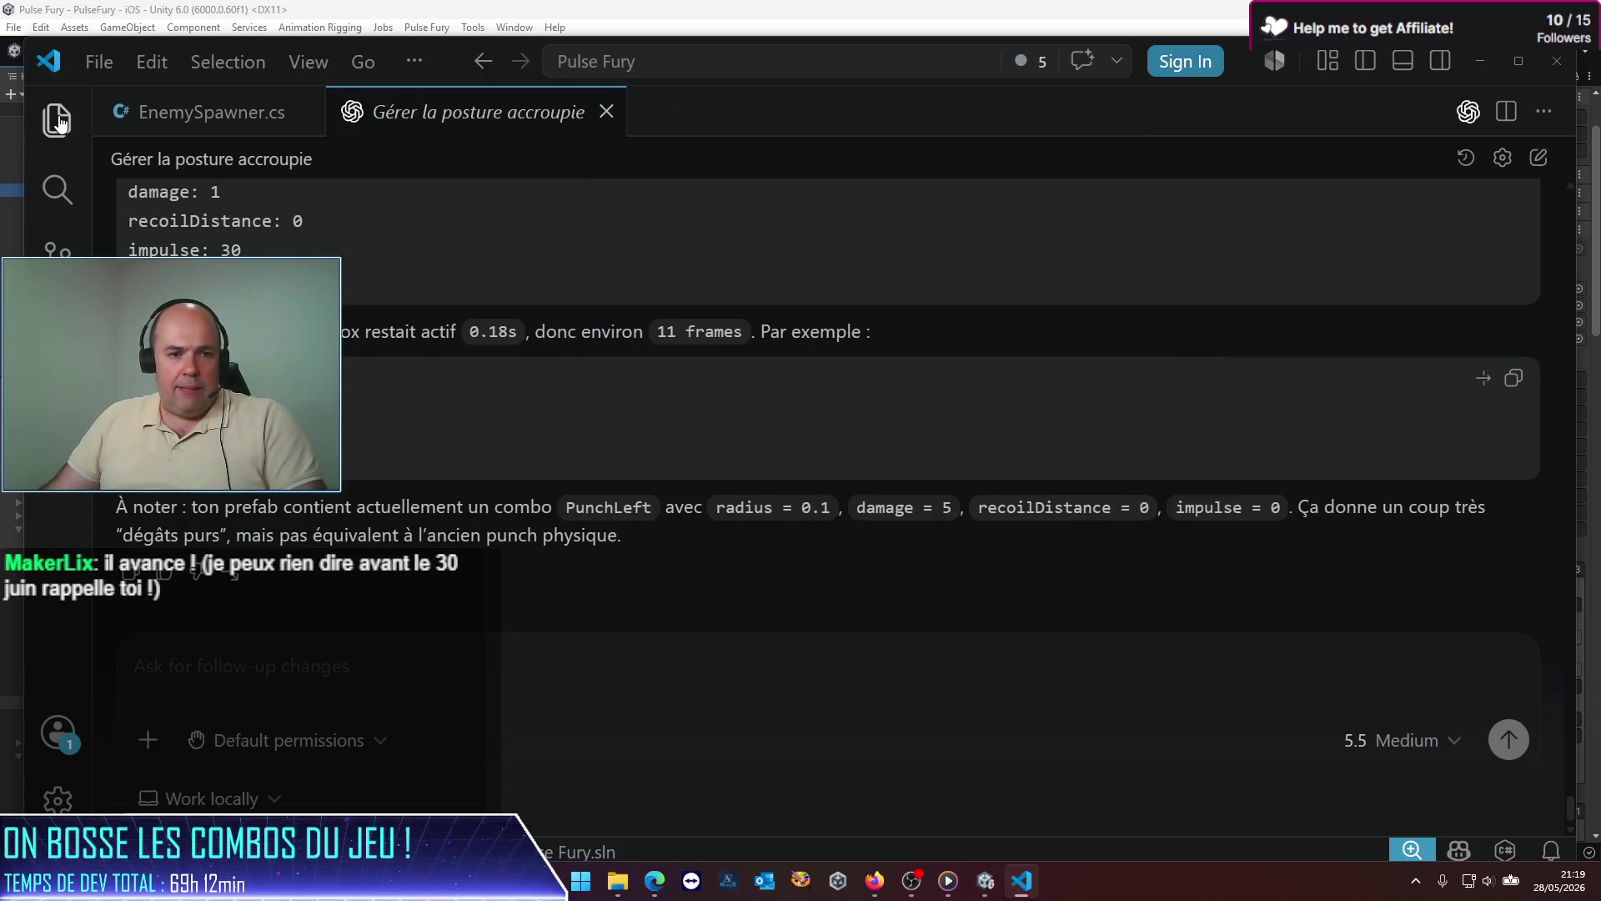
{"action": "left_click", "coordinate": [59, 122]}
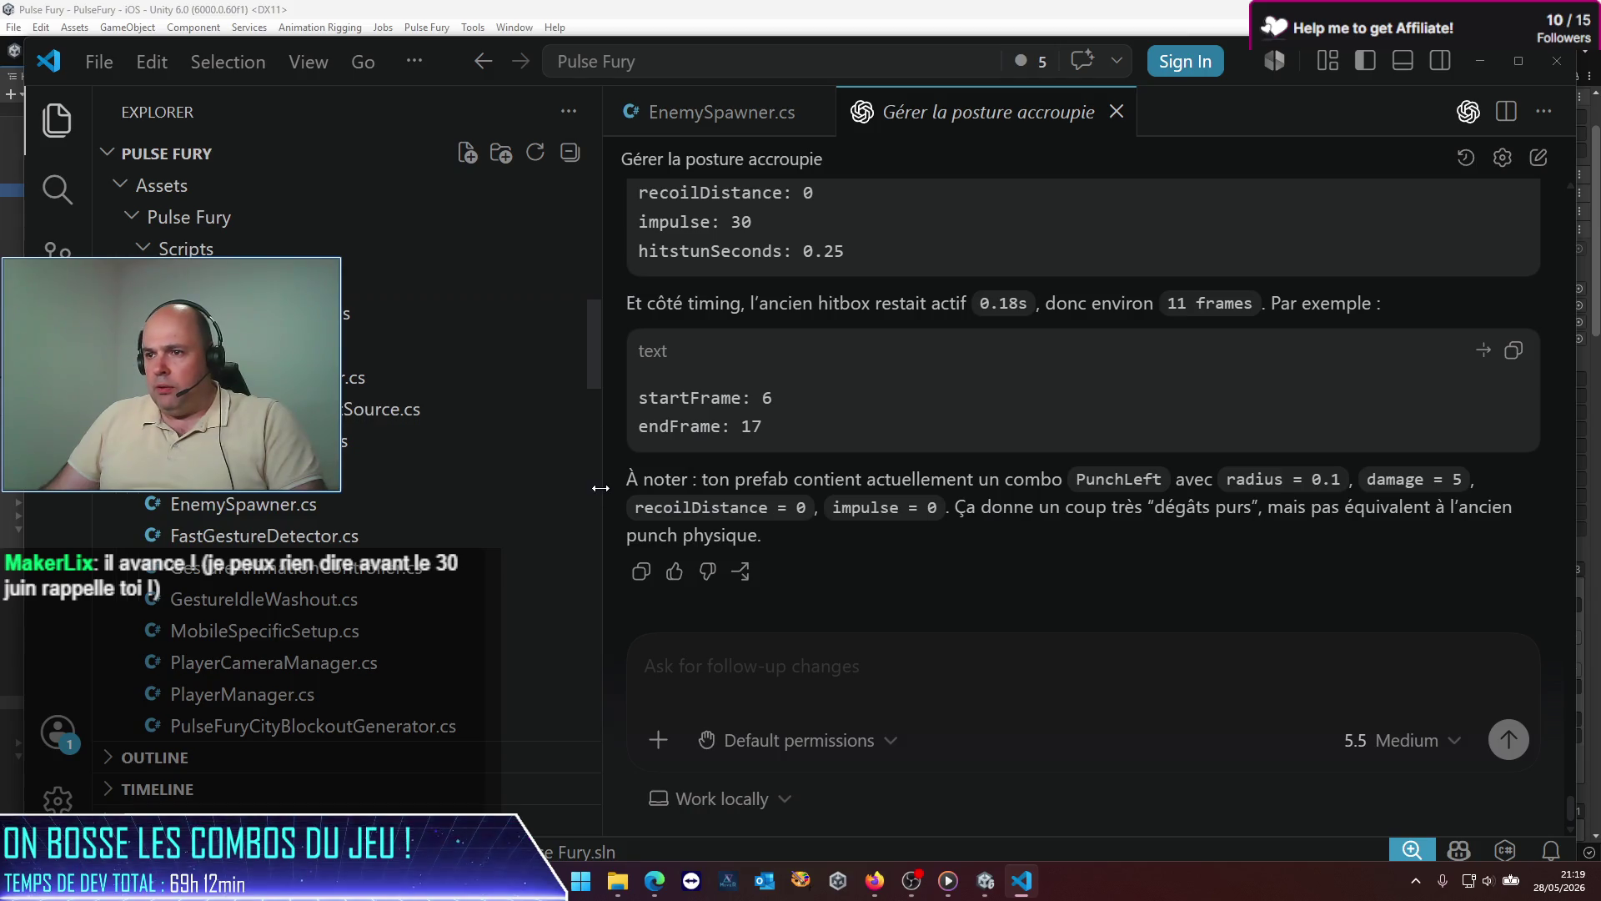
{"action": "left_click_drag", "start_coordinate": [607, 478], "coordinate": [338, 478]}
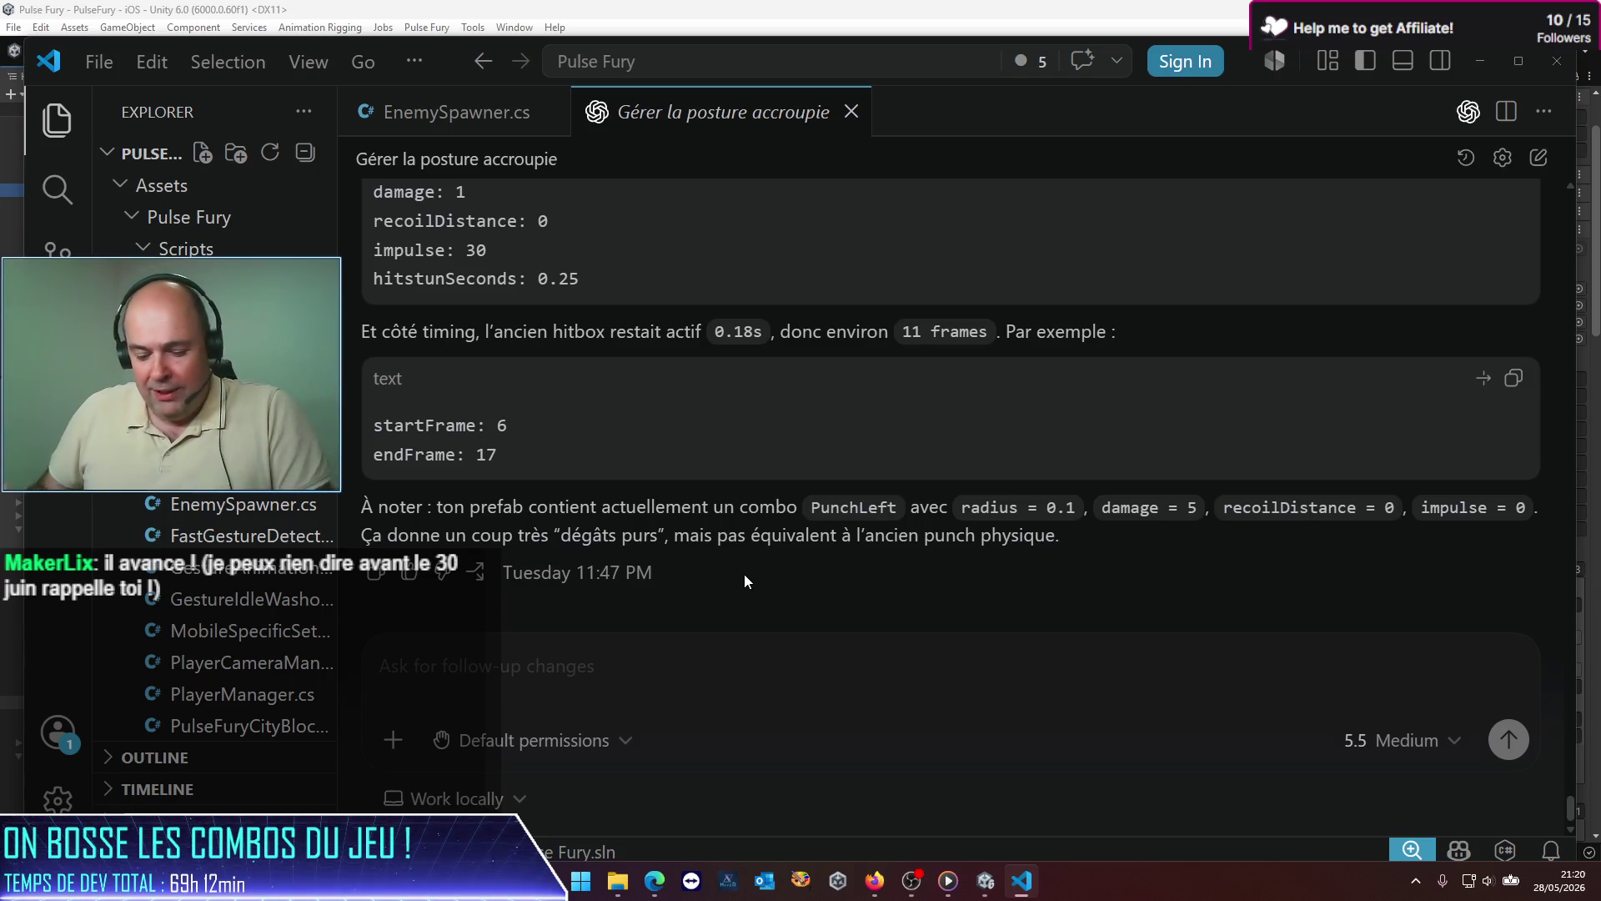
{"action": "key", "text": "alt"}
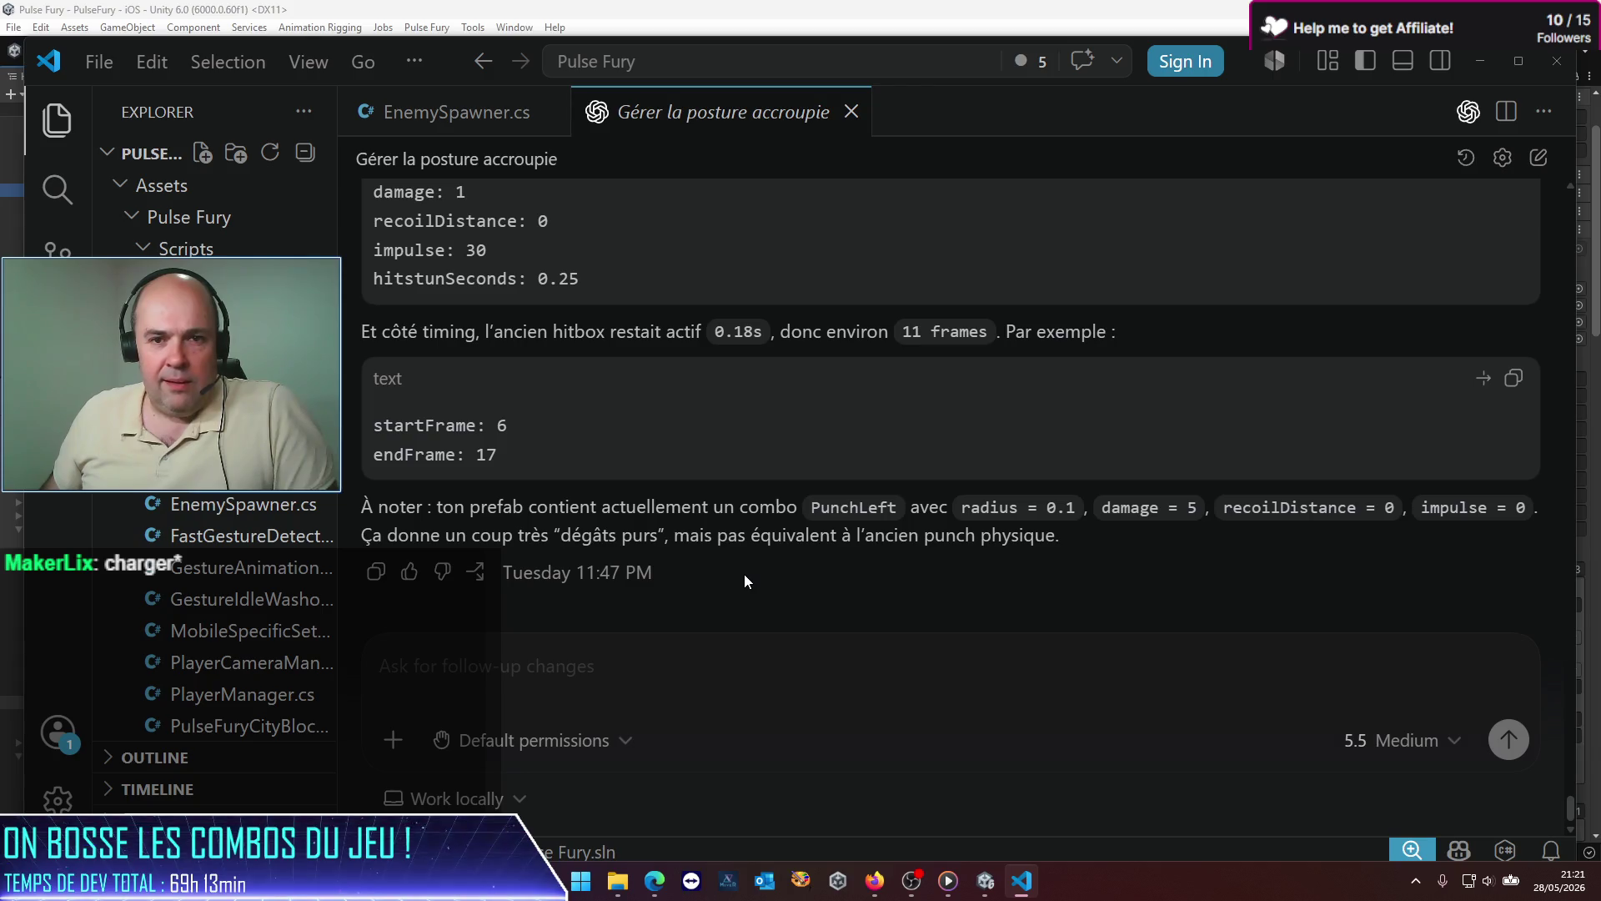
{"action": "left_click", "coordinate": [762, 670]}
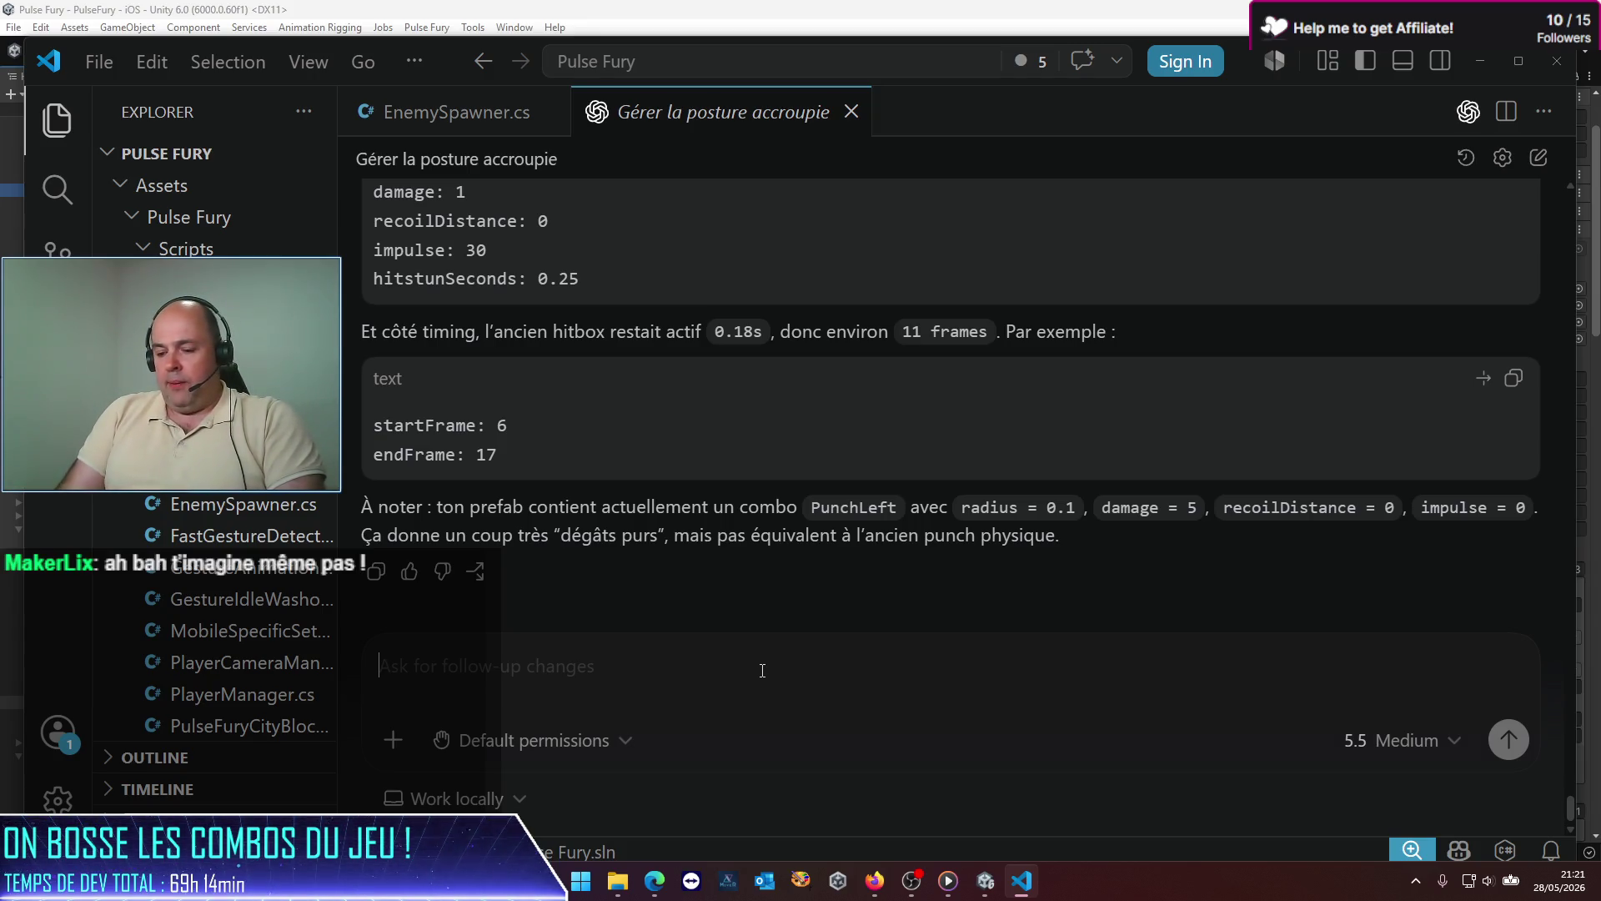
Step: Type a French follow-up asking for a Debug mode showing the character's hit/collision spheres per timeframe
{"action": "type", "text": "Ok"}
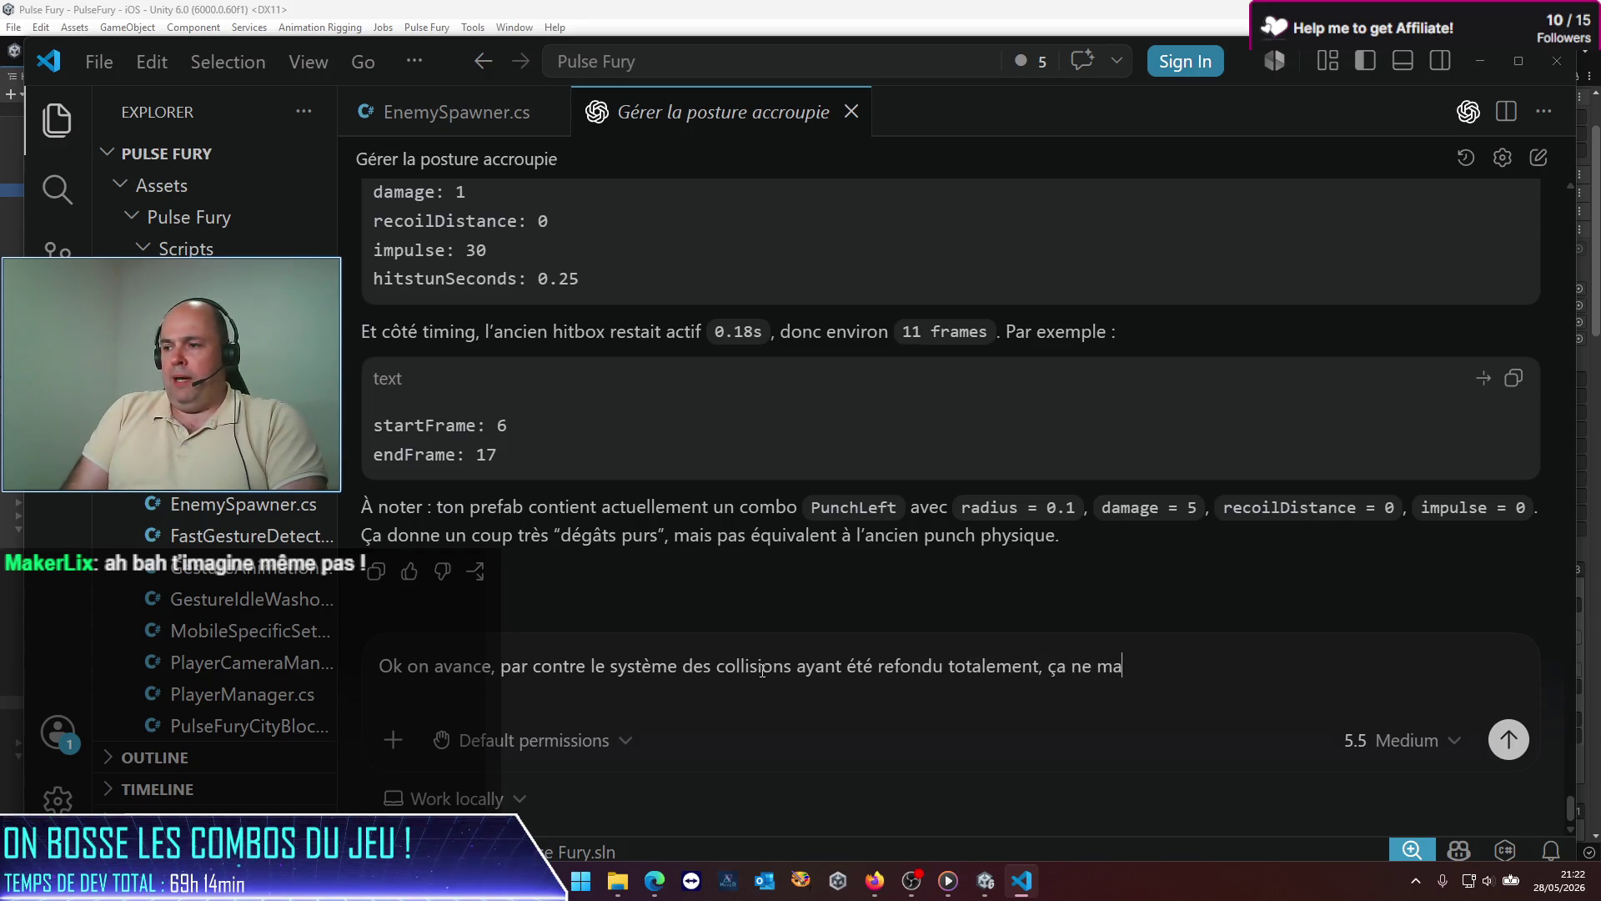
{"action": "type", "text": "ssi"}
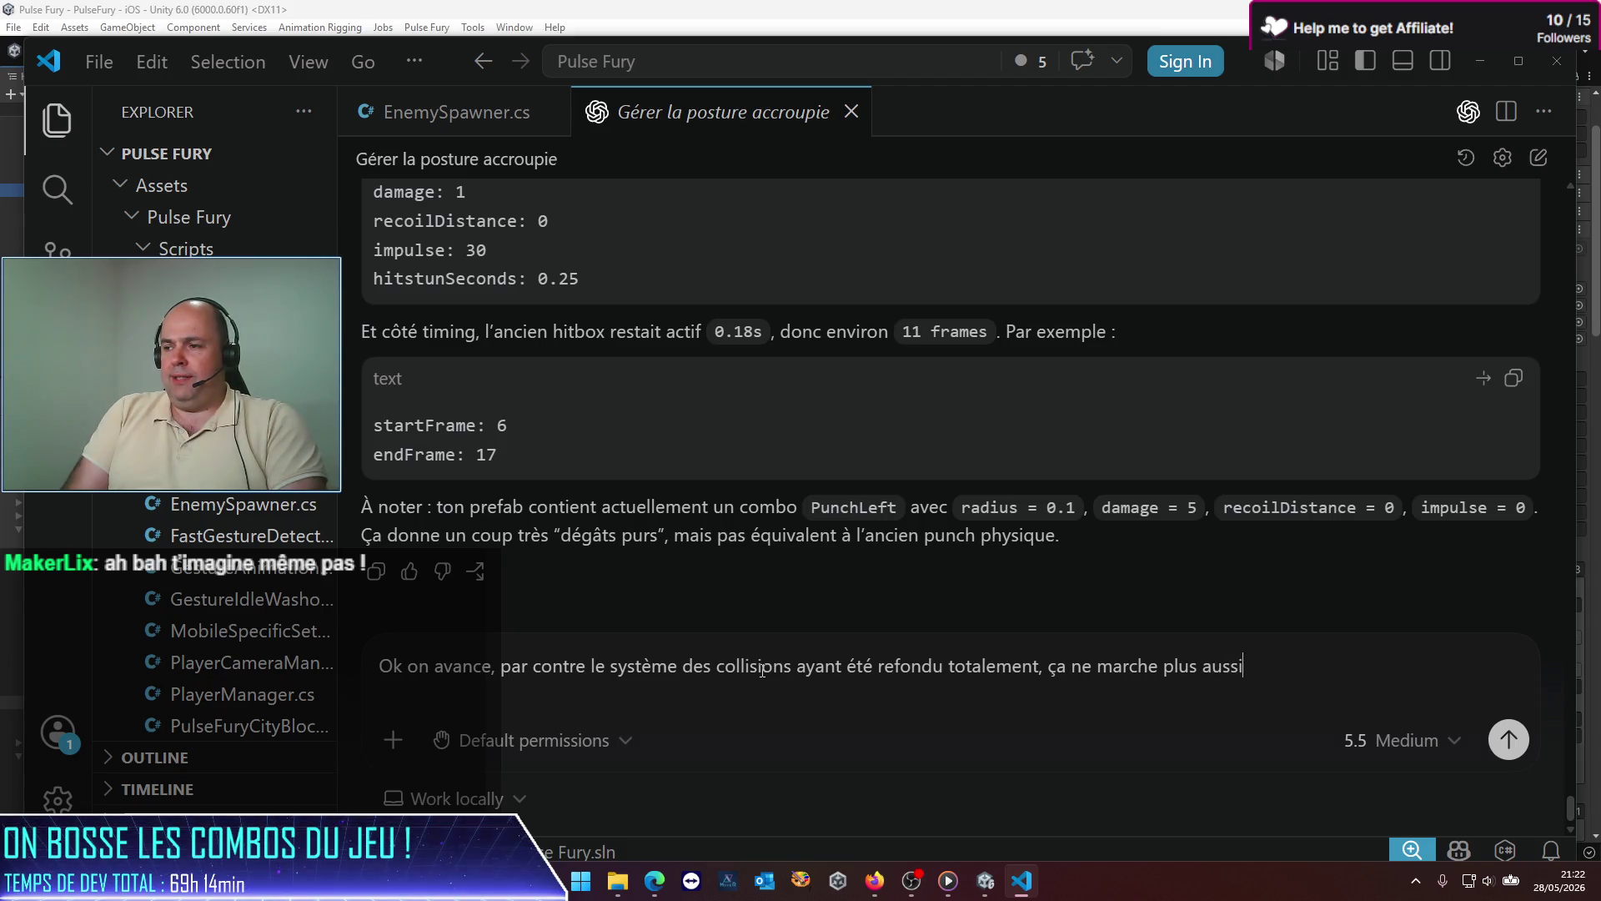
{"action": "type", "text": " bien. P"}
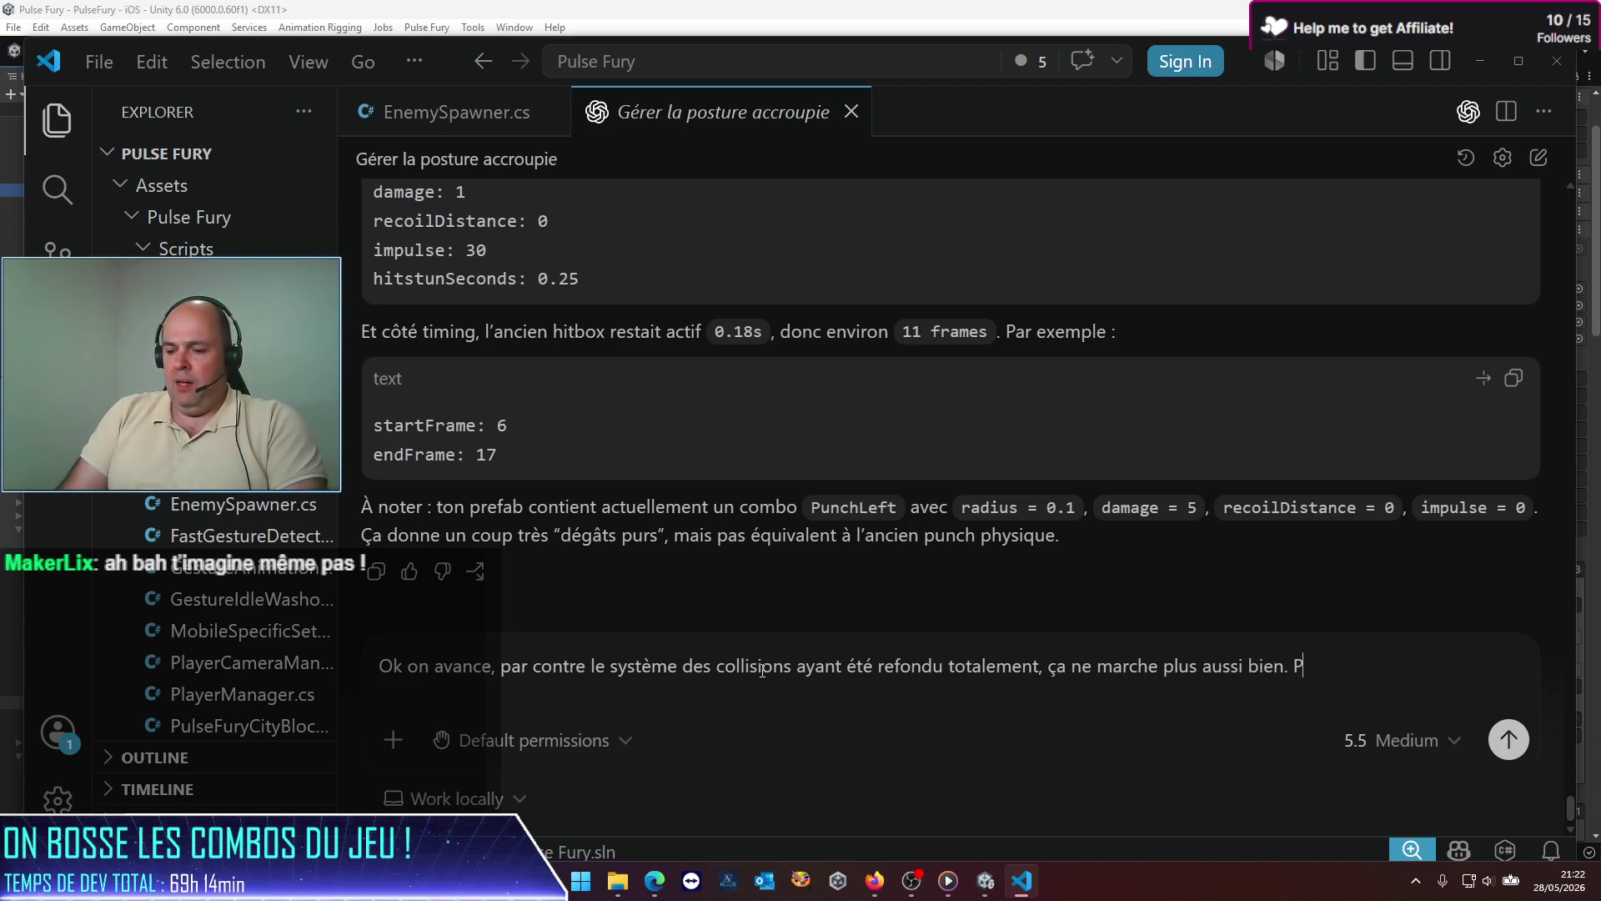
{"action": "key", "text": "BackSpace"}
{"action": "type", "text": "Est-ce qu'il est possible de"}
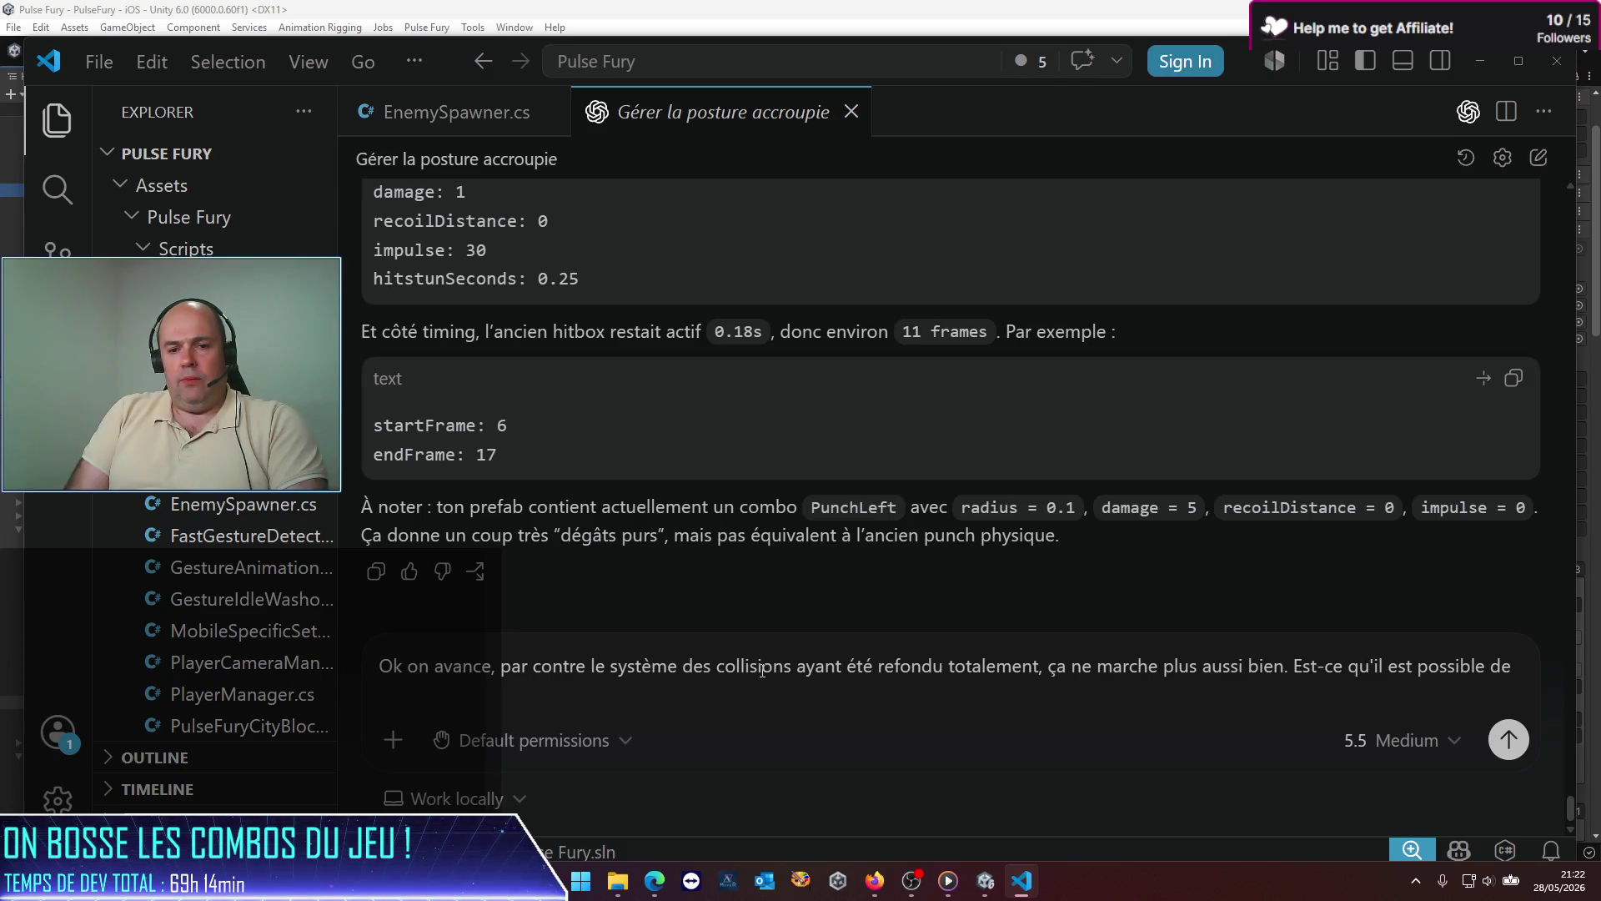
{"action": "key", "text": "BackSpace"}
{"action": "key", "text": "BackSpace"}
{"action": "type", "text": "d'i"}
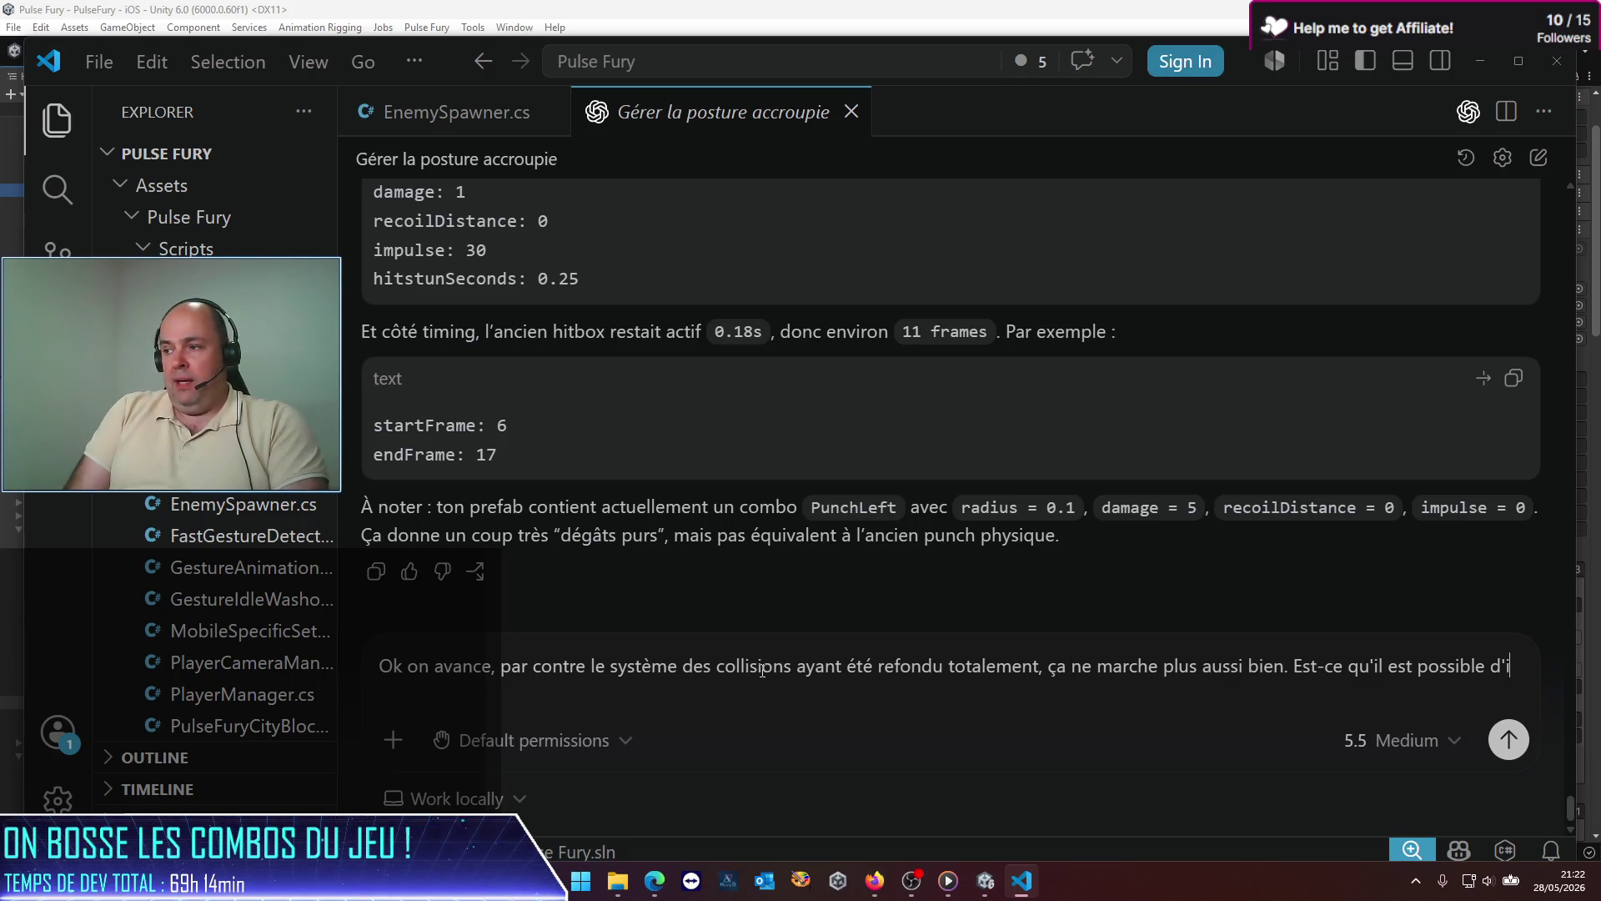
{"action": "type", "text": "mplémenter"}
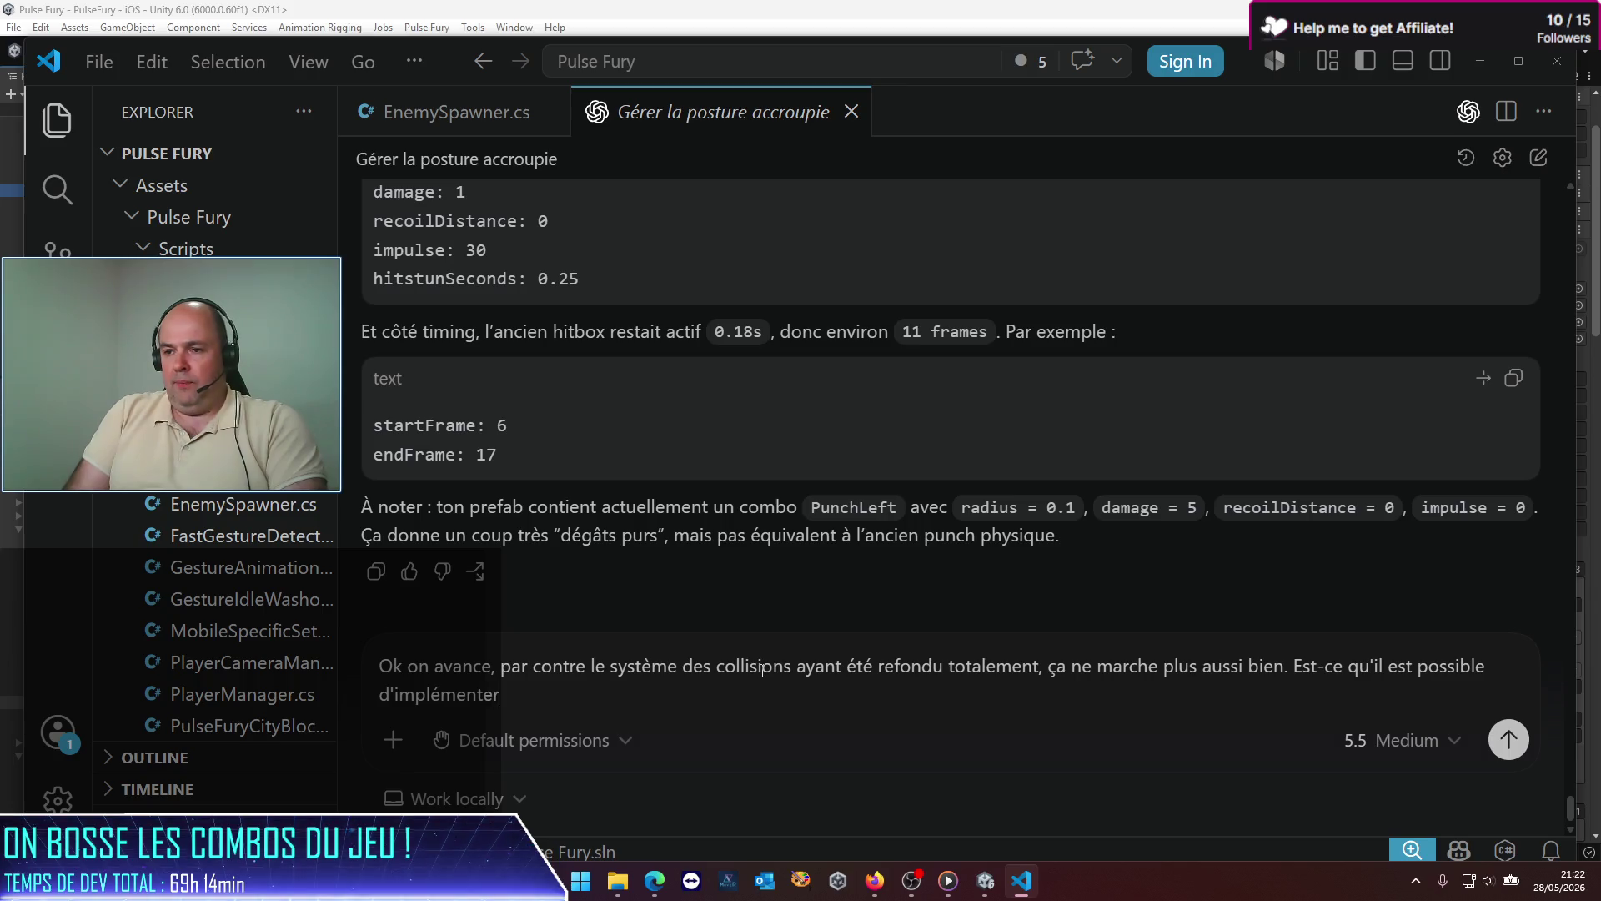
{"action": "type", "text": " un mode Deb"}
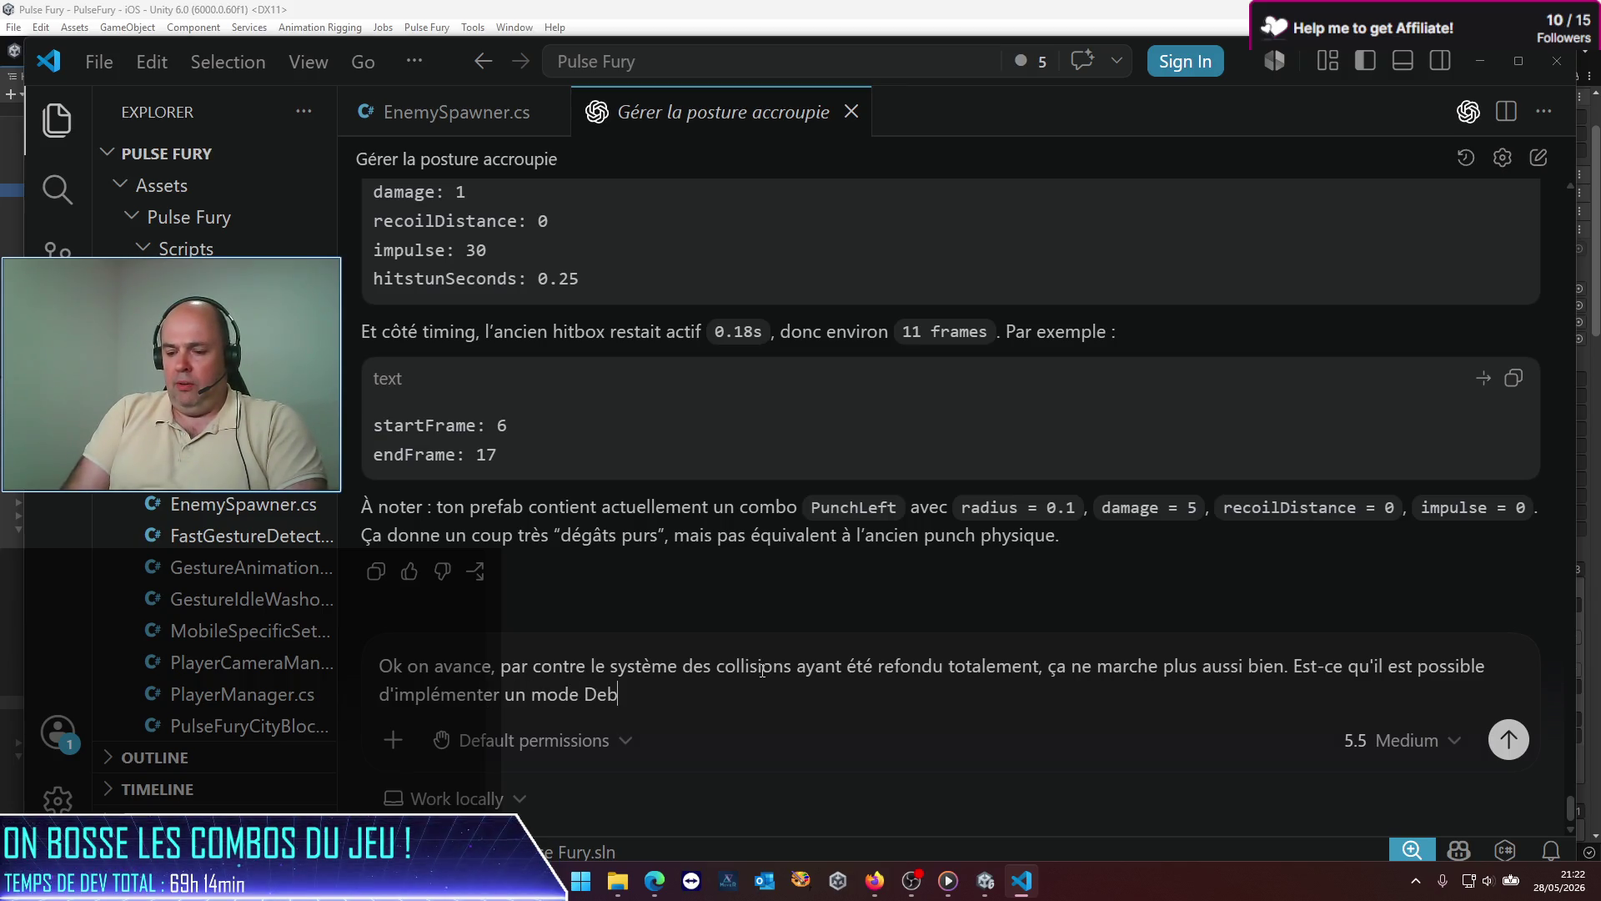
{"action": "type", "text": "ug où "}
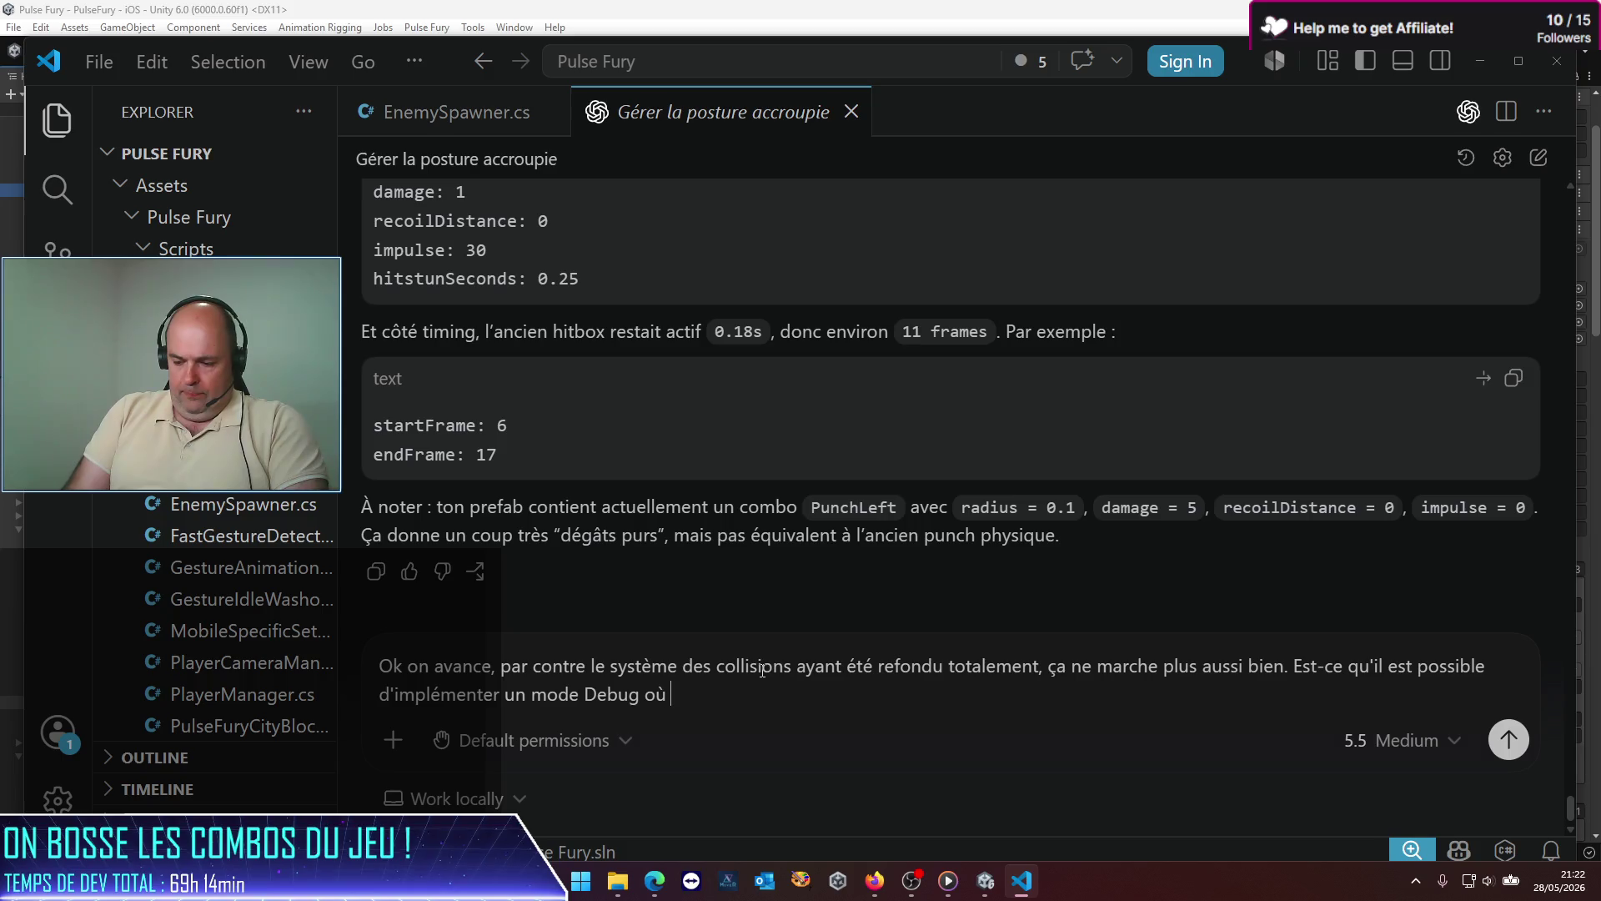
{"action": "type", "text": "l'on voit l"}
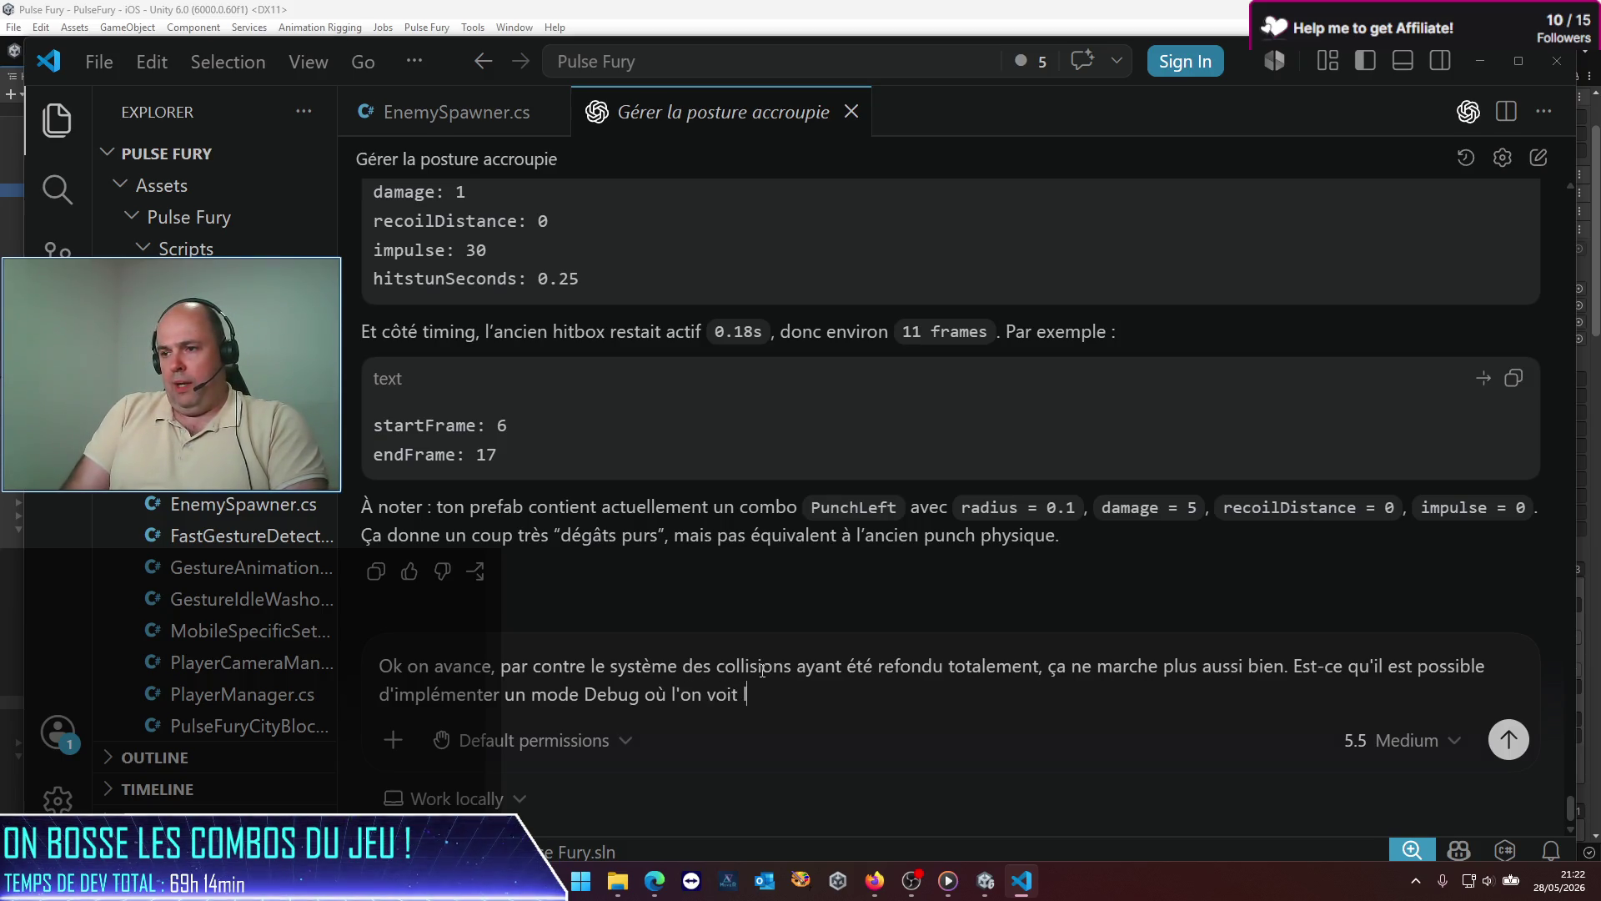
{"action": "type", "text": "es s"}
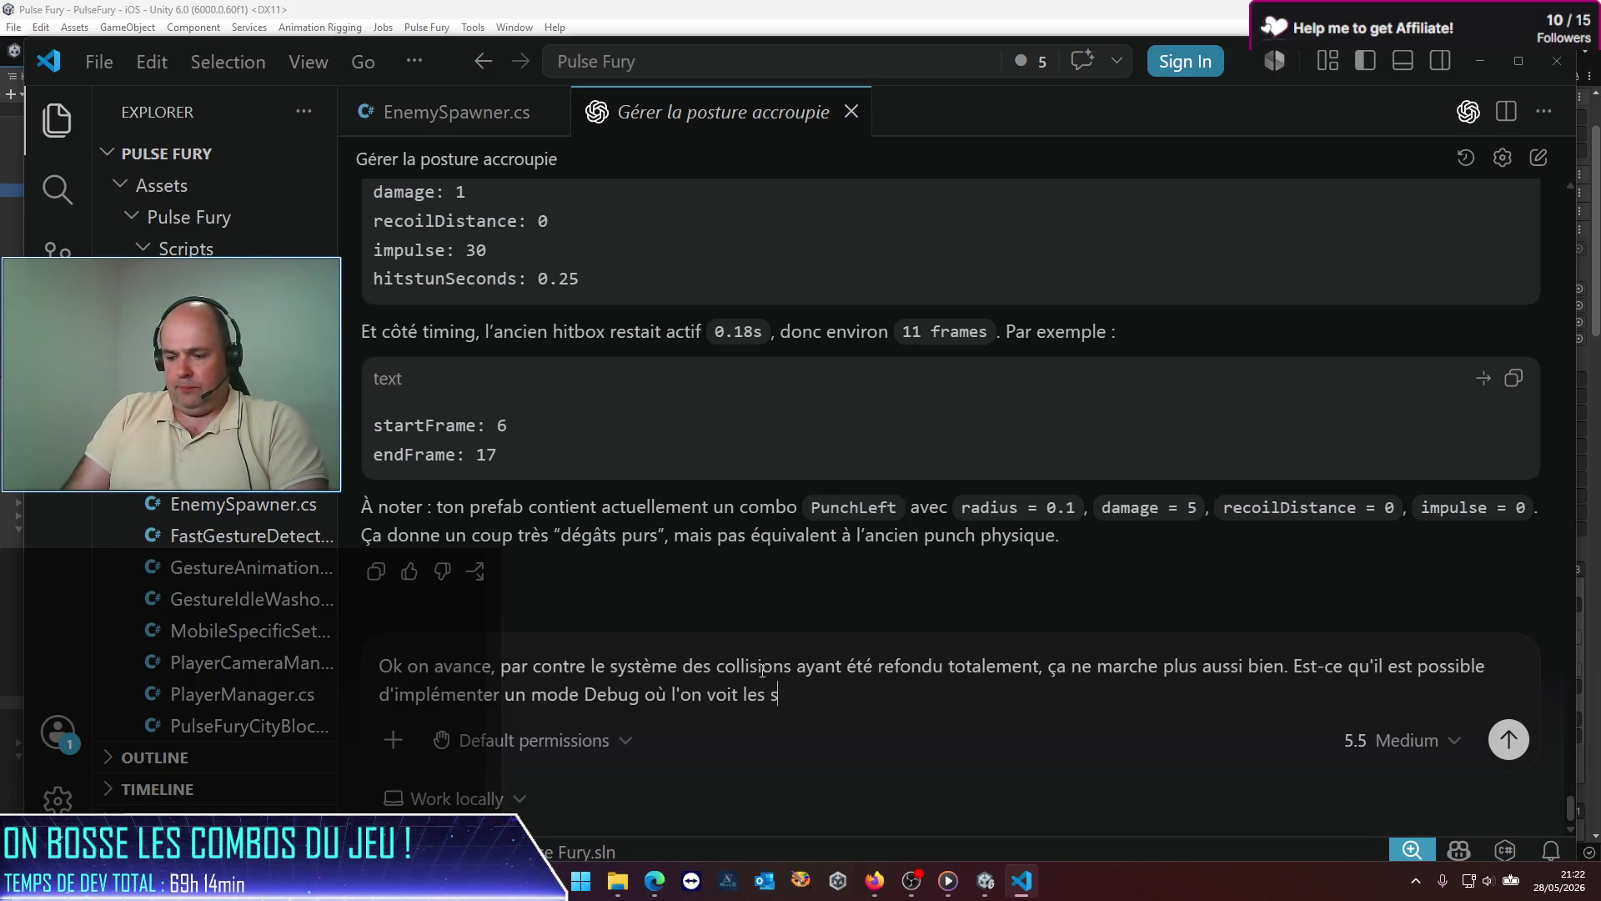
{"action": "type", "text": "phères de "}
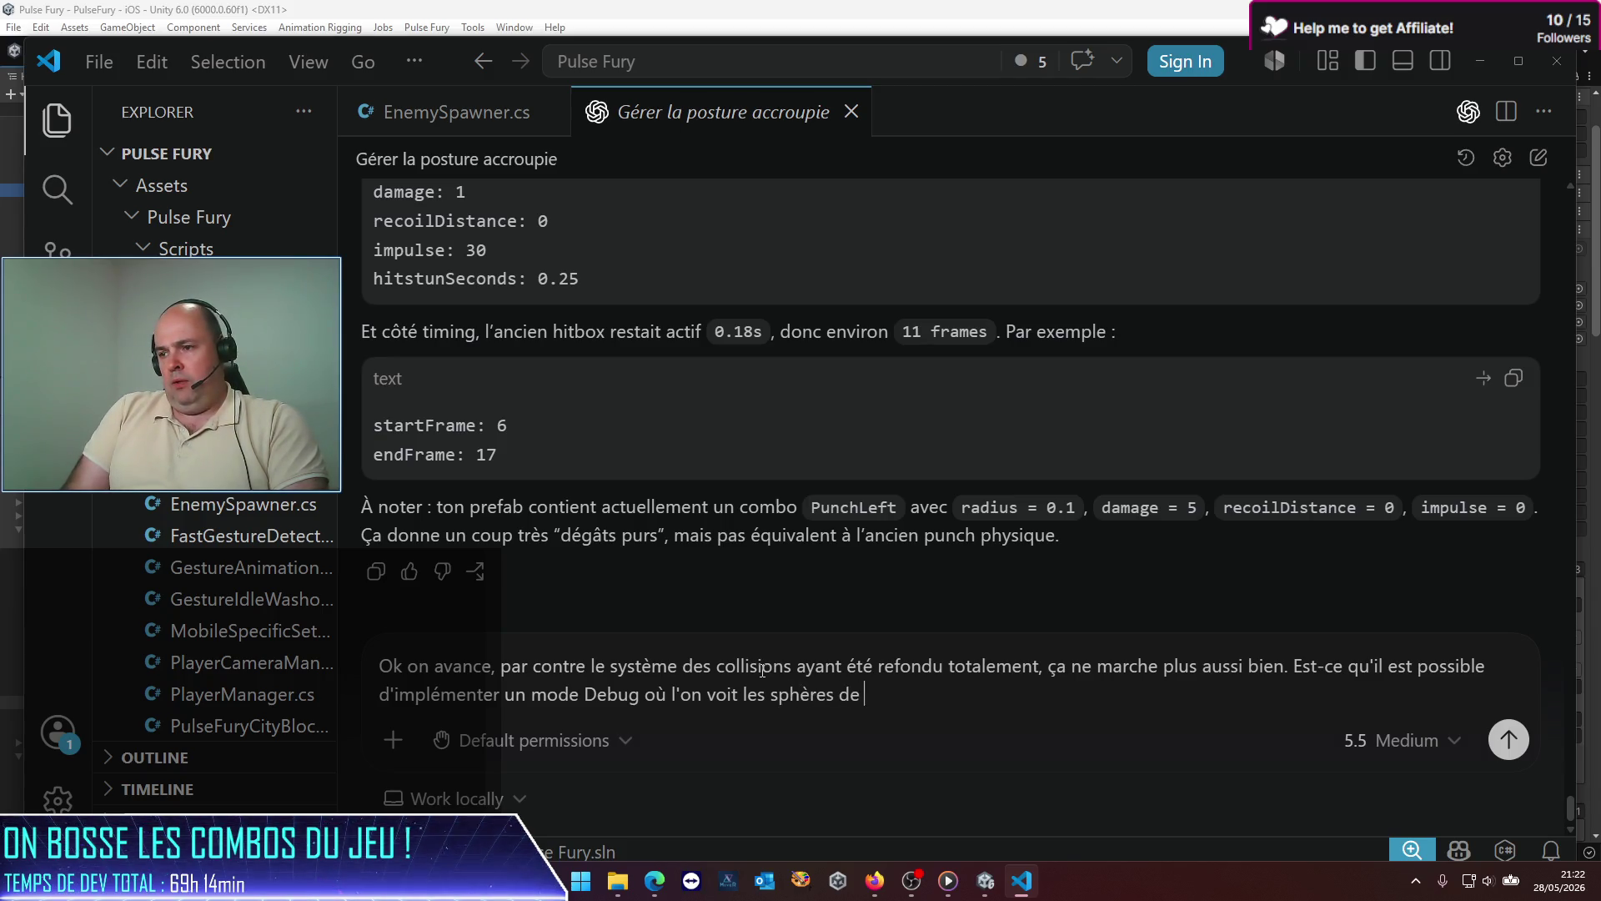
{"action": "type", "text": "hi"}
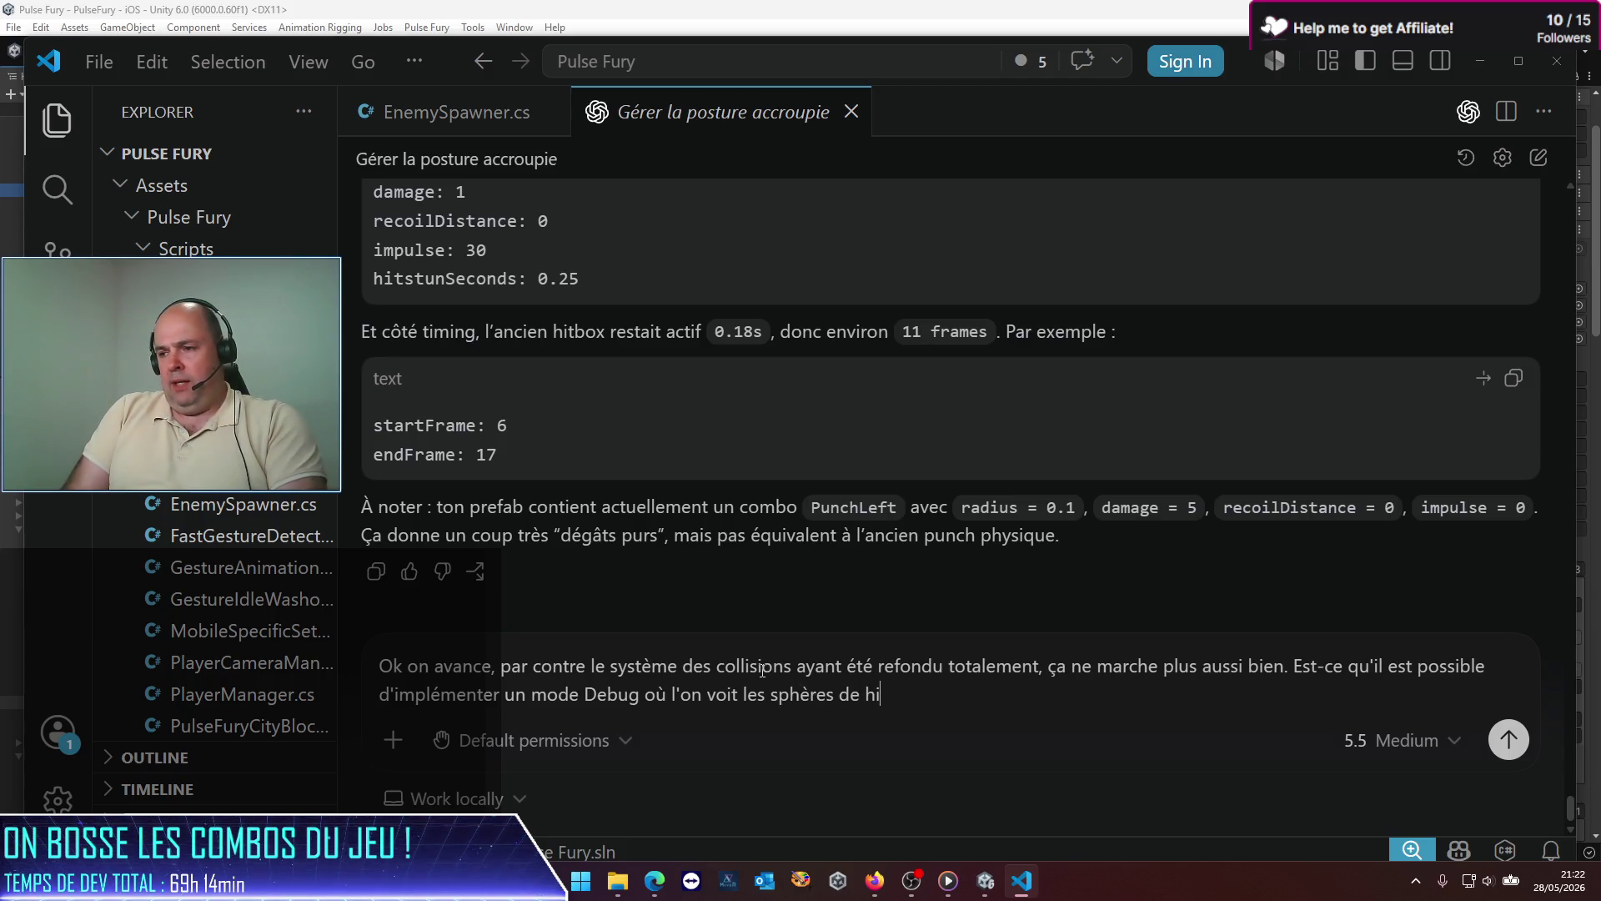
{"action": "type", "text": "t / collisio"}
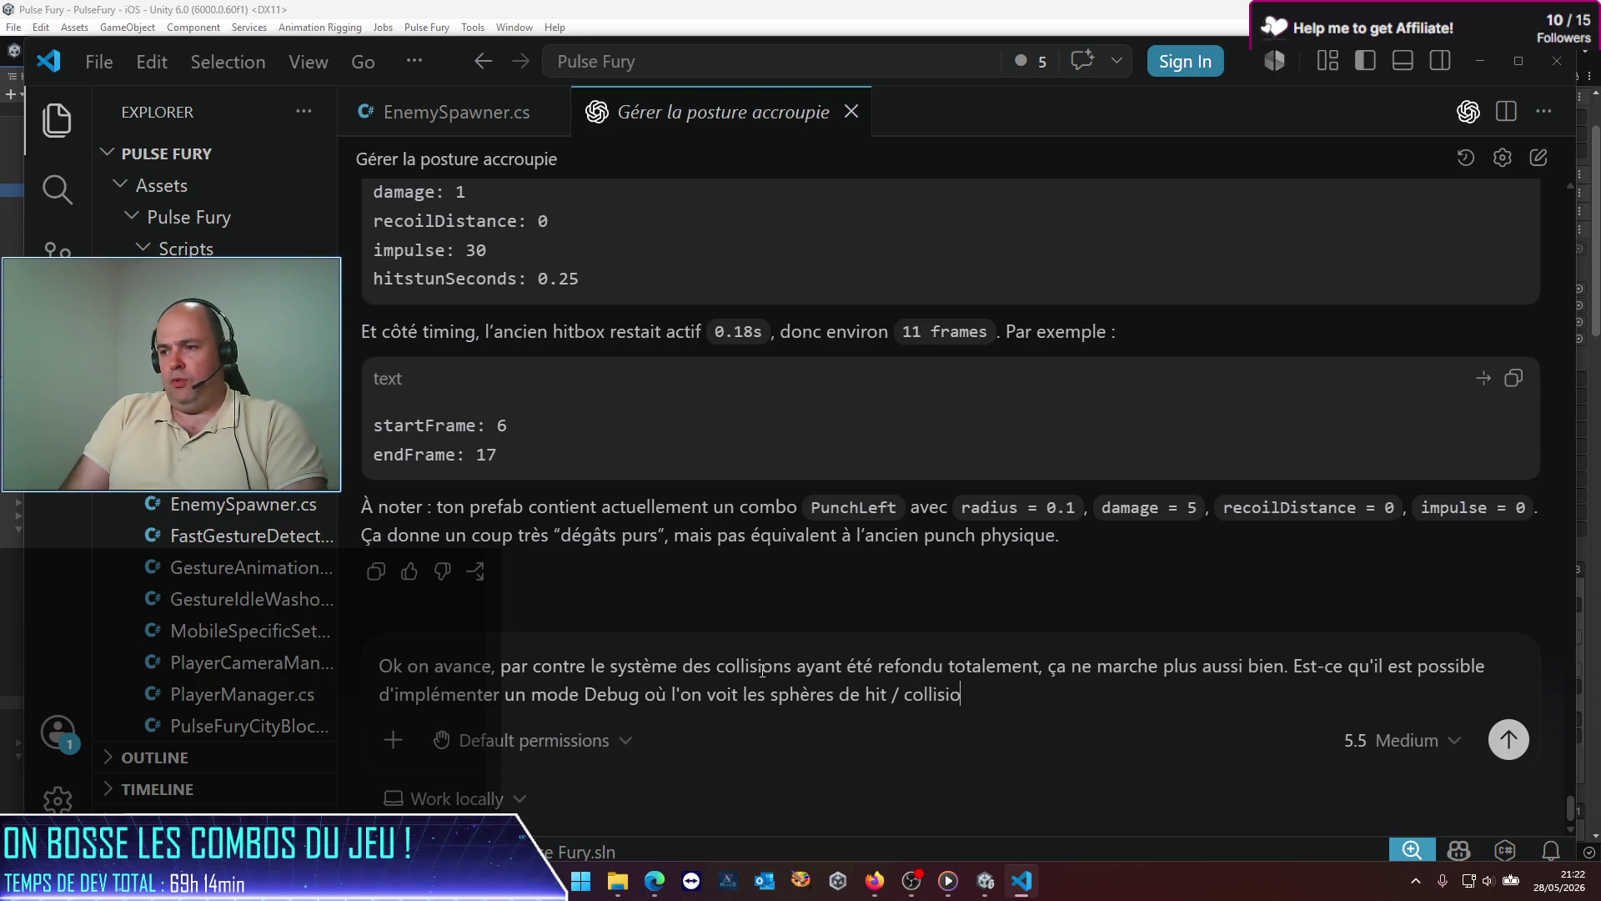
{"action": "type", "text": "n du personnage "}
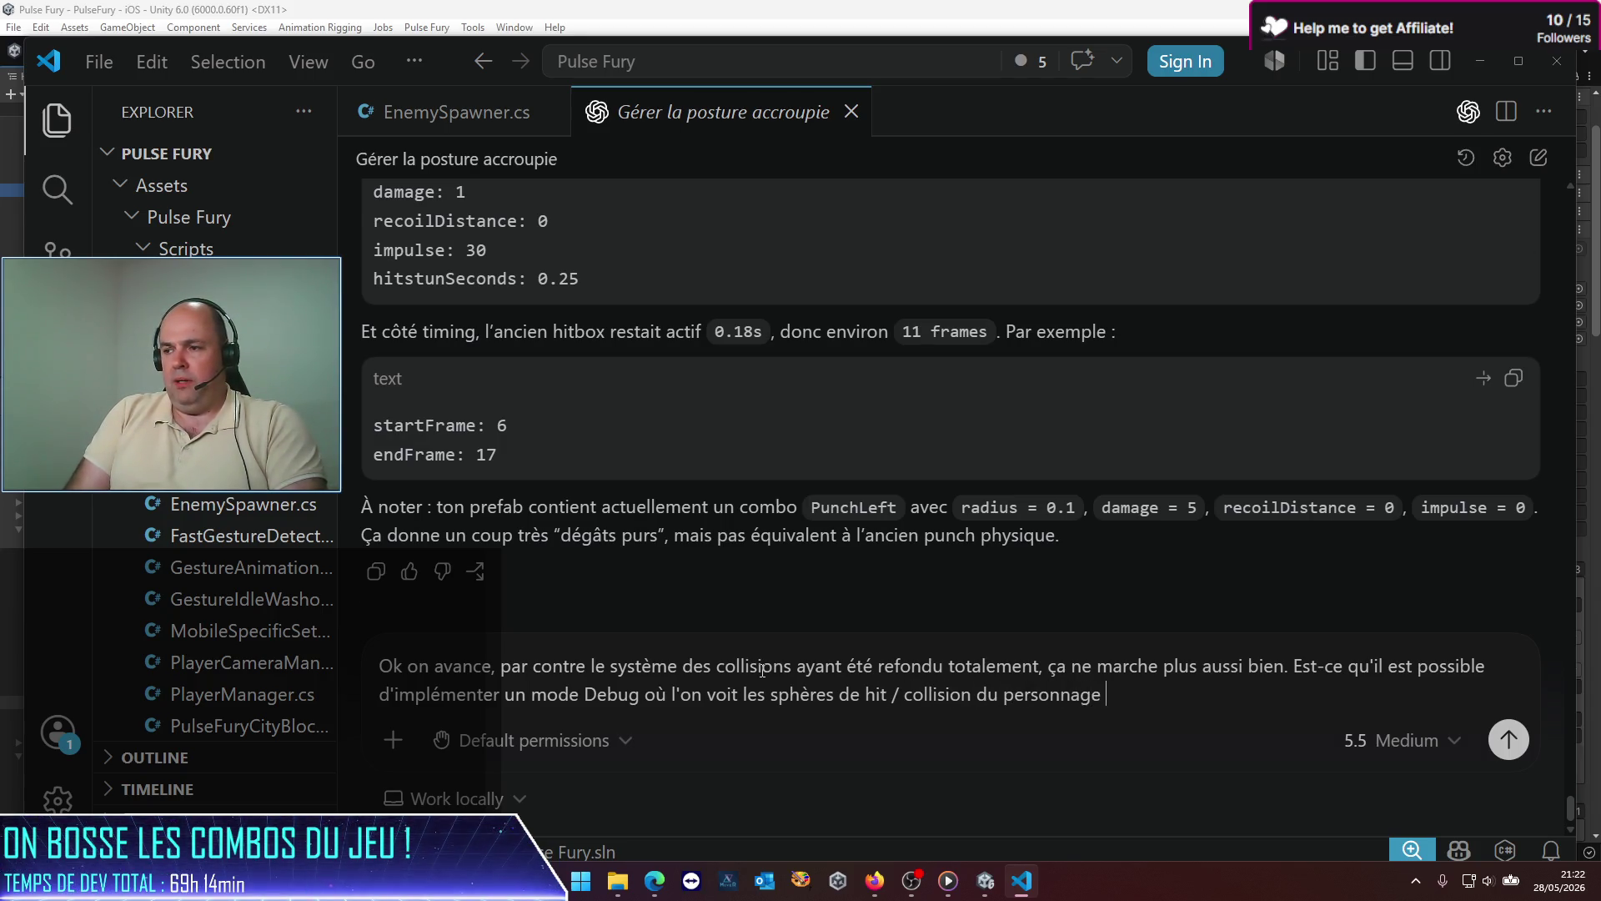
{"action": "type", "text": "pendant le mou"}
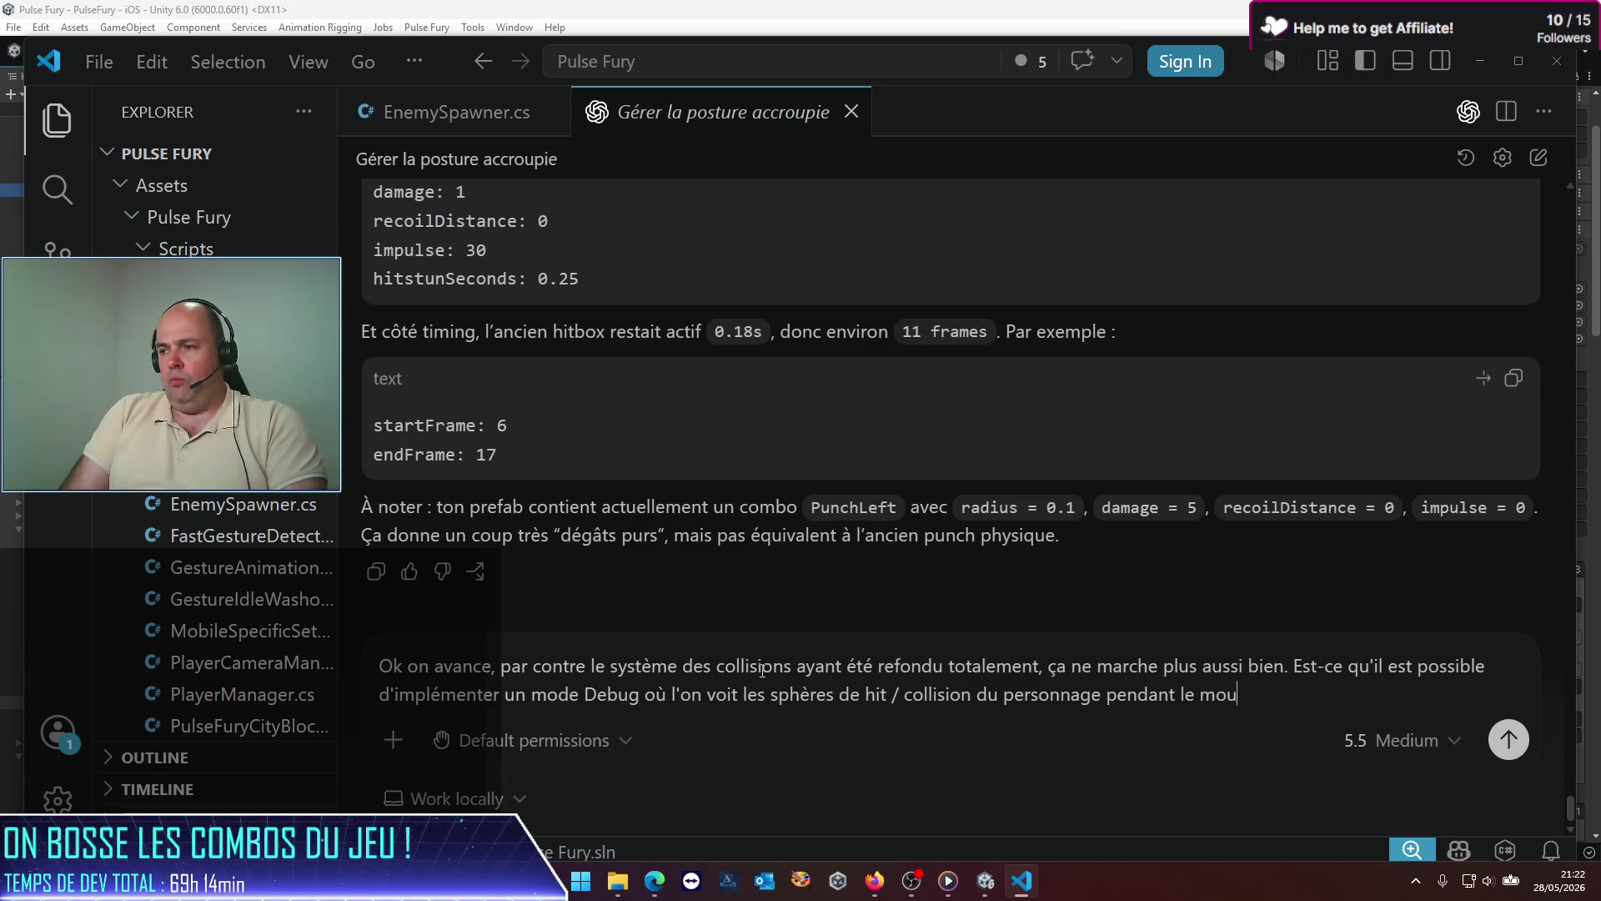
{"action": "type", "text": "vement, selon "}
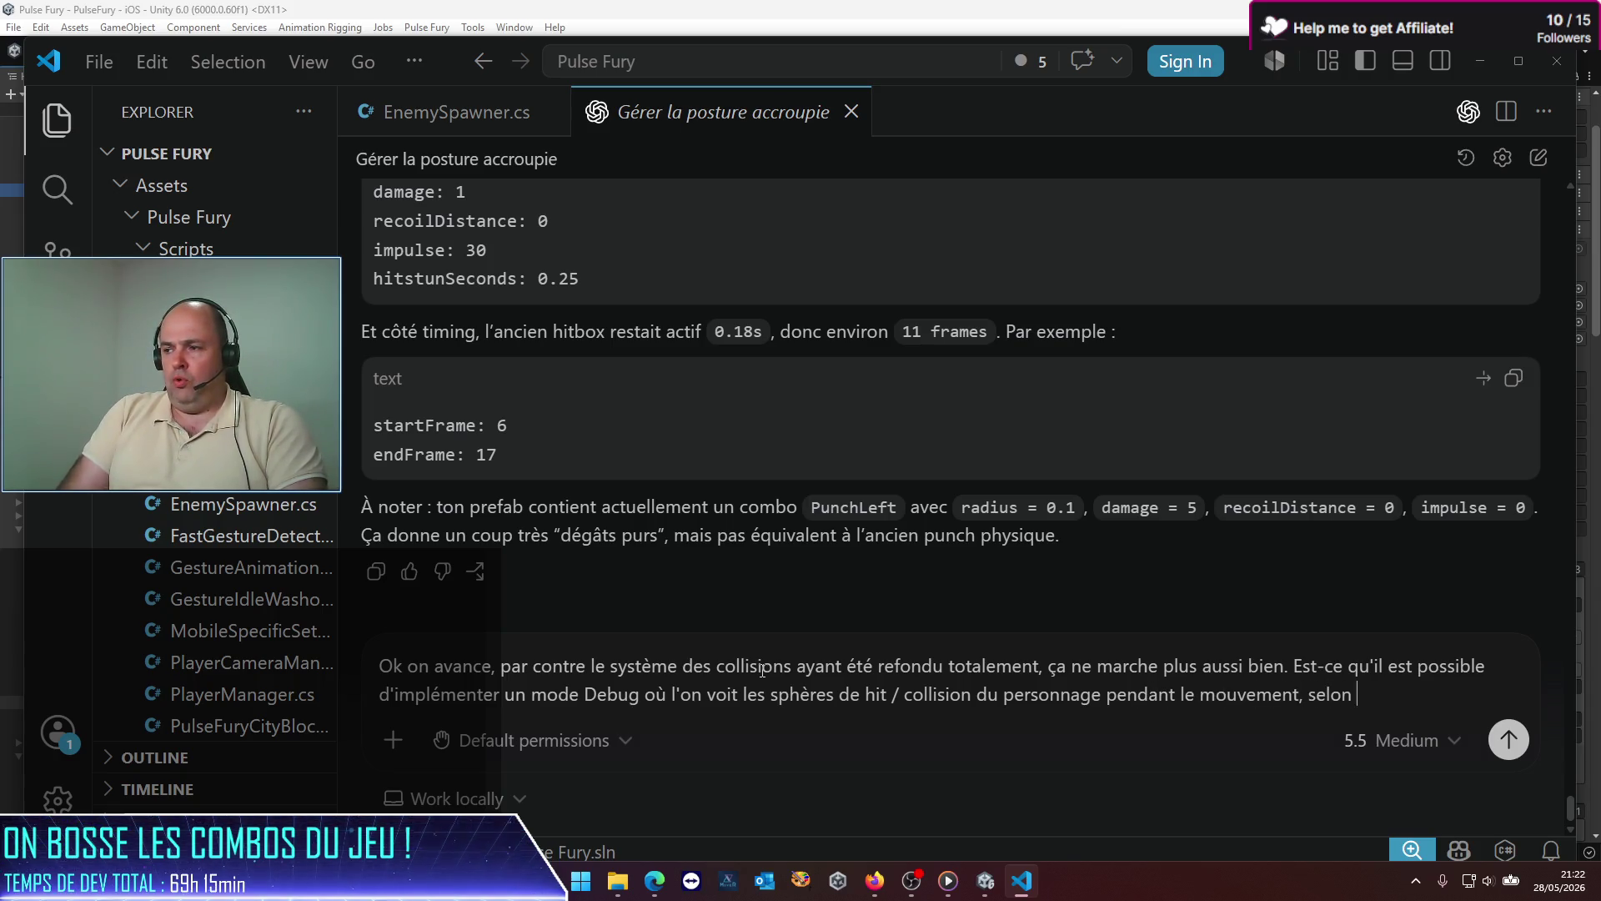
{"action": "type", "text": "le timeframe"}
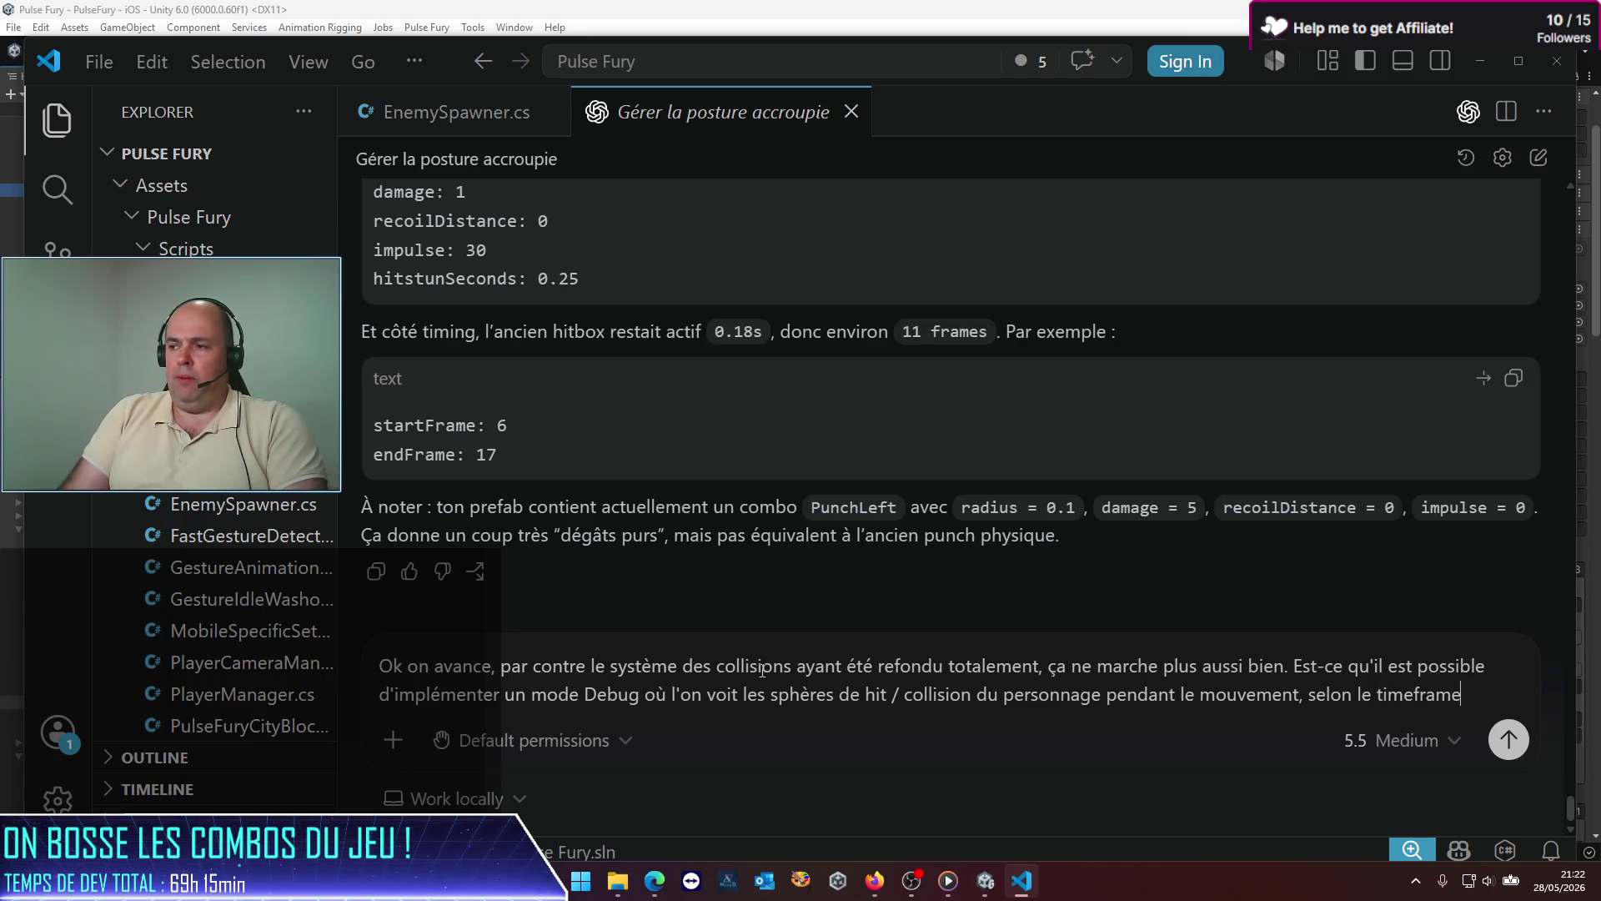
{"action": "type", "text": " i"}
{"action": "type", "text": "défini ?"}
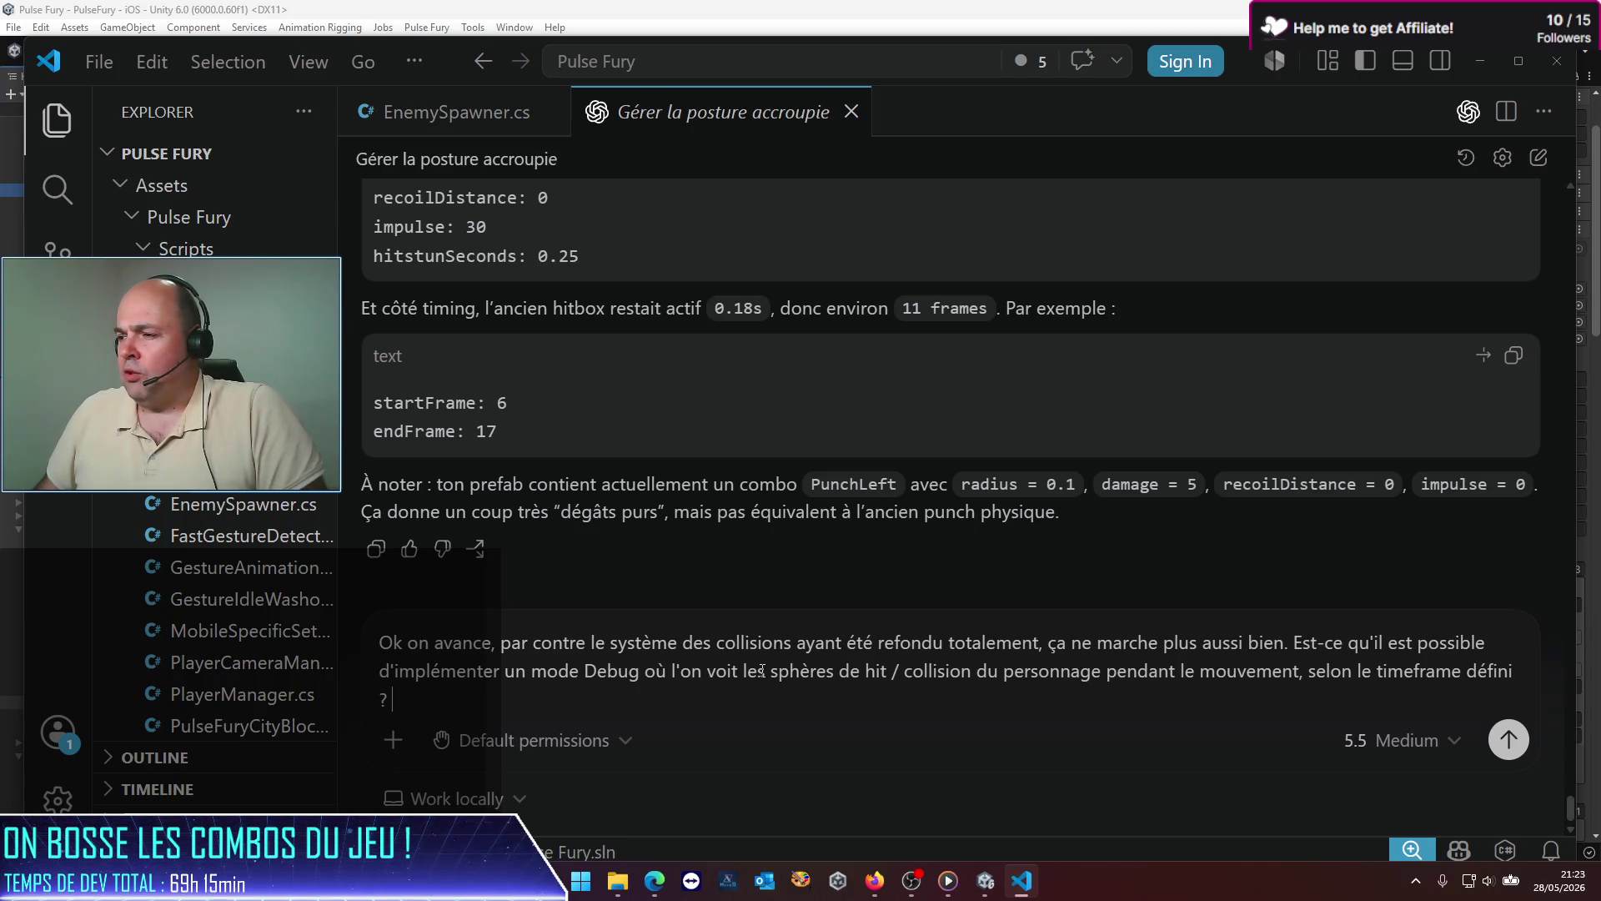
Step: Add to the request that the sphere material is defined as a class parameter
{"action": "type", "text": "Avec des sp"}
{"action": "type", "text": "hères dont"}
{"action": "type", "text": " on prend"}
{"action": "key", "text": "BackSpace"}
{"action": "key", "text": "BackSpace"}
{"action": "key", "text": "BackSpace"}
{"action": "type", "text": "réc"}
{"action": "key", "text": "BackSpace"}
{"action": "key", "text": "BackSpace"}
{"action": "key", "text": "BackSpace"}
{"action": "type", "text": "définit le matériau en paramè"}
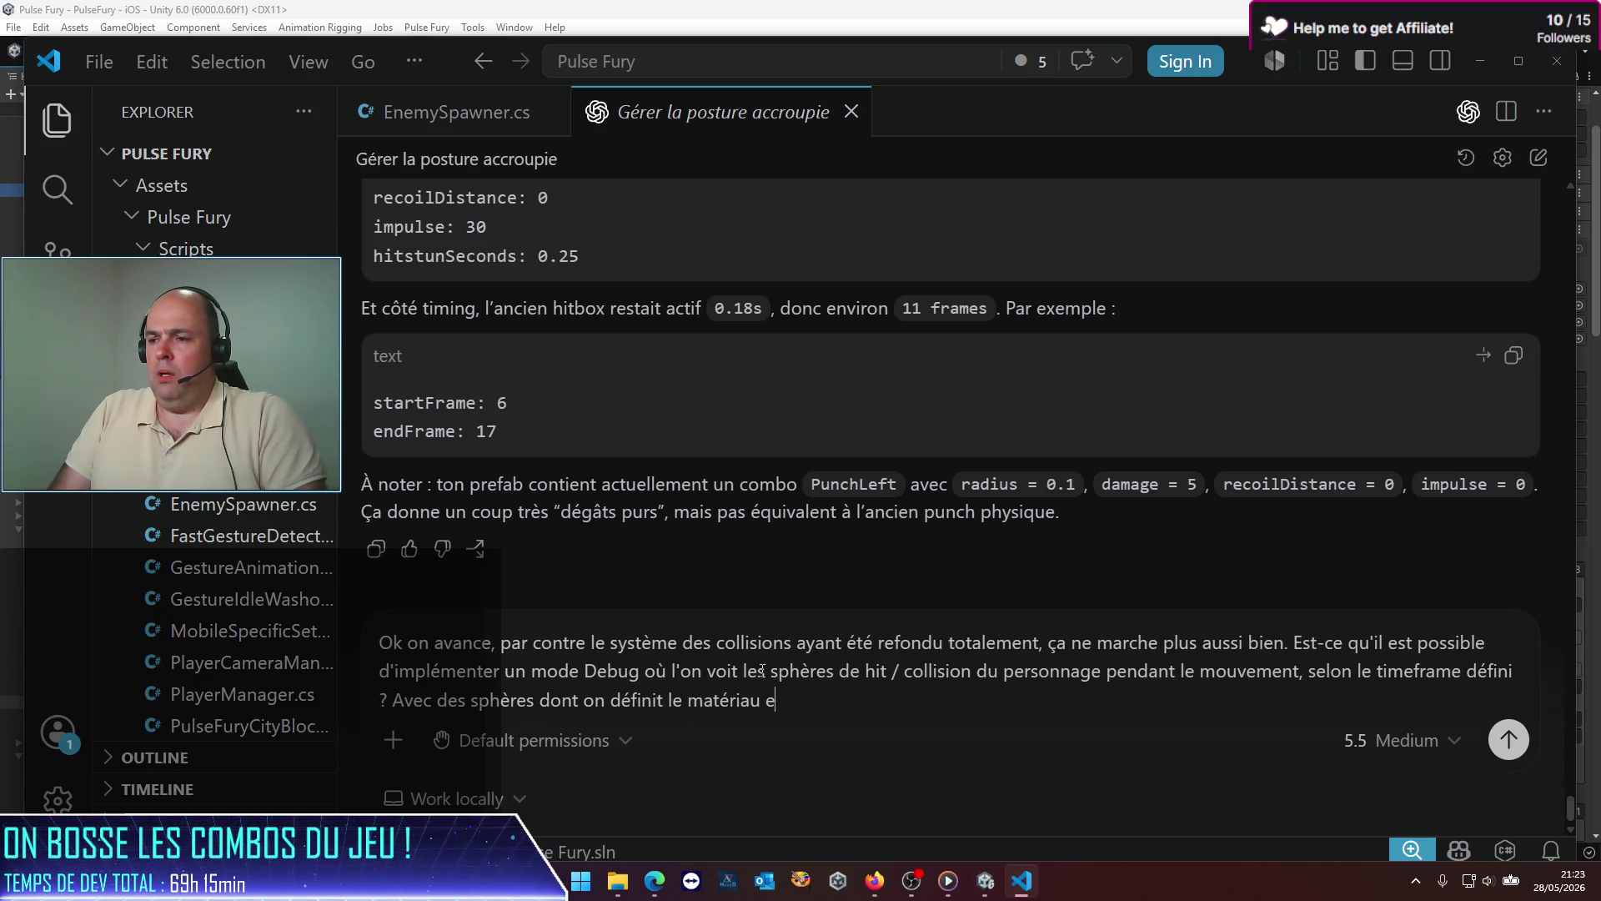
{"action": "type", "text": "tre de la "}
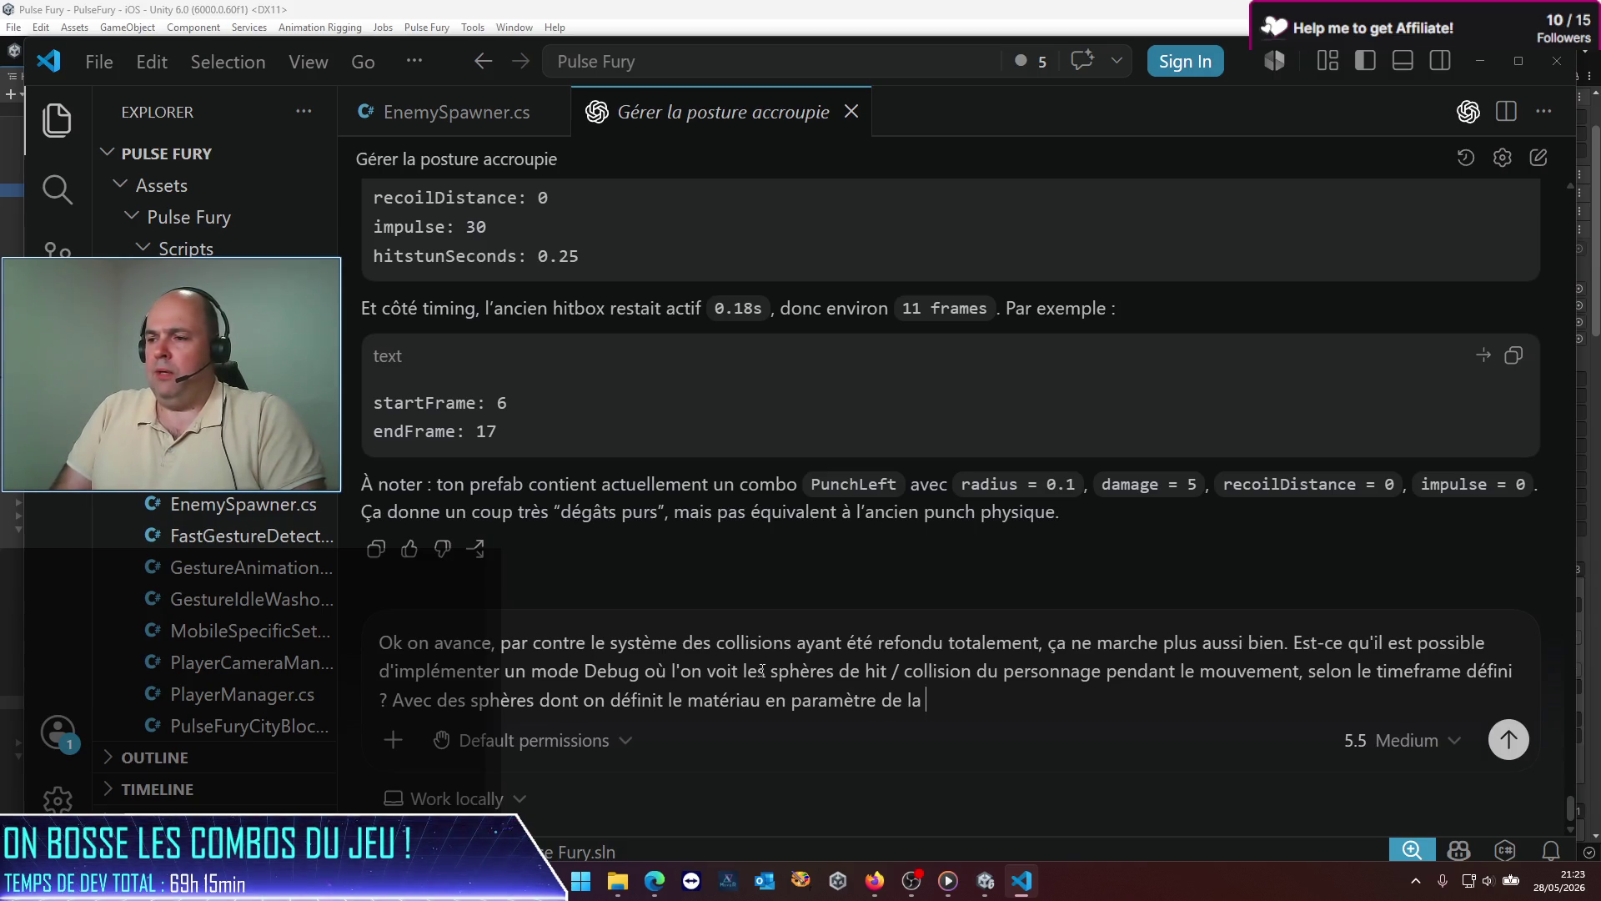
{"action": "type", "text": "classe, stp"}
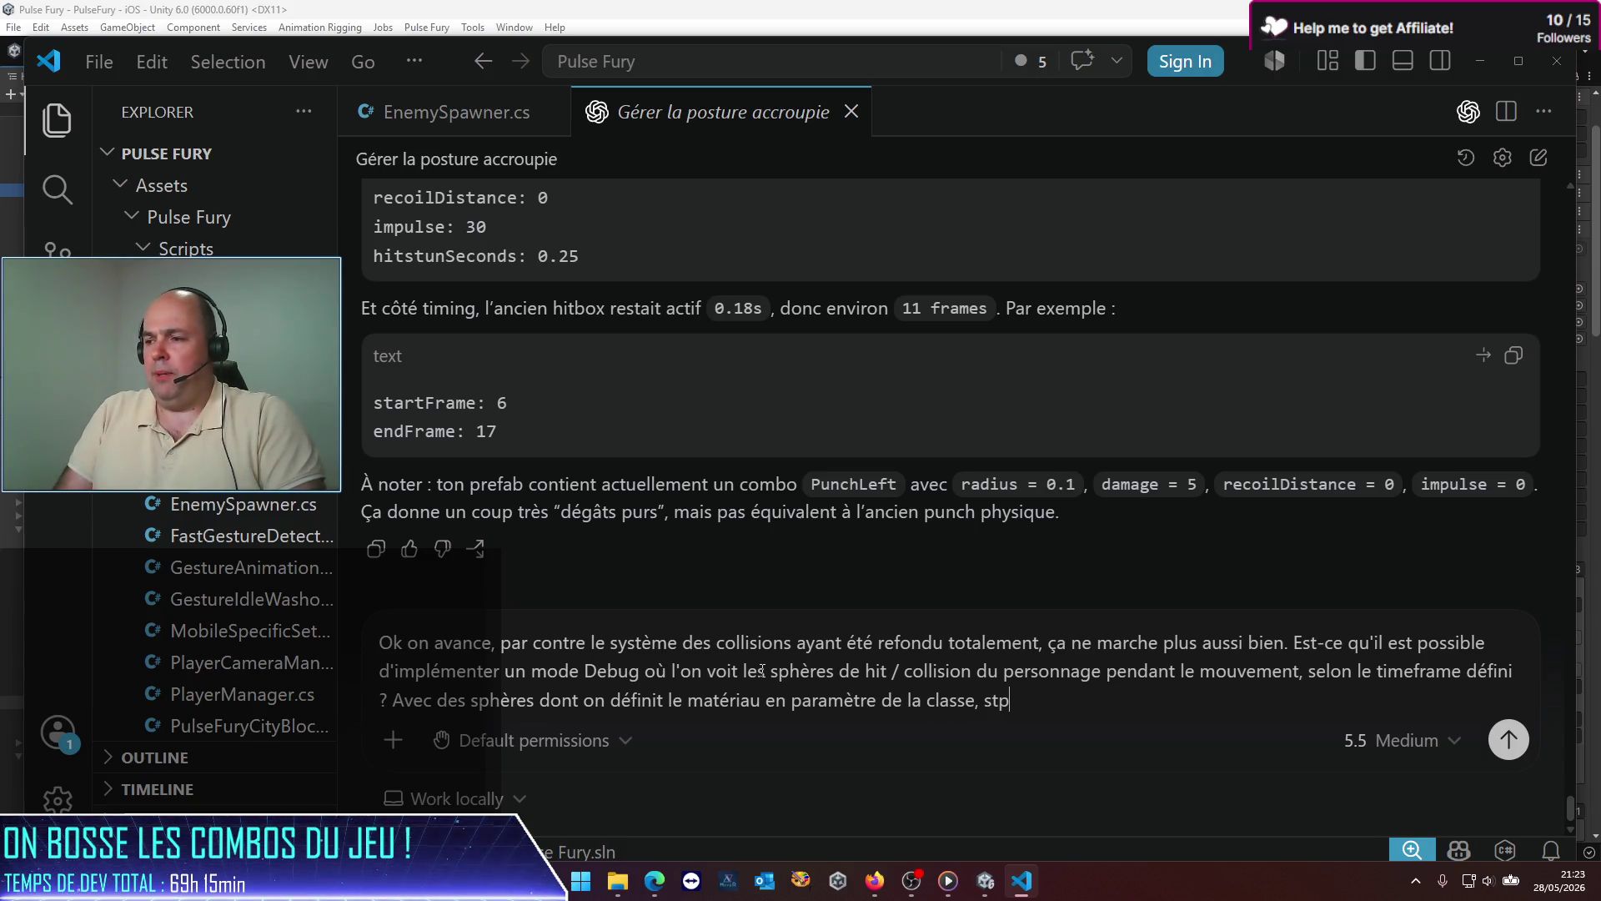
{"action": "type", "text": ". Et avec le"}
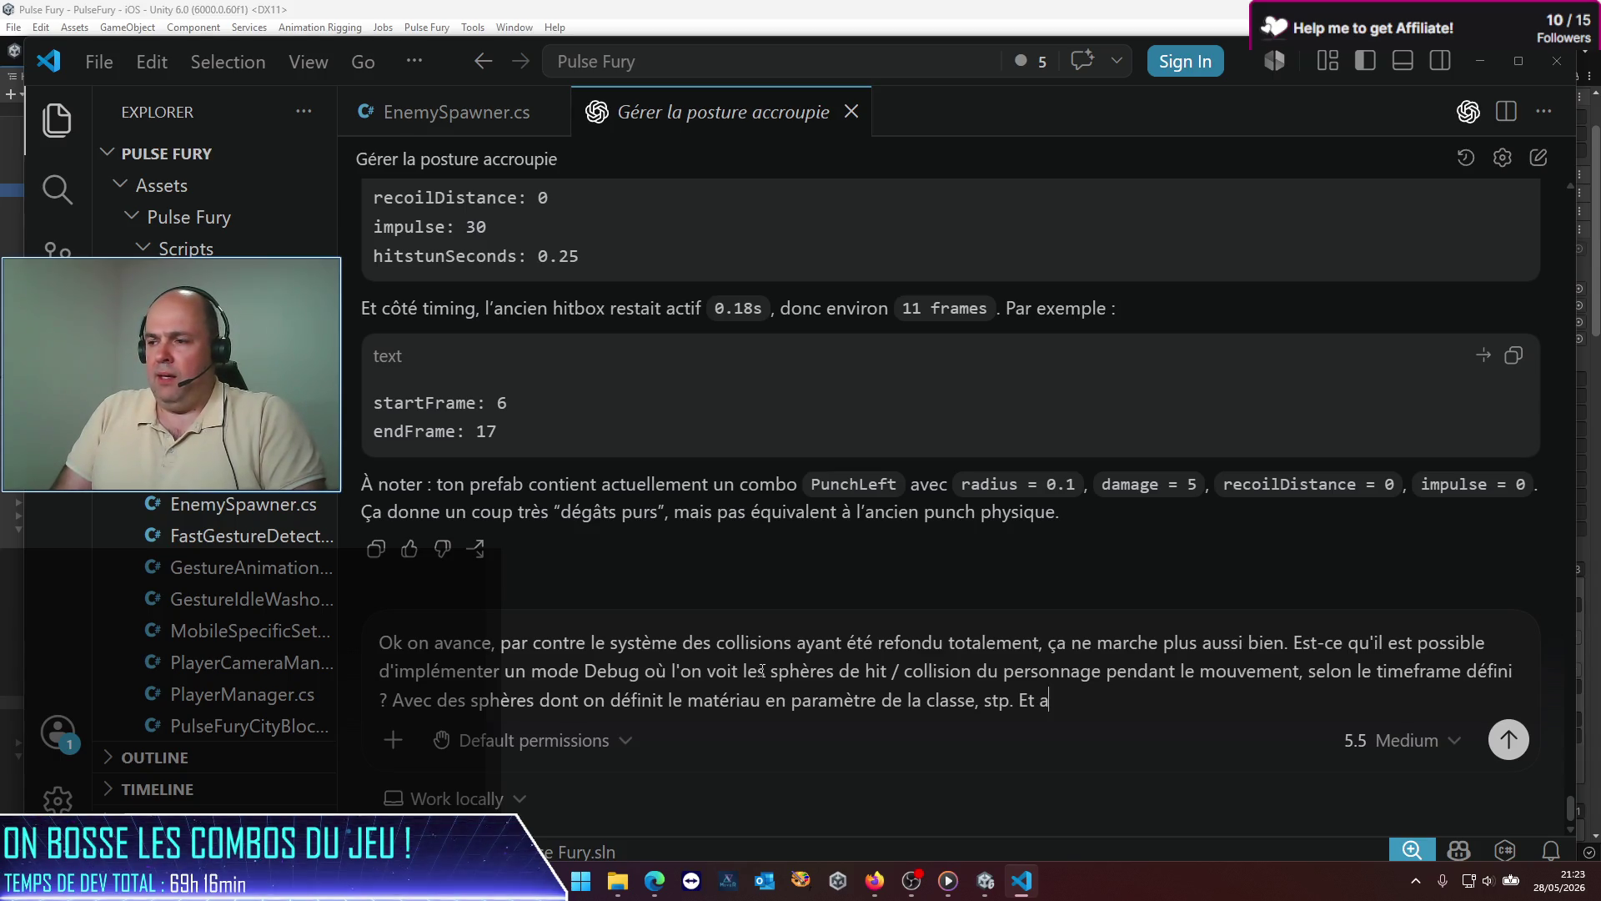
Step: Add that spheres use the size defined in the structure, and send the message
{"action": "key", "text": "BackSpace"}
{"action": "key", "text": "BackSpace"}
{"action": "type", "text": "a bon"}
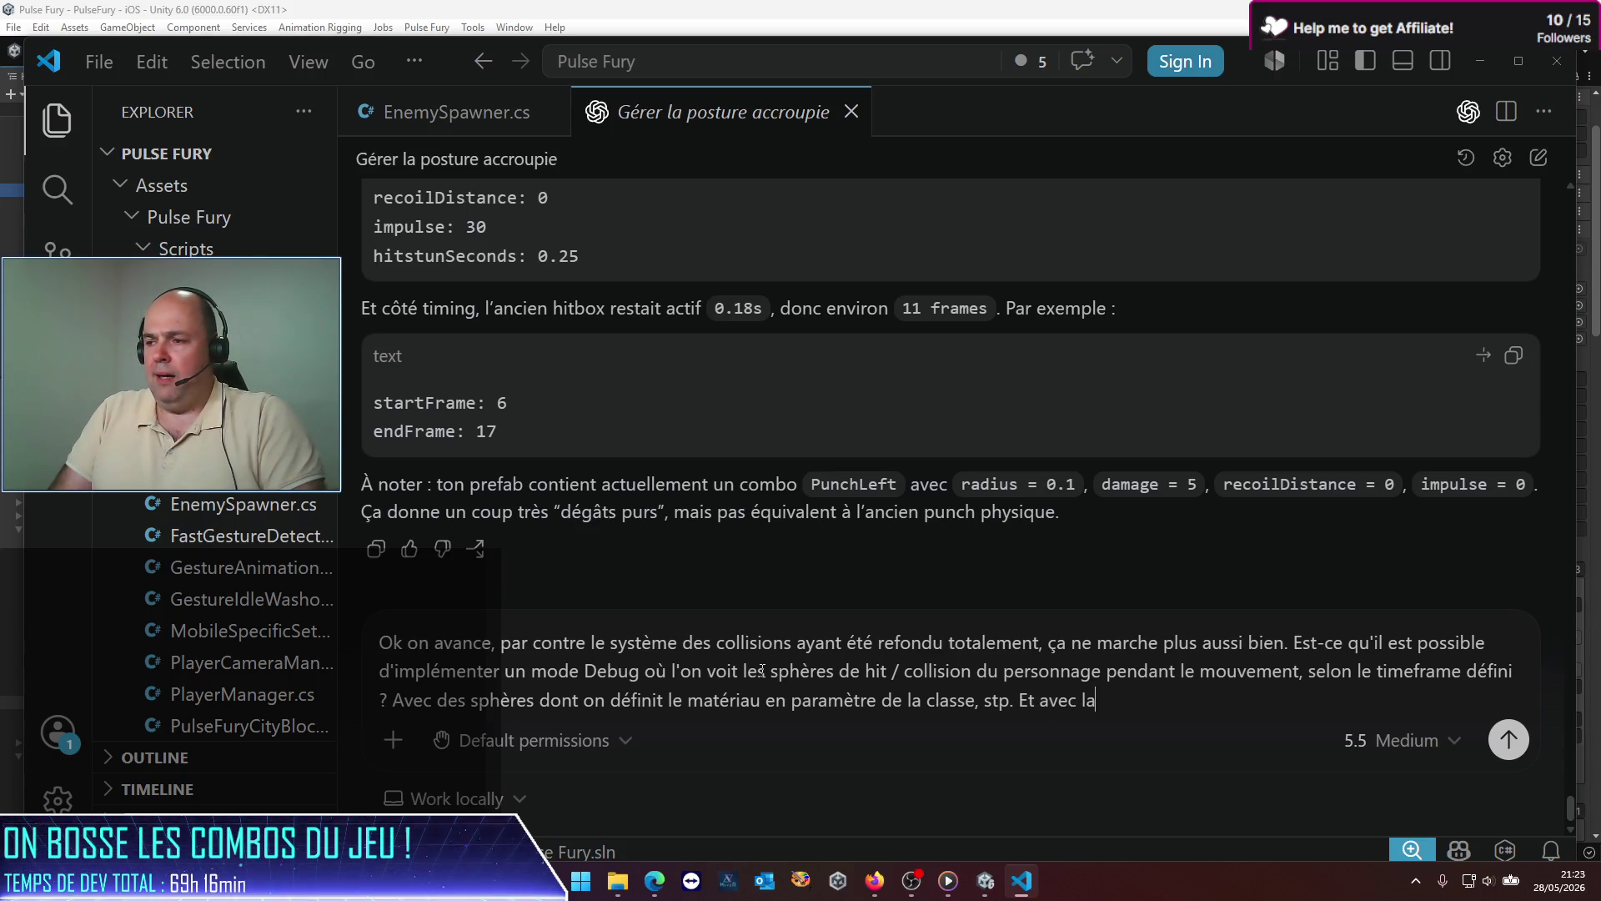
{"action": "type", "text": "ne taille de shp"}
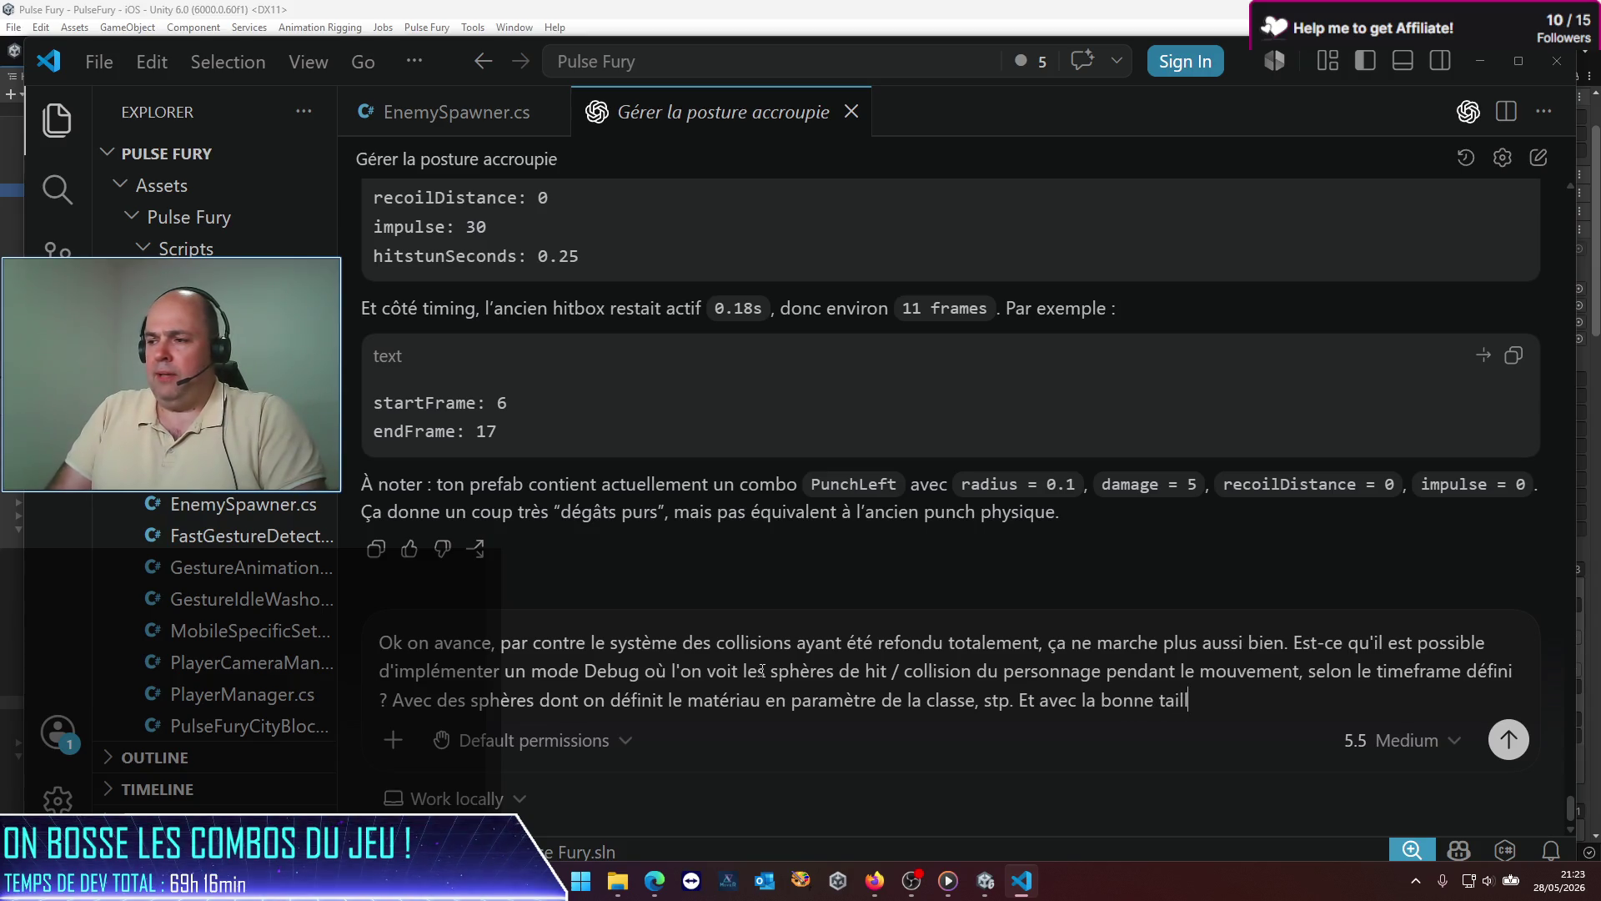
{"action": "key", "text": "BackSpace"}
{"action": "key", "text": "BackSpace"}
{"action": "type", "text": "phères"}
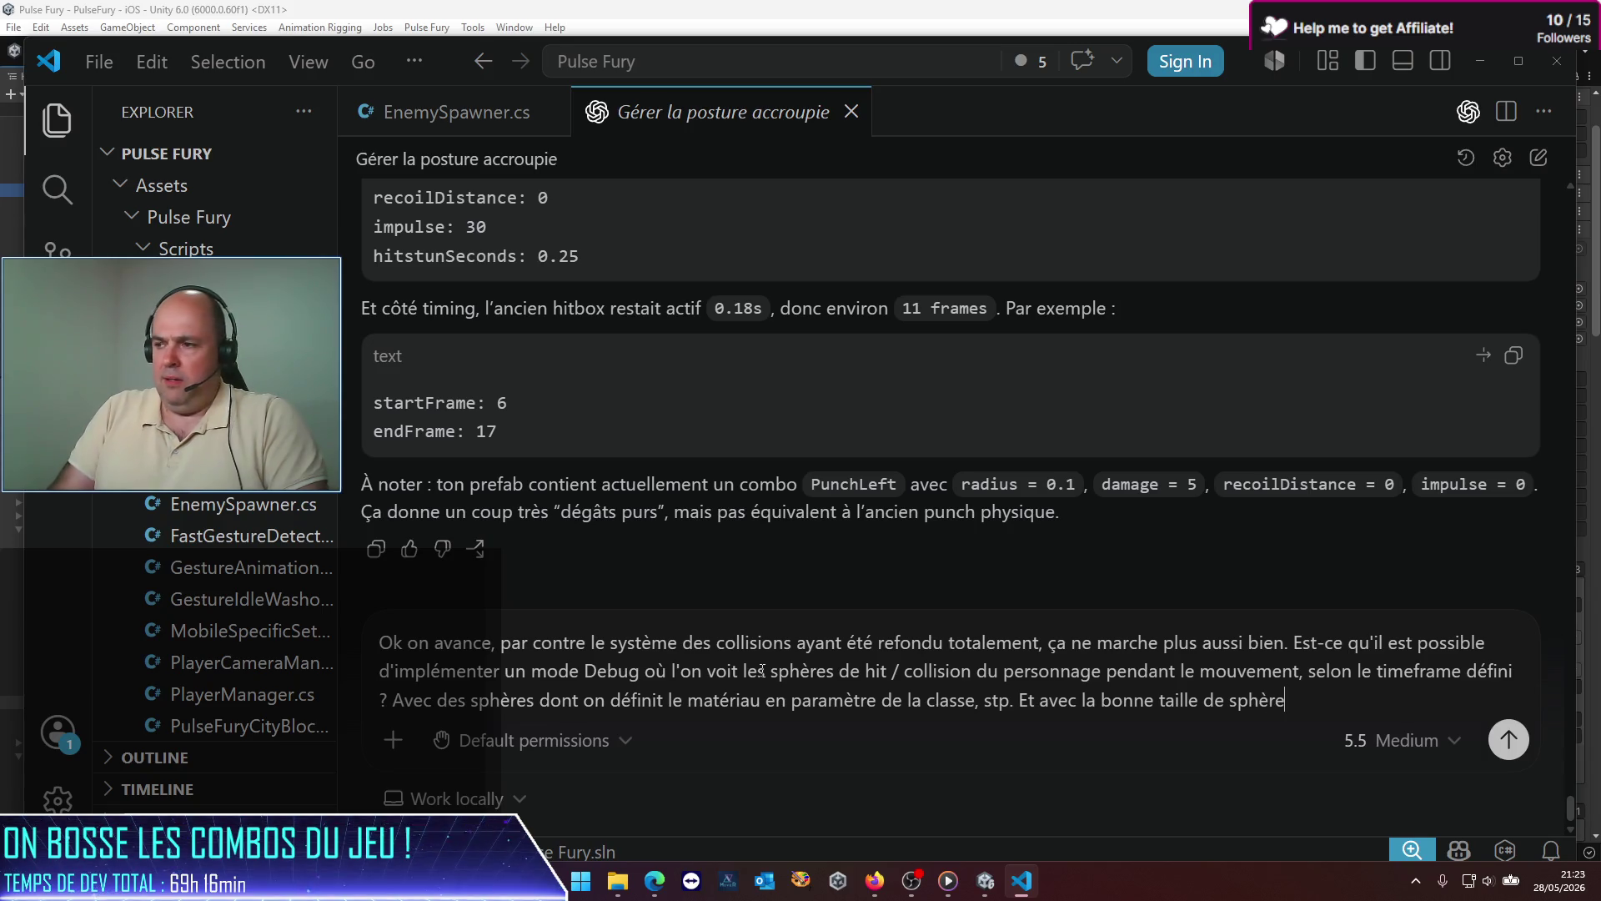
{"action": "type", "text": " de"}
{"action": "key", "text": "BackSpace"}
{"action": "key", "text": "BackSpace"}
{"action": "key", "text": "BackSpace"}
{"action": "type", "text": "telle que défini"}
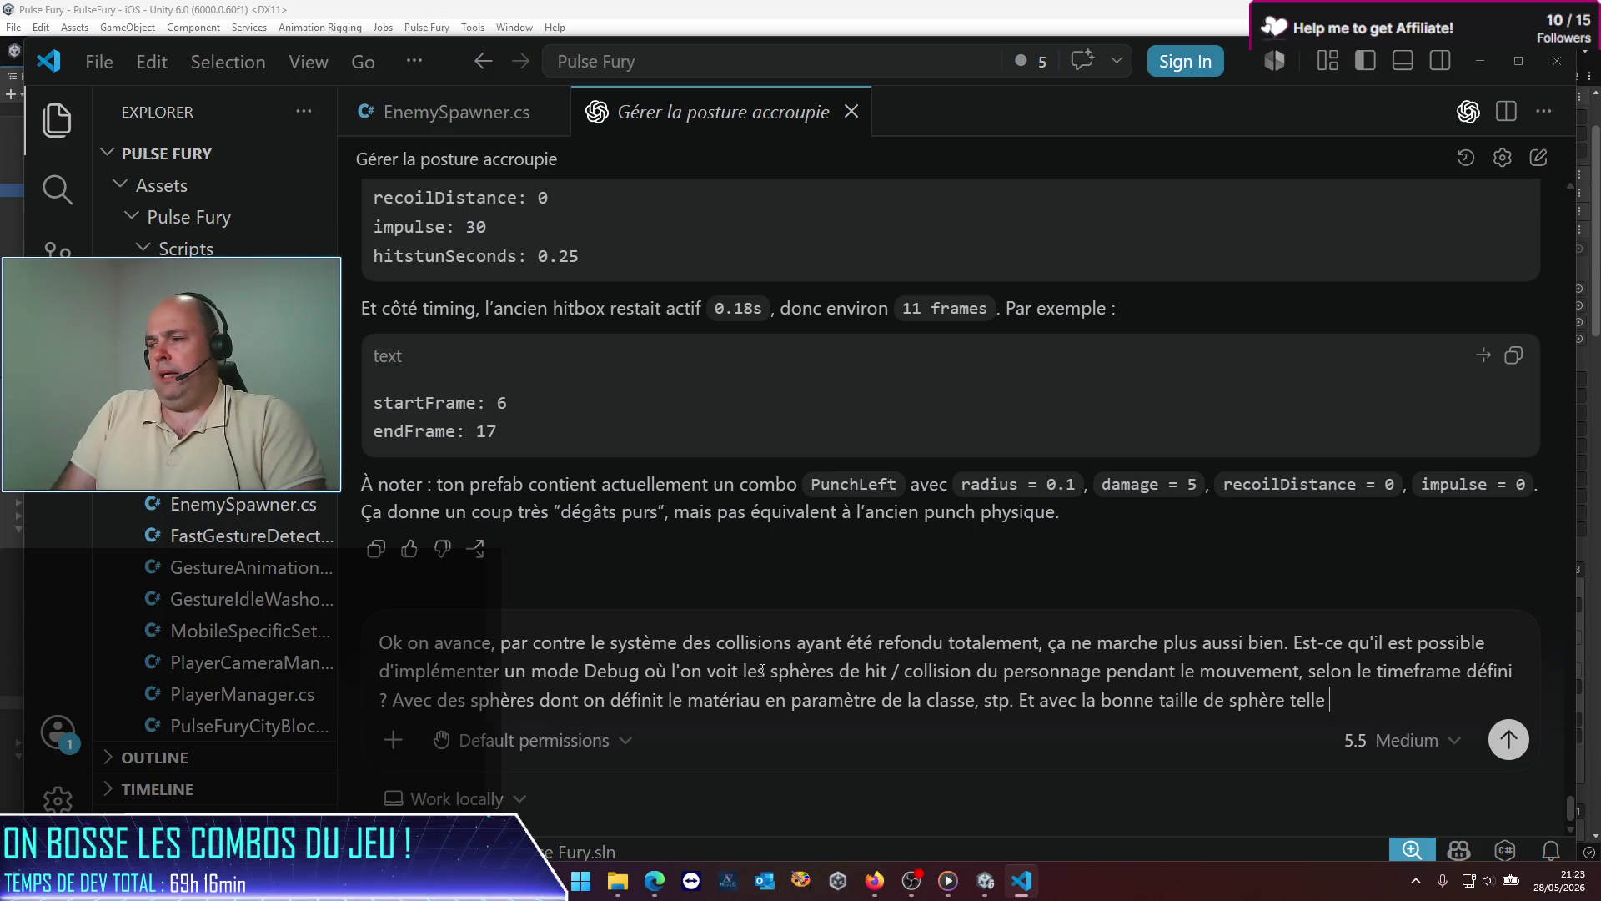
{"action": "key", "text": "BackSpace"}
{"action": "type", "text": "e dans la stru"}
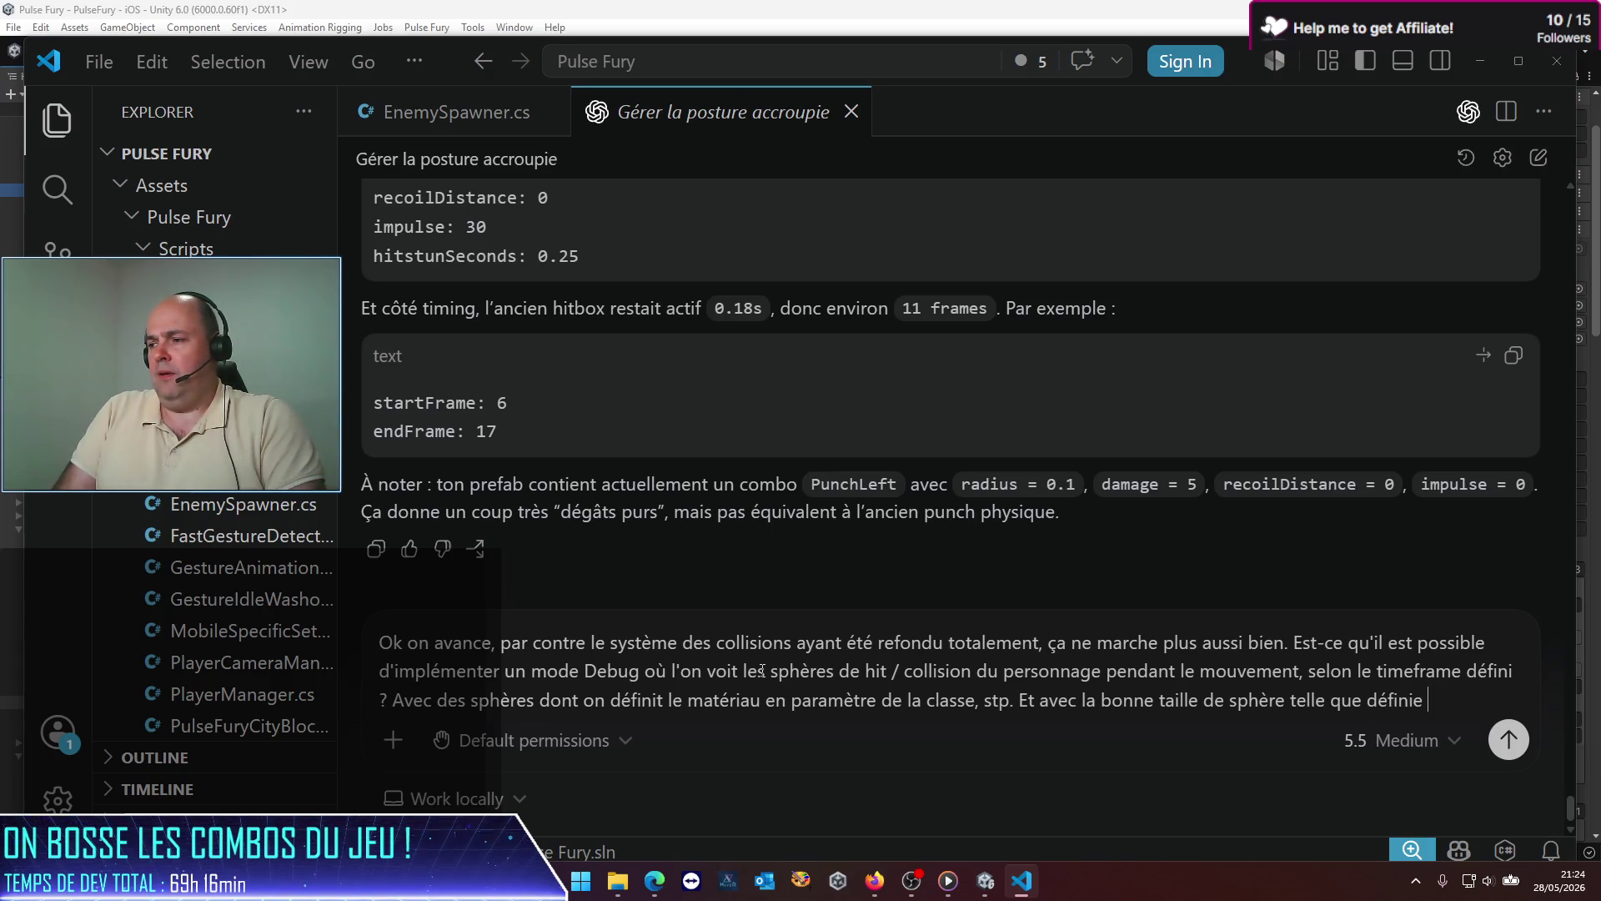
{"action": "type", "text": "cture"}
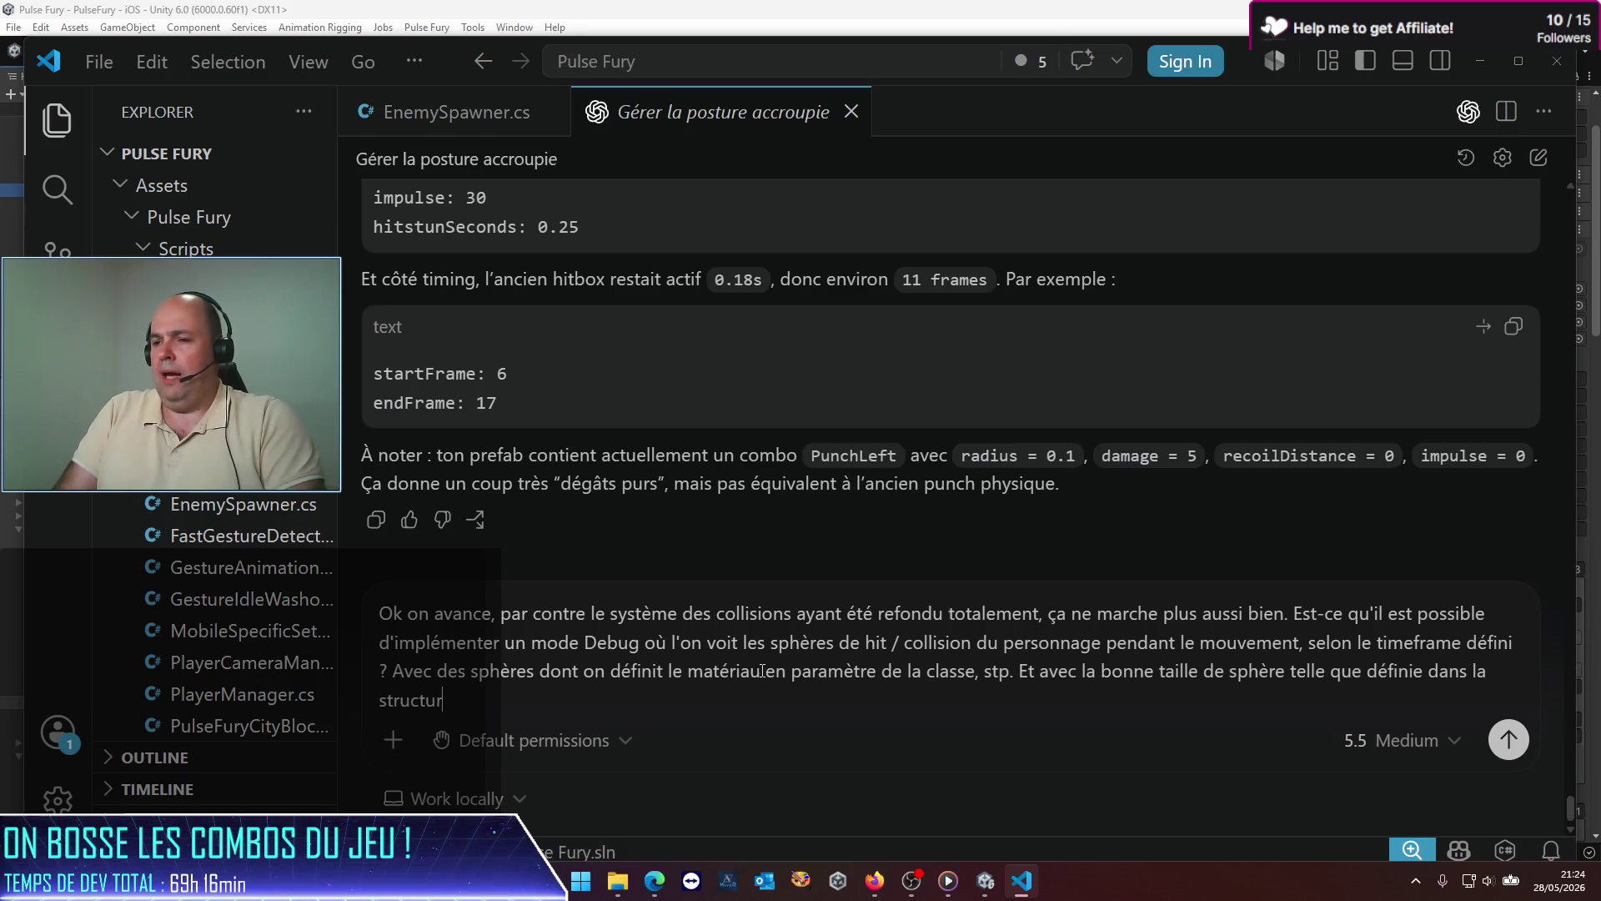
{"action": "key", "text": "Return"}
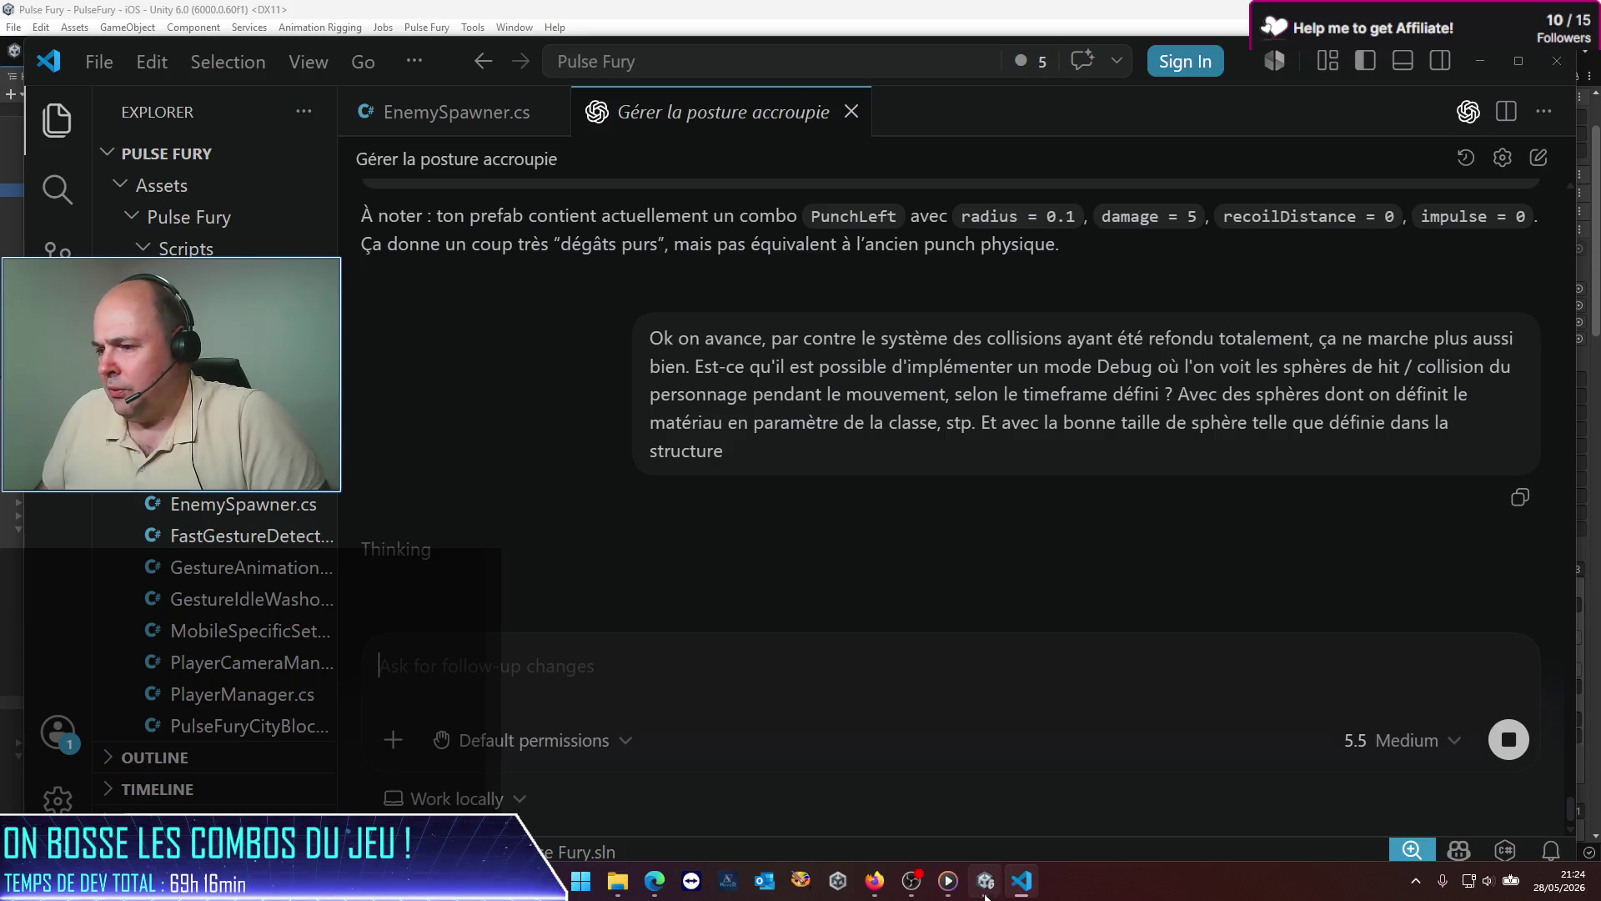
Step: Check the Unity editor, then return to the VS Code assistant editing CombatantController.cs
{"action": "left_click", "coordinate": [985, 881]}
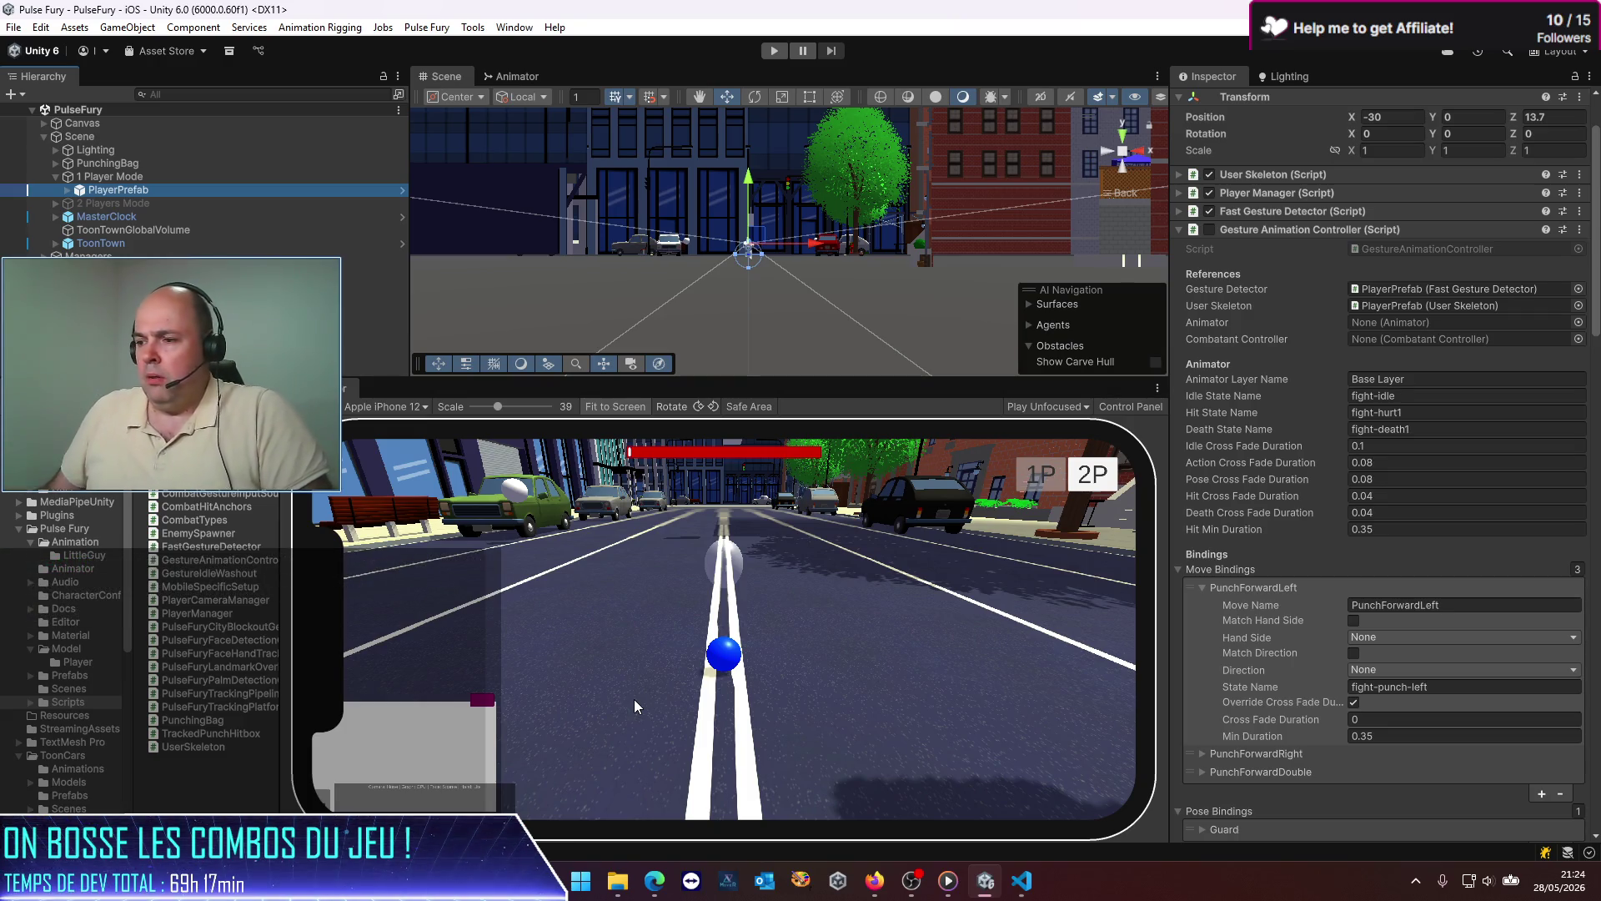
{"action": "left_click", "coordinate": [1022, 882]}
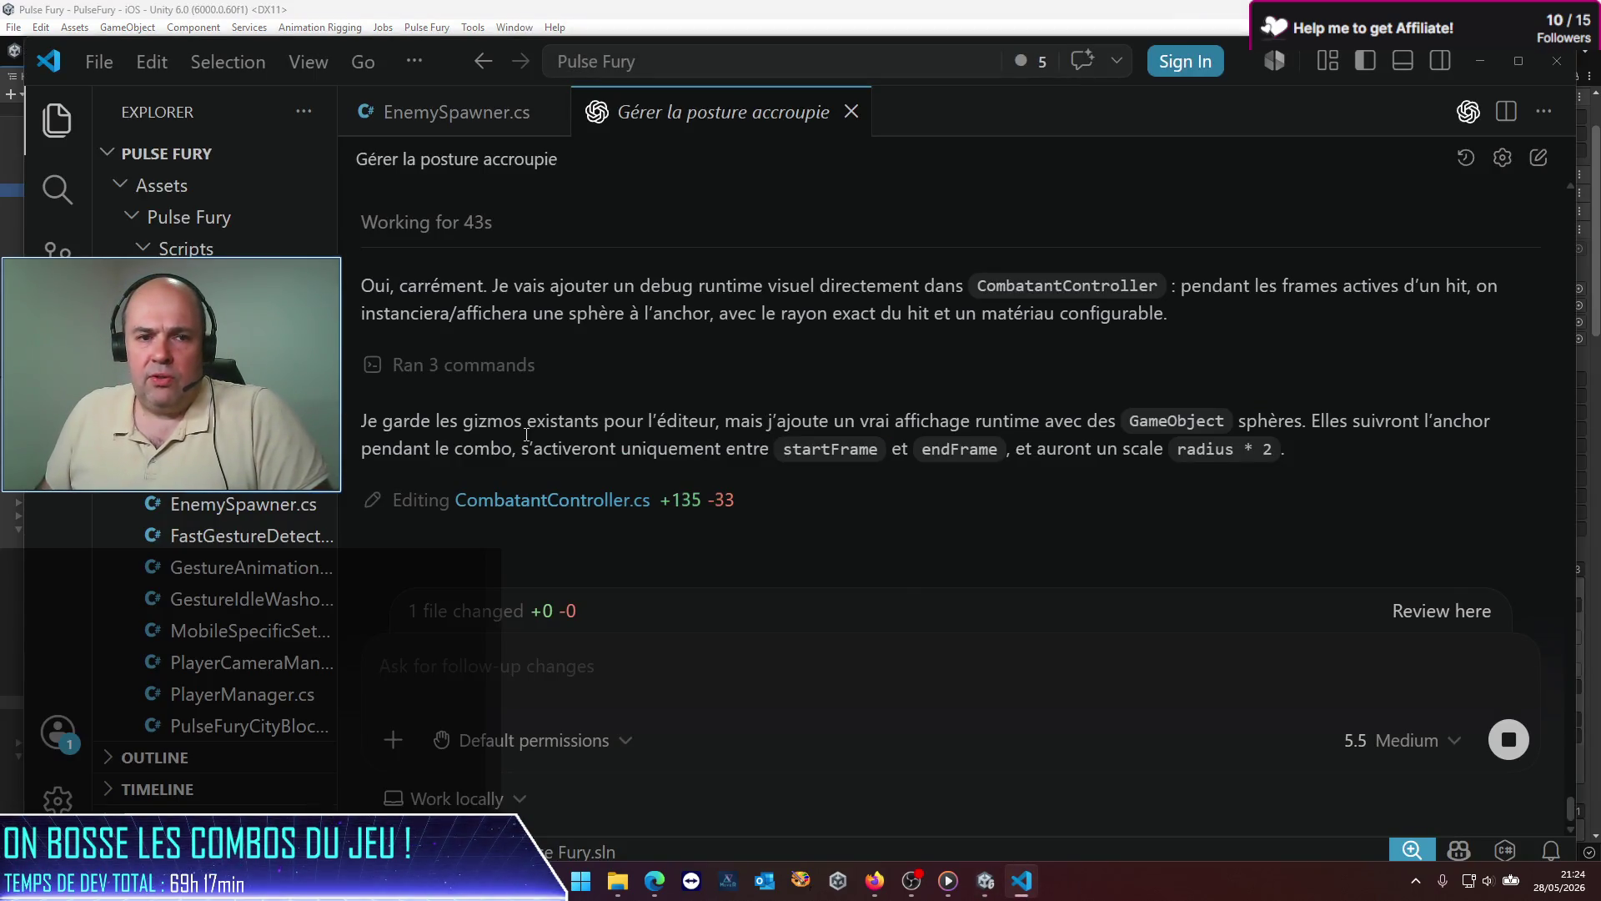
Step: Scroll through the assistant's runtime hit-sphere changes to CombatantController.cs to review progress
{"action": "scroll", "coordinate": [509, 404], "scroll_direction": "up", "scroll_amount": 2}
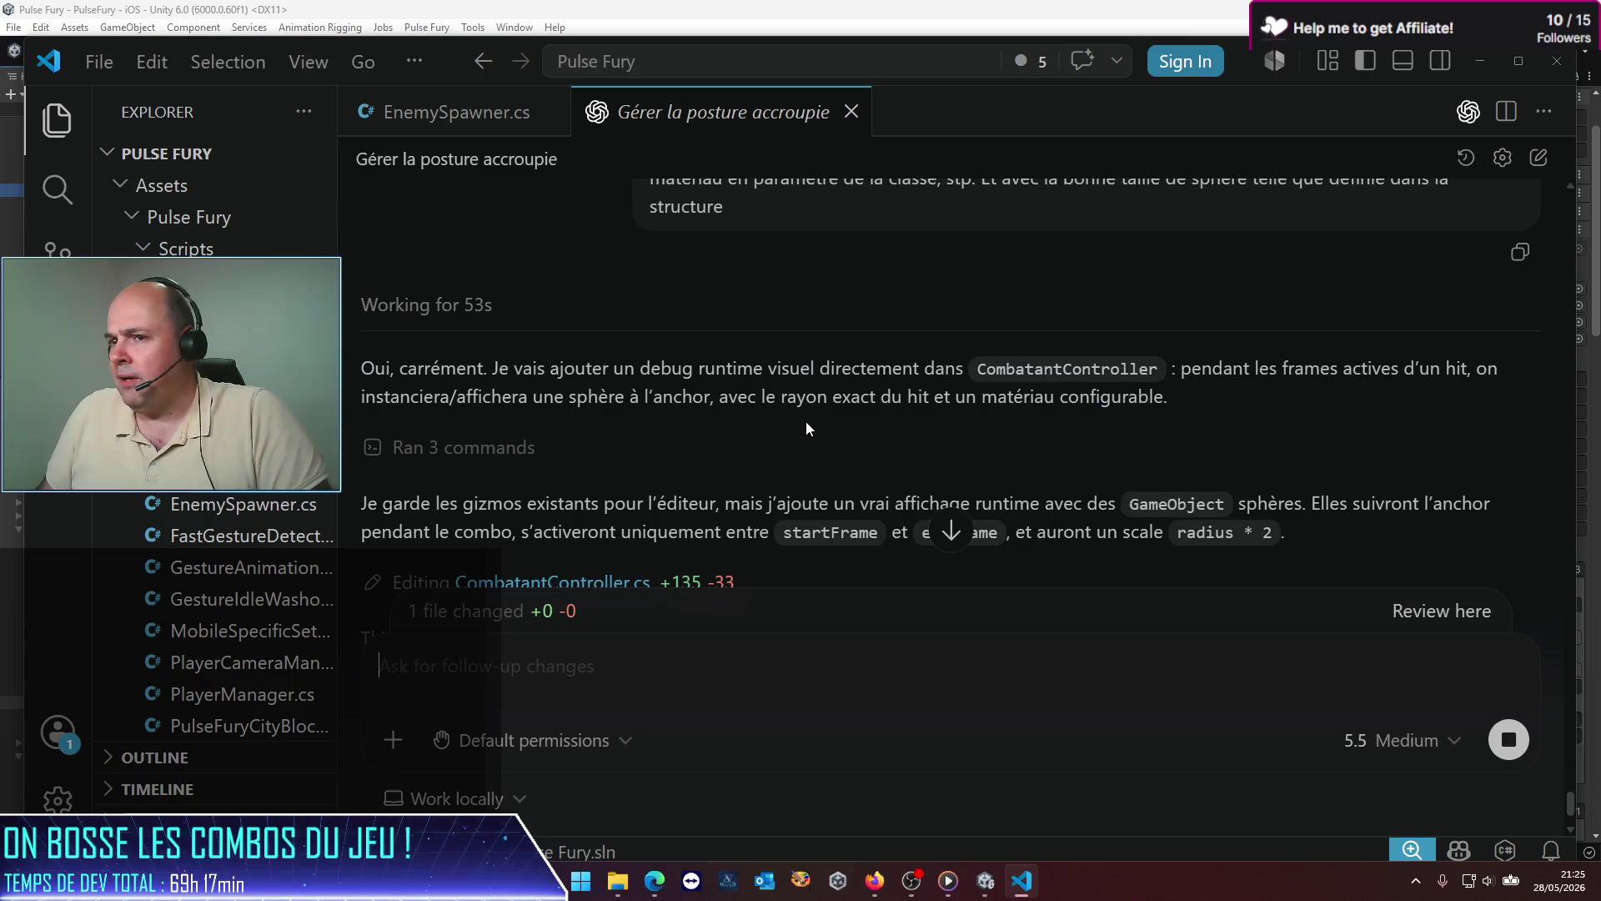
{"action": "scroll", "coordinate": [772, 419], "scroll_direction": "down", "scroll_amount": 2}
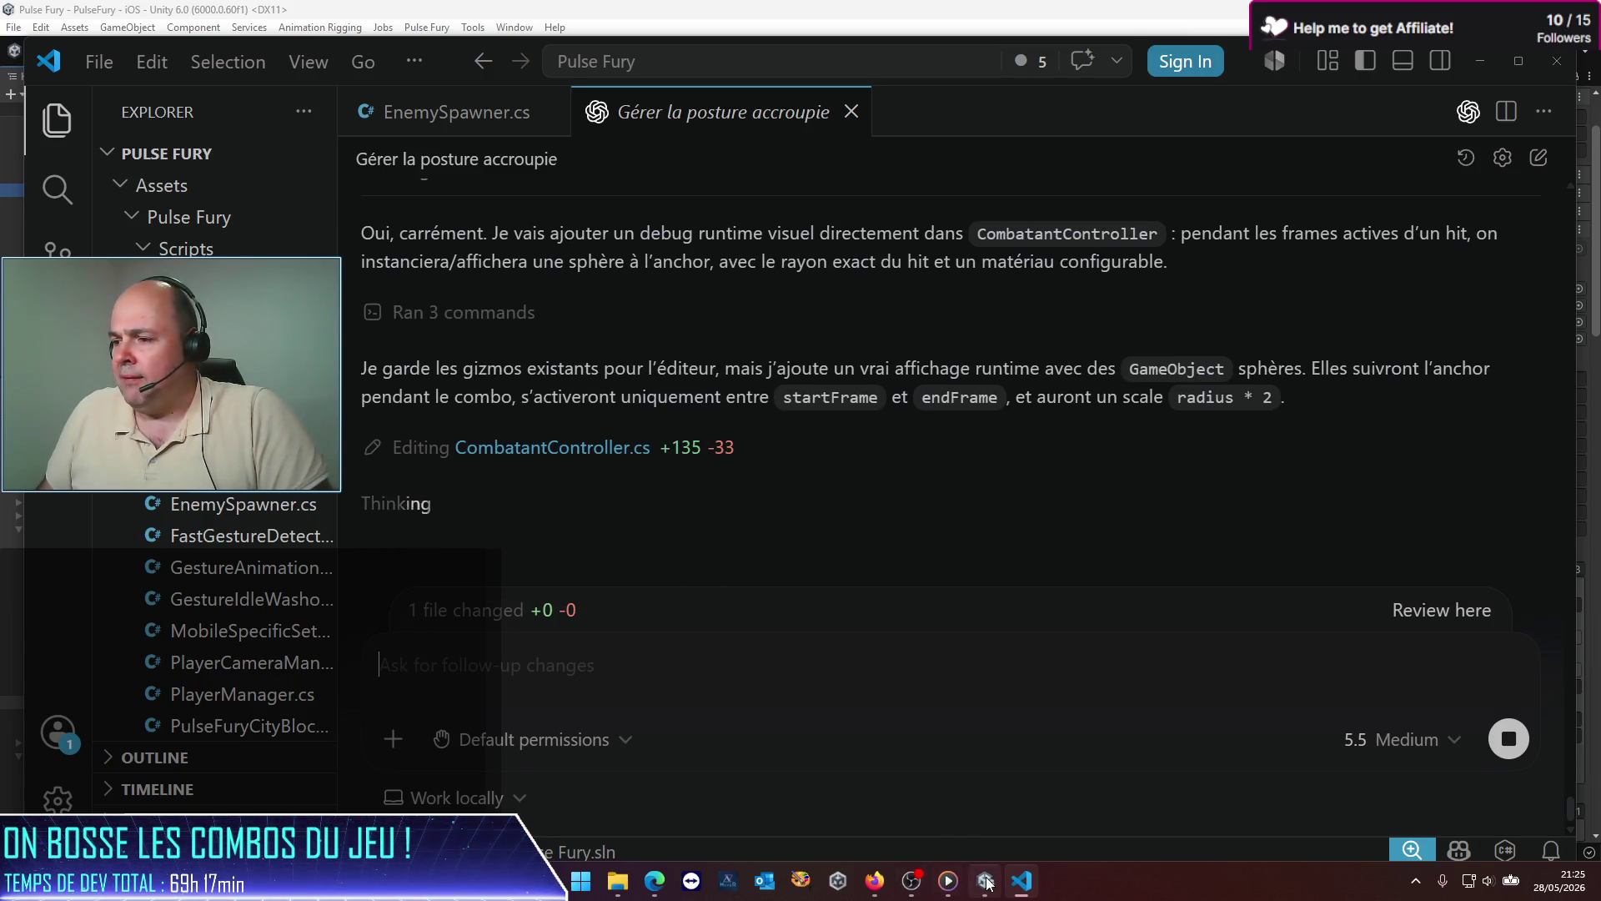
{"action": "mouse_move", "coordinate": [986, 881]}
{"action": "mouse_move", "coordinate": [911, 882]}
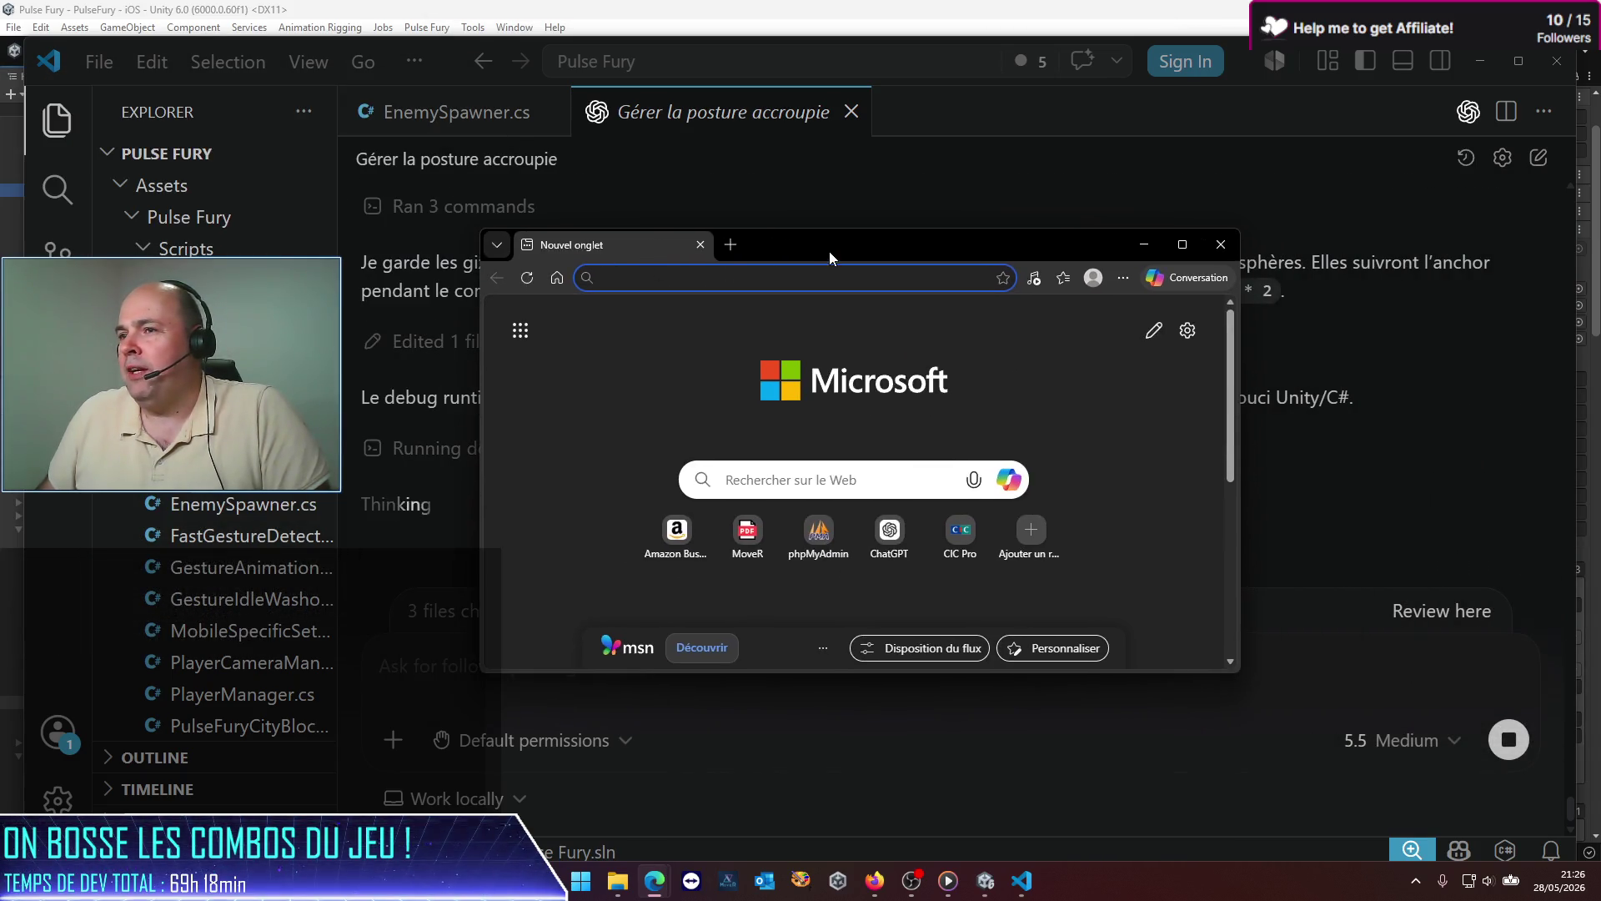
Step: Google 'quelles sont les conditions pour qu'un jeu steam puisse être refusé' and skim the results
{"action": "double_click", "coordinate": [814, 239]}
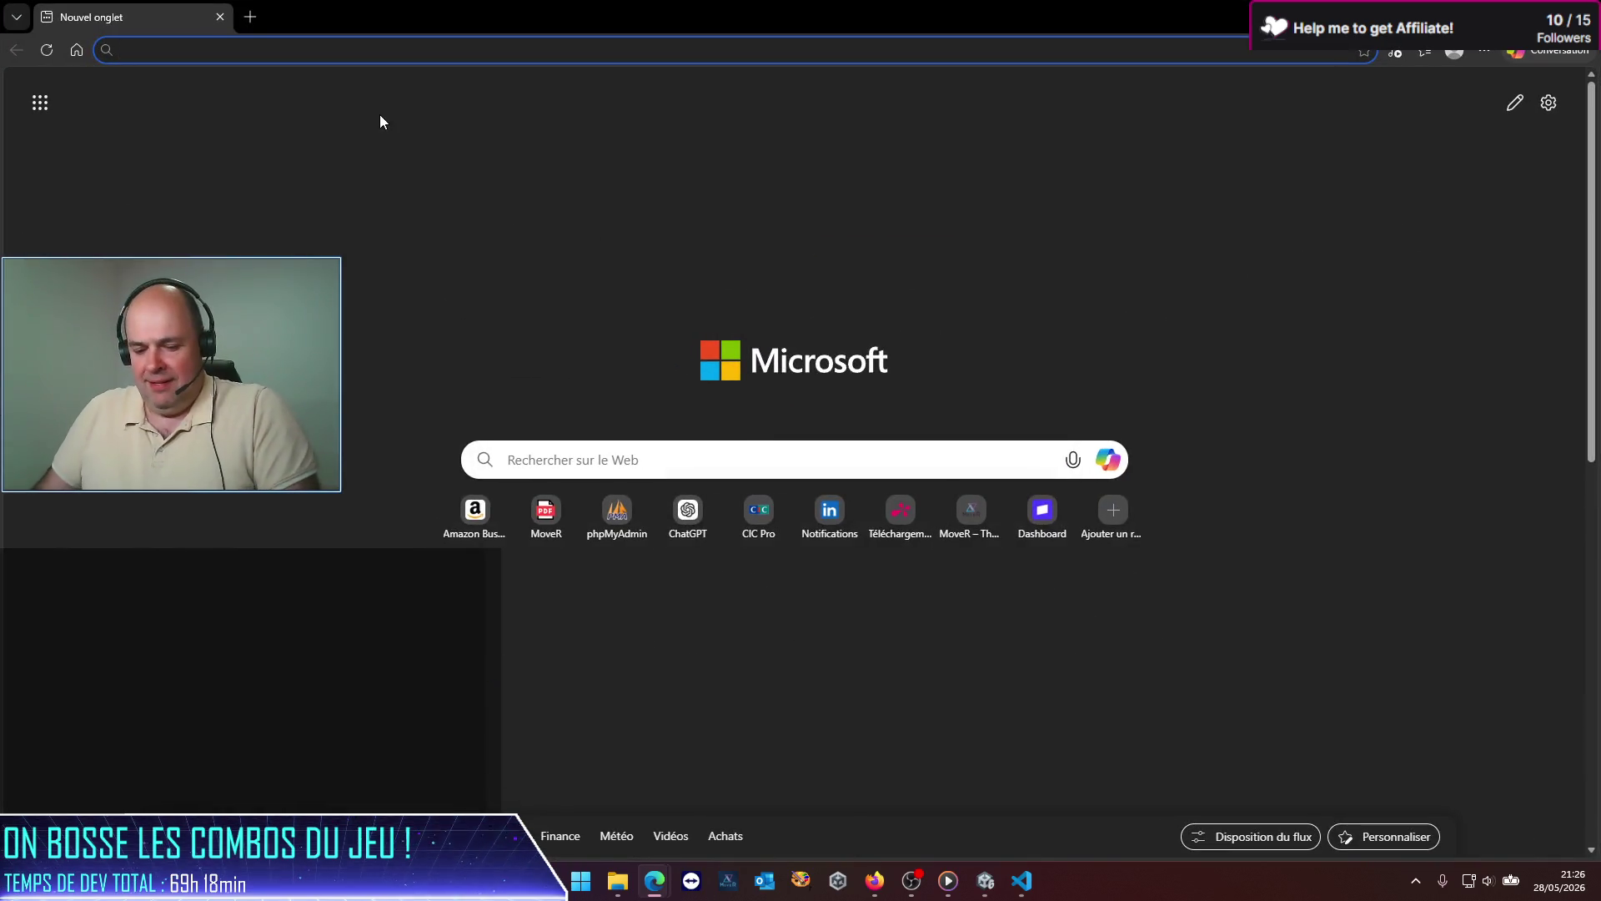
{"action": "type", "text": "quelles sont les conditions pour qu'un jeu "}
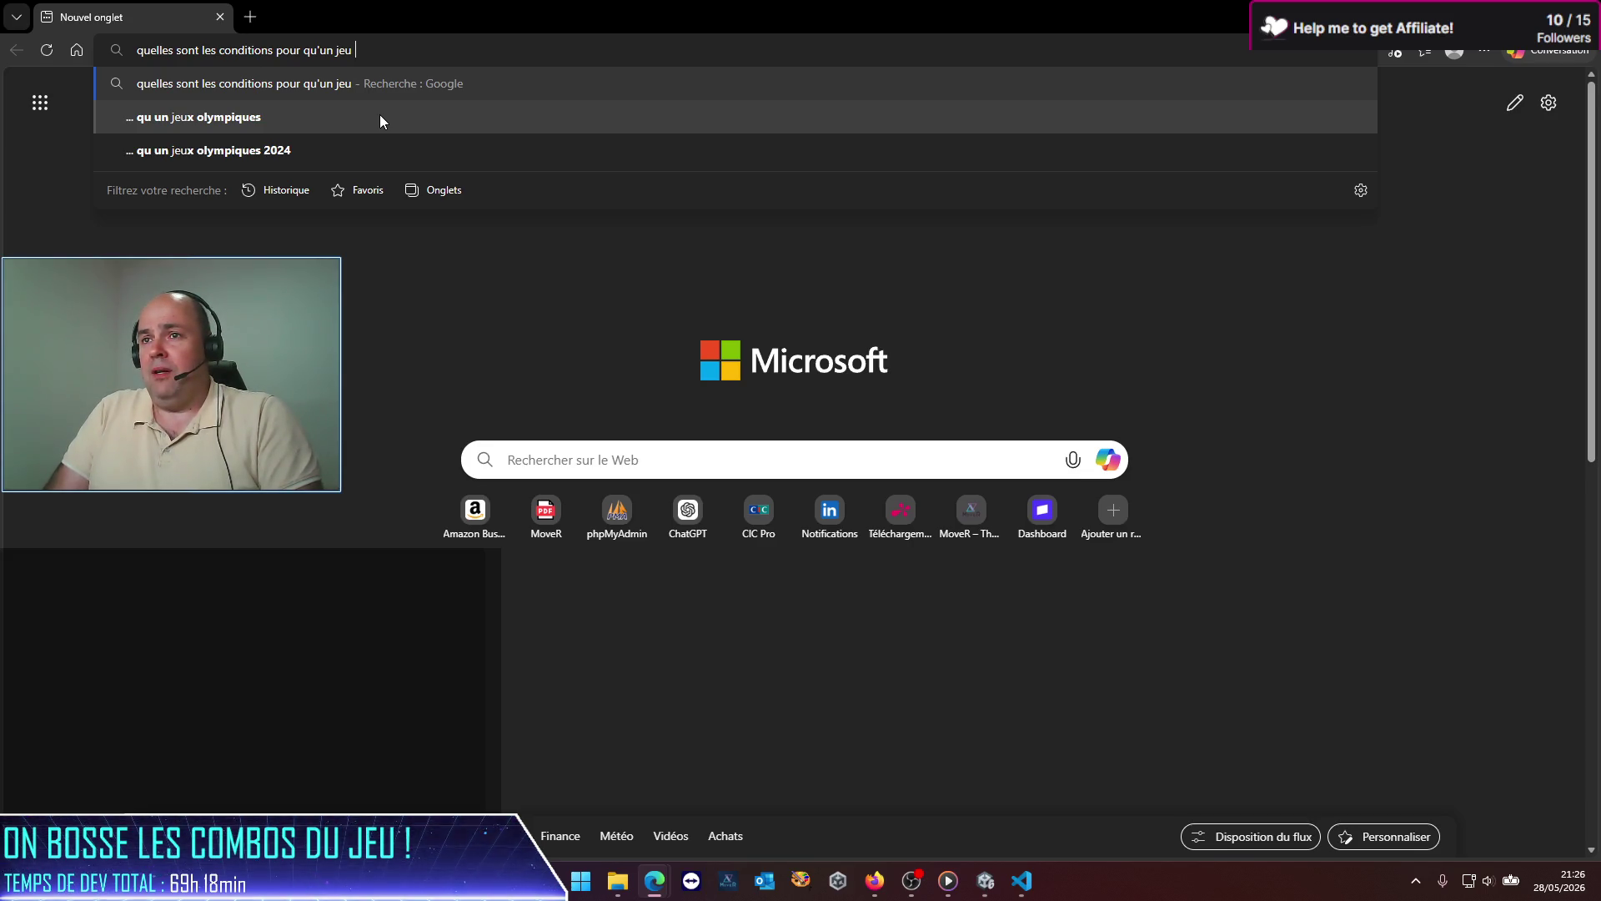
{"action": "type", "text": "steam puiss"}
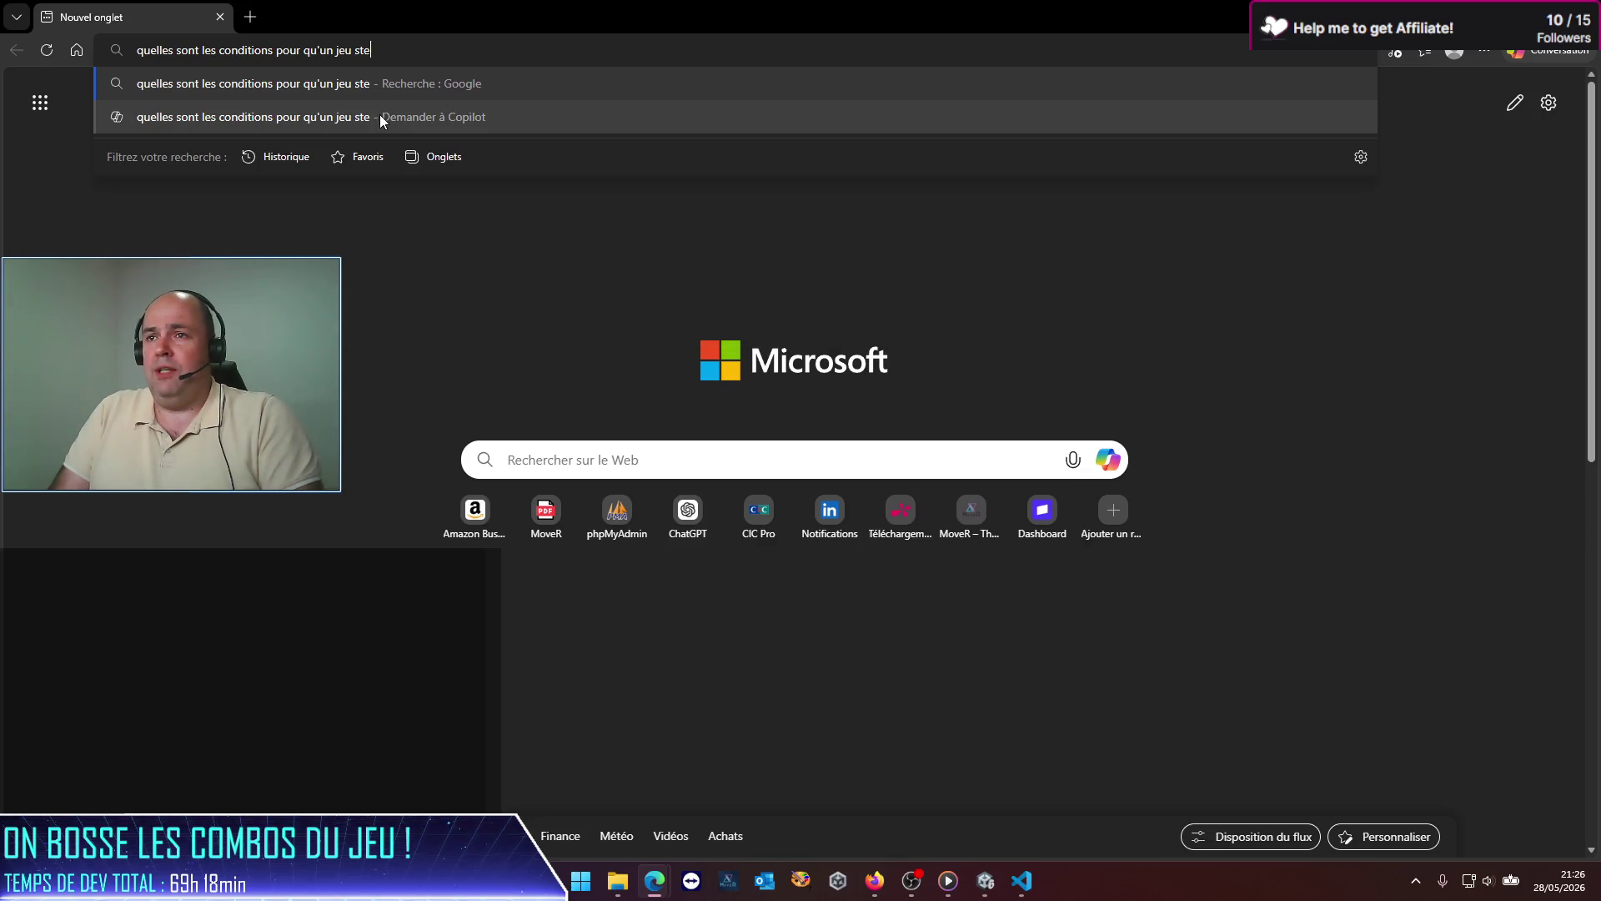
{"action": "type", "text": "e être refu"}
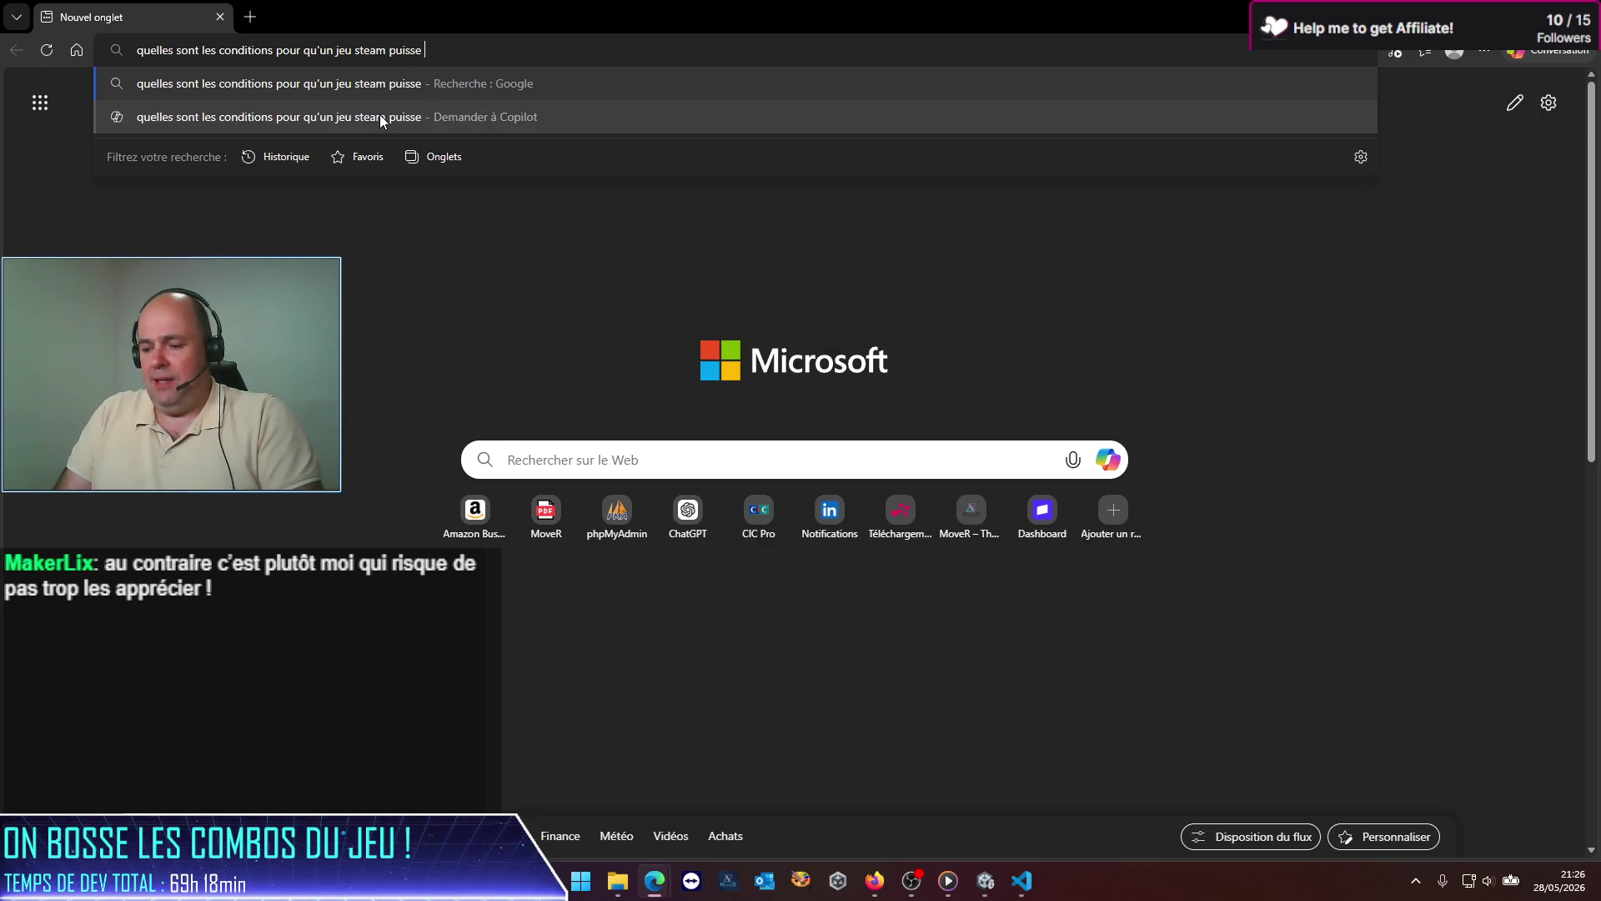
{"action": "type", "text": "sé"}
{"action": "key", "text": "Return"}
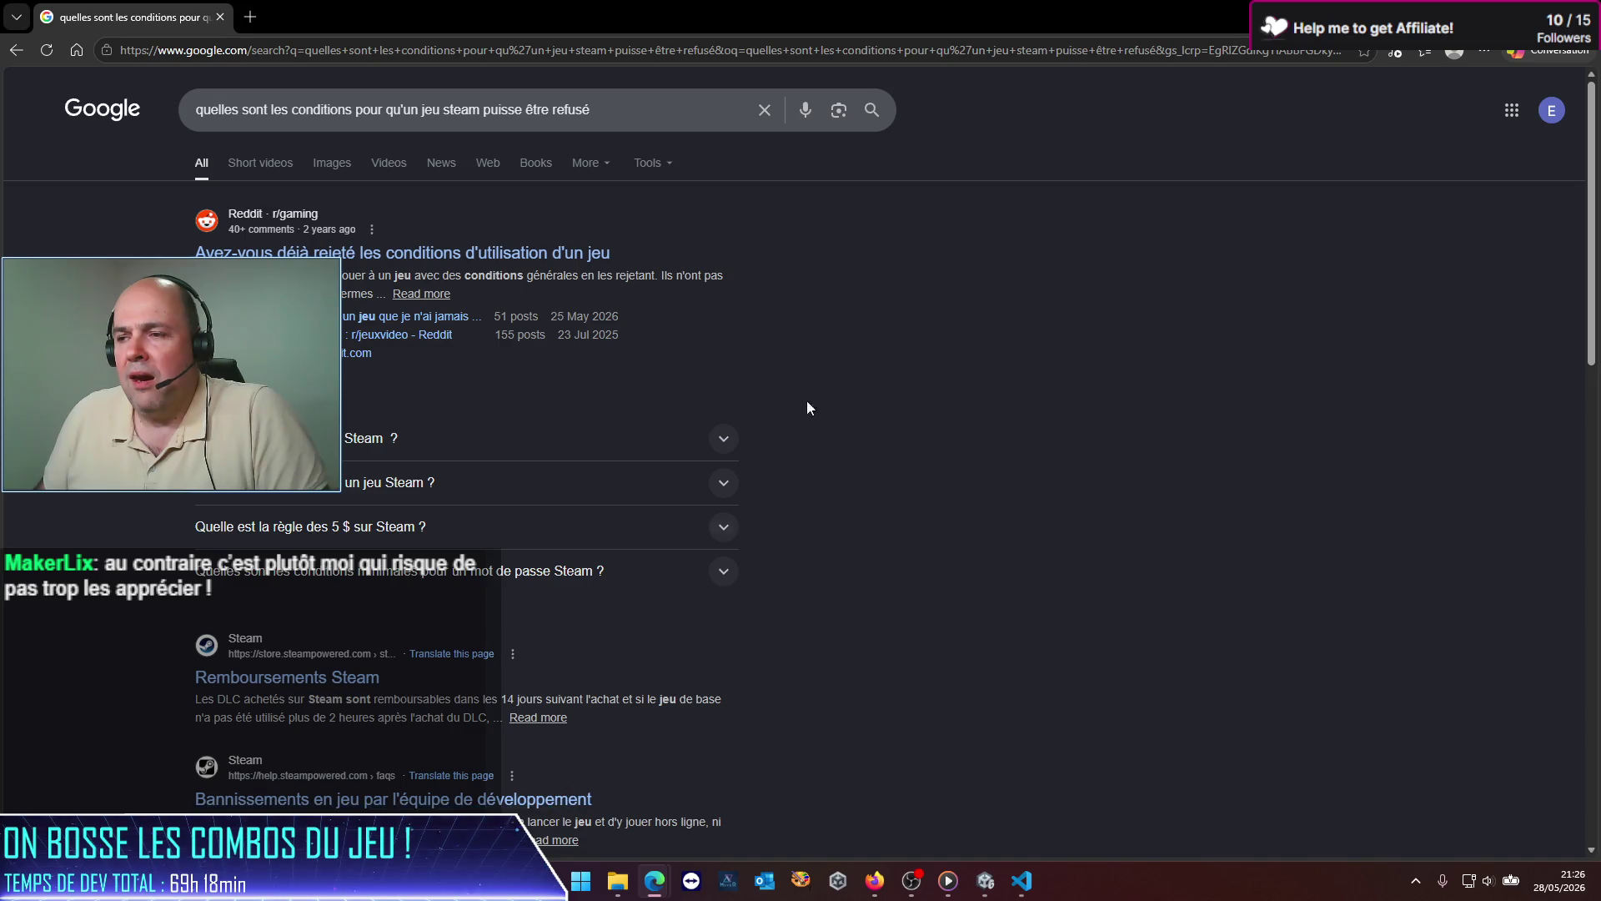
{"action": "scroll", "coordinate": [548, 344], "scroll_direction": "down", "scroll_amount": 4}
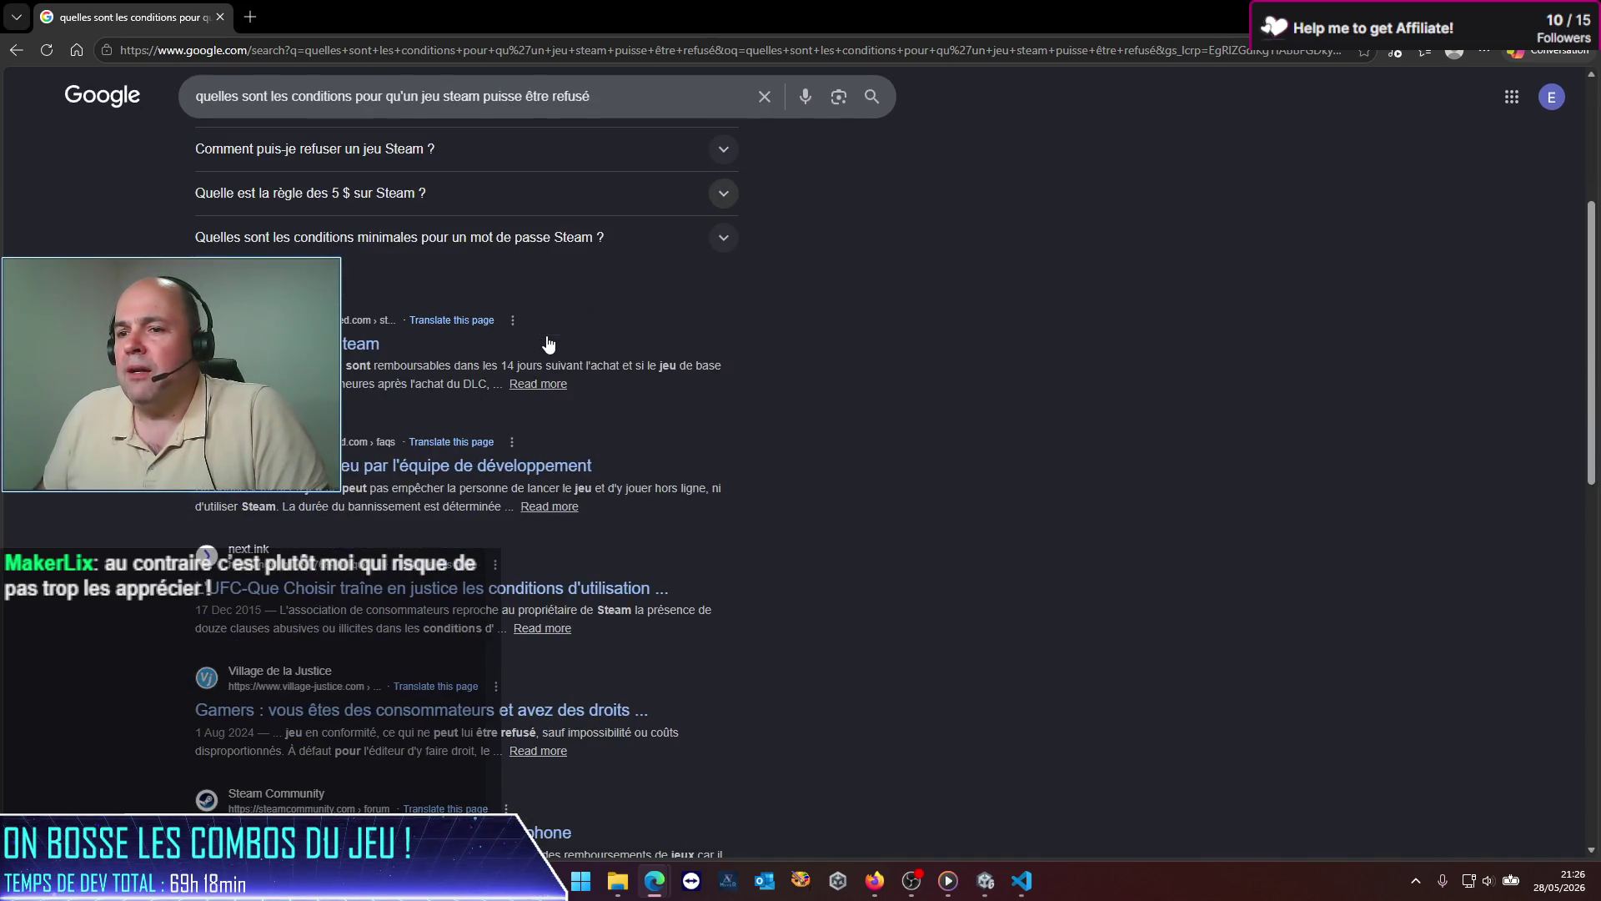
{"action": "scroll", "coordinate": [548, 344], "scroll_direction": "down", "scroll_amount": 7}
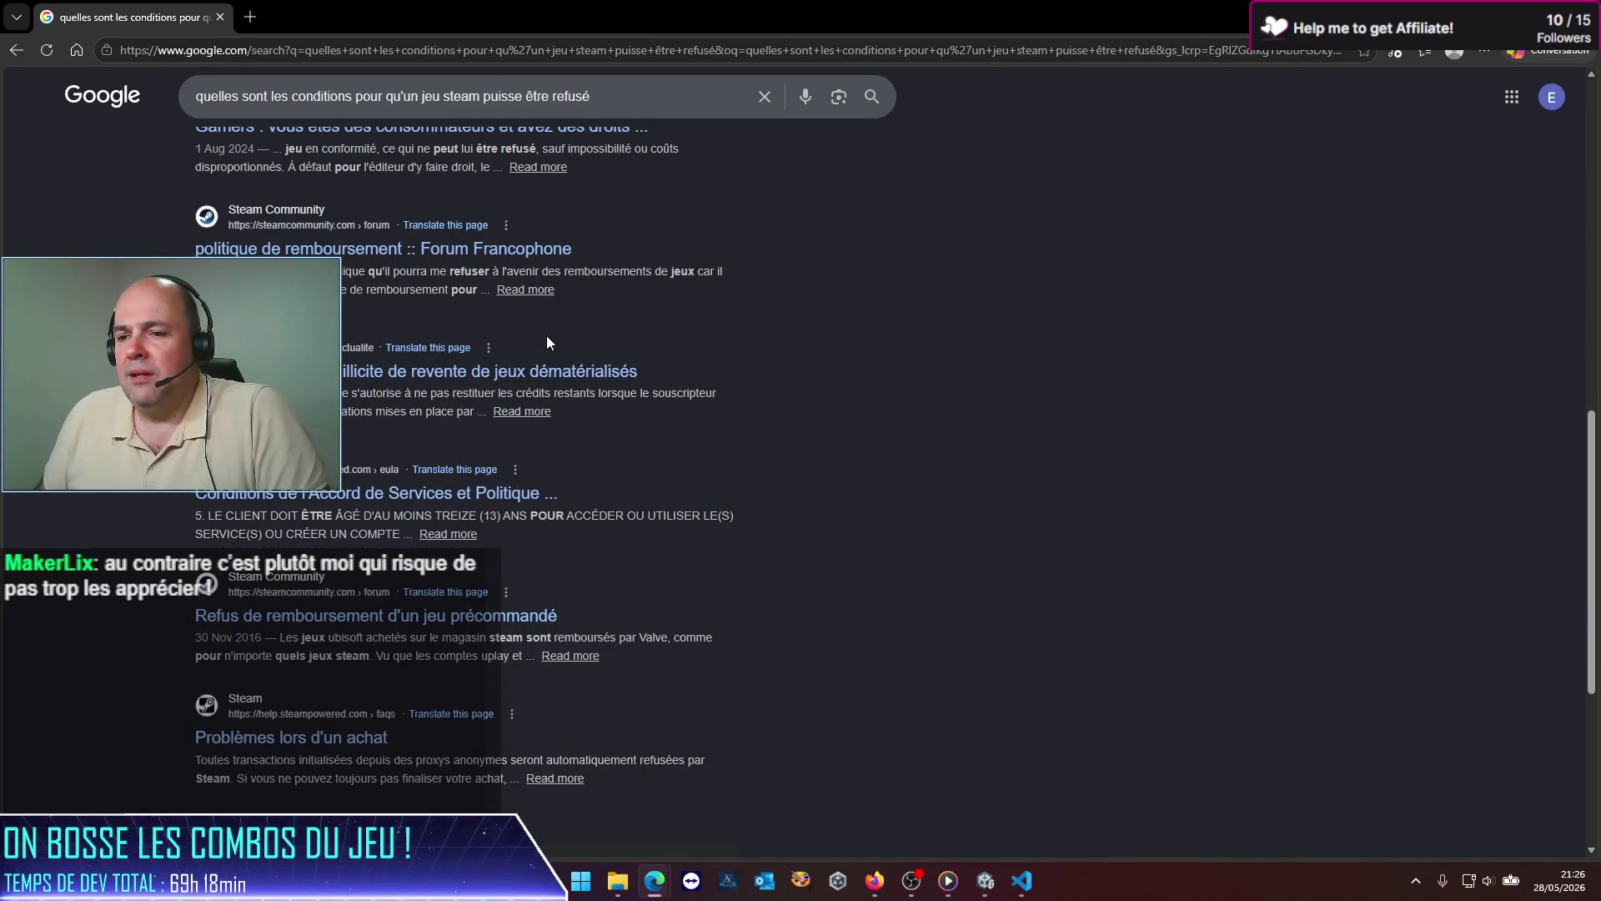
{"action": "scroll", "coordinate": [547, 342], "scroll_direction": "up", "scroll_amount": 10}
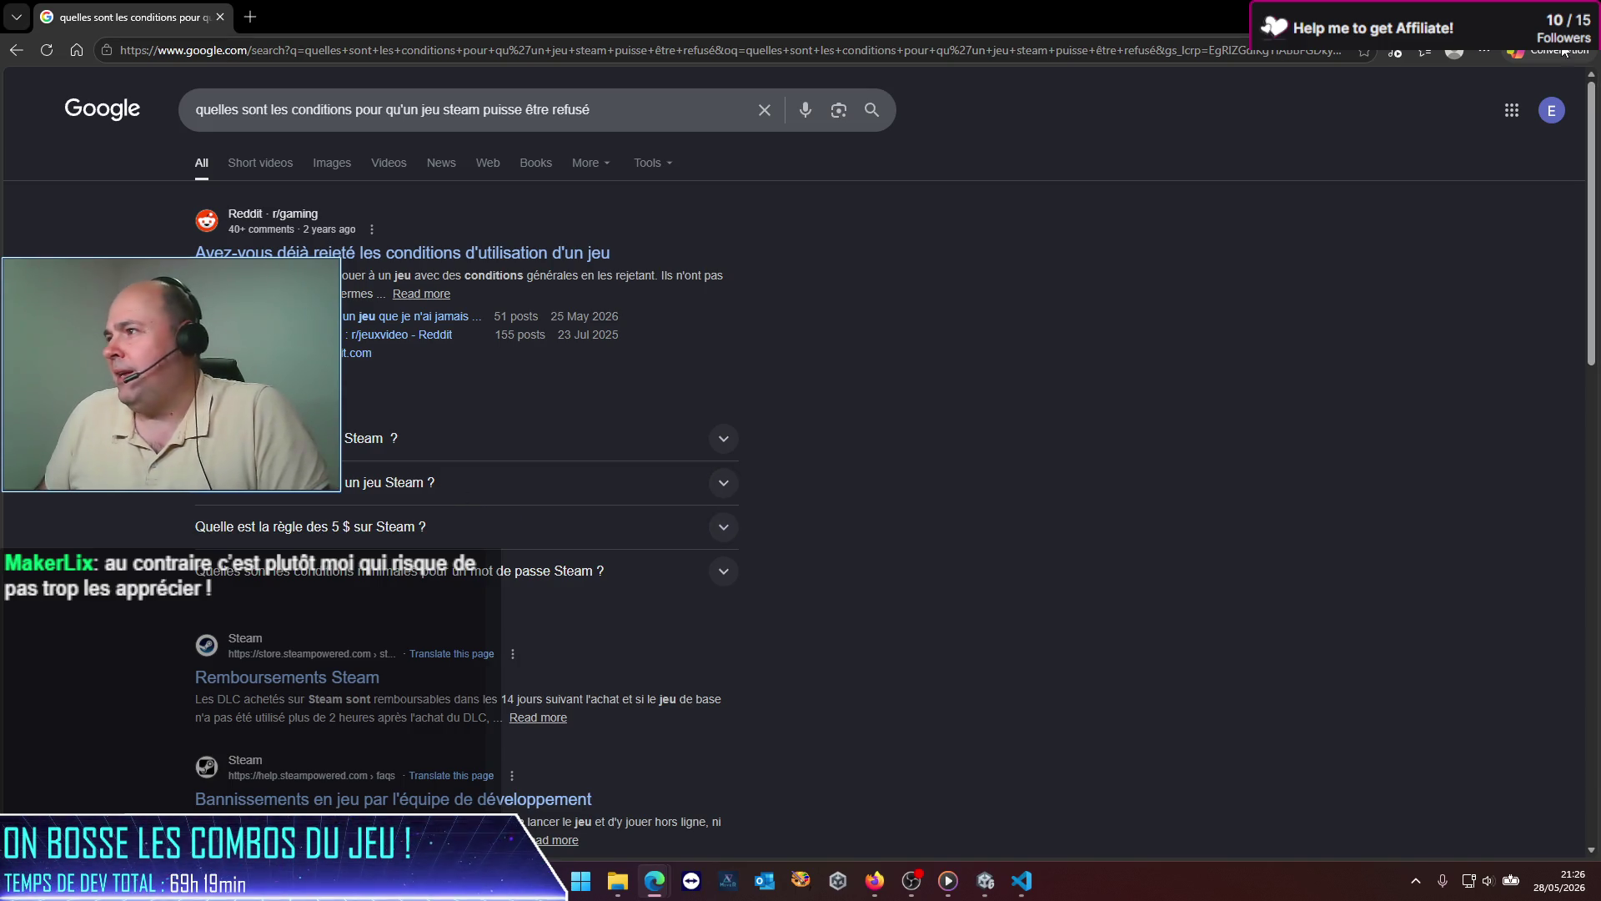
{"action": "key", "text": "alt+Tab"}
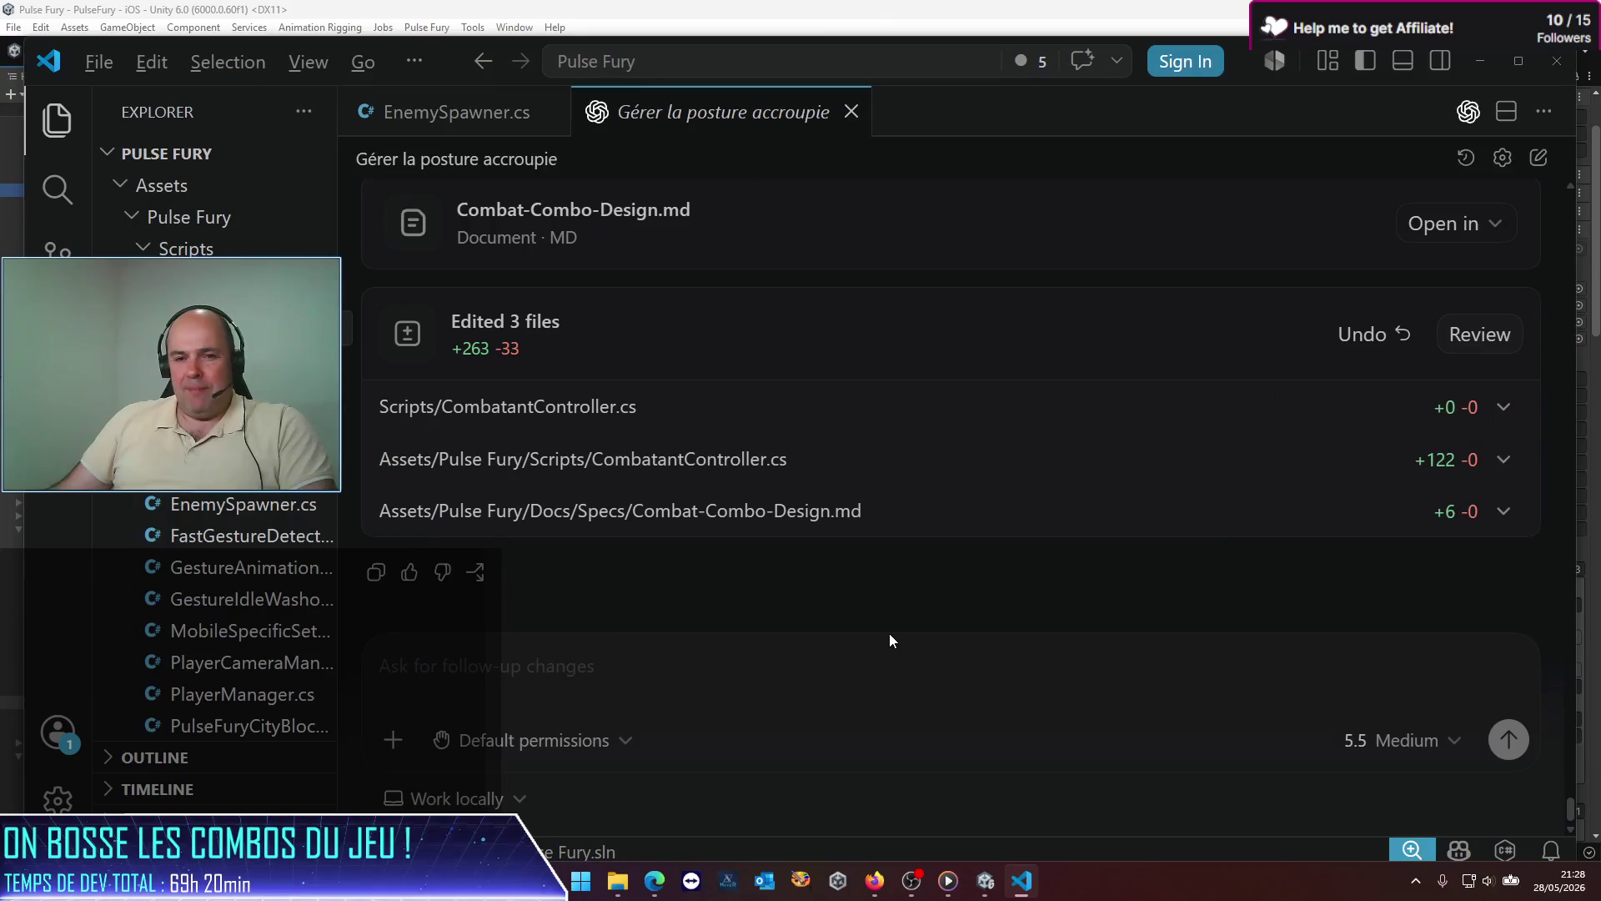
{"action": "left_click", "coordinate": [981, 887]}
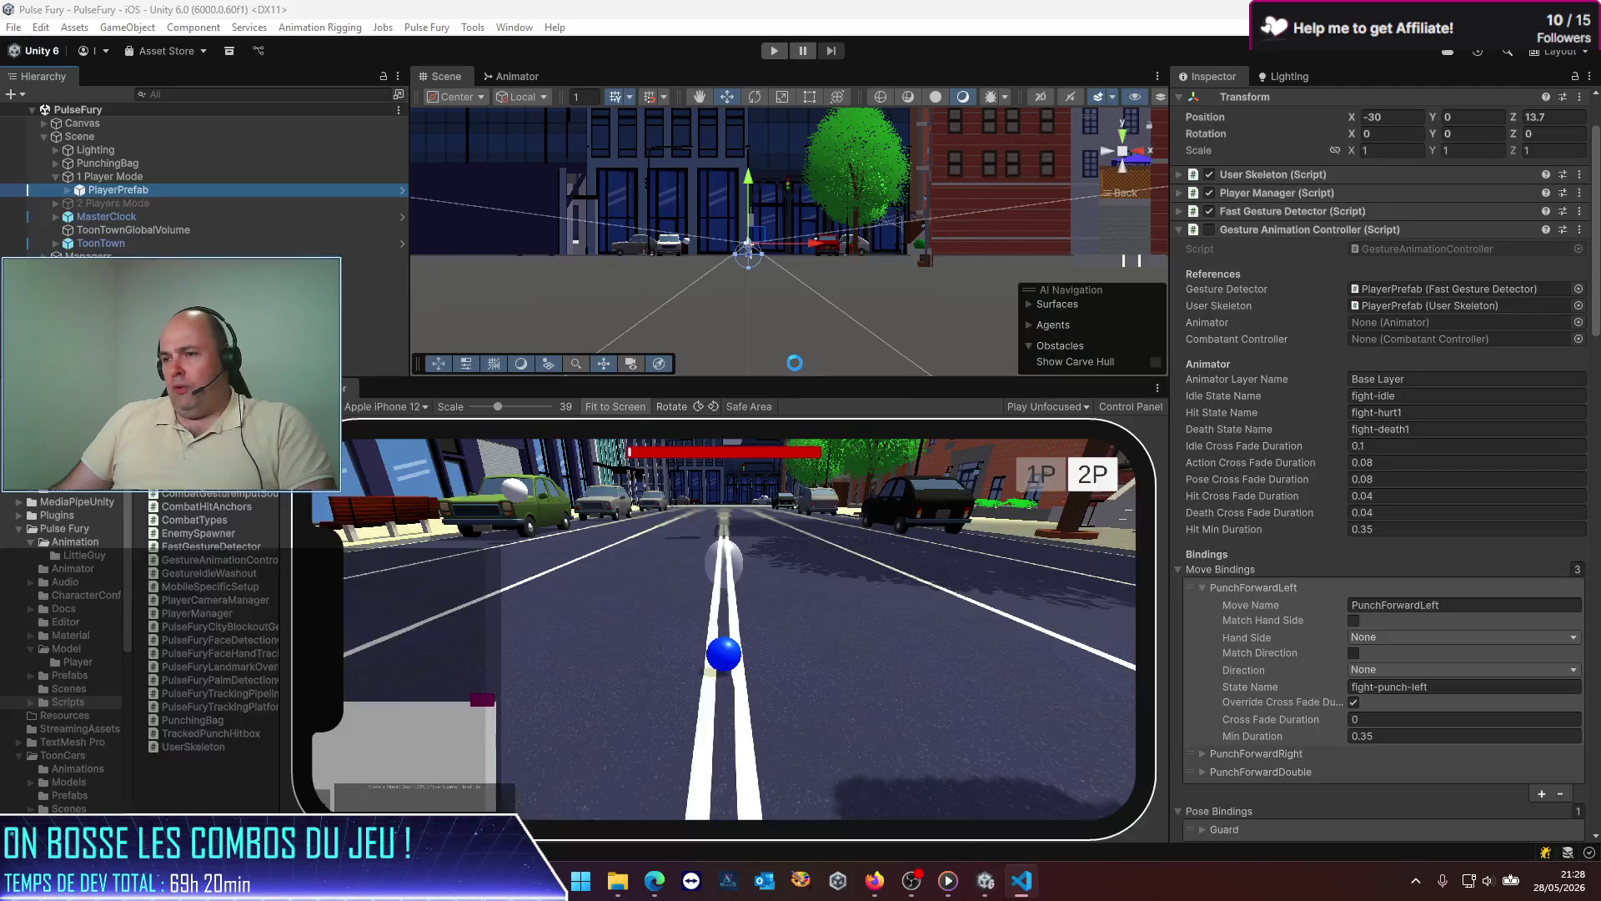
{"action": "key", "text": "alt+Tab"}
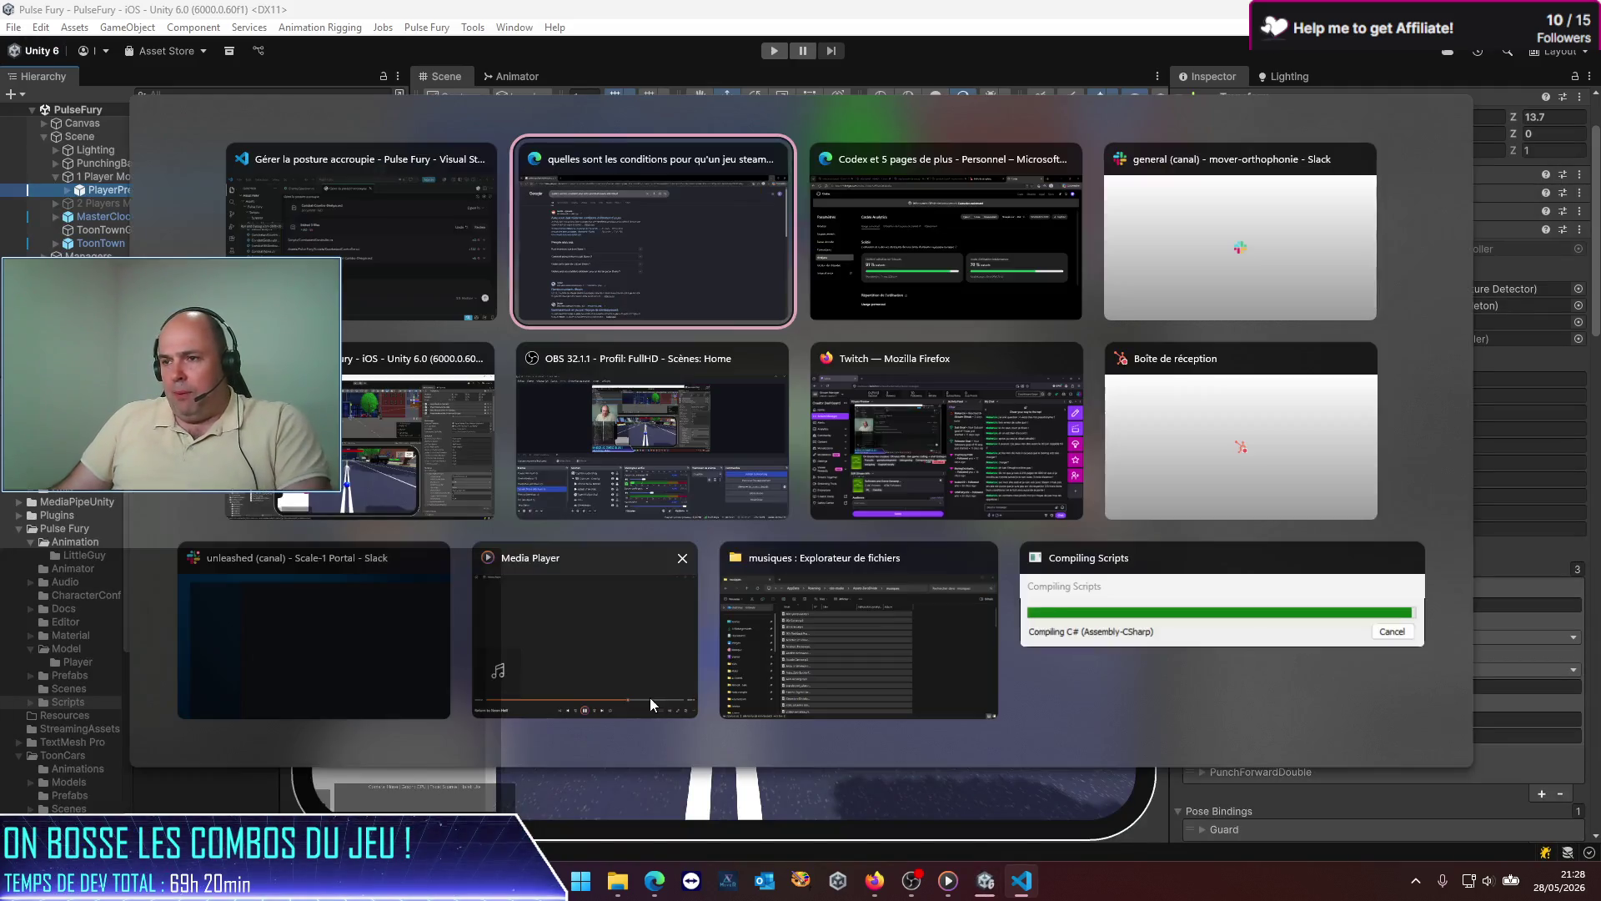
{"action": "key", "text": "Escape"}
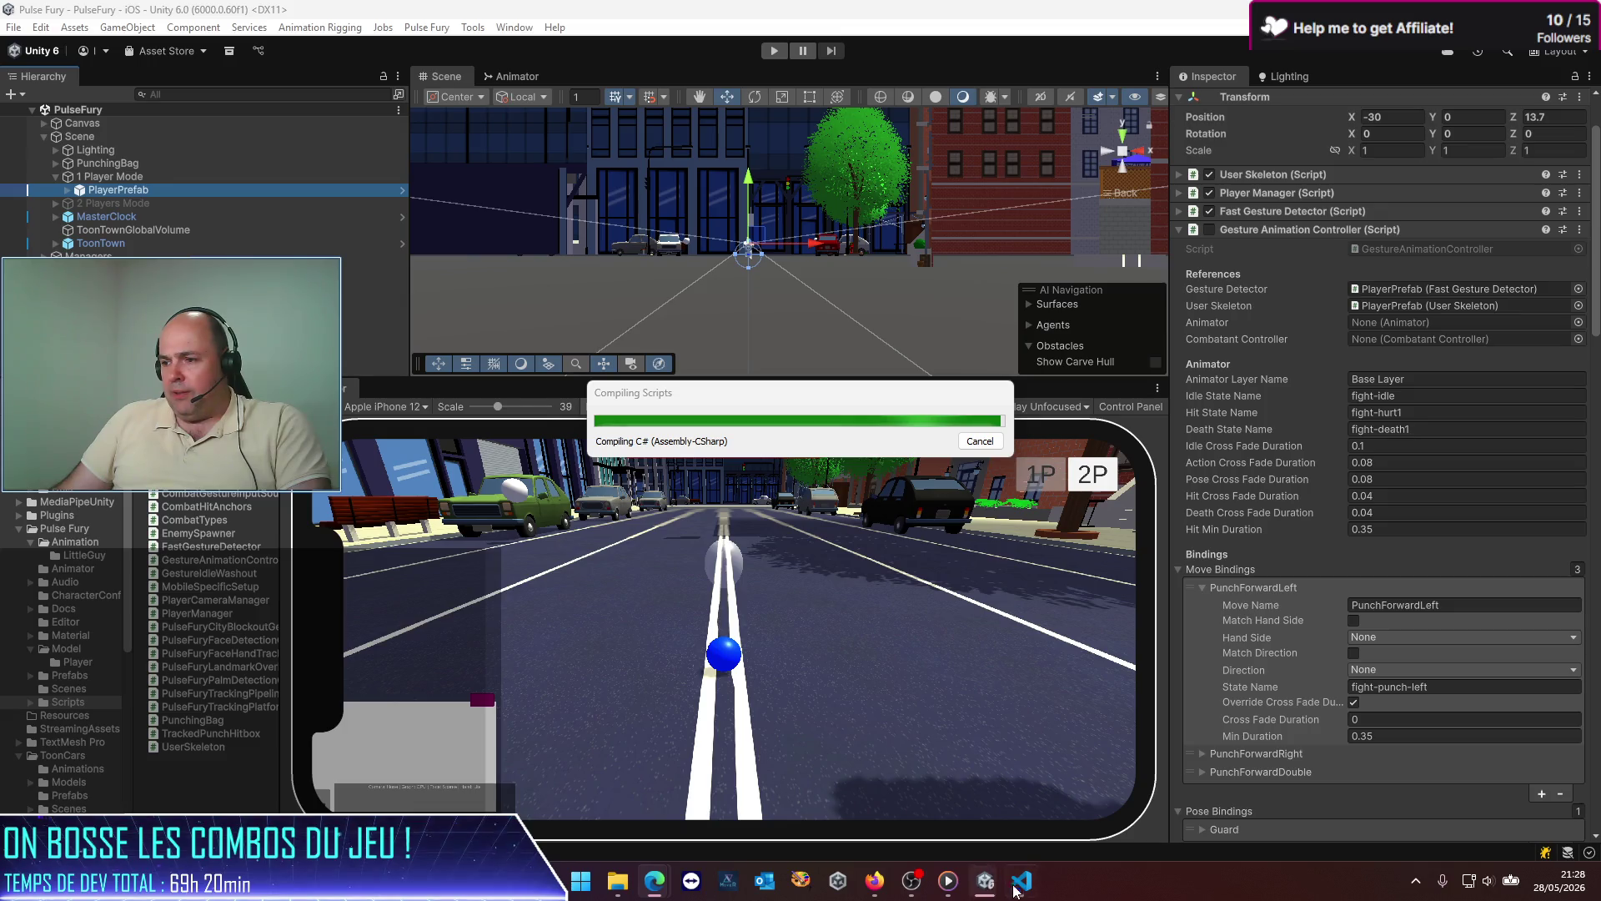
{"action": "key", "text": "alt+Tab"}
{"action": "scroll", "coordinate": [699, 519], "scroll_direction": "up", "scroll_amount": 5}
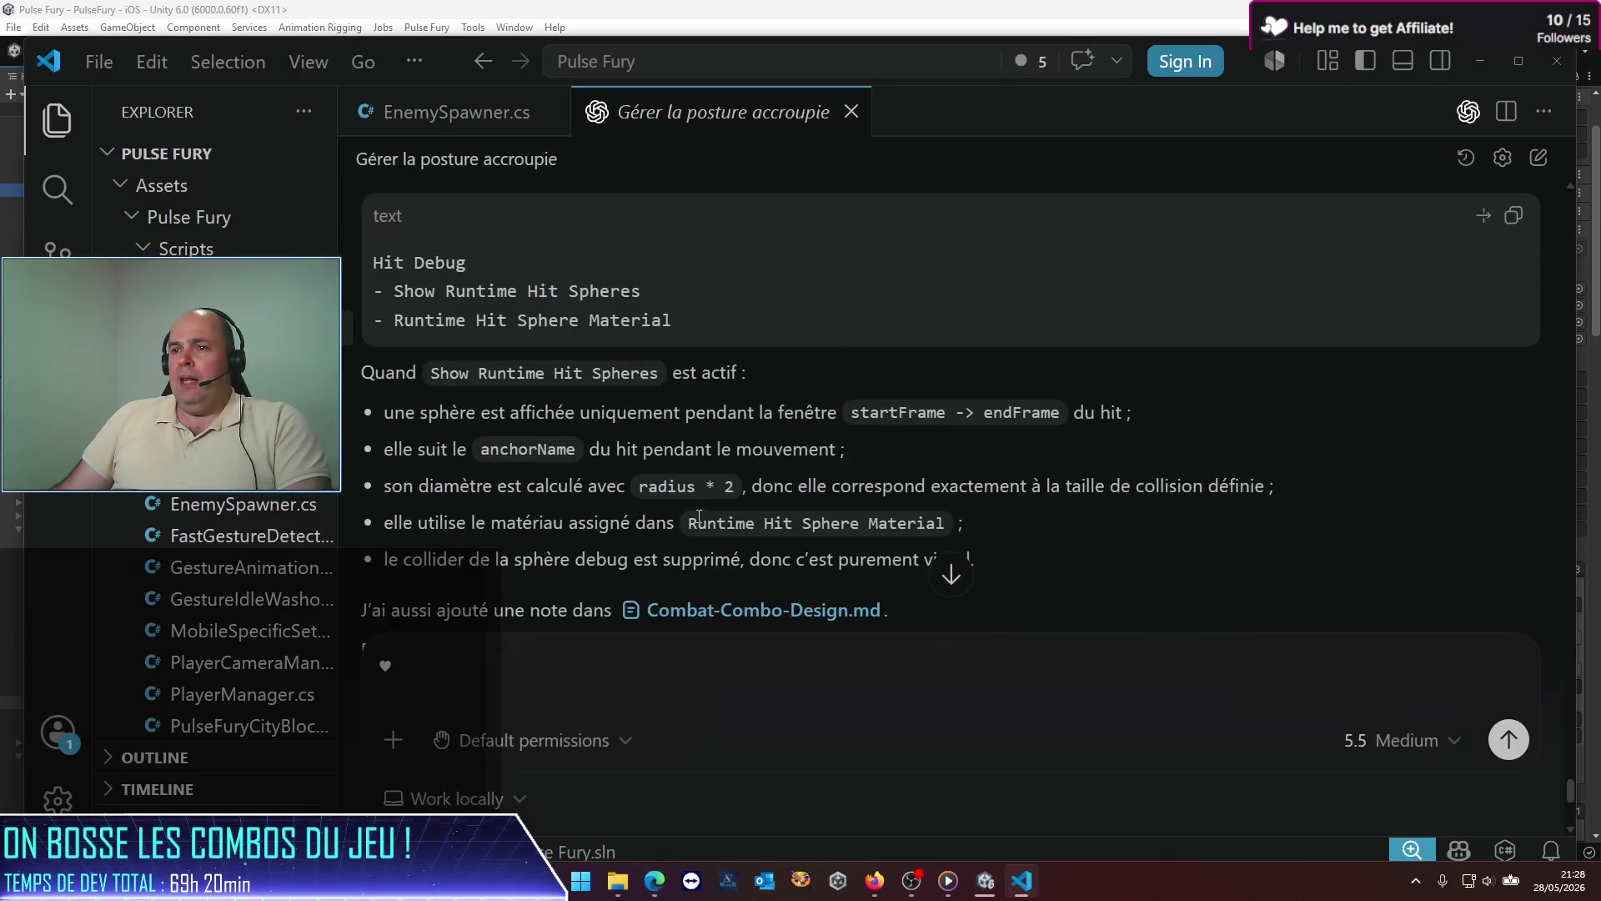
{"action": "scroll", "coordinate": [669, 514], "scroll_direction": "down", "scroll_amount": 1}
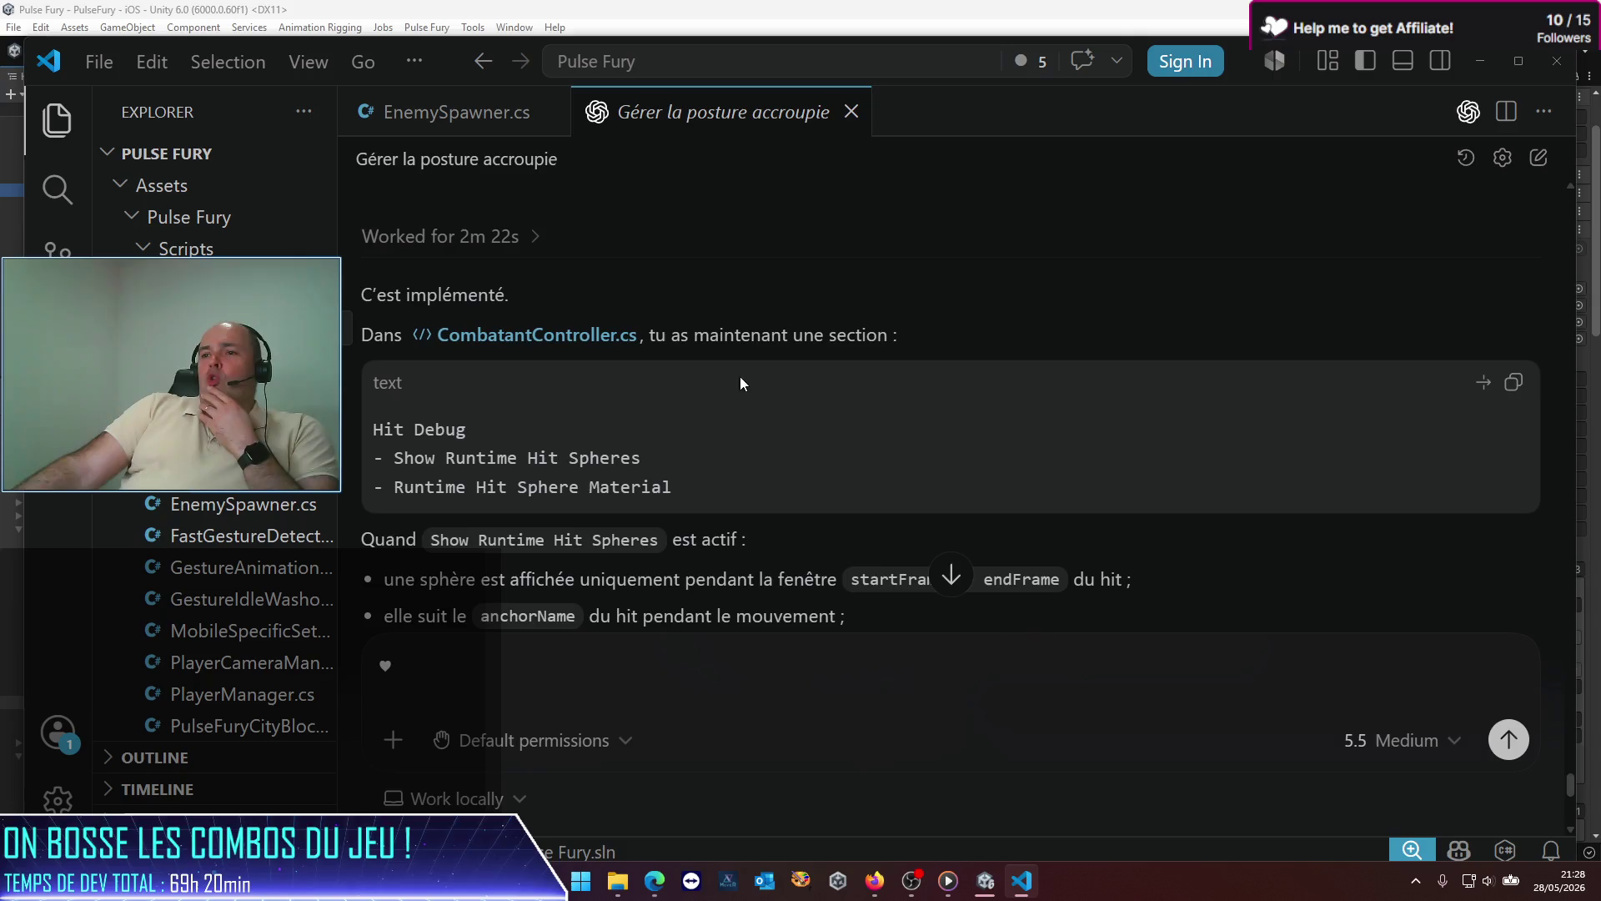
{"action": "scroll", "coordinate": [703, 360], "scroll_direction": "down", "scroll_amount": 2}
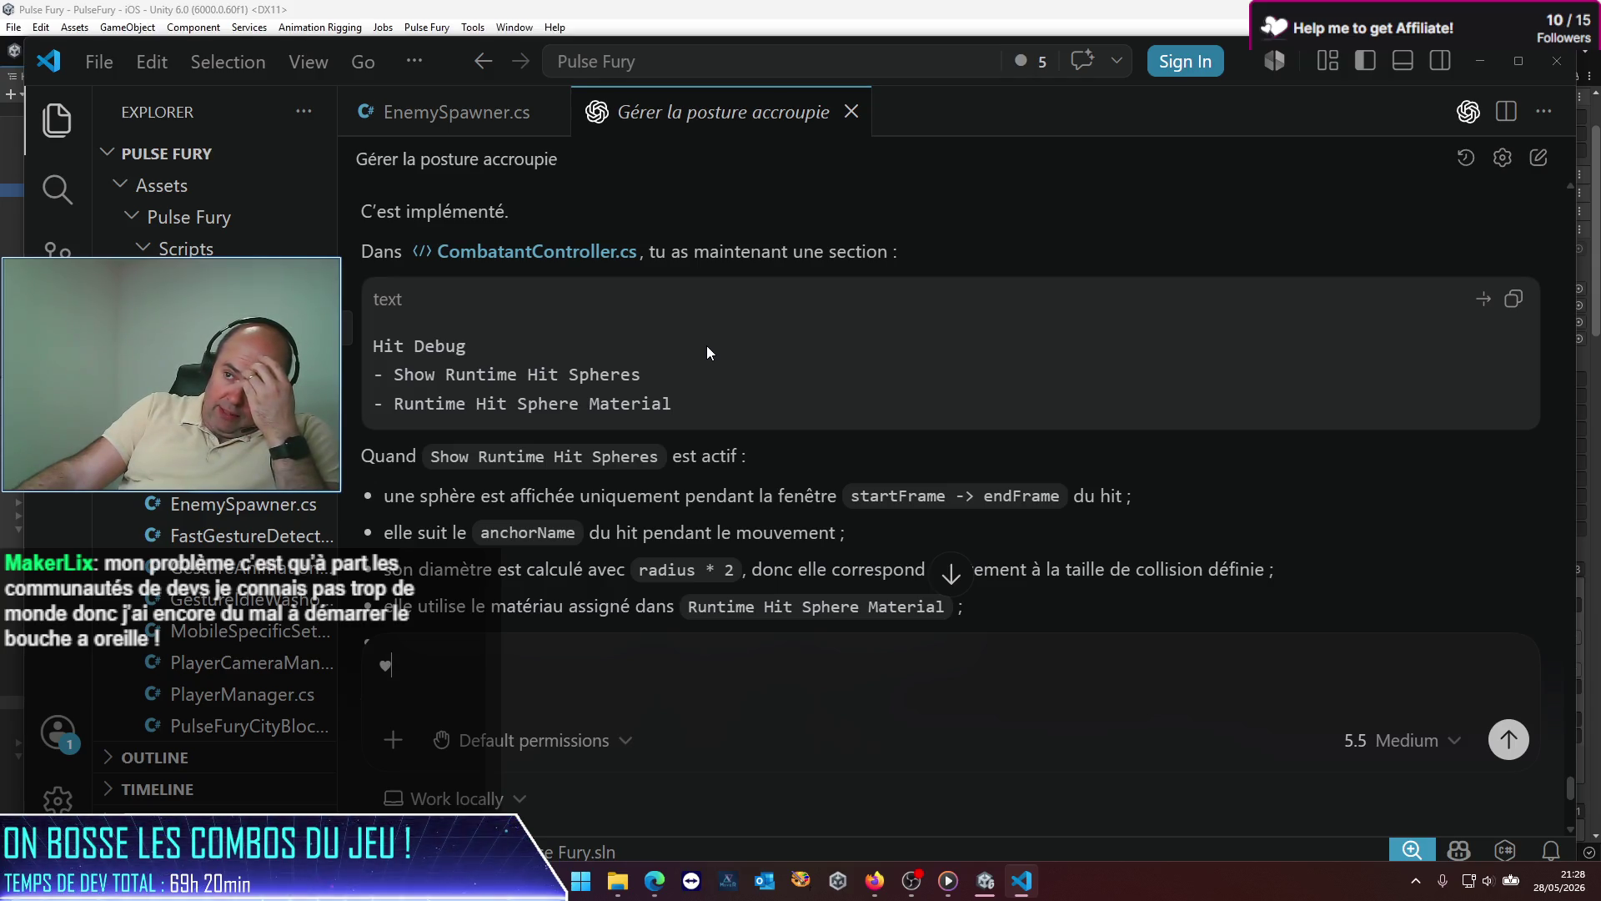
{"action": "scroll", "coordinate": [707, 346], "scroll_direction": "down", "scroll_amount": 3}
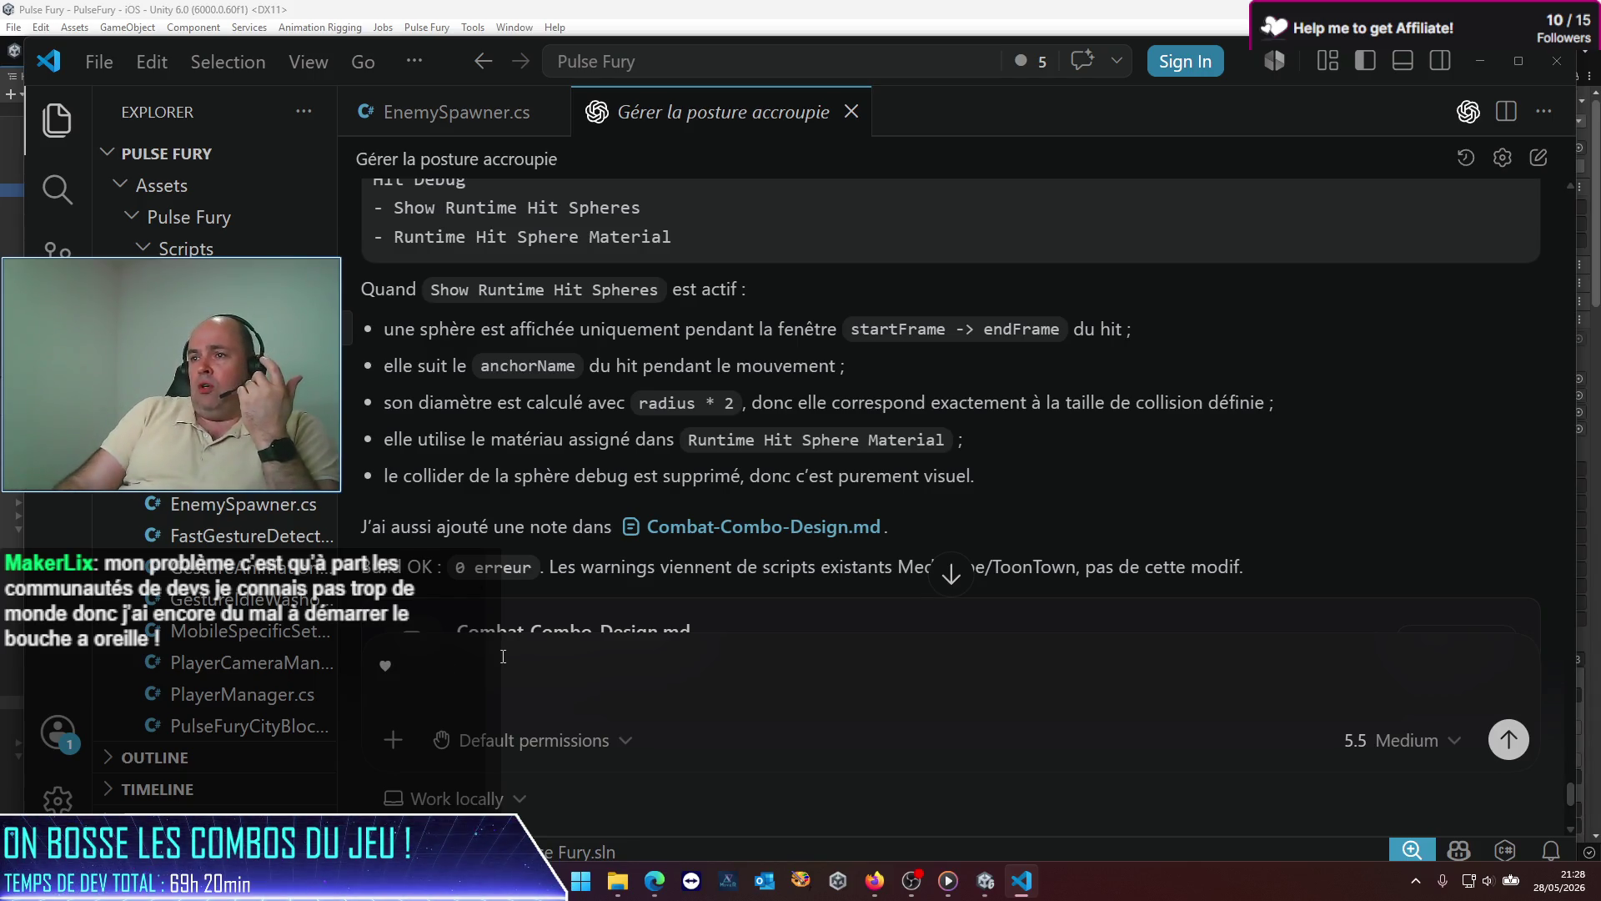
{"action": "key", "text": "BackSpace"}
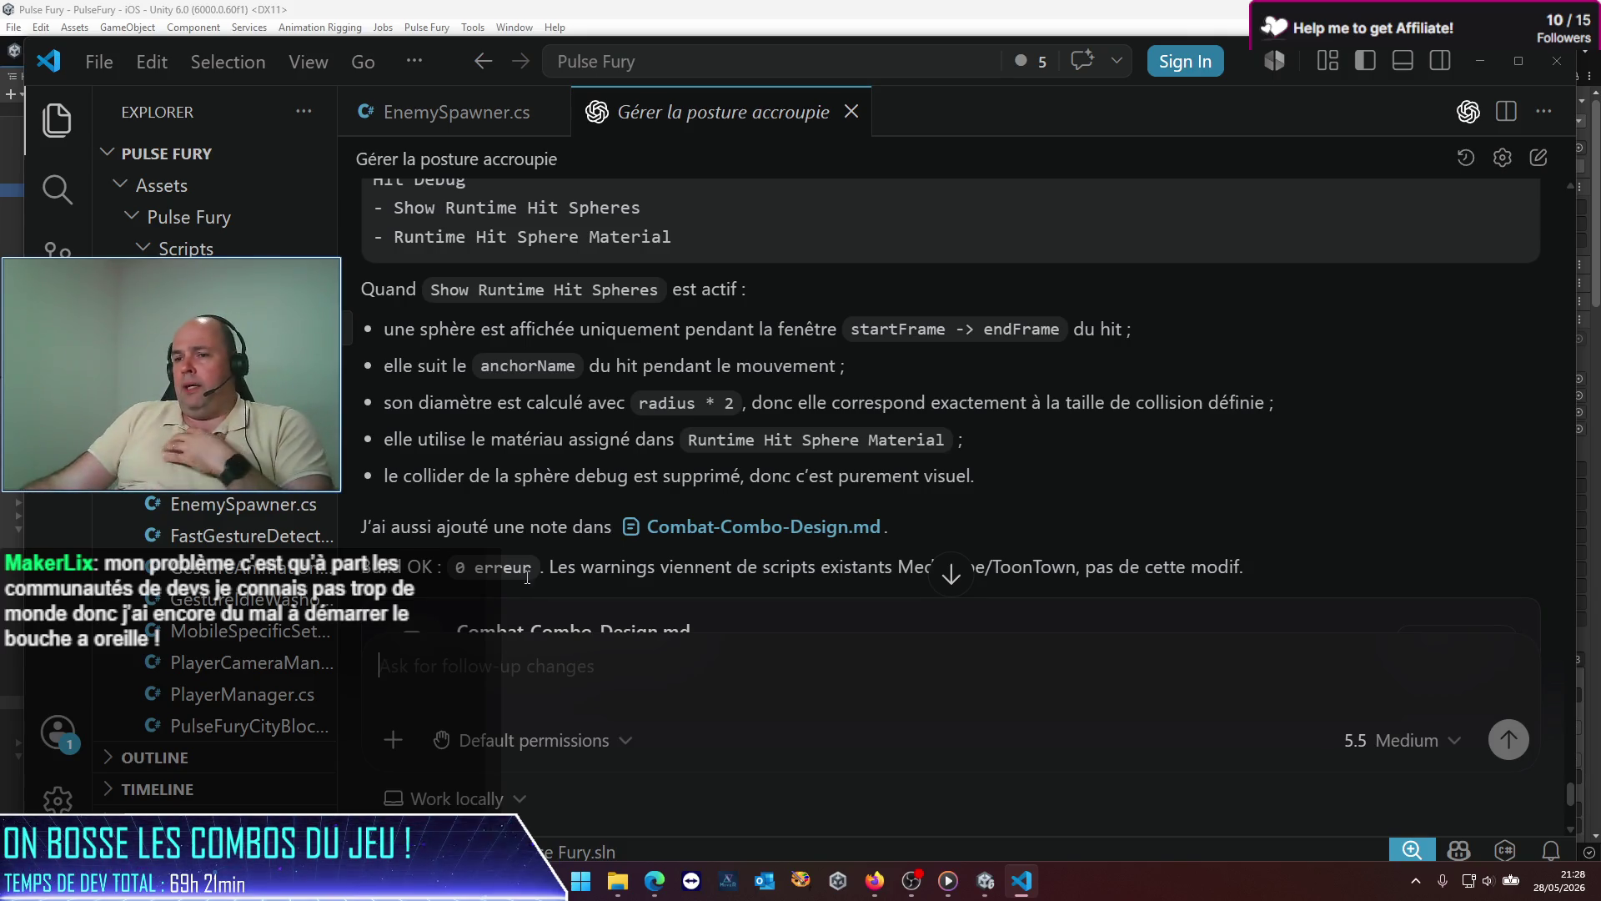
{"action": "scroll", "coordinate": [527, 577], "scroll_direction": "down", "scroll_amount": 5}
{"action": "left_click", "coordinate": [984, 880]}
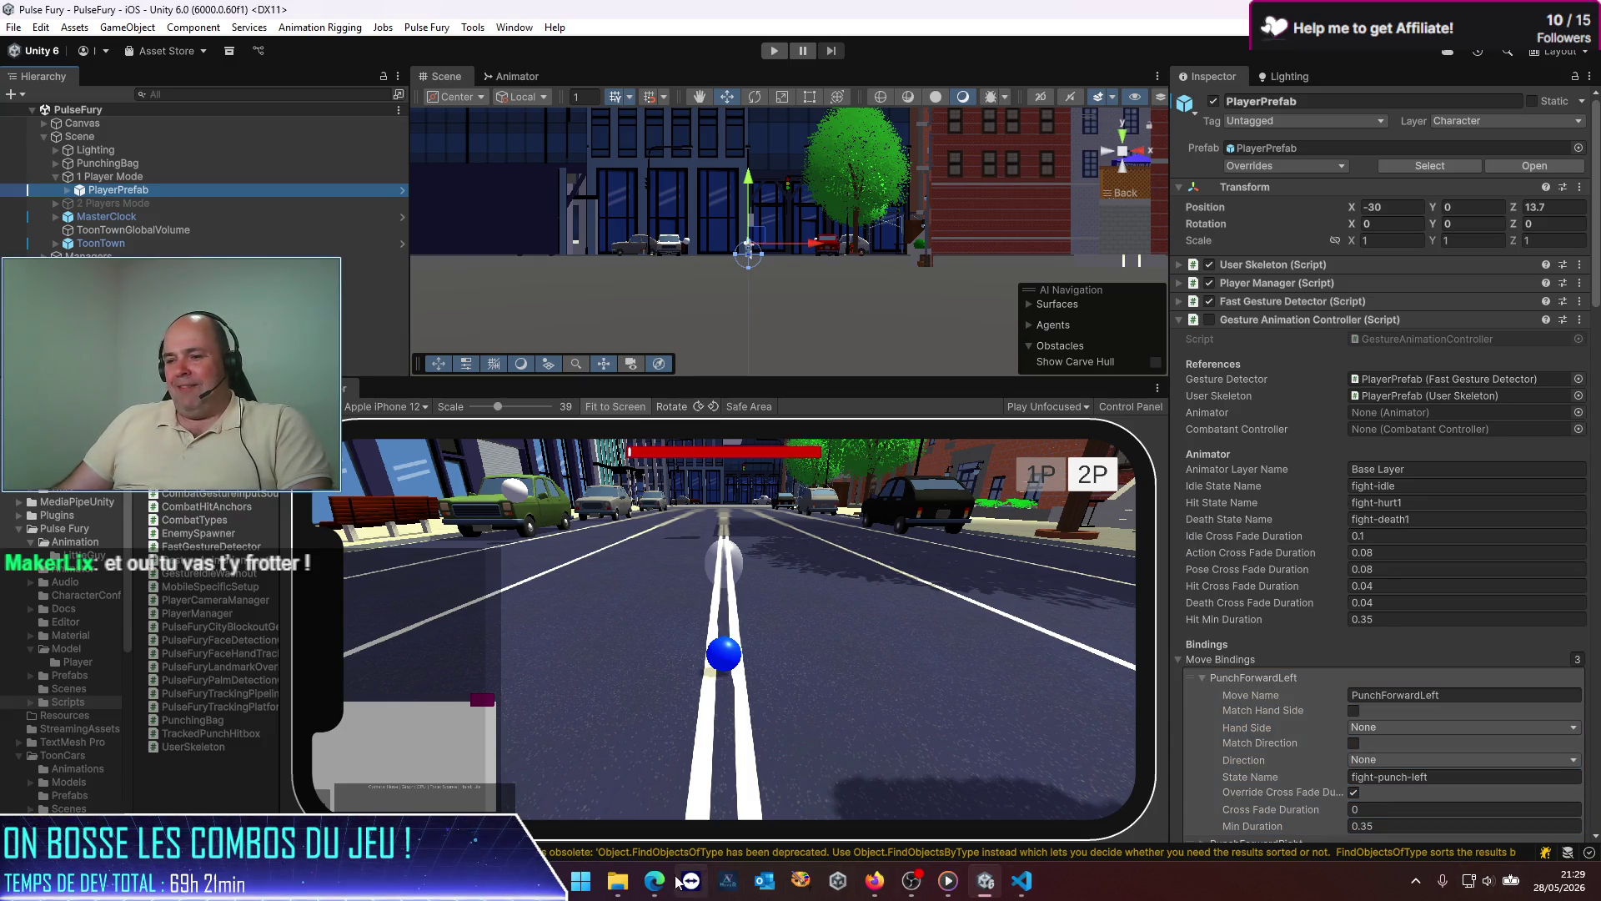
Step: Glance at the Google results in Edge, then return to the Unity editor with PlayerPrefab's settings
{"action": "mouse_move", "coordinate": [654, 881]}
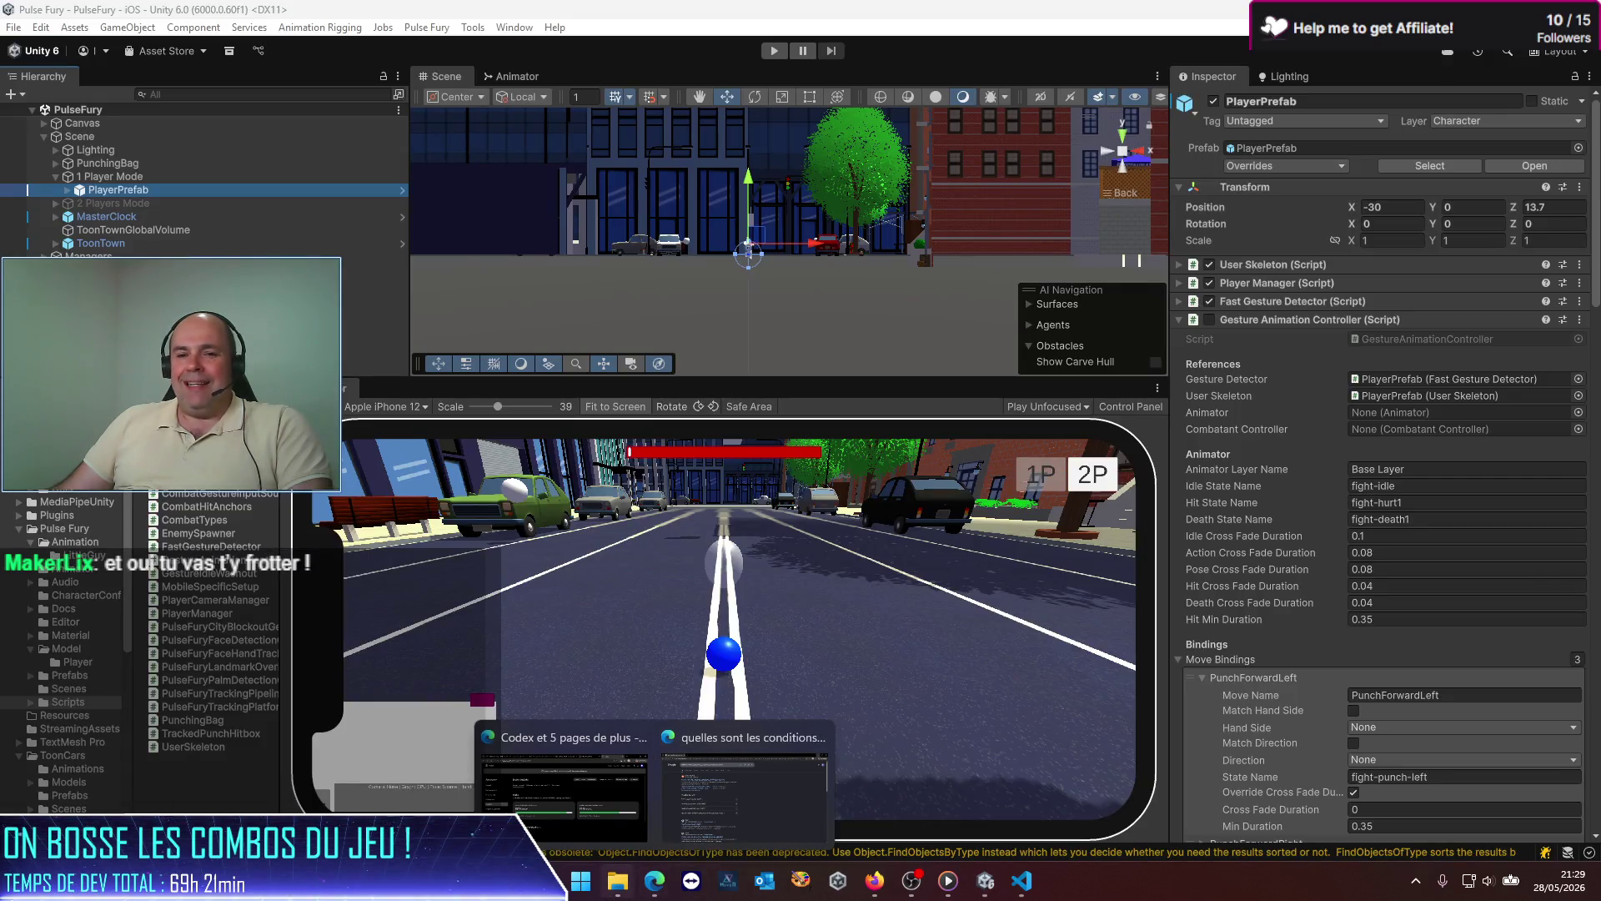
{"action": "left_click", "coordinate": [702, 776]}
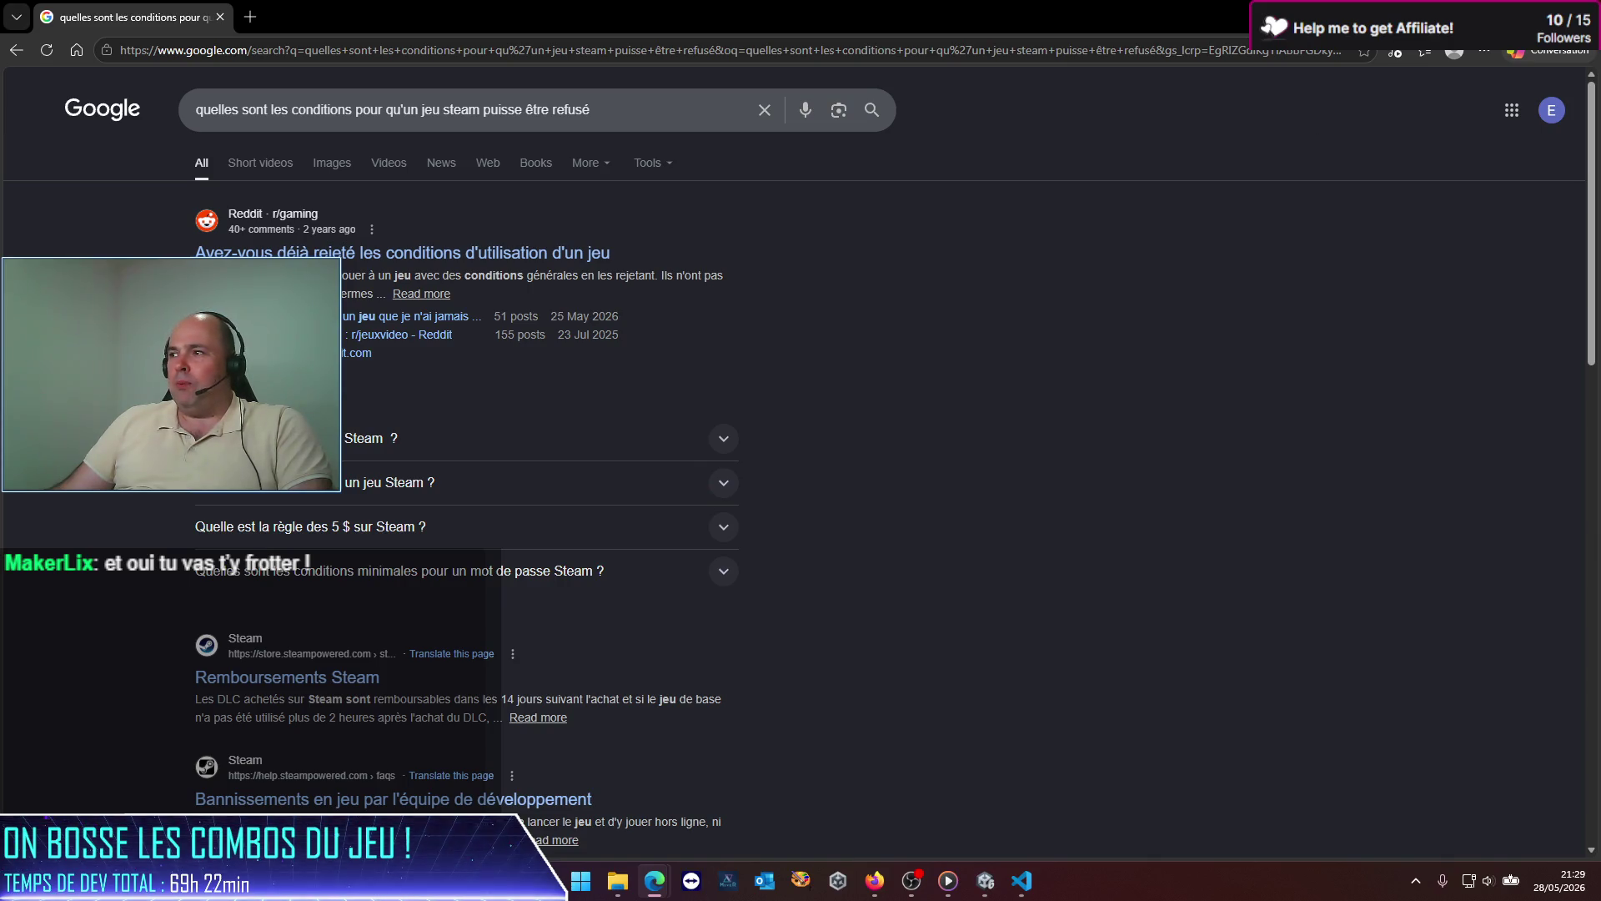
{"action": "key", "text": "alt+Tab"}
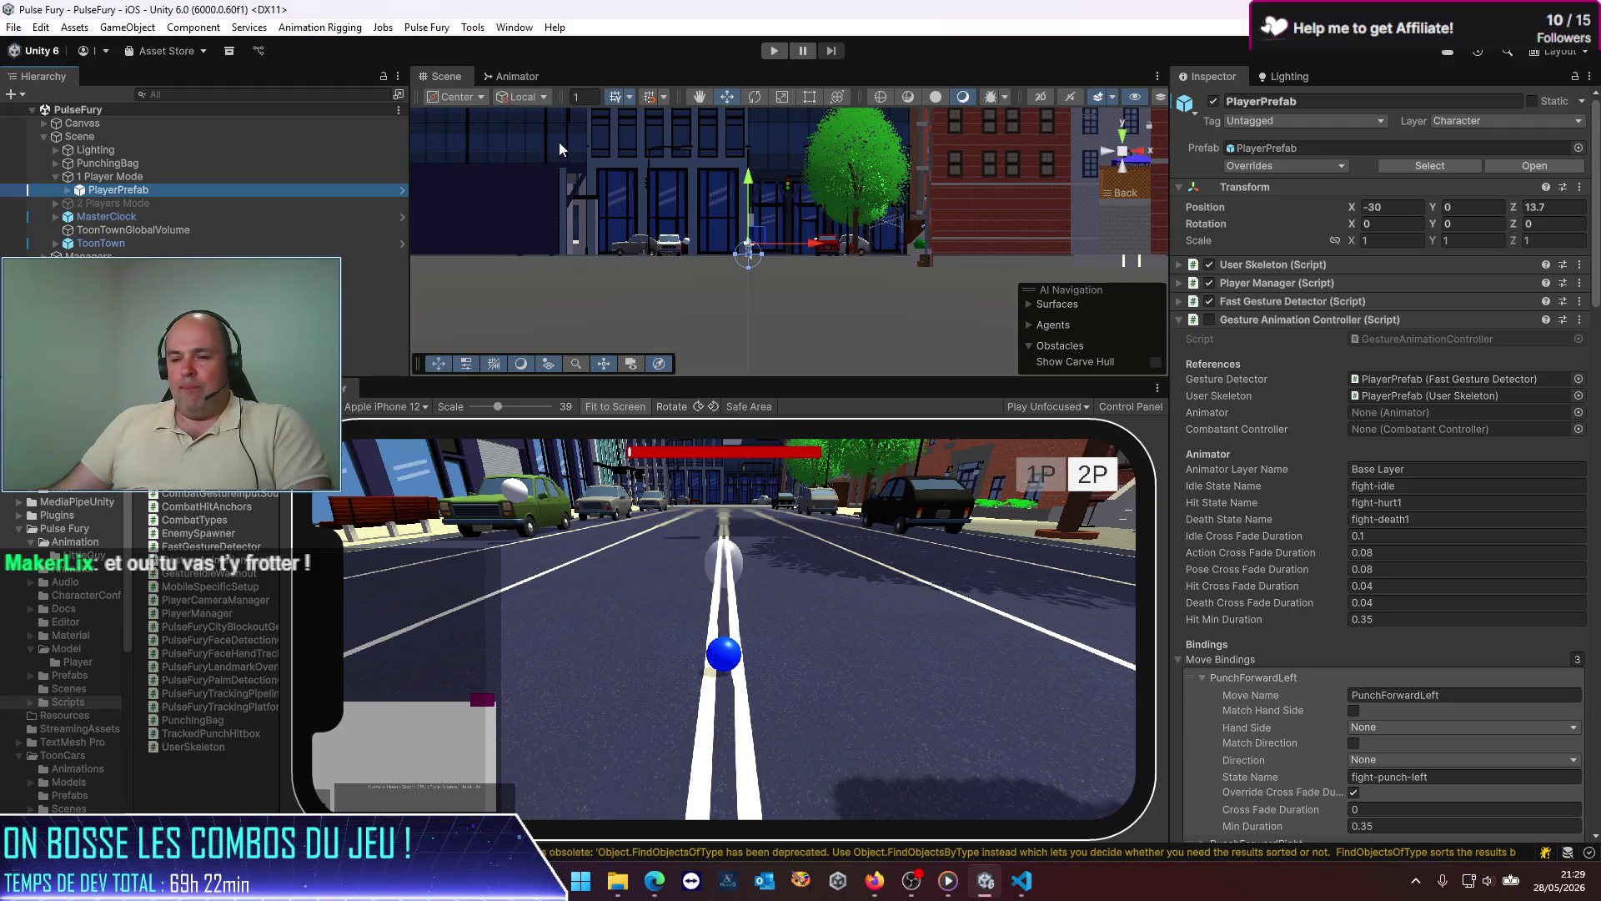
Step: Resize the Simulator view via the panel splitter, then select PunchingBag to show its script settings
{"action": "left_click_drag", "start_coordinate": [277, 501], "coordinate": [491, 501]}
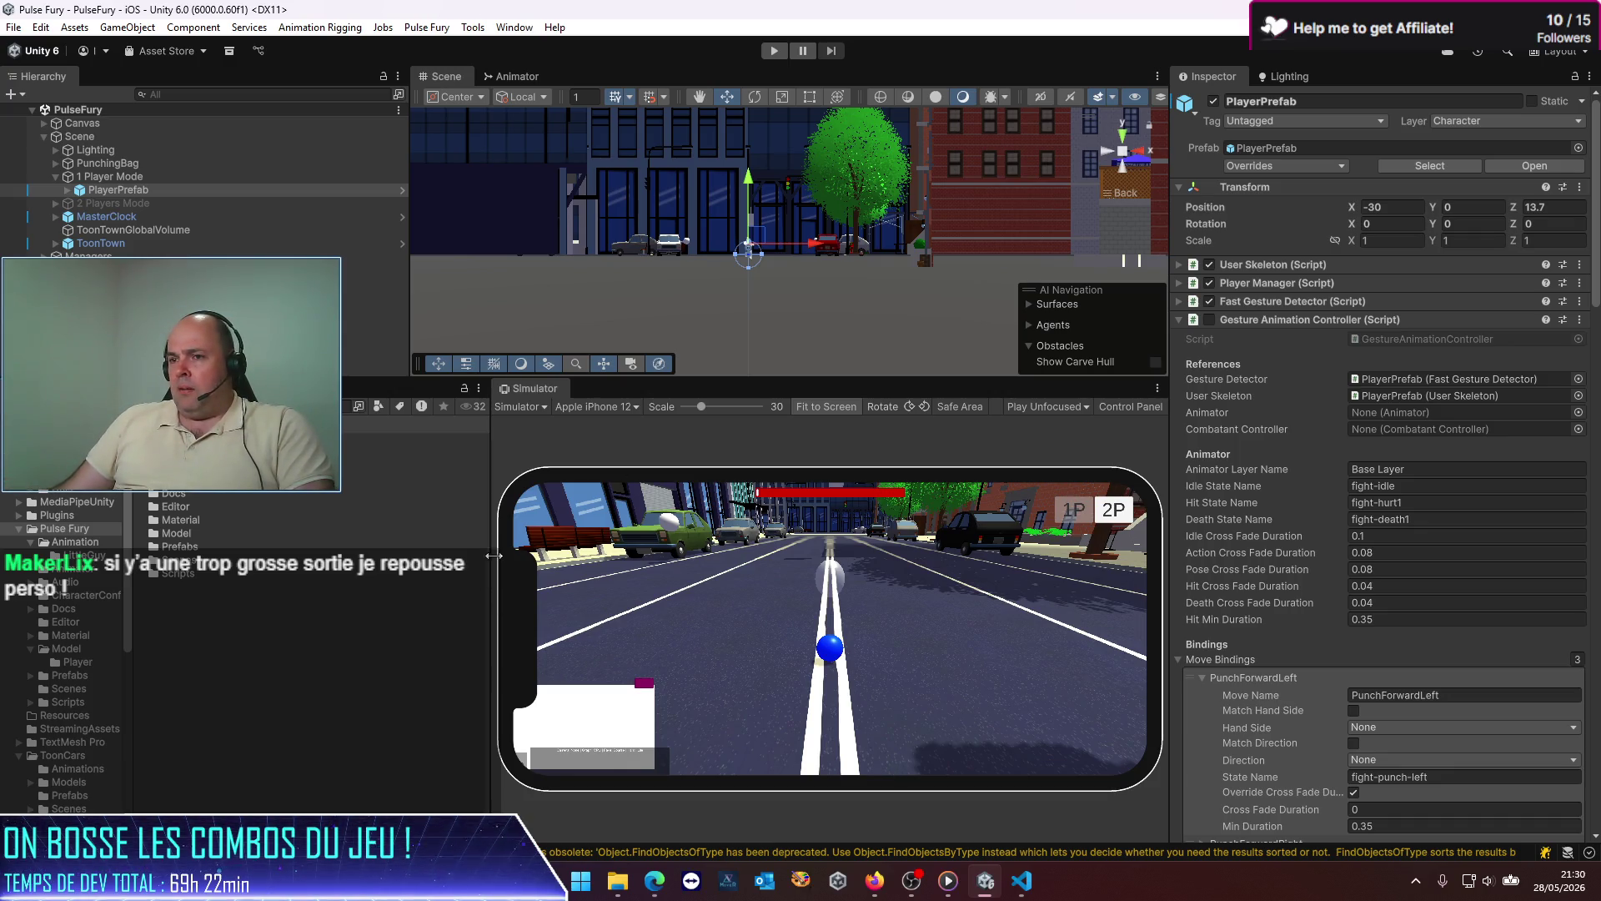
{"action": "mouse_move", "coordinate": [490, 538]}
{"action": "left_mouse_down"}
{"action": "mouse_move", "coordinate": [357, 537]}
{"action": "mouse_move", "coordinate": [427, 538]}
{"action": "left_mouse_up"}
{"action": "left_click", "coordinate": [322, 637]}
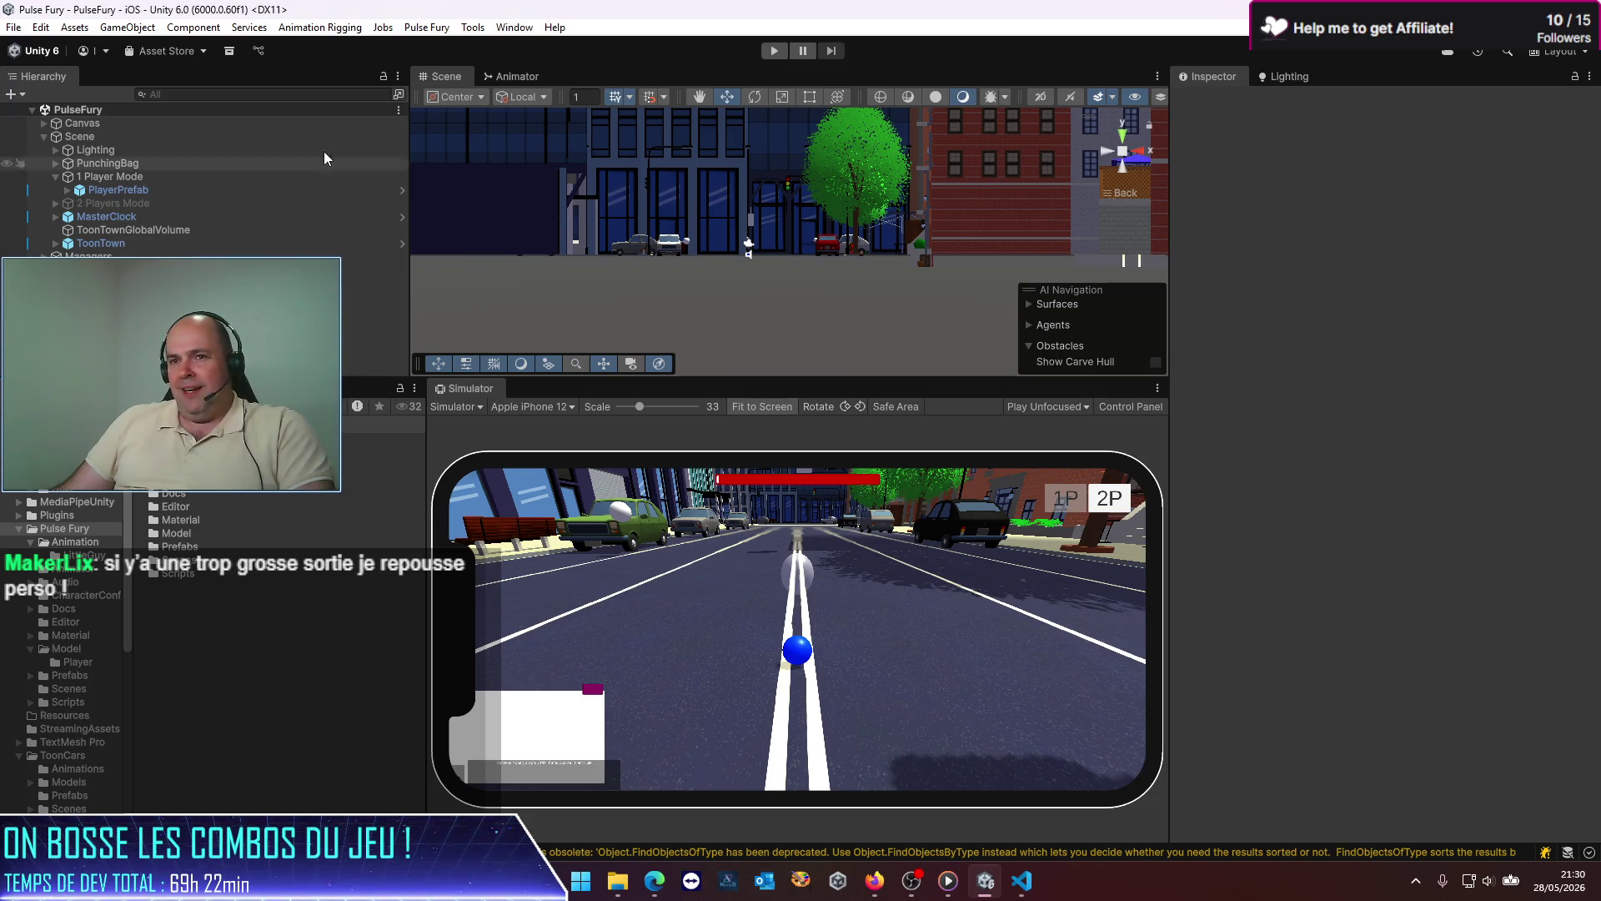
{"action": "left_click", "coordinate": [152, 164]}
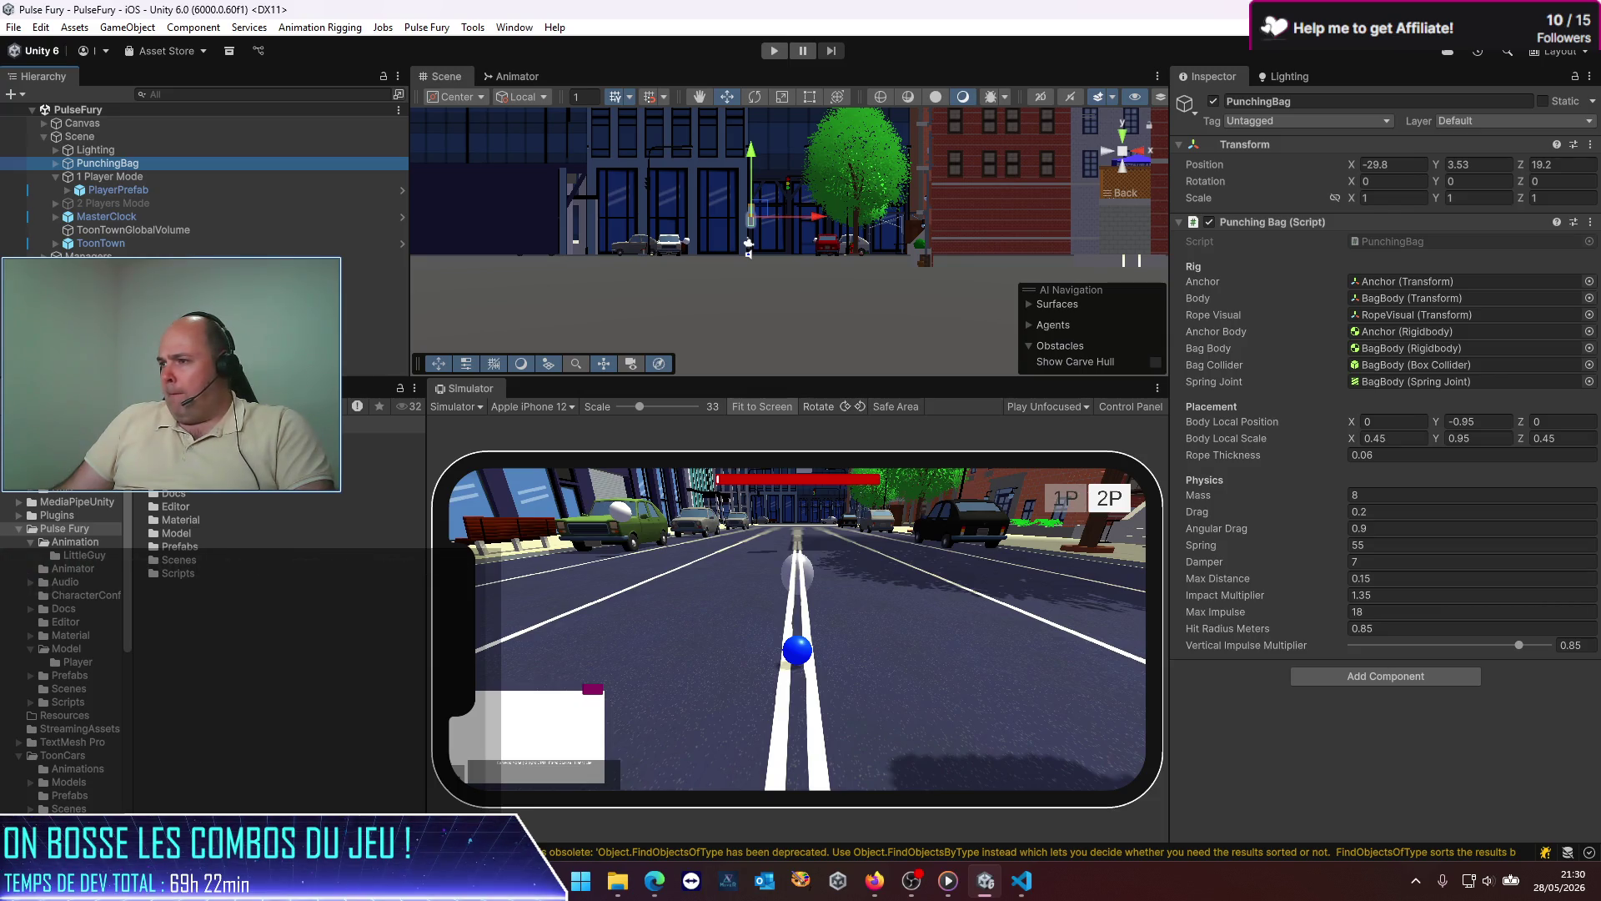
Step: Open PlayerPrefab in Prefab Mode, tick Show Runtime Hit Spheres under Hit Debug, and open the Material folder
{"action": "left_click", "coordinate": [230, 190]}
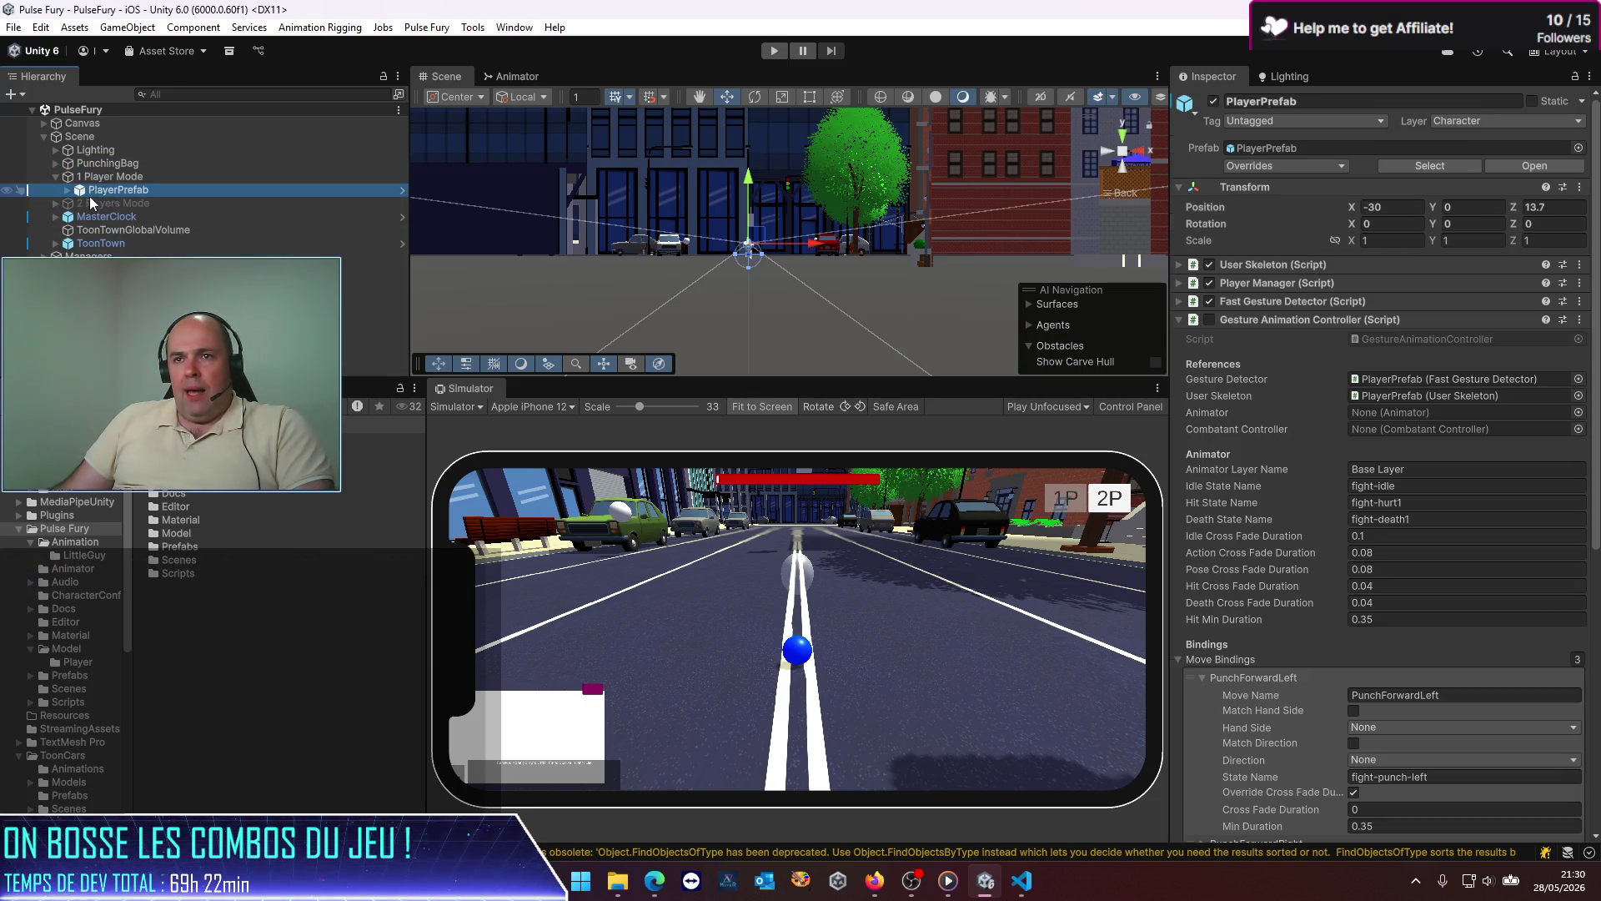
{"action": "left_click", "coordinate": [1516, 167]}
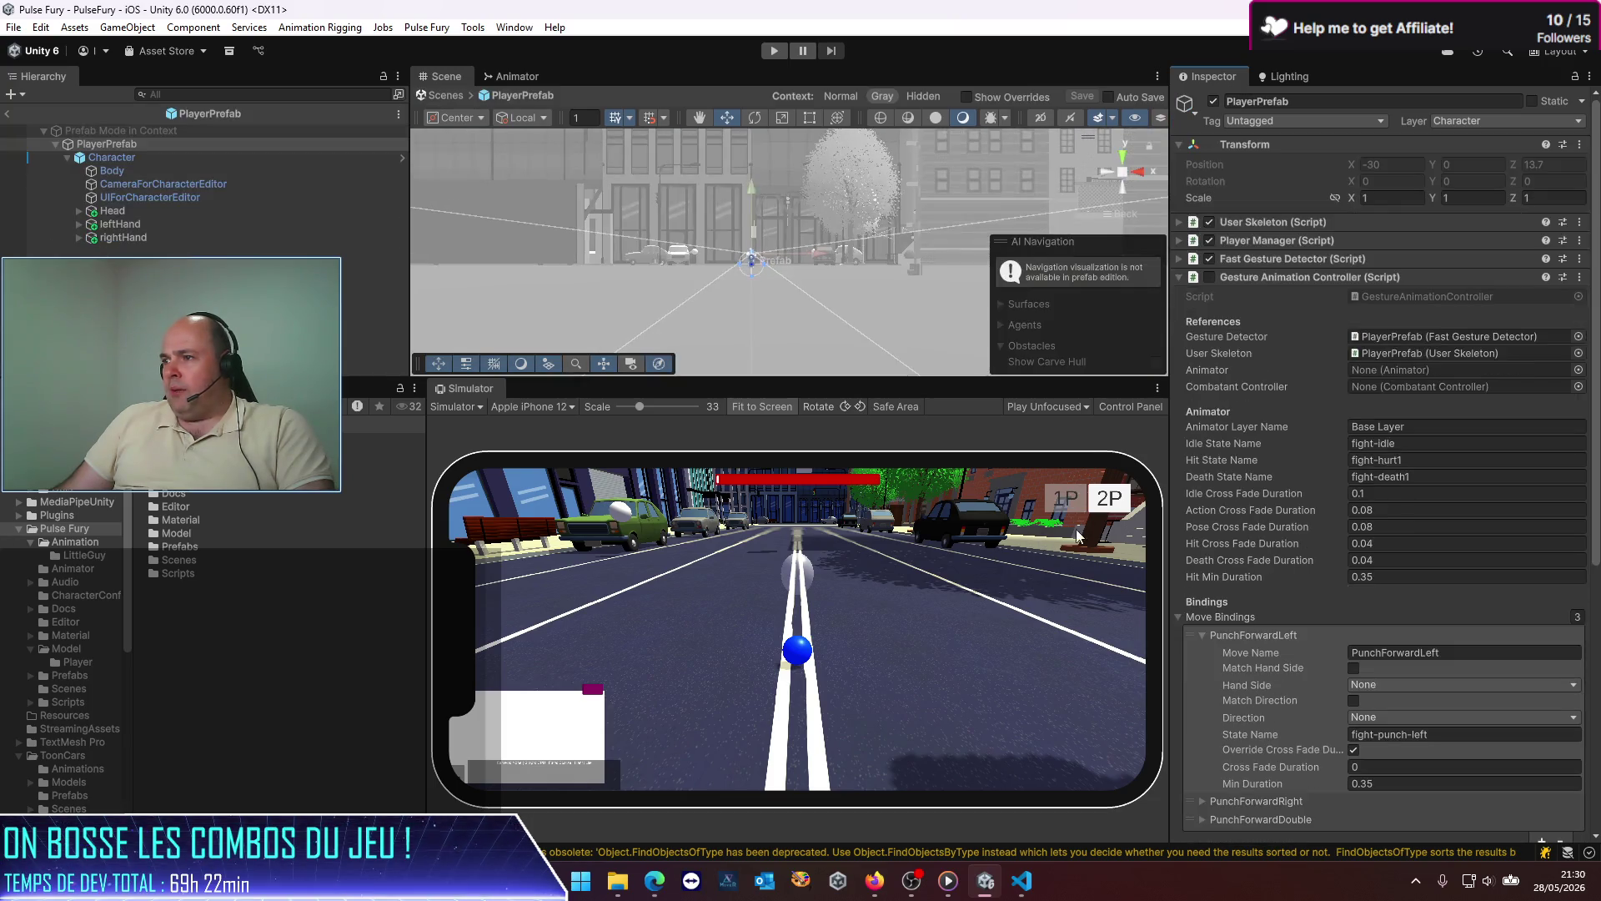
{"action": "scroll", "coordinate": [1293, 408], "scroll_direction": "down", "scroll_amount": 15}
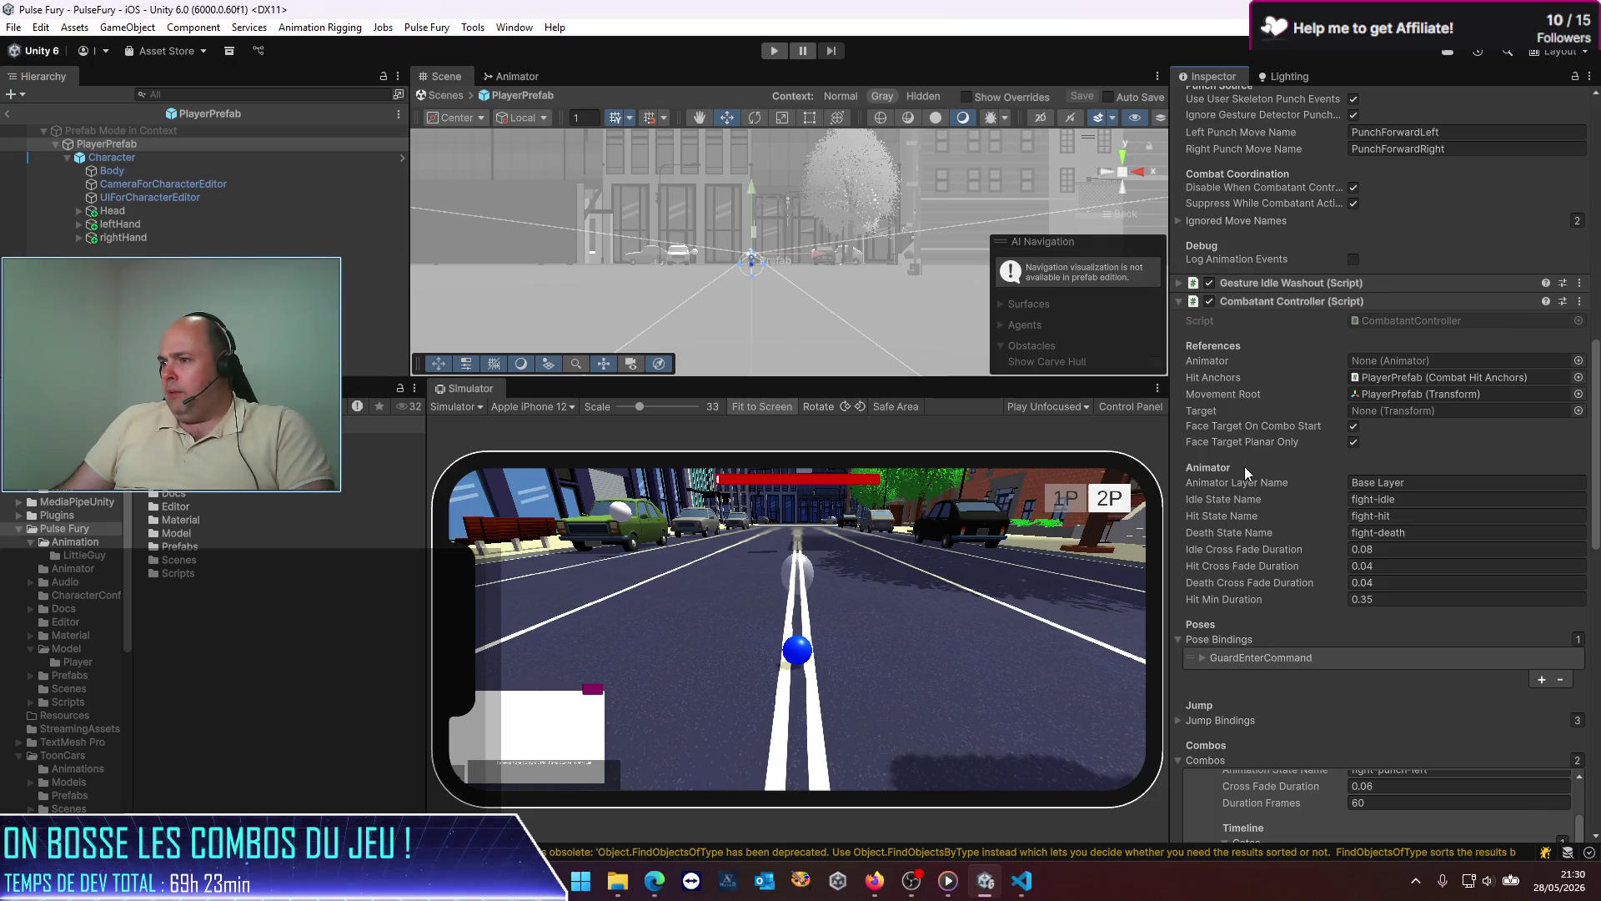
{"action": "scroll", "coordinate": [1244, 467], "scroll_direction": "down", "scroll_amount": 2}
{"action": "scroll", "coordinate": [1244, 472], "scroll_direction": "down", "scroll_amount": 10}
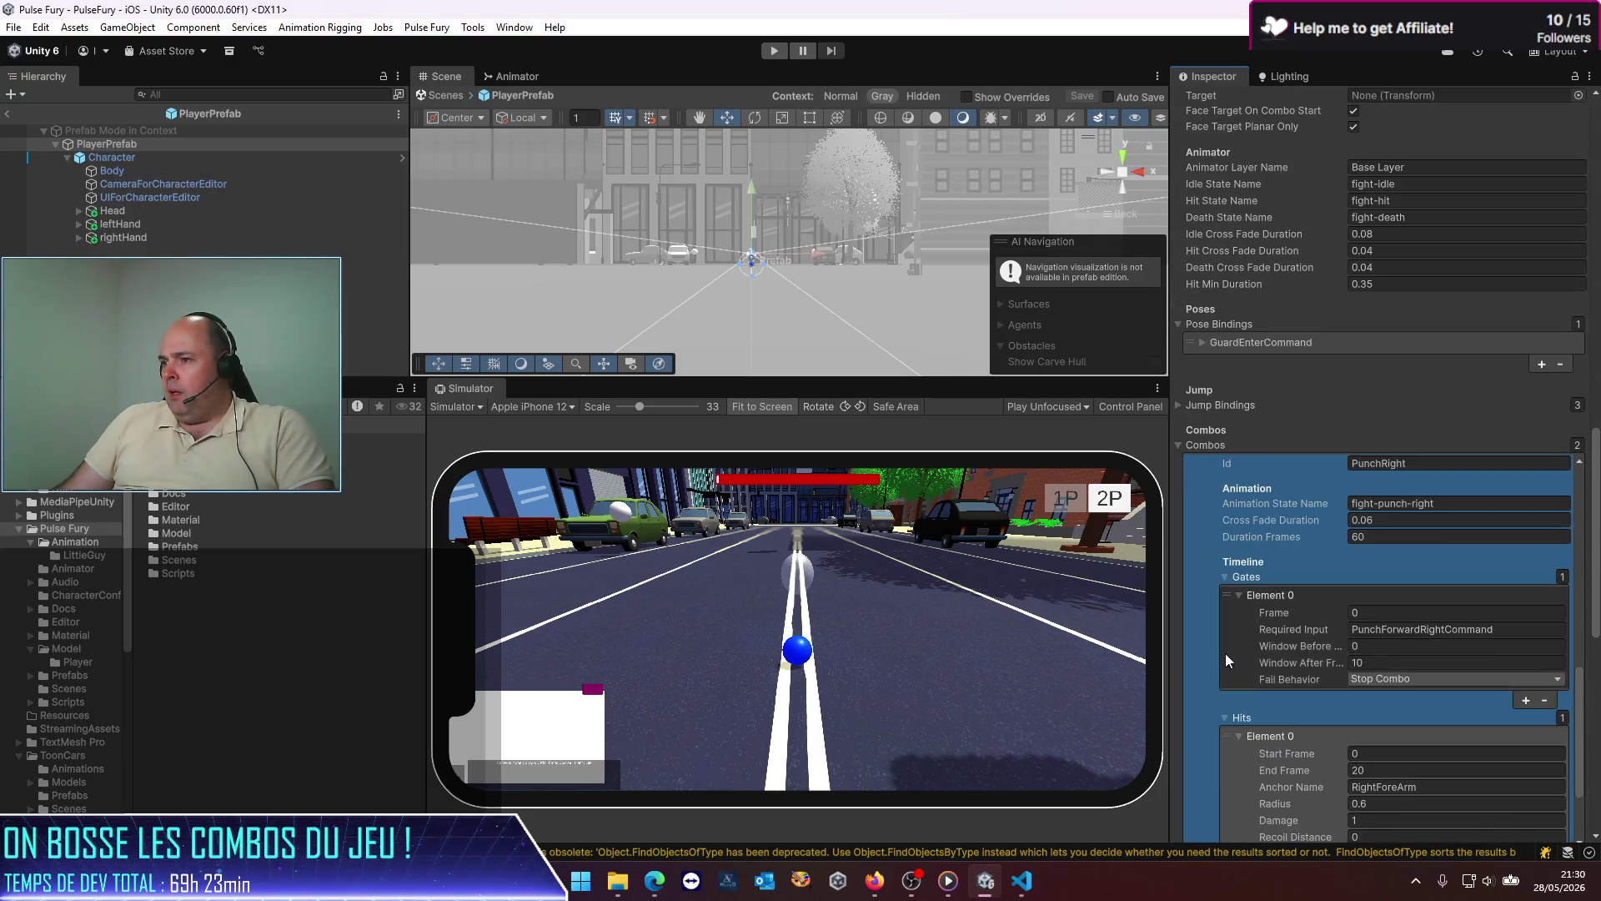
{"action": "scroll", "coordinate": [1434, 642], "scroll_direction": "down", "scroll_amount": 4}
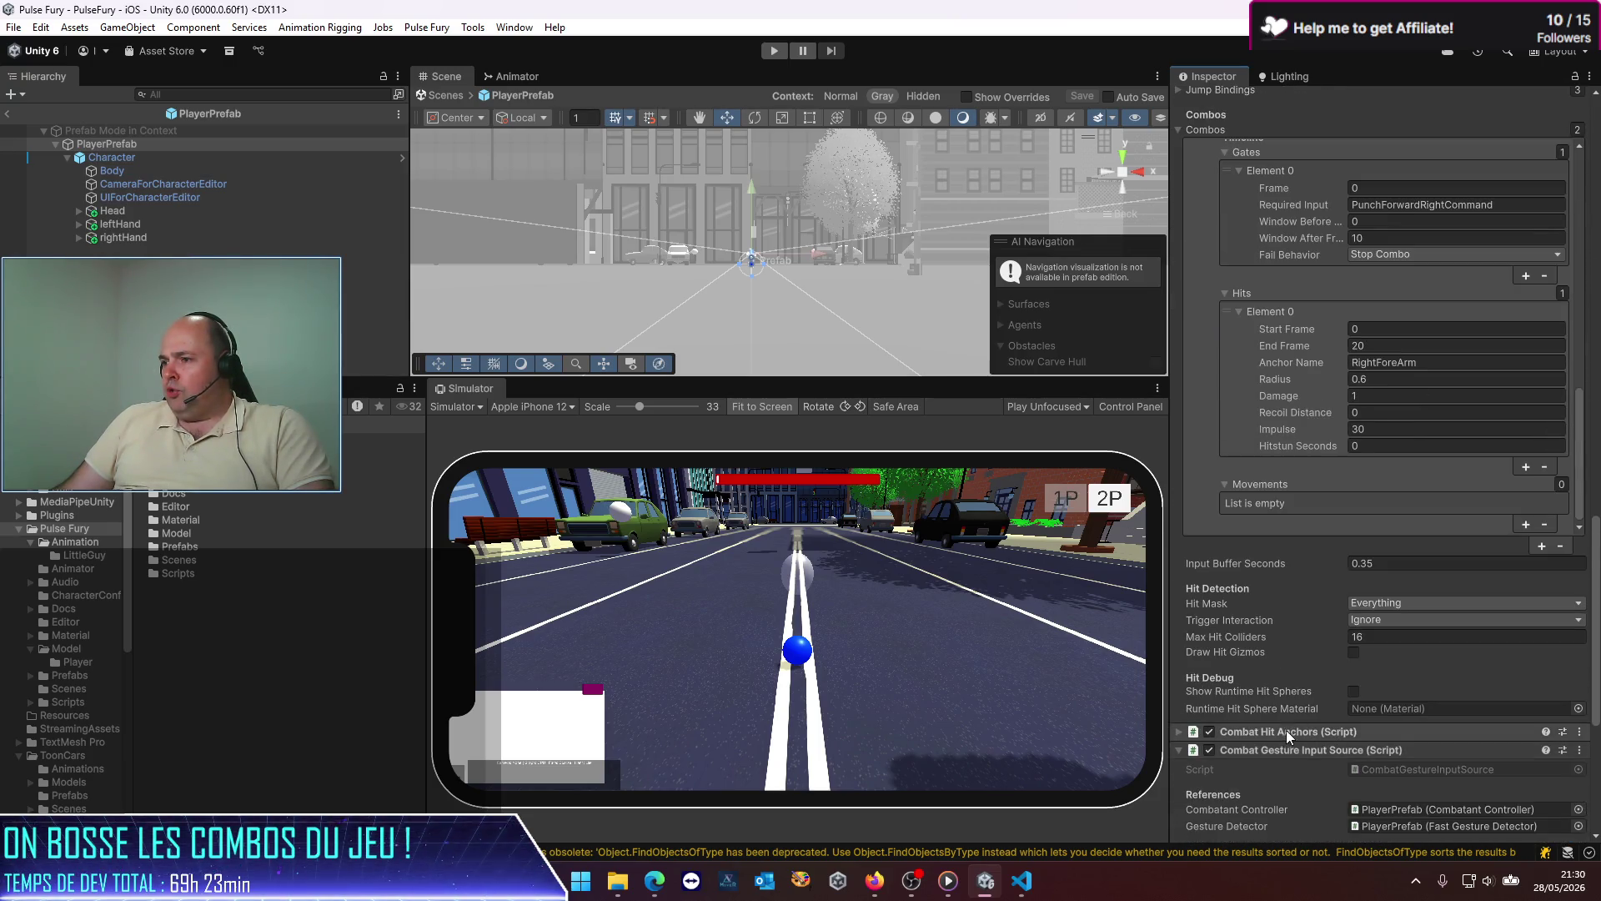
{"action": "left_click", "coordinate": [1353, 691]}
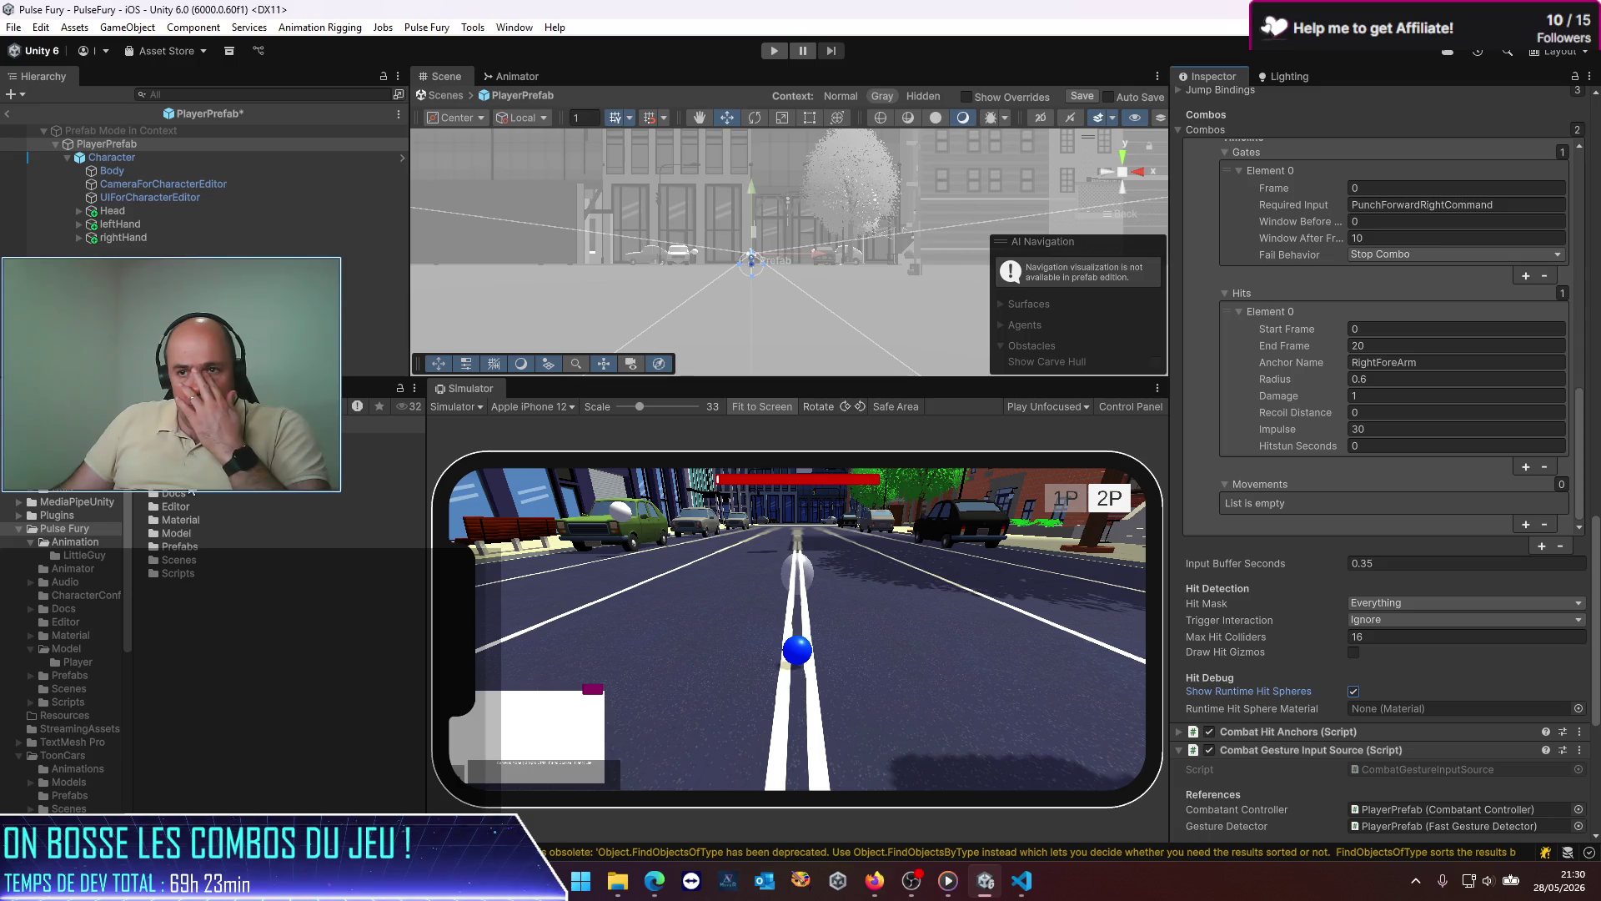
{"action": "double_click", "coordinate": [183, 519]}
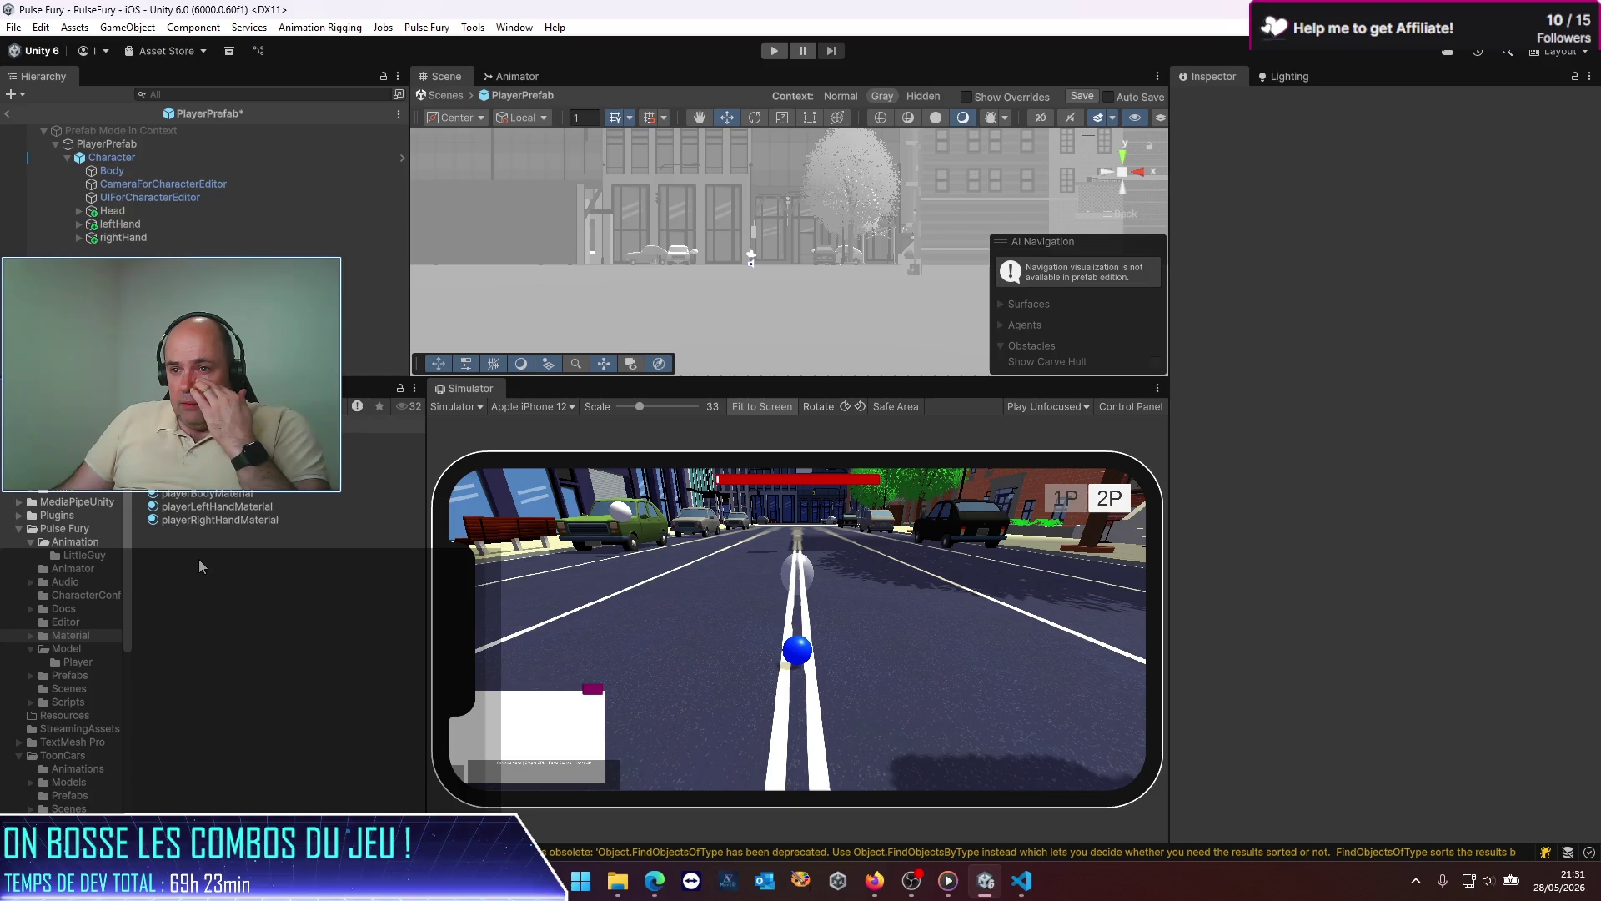
Step: Duplicate the player body material and rename the copy hitDebugMaterial
{"action": "left_click", "coordinate": [207, 496]}
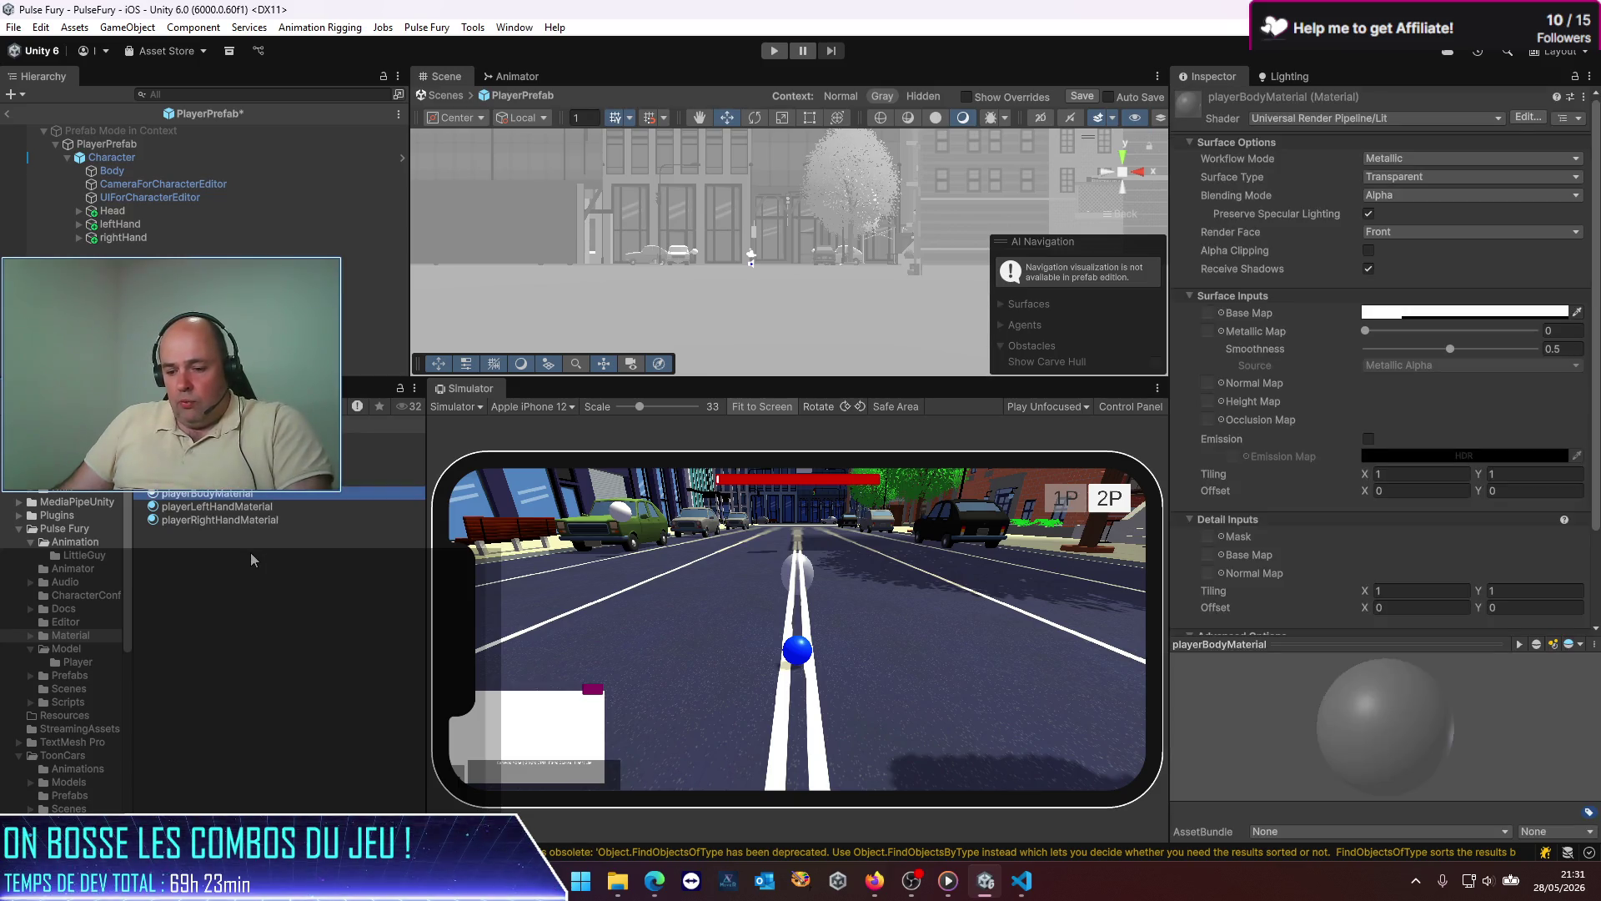
{"action": "key", "text": "ctrl+d"}
{"action": "left_click", "coordinate": [216, 505]}
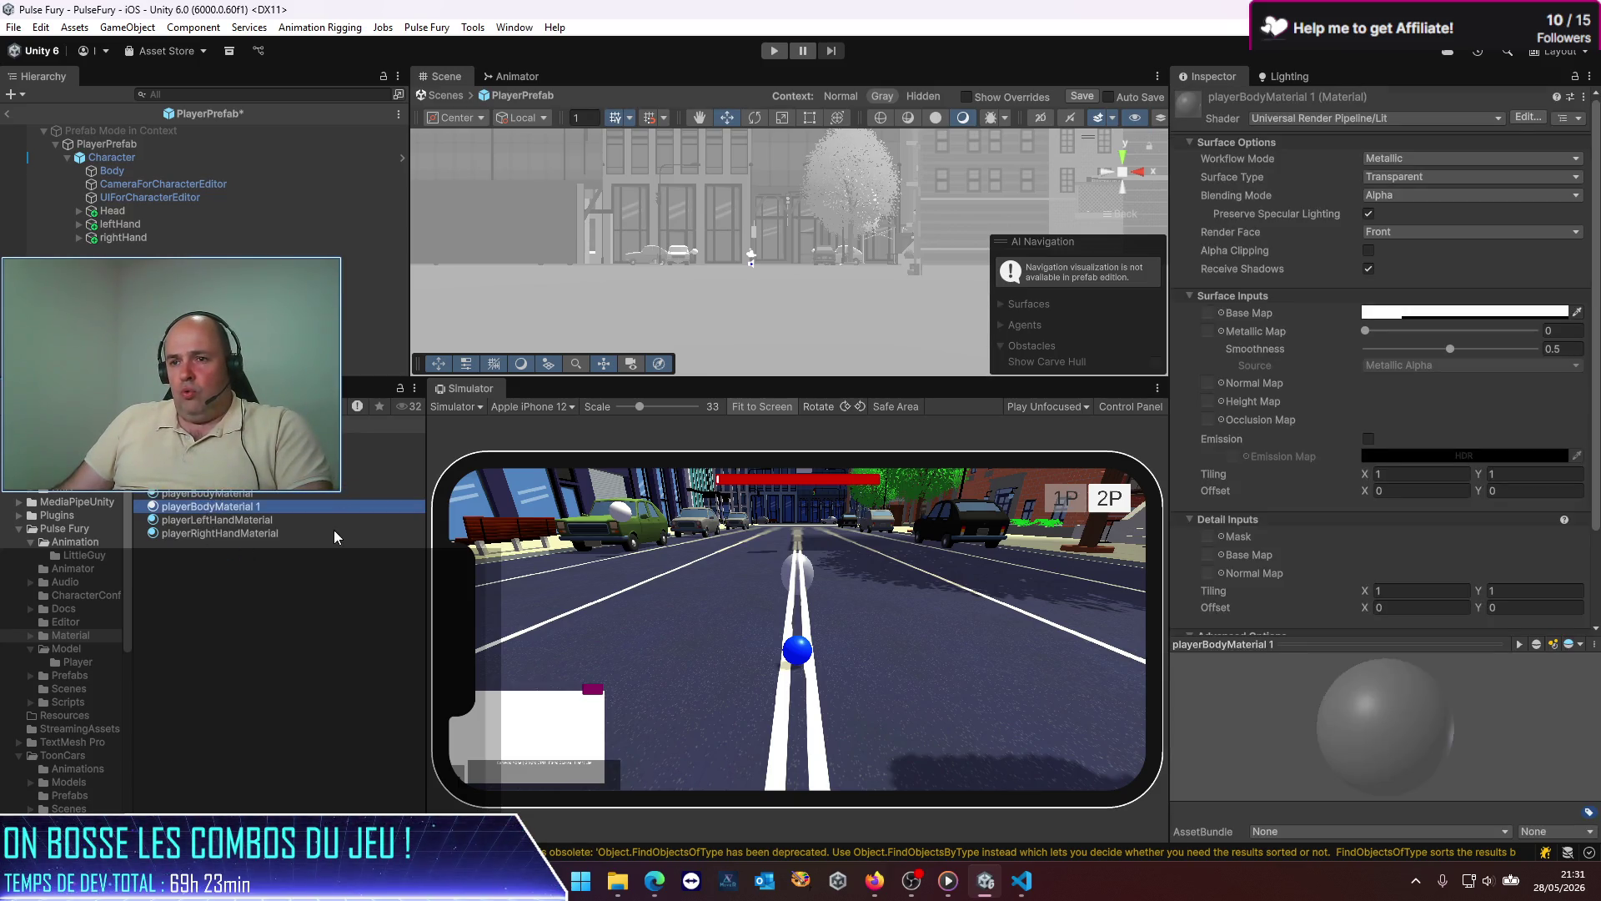
{"action": "key", "text": "F2"}
{"action": "type", "text": "h"}
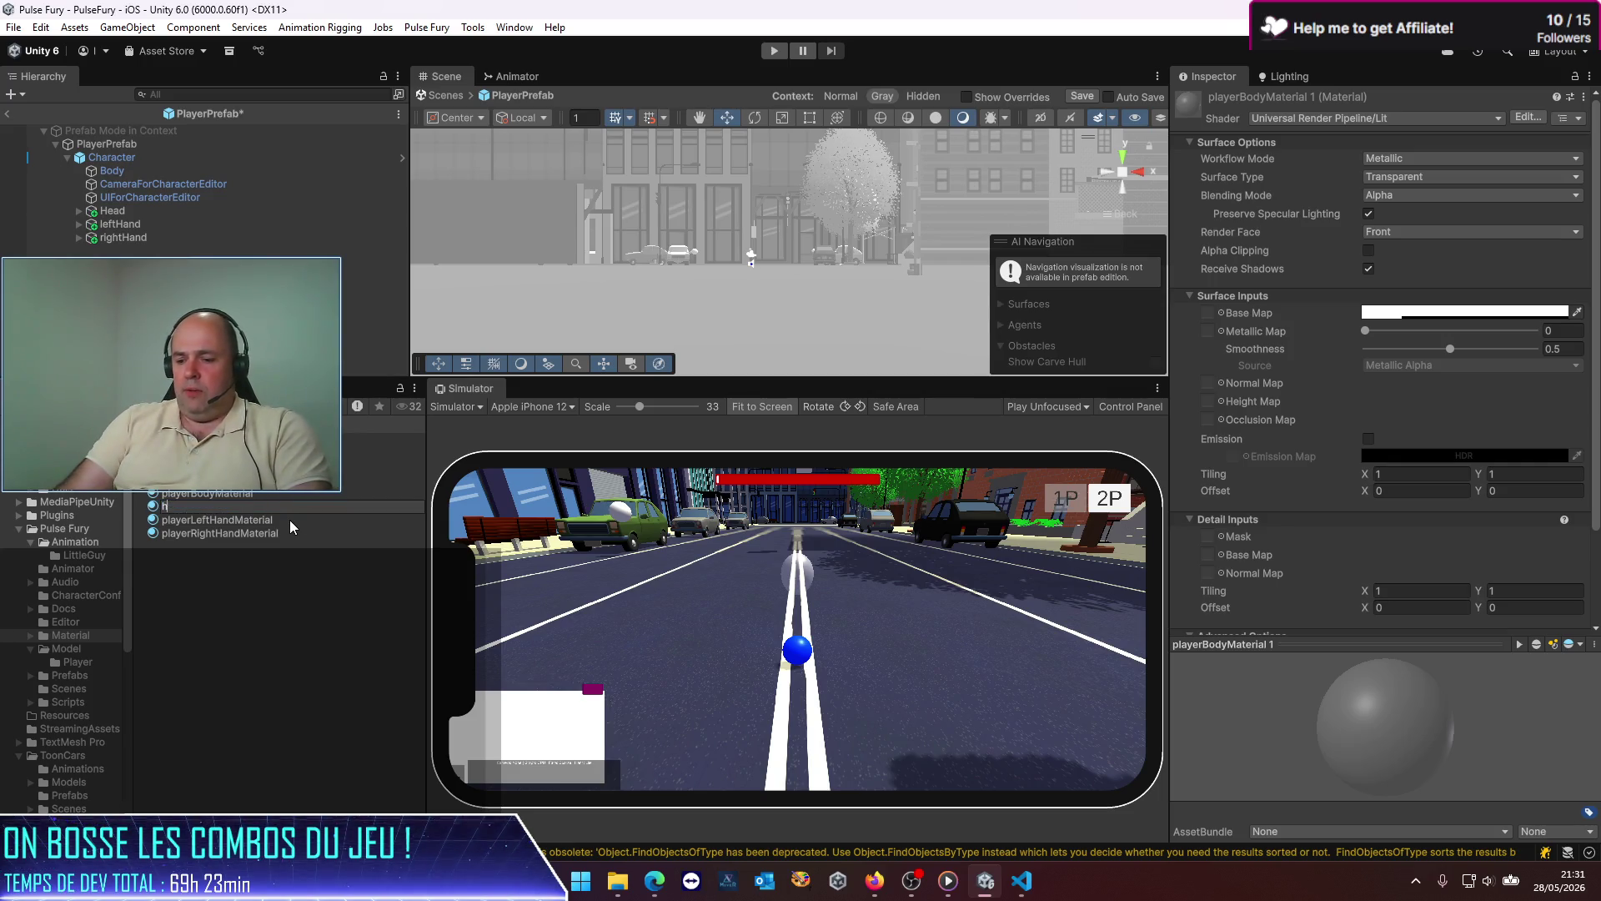
{"action": "type", "text": "itDebugMat"}
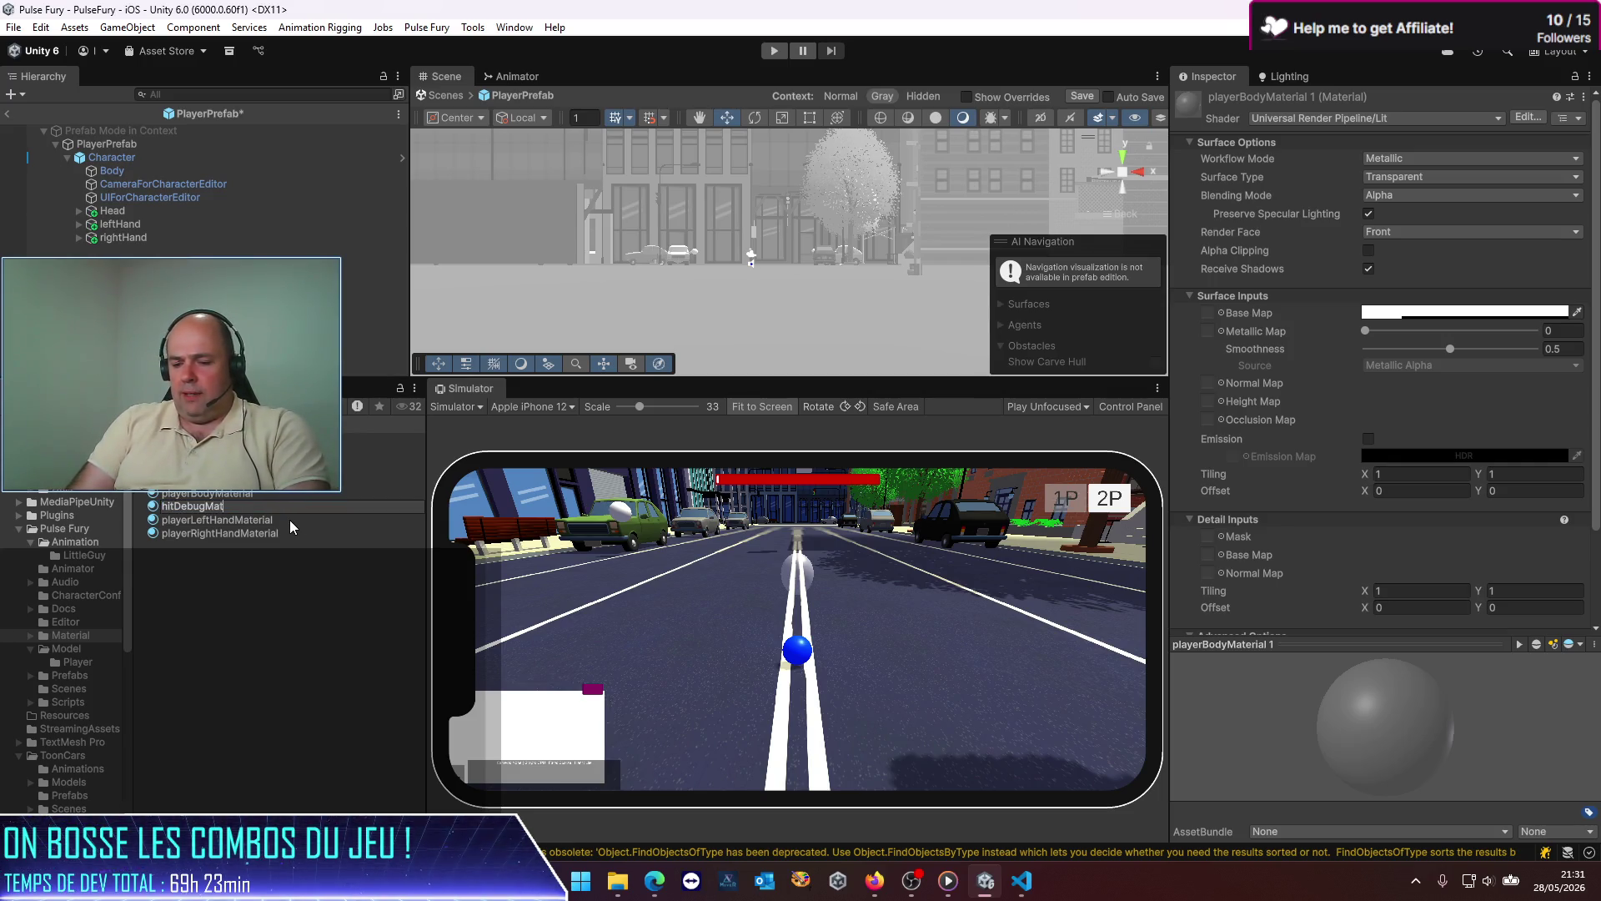
{"action": "type", "text": "erial"}
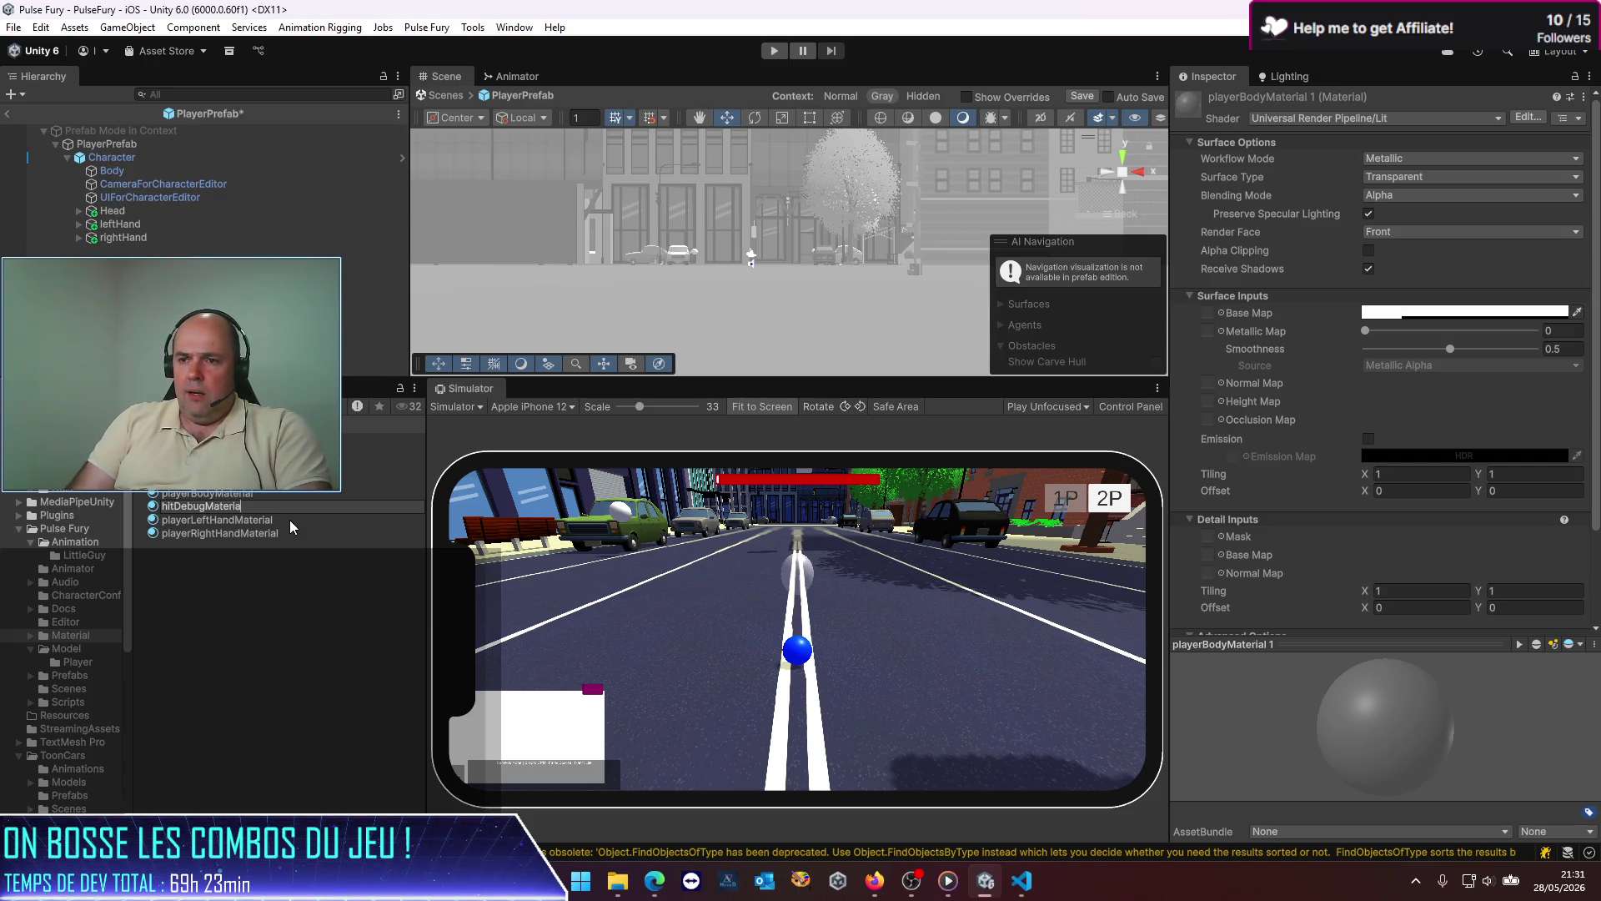
{"action": "key", "text": "Return"}
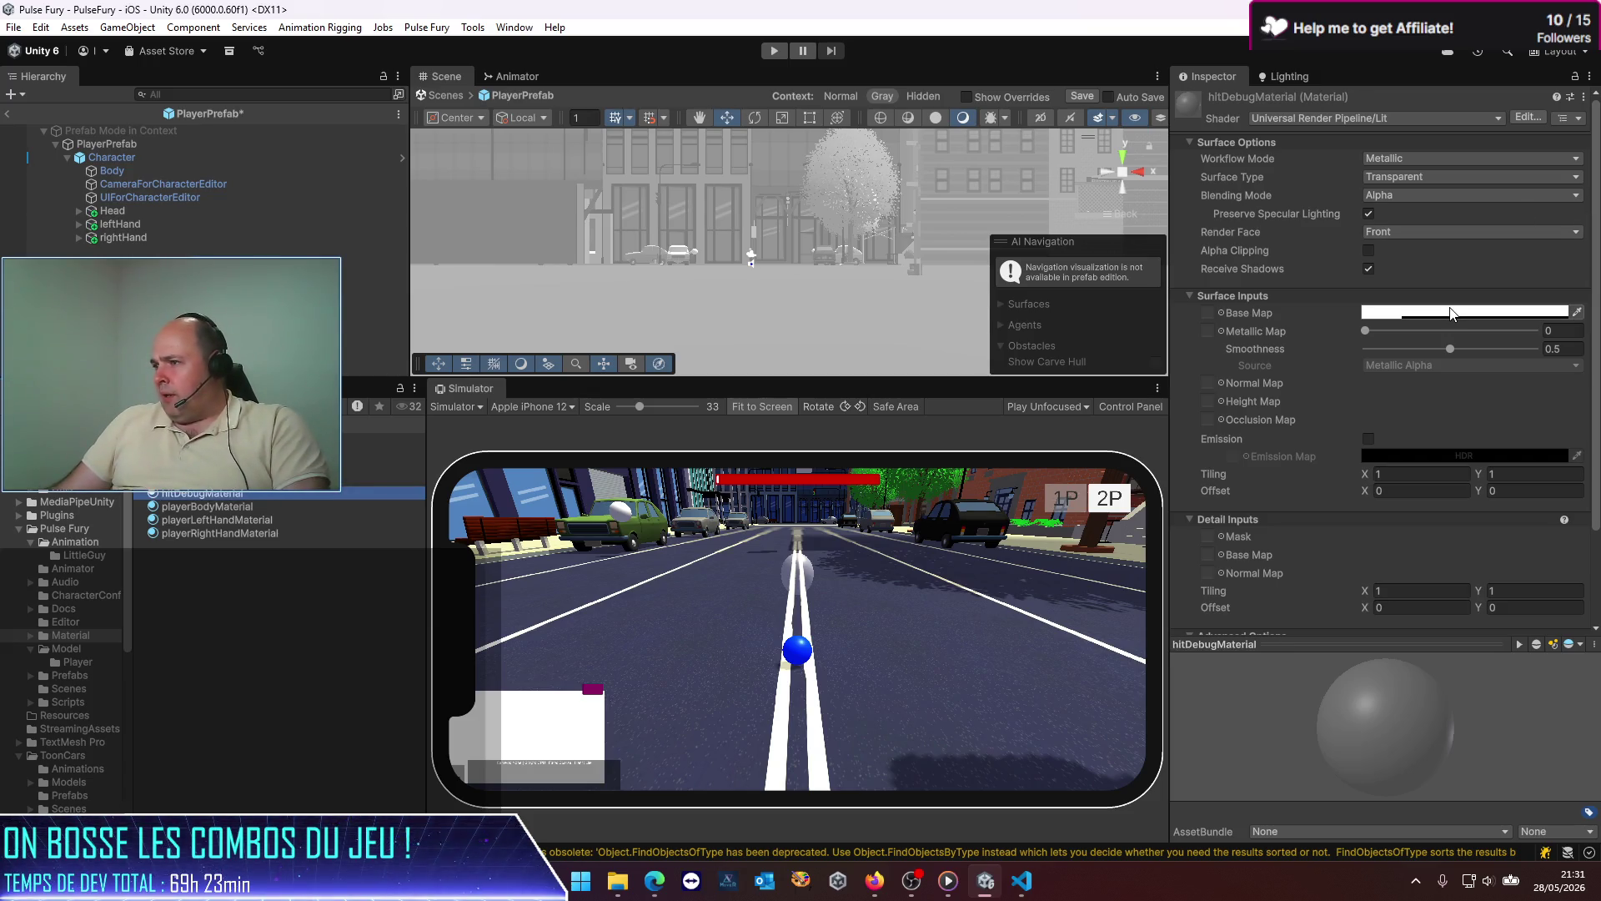
Step: Set hitDebugMaterial's base colour to pure red
{"action": "left_click", "coordinate": [1450, 312]}
{"action": "left_click_drag", "start_coordinate": [1504, 419], "coordinate": [1543, 392]}
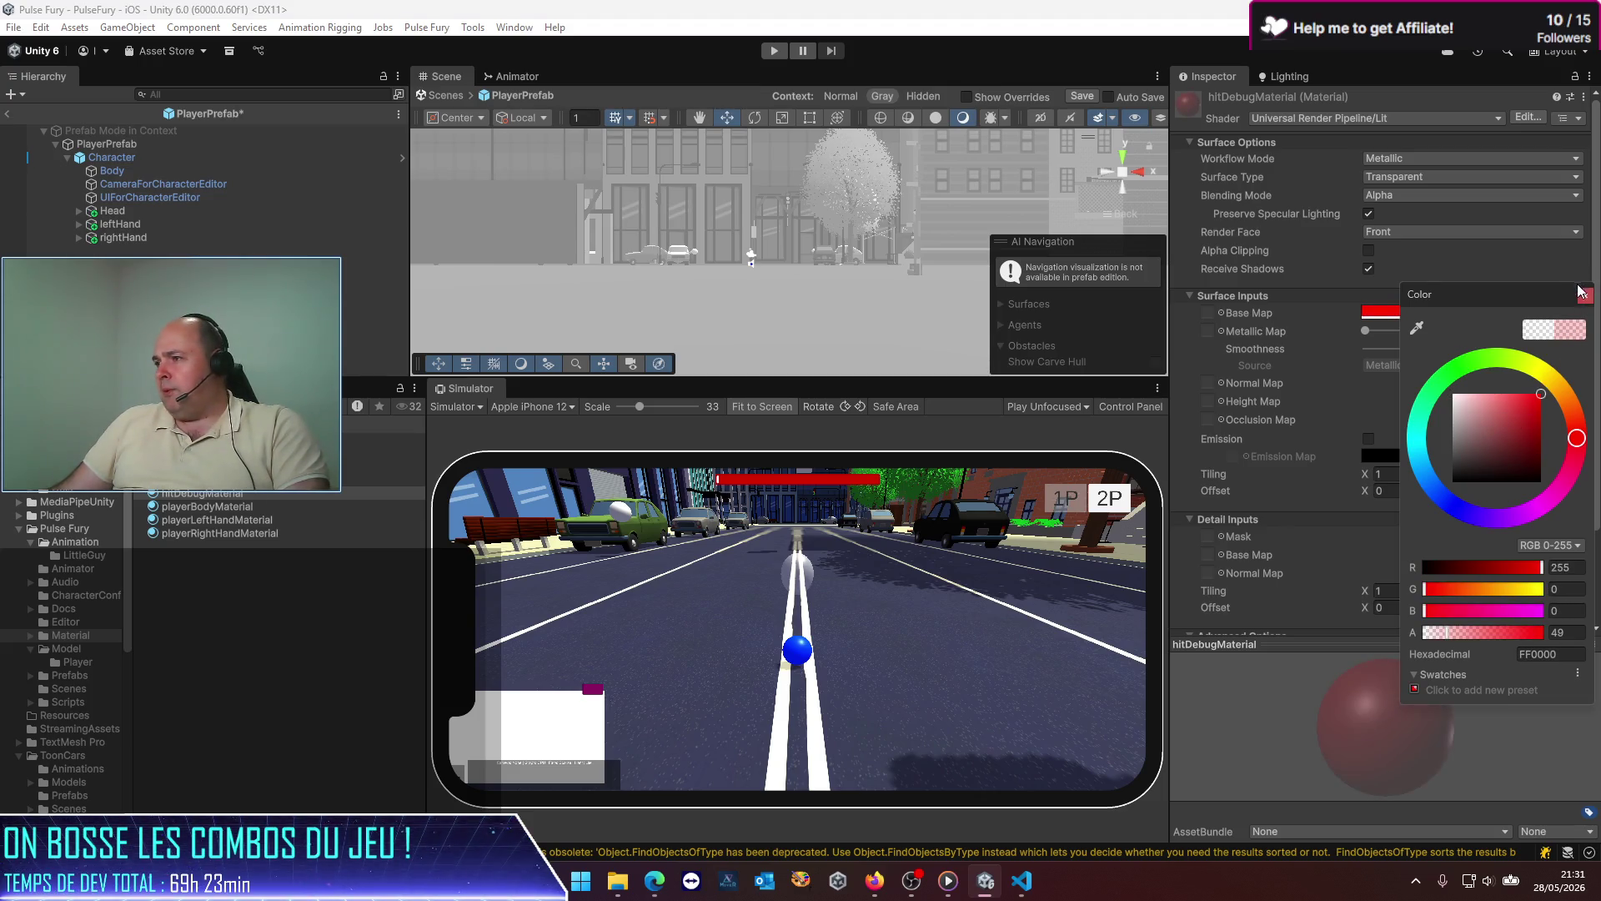
{"action": "left_click", "coordinate": [1585, 297]}
Step: Switch hitDebugMaterial to the Universal Render Pipeline Unlit shader with a Transparent surface, then reselect PlayerPrefab
{"action": "left_click", "coordinate": [1442, 162]}
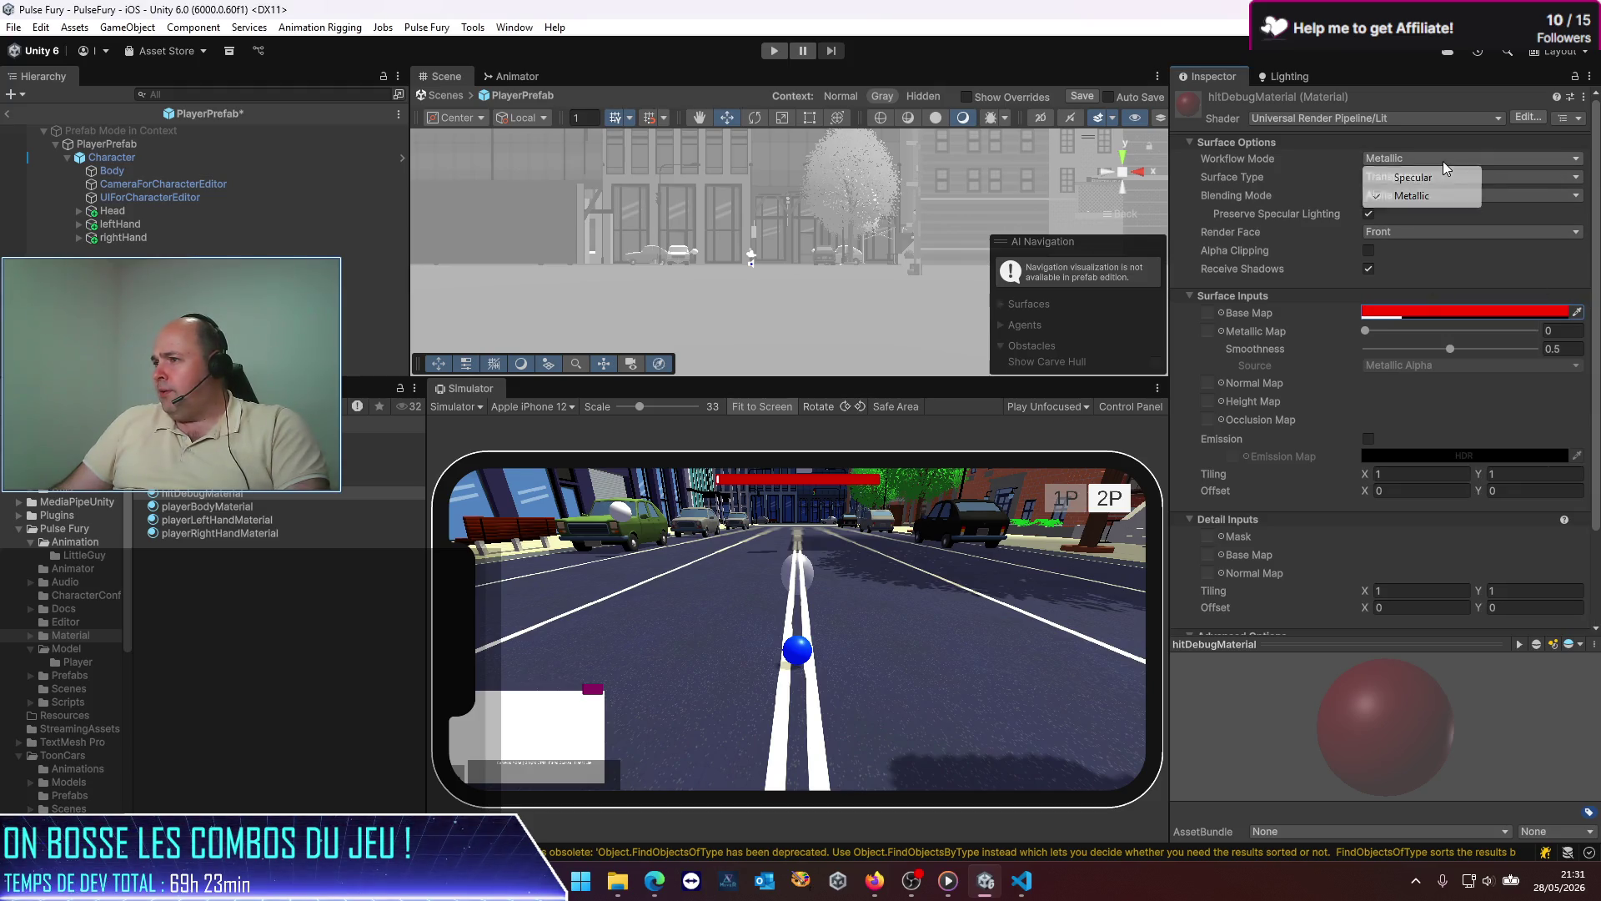
{"action": "left_click", "coordinate": [1382, 119]}
{"action": "left_click", "coordinate": [1383, 118]}
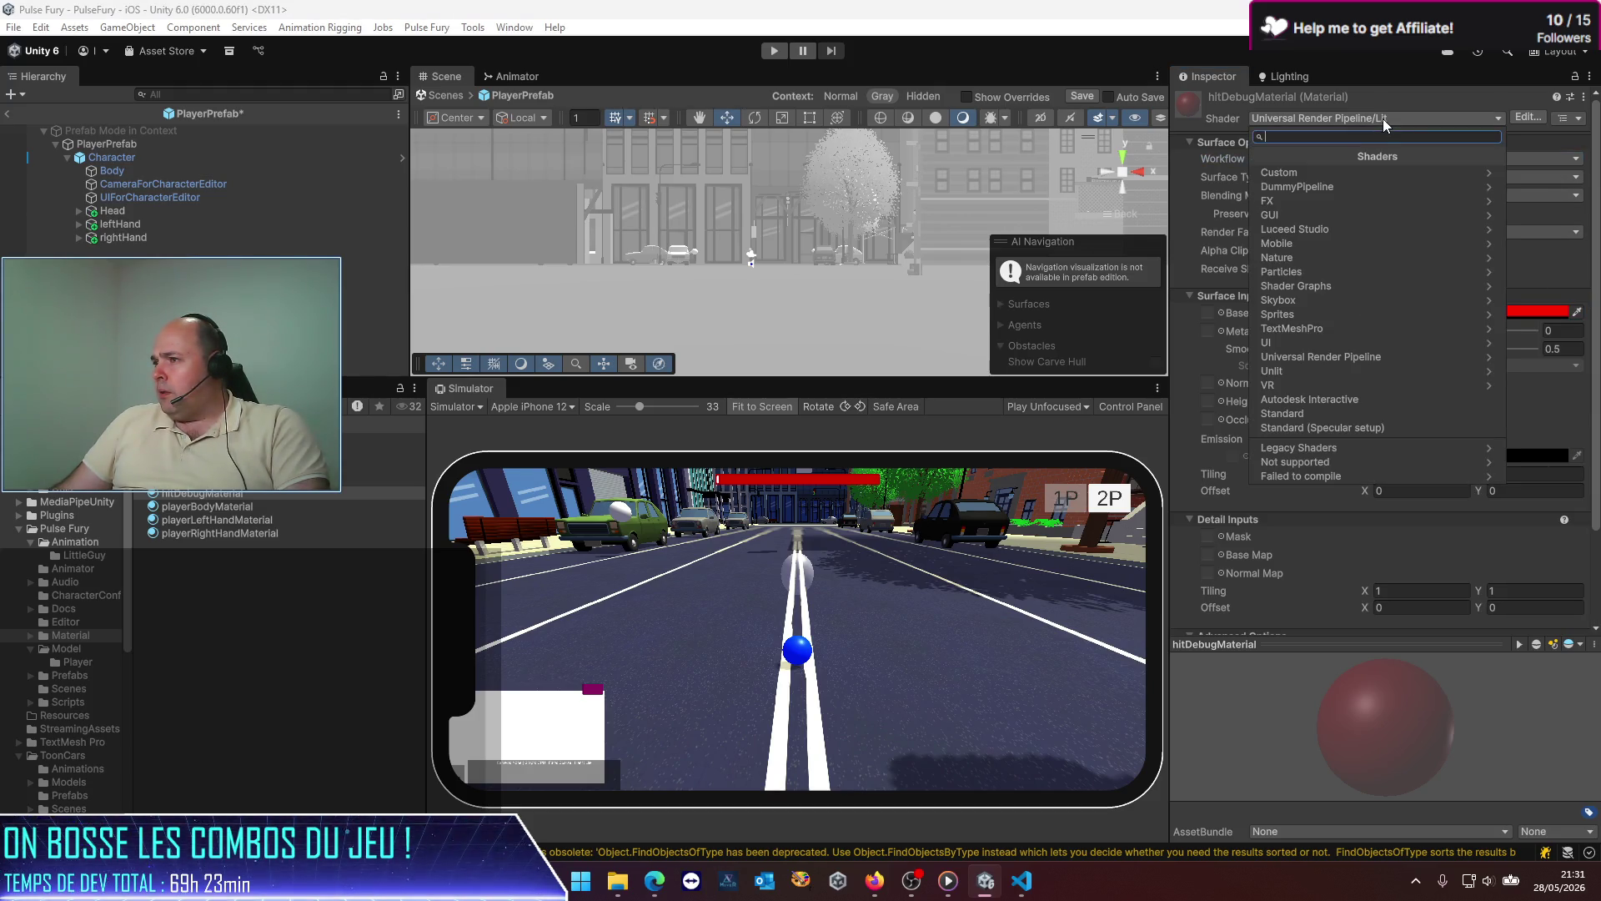
{"action": "left_click", "coordinate": [1359, 362]}
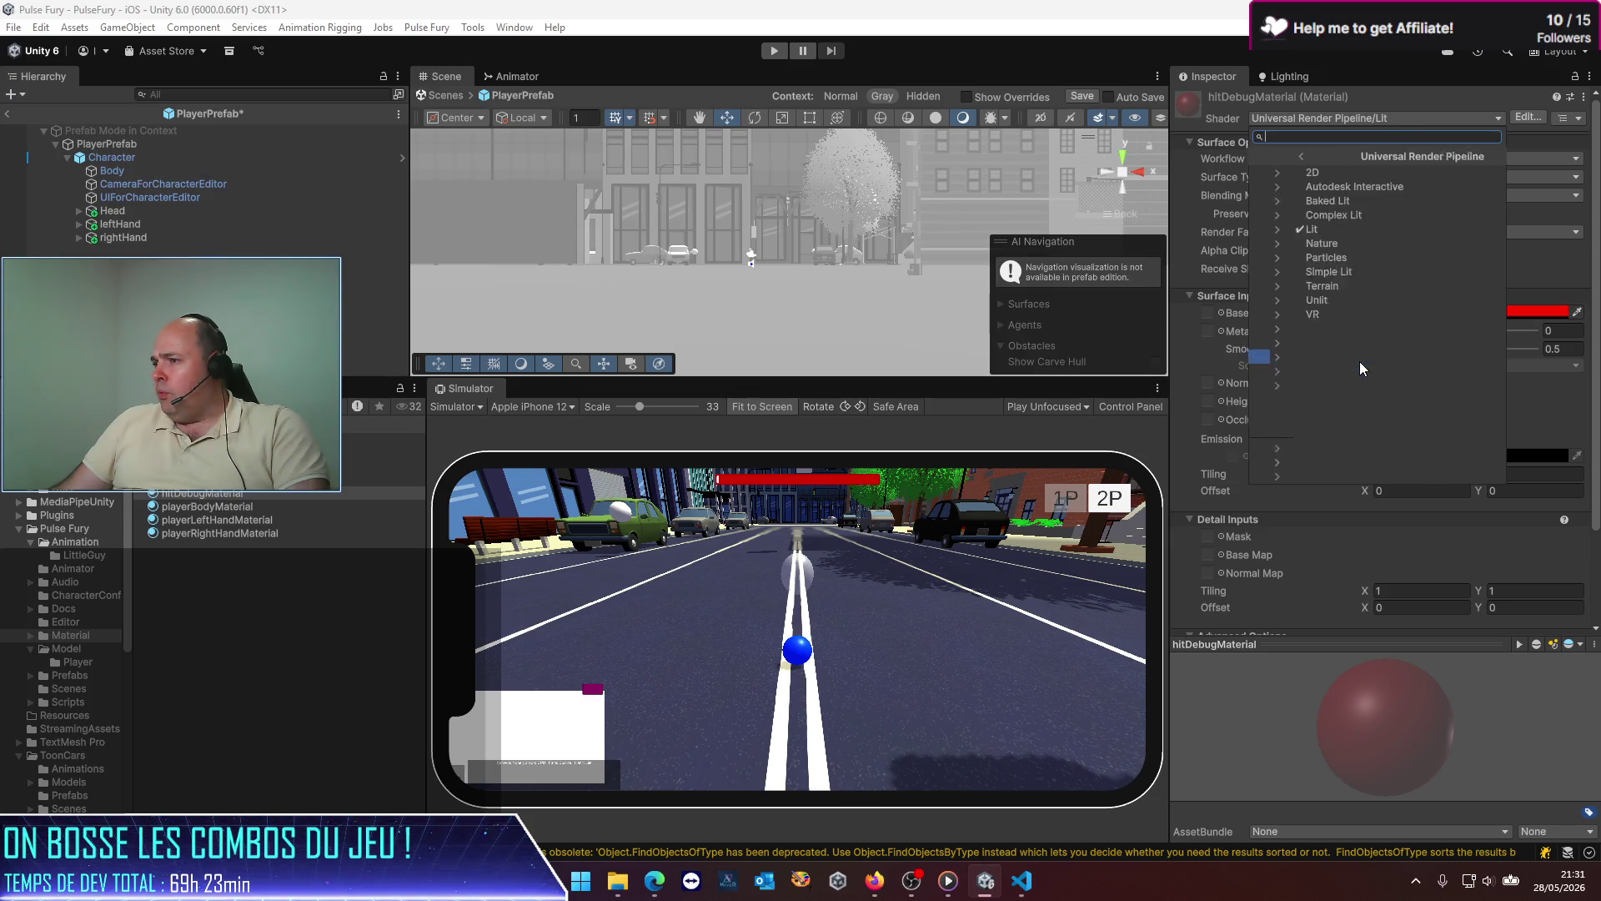
{"action": "left_click", "coordinate": [1295, 301]}
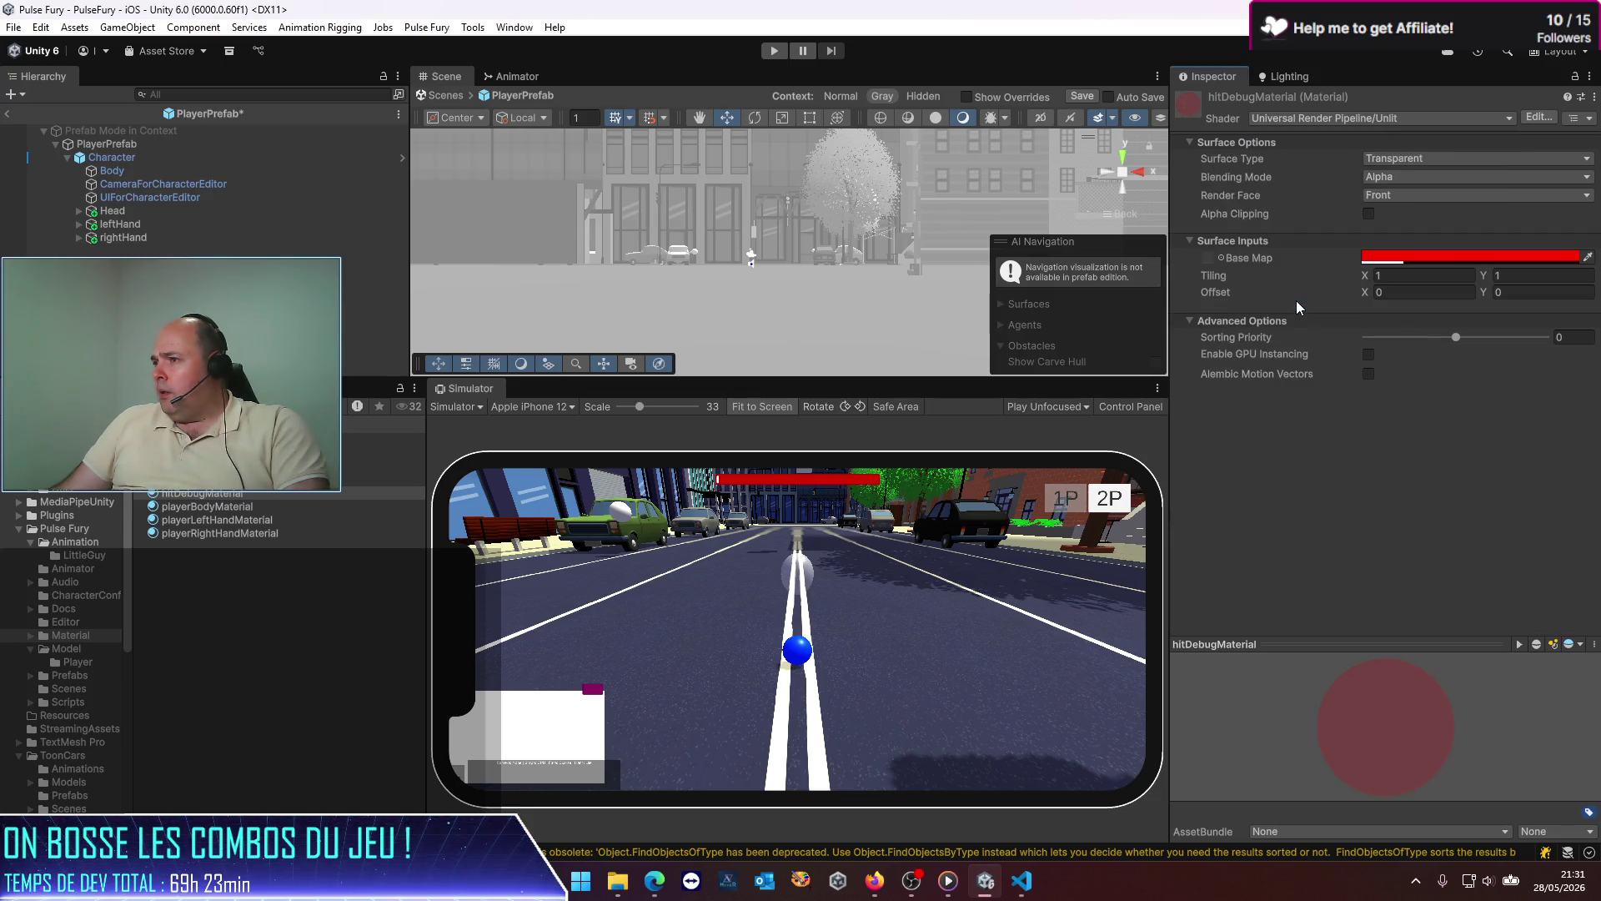
{"action": "left_click", "coordinate": [1409, 160]}
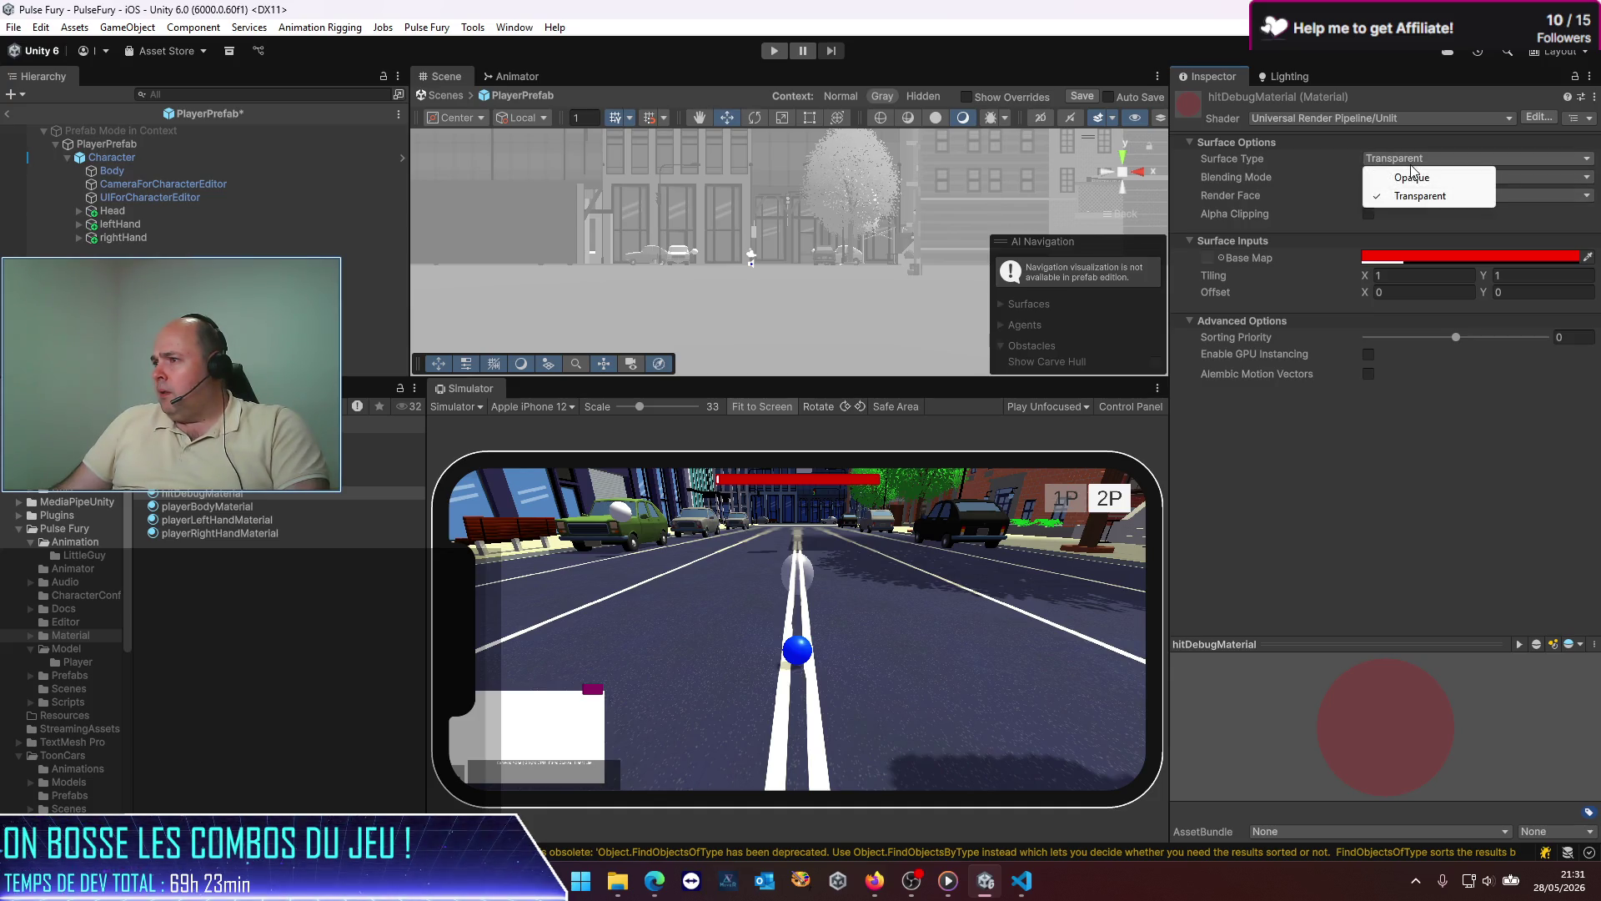
{"action": "left_click", "coordinate": [1418, 194]}
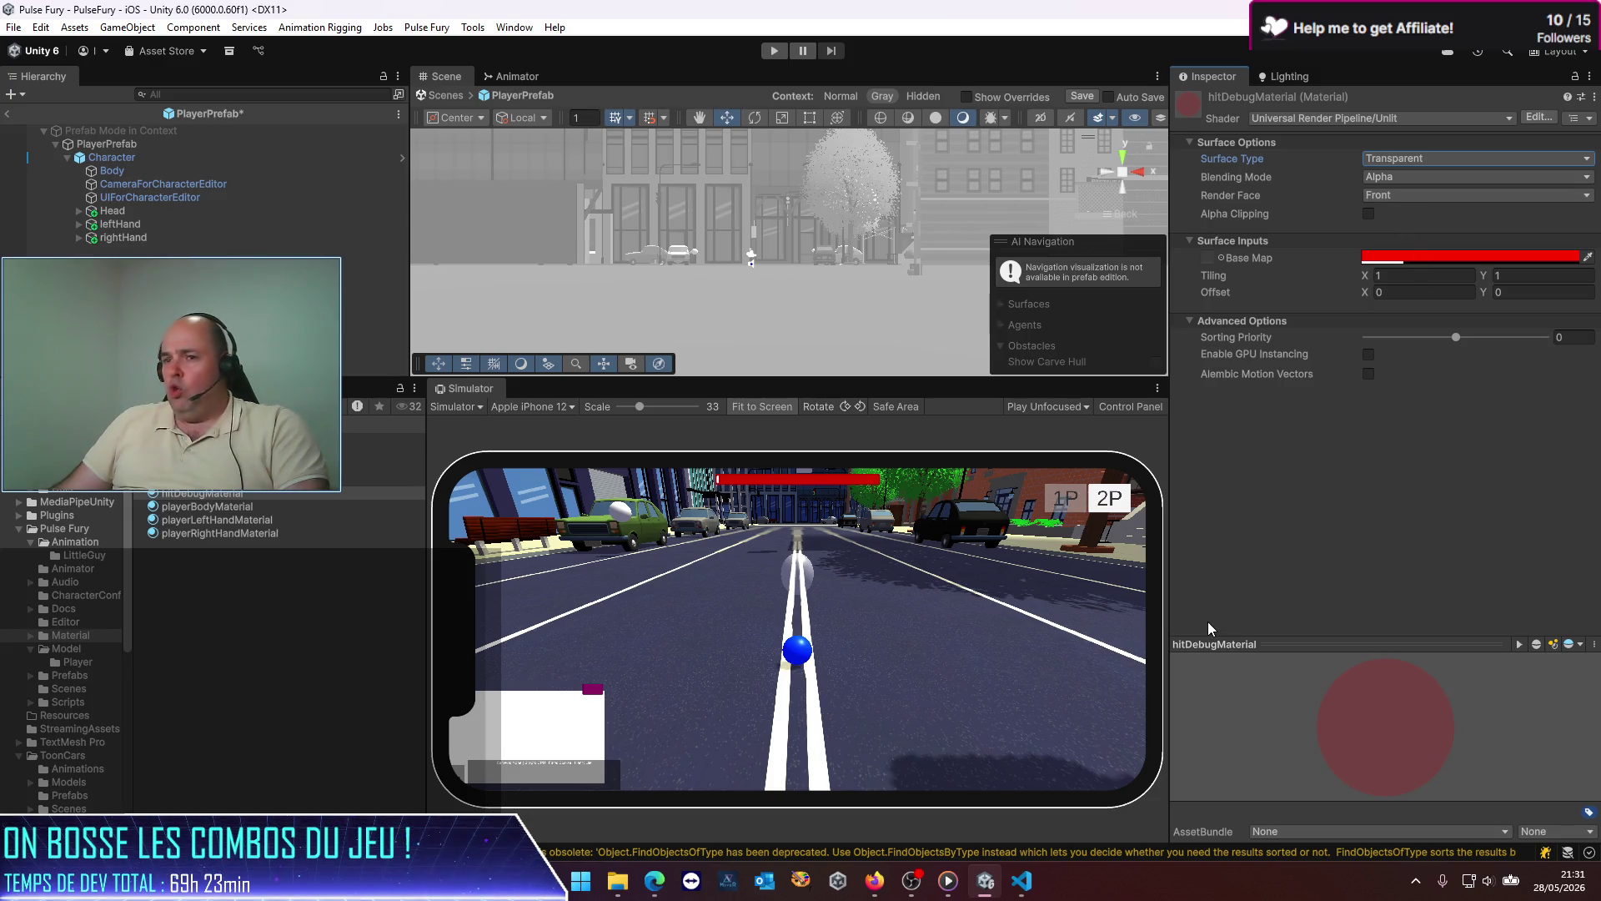
{"action": "left_click", "coordinate": [107, 143]}
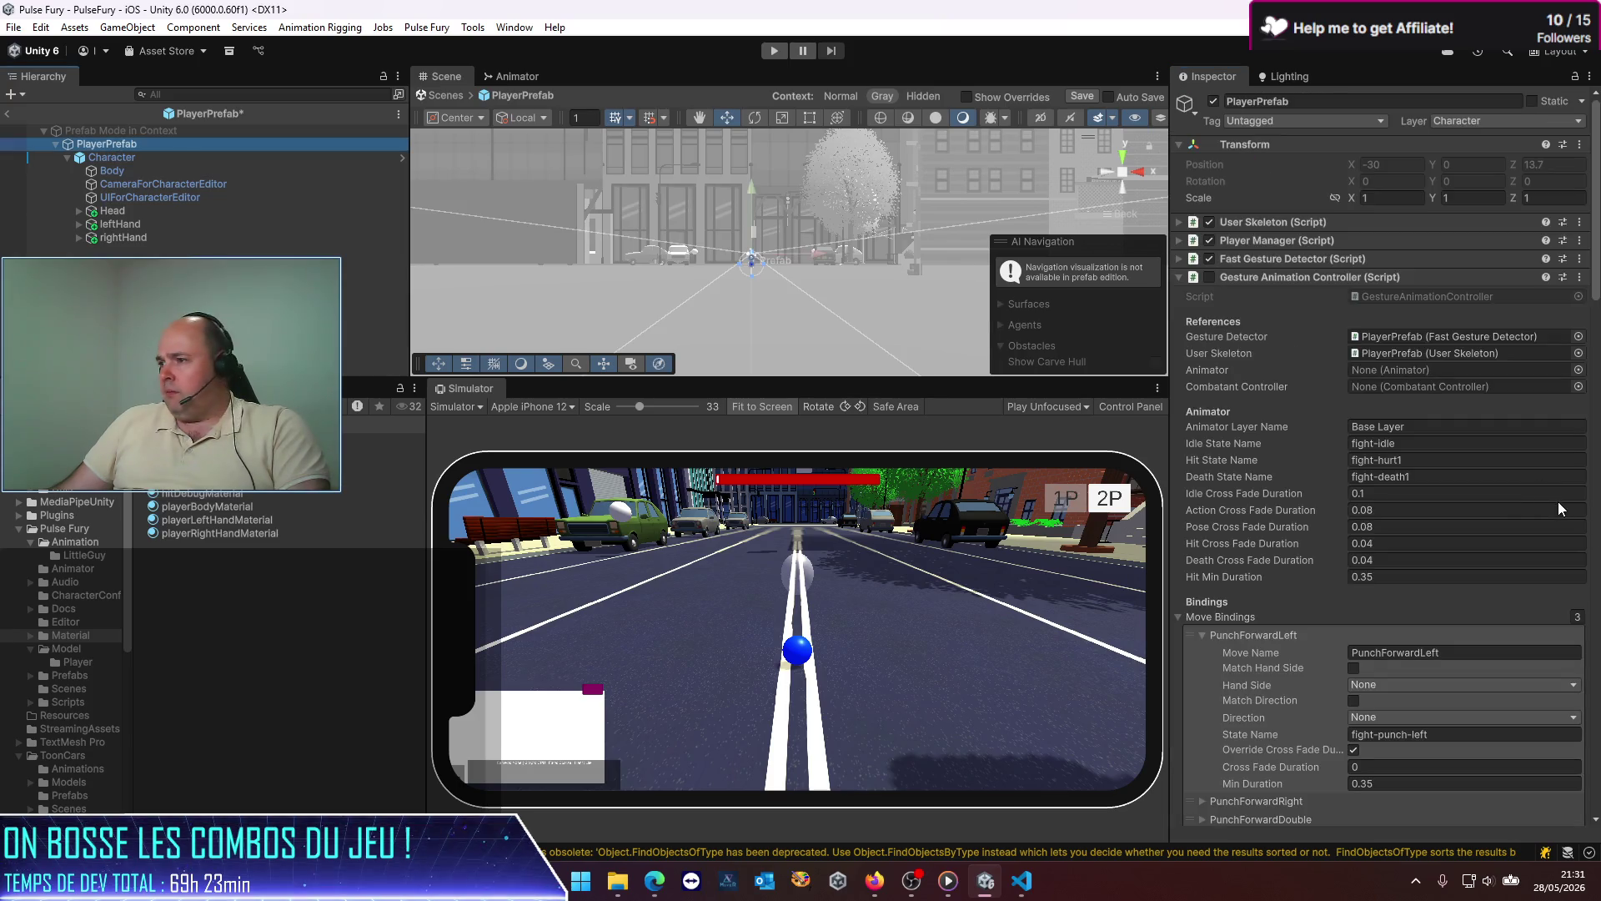
Step: Assign hitDebugMaterial as PlayerPrefab's Runtime Hit Sphere Material
{"action": "scroll", "coordinate": [1367, 632], "scroll_direction": "down", "scroll_amount": 15}
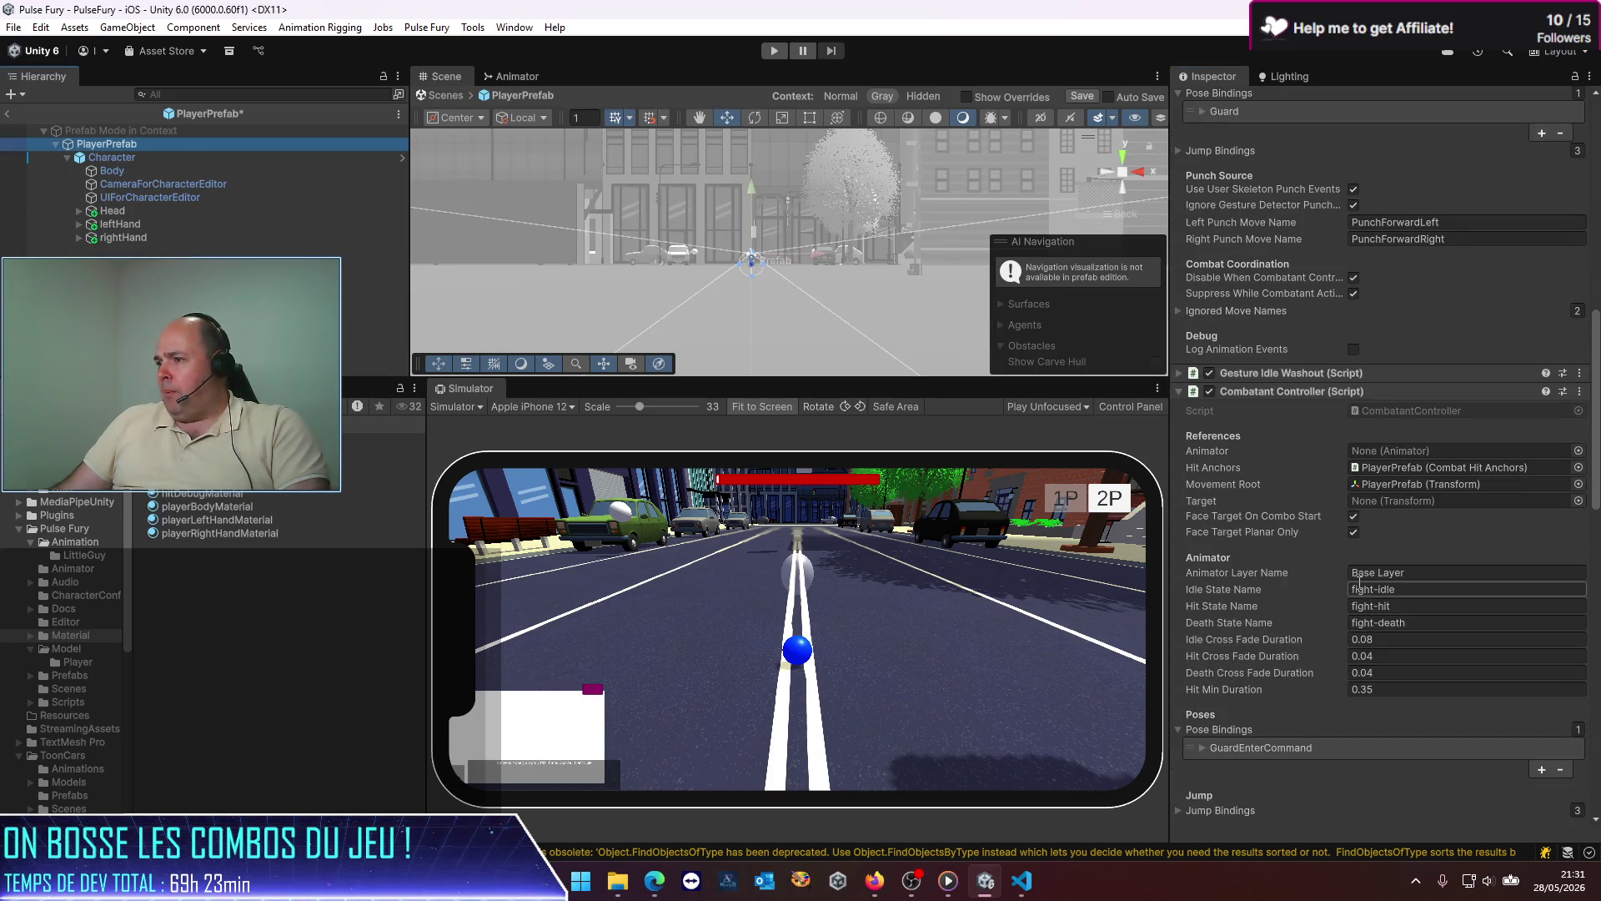
{"action": "scroll", "coordinate": [1338, 613], "scroll_direction": "down", "scroll_amount": 15}
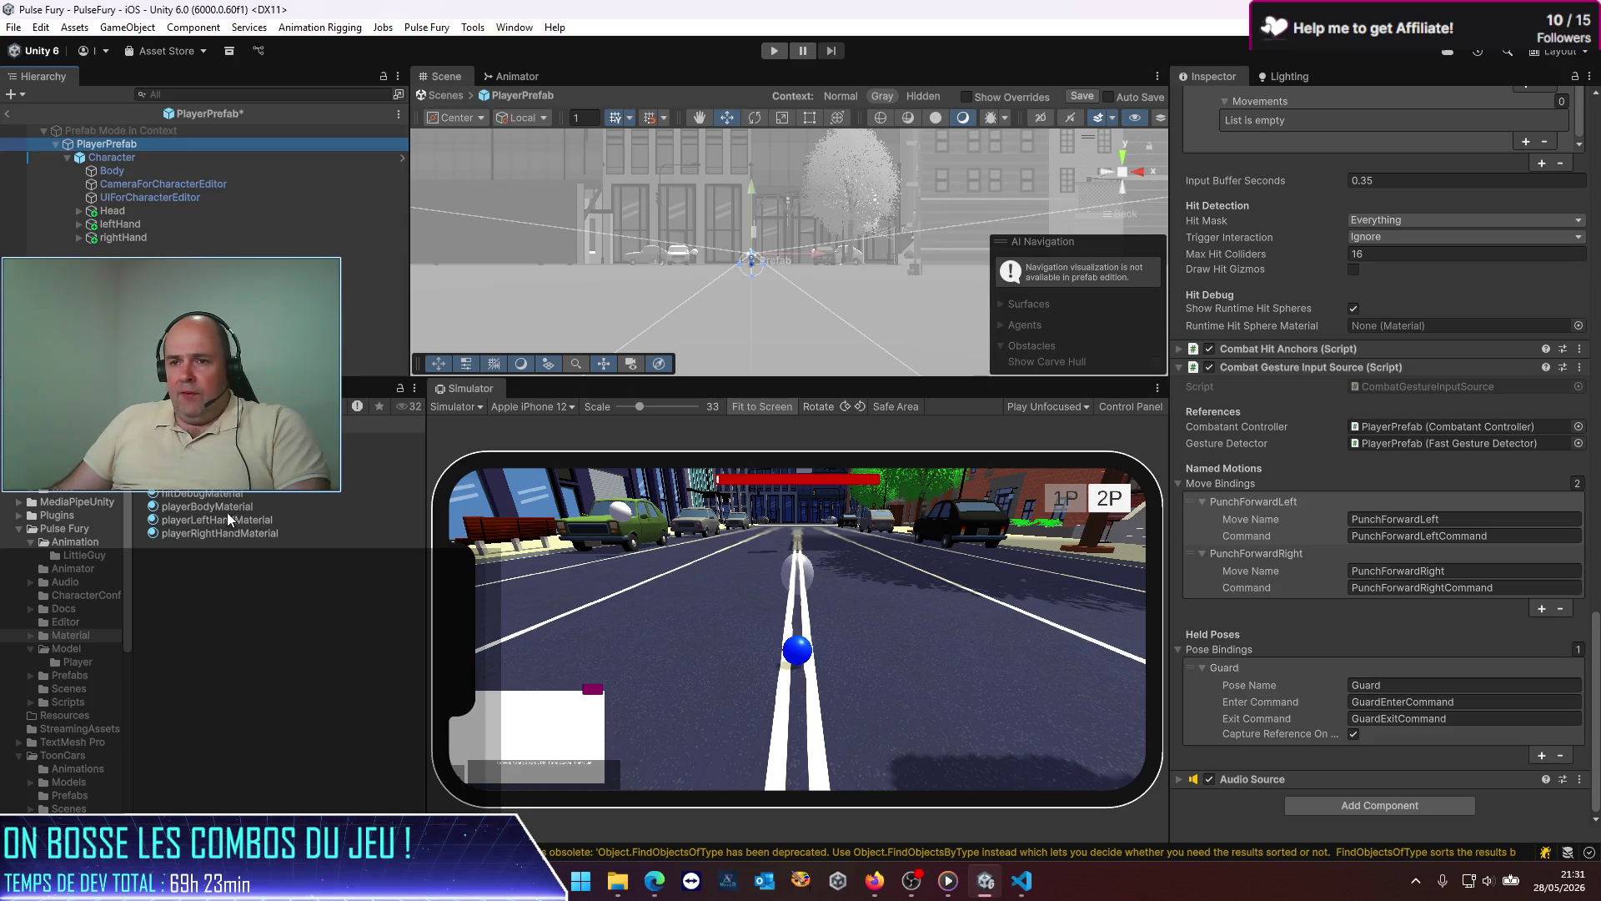
{"action": "mouse_move", "coordinate": [204, 493]}
{"action": "left_mouse_down"}
{"action": "mouse_move", "coordinate": [238, 417]}
{"action": "mouse_move", "coordinate": [1442, 442]}
{"action": "mouse_move", "coordinate": [1428, 322]}
{"action": "left_mouse_up"}
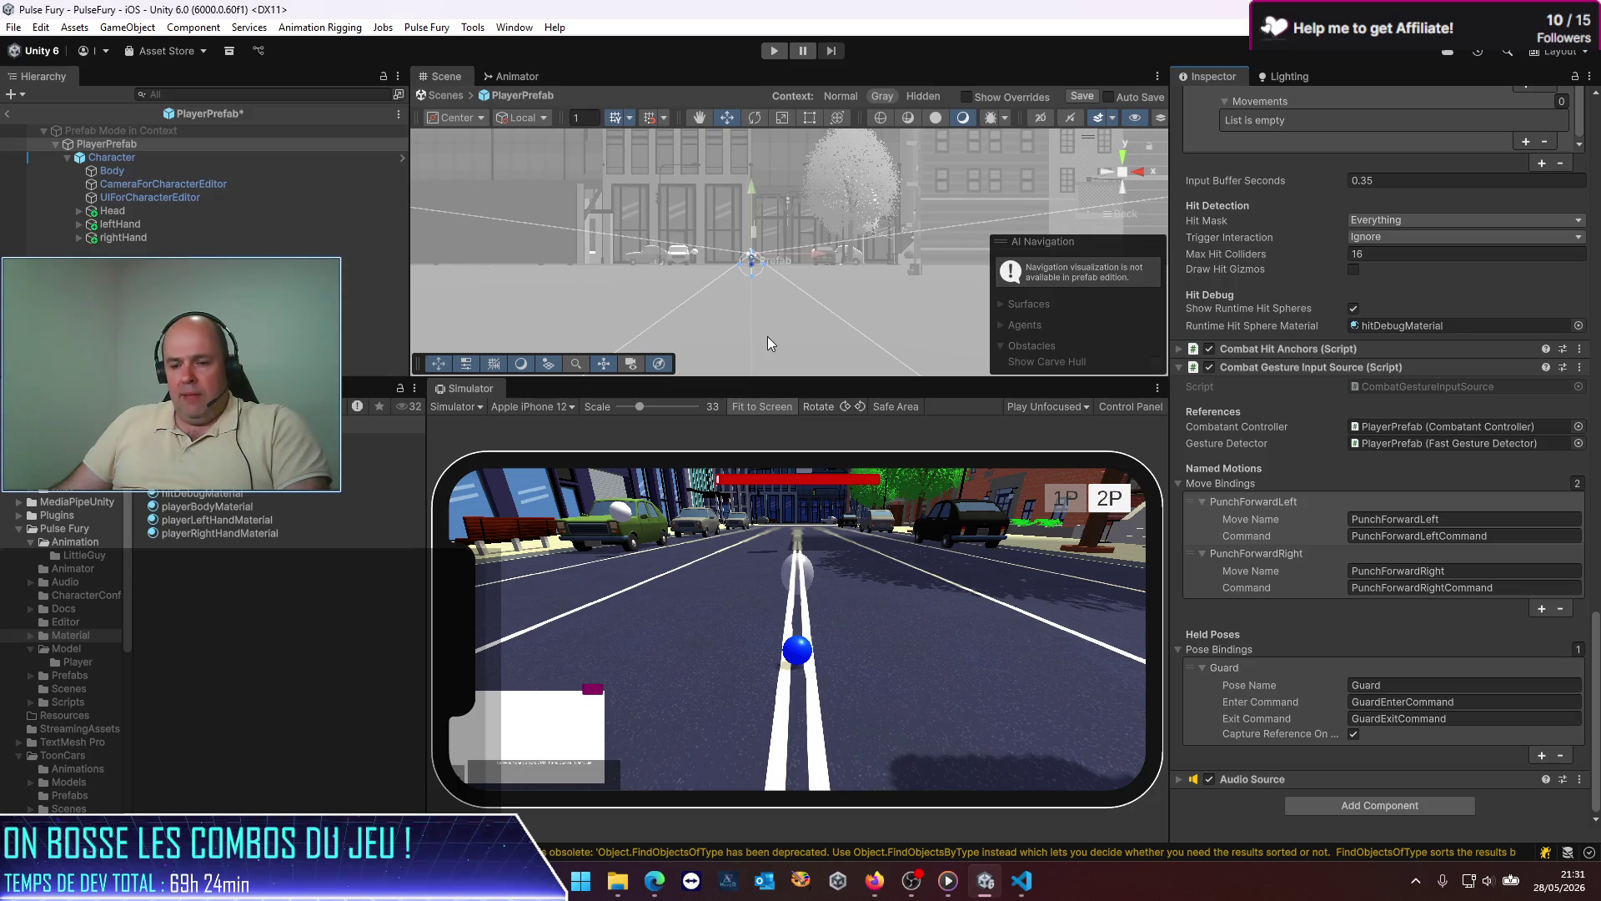
Step: Exit Prefab Mode and enlarge the Simulator panel by widening it and shrinking the Scene view
{"action": "left_click", "coordinate": [7, 114]}
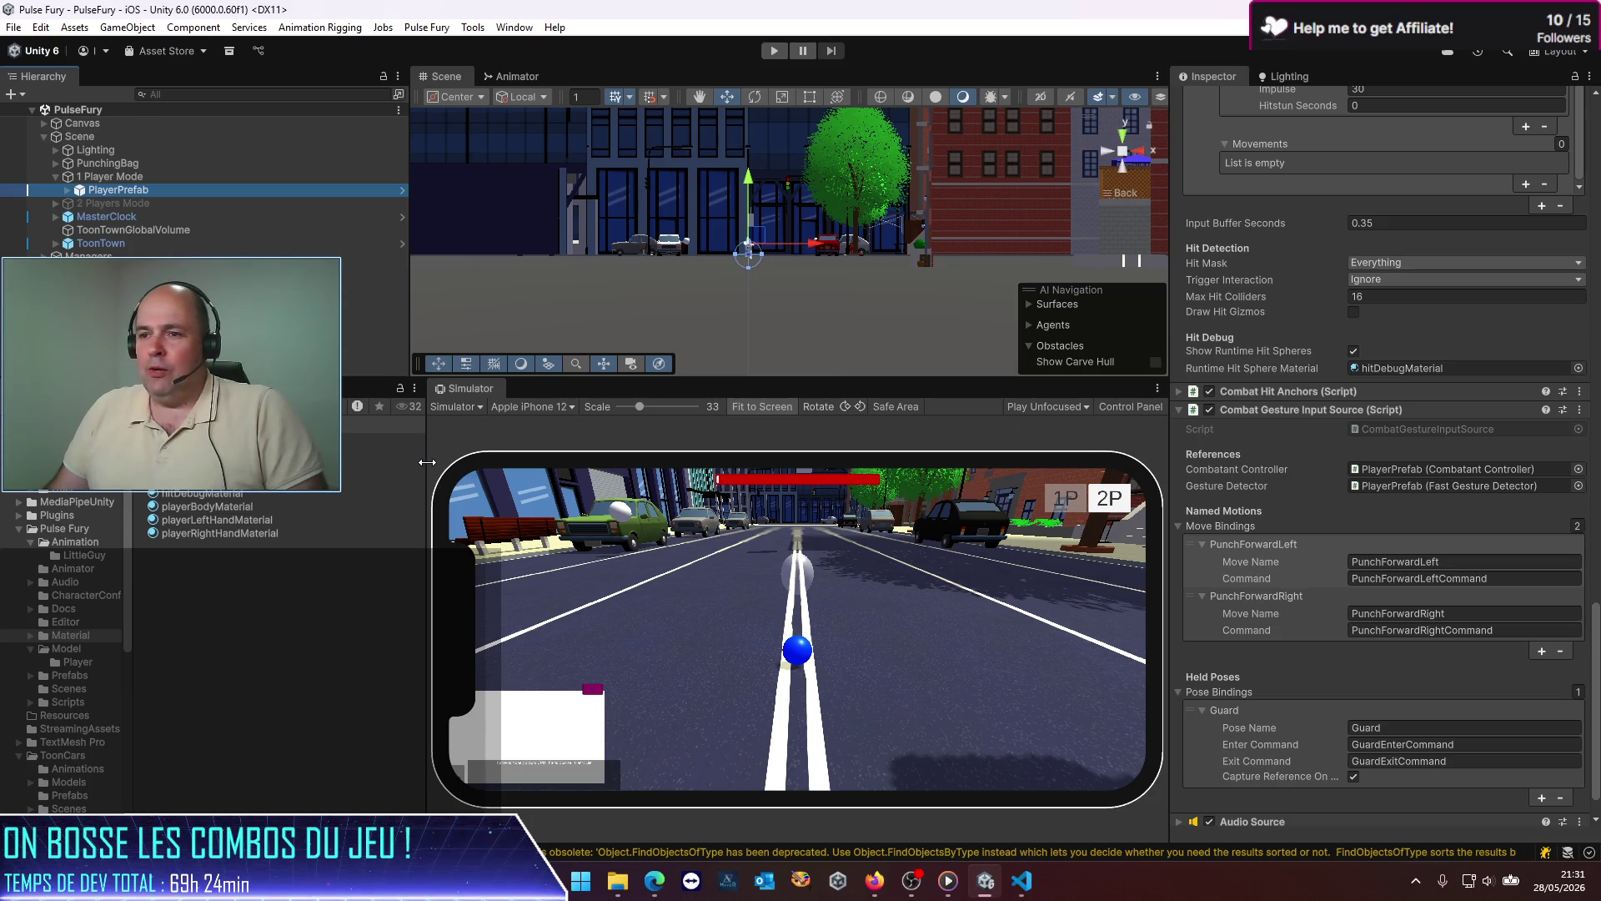
{"action": "left_click_drag", "start_coordinate": [426, 467], "coordinate": [300, 467]}
{"action": "left_click_drag", "start_coordinate": [798, 380], "coordinate": [818, 245]}
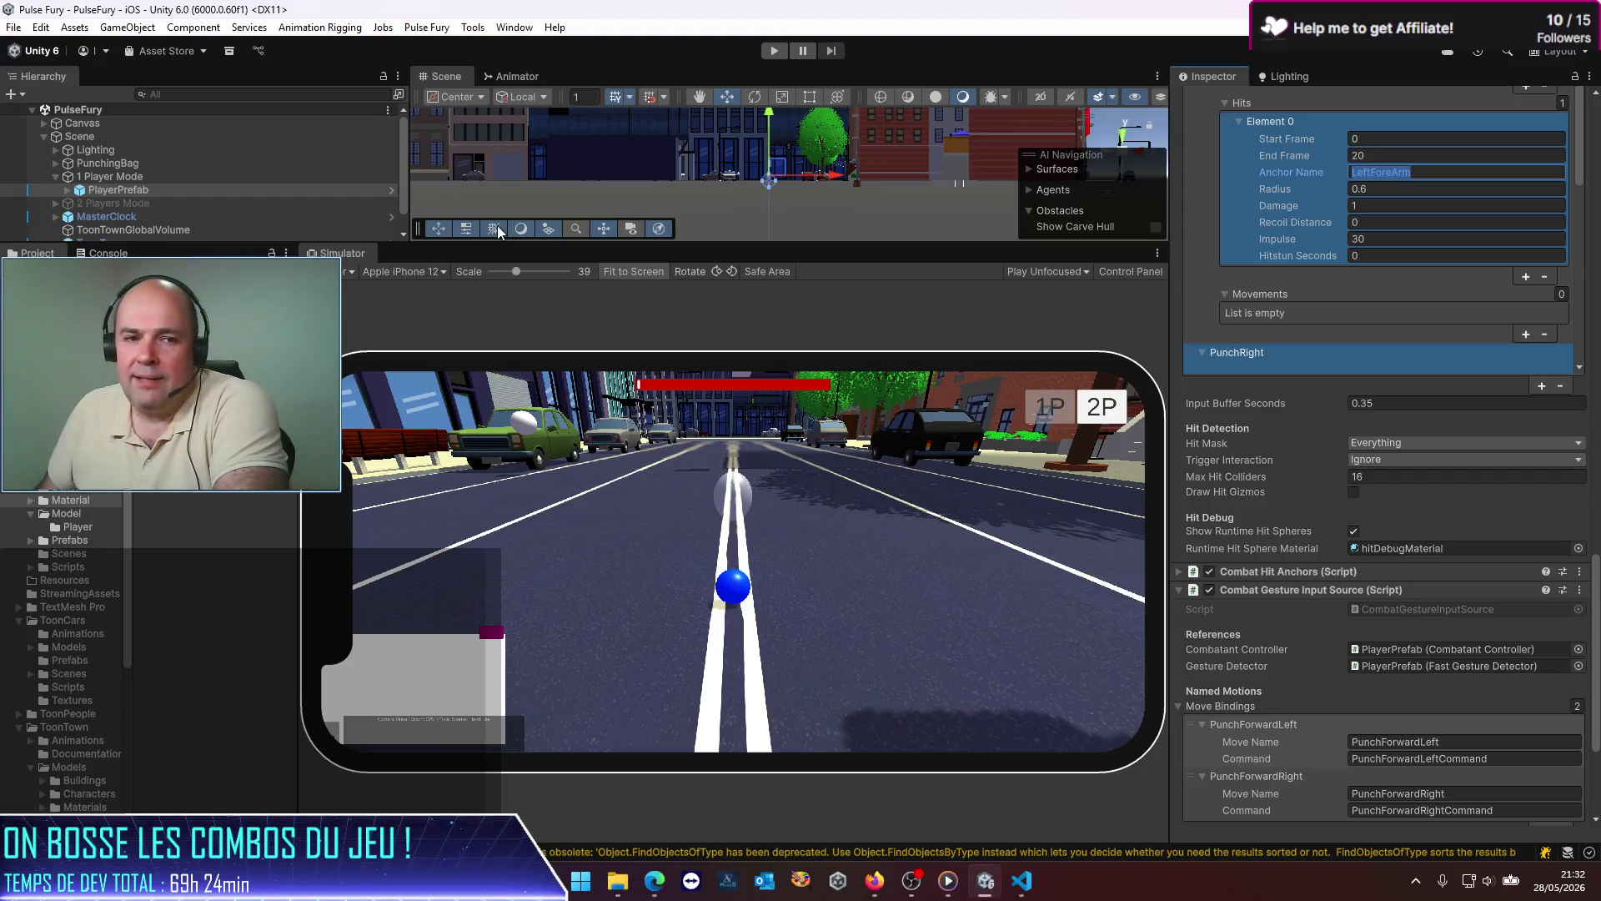
Step: Play-test the punches, stop the game, and toggle the view from Game back to the iPhone Simulator
{"action": "left_click", "coordinate": [771, 56]}
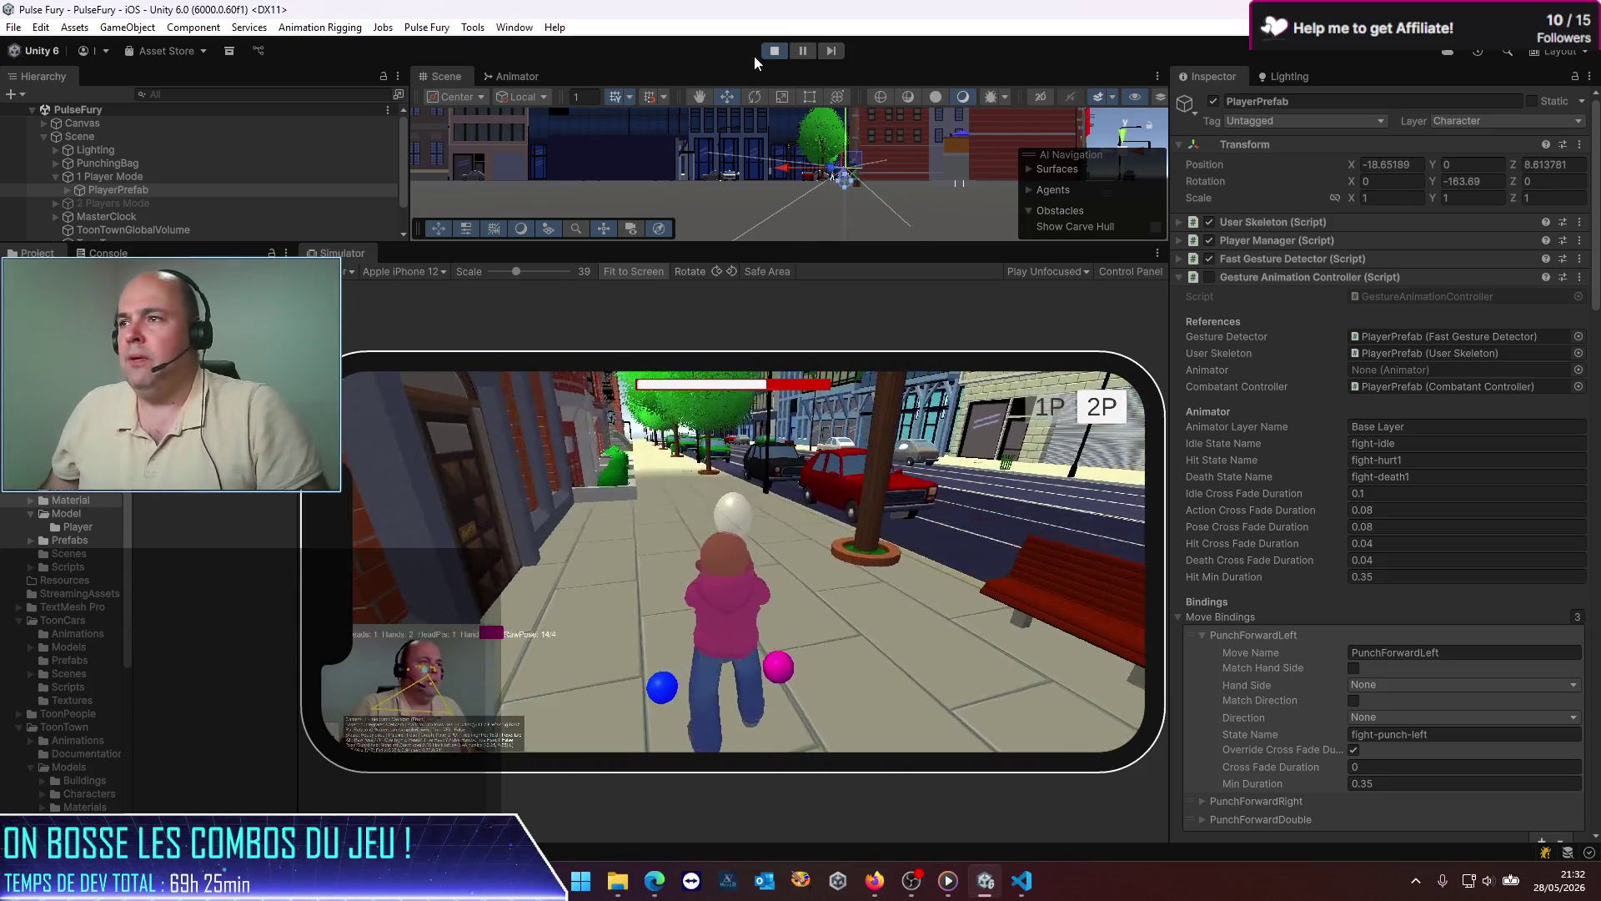
{"action": "left_click", "coordinate": [777, 55]}
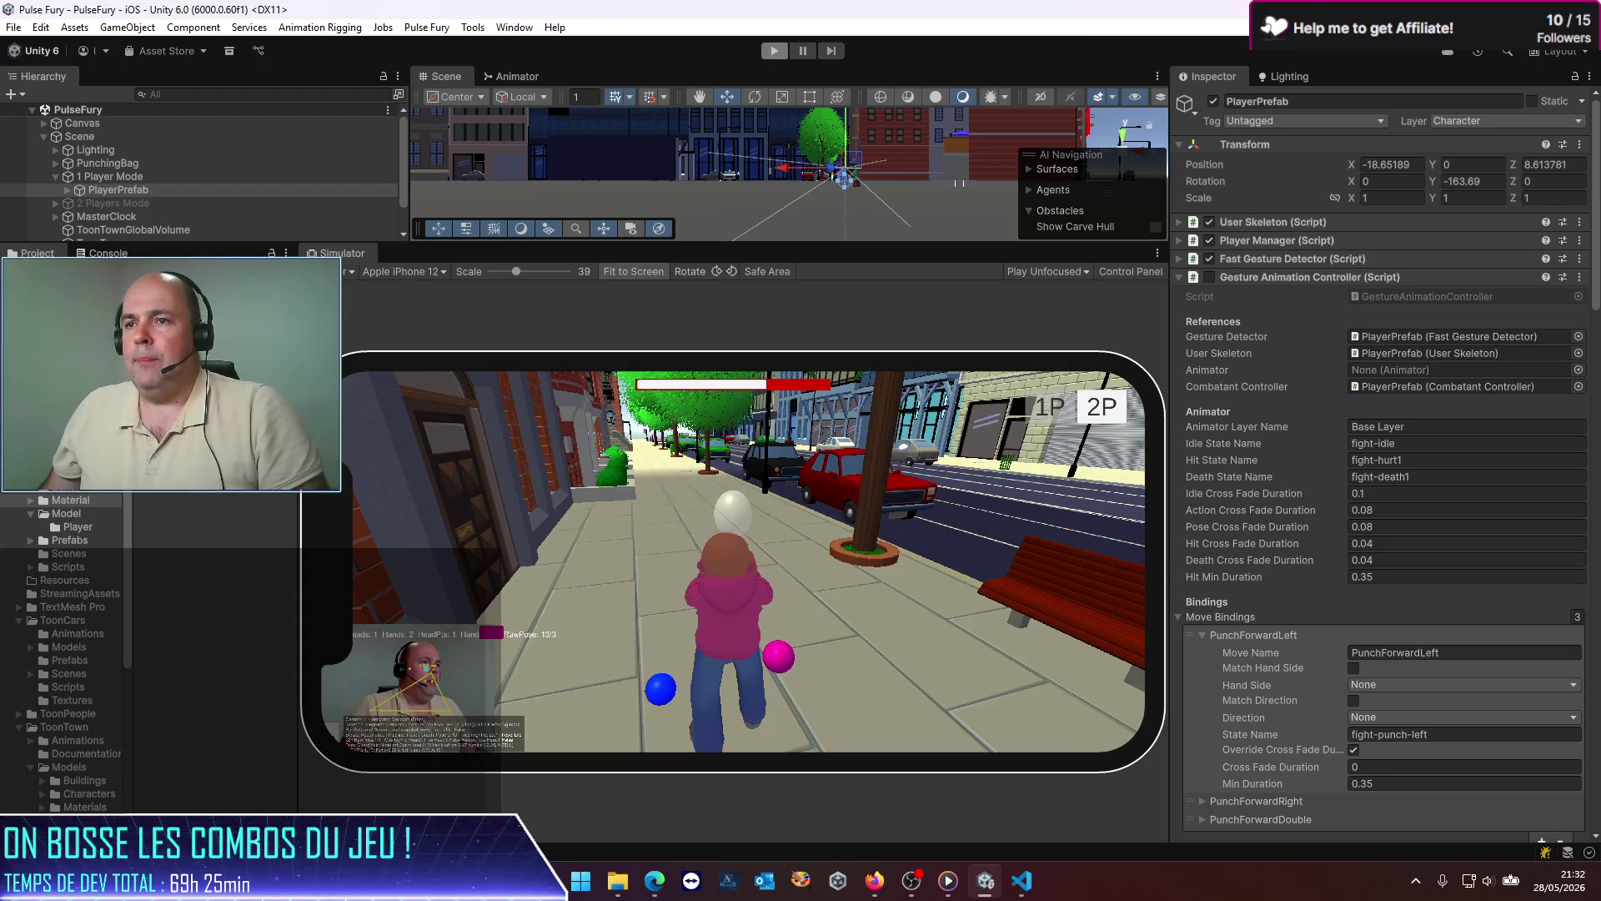
{"action": "left_click", "coordinate": [349, 272]}
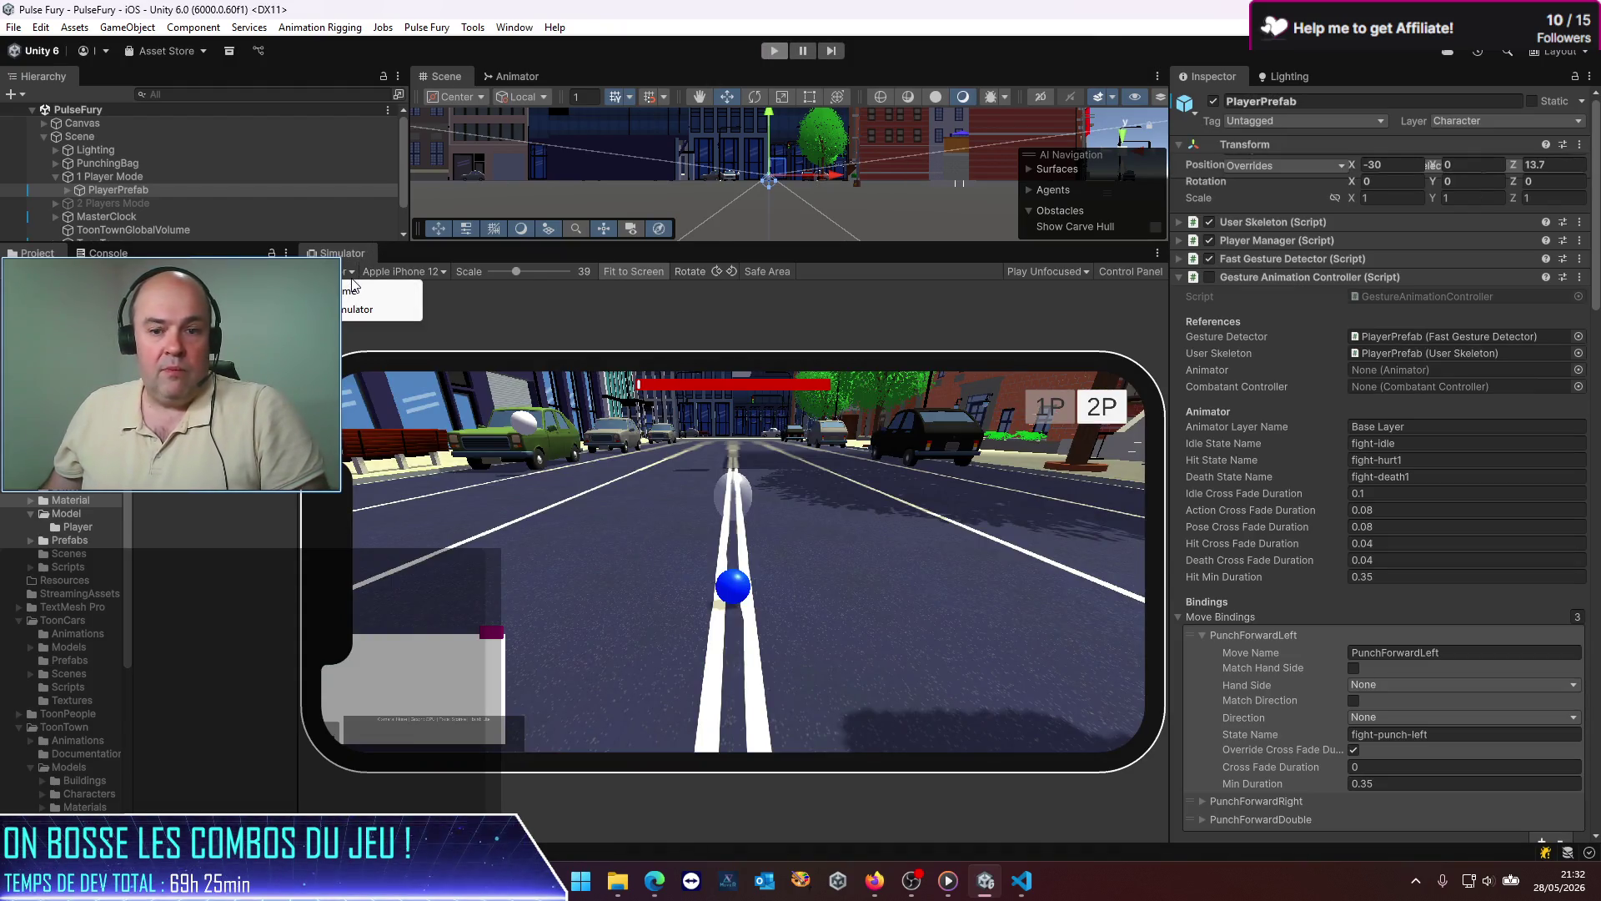
{"action": "left_click", "coordinate": [350, 290]}
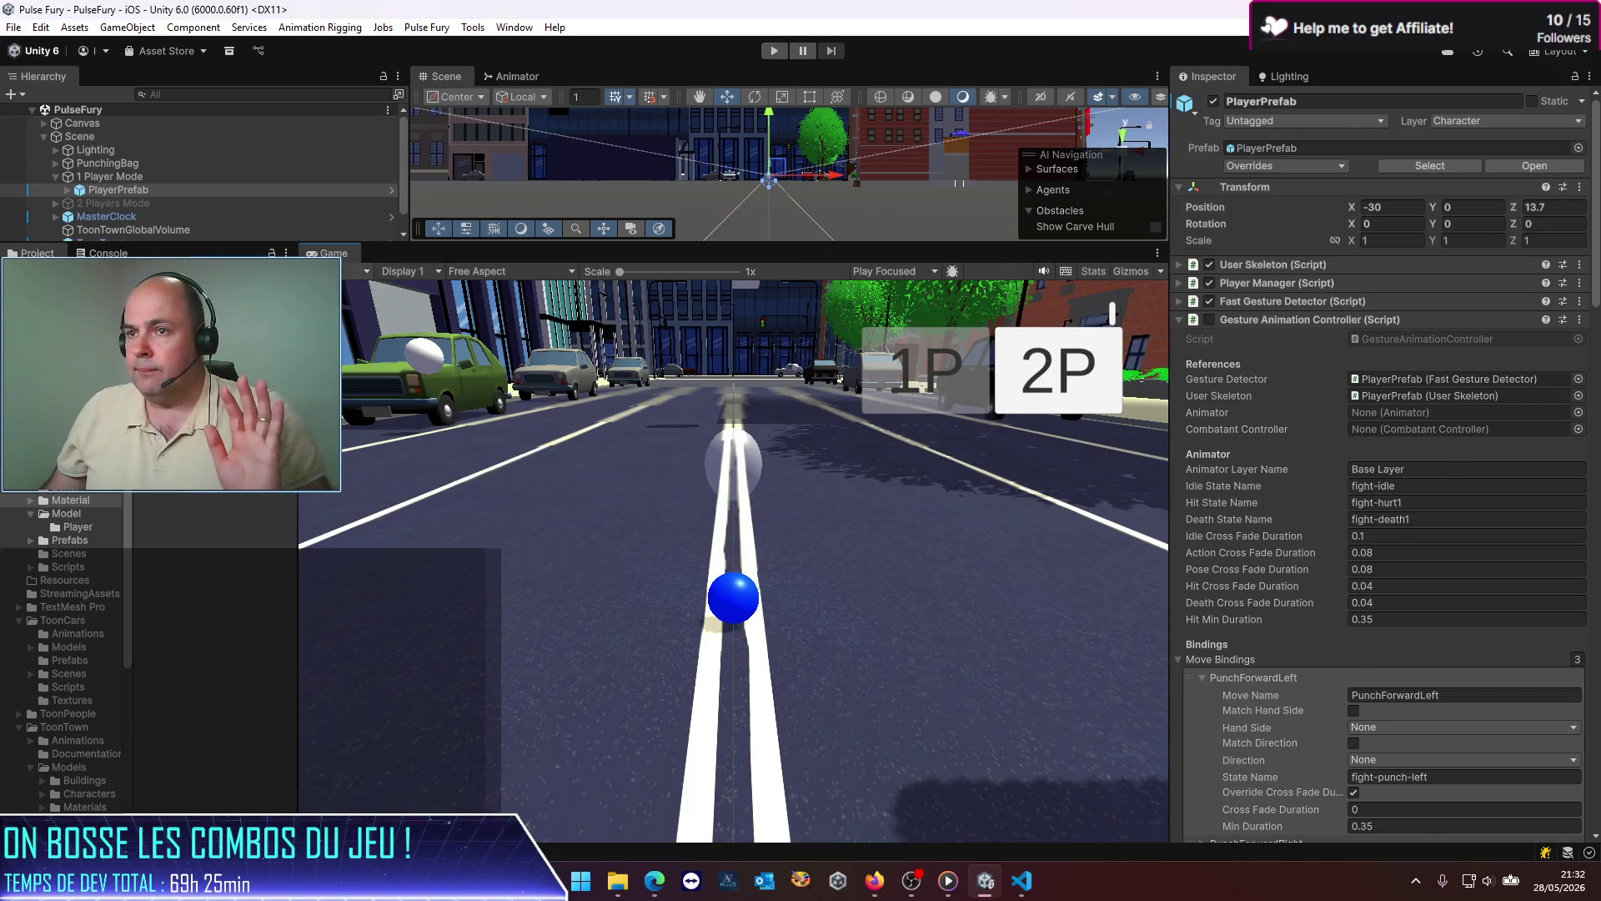
{"action": "left_click", "coordinate": [350, 271]}
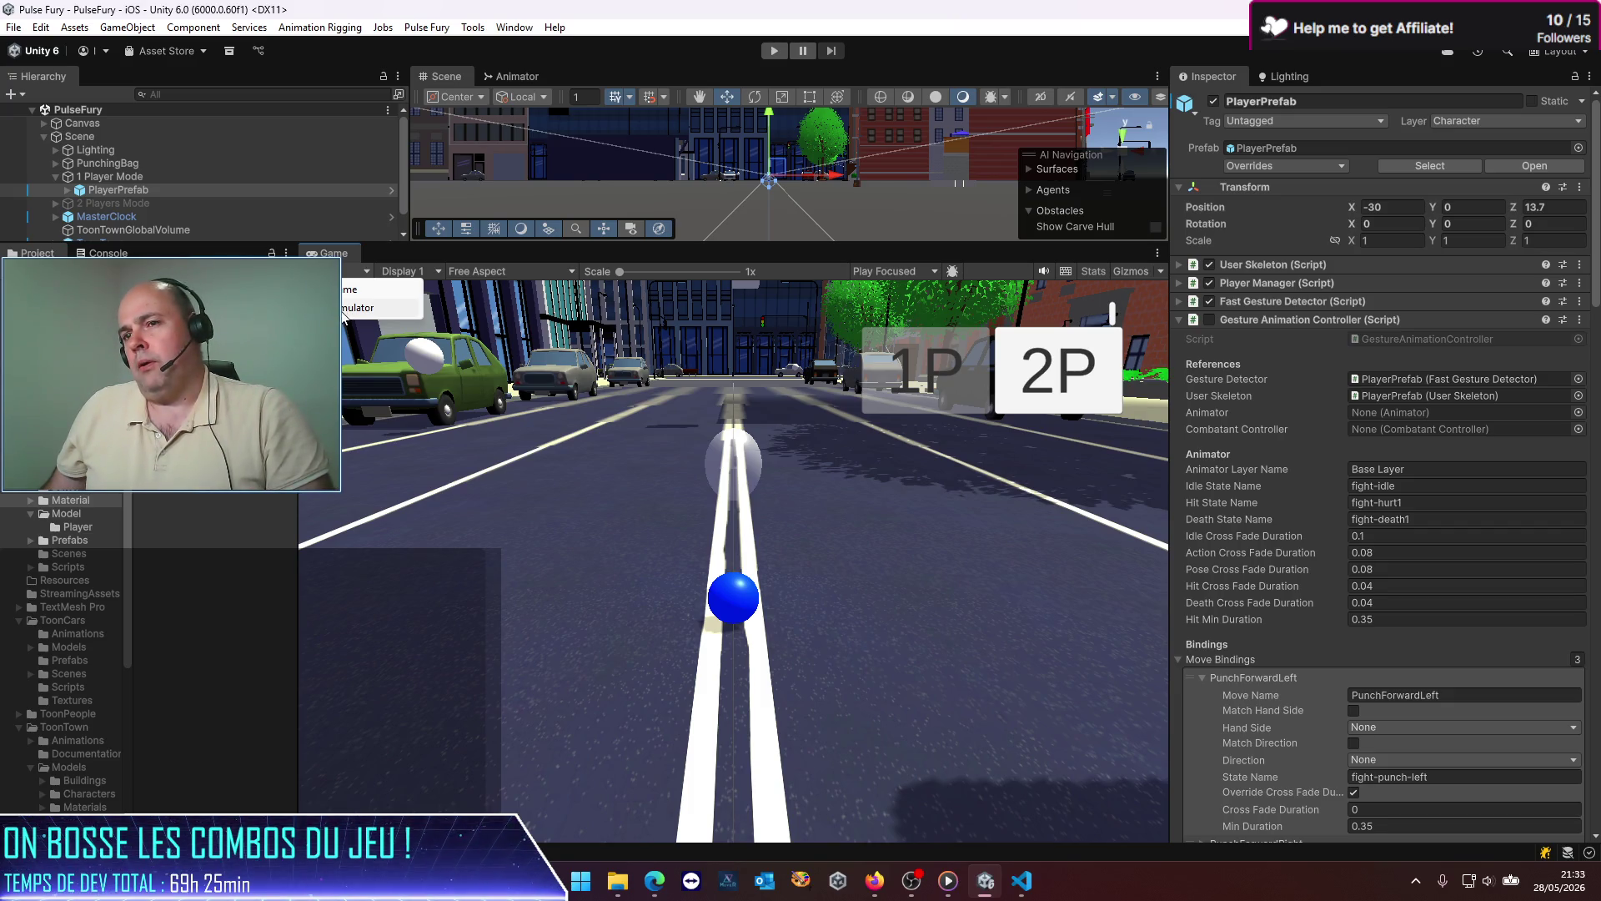
{"action": "left_click", "coordinate": [343, 310]}
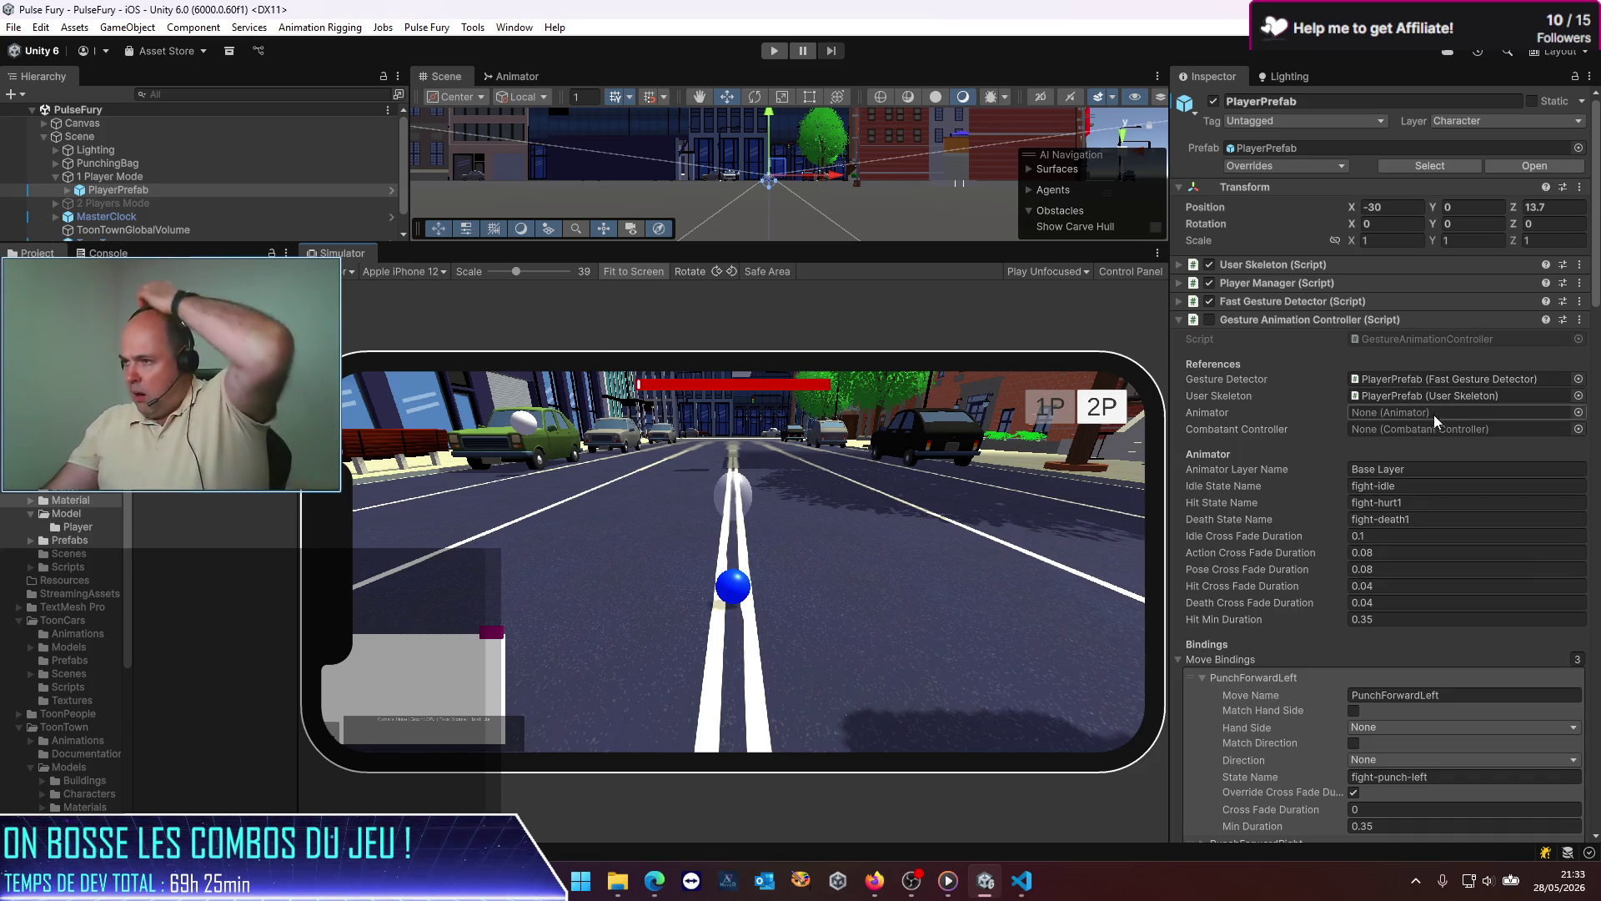
{"action": "scroll", "coordinate": [1433, 422], "scroll_direction": "down", "scroll_amount": 5}
{"action": "scroll", "coordinate": [1434, 422], "scroll_direction": "down", "scroll_amount": 6}
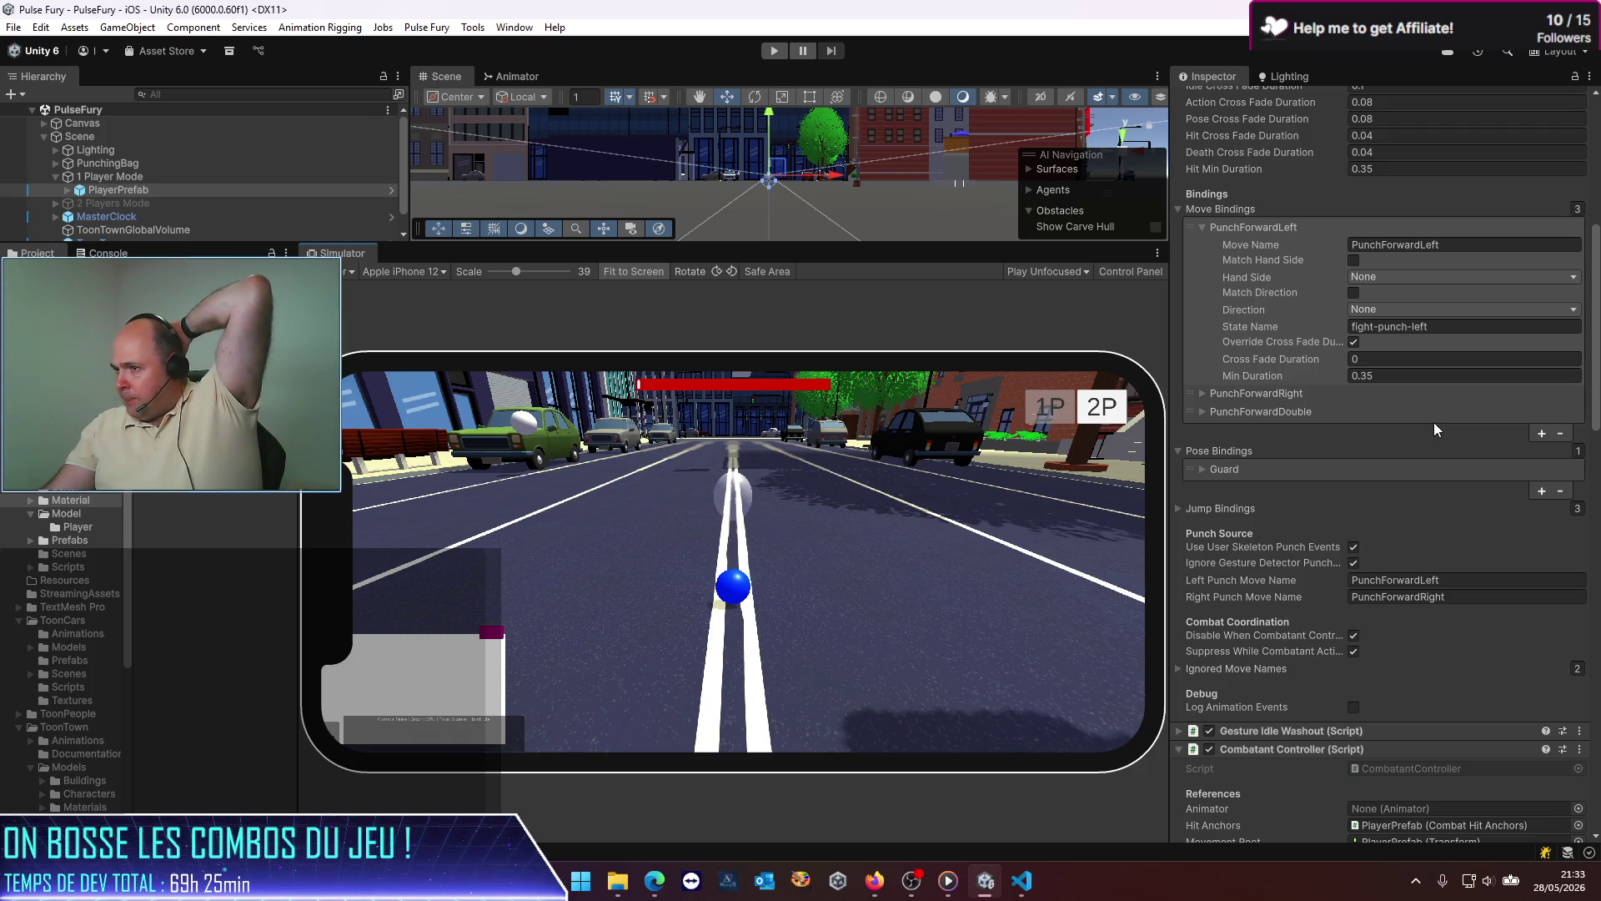
{"action": "scroll", "coordinate": [1263, 329], "scroll_direction": "up", "scroll_amount": 3}
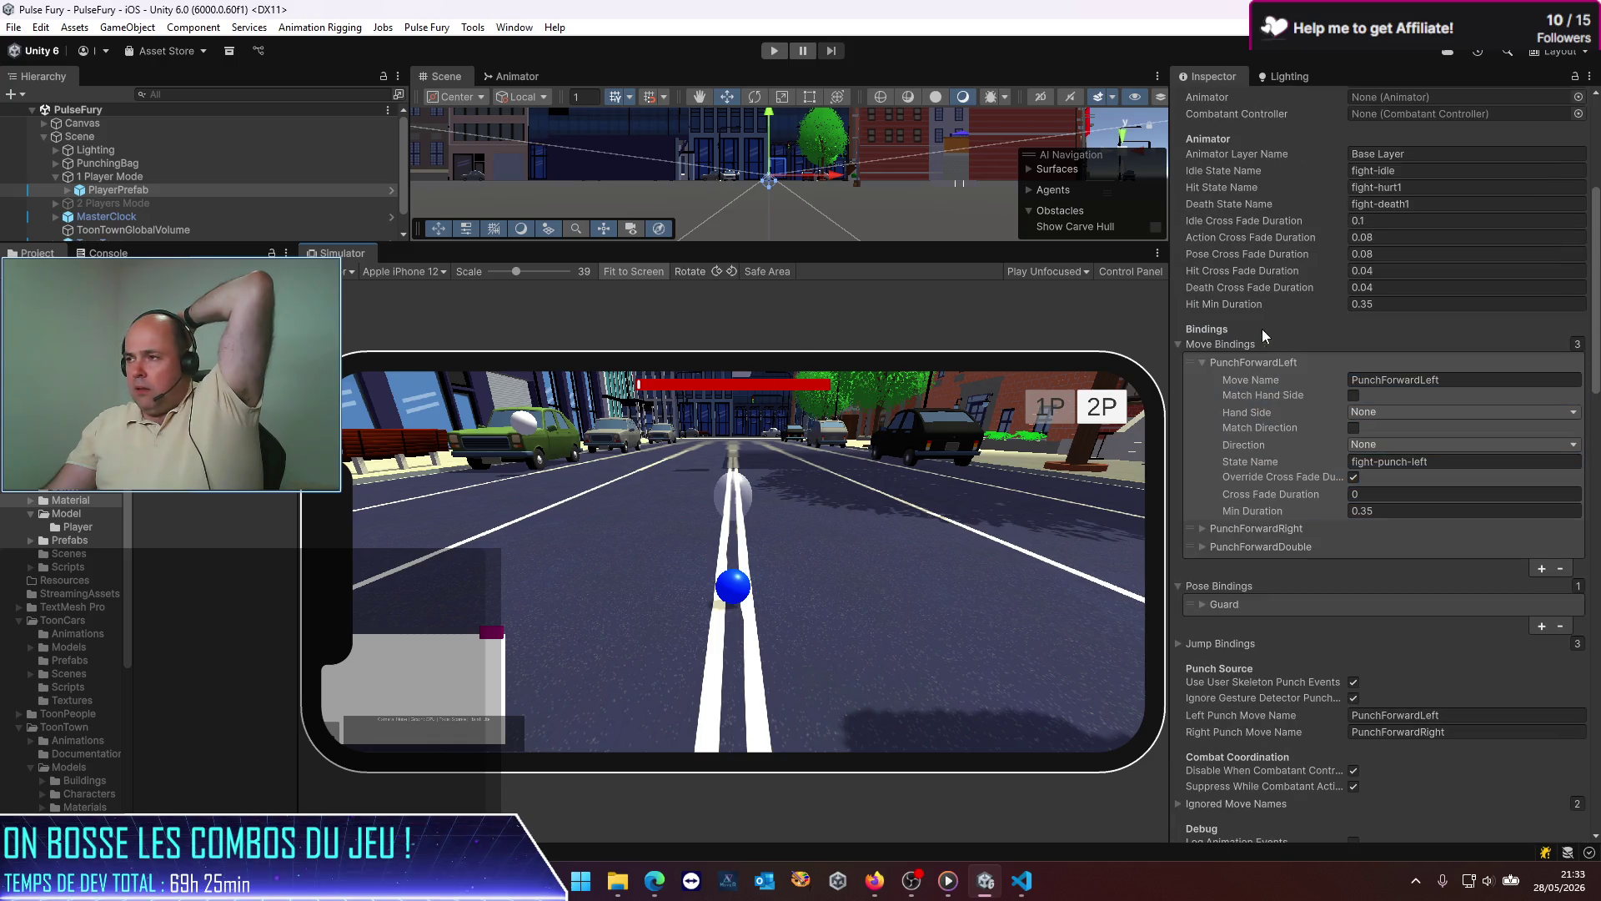
{"action": "scroll", "coordinate": [1432, 382], "scroll_direction": "up", "scroll_amount": 7}
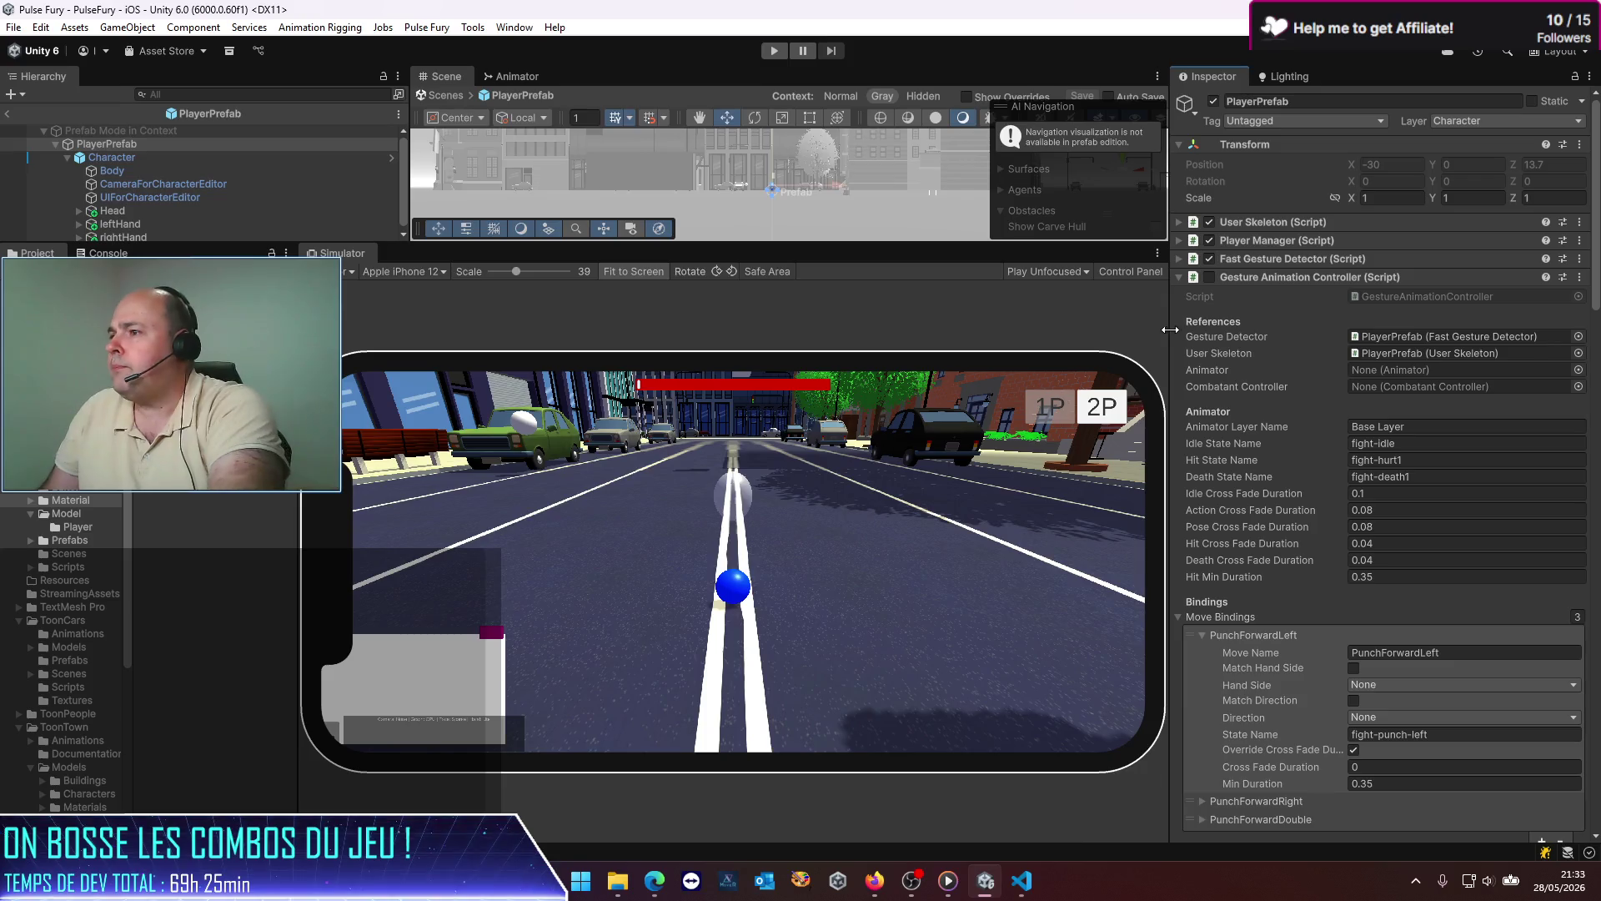
Step: Widen the Inspector and scroll down to PlayerPrefab's PunchRight combo
{"action": "left_click_drag", "start_coordinate": [1171, 333], "coordinate": [961, 335]}
{"action": "scroll", "coordinate": [1209, 489], "scroll_direction": "down", "scroll_amount": 14}
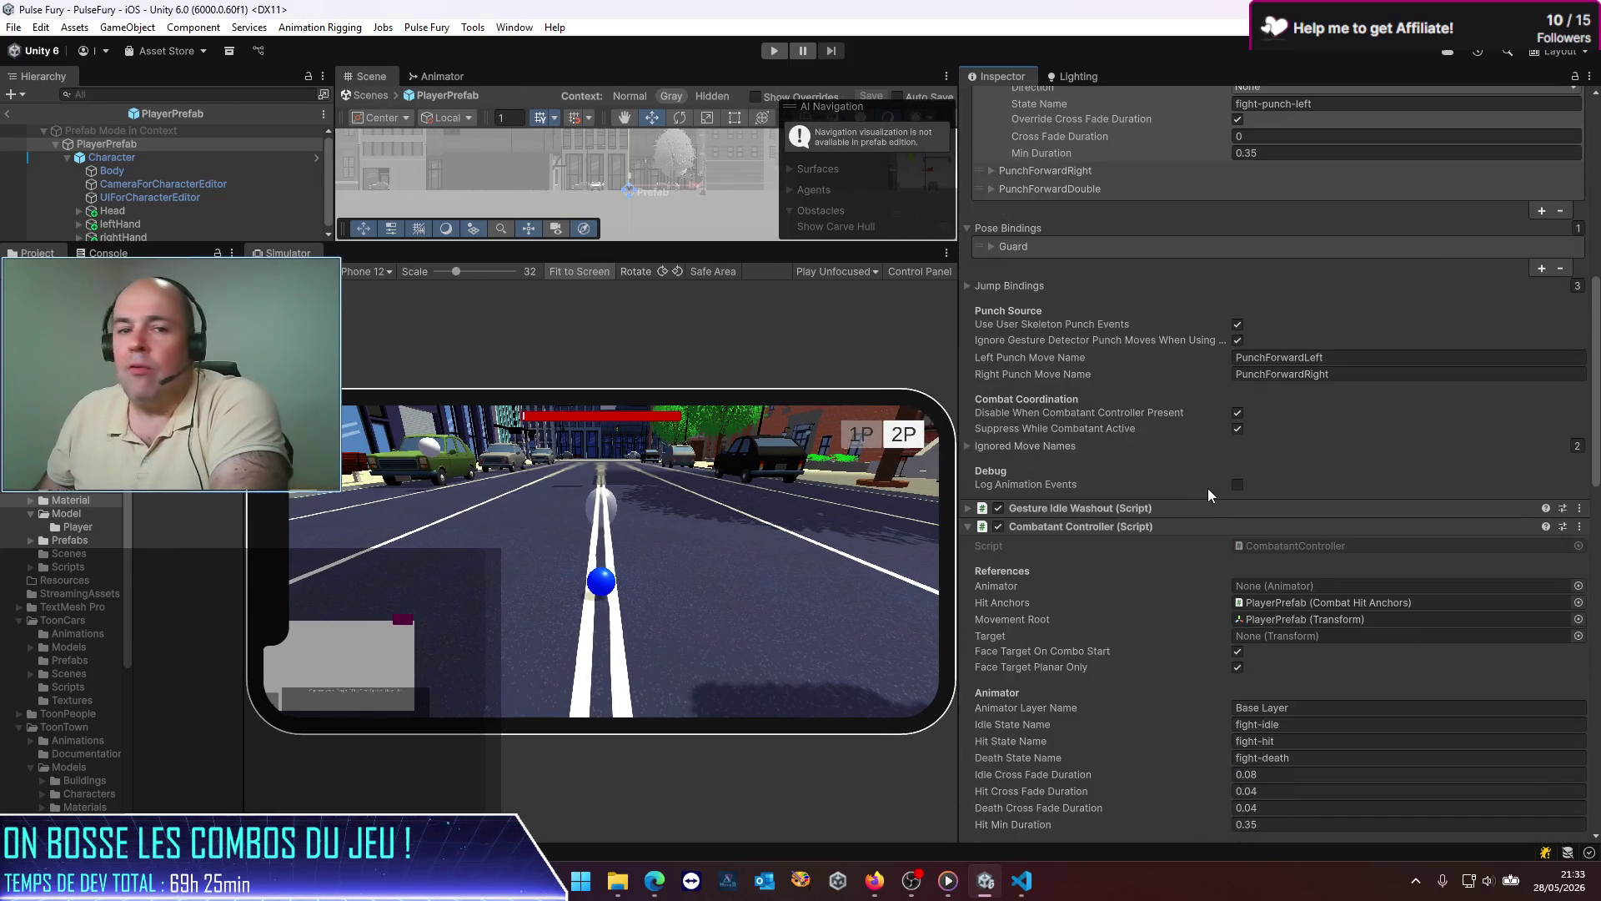
{"action": "scroll", "coordinate": [1199, 469], "scroll_direction": "down", "scroll_amount": 5}
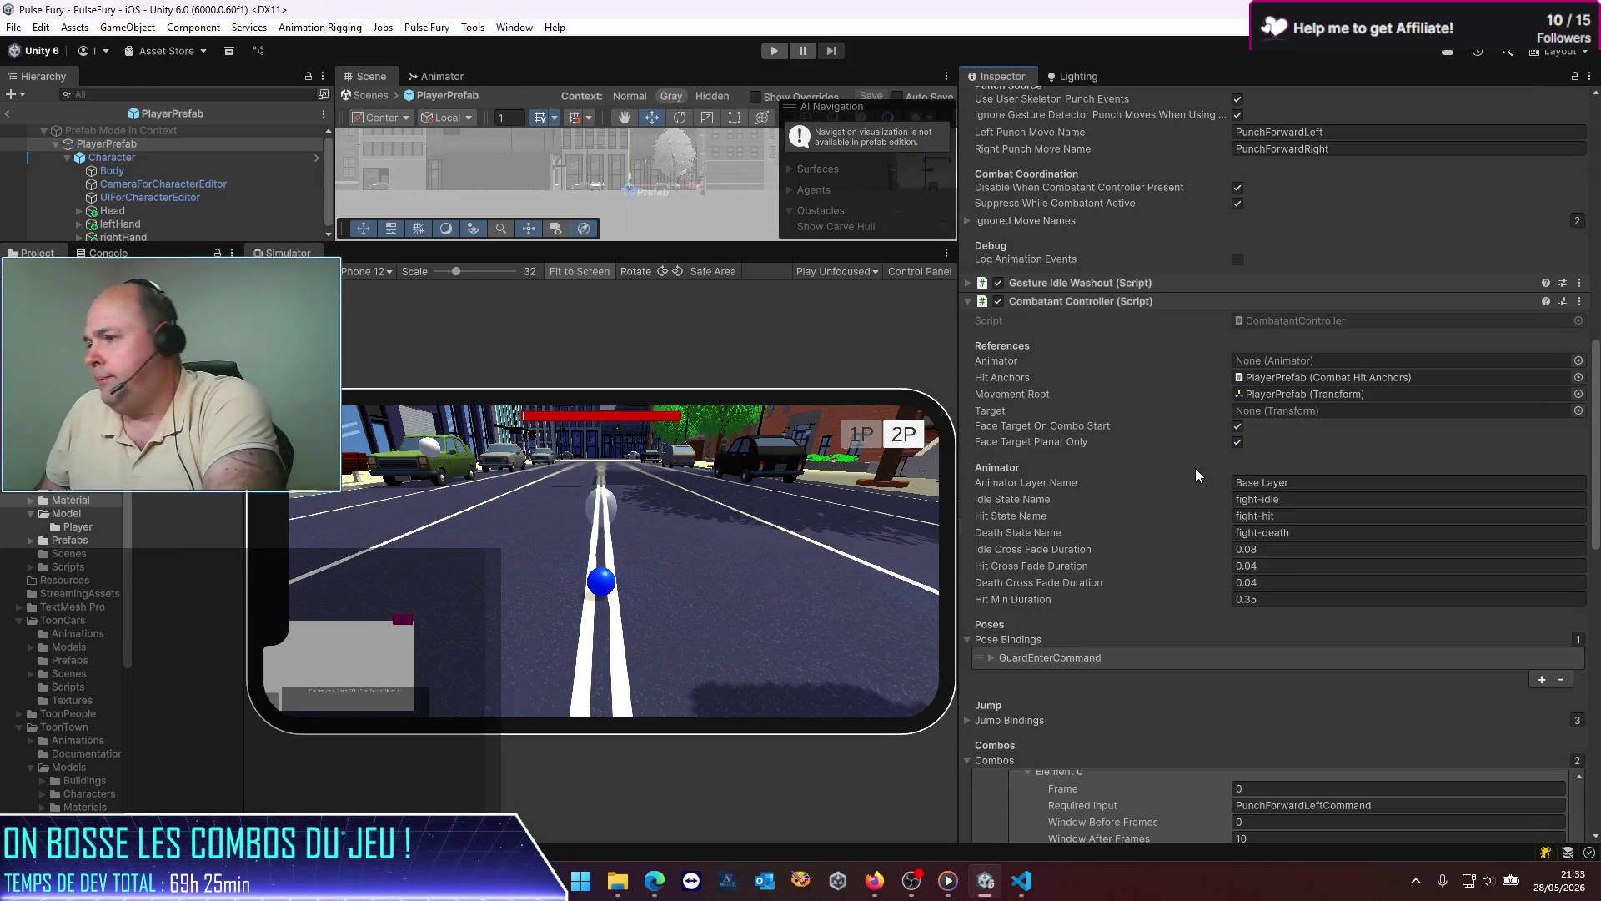
{"action": "scroll", "coordinate": [1194, 468], "scroll_direction": "down", "scroll_amount": 7}
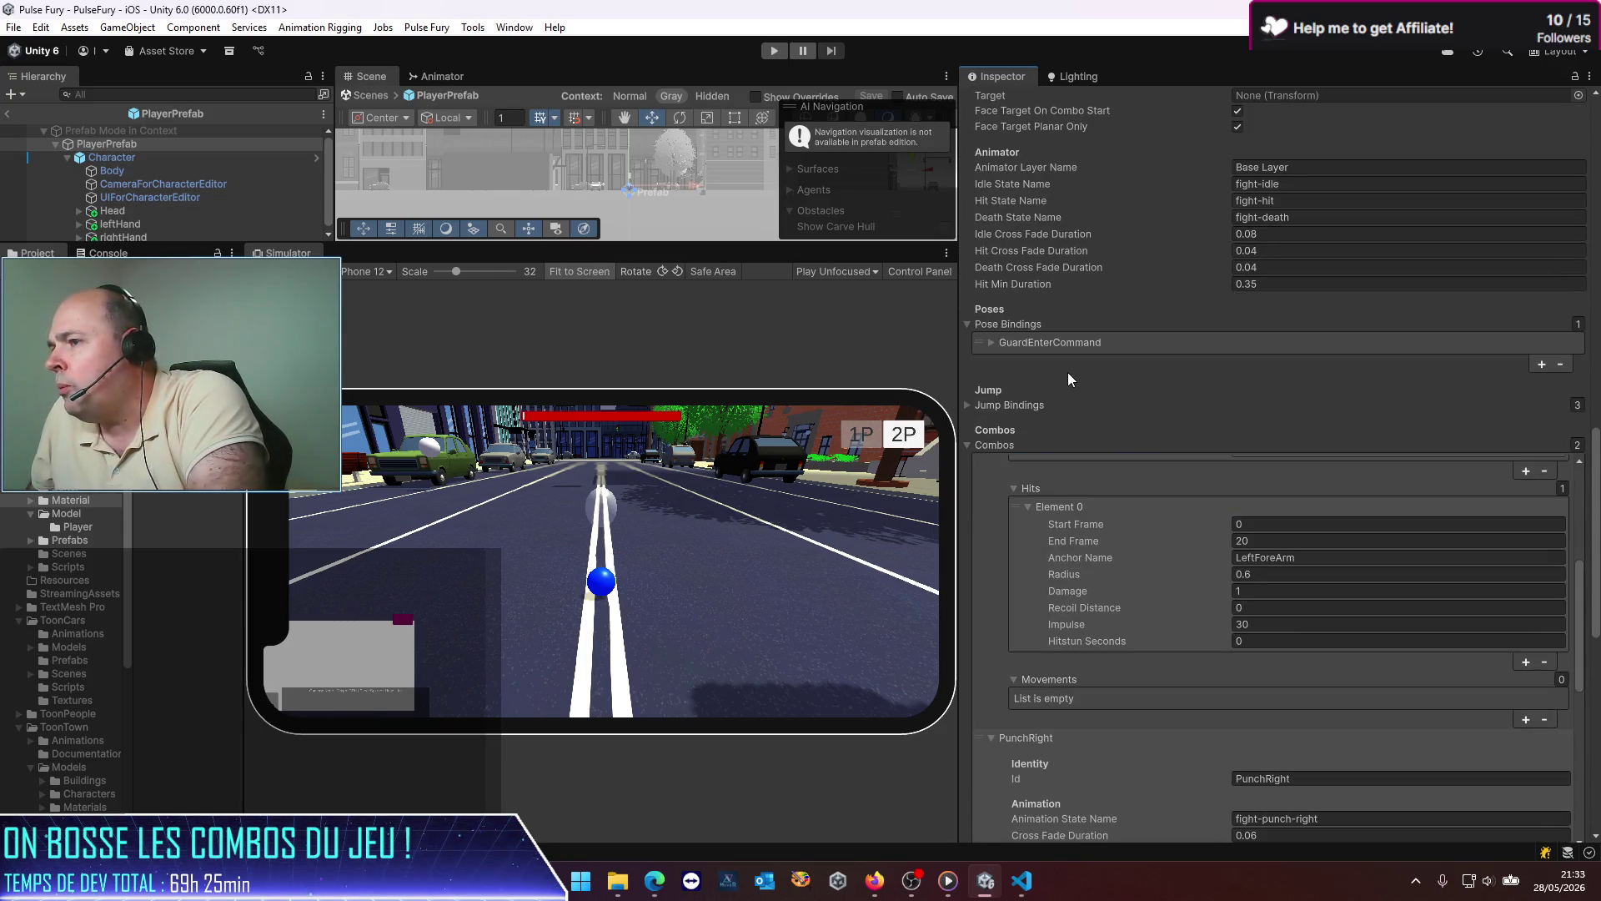
{"action": "scroll", "coordinate": [1077, 377], "scroll_direction": "down", "scroll_amount": 9}
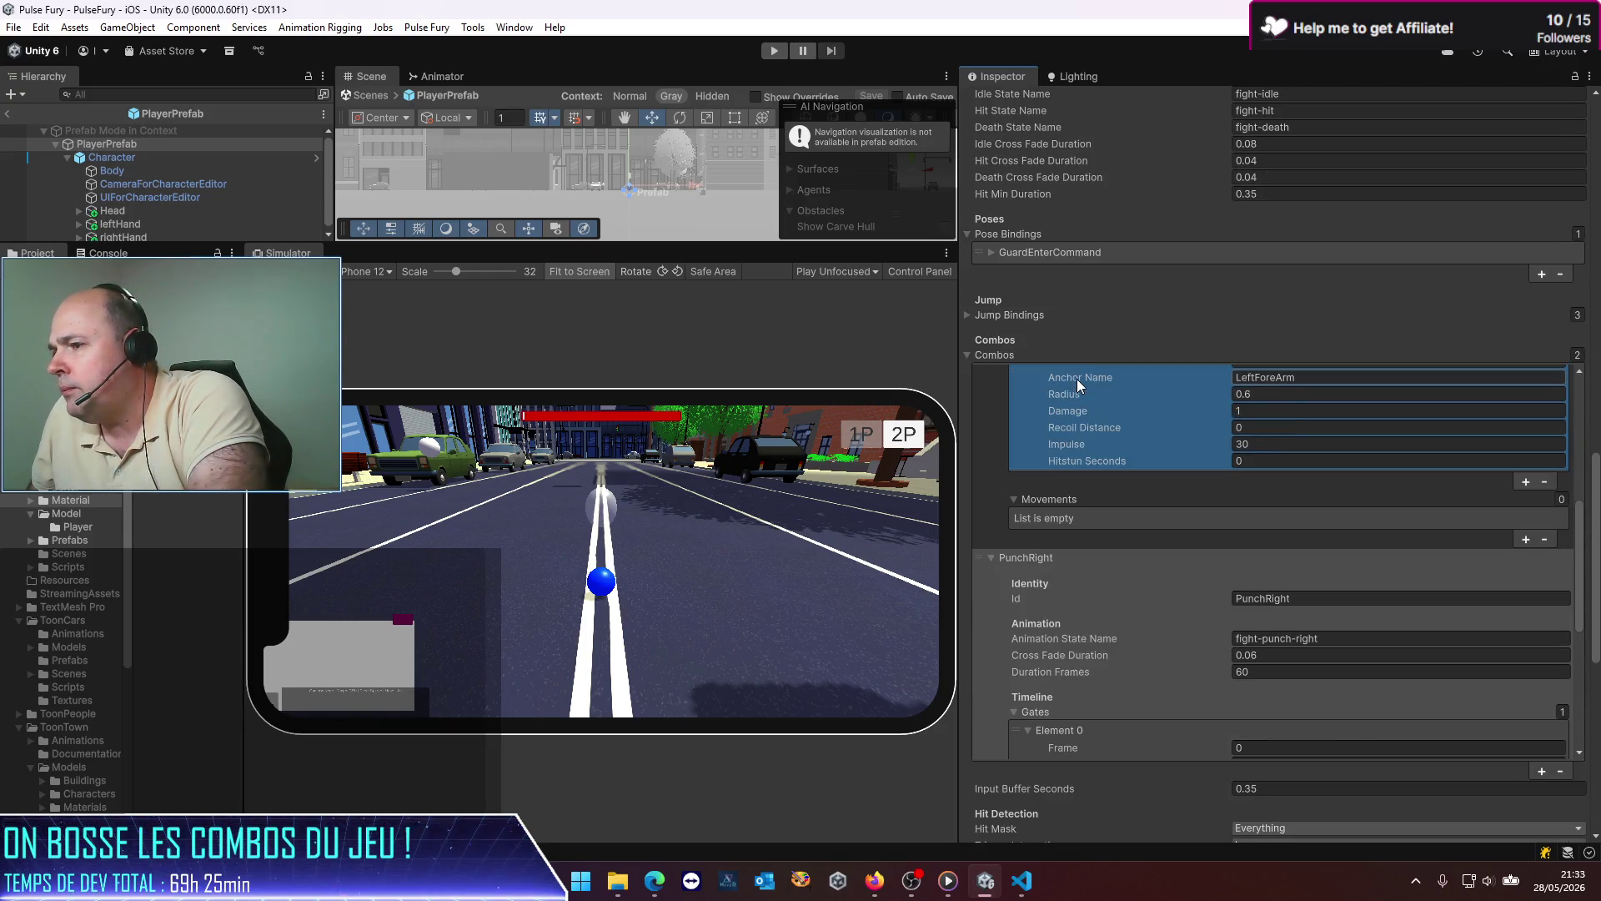
{"action": "scroll", "coordinate": [1077, 383], "scroll_direction": "down", "scroll_amount": 5}
{"action": "left_click", "coordinate": [1078, 383]}
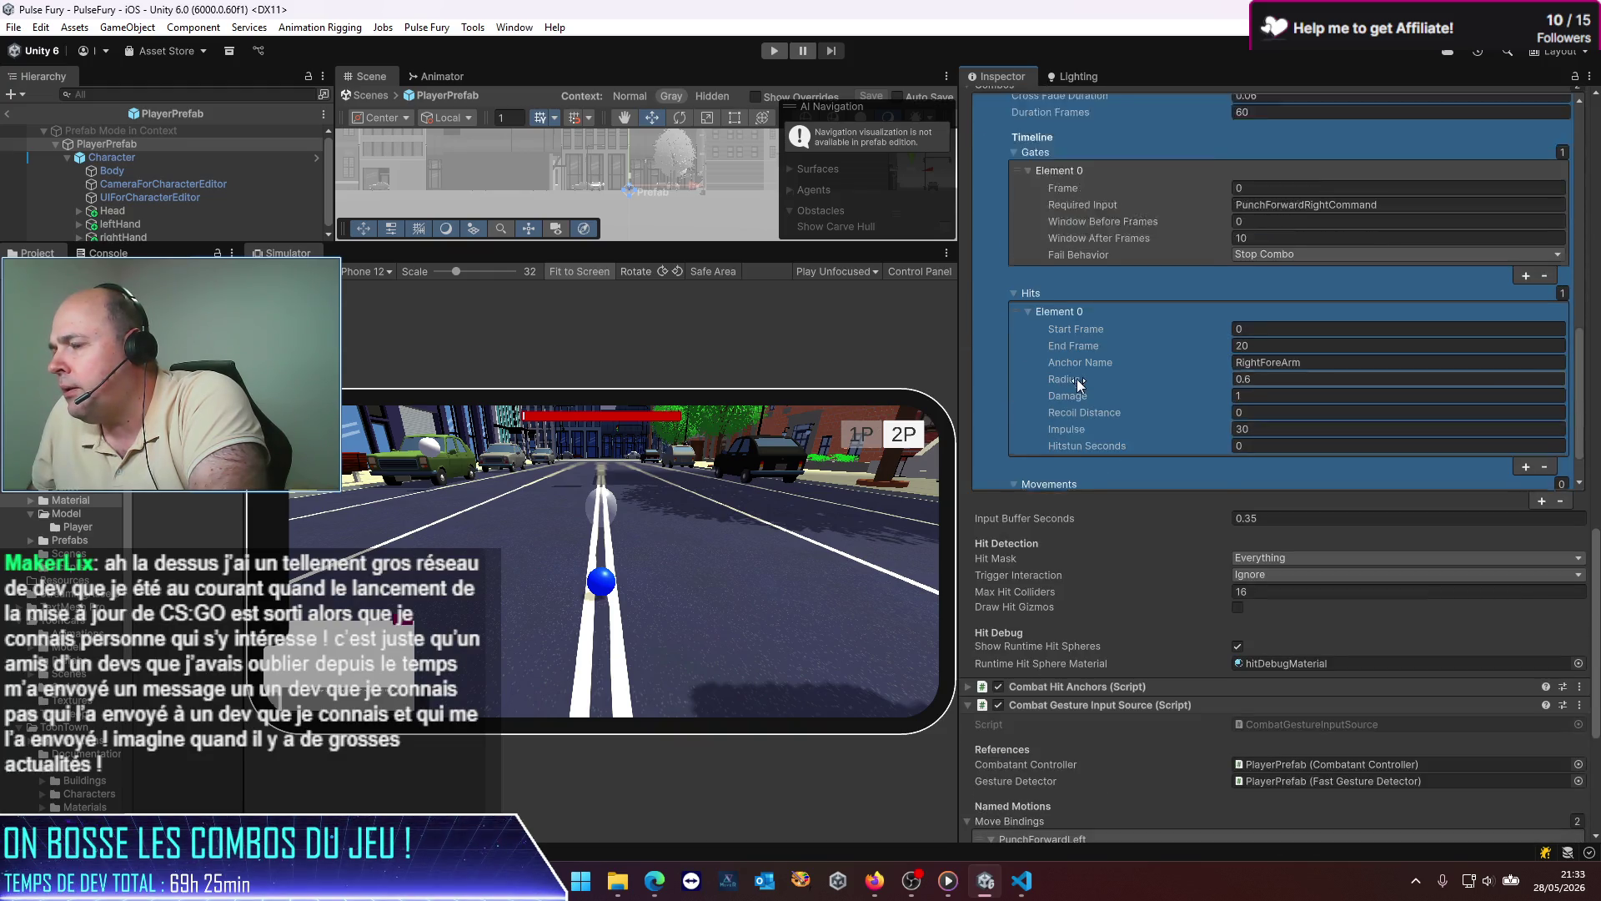
Step: Expand PunchLeft's first hit and gate, then return to PunchRight's hit on RightForeArm
{"action": "scroll", "coordinate": [1078, 384], "scroll_direction": "up", "scroll_amount": 5}
{"action": "left_click", "coordinate": [1078, 383]}
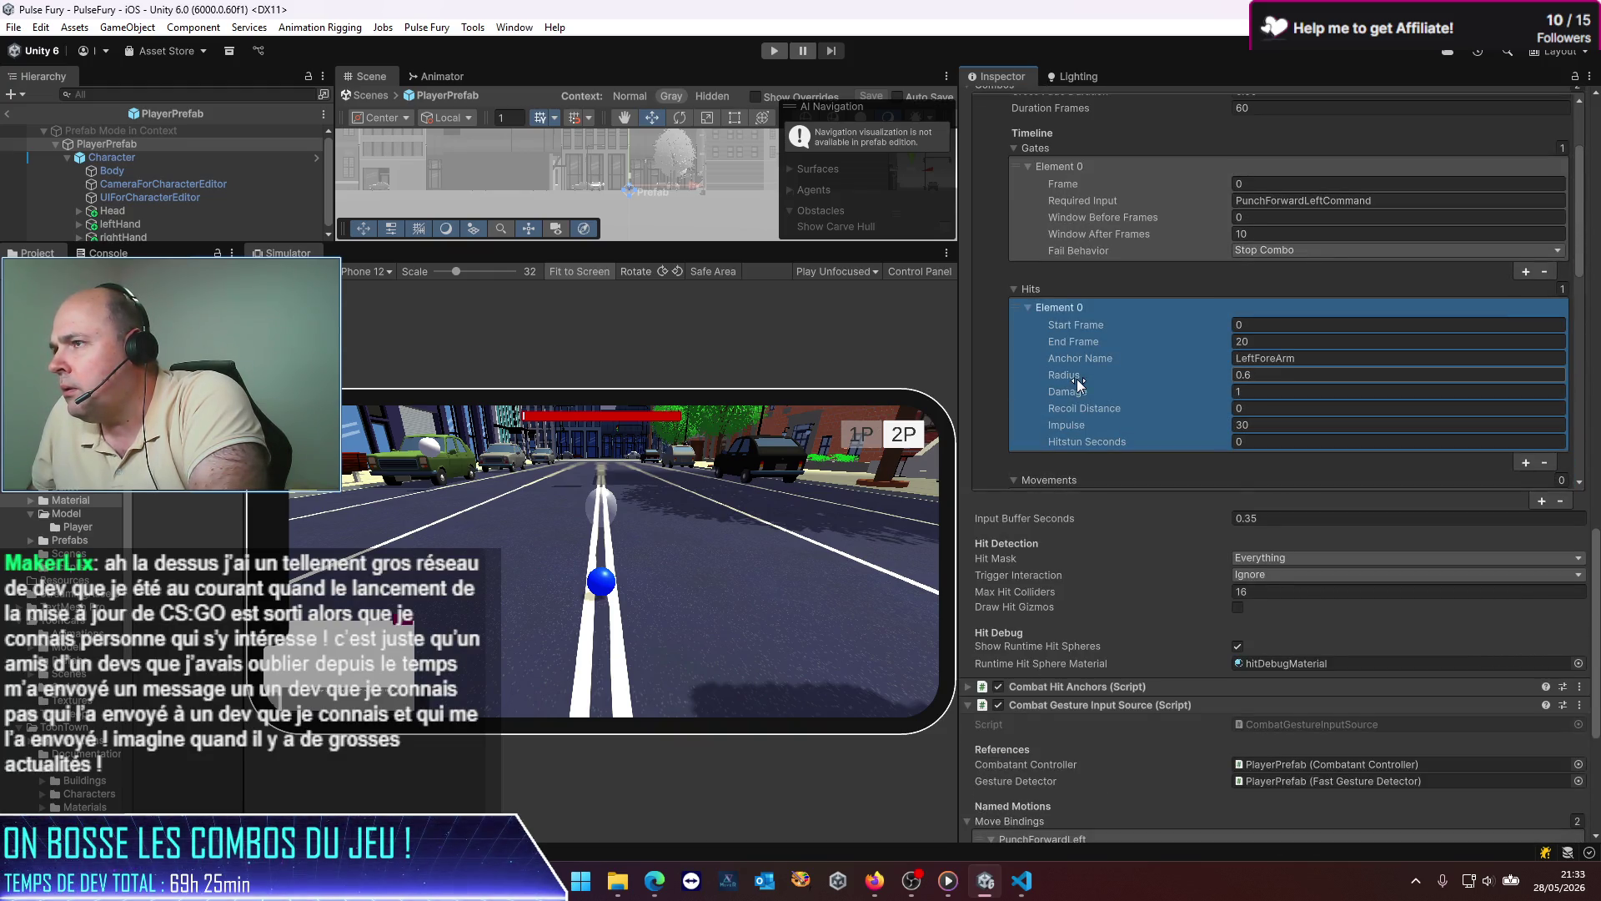
{"action": "scroll", "coordinate": [1078, 383], "scroll_direction": "up", "scroll_amount": 3}
{"action": "left_click", "coordinate": [1077, 385]}
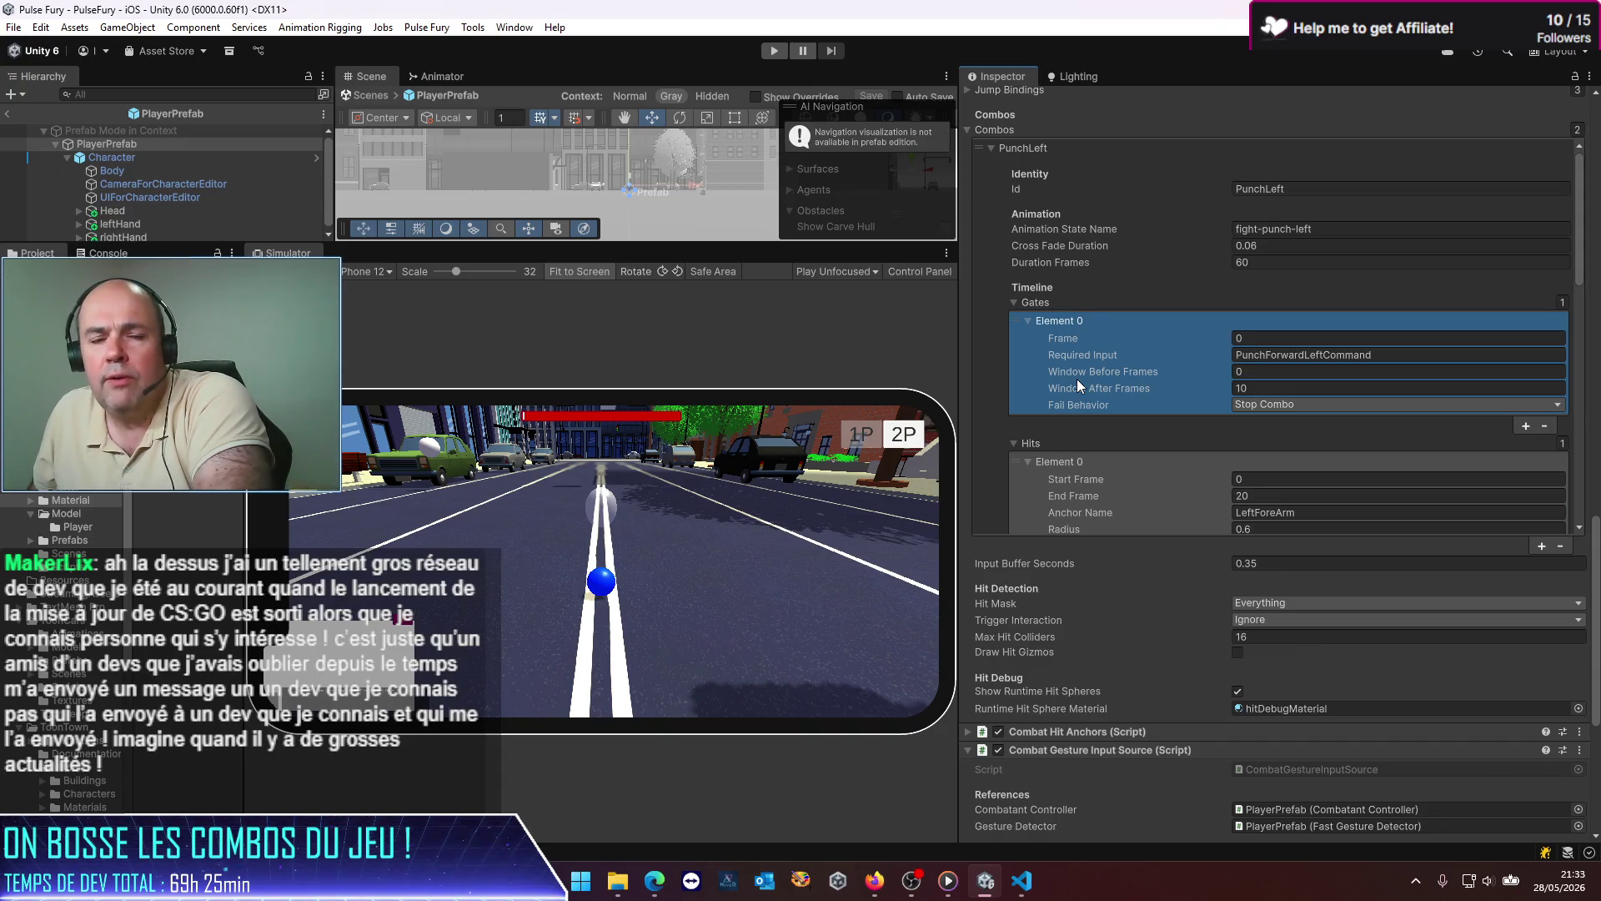
{"action": "scroll", "coordinate": [1078, 378], "scroll_direction": "down", "scroll_amount": 3}
{"action": "left_click", "coordinate": [1078, 378]}
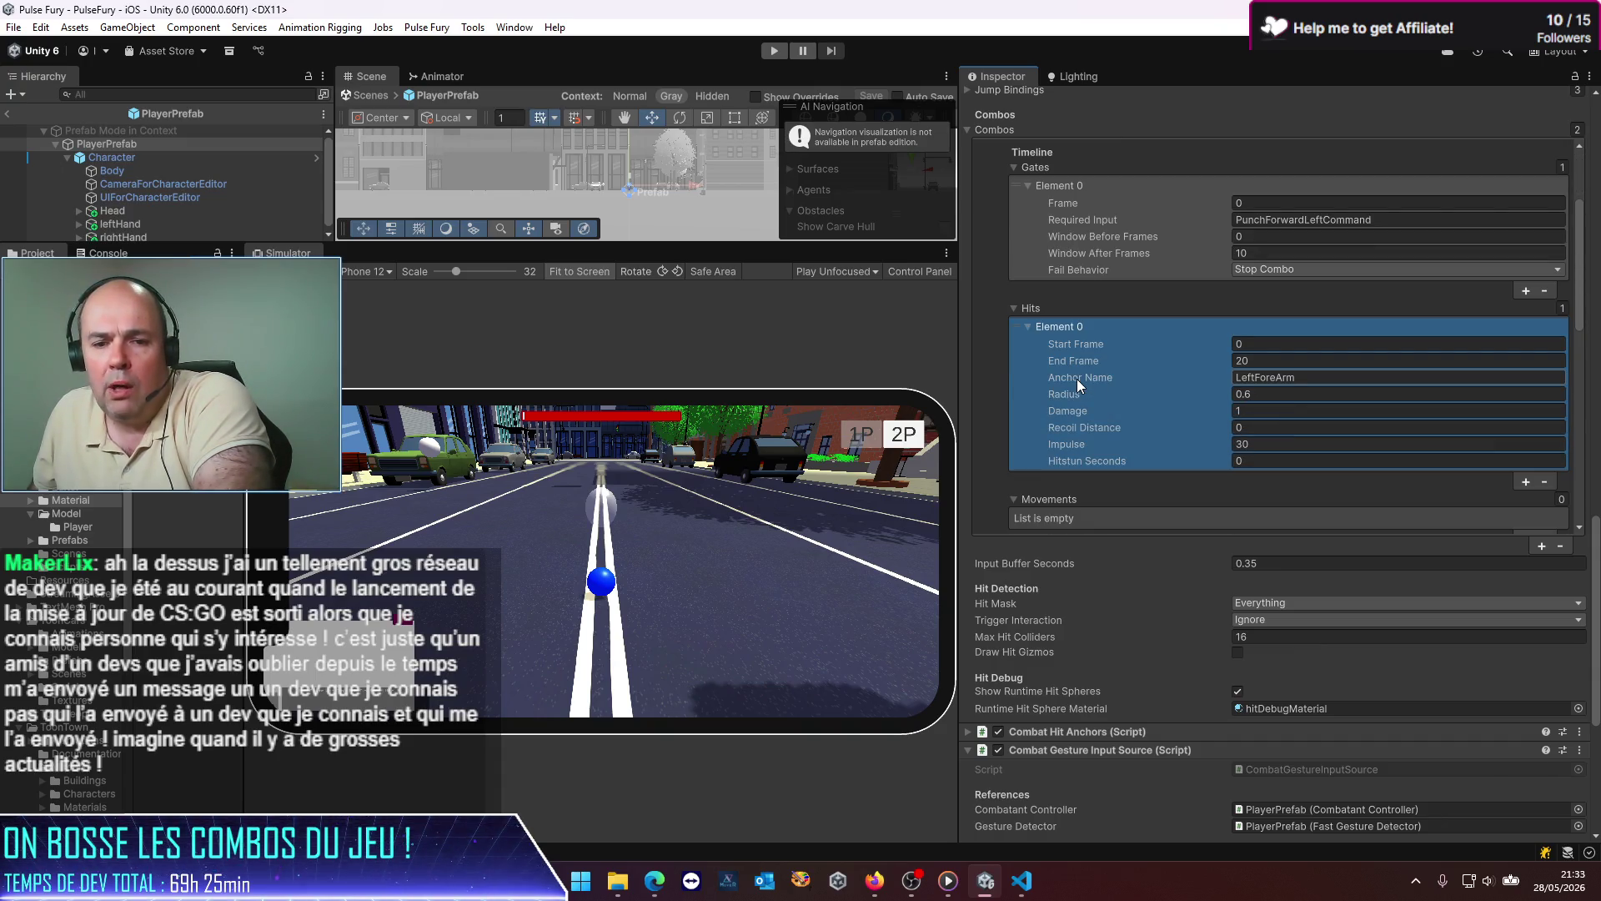
{"action": "scroll", "coordinate": [1077, 382], "scroll_direction": "down", "scroll_amount": 6}
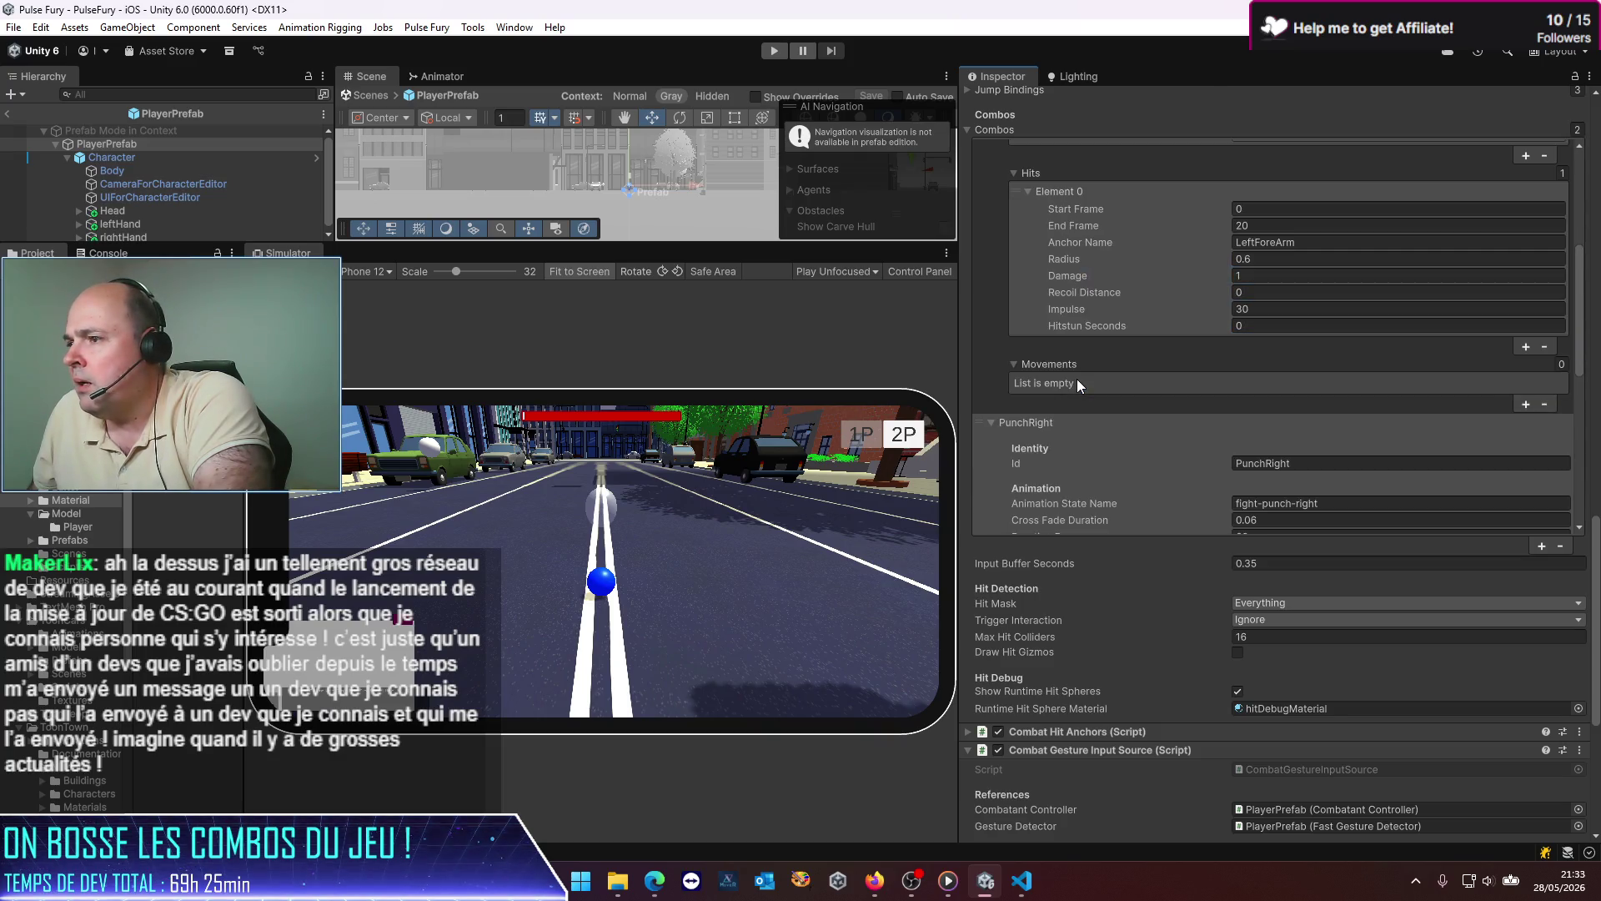
{"action": "left_click", "coordinate": [1078, 382]}
{"action": "scroll", "coordinate": [1077, 378], "scroll_direction": "down", "scroll_amount": 2}
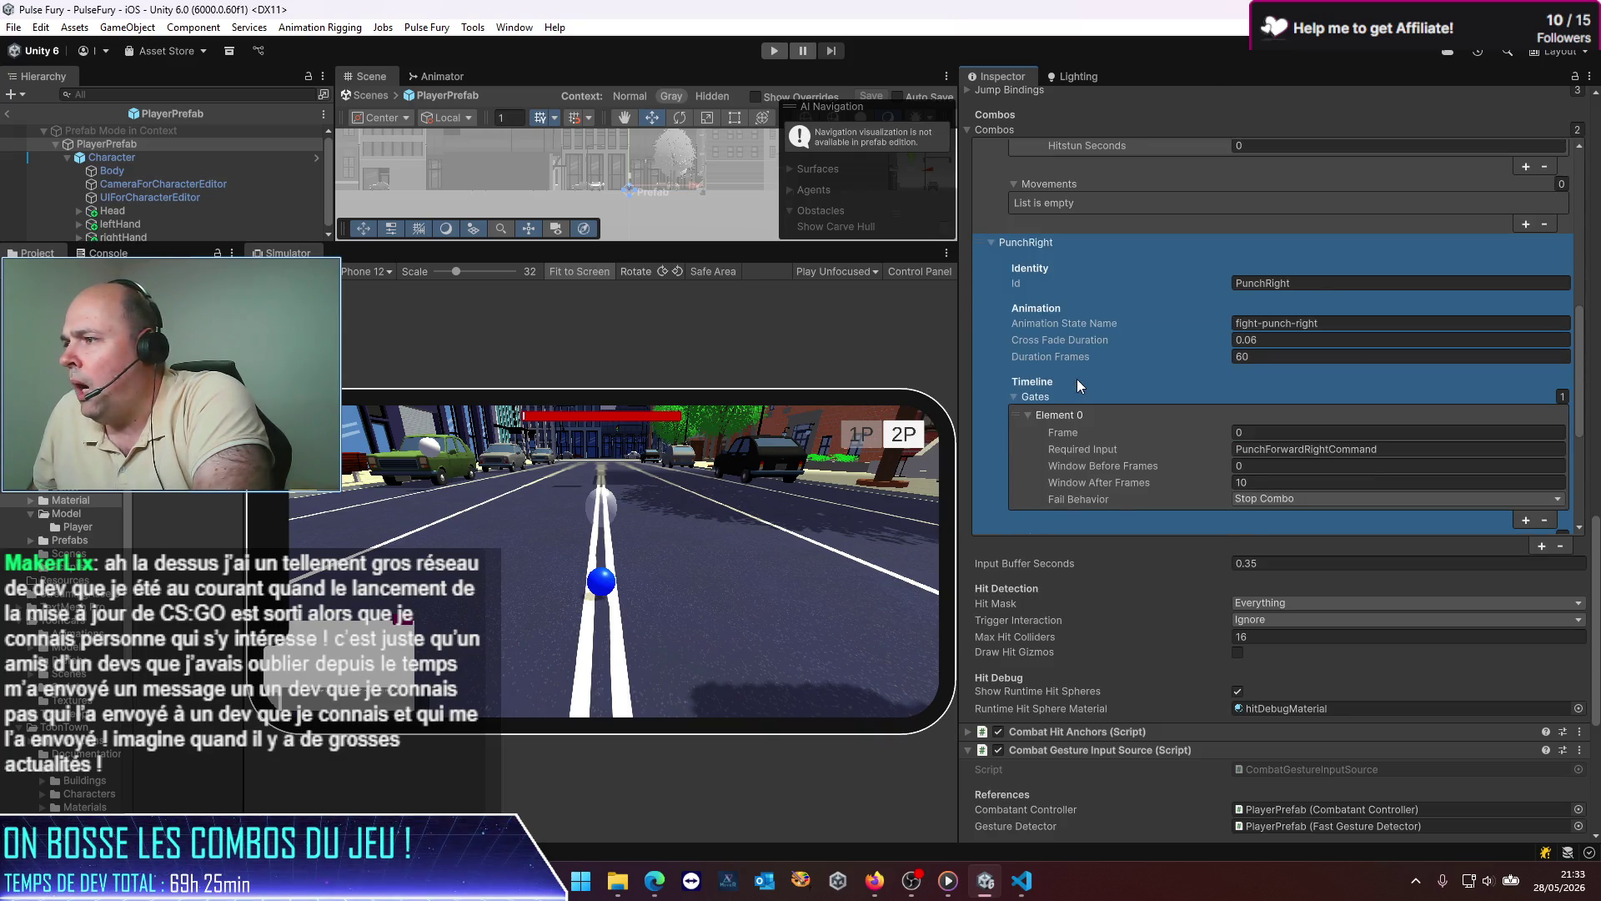
{"action": "scroll", "coordinate": [1077, 378], "scroll_direction": "down", "scroll_amount": 5}
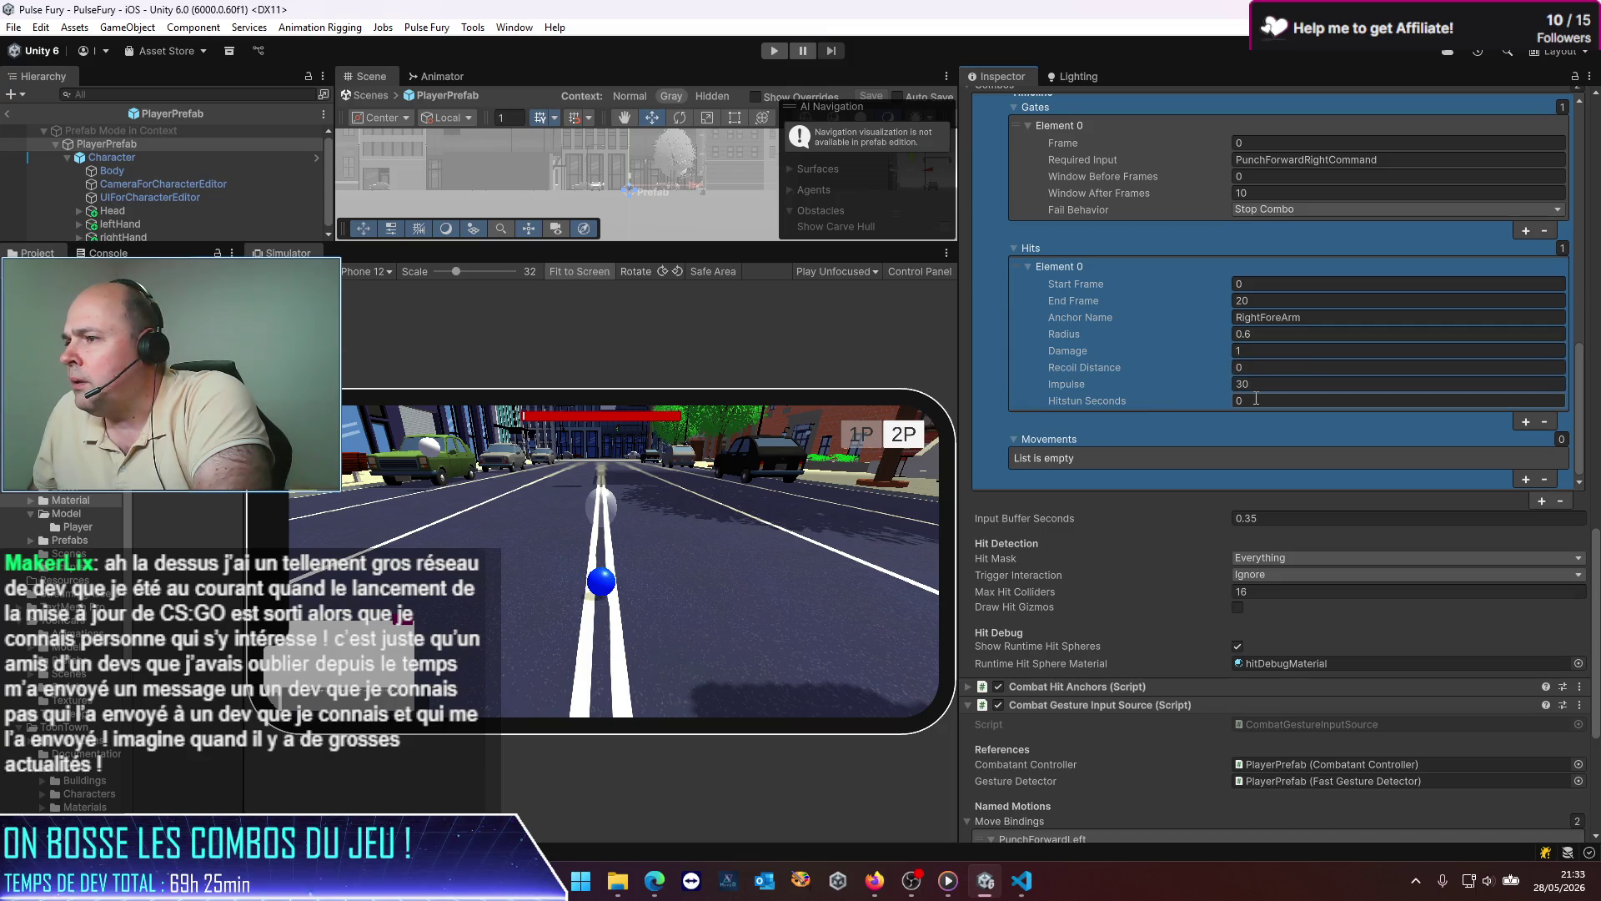
Step: Set PunchRight's hit to frames 5–30 and change its Anchor Name from RightForeArm to rightHand
{"action": "left_click", "coordinate": [1264, 301]}
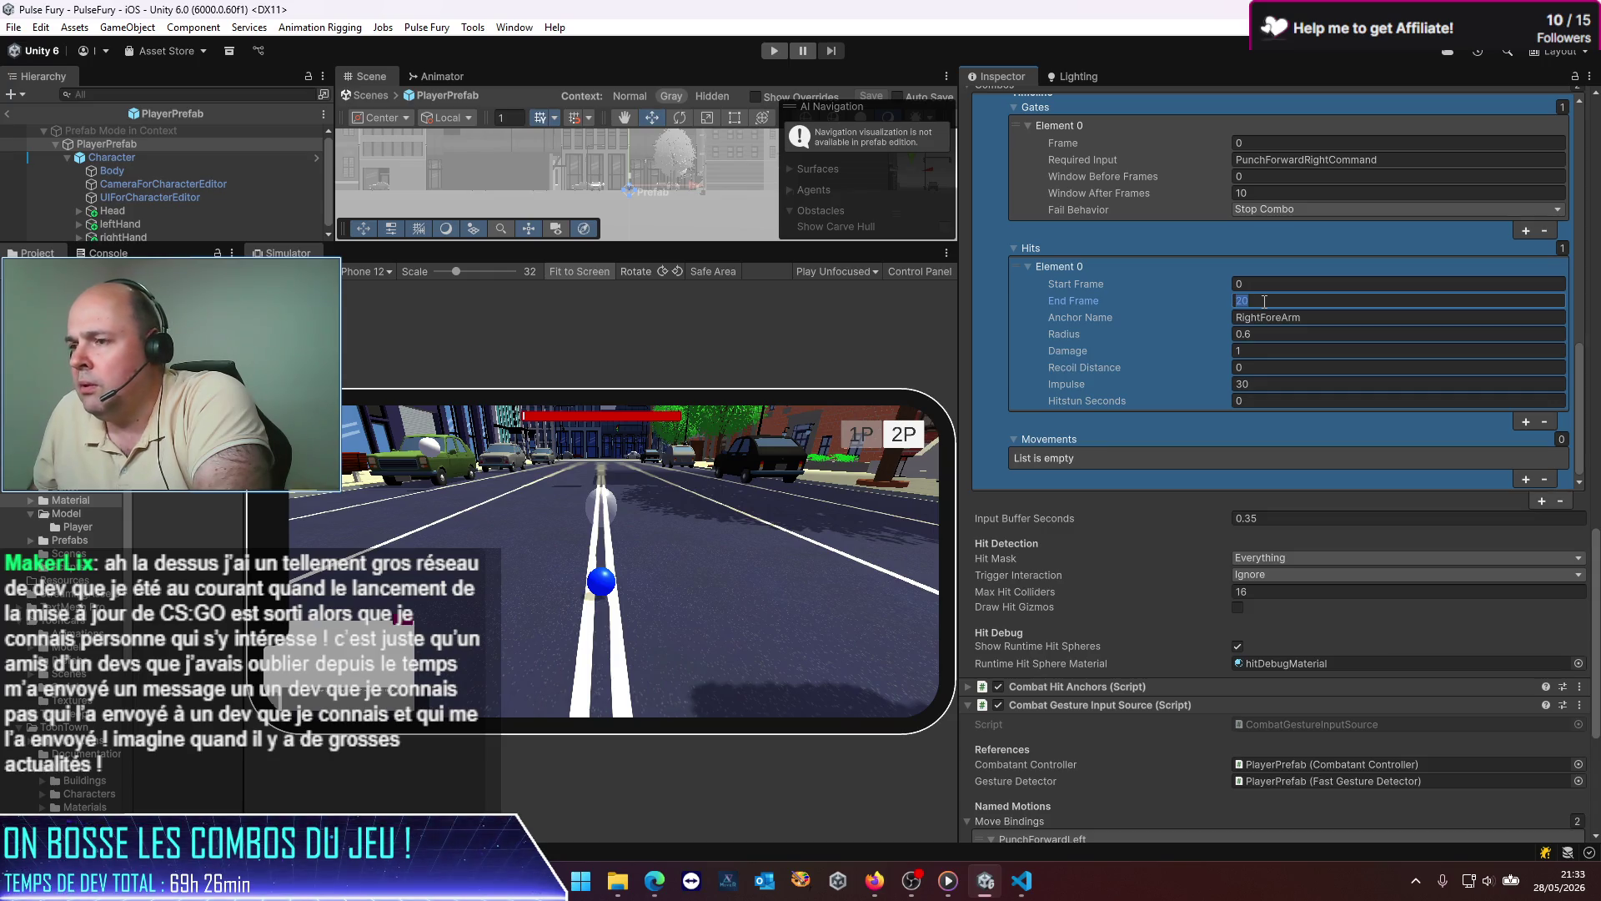
{"action": "type", "text": "30"}
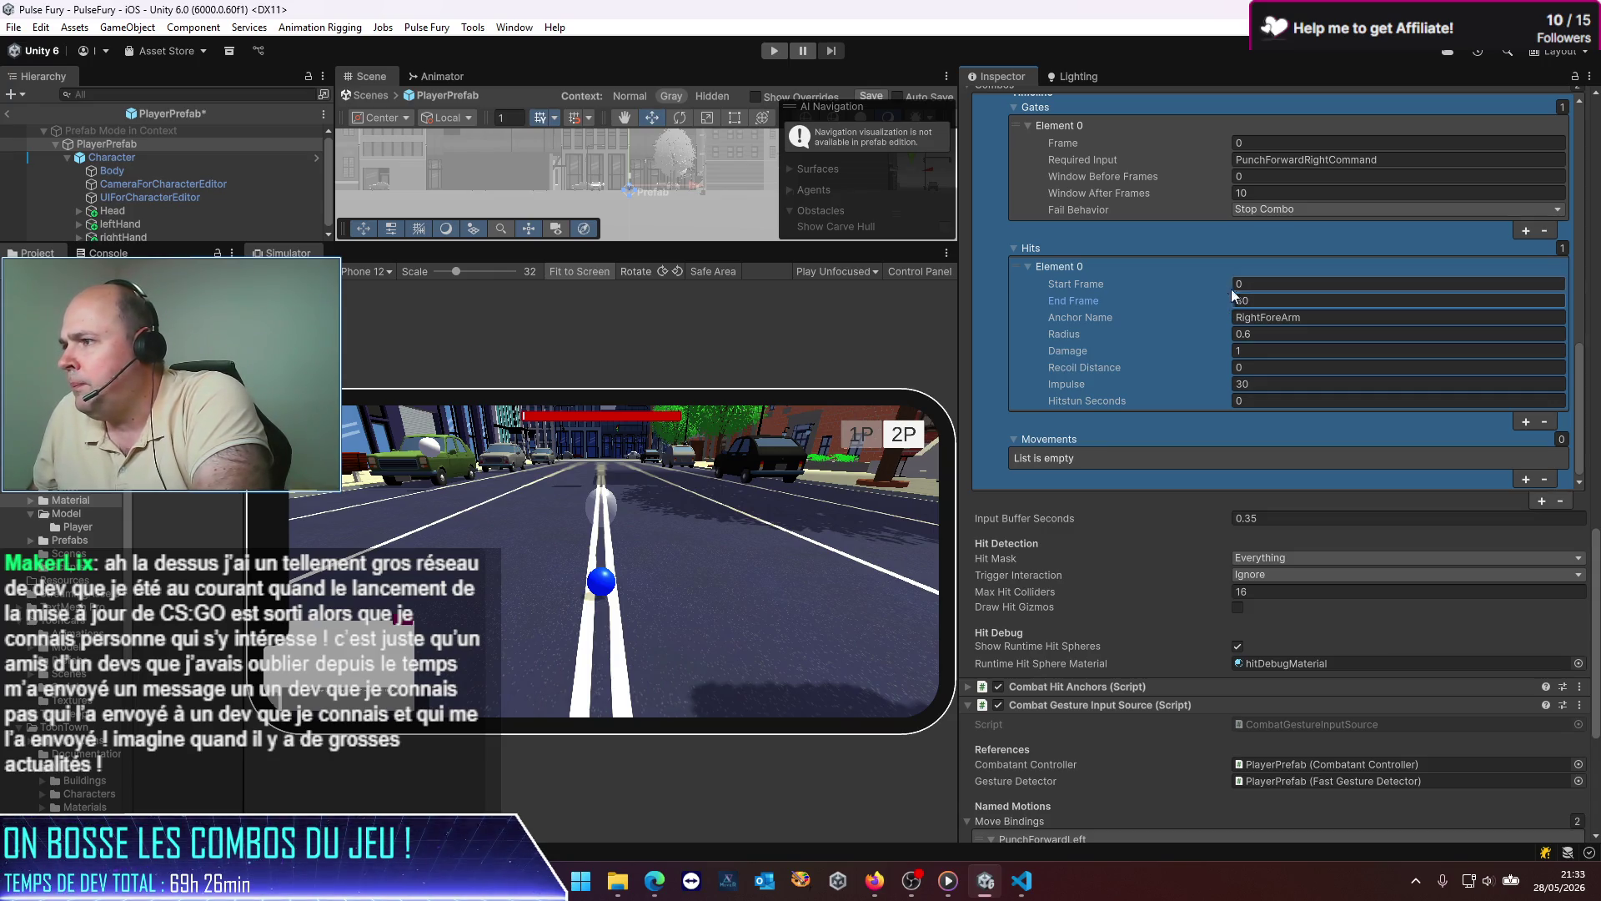
{"action": "left_click", "coordinate": [1247, 286]}
{"action": "type", "text": "5"}
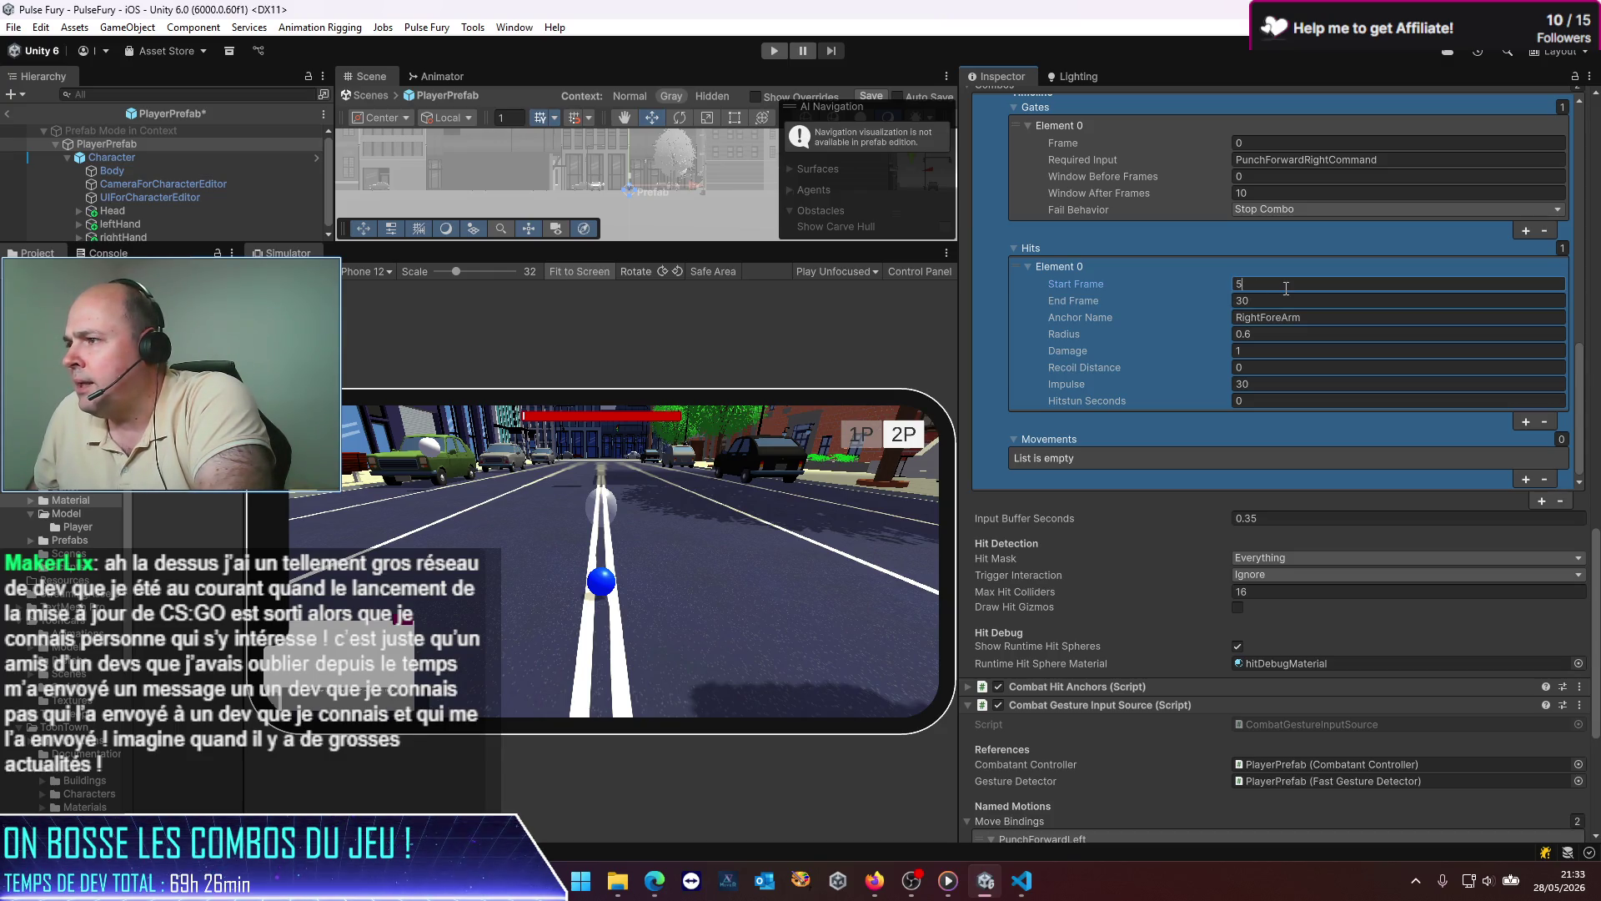
{"action": "left_click", "coordinate": [1280, 318]}
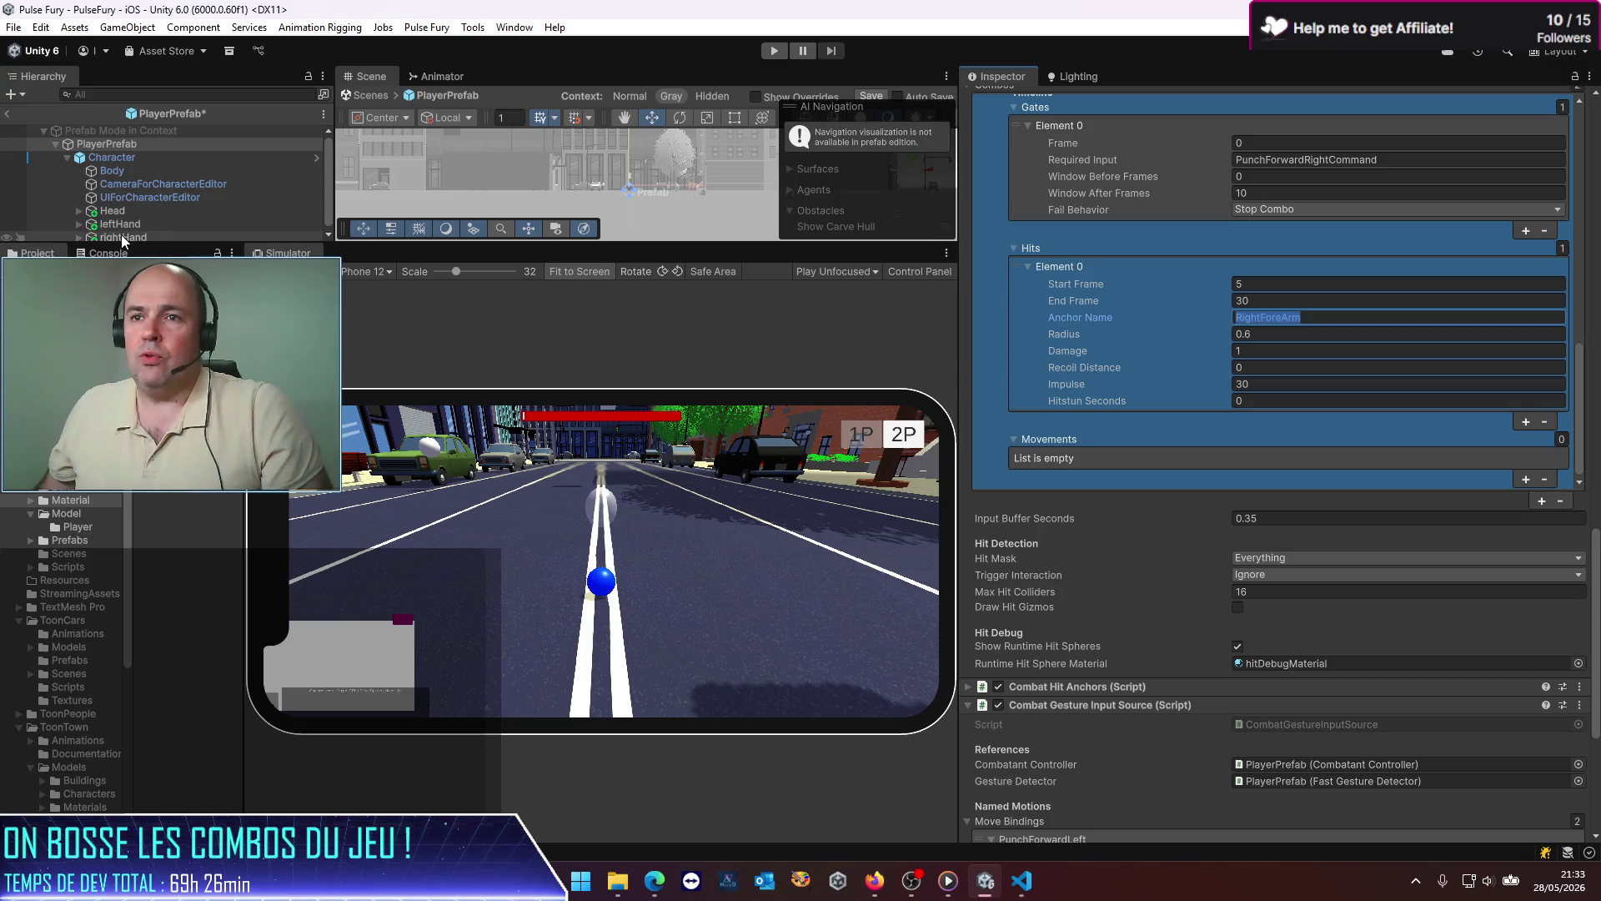
{"action": "type", "text": "rightHand"}
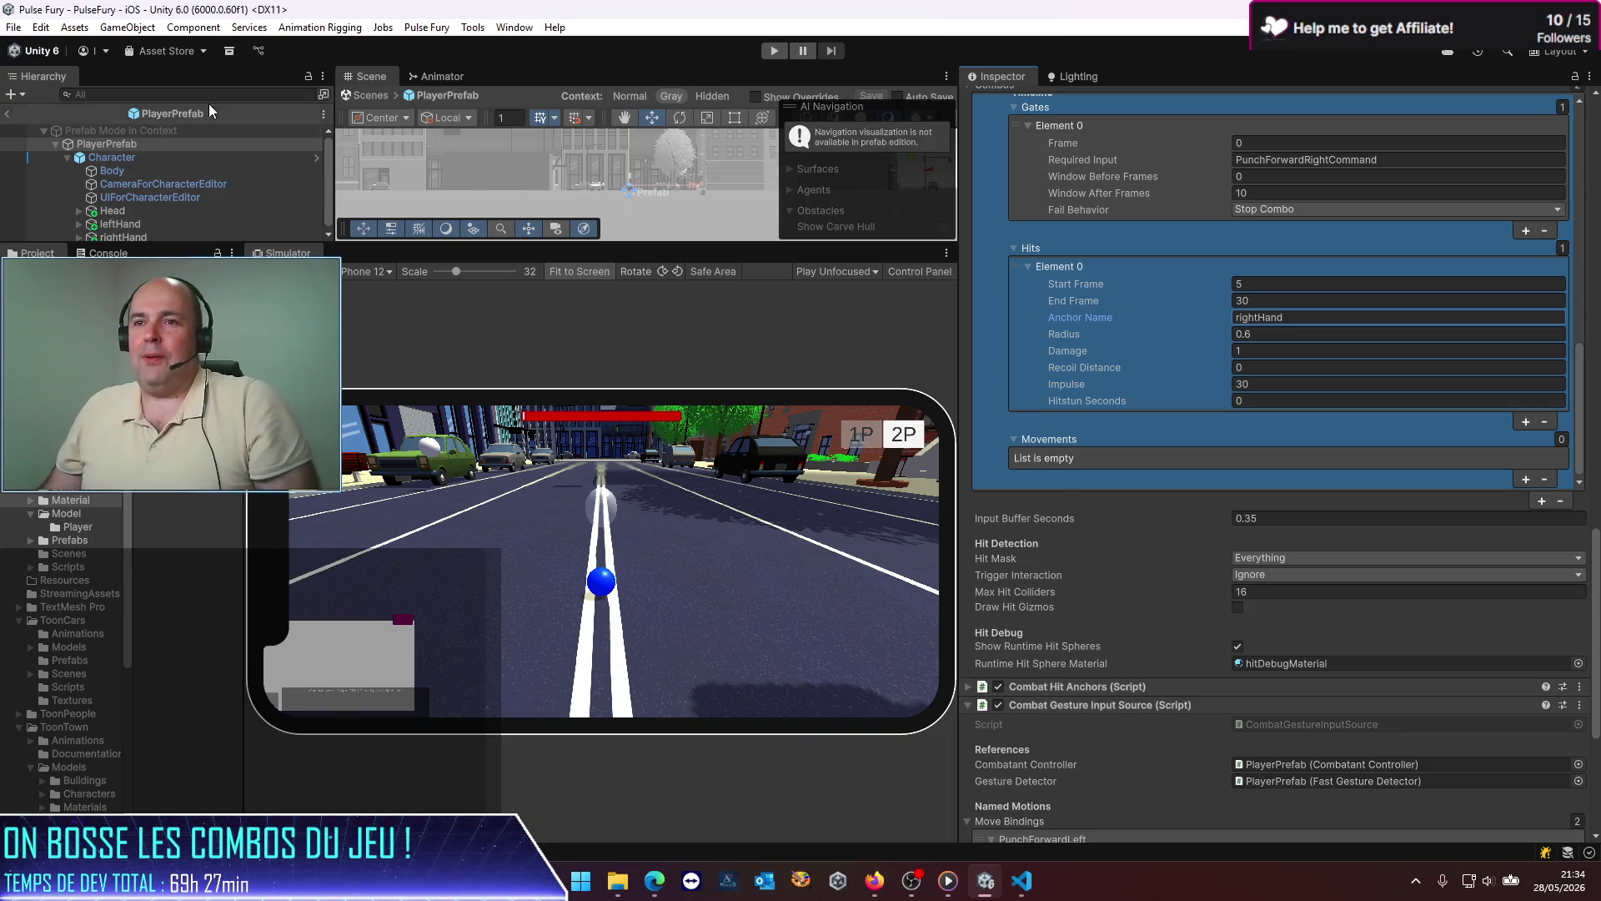
Step: Exit Prefab Mode, widen the game preview, and start play mode
{"action": "left_click", "coordinate": [8, 114]}
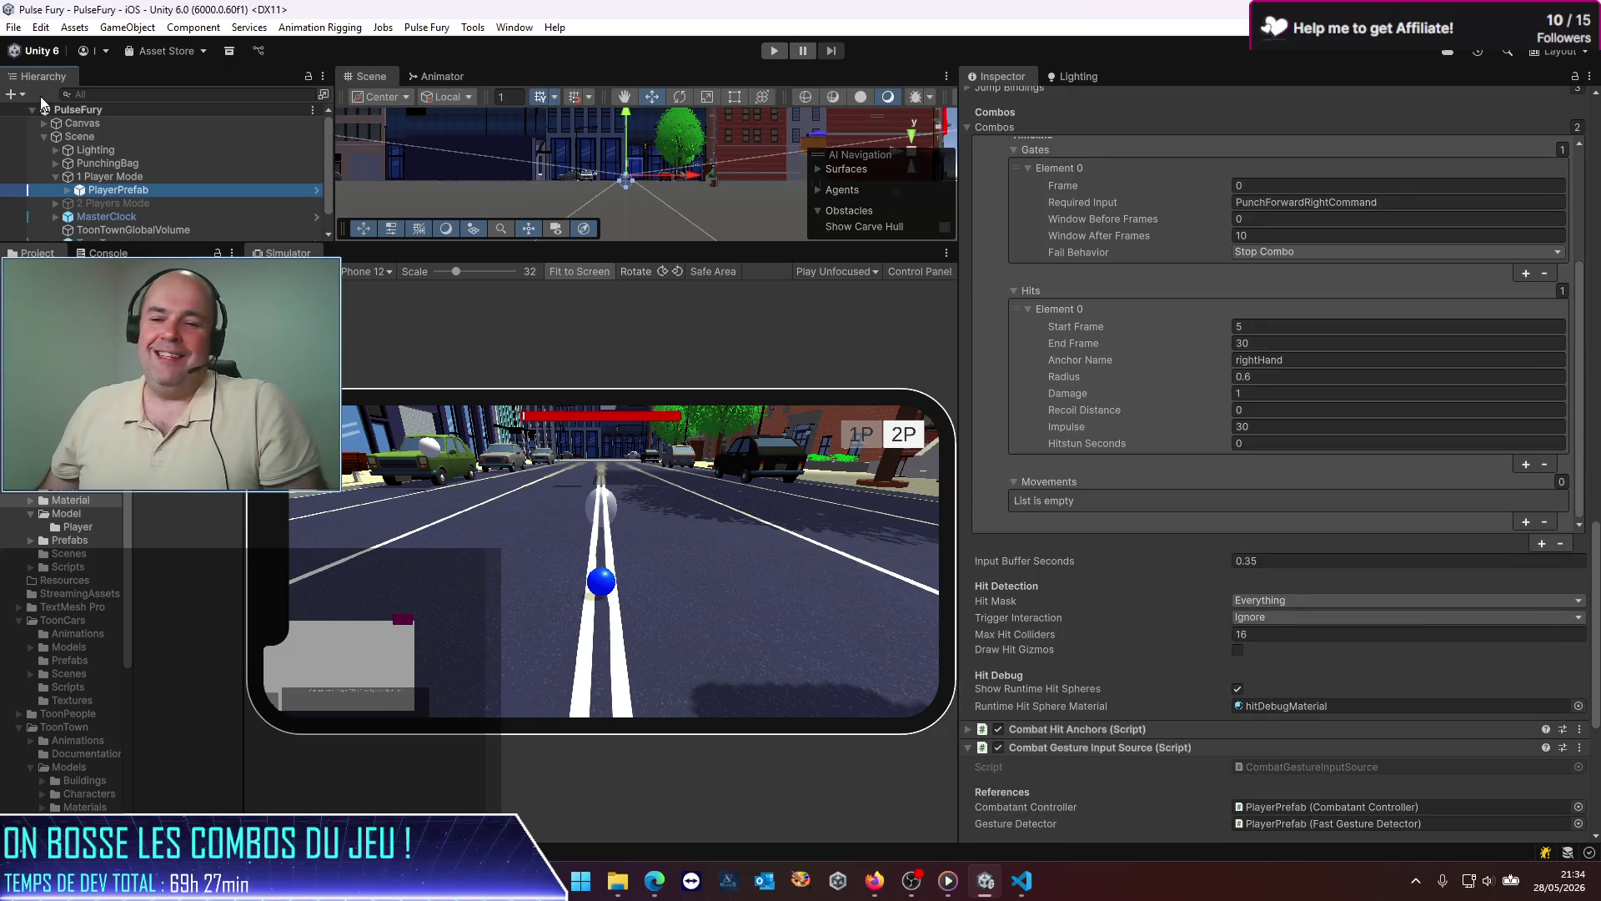
{"action": "mouse_move", "coordinate": [955, 400]}
{"action": "left_mouse_down"}
{"action": "mouse_move", "coordinate": [1139, 386]}
{"action": "mouse_move", "coordinate": [1095, 395]}
{"action": "left_mouse_up"}
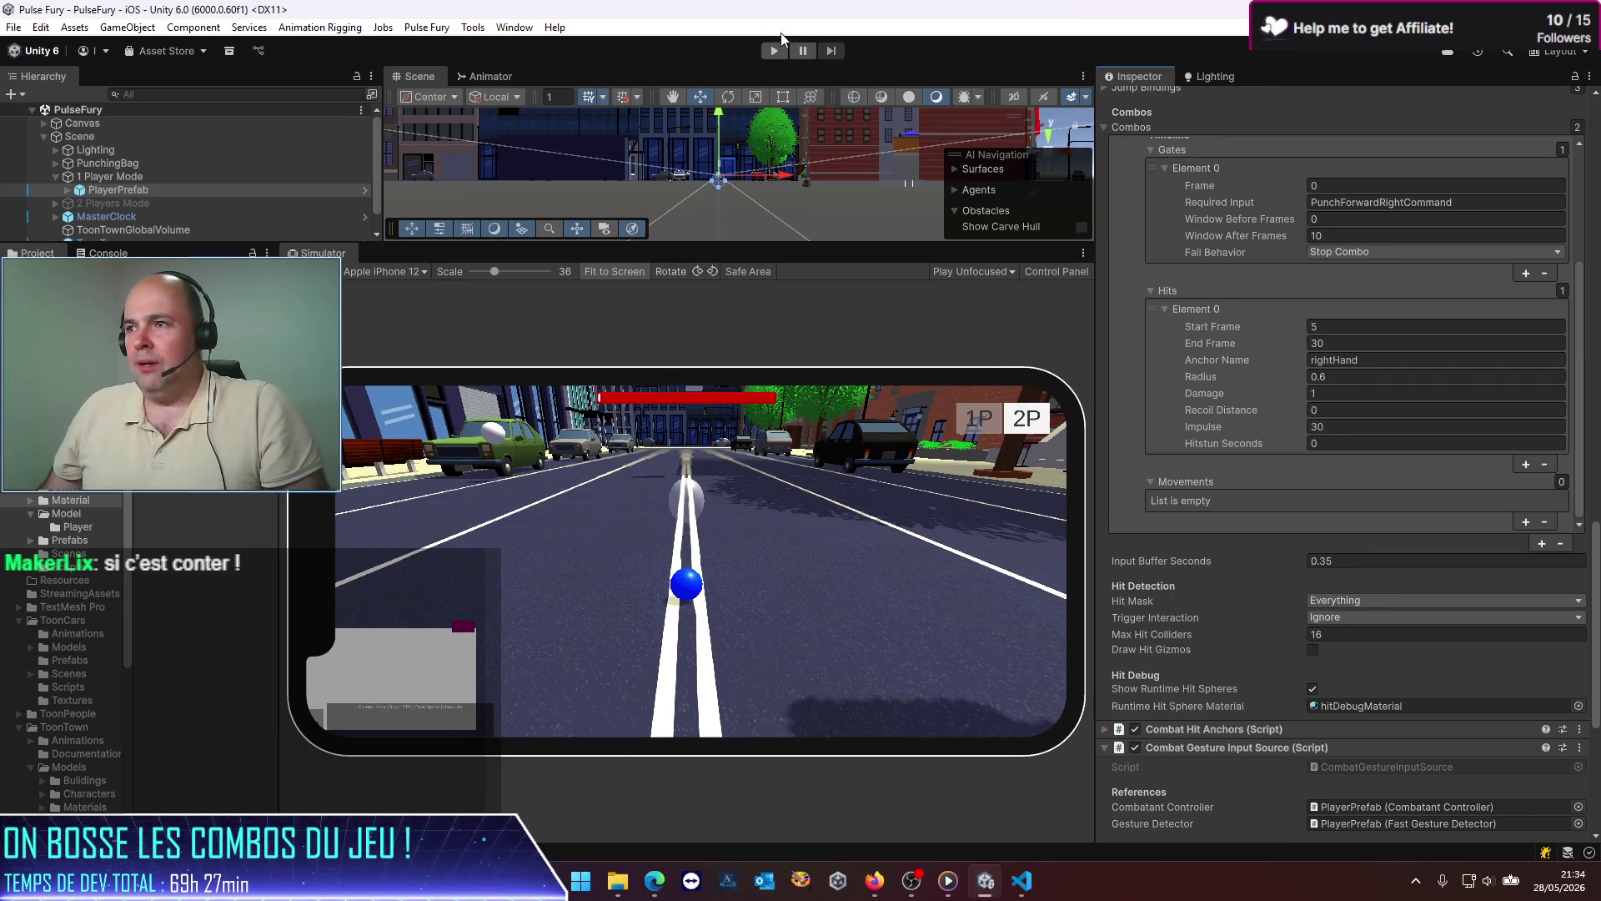
{"action": "left_click", "coordinate": [775, 51]}
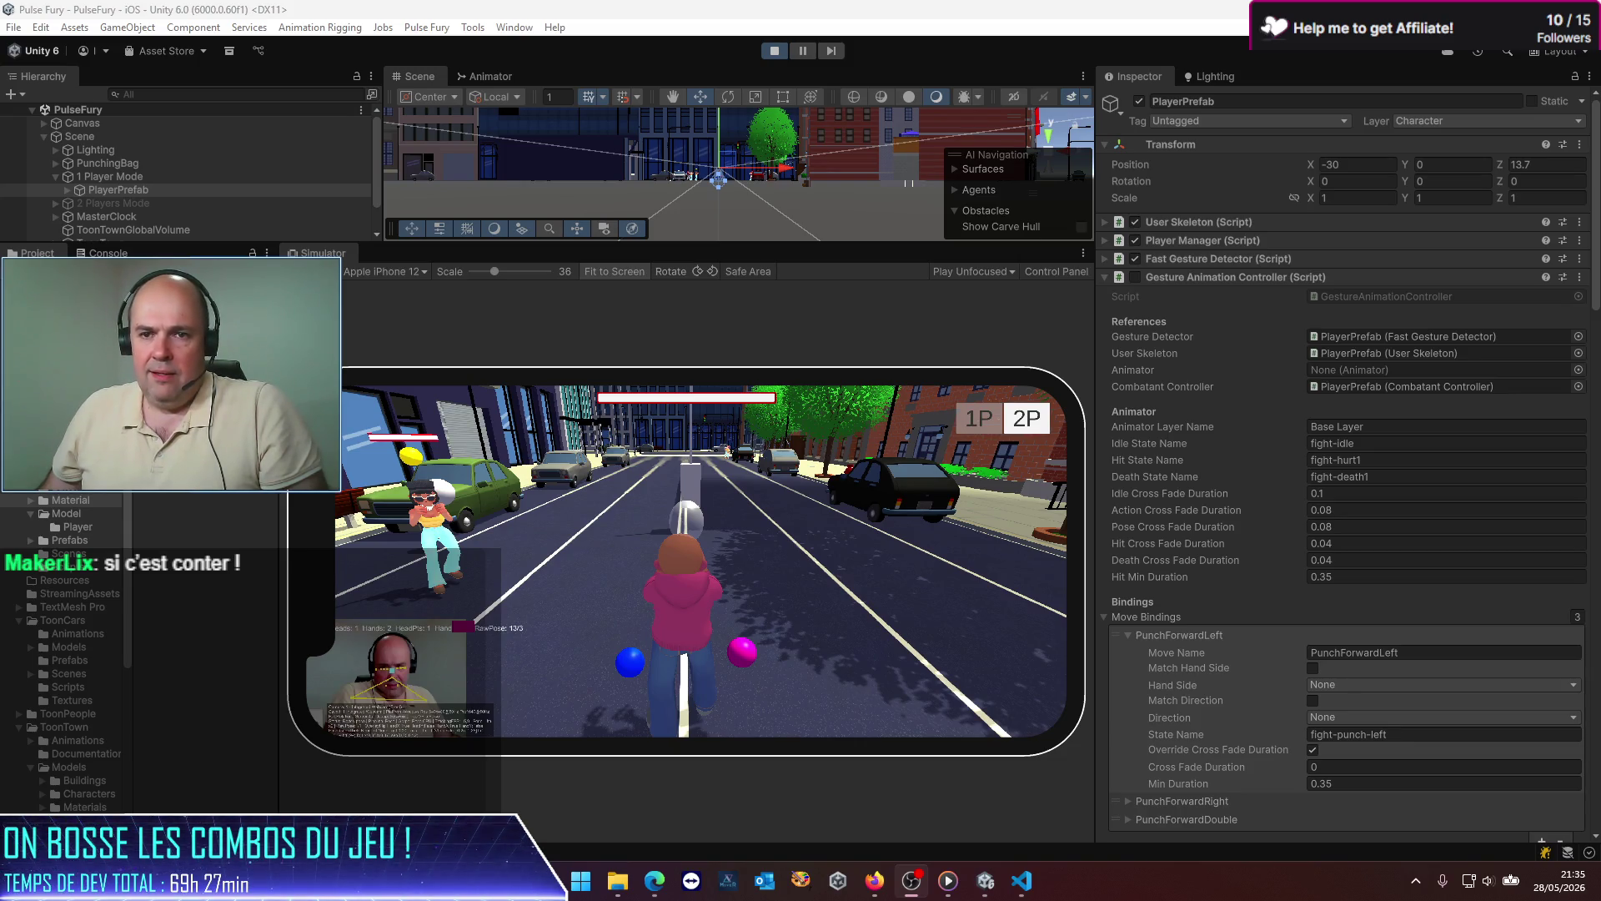
Step: Try the punches in the Simulator, stop play mode, and bring the Edge Google window forward
{"action": "left_click", "coordinate": [722, 580]}
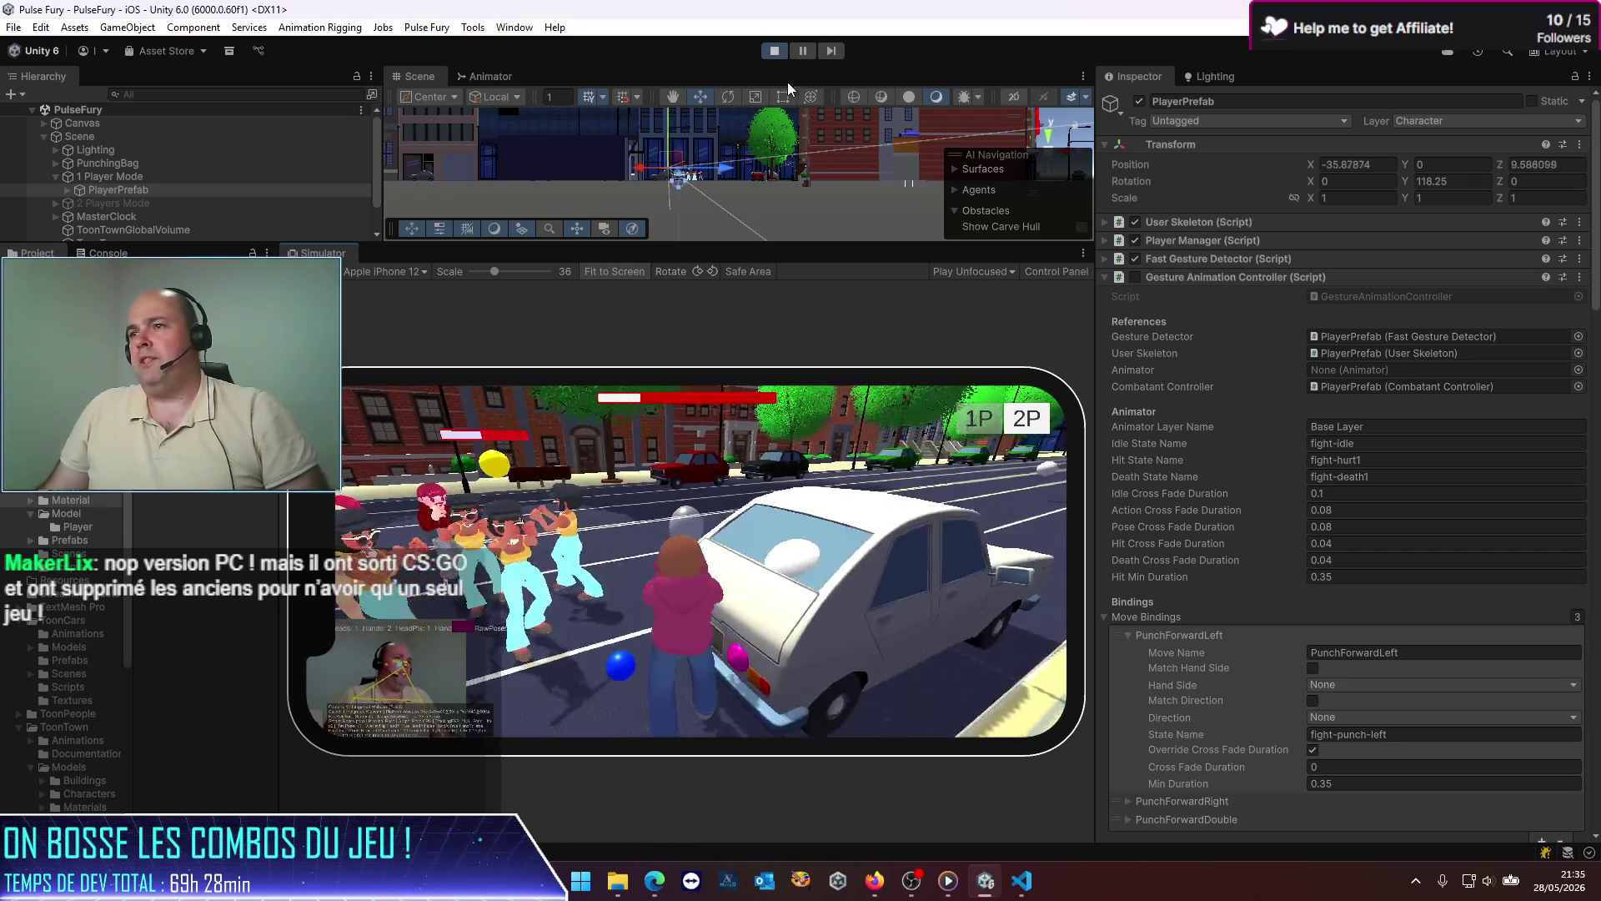
{"action": "left_click", "coordinate": [773, 51]}
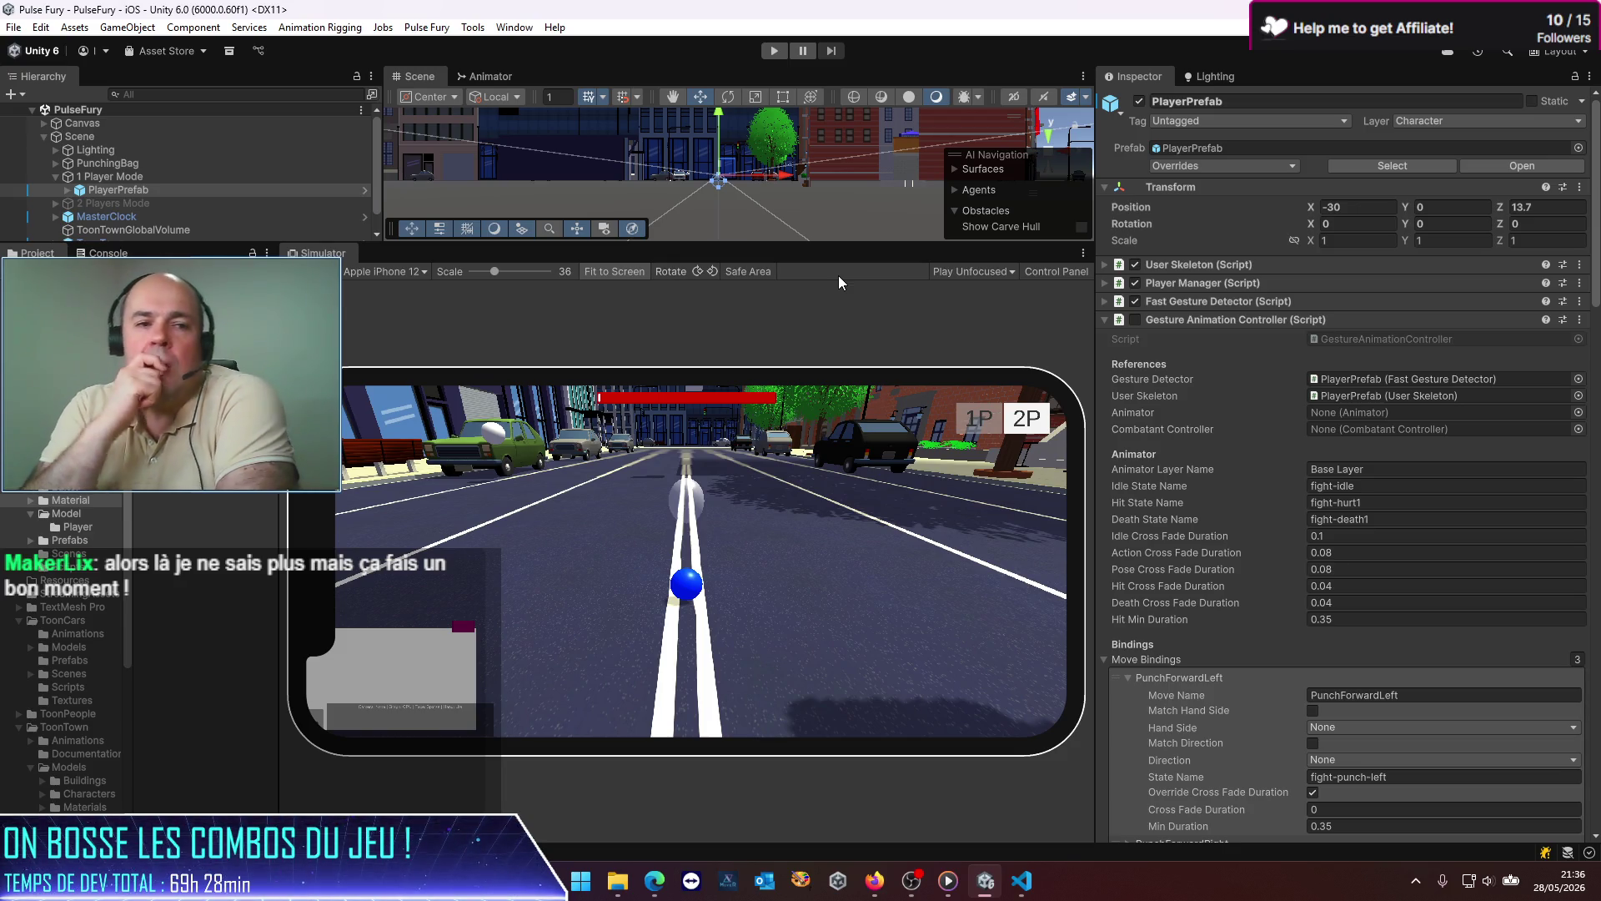
{"action": "mouse_move", "coordinate": [654, 895]}
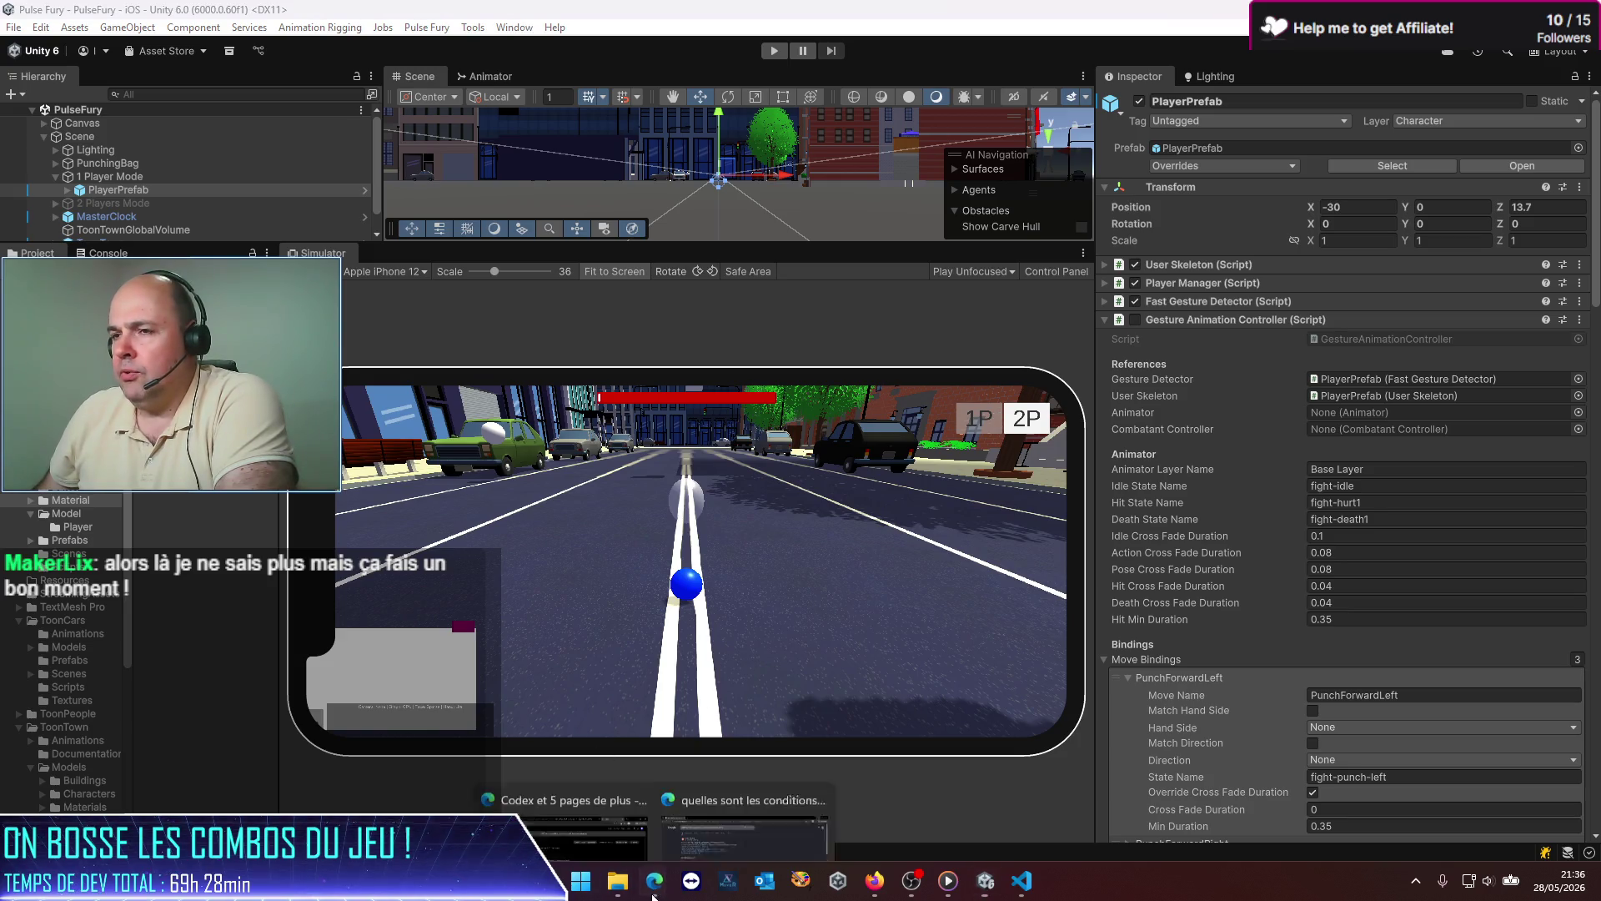
{"action": "left_click", "coordinate": [694, 830]}
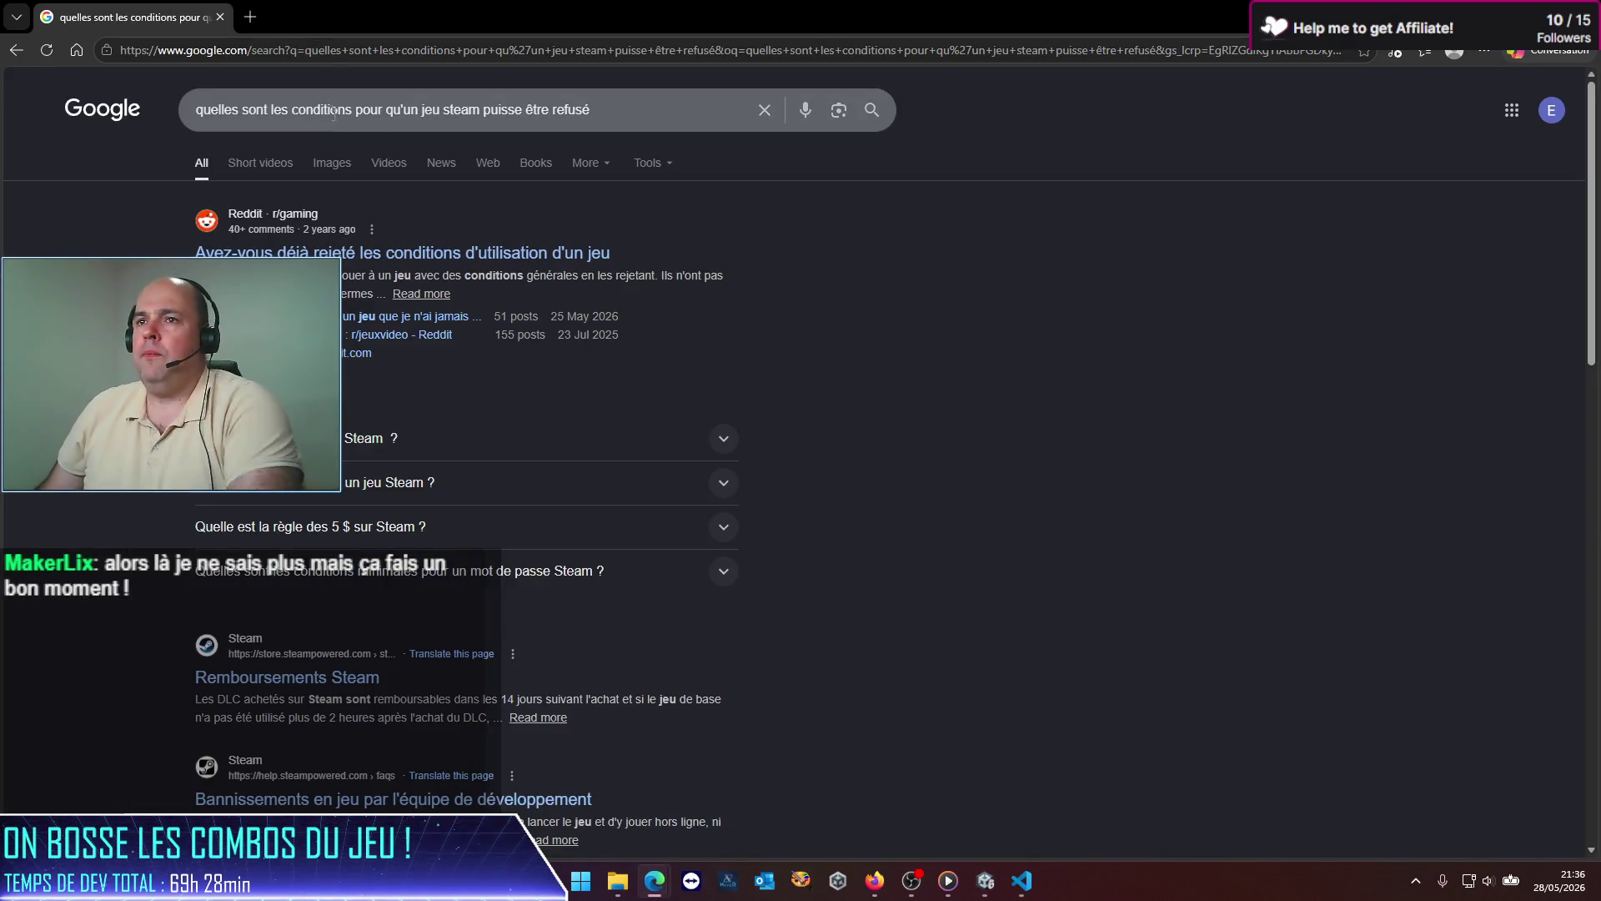
Step: Search Google for 'counter strike go', then switch back to the Unity editor
{"action": "left_click_drag", "start_coordinate": [588, 110], "coordinate": [83, 110]}
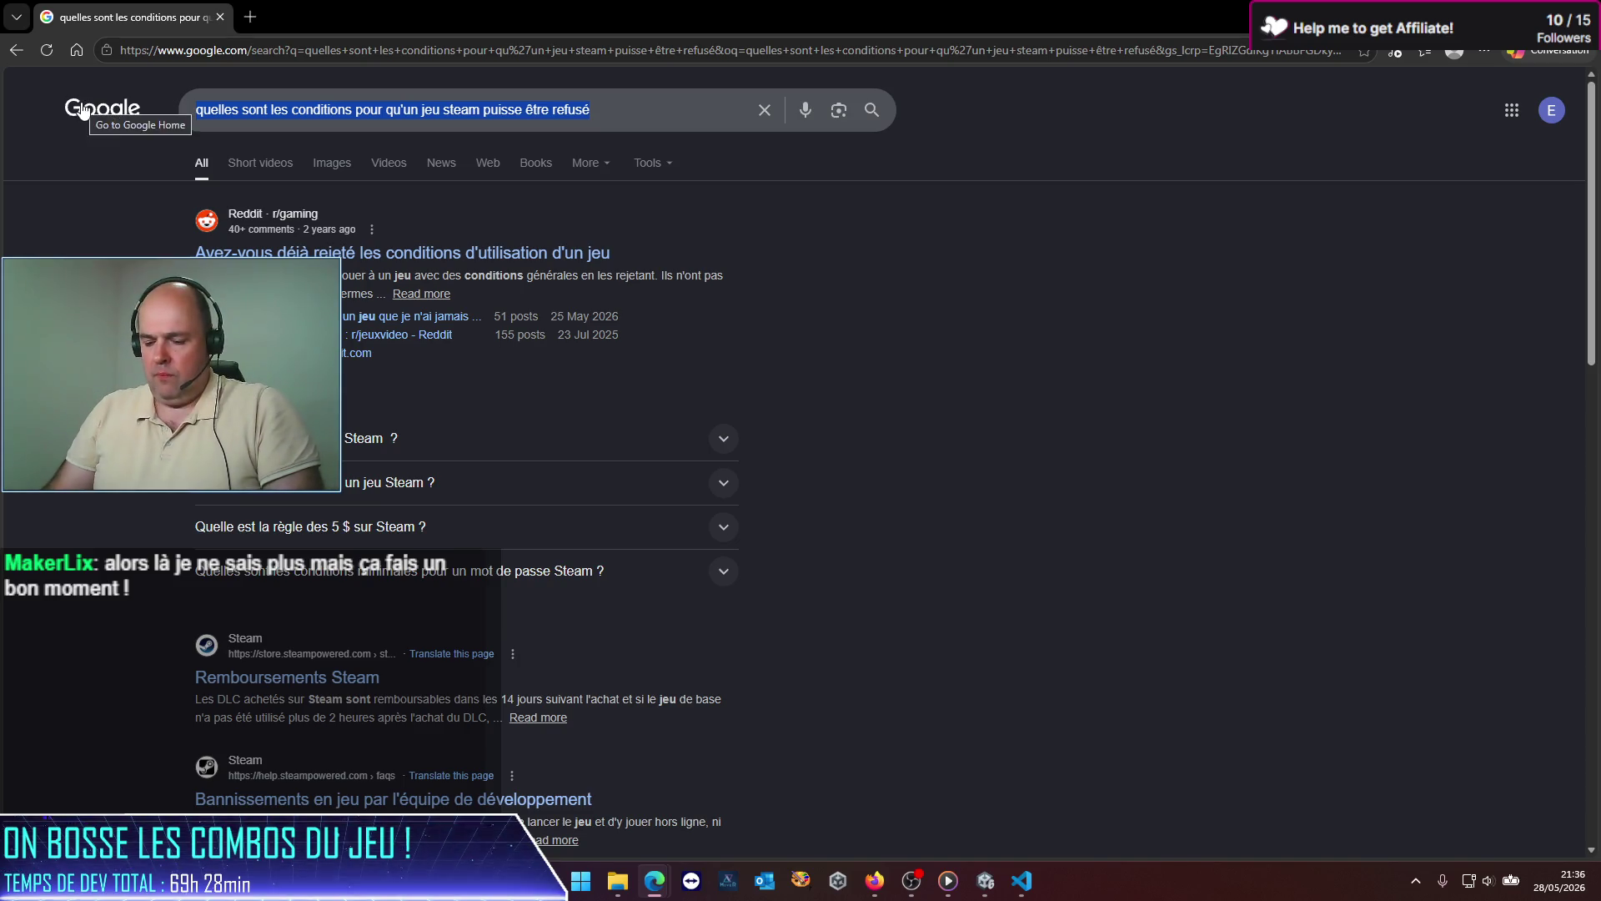
{"action": "key", "text": "BackSpace"}
{"action": "type", "text": "counter strike go"}
{"action": "key", "text": "Return"}
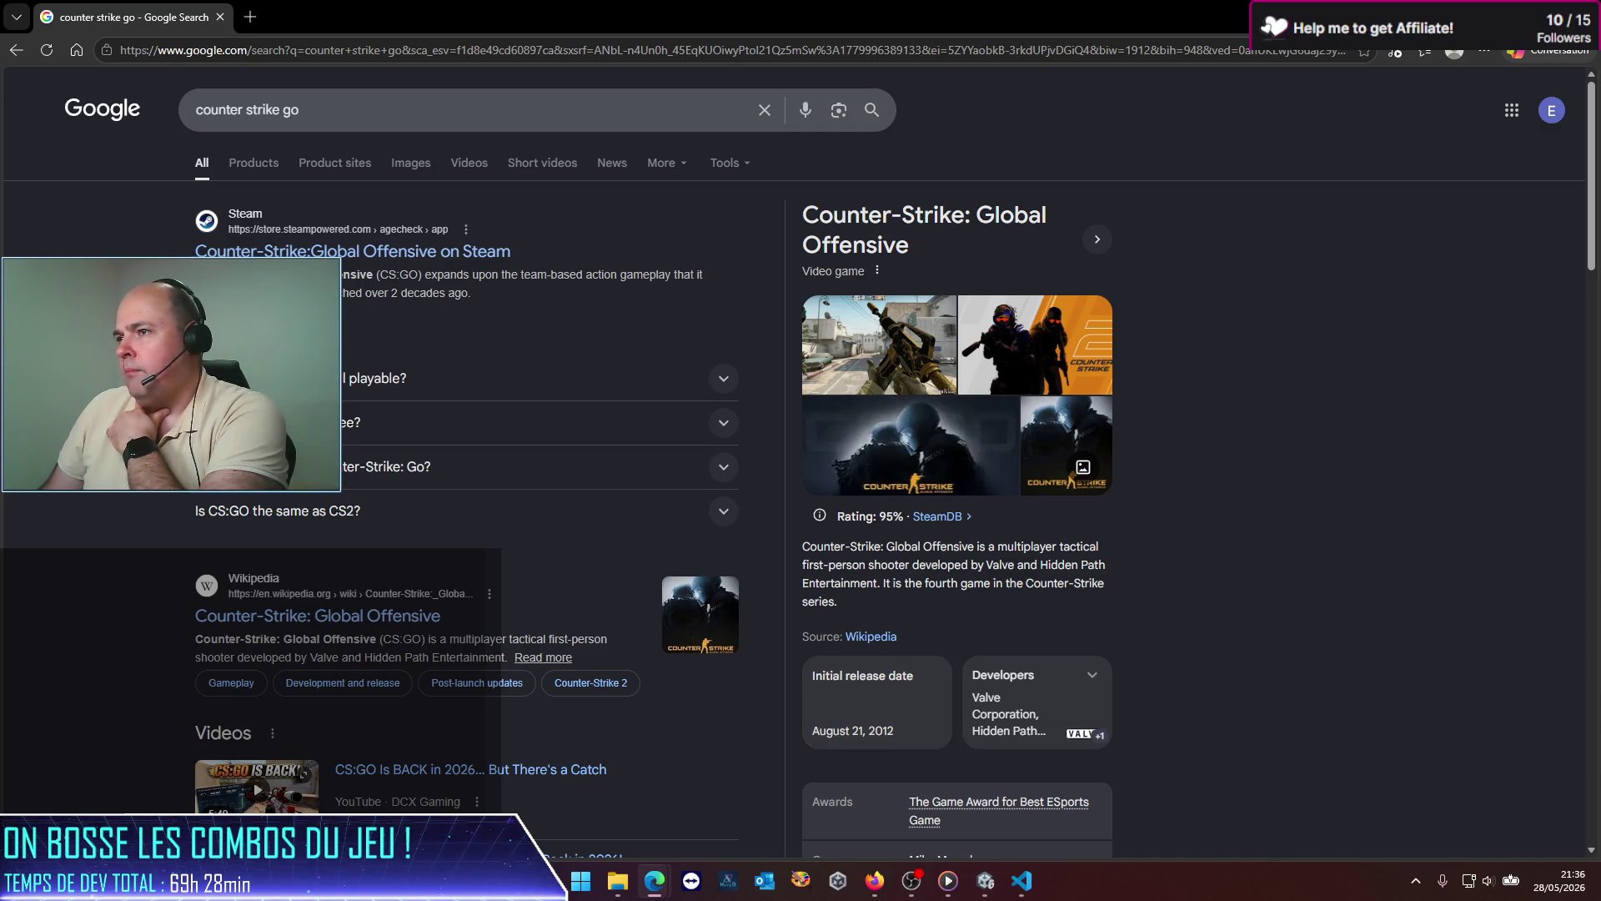
{"action": "key", "text": "alt+Tab"}
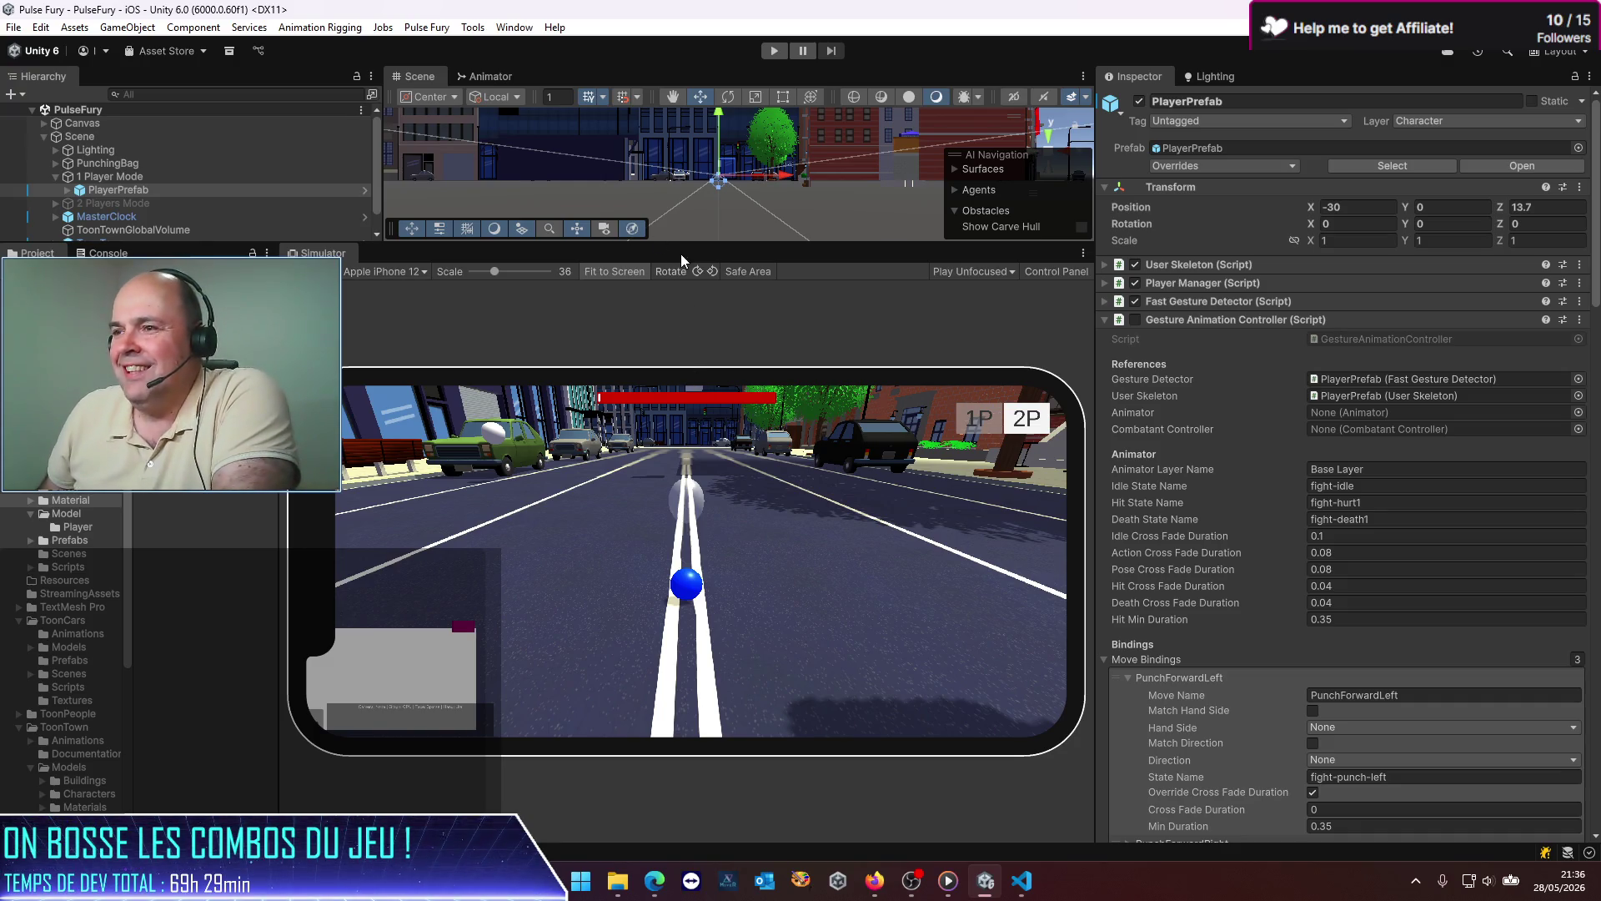
Step: Nudge the Simulator/Inspector divider right and drag the Scene/Simulator divider down to make the Scene view taller
{"action": "left_click_drag", "start_coordinate": [1093, 397], "coordinate": [1108, 397]}
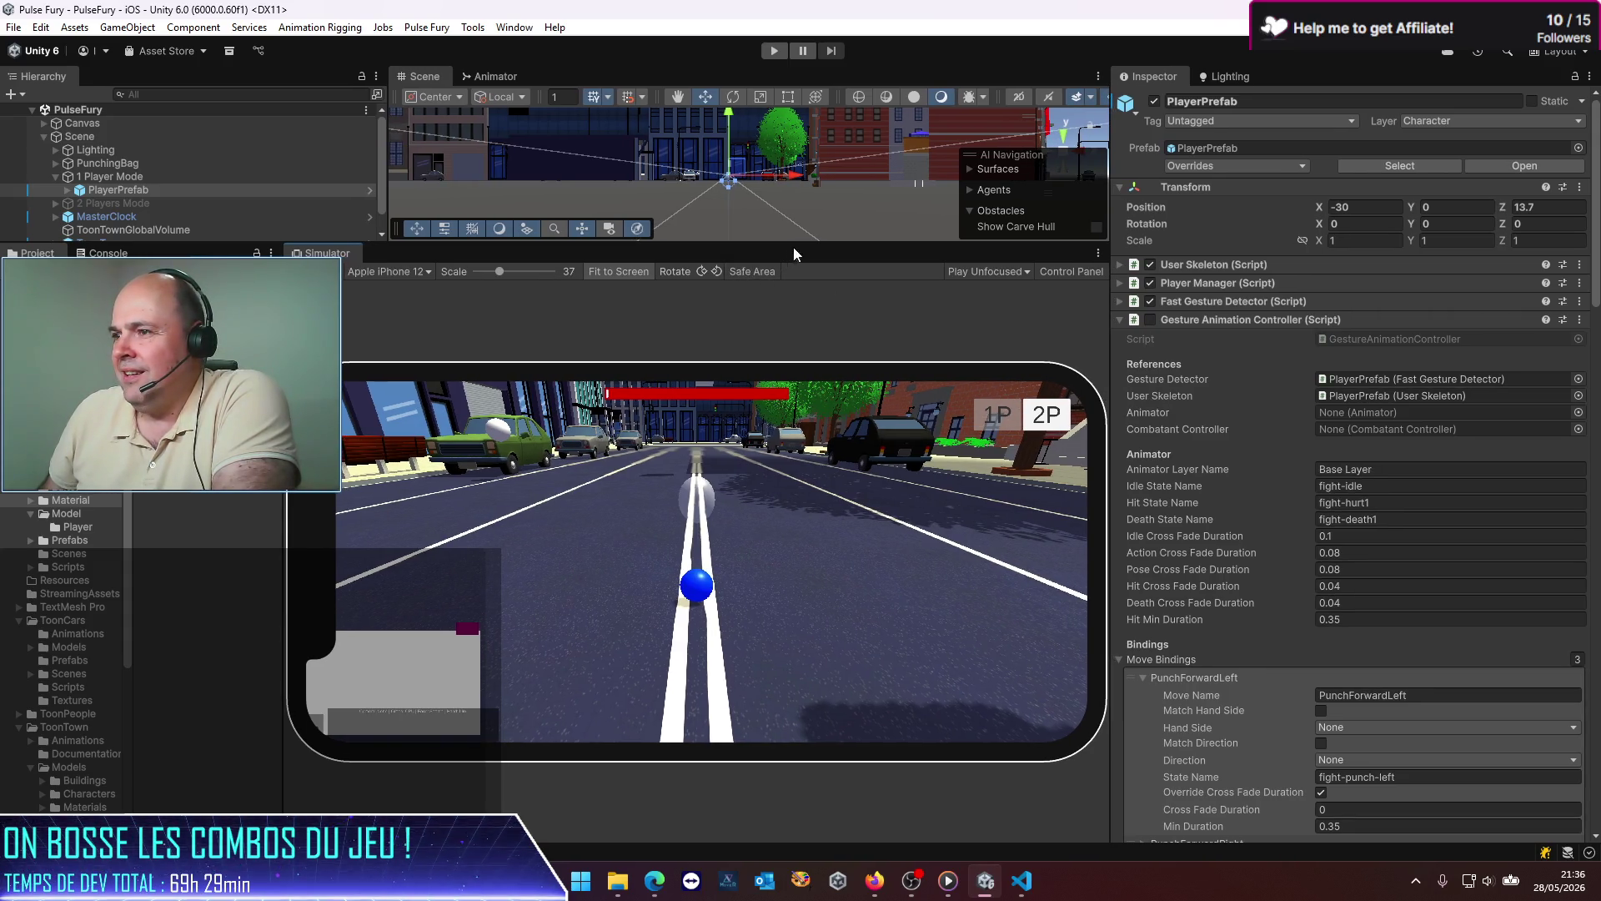
{"action": "left_click_drag", "start_coordinate": [793, 247], "coordinate": [808, 350]}
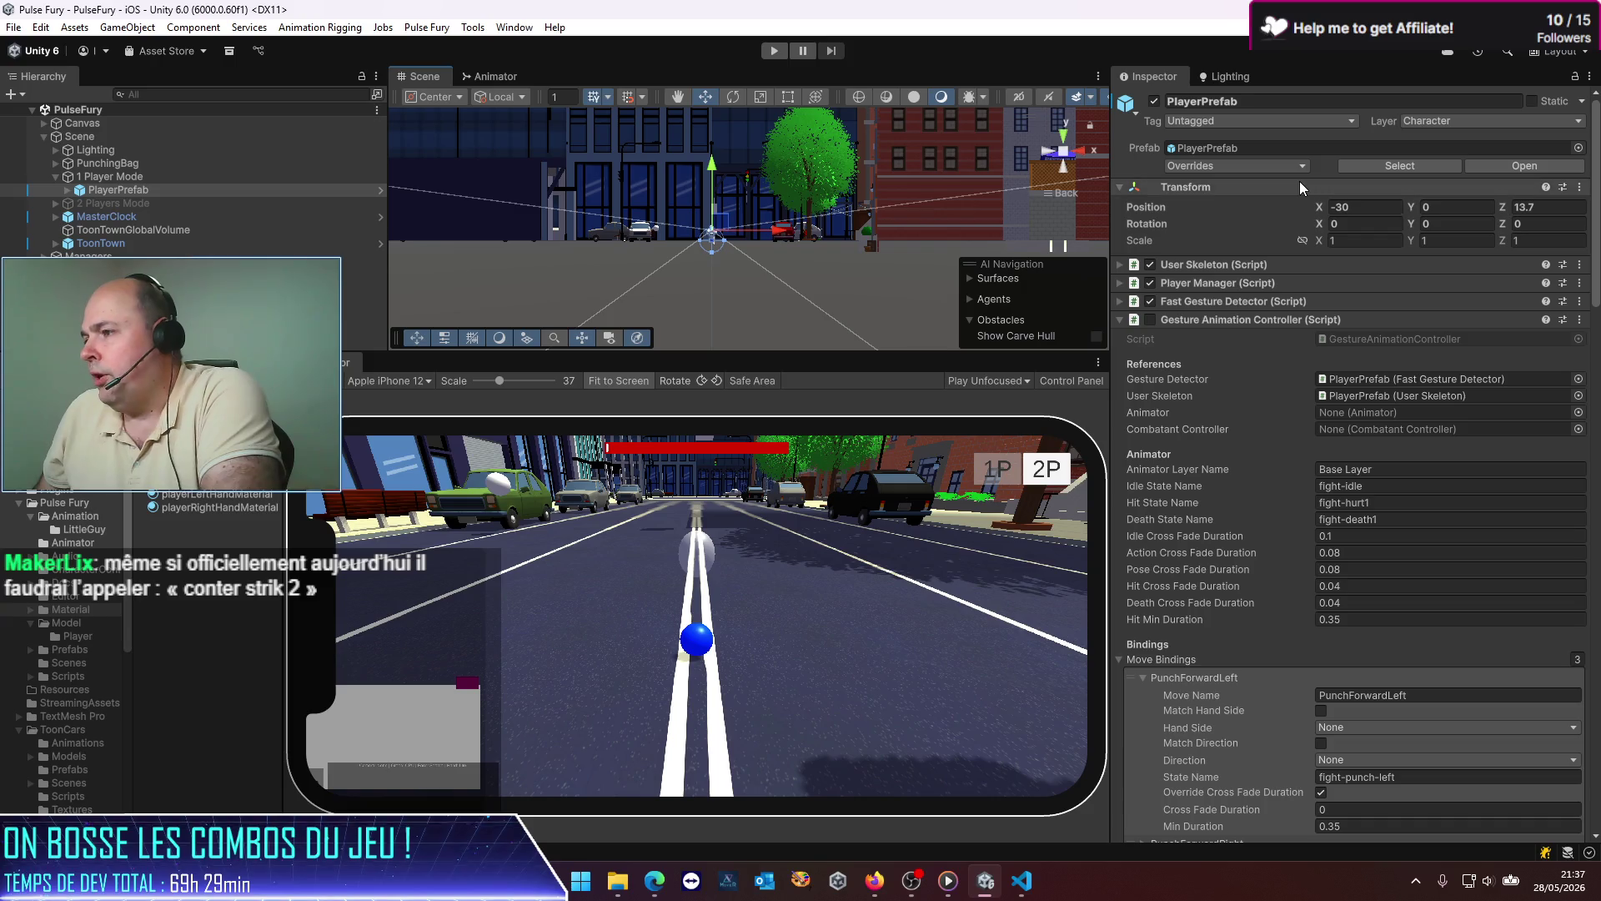
Step: Scroll the Inspector to the PunchLeft and PunchRight Hits (LeftForeArm, frames 0–20, radius 0.6, damage 1)
{"action": "scroll", "coordinate": [1353, 508], "scroll_direction": "down", "scroll_amount": 10}
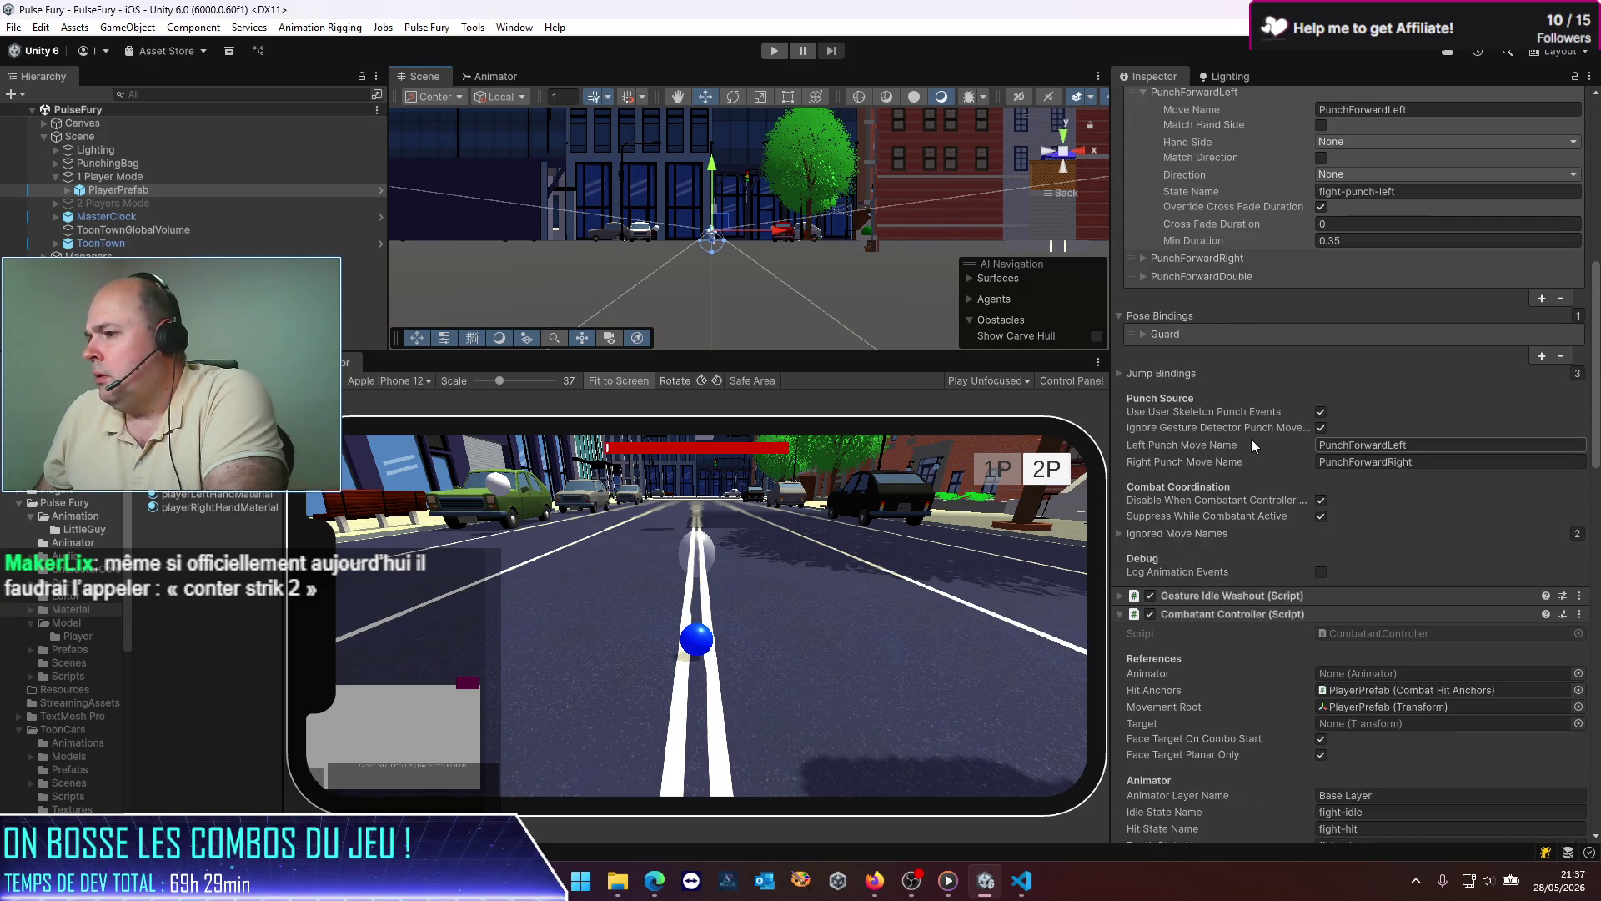
{"action": "scroll", "coordinate": [1251, 439], "scroll_direction": "down", "scroll_amount": 15}
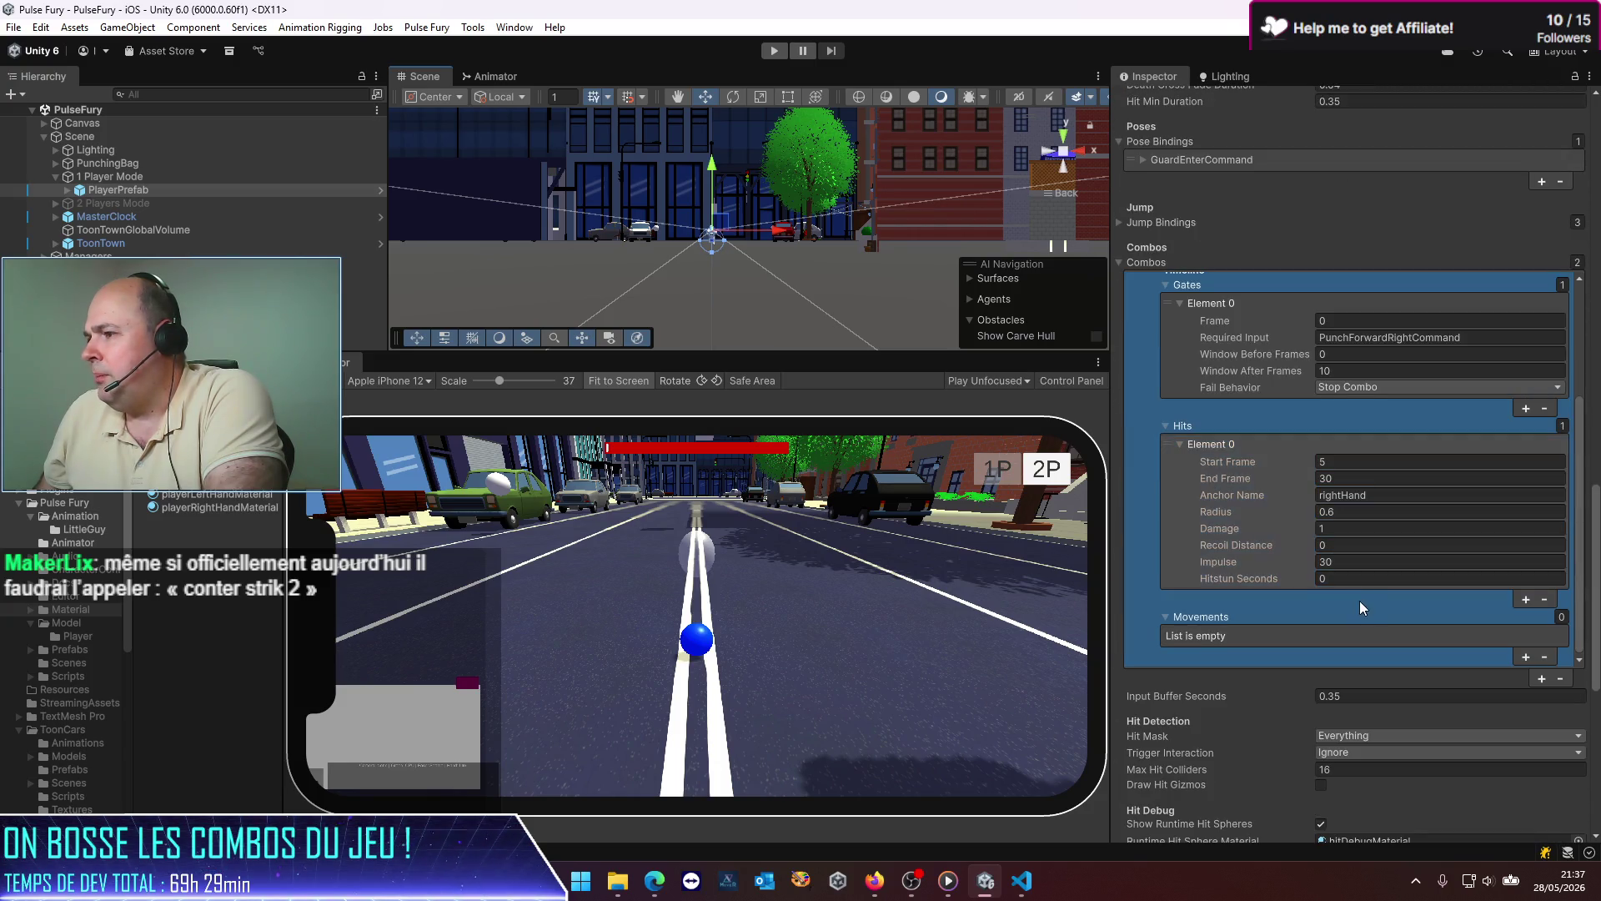
{"action": "left_click", "coordinate": [1386, 512]}
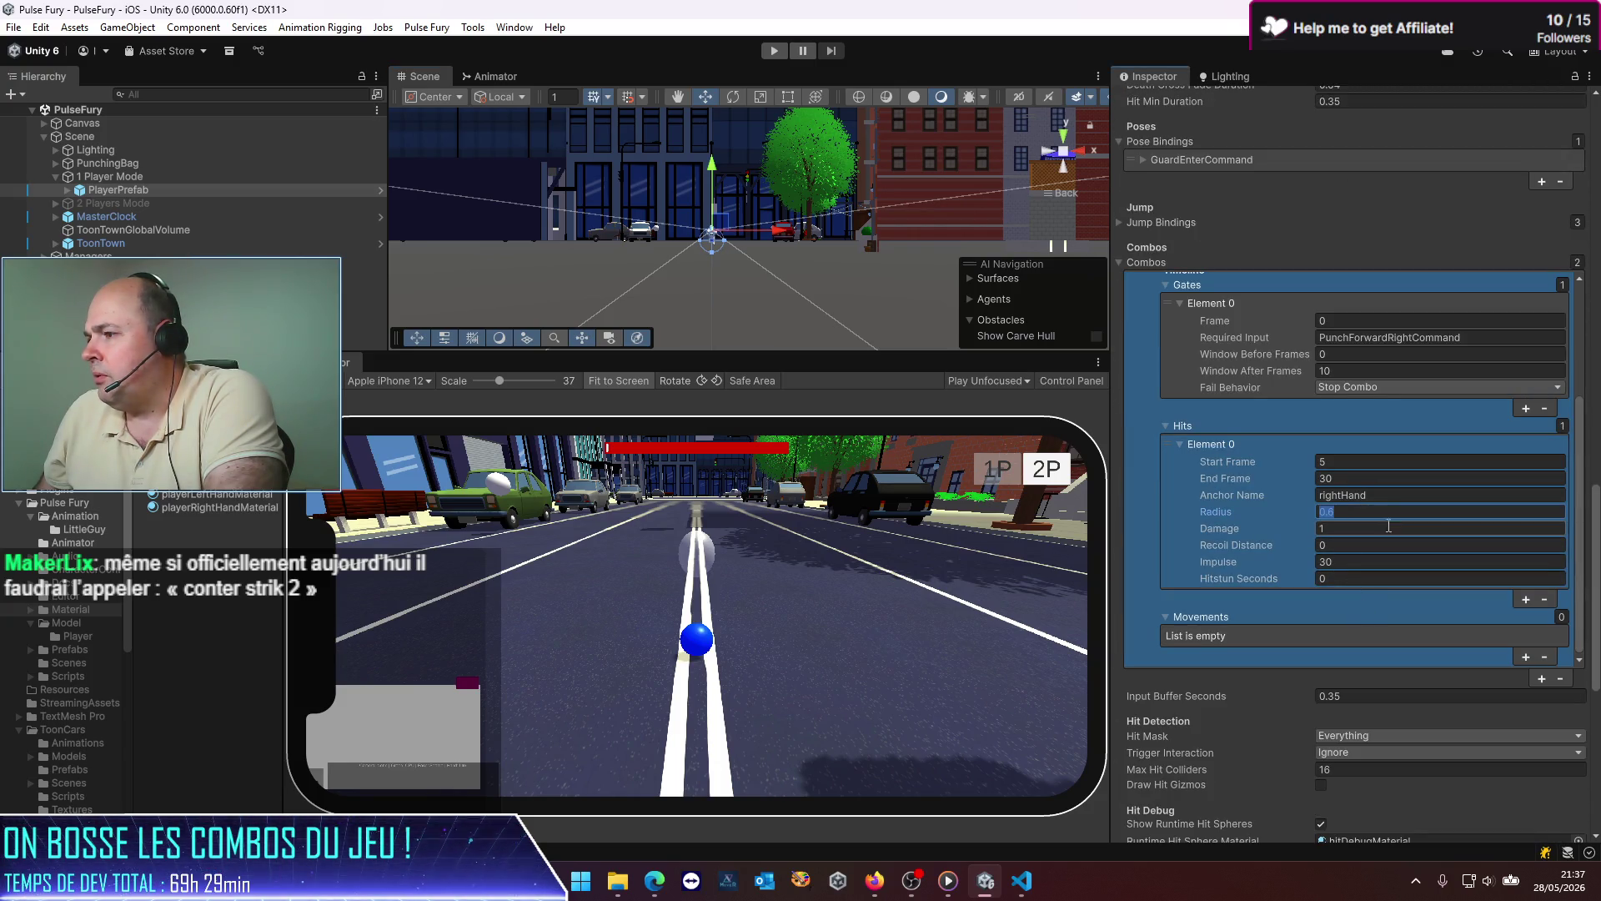
{"action": "scroll", "coordinate": [1388, 538], "scroll_direction": "up", "scroll_amount": 10}
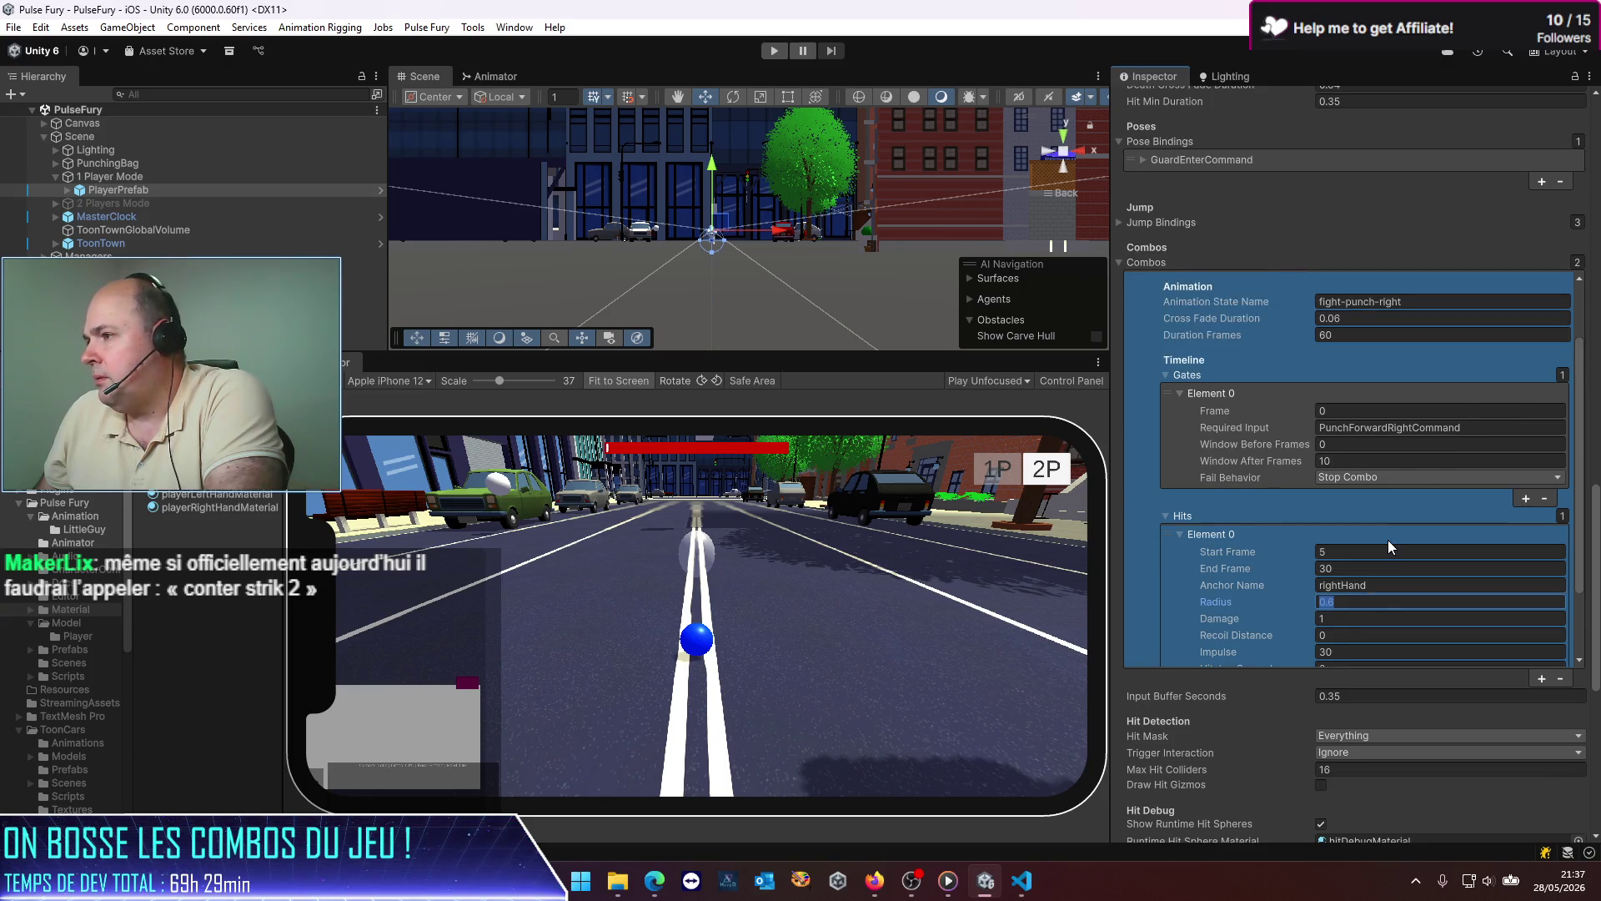
{"action": "scroll", "coordinate": [1388, 539], "scroll_direction": "down", "scroll_amount": 6}
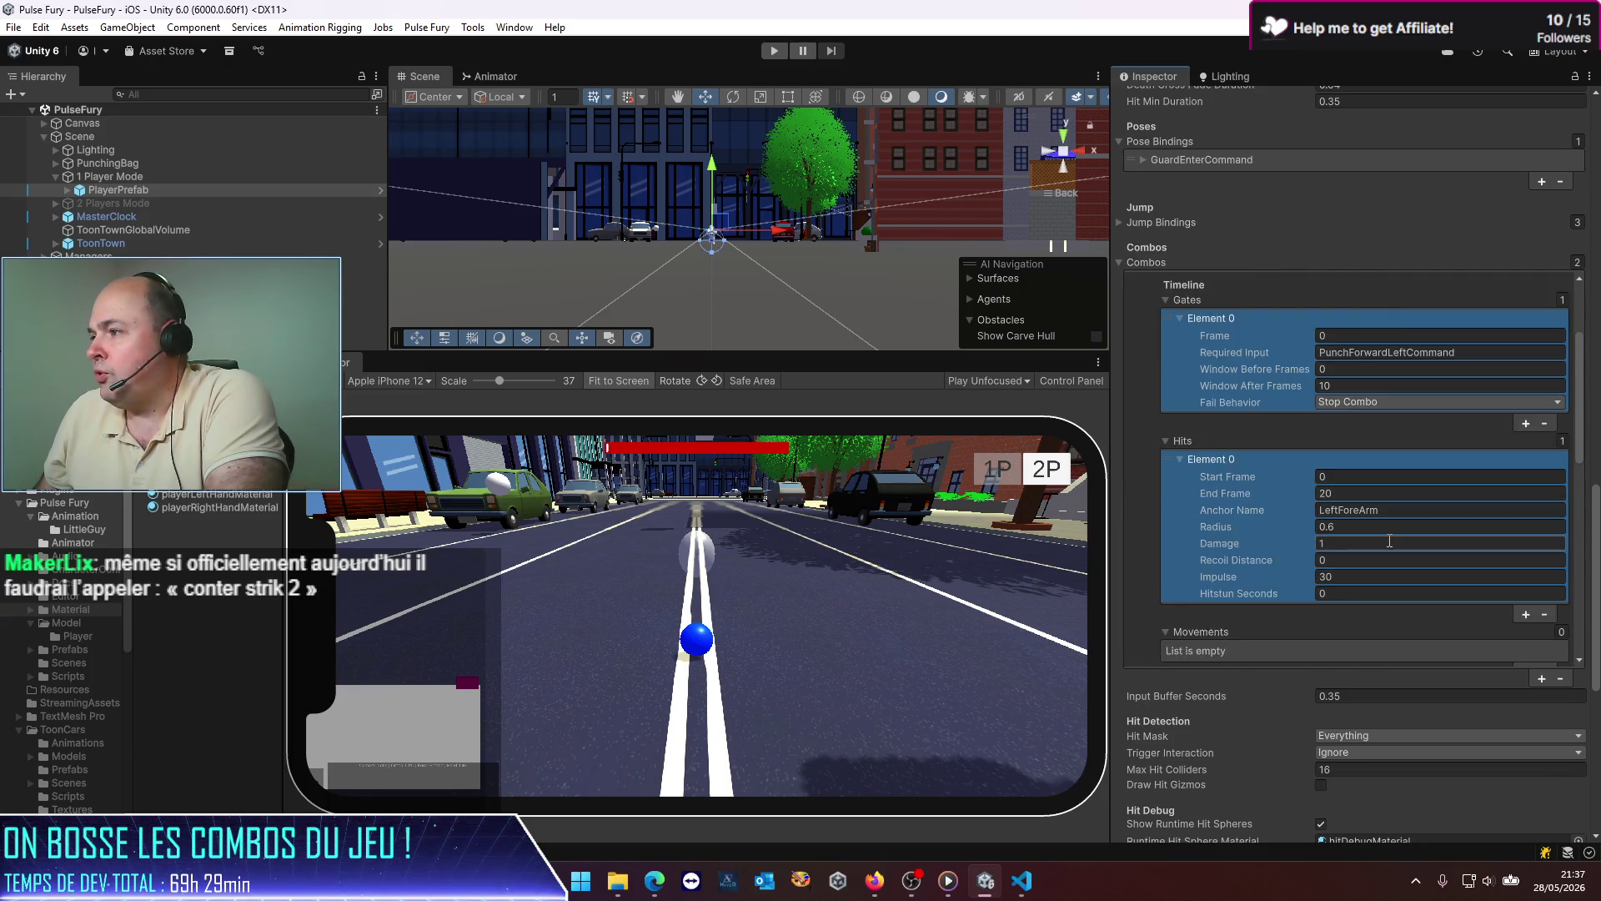
{"action": "scroll", "coordinate": [1381, 536], "scroll_direction": "up", "scroll_amount": 4}
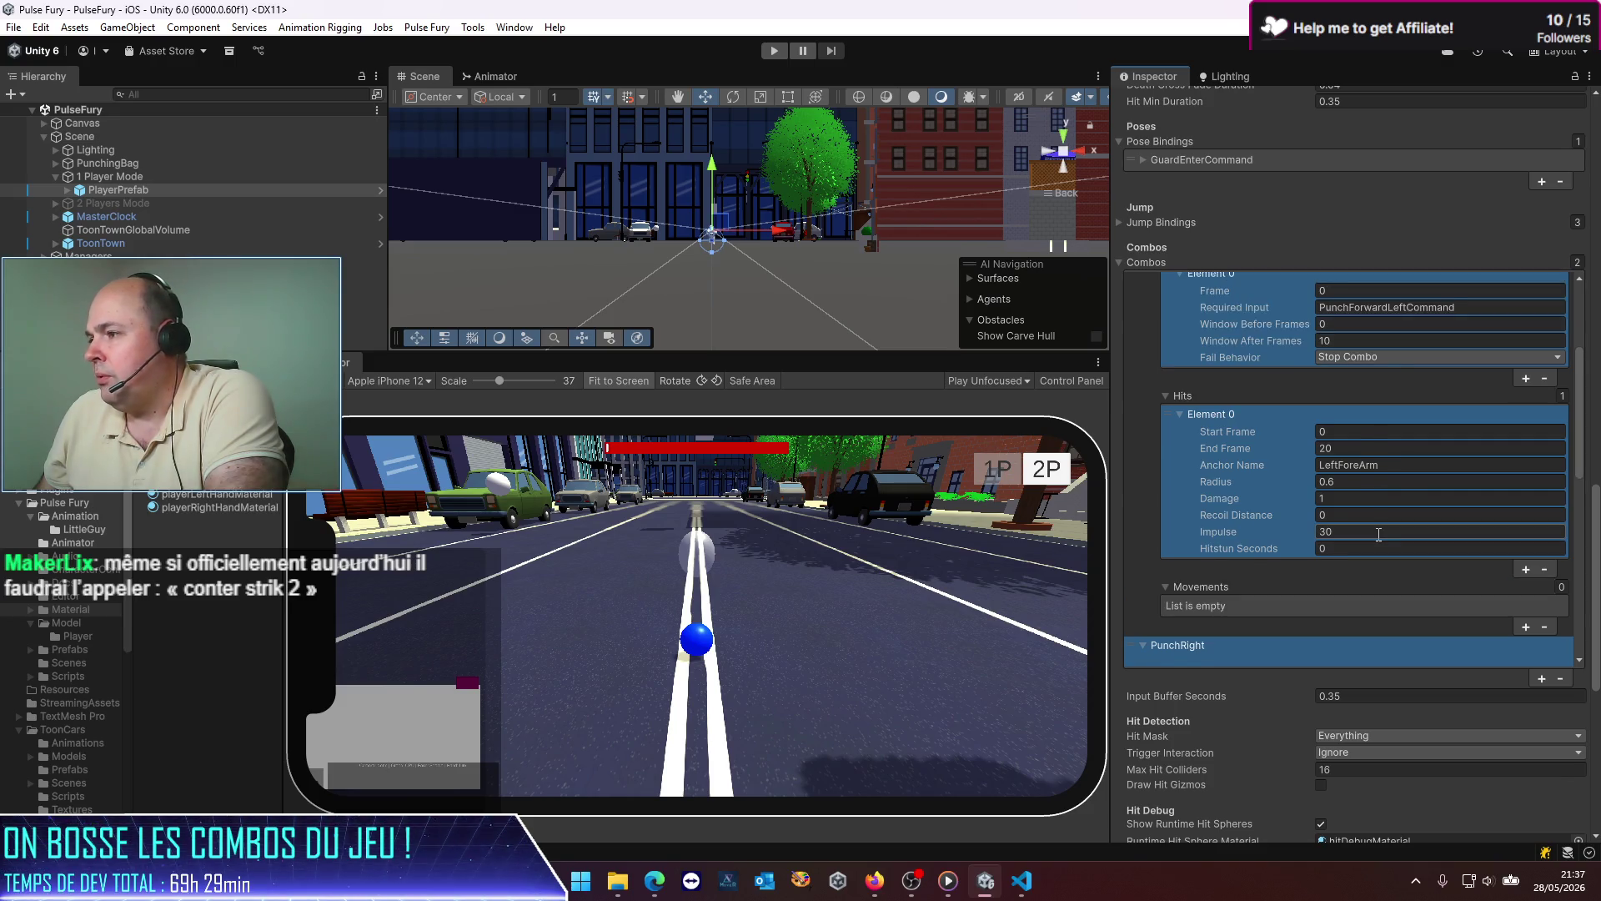
{"action": "scroll", "coordinate": [1378, 540], "scroll_direction": "up", "scroll_amount": 2}
{"action": "scroll", "coordinate": [1376, 533], "scroll_direction": "down", "scroll_amount": 5}
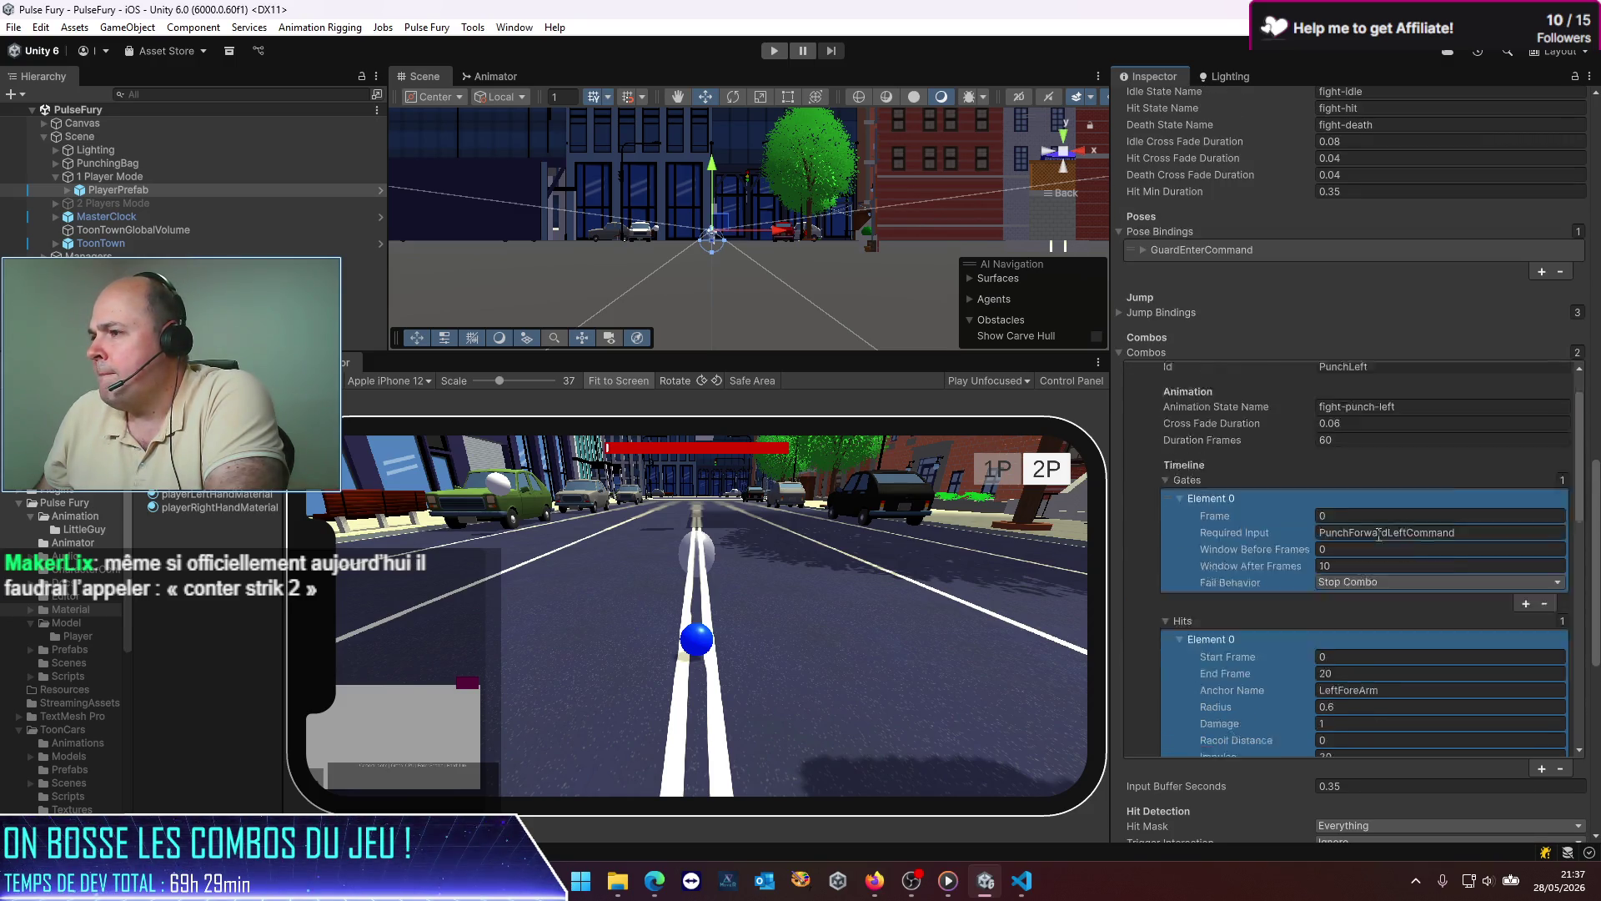
Step: Set the PunchLeft and PunchRight hit radius to 0.2, saving the scene after each
{"action": "left_click", "coordinate": [1345, 483]}
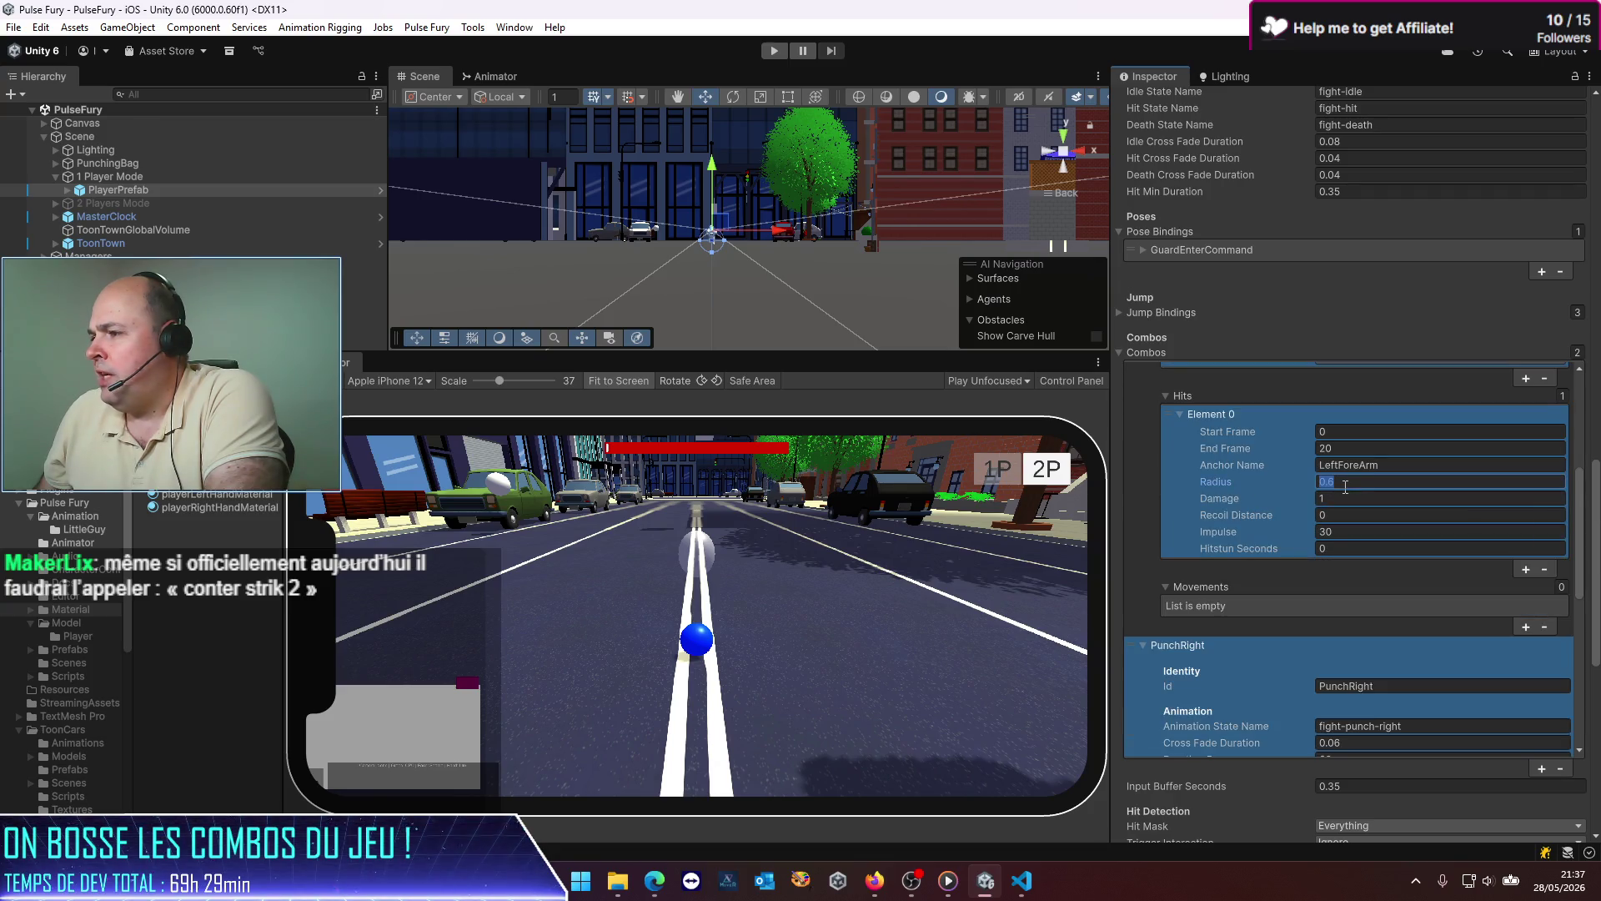
{"action": "type", "text": "0."}
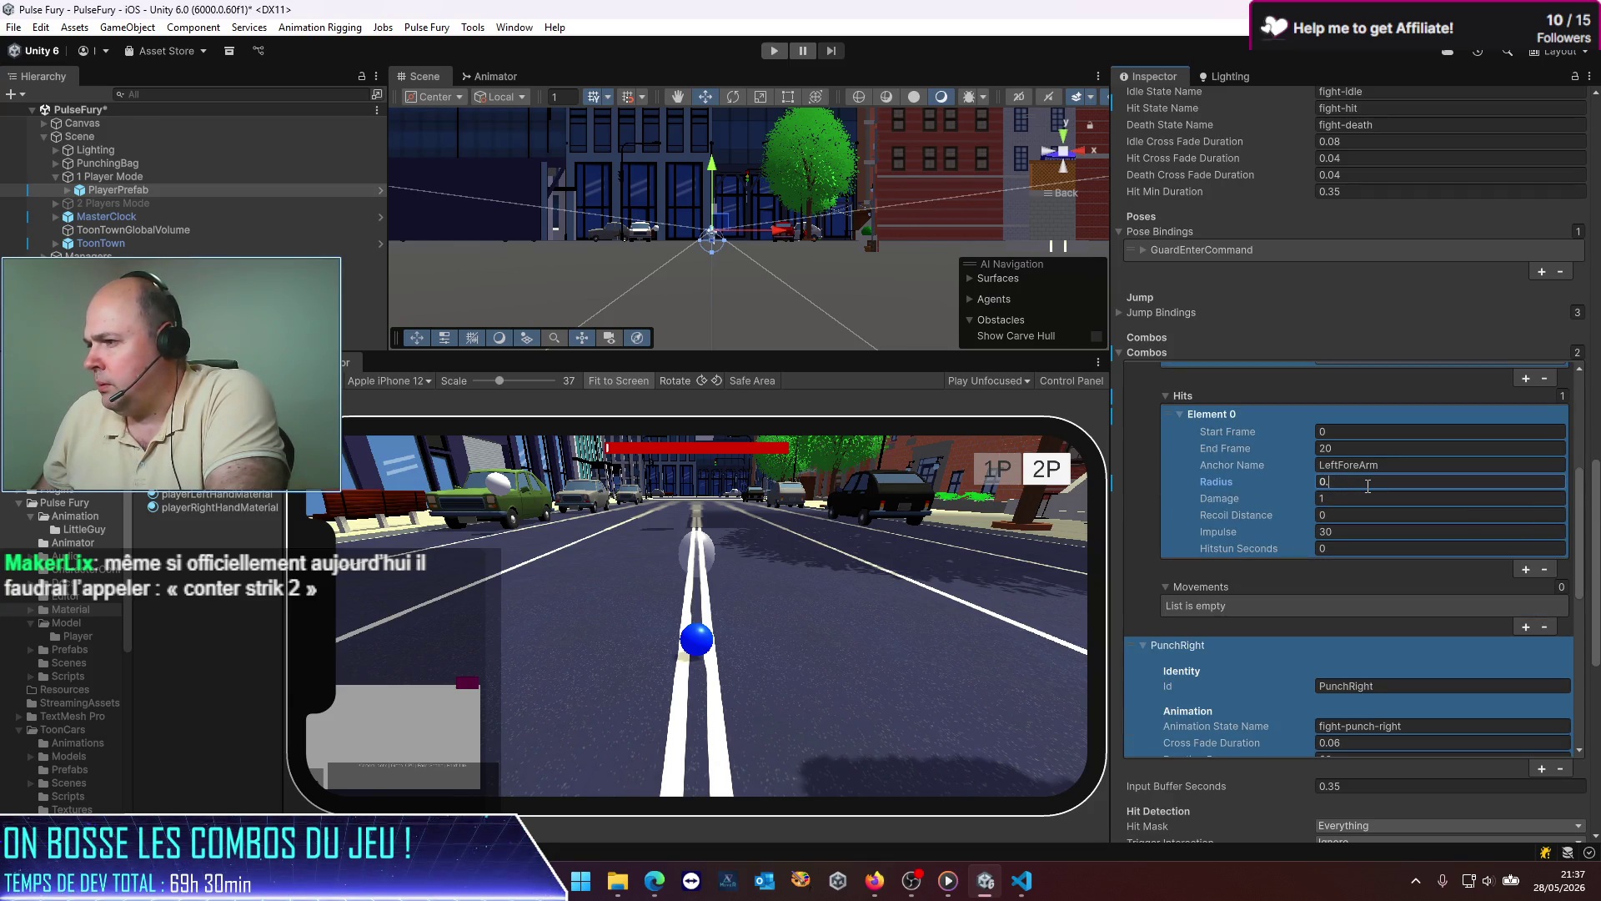
{"action": "type", "text": "2"}
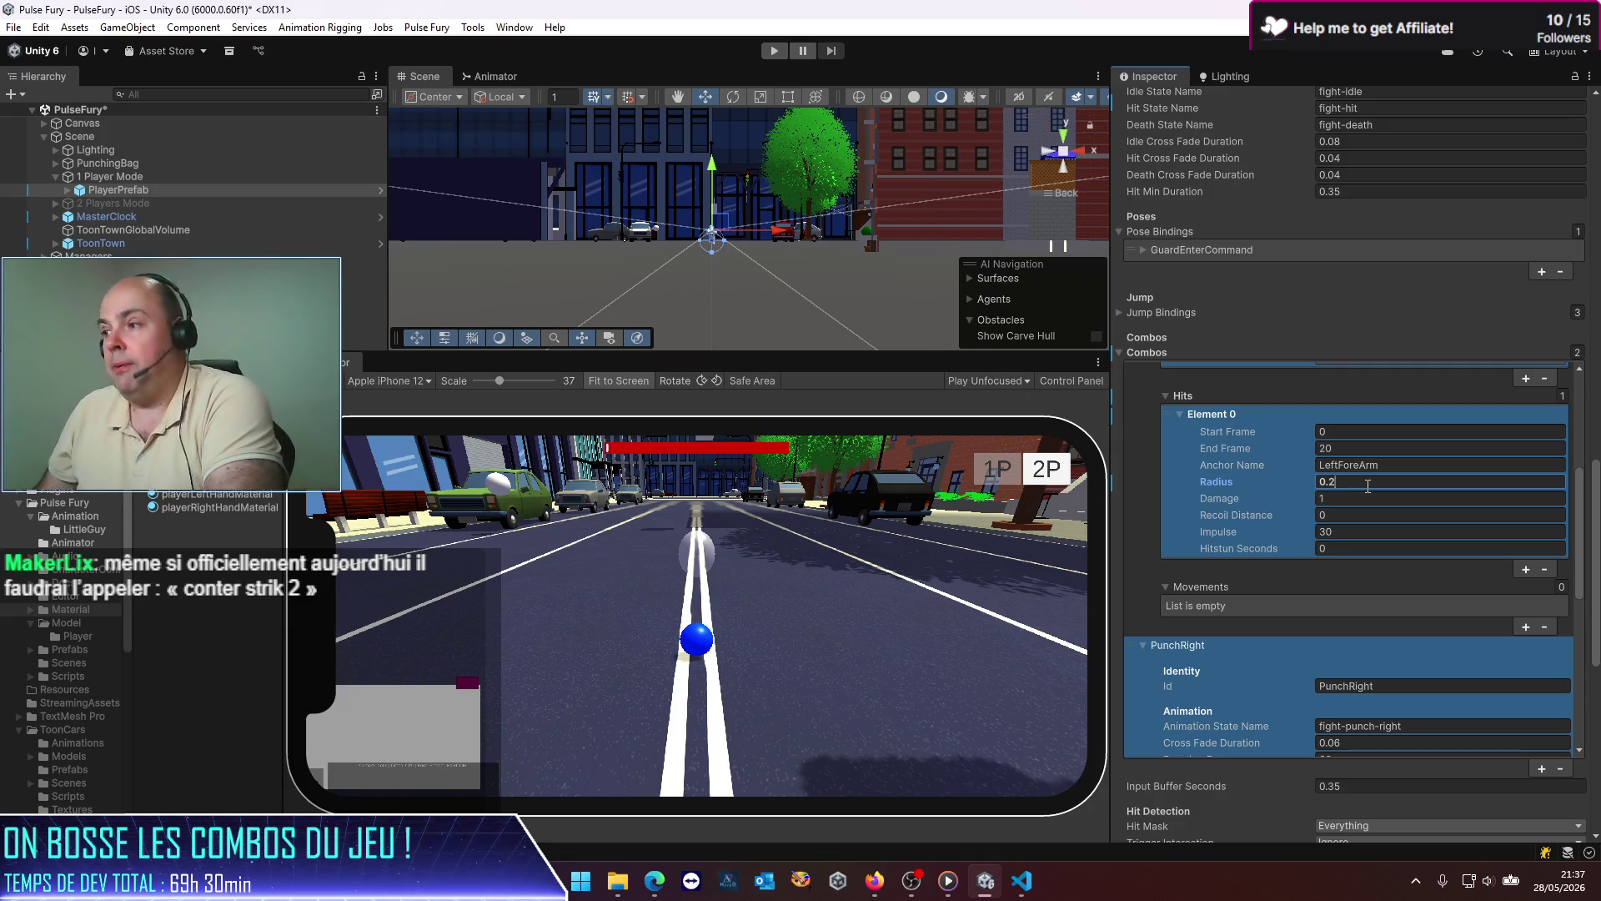
{"action": "key", "text": "ctrl+s"}
{"action": "scroll", "coordinate": [1359, 504], "scroll_direction": "down", "scroll_amount": 3}
{"action": "scroll", "coordinate": [1359, 505], "scroll_direction": "down", "scroll_amount": 8}
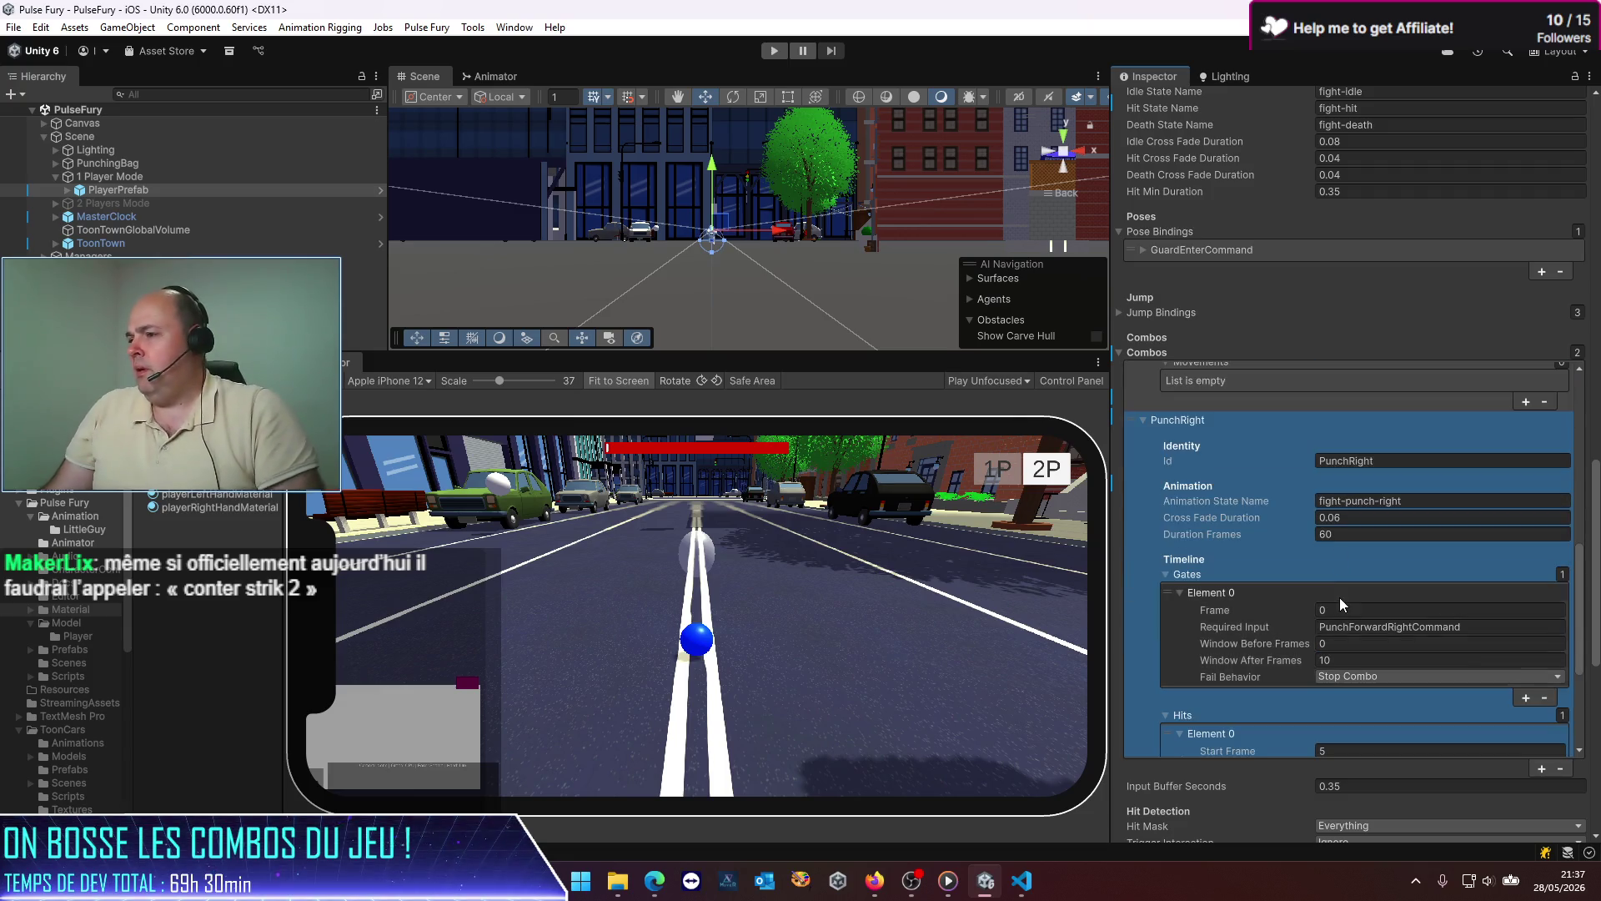
{"action": "scroll", "coordinate": [1348, 534], "scroll_direction": "down", "scroll_amount": 2}
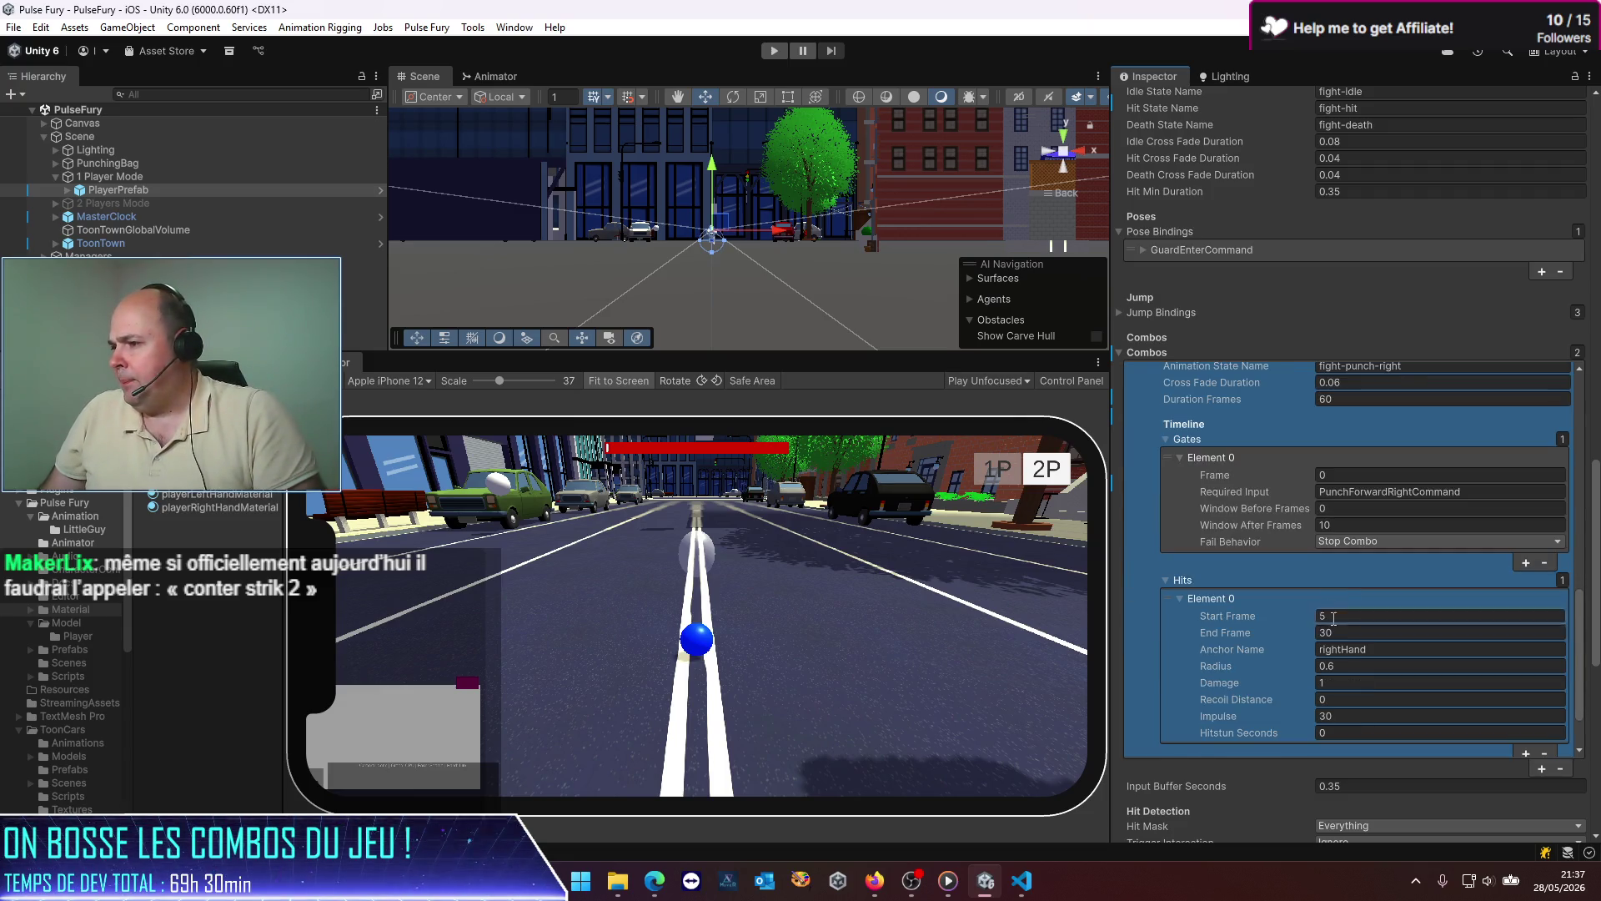
{"action": "left_click", "coordinate": [1355, 665]}
{"action": "type", "text": "0.2"}
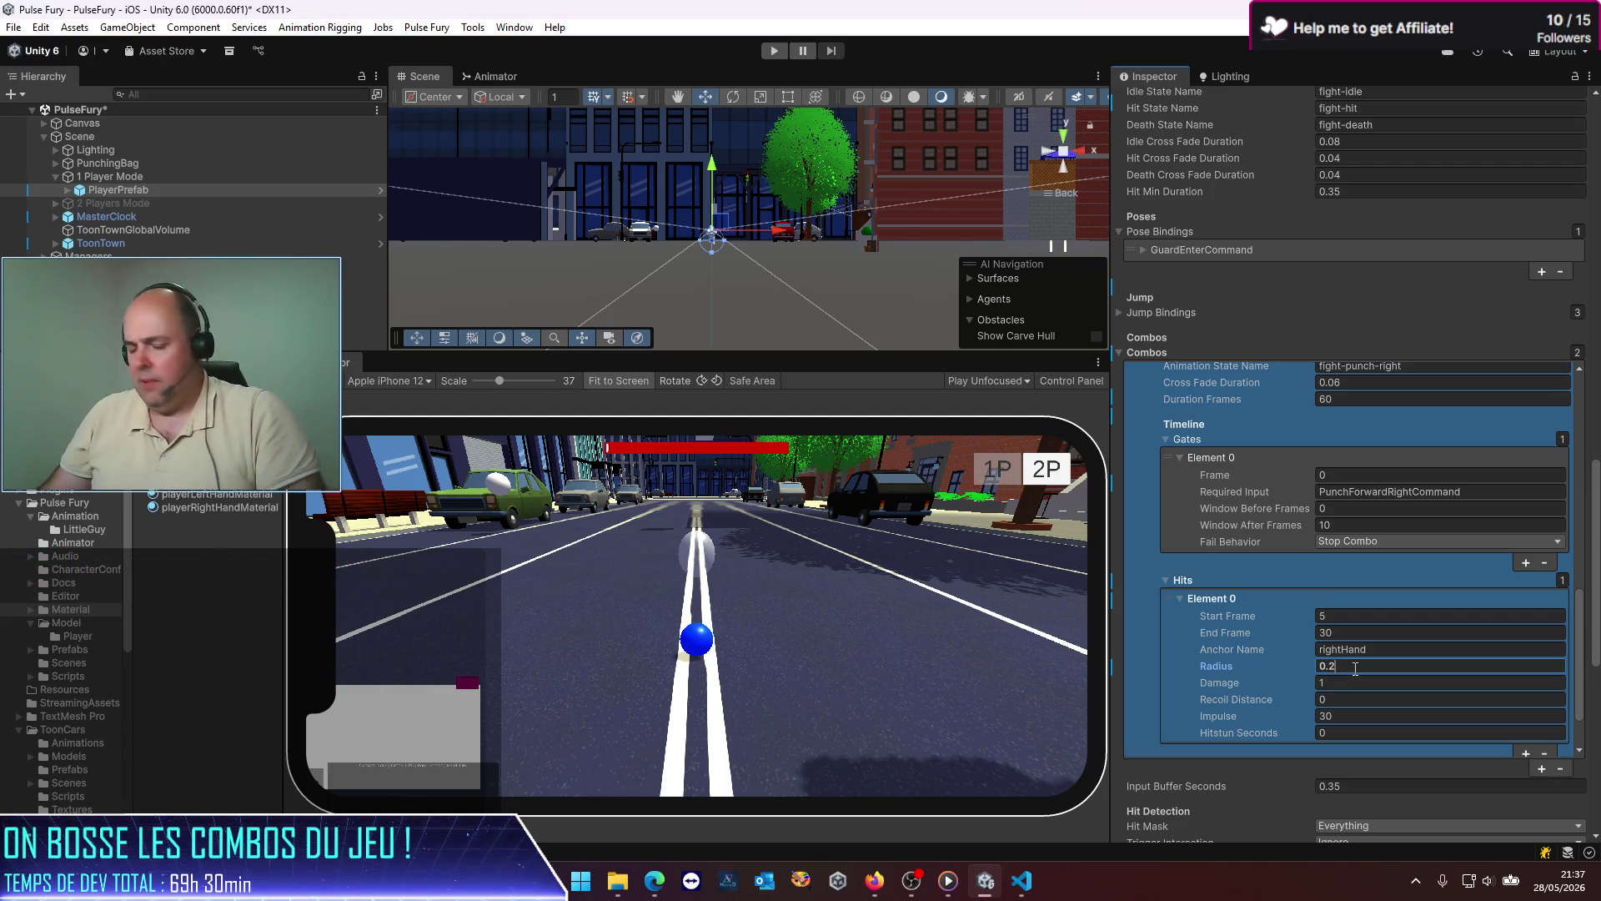
{"action": "key", "text": "ctrl+s"}
Step: Restore PunchLeft's hit radius to 0.6 and scroll back to the top
{"action": "scroll", "coordinate": [1351, 522], "scroll_direction": "up", "scroll_amount": 10}
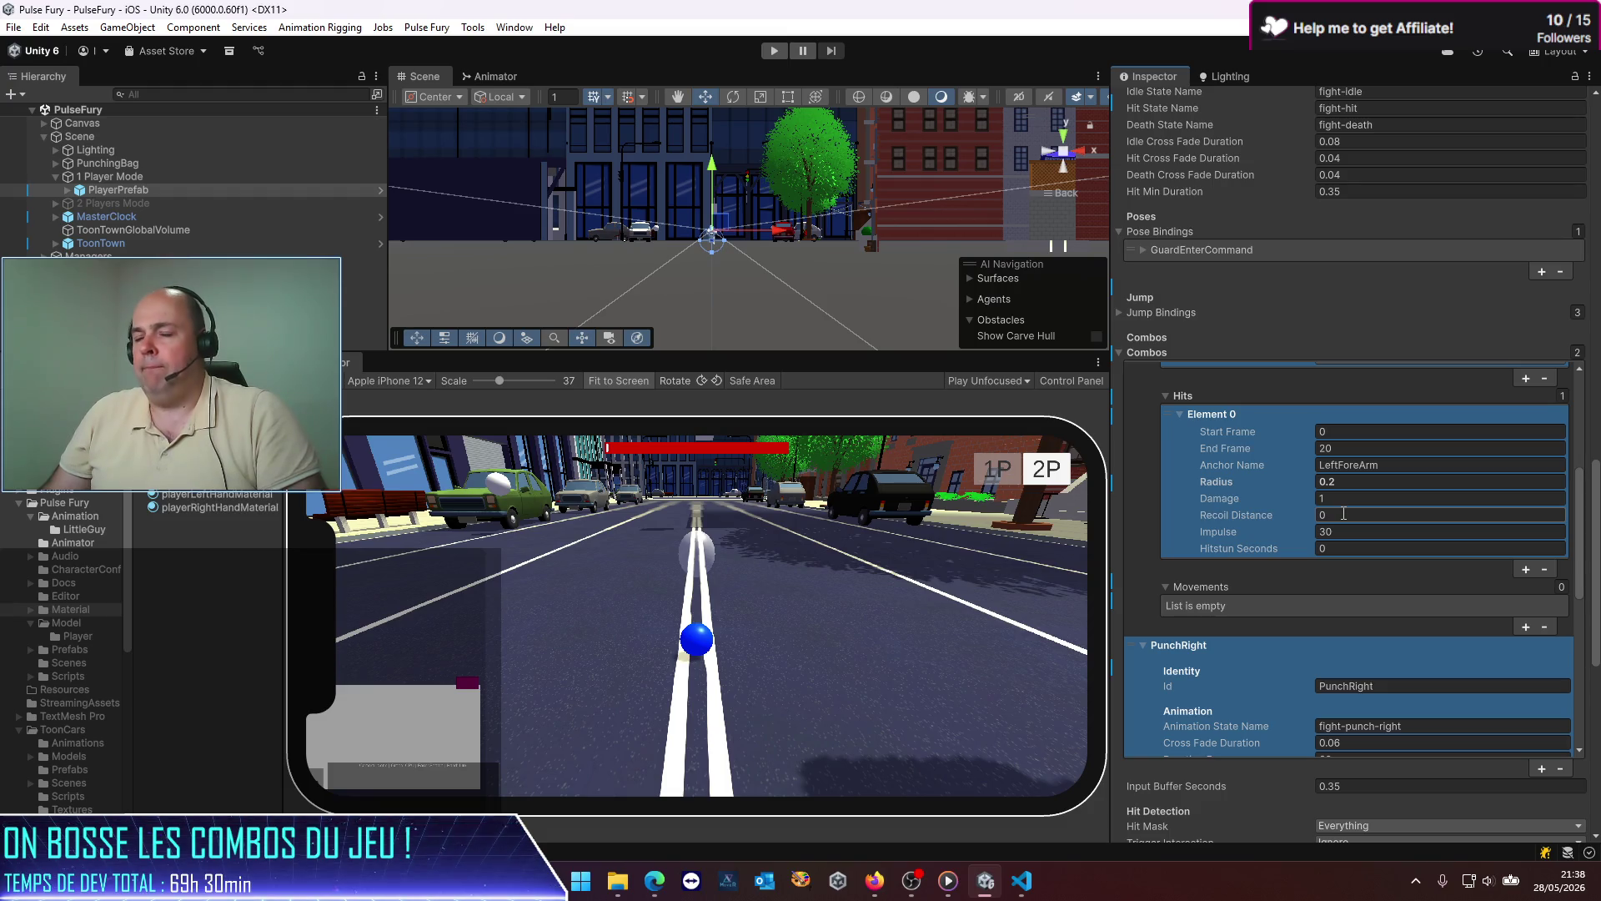
{"action": "type", "text": "0.6"}
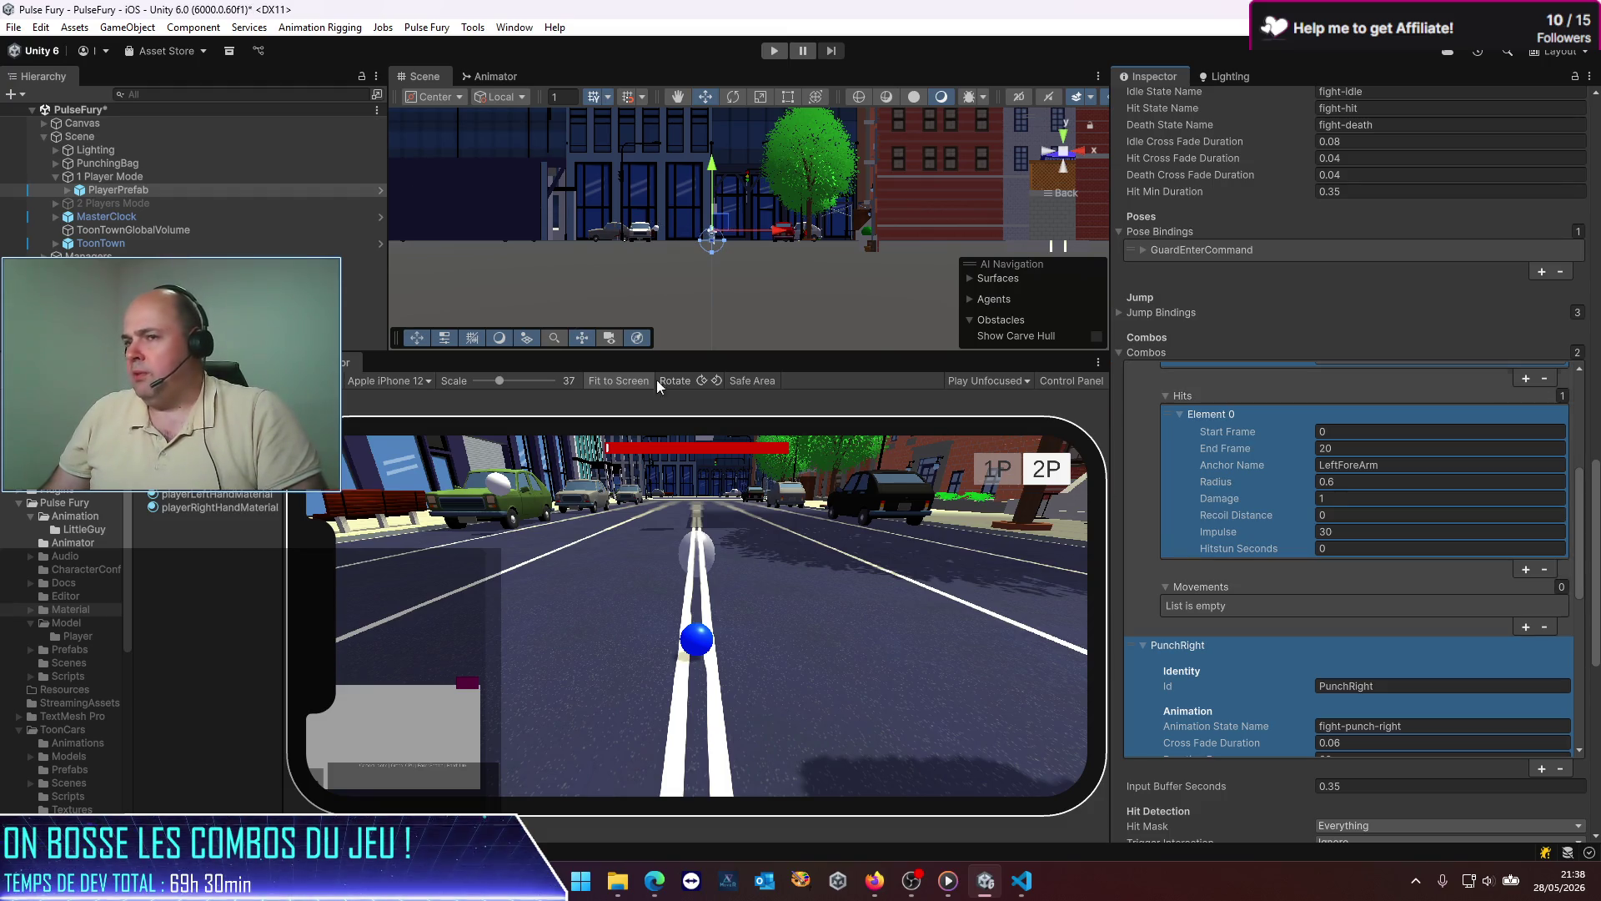
{"action": "scroll", "coordinate": [1593, 218], "scroll_direction": "up", "scroll_amount": 15}
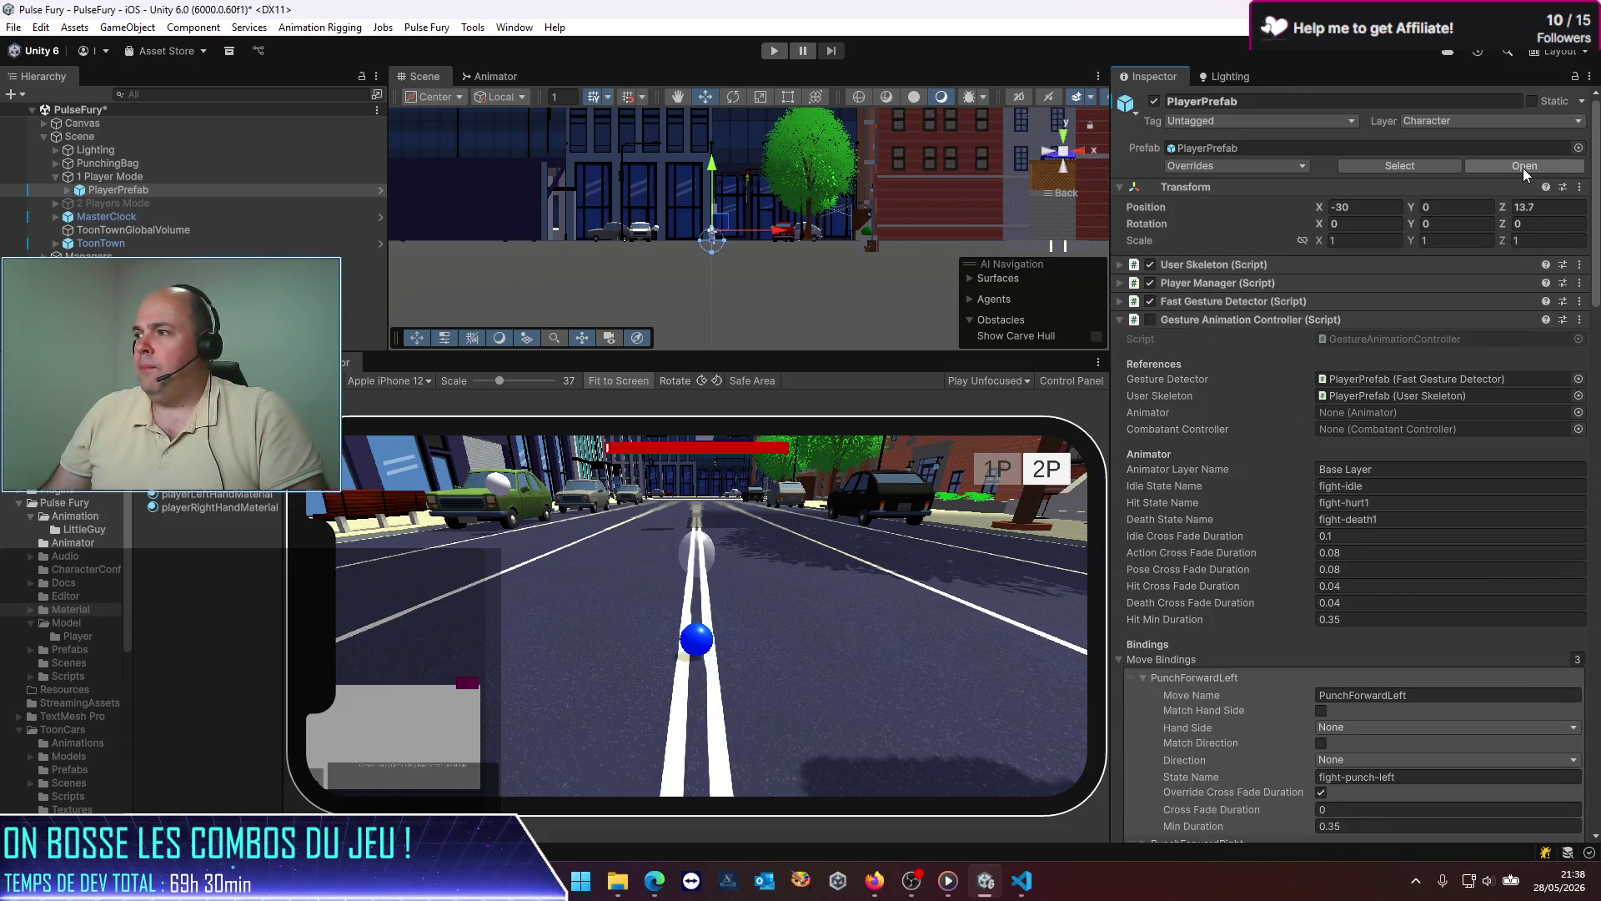
Step: Open PlayerPrefab for editing and inspect its PunchForwardLeft move binding
{"action": "left_click", "coordinate": [1525, 165]}
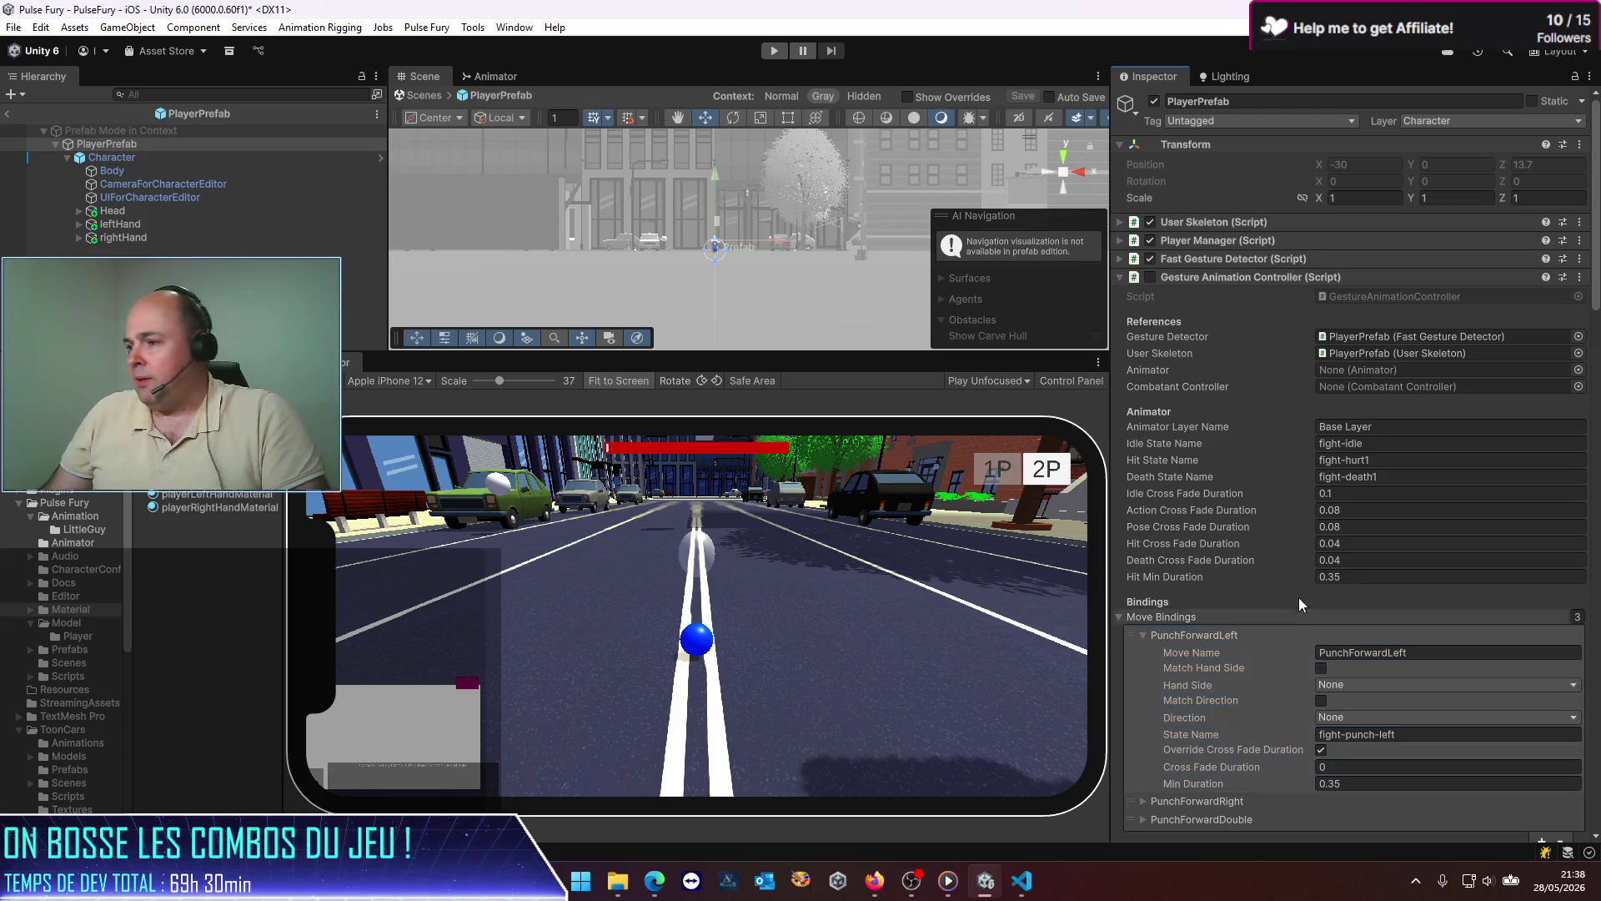
{"action": "scroll", "coordinate": [1268, 577], "scroll_direction": "down", "scroll_amount": 3}
{"action": "left_click", "coordinate": [1253, 569]}
{"action": "scroll", "coordinate": [1252, 569], "scroll_direction": "down", "scroll_amount": 2}
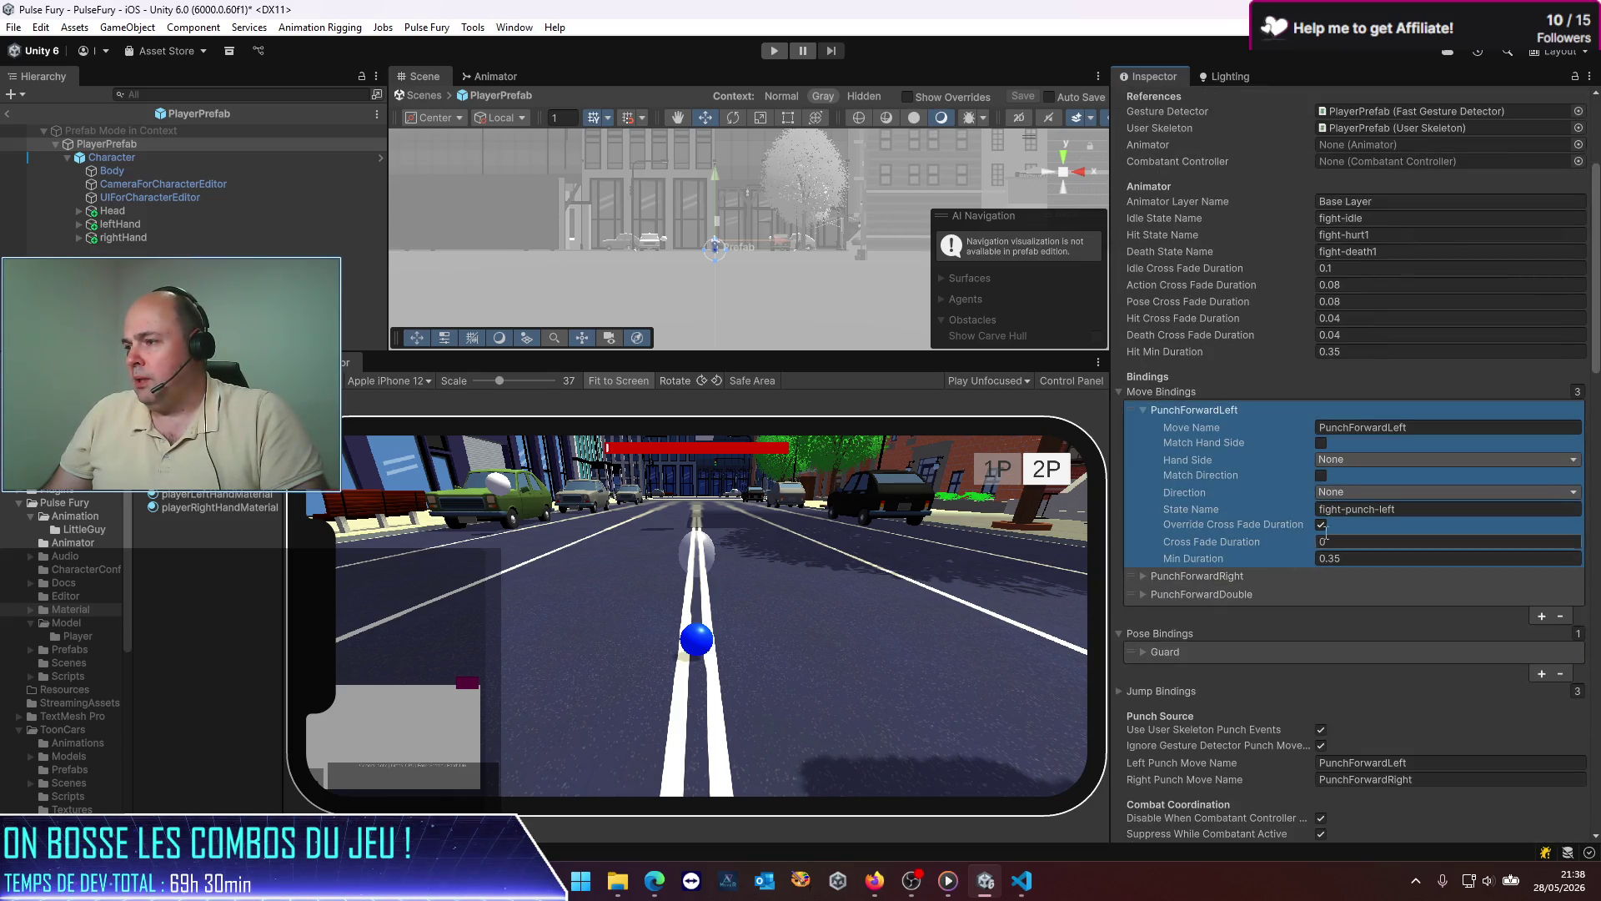
{"action": "scroll", "coordinate": [1248, 512], "scroll_direction": "up", "scroll_amount": 5}
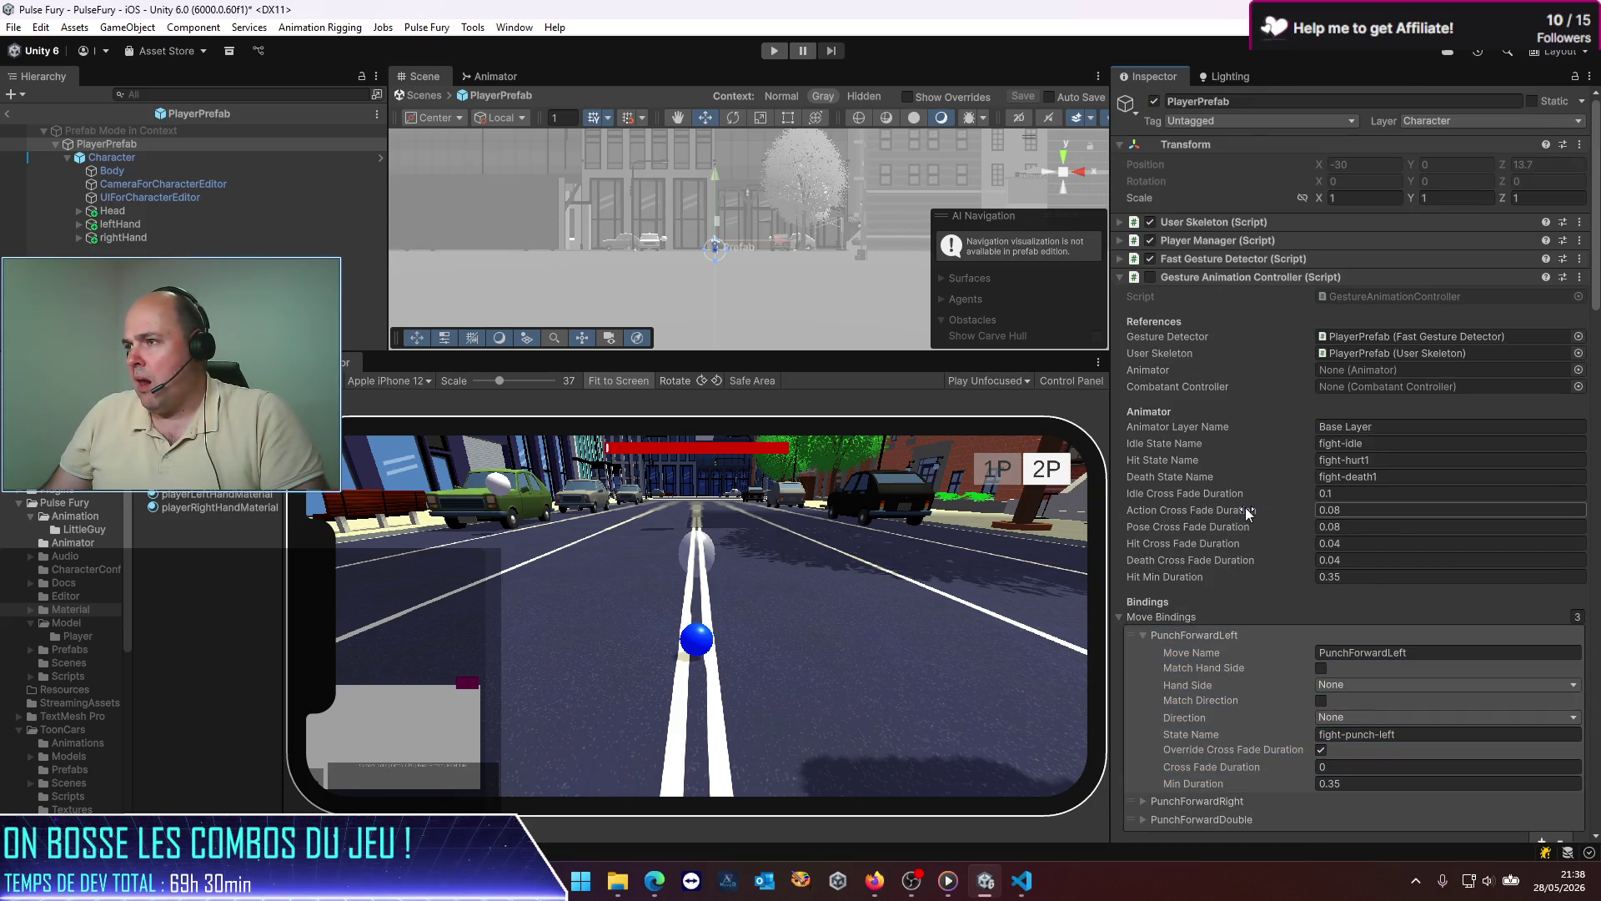
{"action": "scroll", "coordinate": [1248, 512], "scroll_direction": "down", "scroll_amount": 5}
{"action": "scroll", "coordinate": [1243, 542], "scroll_direction": "down", "scroll_amount": 10}
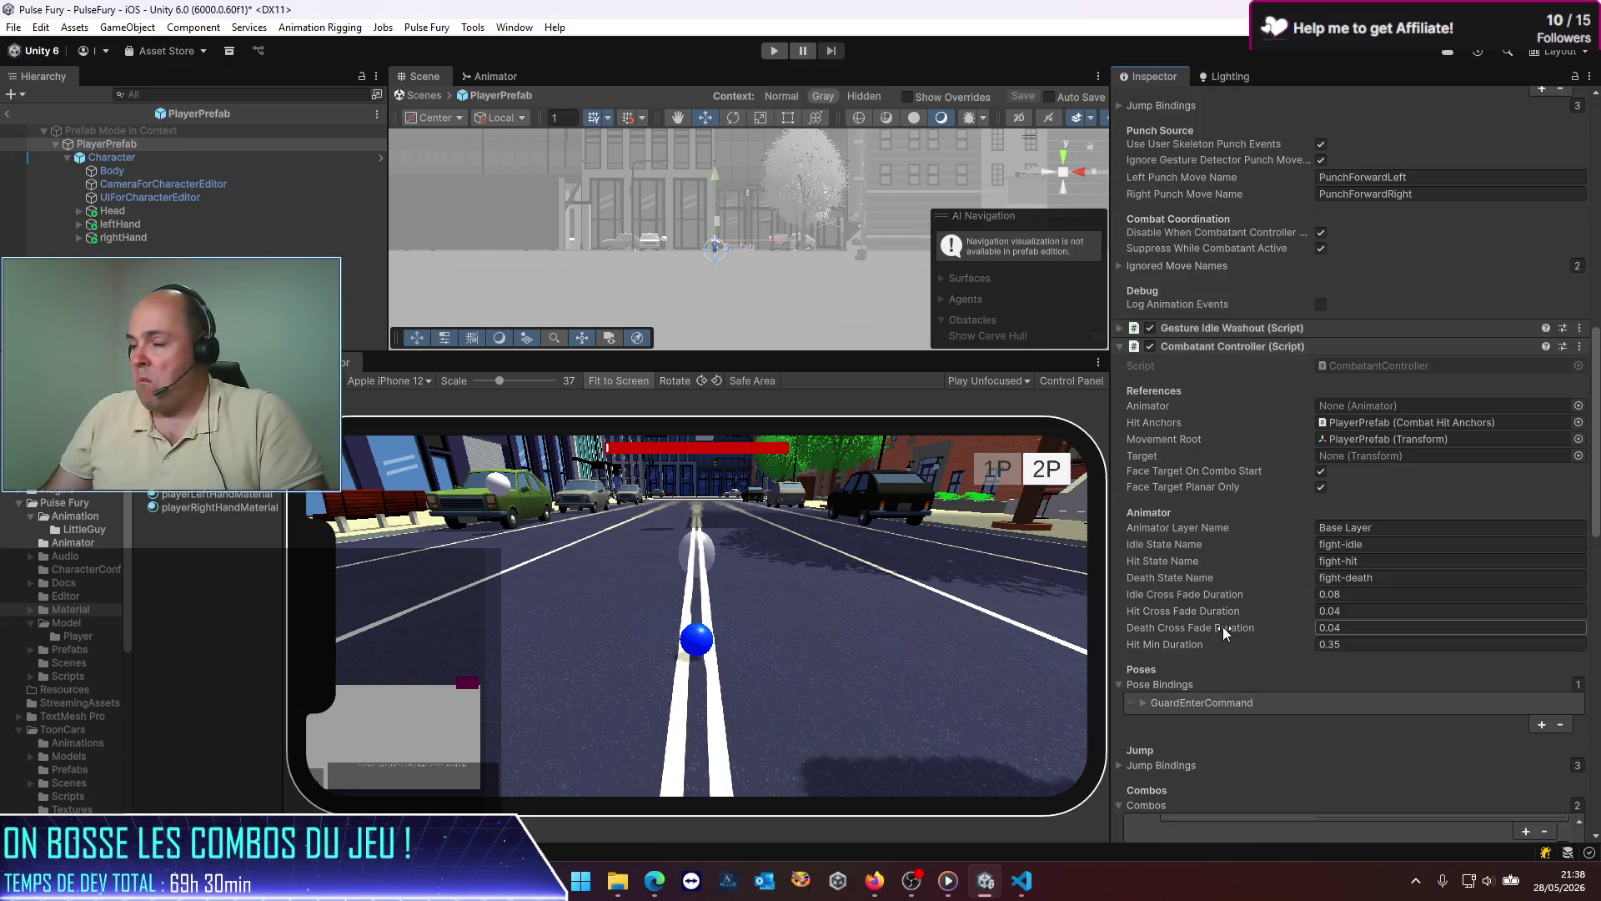
{"action": "scroll", "coordinate": [1223, 633], "scroll_direction": "down", "scroll_amount": 3}
{"action": "scroll", "coordinate": [1563, 612], "scroll_direction": "down", "scroll_amount": 3}
Step: Expand the PunchRight and PunchLeft combos to show their Hits settings
{"action": "left_click", "coordinate": [1594, 594]}
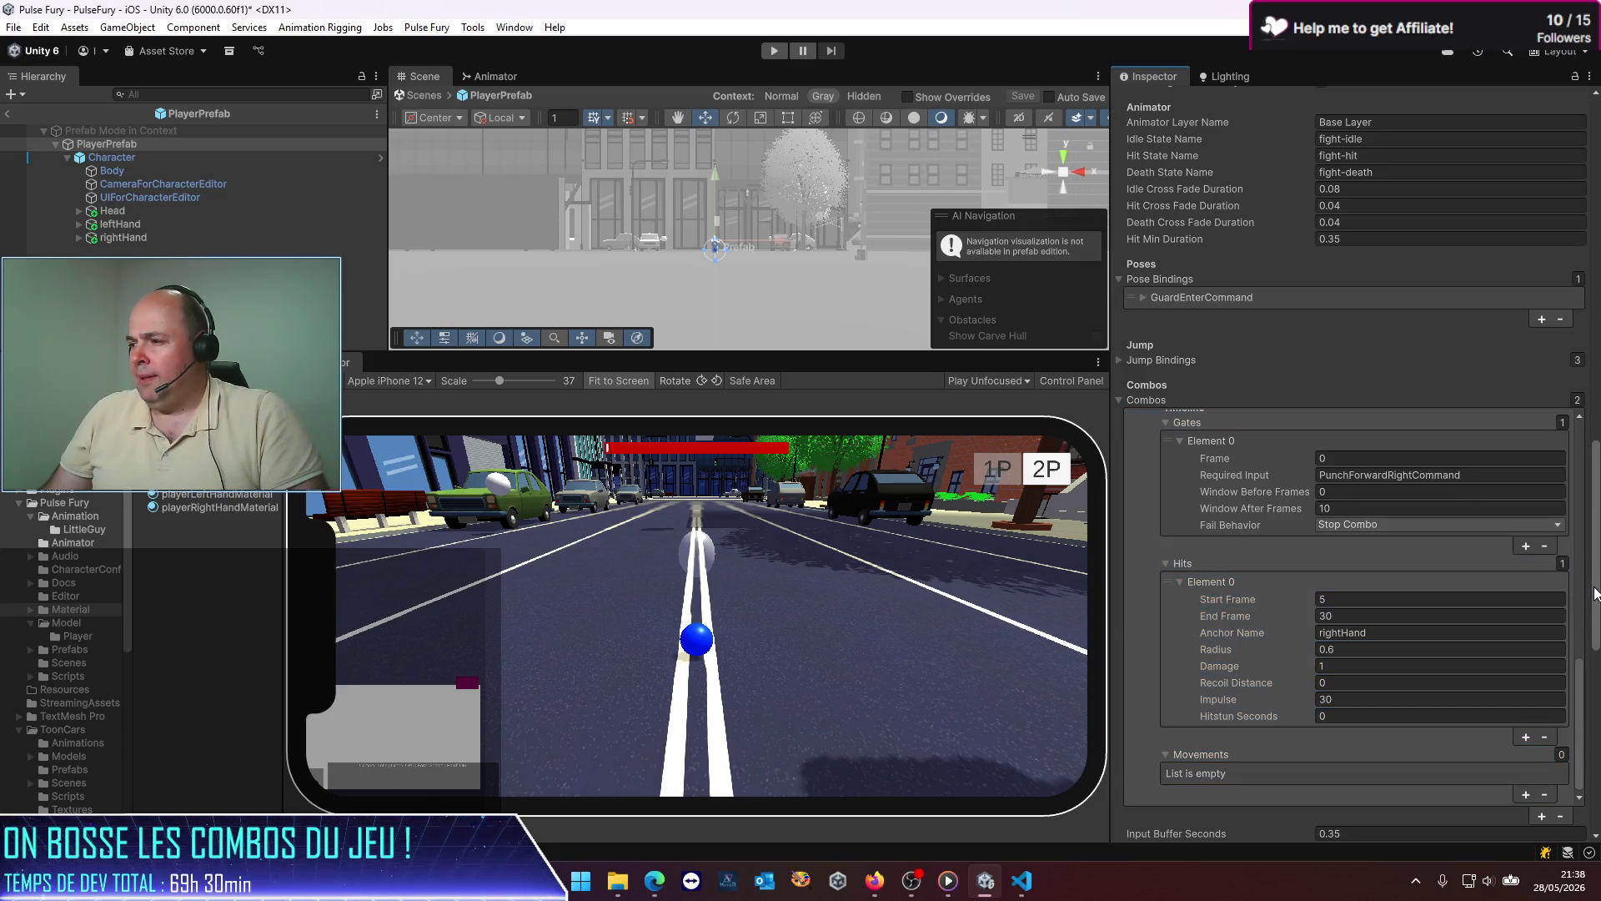
{"action": "scroll", "coordinate": [1350, 542], "scroll_direction": "down", "scroll_amount": 3}
{"action": "left_click", "coordinate": [1339, 408]}
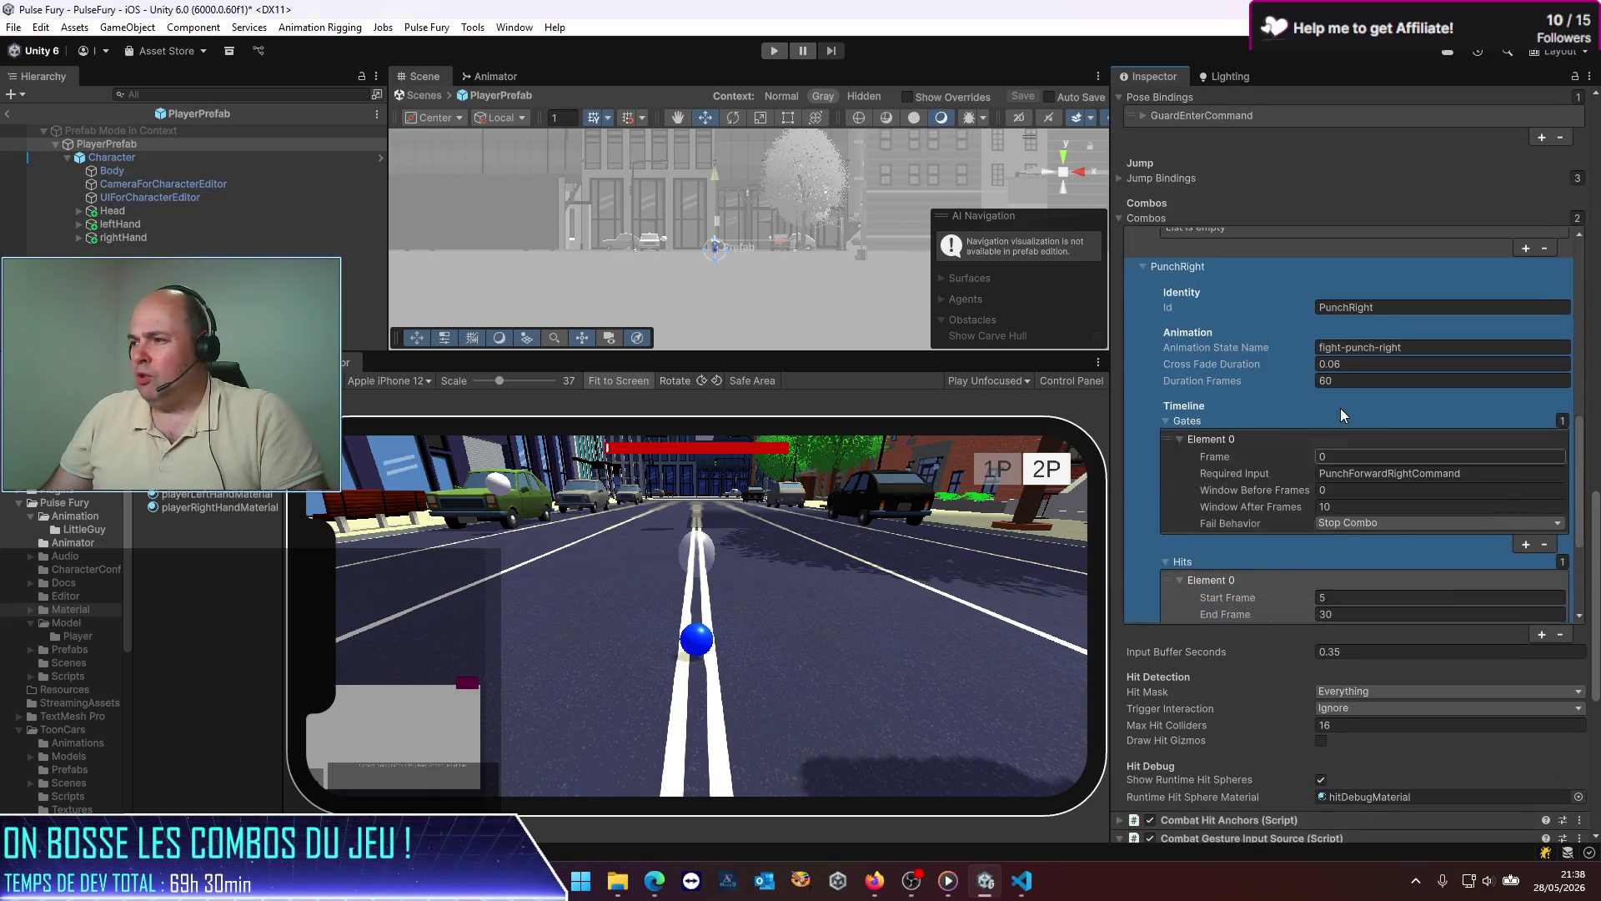
{"action": "scroll", "coordinate": [1334, 408], "scroll_direction": "up", "scroll_amount": 5}
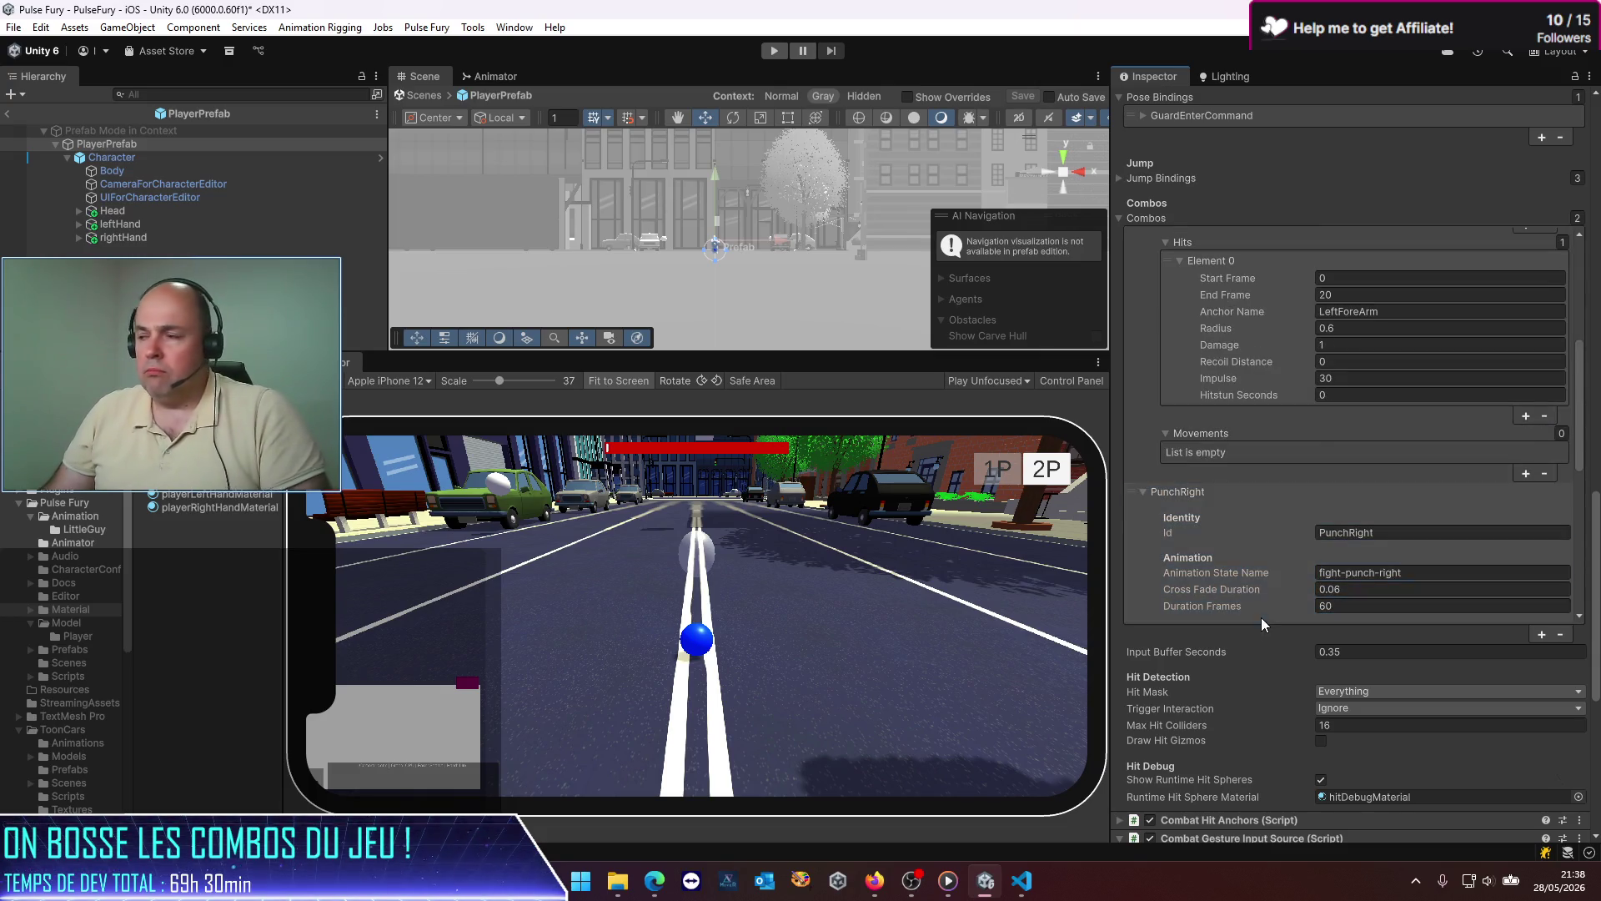
{"action": "left_click", "coordinate": [1276, 602]}
{"action": "scroll", "coordinate": [1248, 524], "scroll_direction": "up", "scroll_amount": 2}
{"action": "left_click", "coordinate": [1240, 463]}
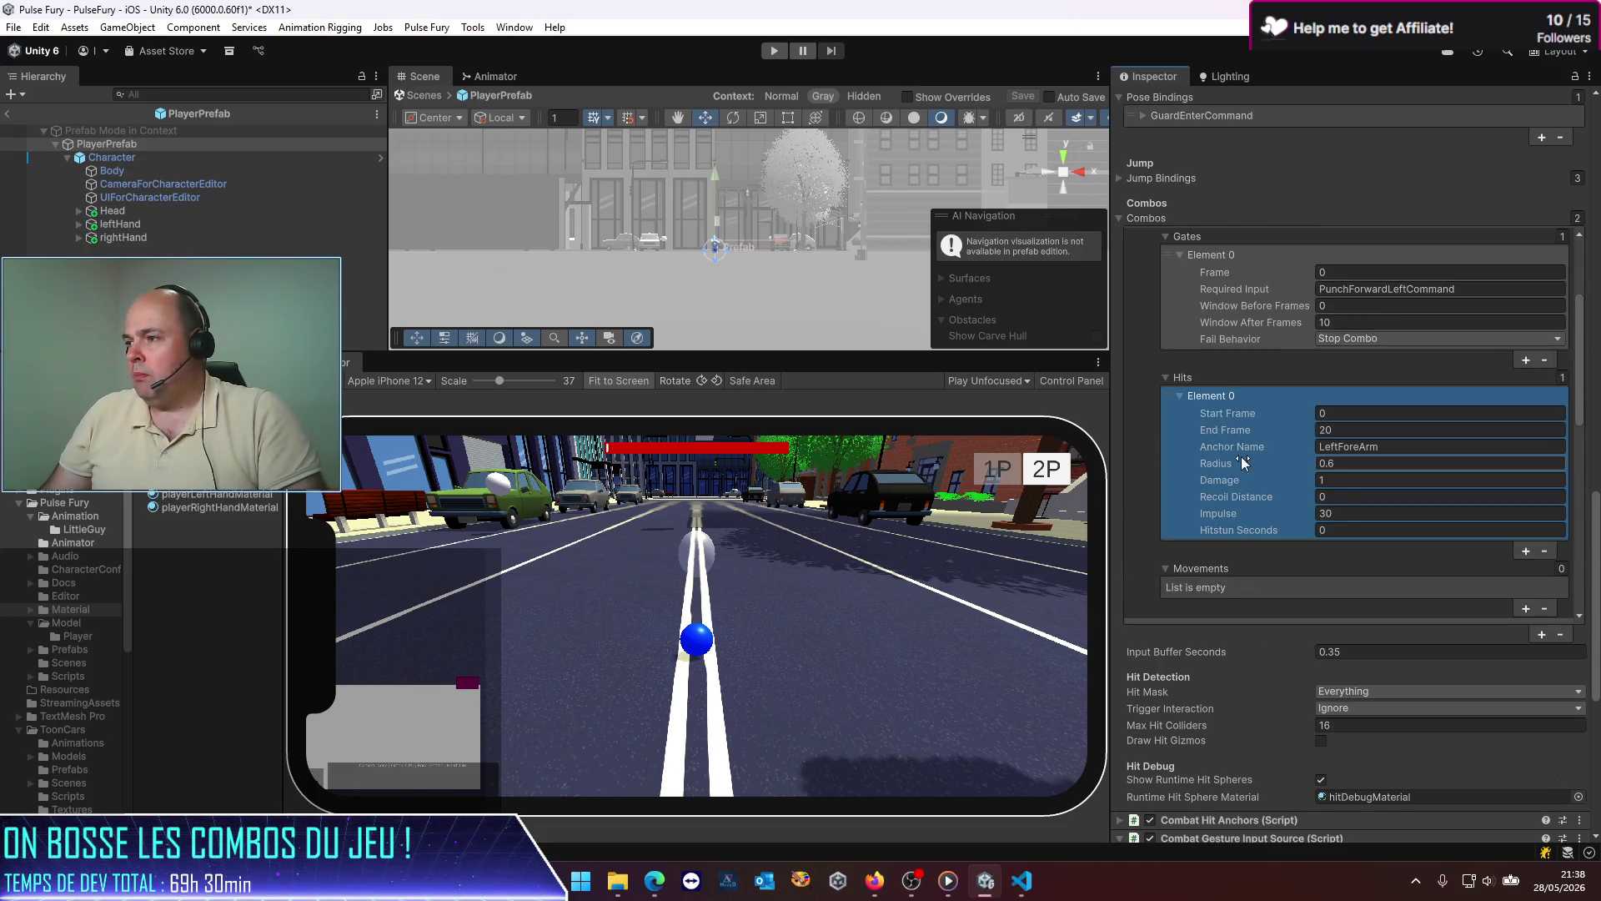
{"action": "scroll", "coordinate": [1234, 468], "scroll_direction": "up", "scroll_amount": 3}
{"action": "scroll", "coordinate": [1217, 450], "scroll_direction": "down", "scroll_amount": 1}
Step: Set PunchLeft's LeftForeArm hit radius to 0.2
{"action": "left_click", "coordinate": [1514, 572]}
{"action": "type", "text": "0.2"}
{"action": "scroll", "coordinate": [1492, 580], "scroll_direction": "down", "scroll_amount": 3}
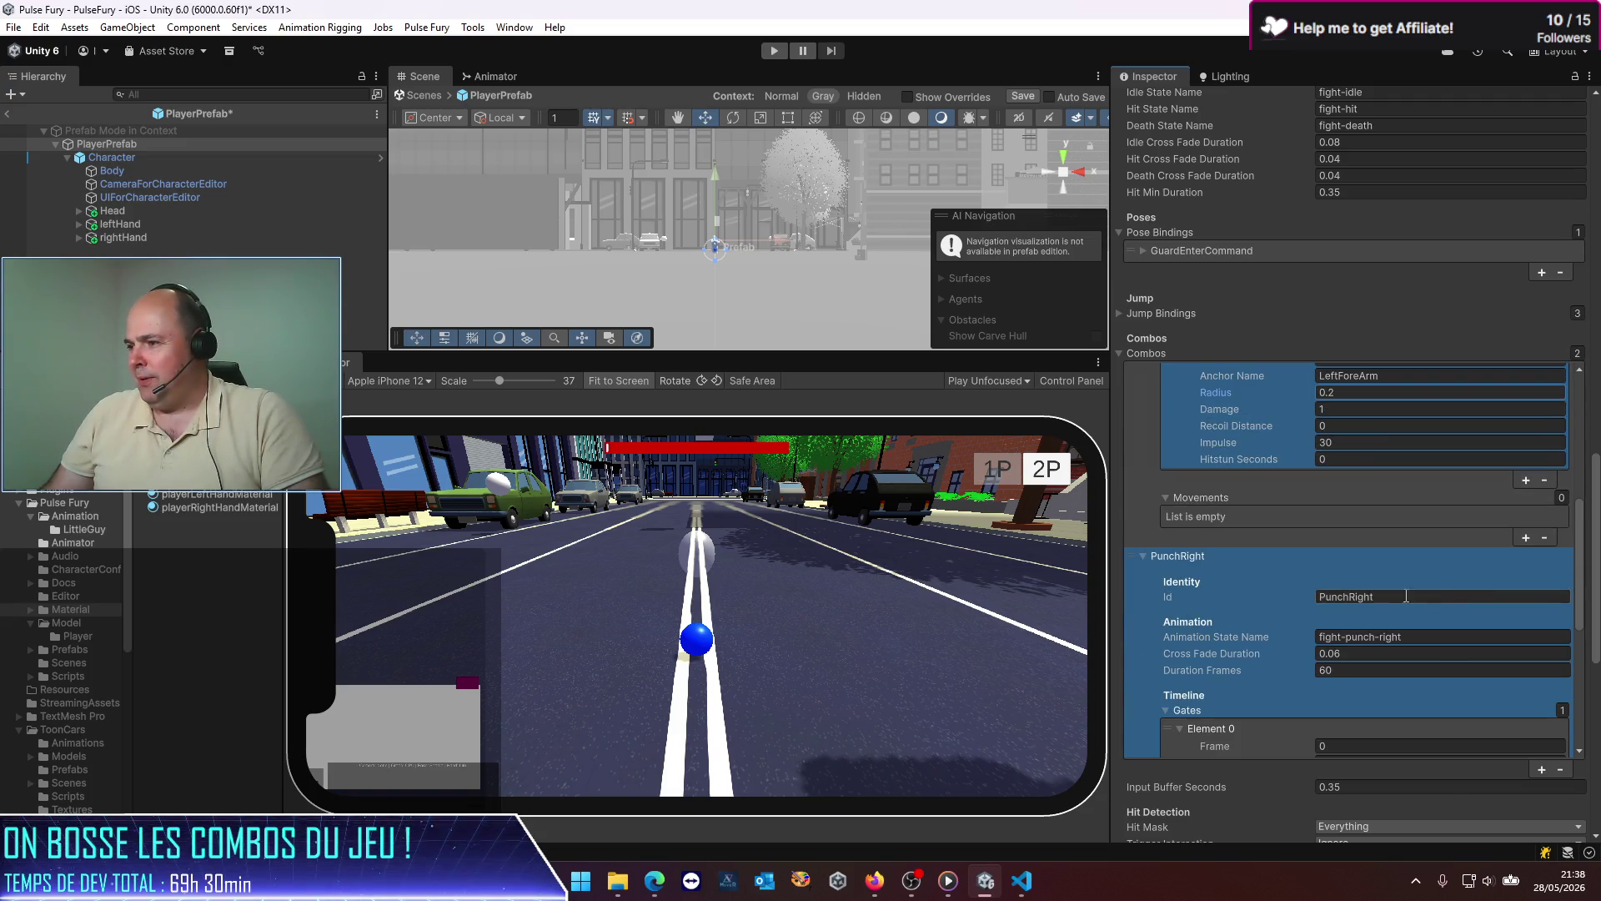
{"action": "scroll", "coordinate": [1350, 676], "scroll_direction": "down", "scroll_amount": 2}
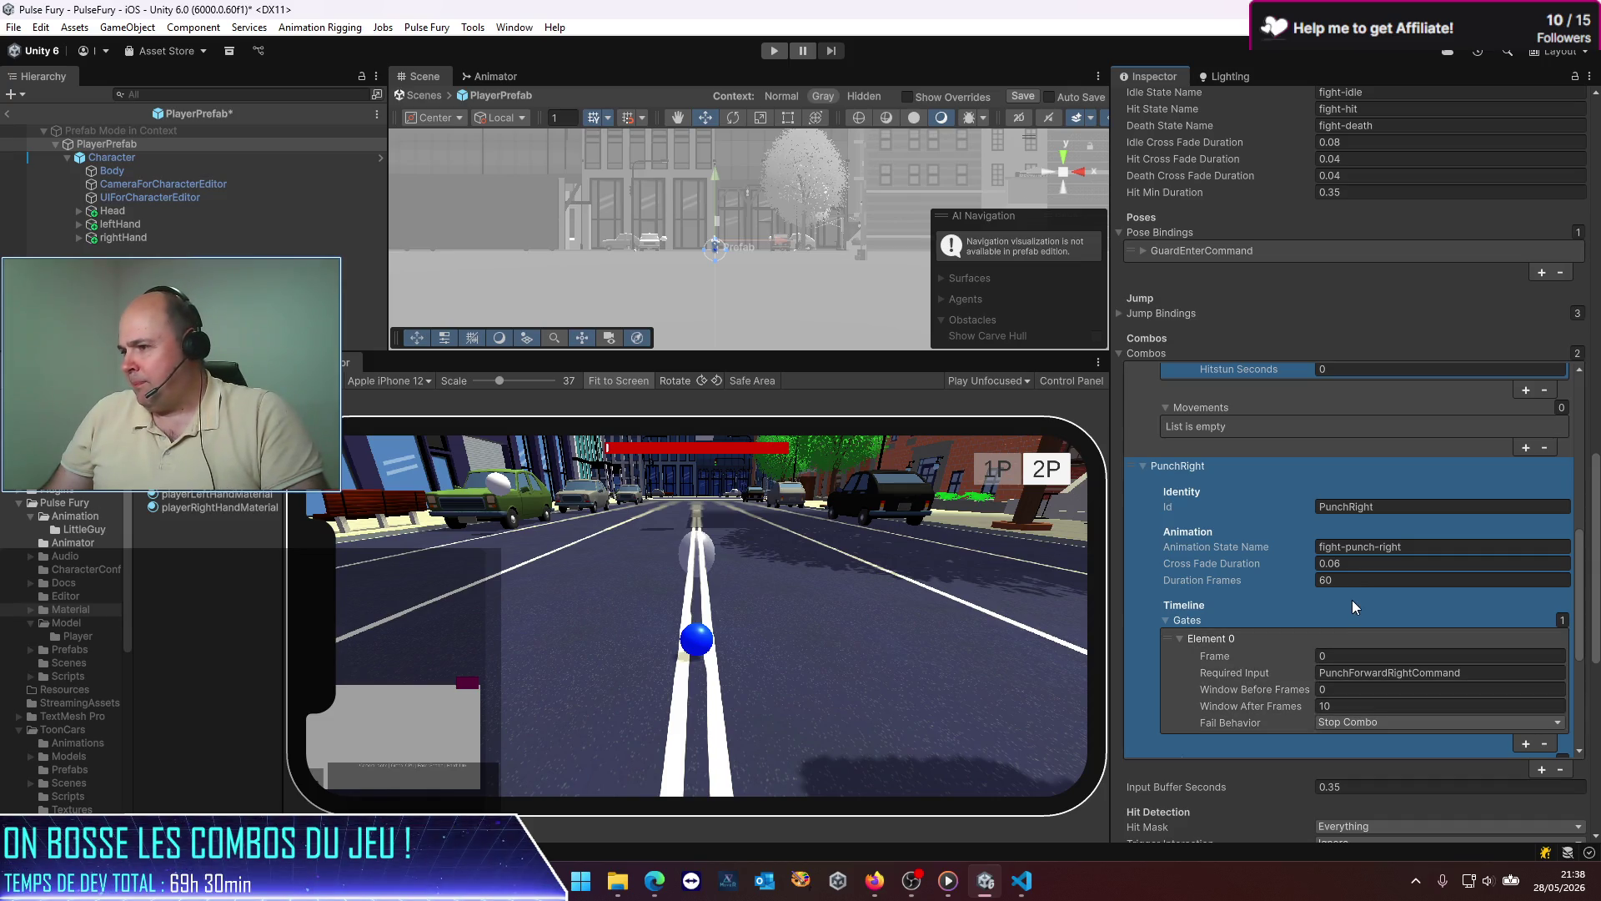
{"action": "scroll", "coordinate": [1361, 595], "scroll_direction": "down", "scroll_amount": 2}
Step: Set PunchRight's rightHand hit radius to 0.2 and save the prefab
{"action": "left_click", "coordinate": [1349, 667]}
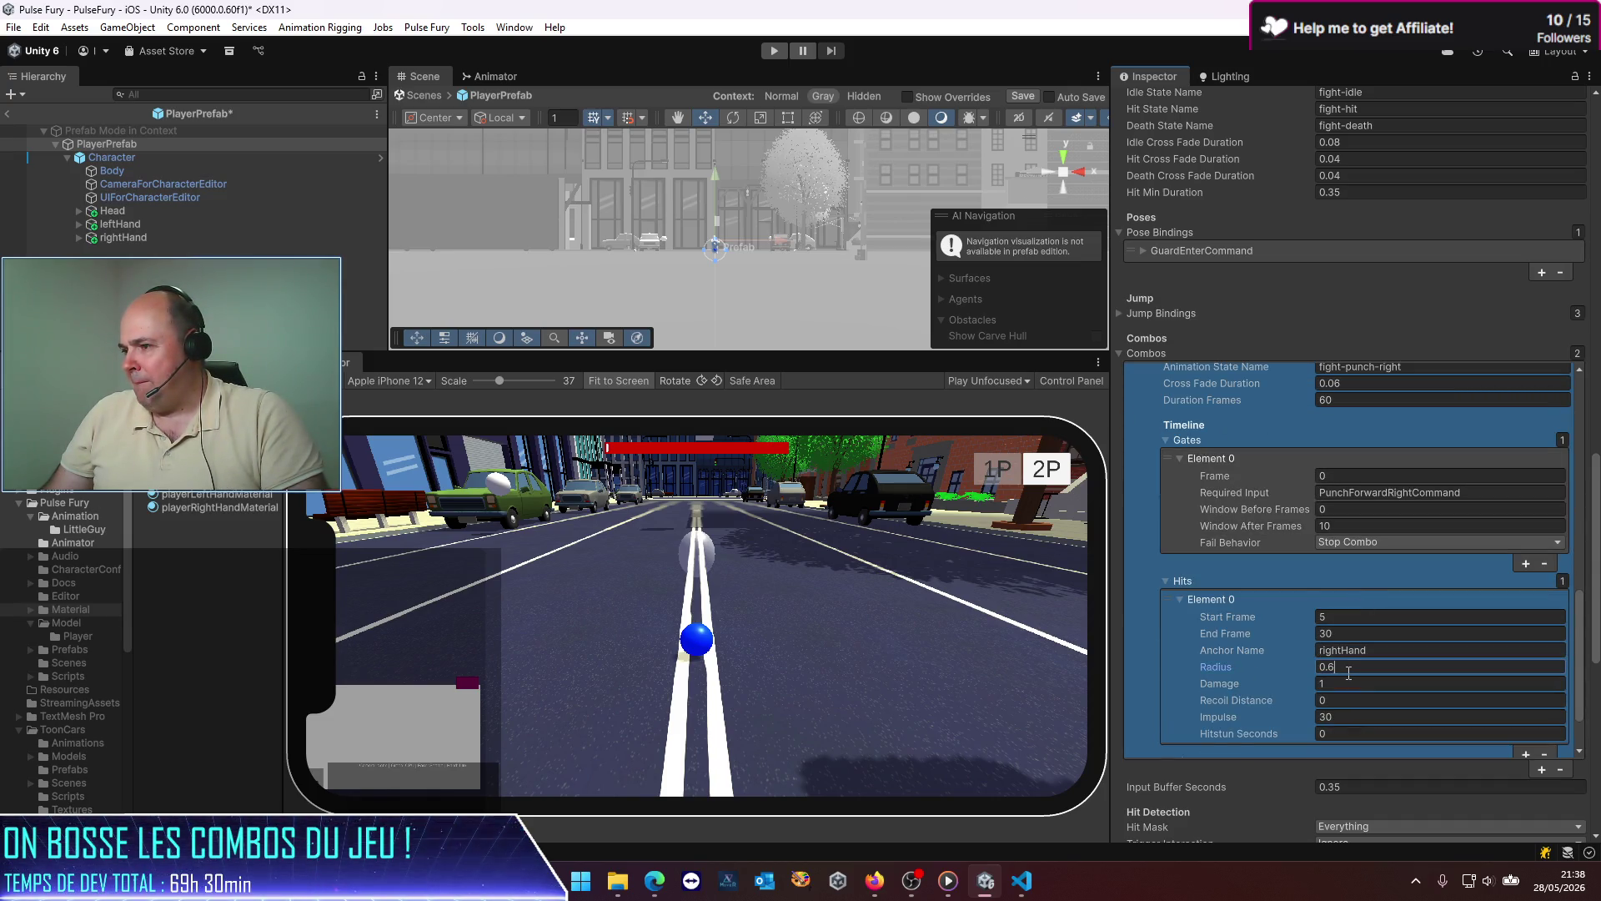
{"action": "type", "text": "0.2"}
{"action": "key", "text": "ctrl+s"}
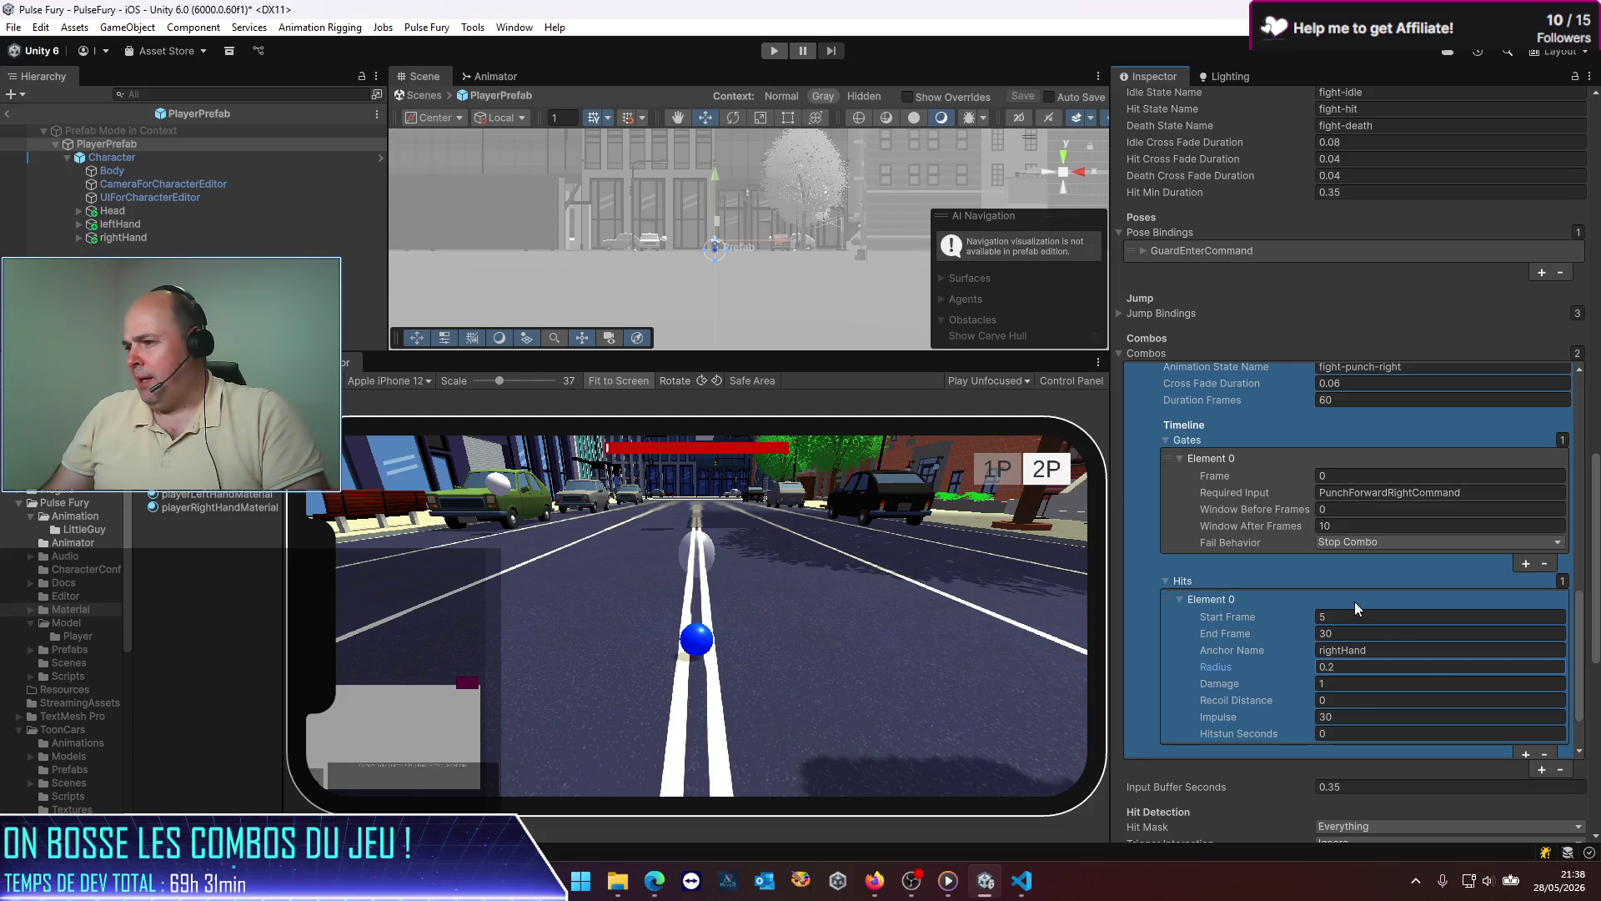
{"action": "scroll", "coordinate": [1378, 562], "scroll_direction": "up", "scroll_amount": 3}
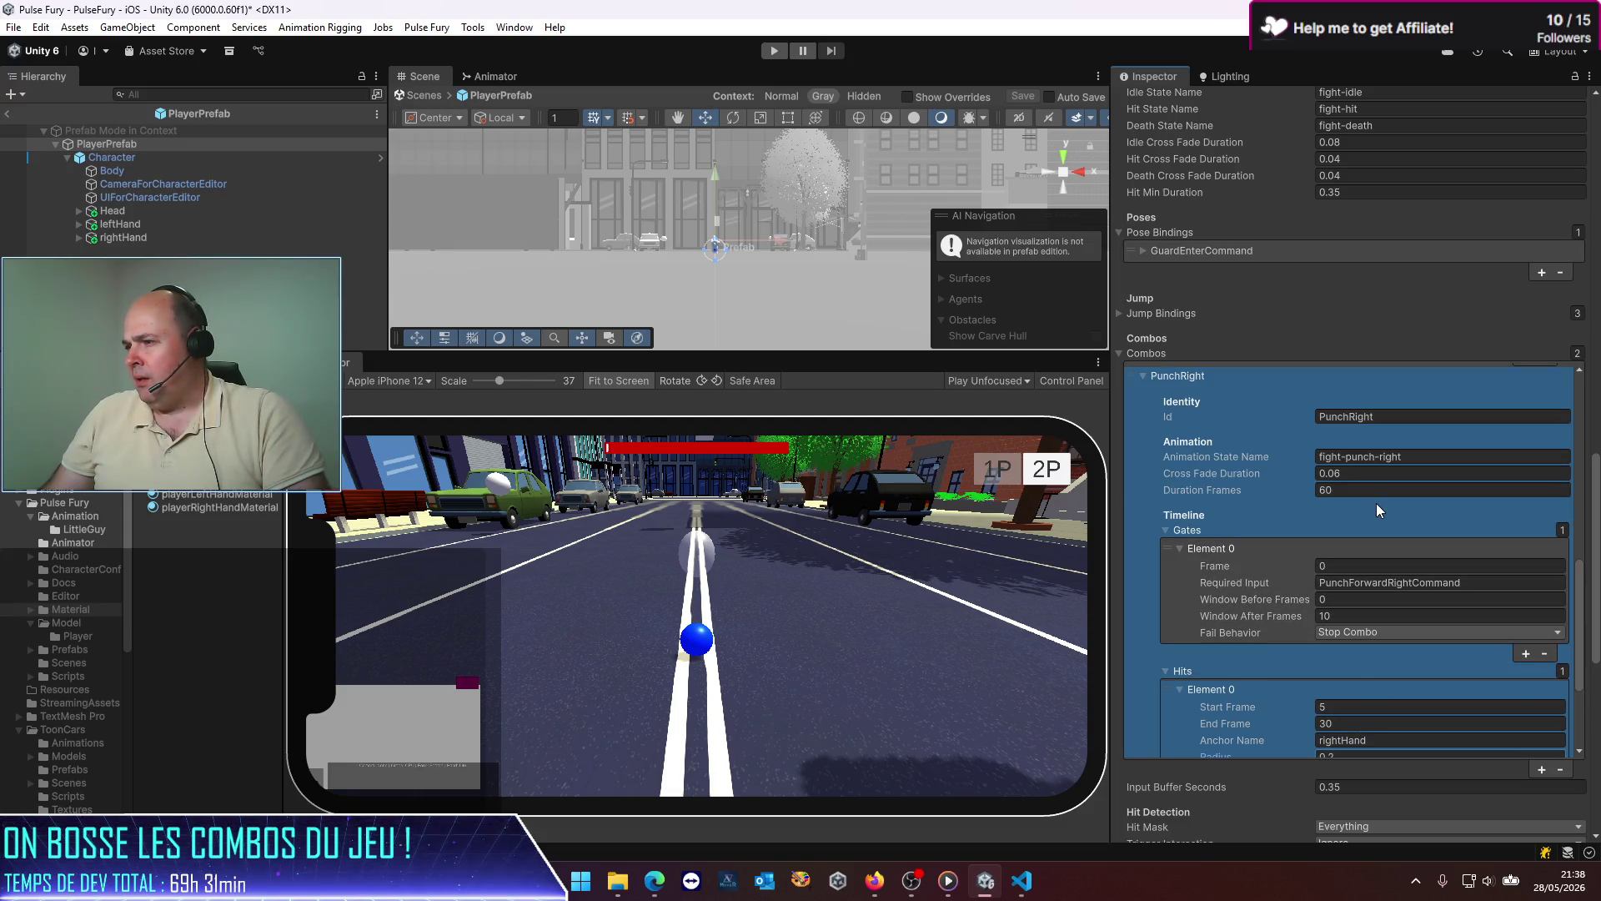
{"action": "scroll", "coordinate": [1378, 511], "scroll_direction": "up", "scroll_amount": 7}
Step: Rename PunchLeft's hit anchor from LeftForeArm to leftHand, save, and return to the PulseFury scene
{"action": "left_click", "coordinate": [1407, 422]}
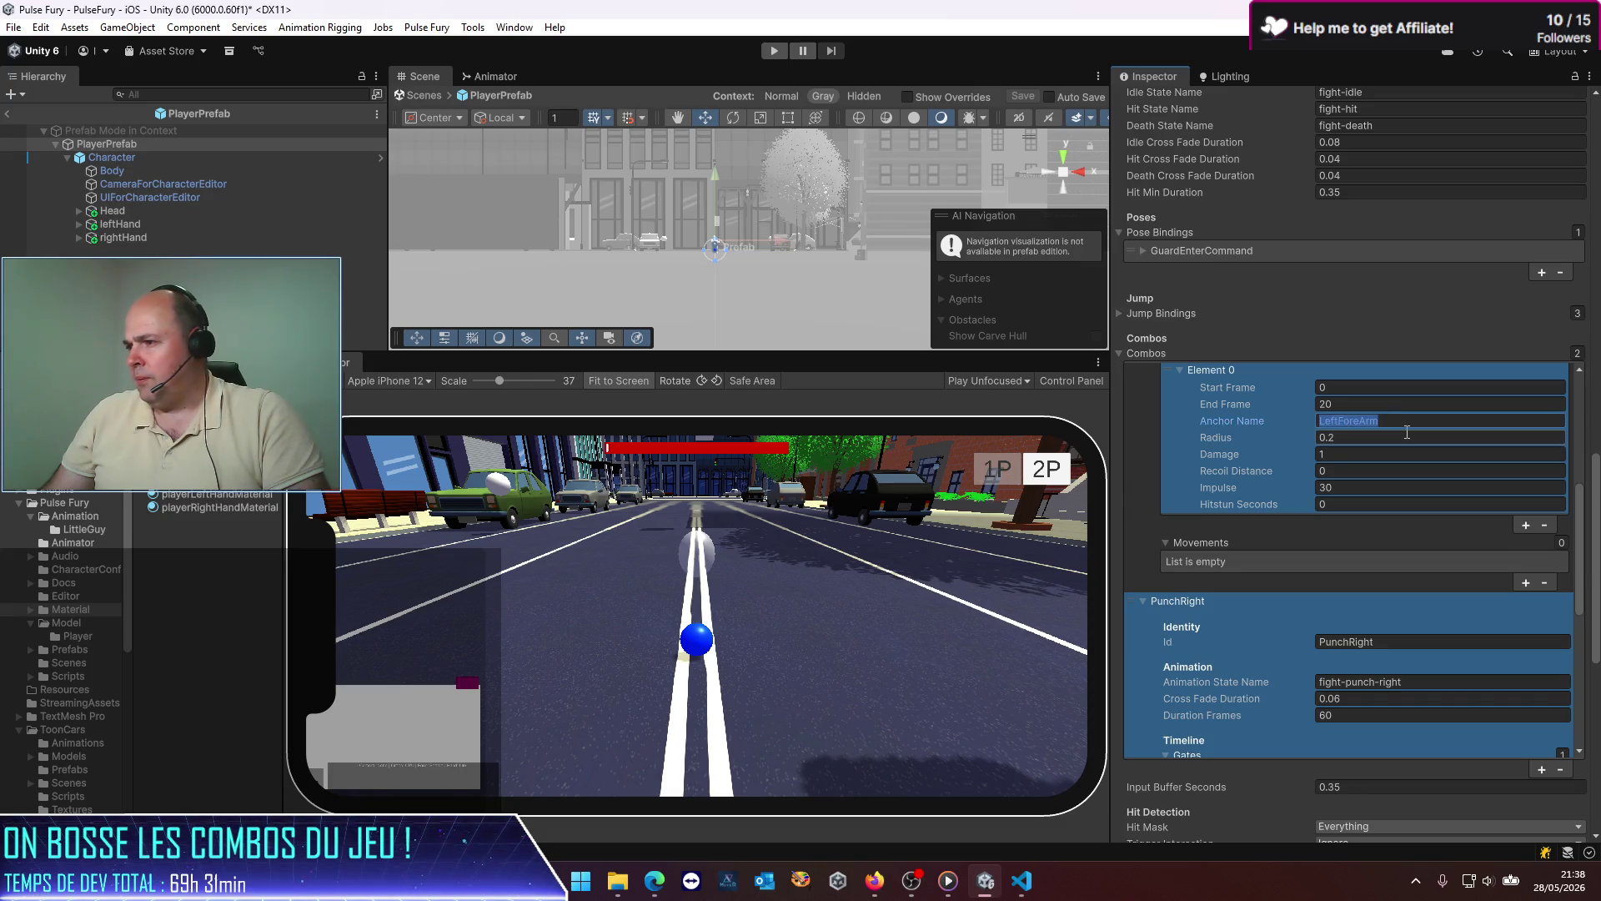
{"action": "key", "text": "BackSpace"}
{"action": "type", "text": "tHand"}
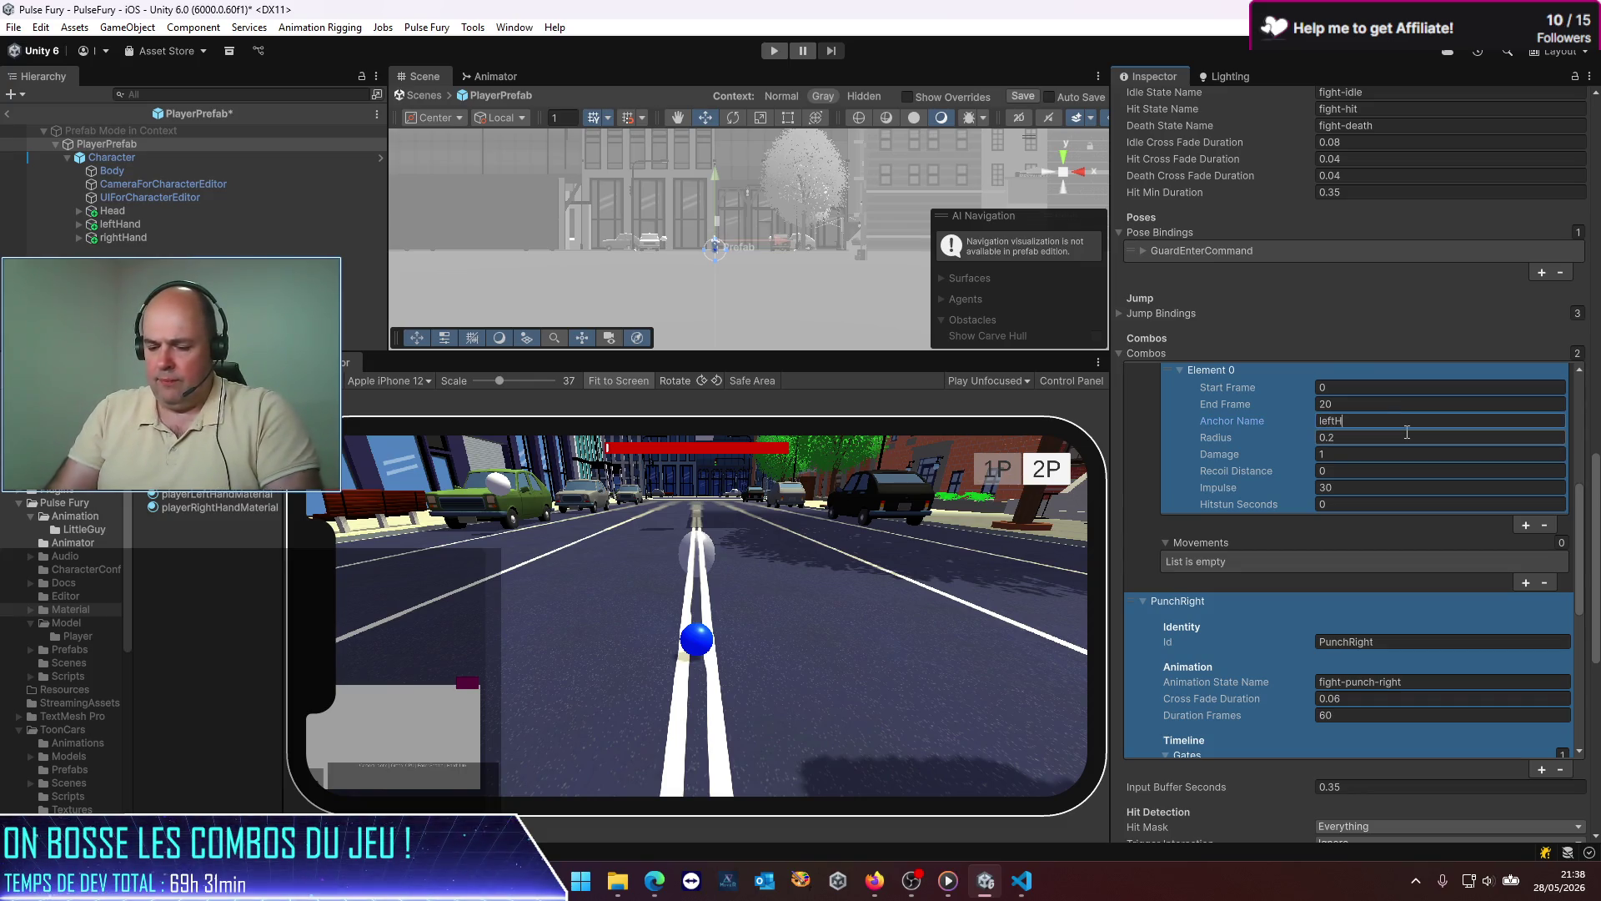
{"action": "key", "text": "ctrl+s"}
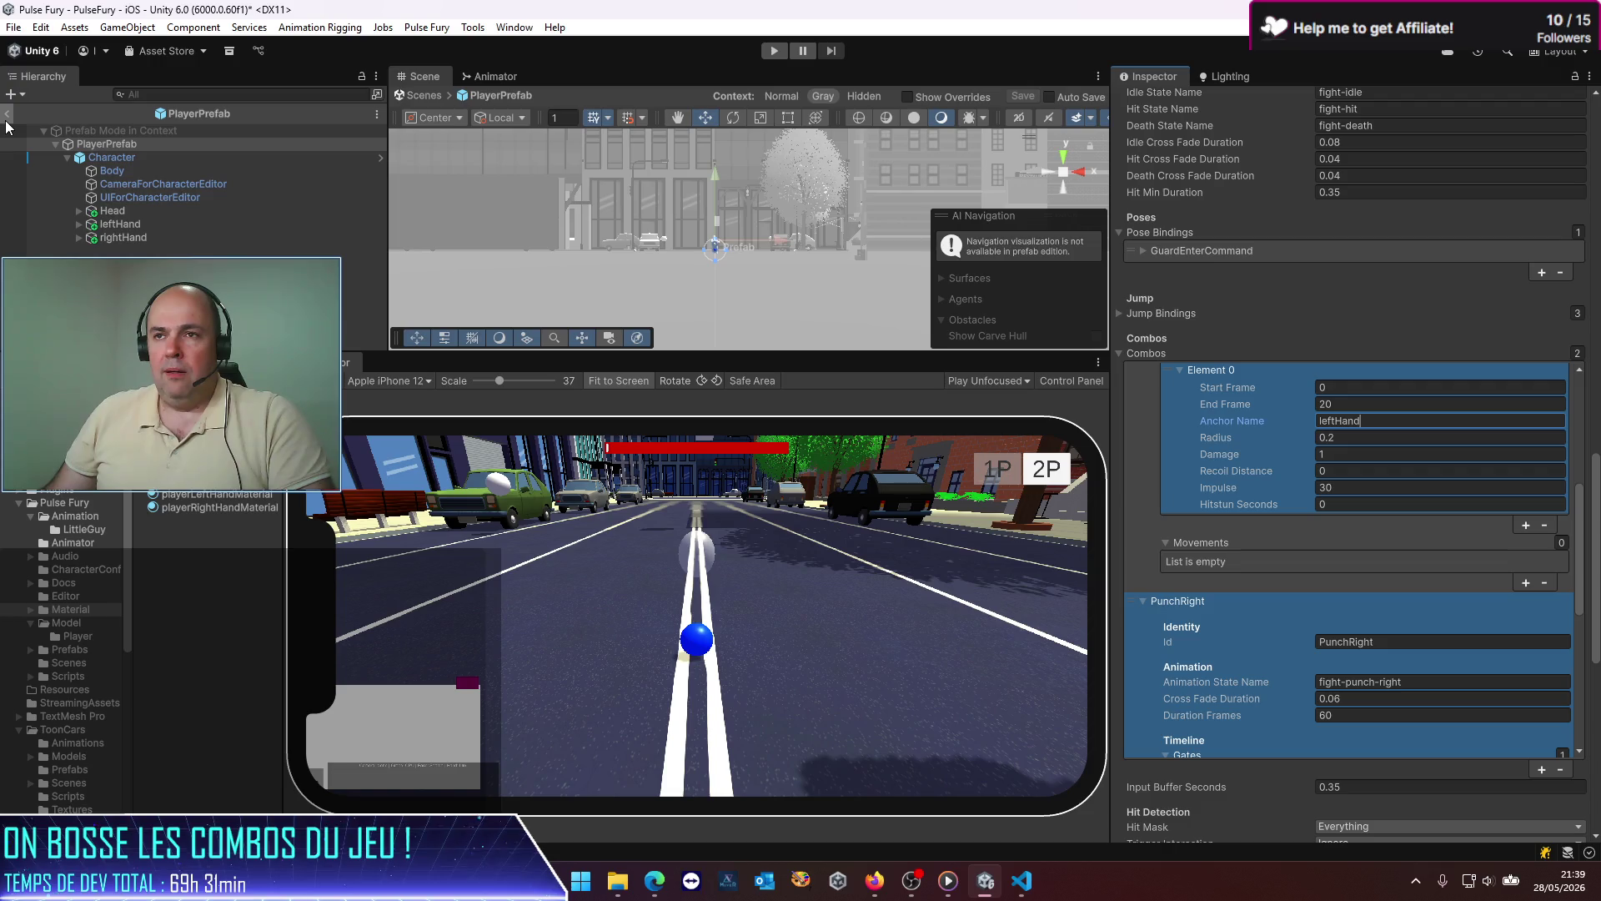
{"action": "left_click", "coordinate": [7, 115]}
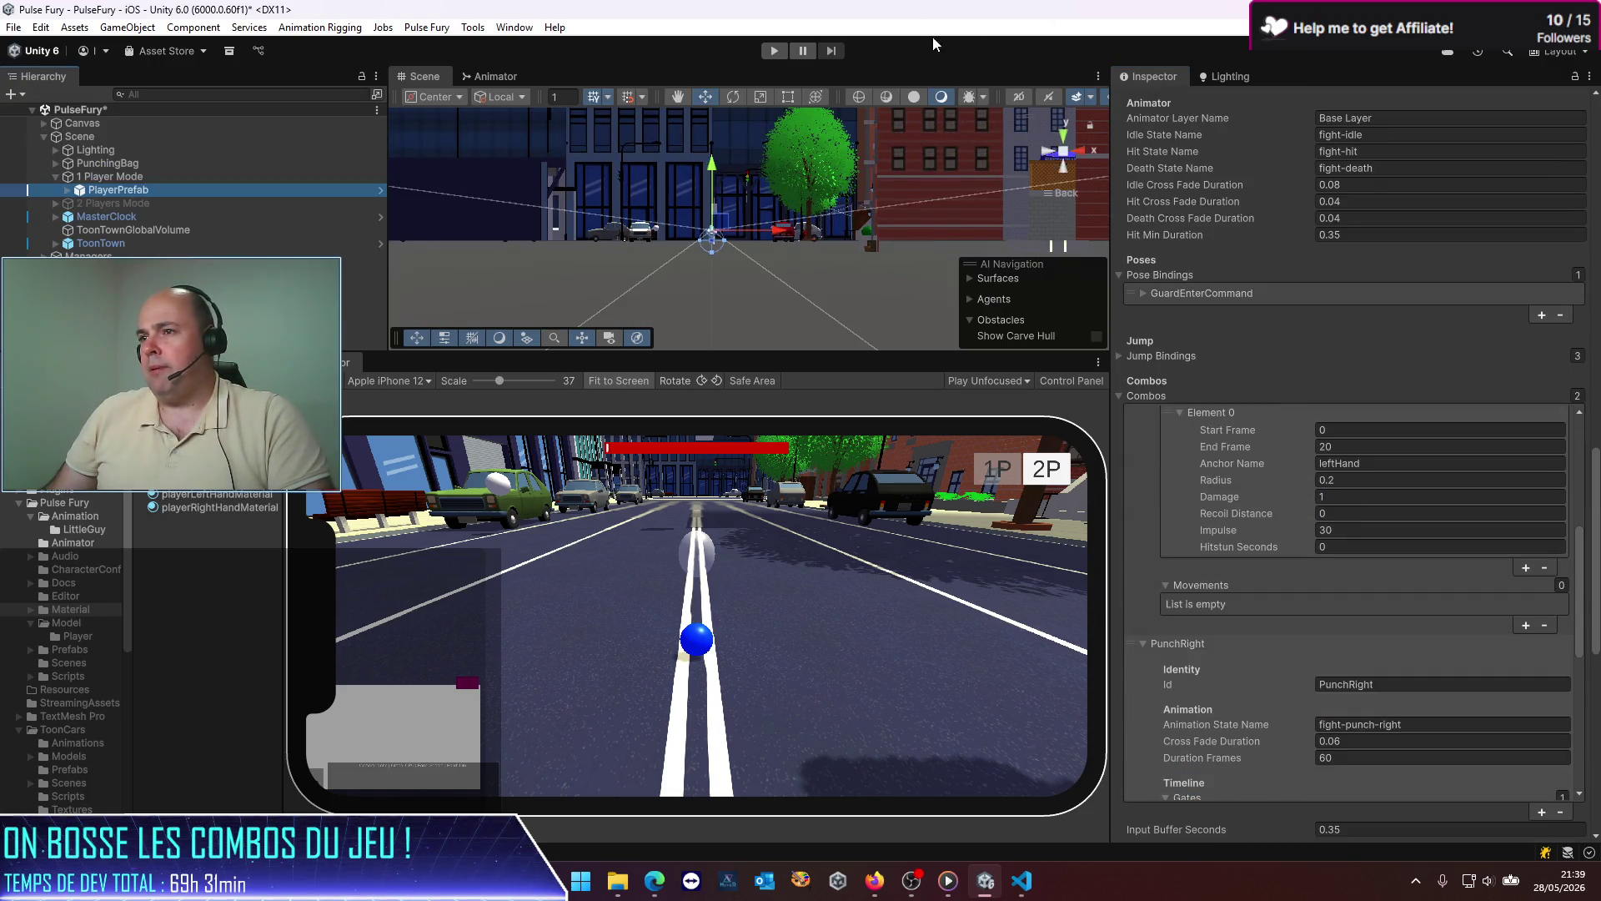
Step: Play the game to test the updated punch combos, then stop it
{"action": "left_click", "coordinate": [774, 51]}
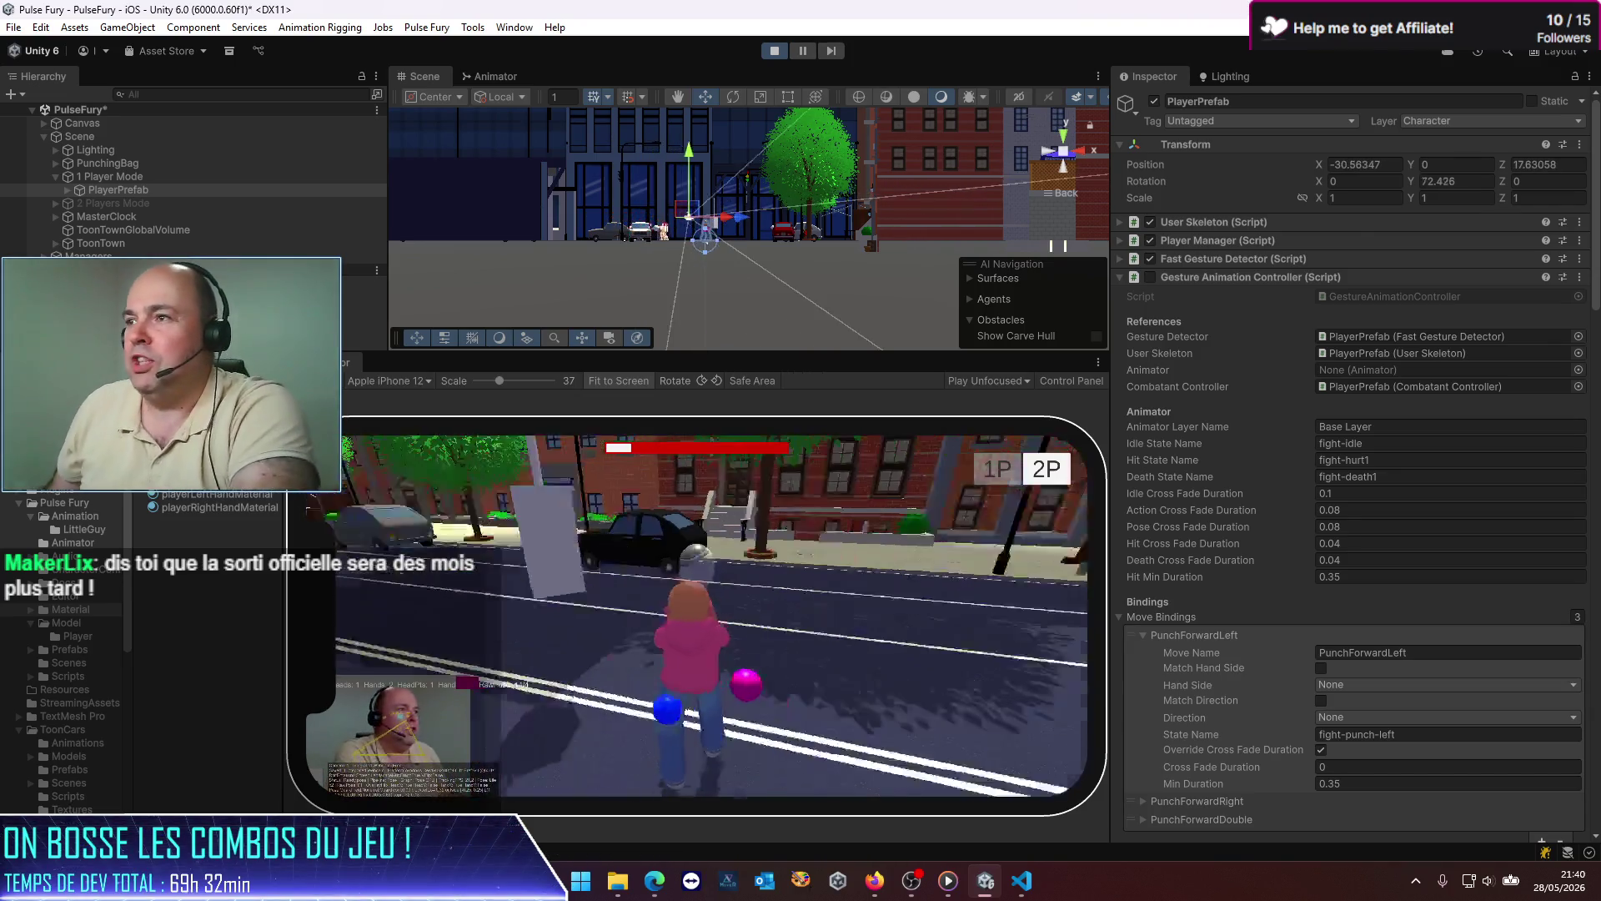
{"action": "left_click", "coordinate": [775, 51]}
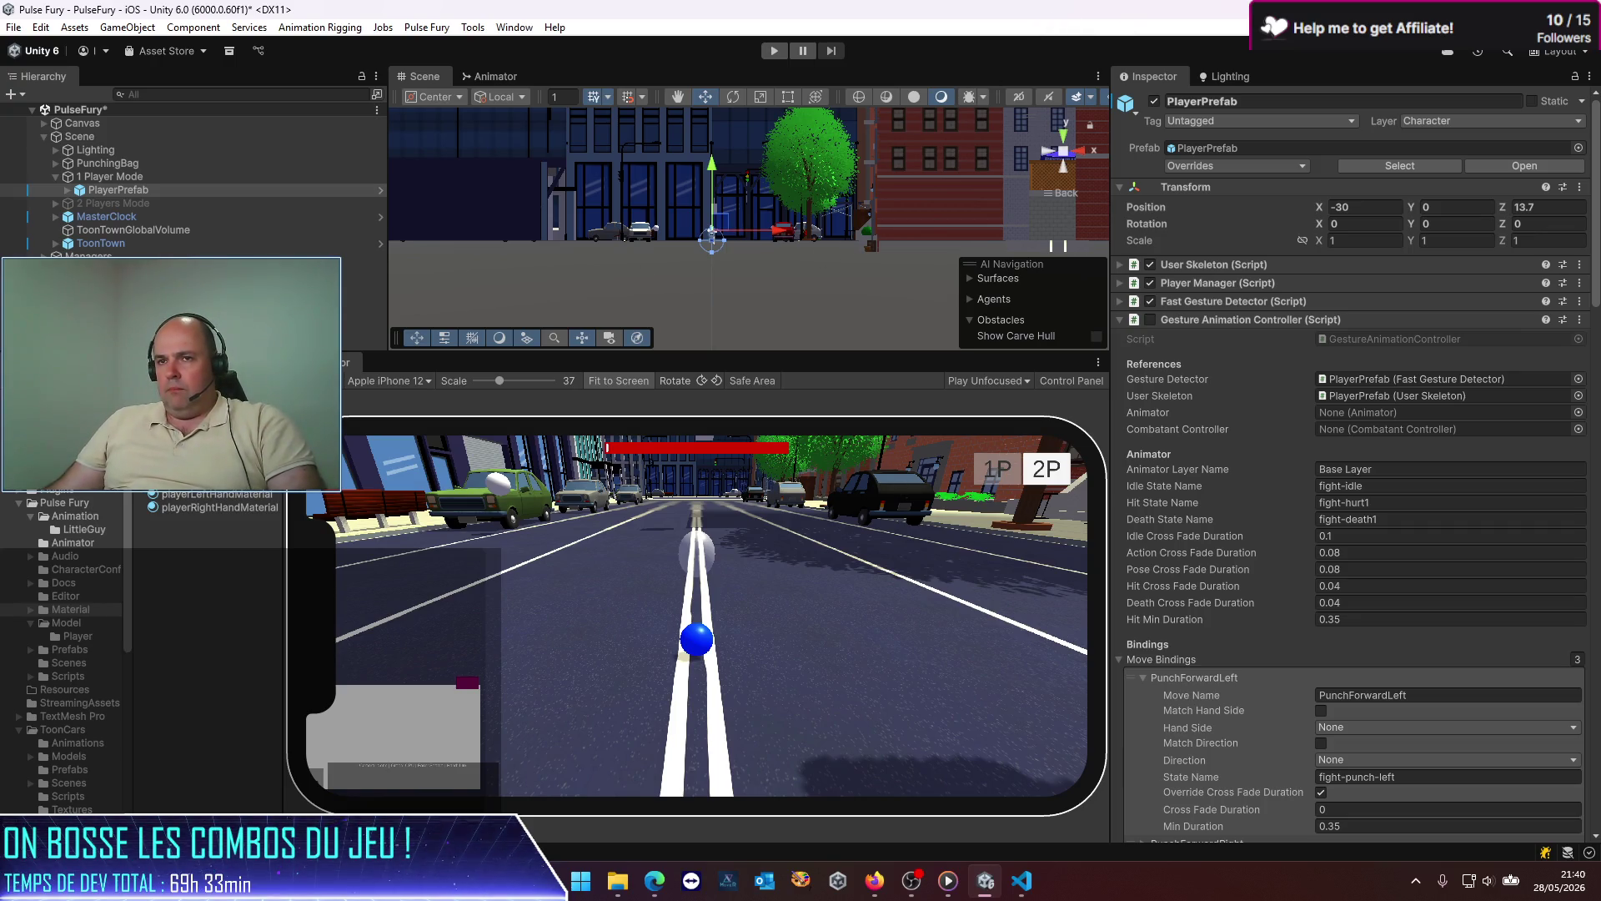
Step: Deselect PlayerPrefab, save the PulseFury scene, and widen the Scene and Game views
{"action": "key", "text": "shift+d"}
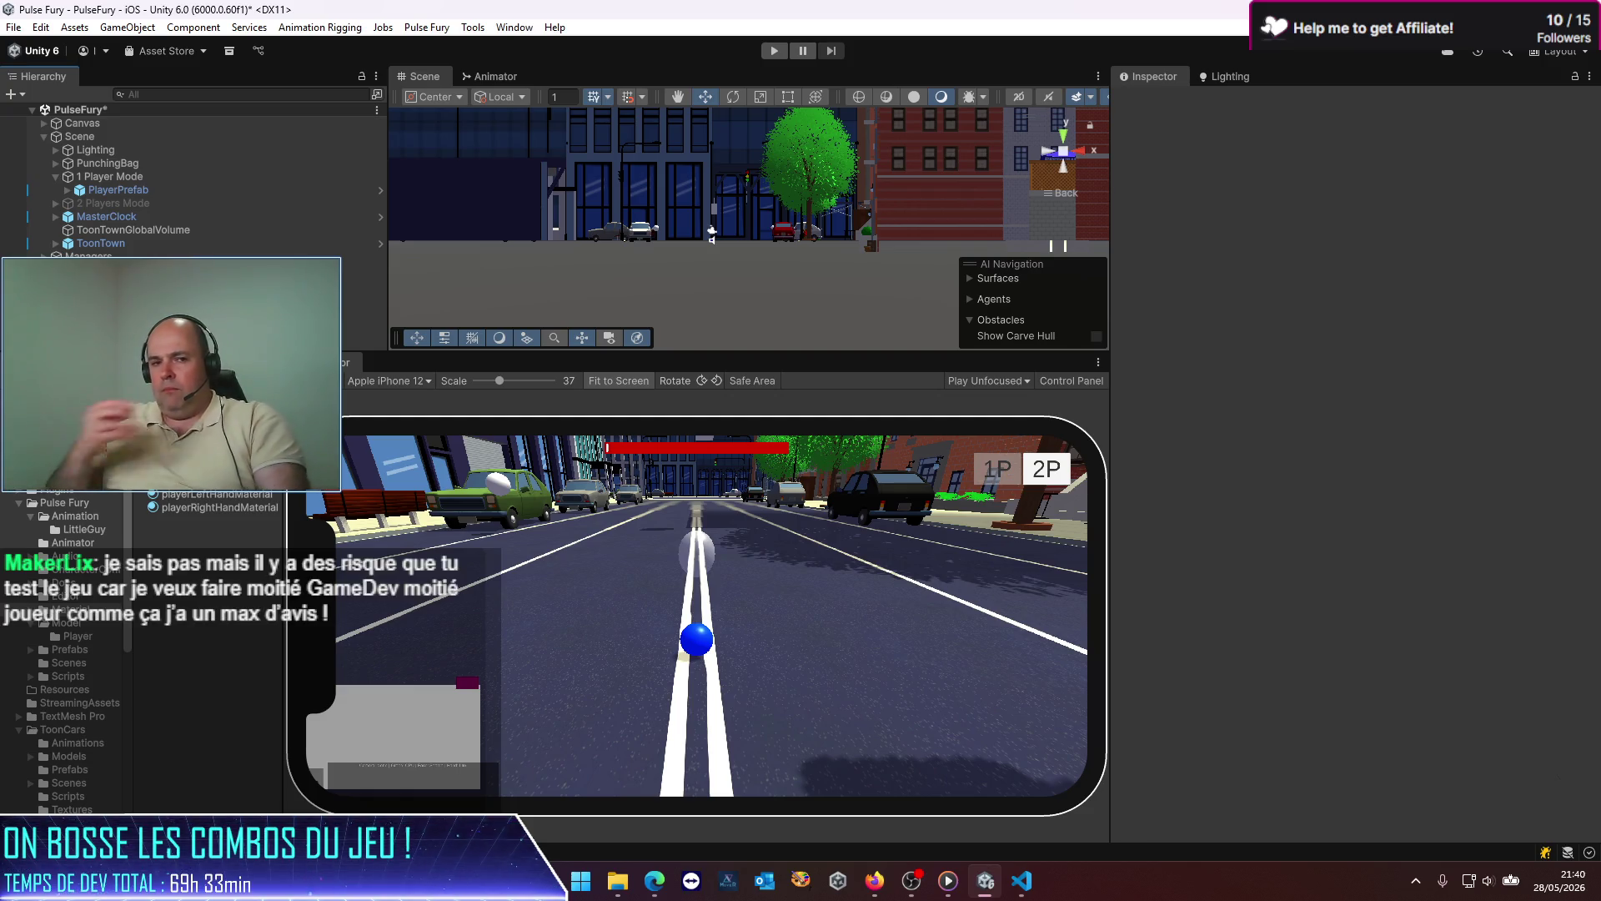
{"action": "key", "text": "ctrl+s"}
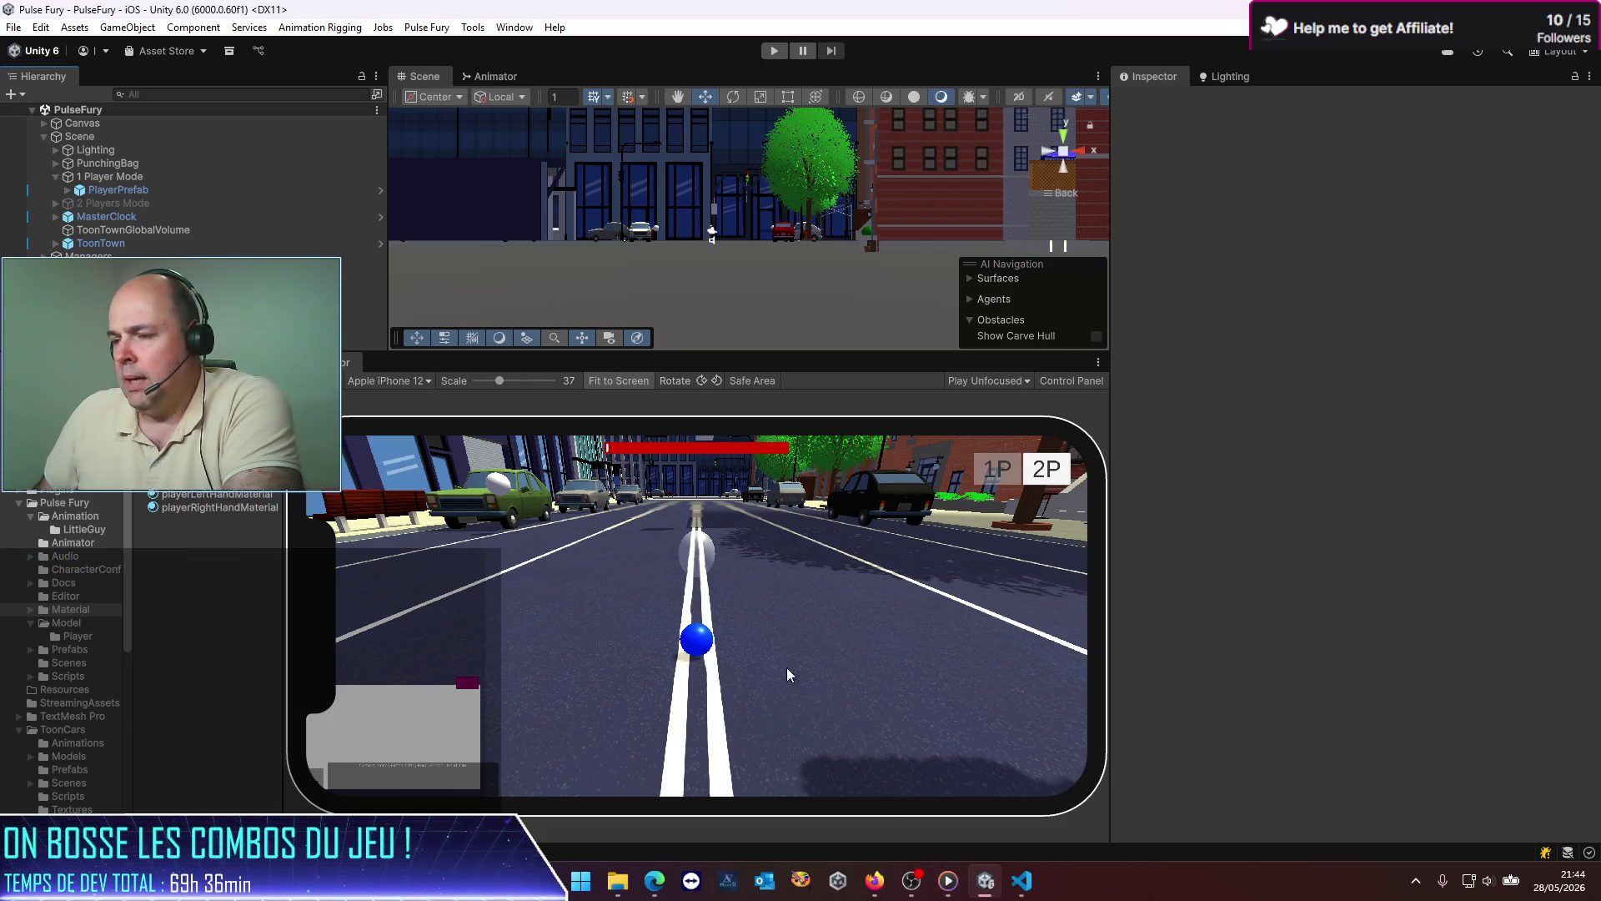
{"action": "left_click_drag", "start_coordinate": [1109, 459], "coordinate": [1198, 460]}
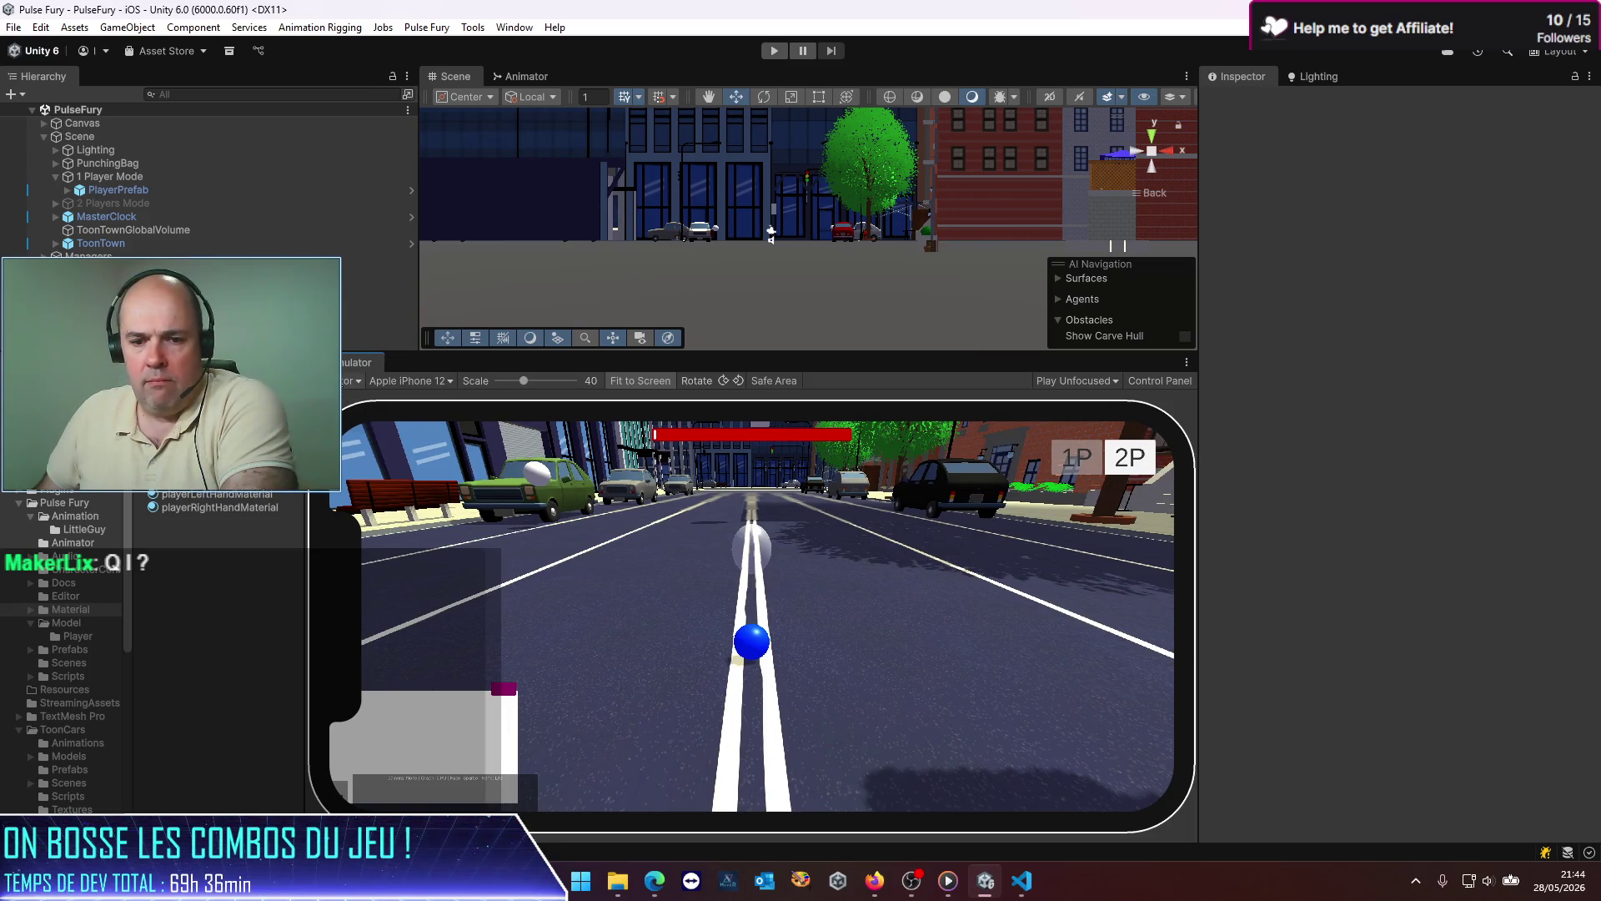
{"action": "left_click", "coordinate": [354, 380]}
{"action": "left_click", "coordinate": [354, 380]}
{"action": "left_click", "coordinate": [355, 380]}
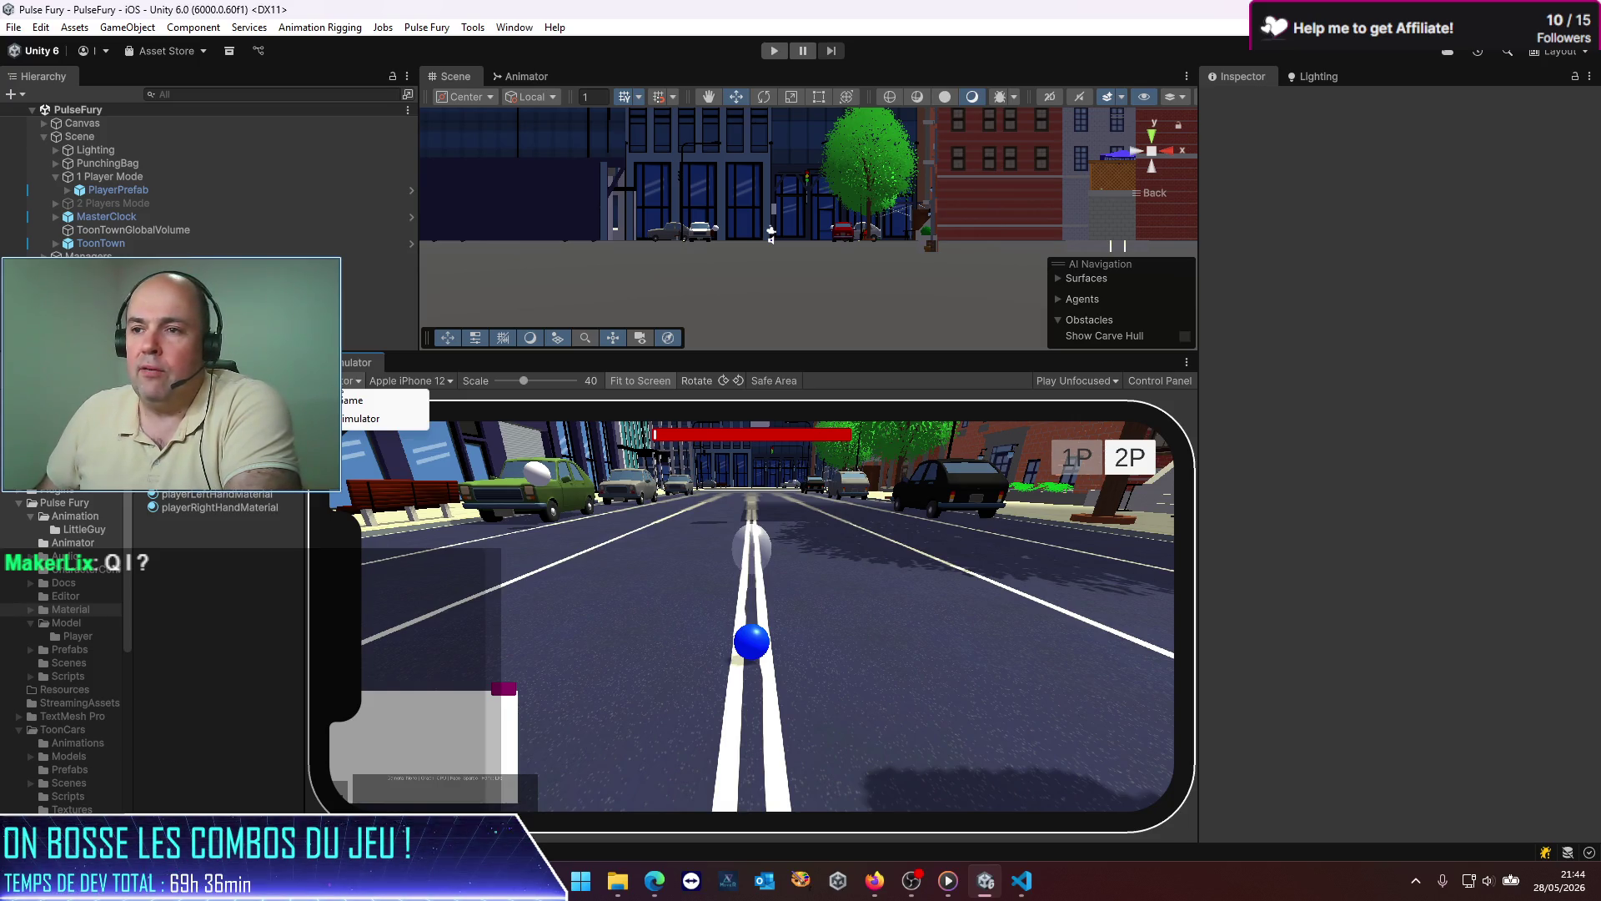
{"action": "left_click", "coordinate": [346, 401]}
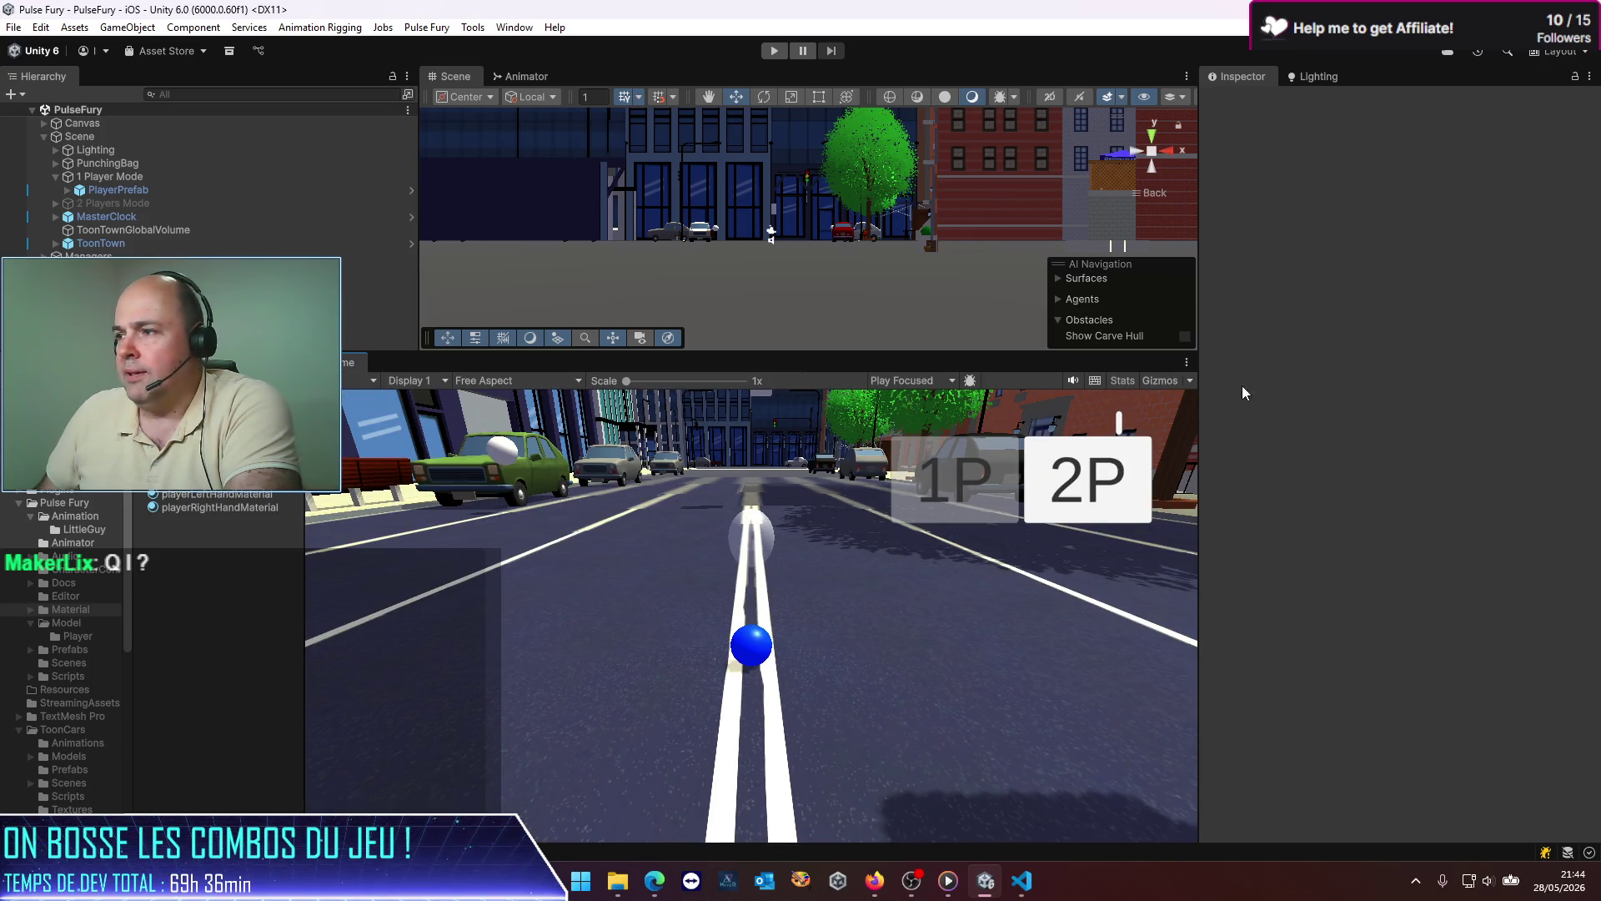
{"action": "left_click", "coordinate": [347, 383]}
{"action": "left_click", "coordinate": [359, 415]}
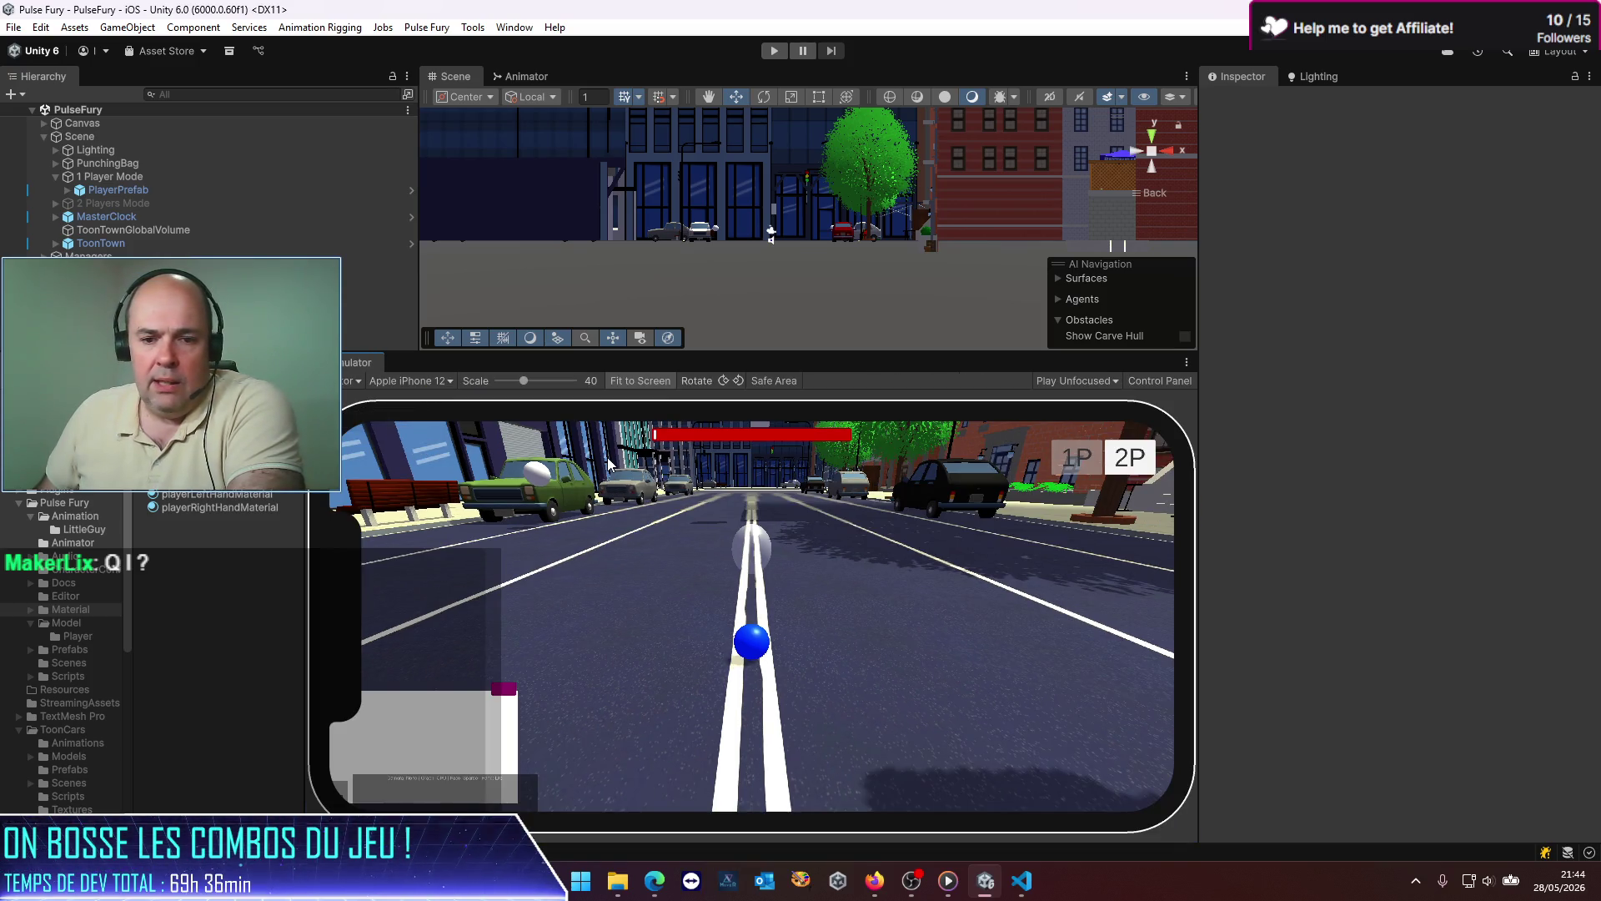
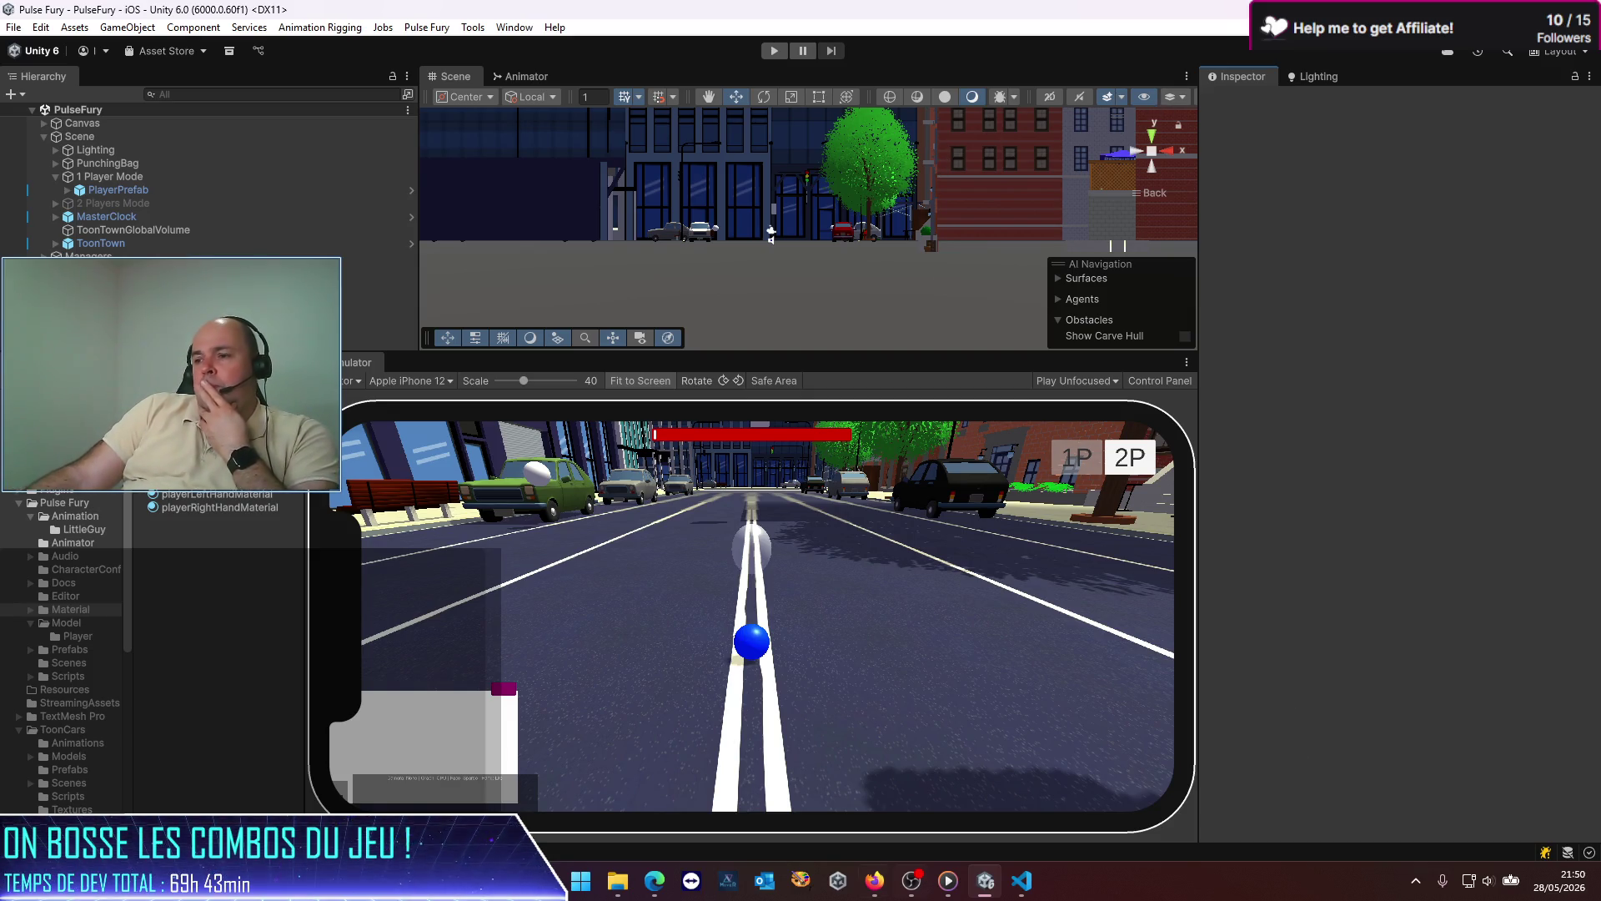
Step: Bring the Visual Studio Code window with the Codex chat in front of Unity
{"action": "left_click", "coordinate": [1022, 881]}
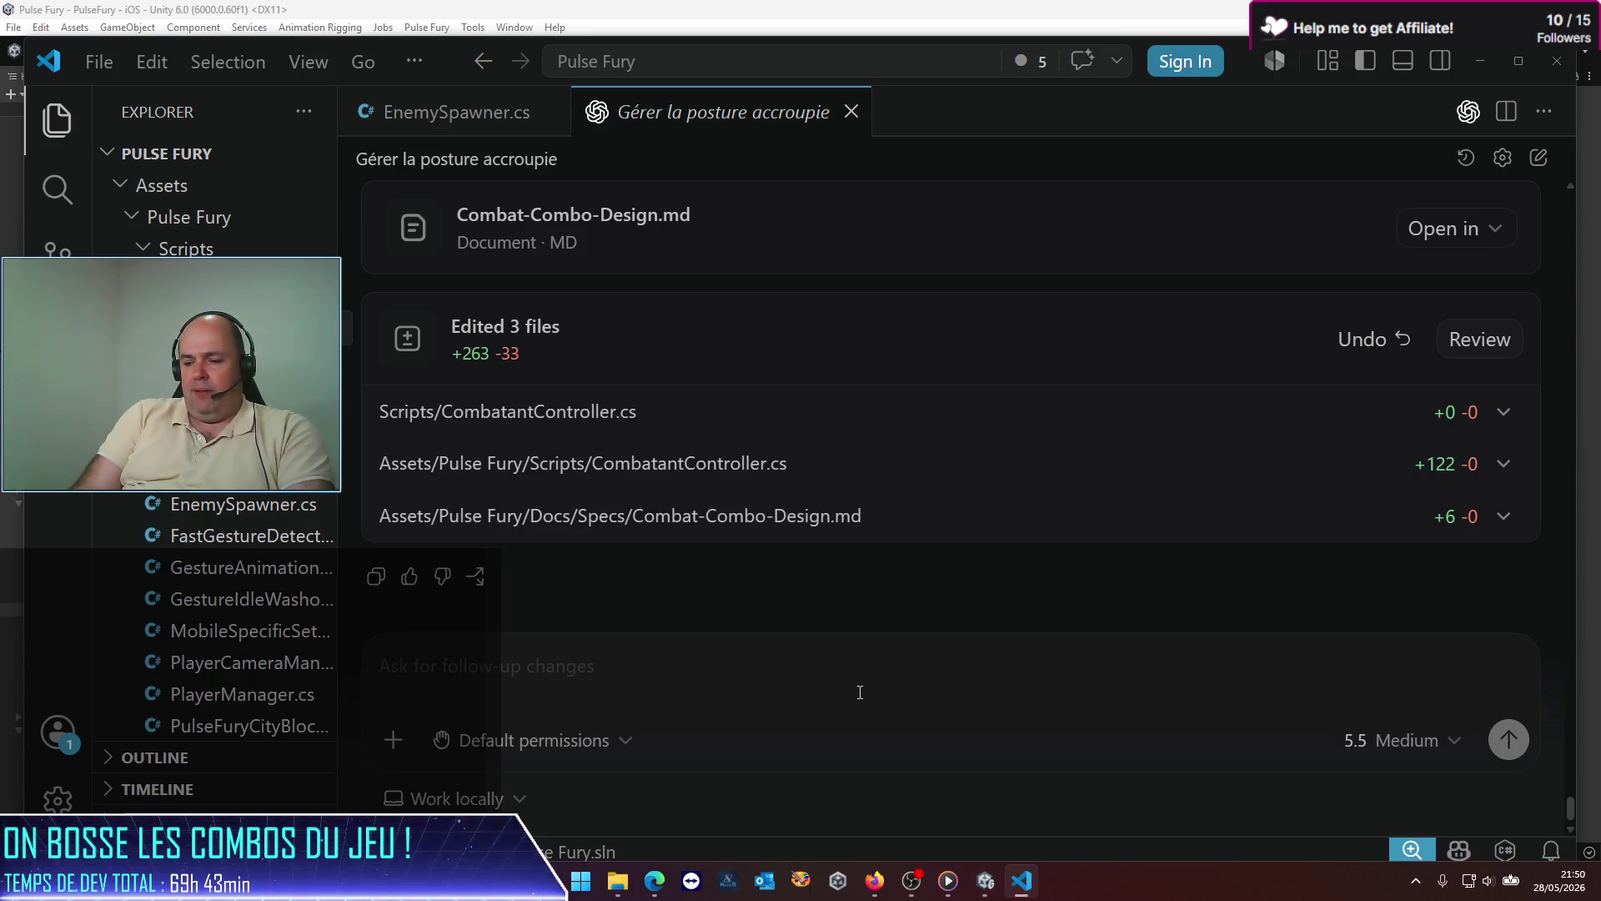
Step: Draft the reply 'parfait ça fait le job ! Je me rends compte que la géométrie de mes perso'
{"action": "type", "text": "parfait ça fait le"}
{"action": "key", "text": "BackSpace"}
{"action": "key", "text": "BackSpace"}
{"action": "type", "text": "le job :"}
{"action": "key", "text": "BackSpace"}
{"action": "key", "text": "BackSpace"}
{"action": "type", "text": "! Je me rends compte que la géométrie de mes perso"}
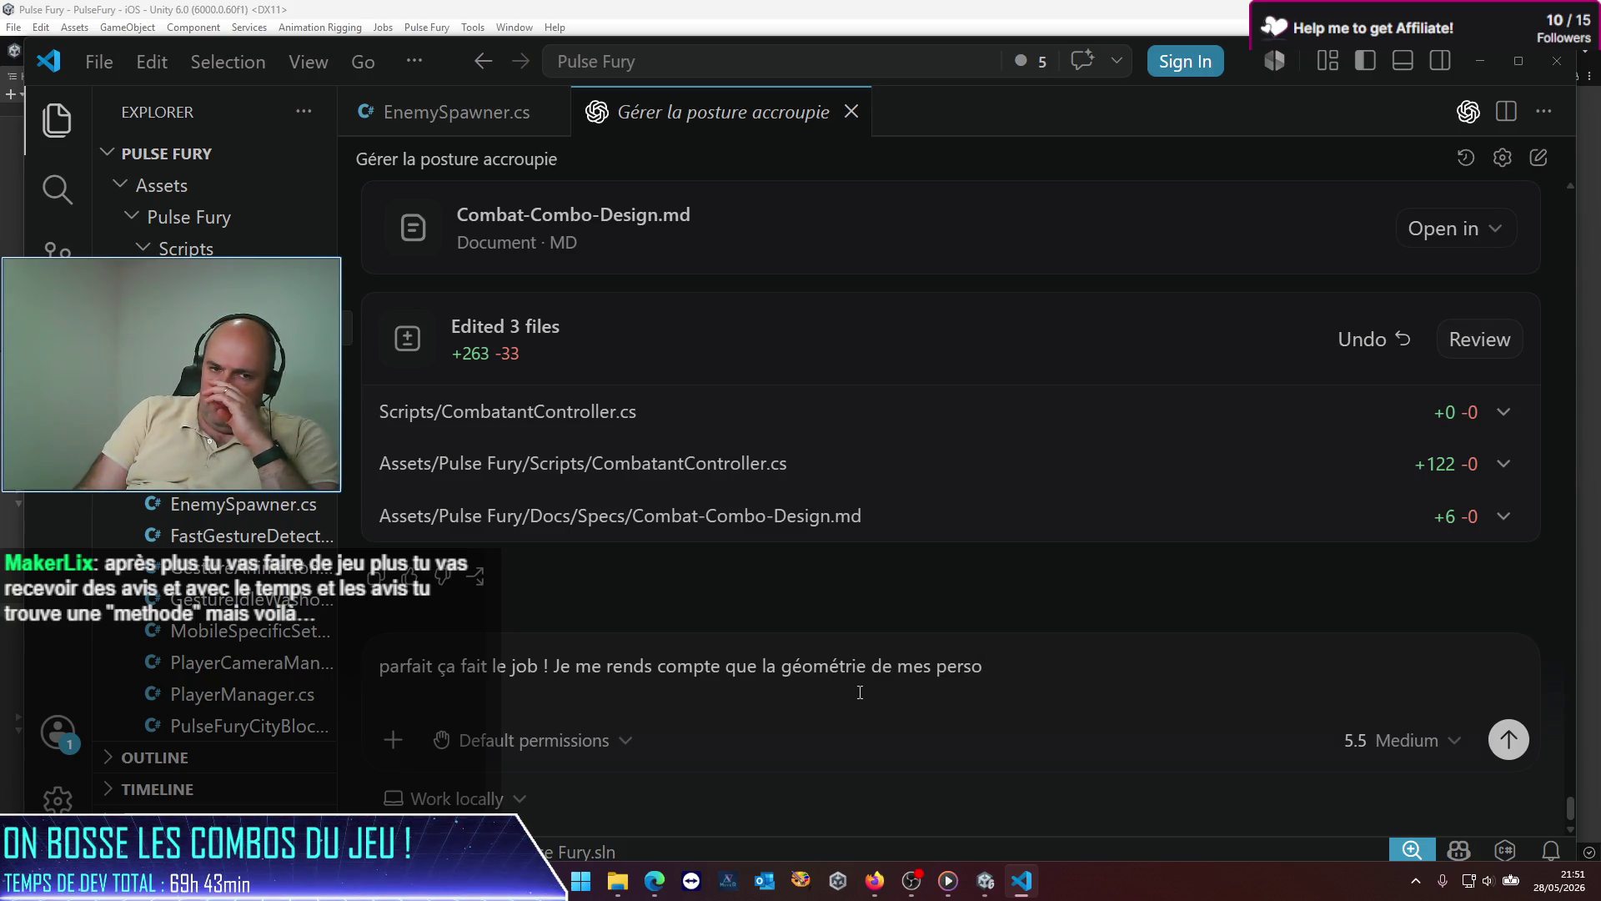
Step: Add that the arms are too short to reach enemies and ask to extrapolate the Hit coordinates for an arcade feel
{"action": "type", "text": "e"}
{"action": "key", "text": "BackSpace"}
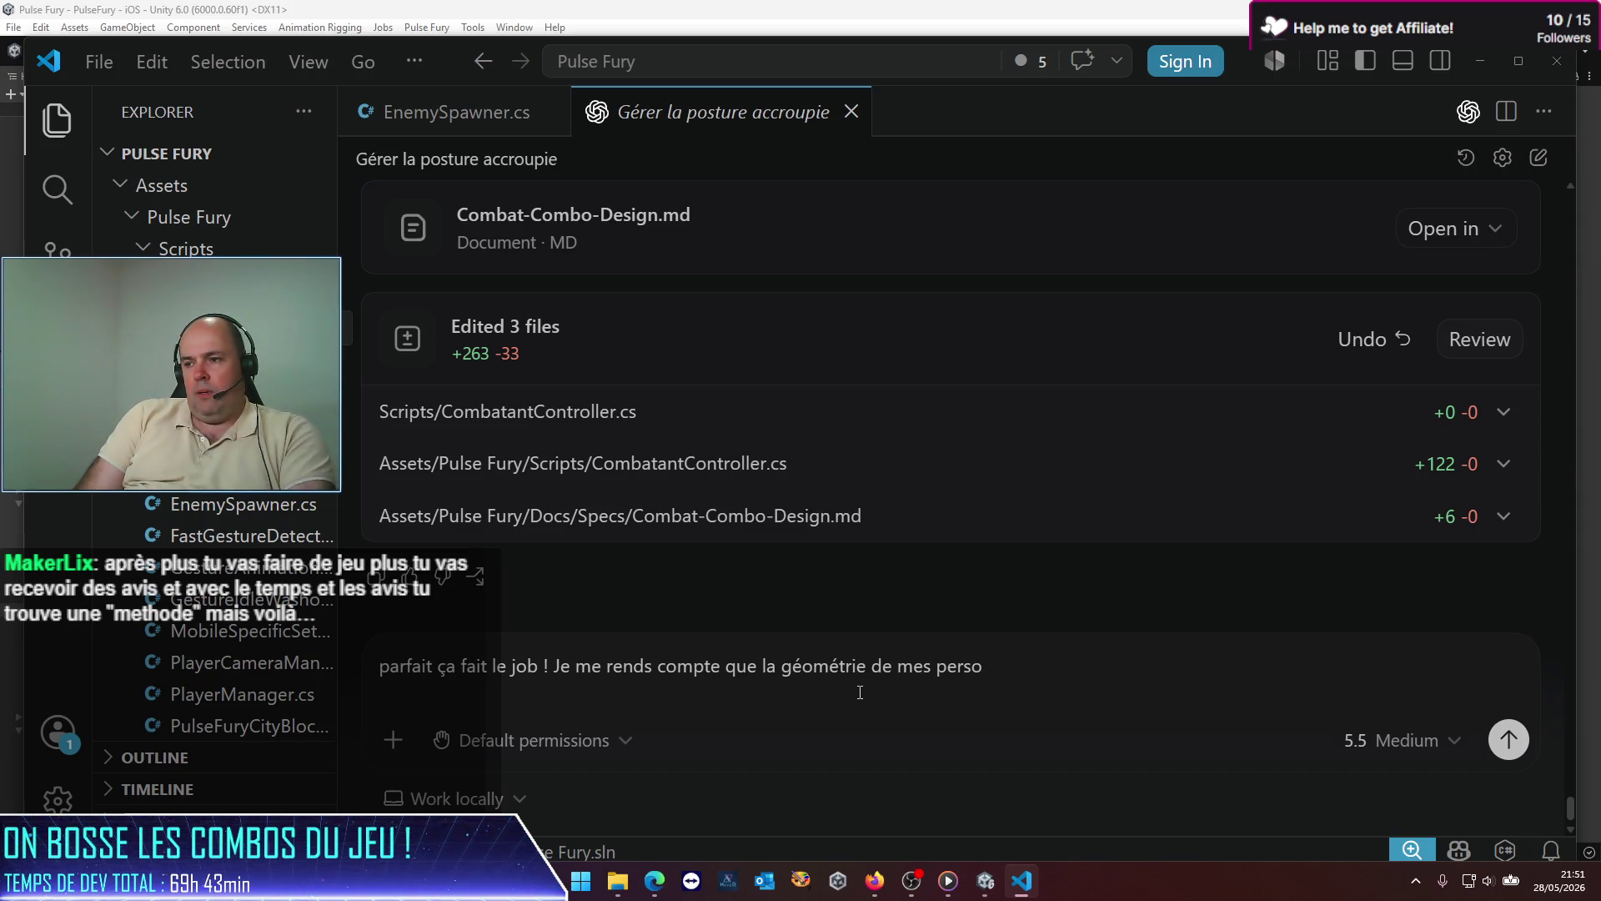
{"action": "type", "text": "est"}
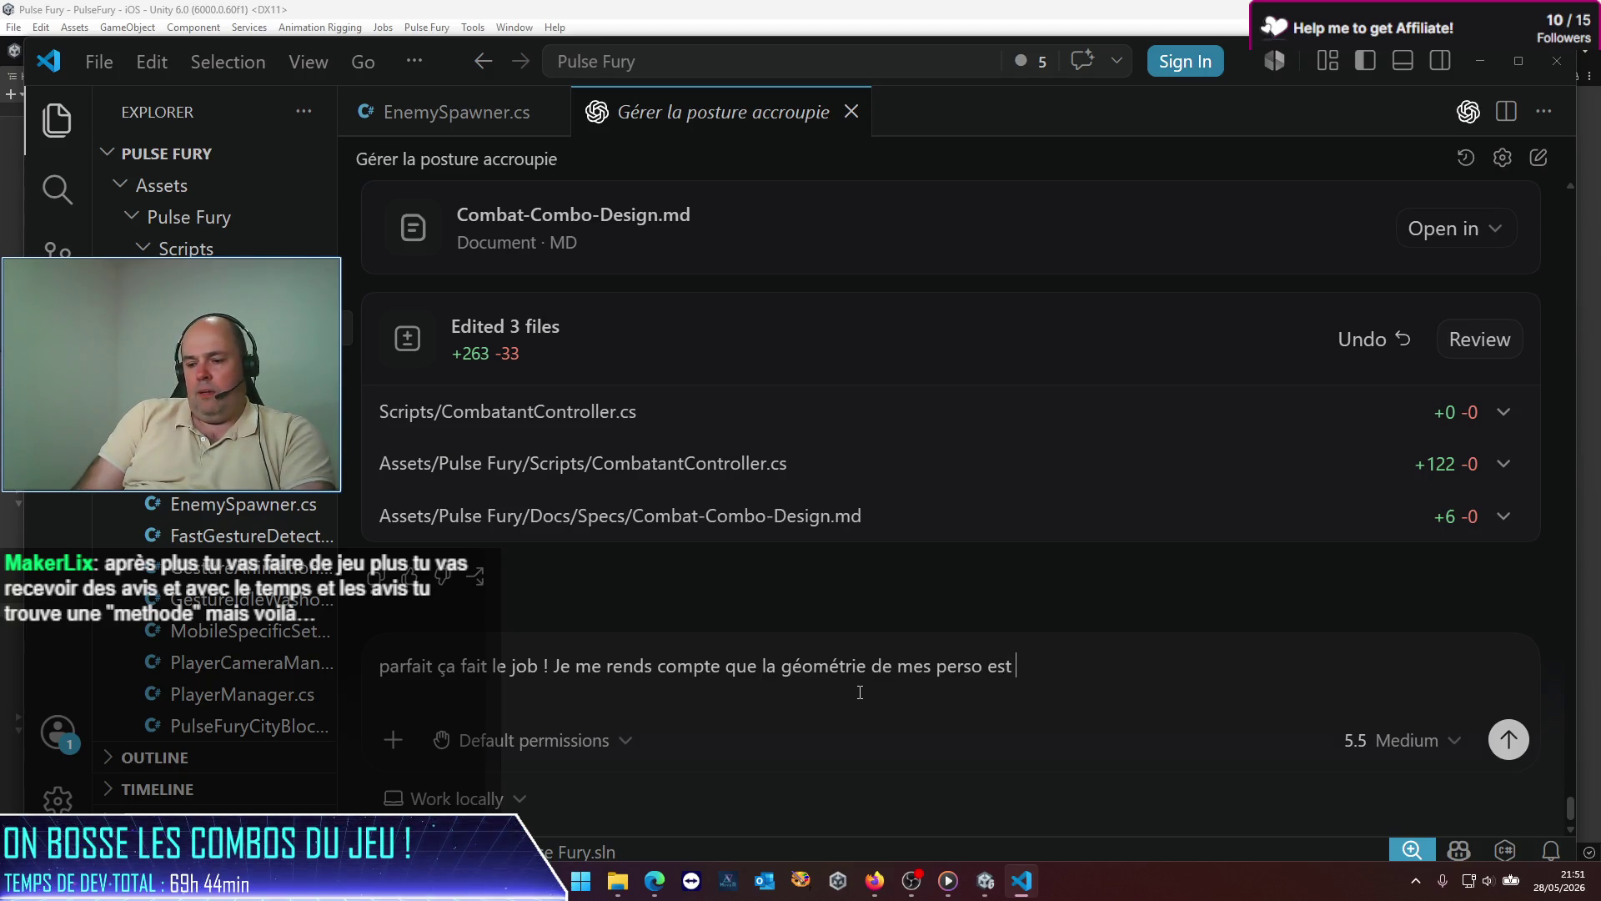
{"action": "type", "text": " sous-proportionnée, les bras sont trop courts pour réel"}
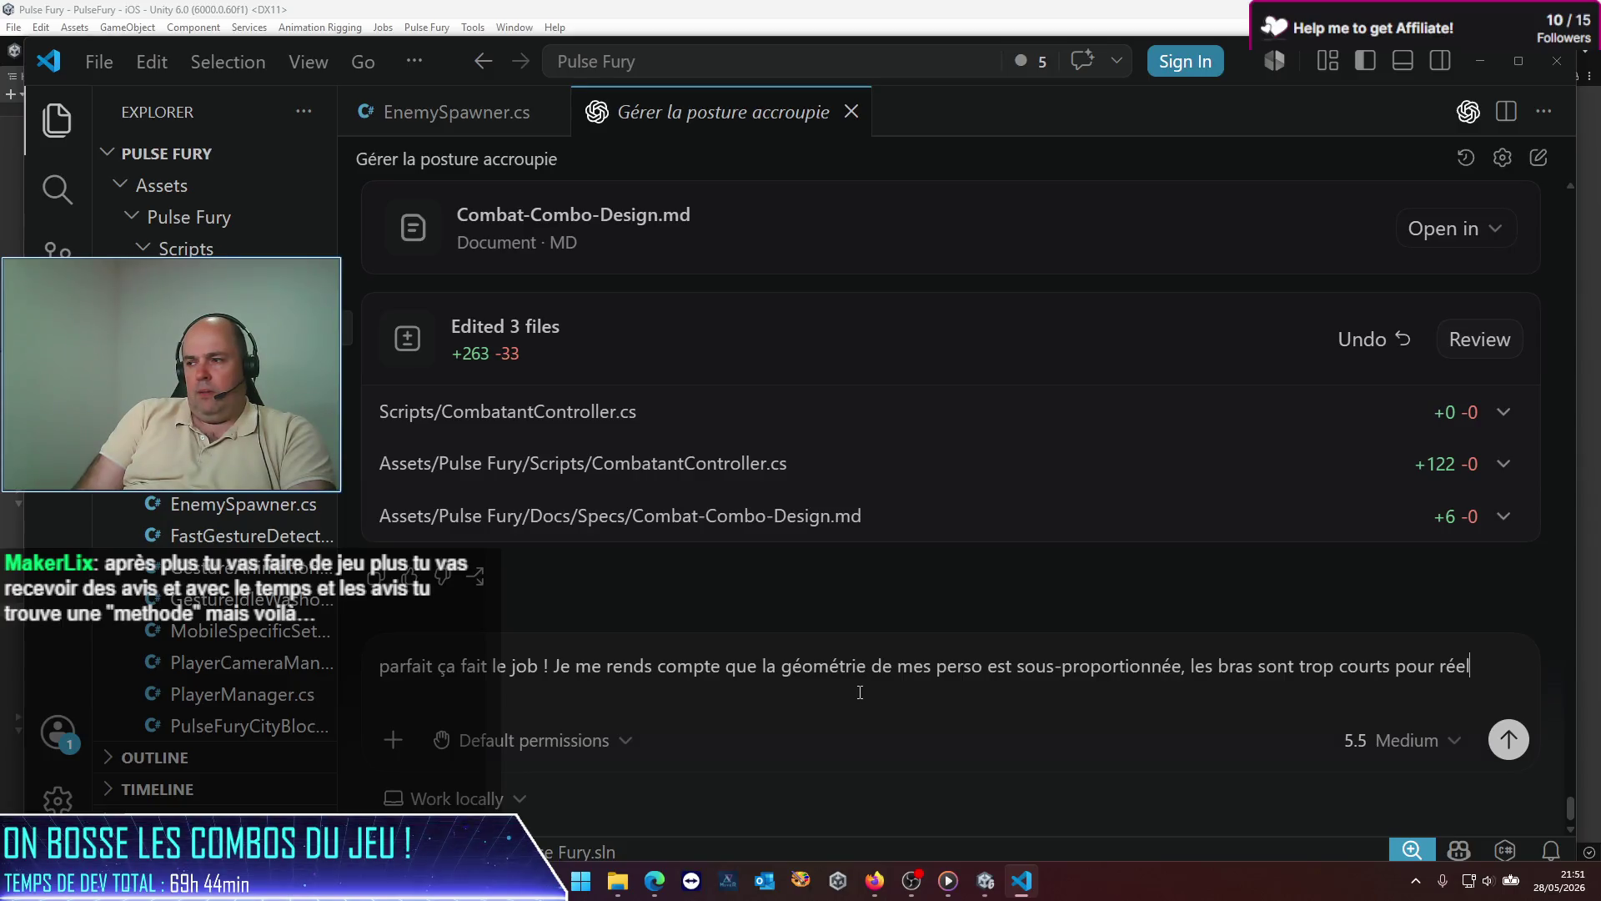
{"action": "type", "text": "lement pouvoir"}
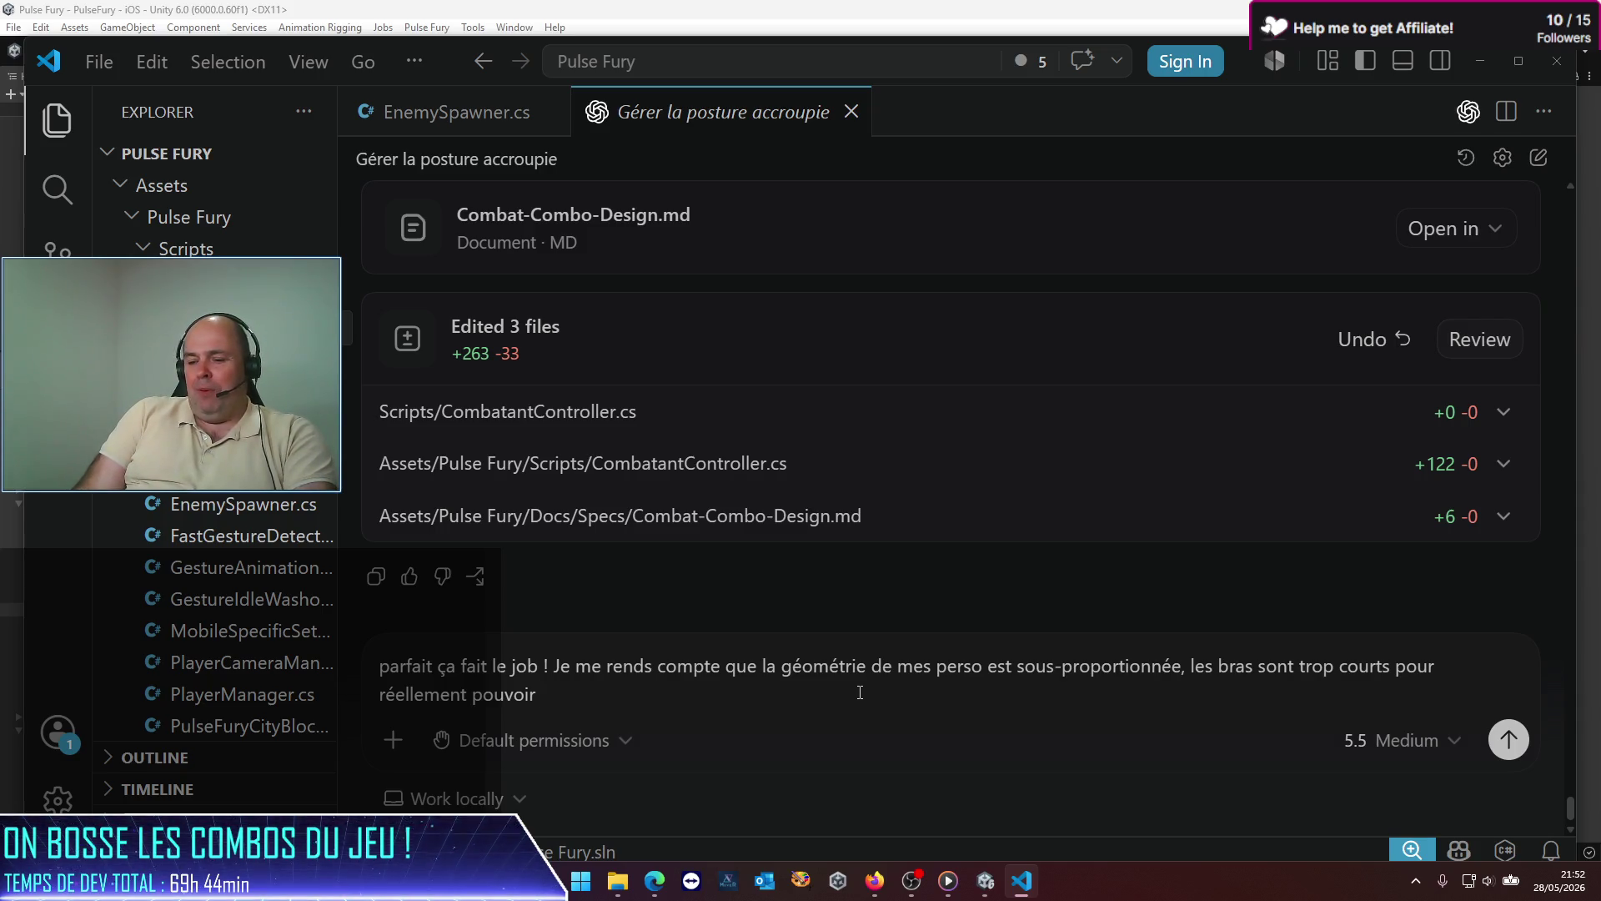
{"action": "type", "text": " att"}
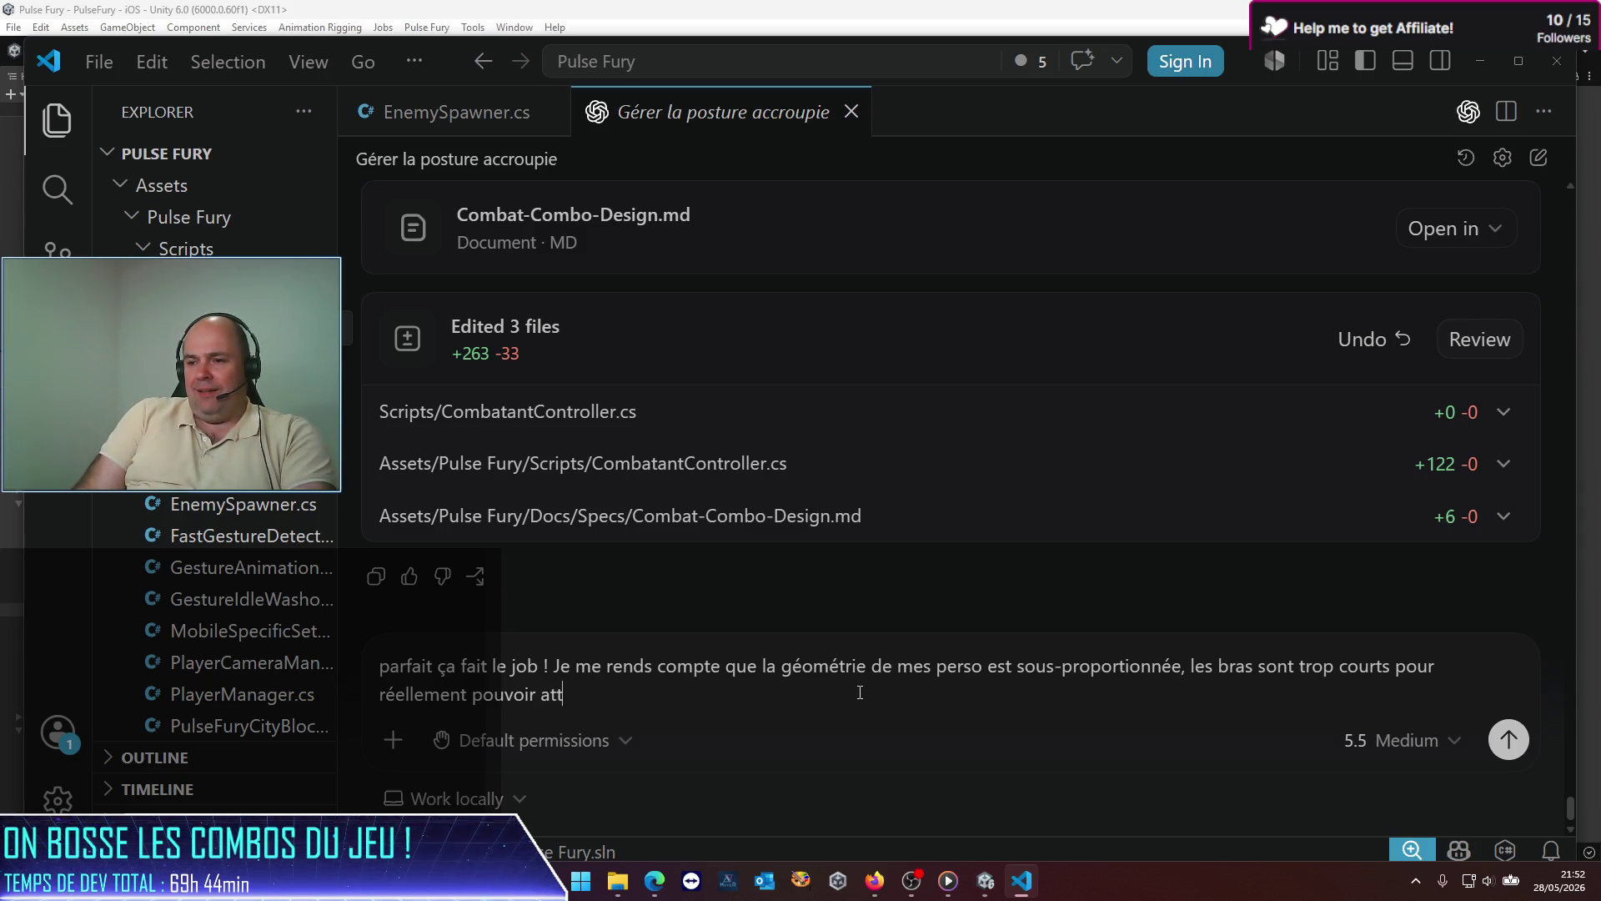
{"action": "type", "text": "eindre les enn"}
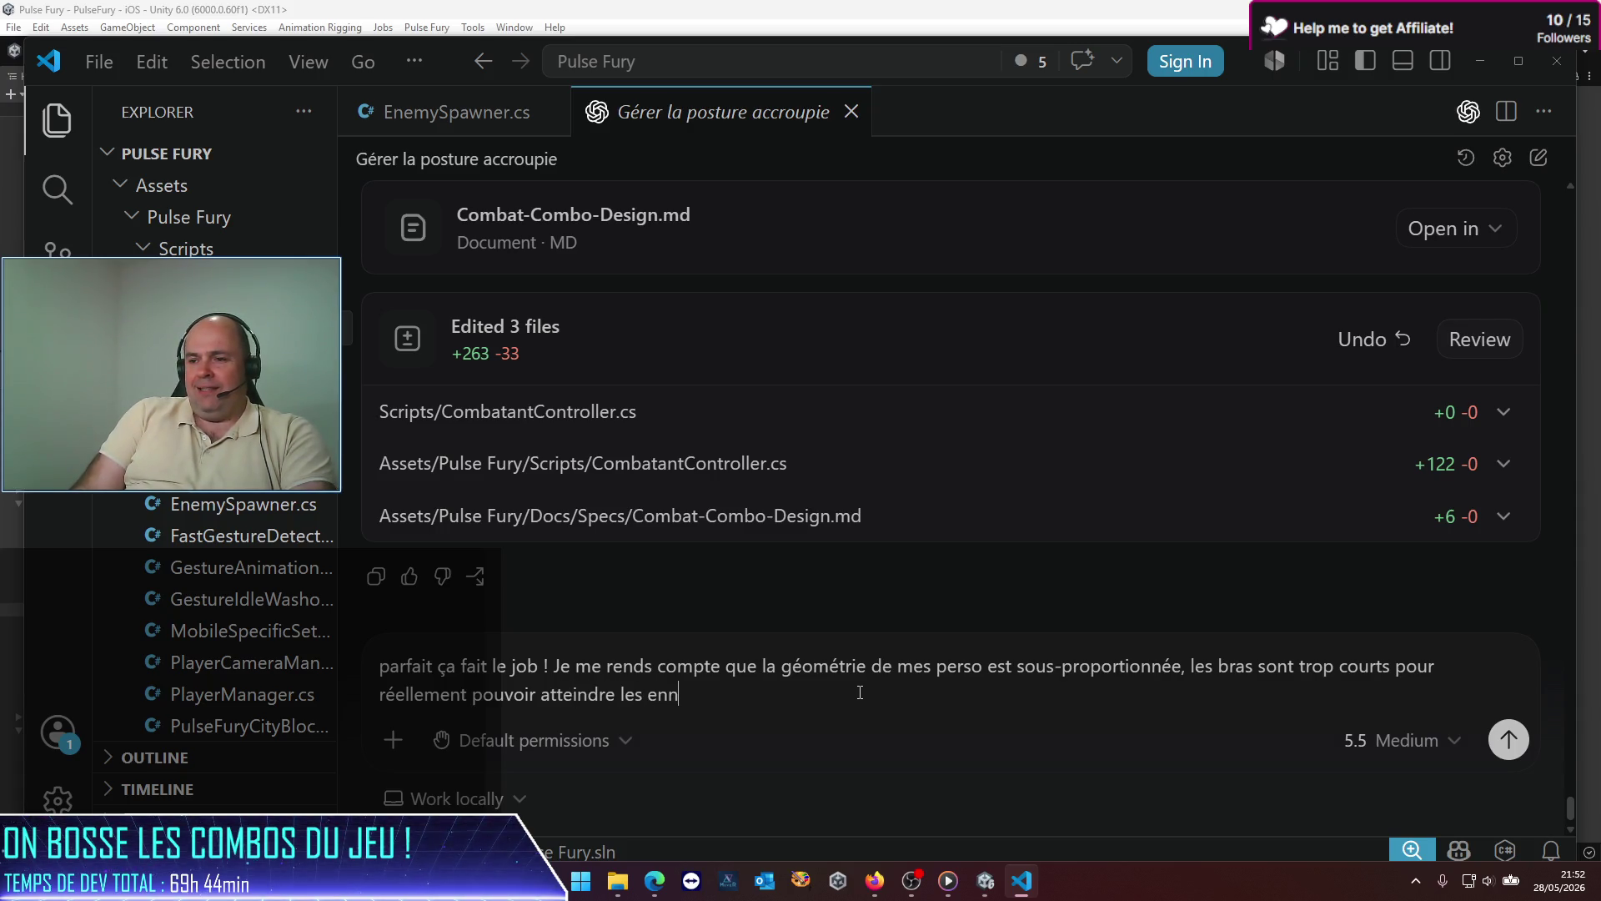
{"action": "type", "text": "emis. Si je "}
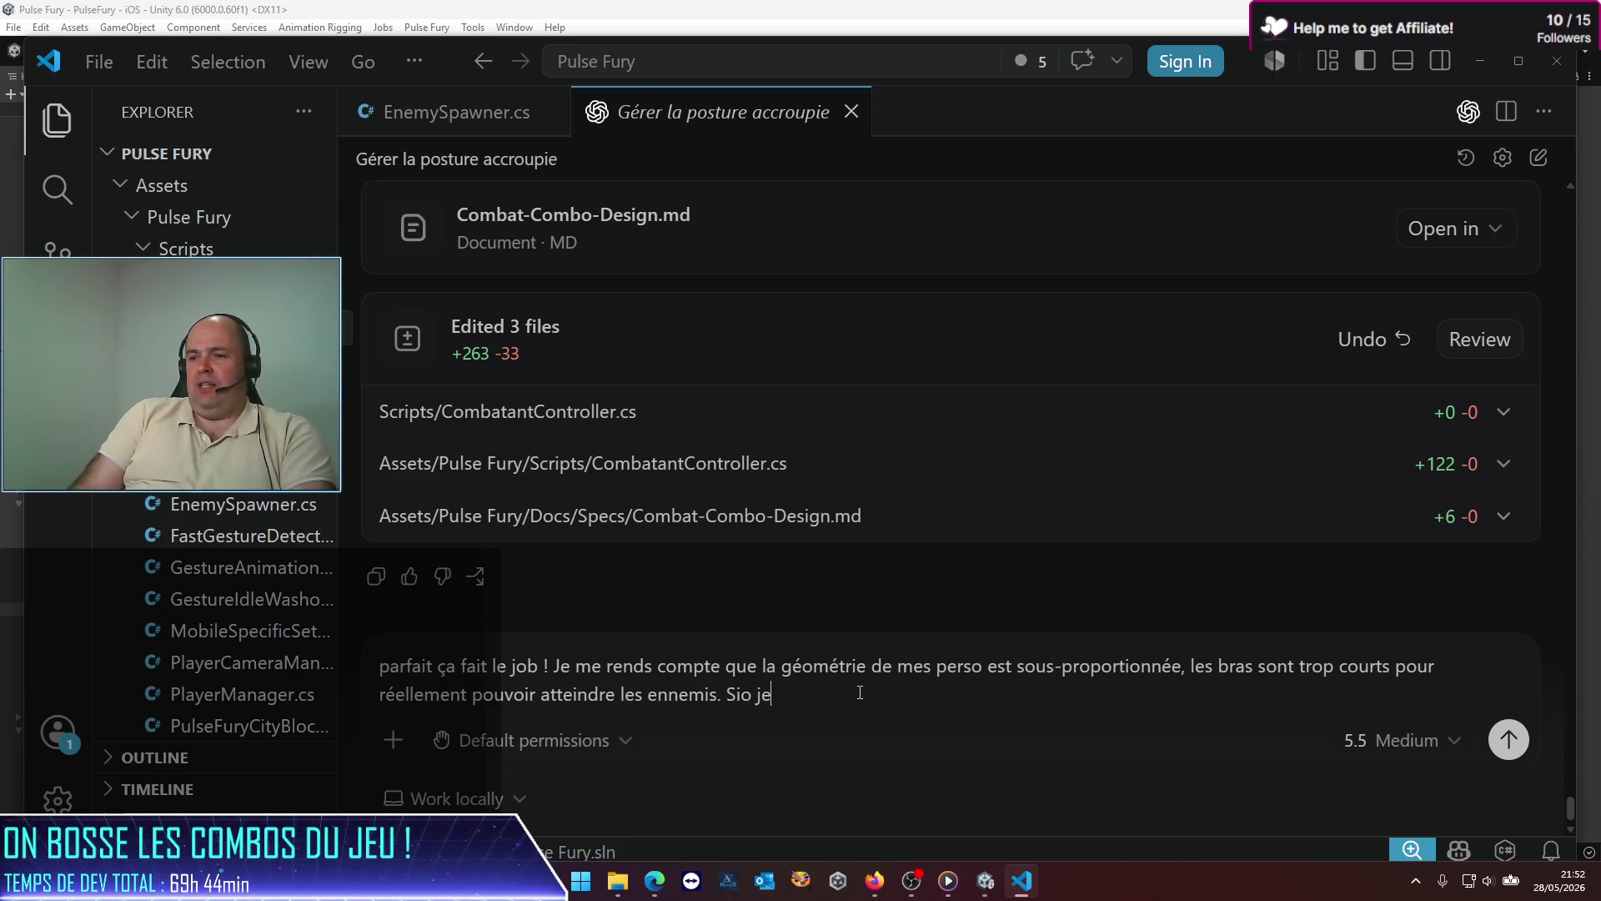
{"action": "type", "text": "veux done"}
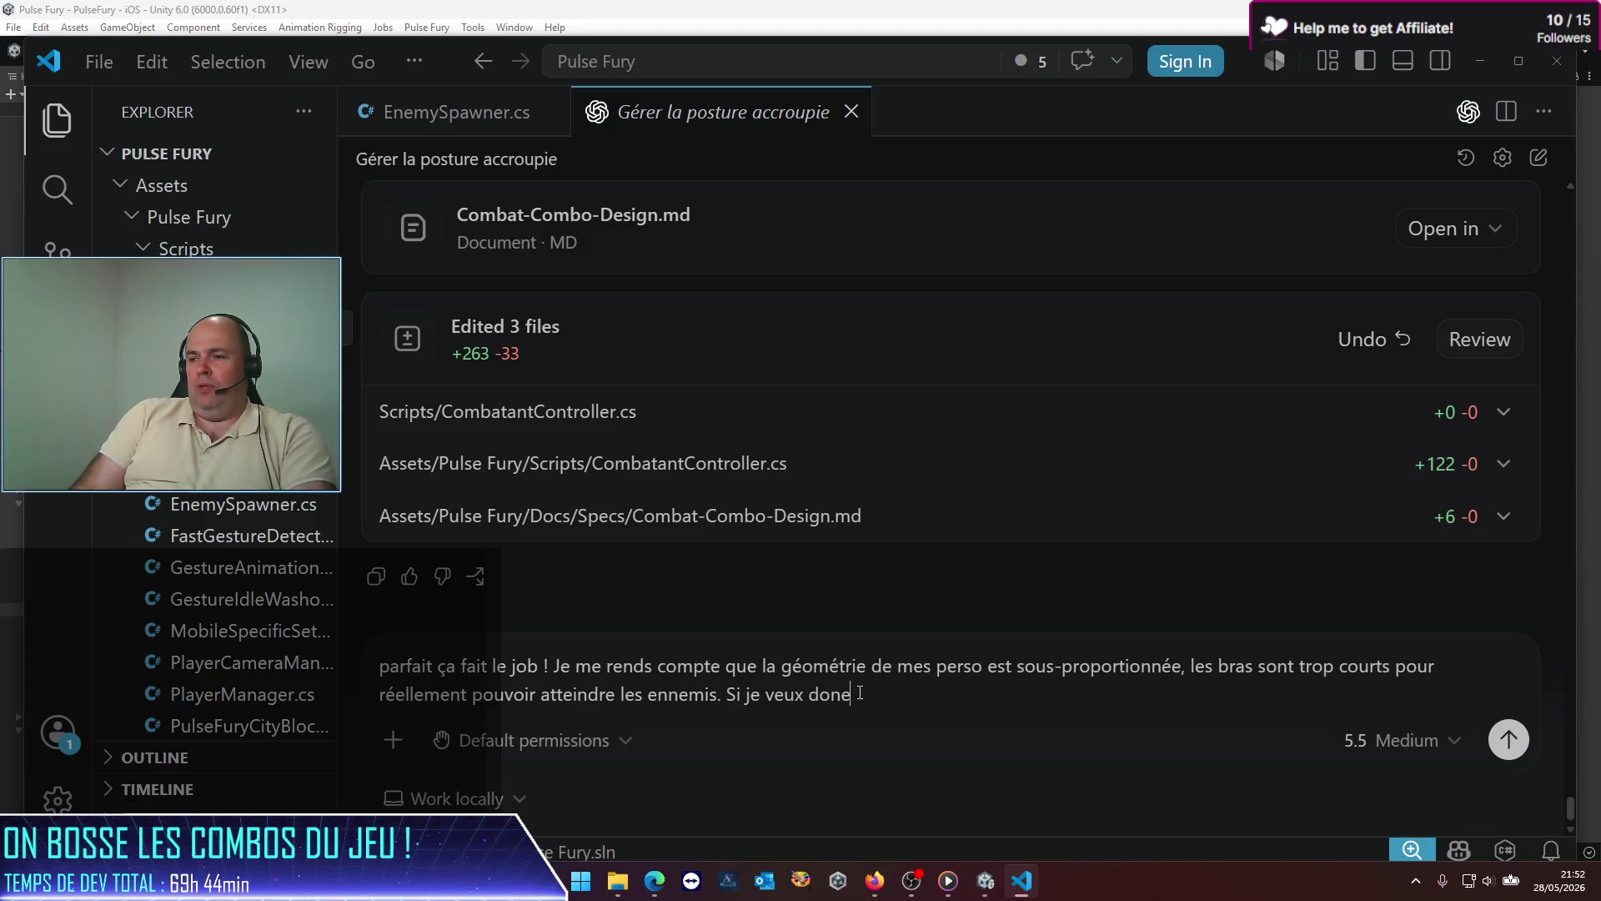
{"action": "key", "text": "BackSpace"}
{"action": "type", "text": "ner un feeli"}
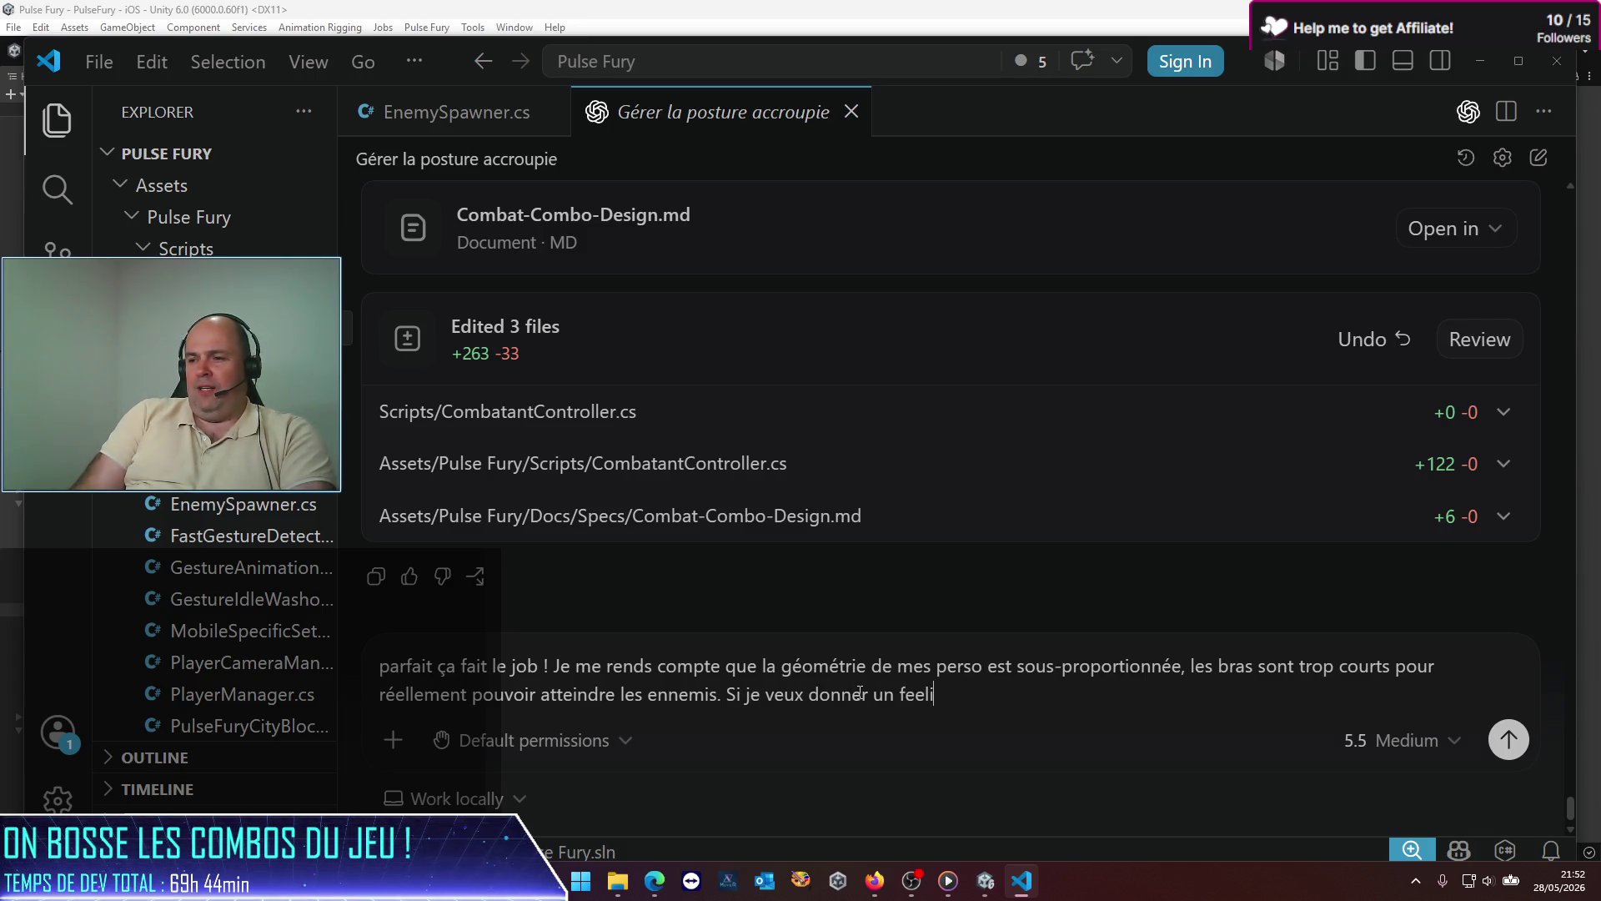
{"action": "type", "text": "ng arcade, il f"}
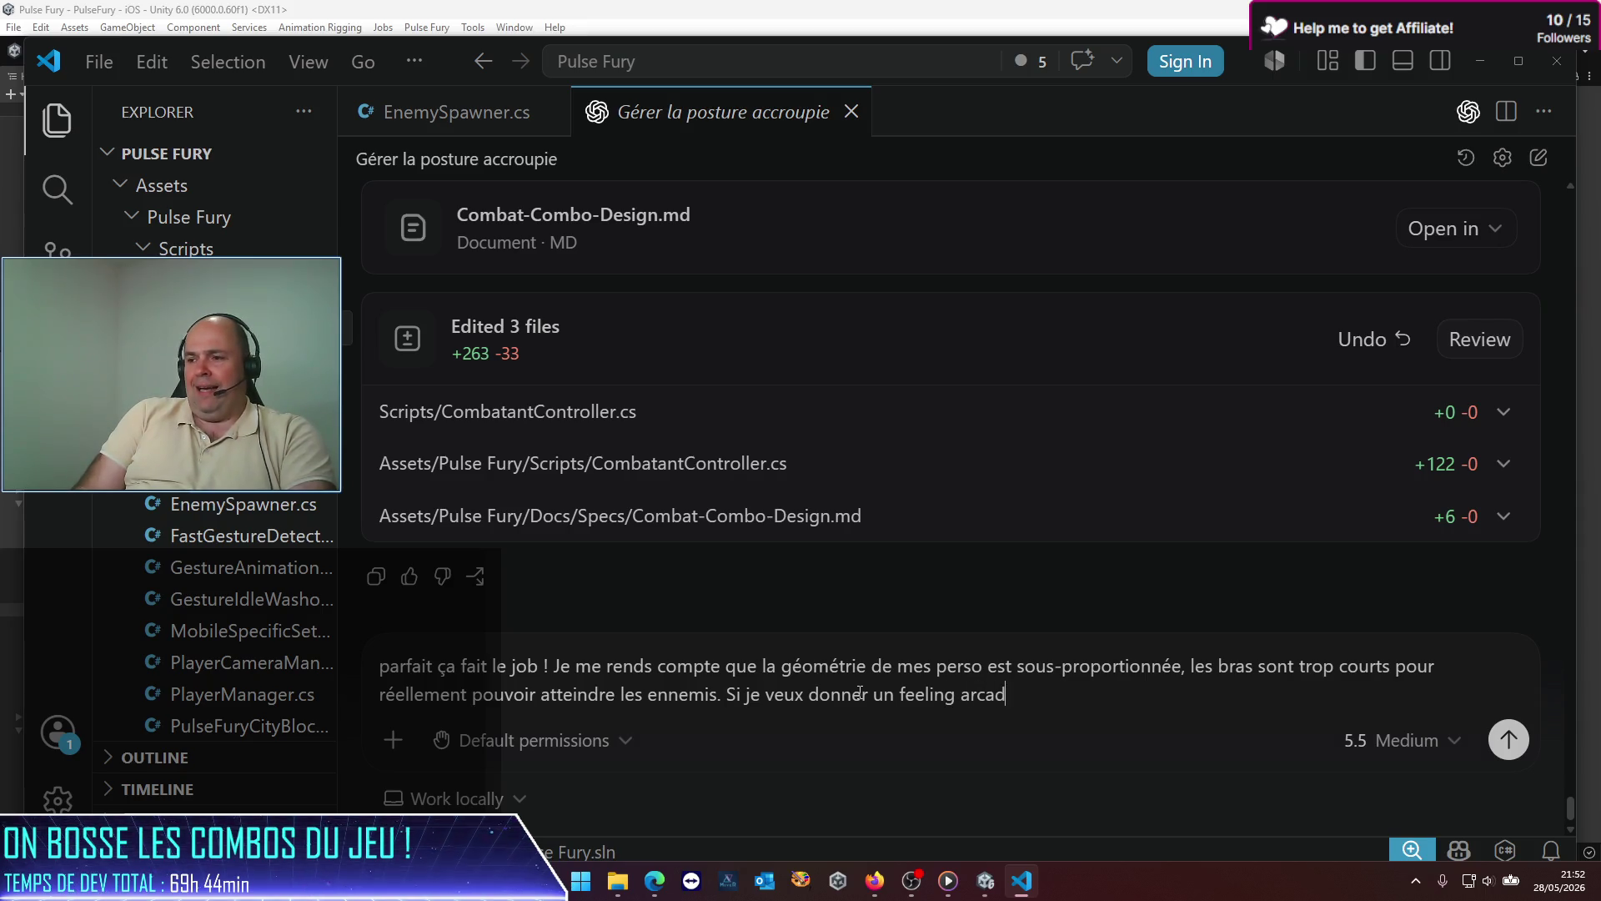
{"action": "key", "text": "BackSpace"}
{"action": "type", "text": "va fa"}
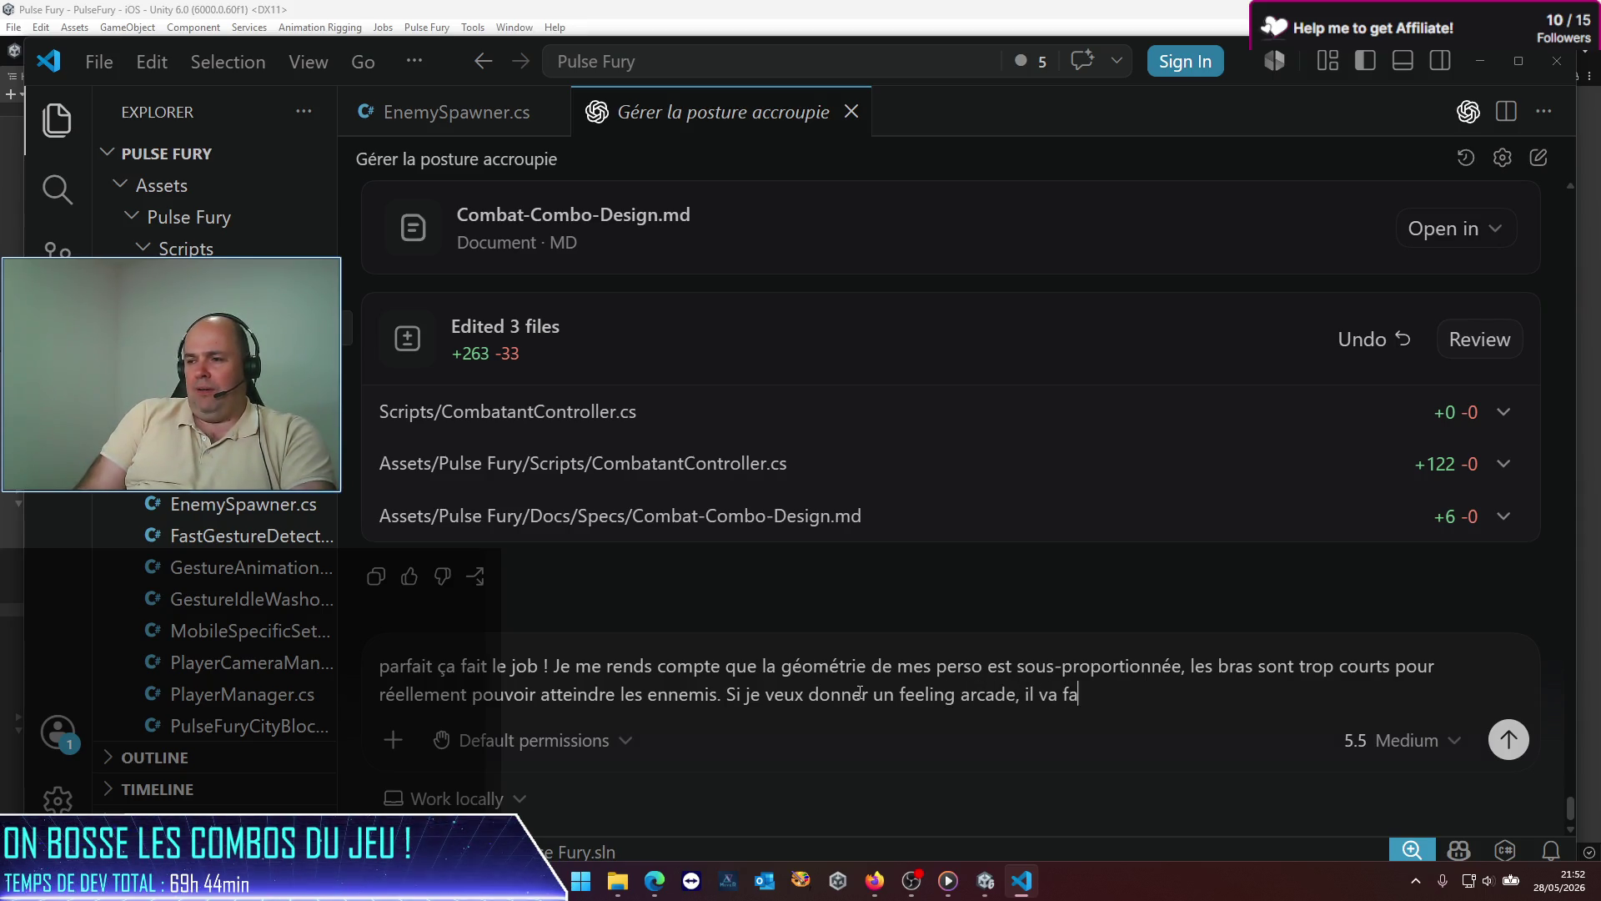
{"action": "type", "text": "lloir que "}
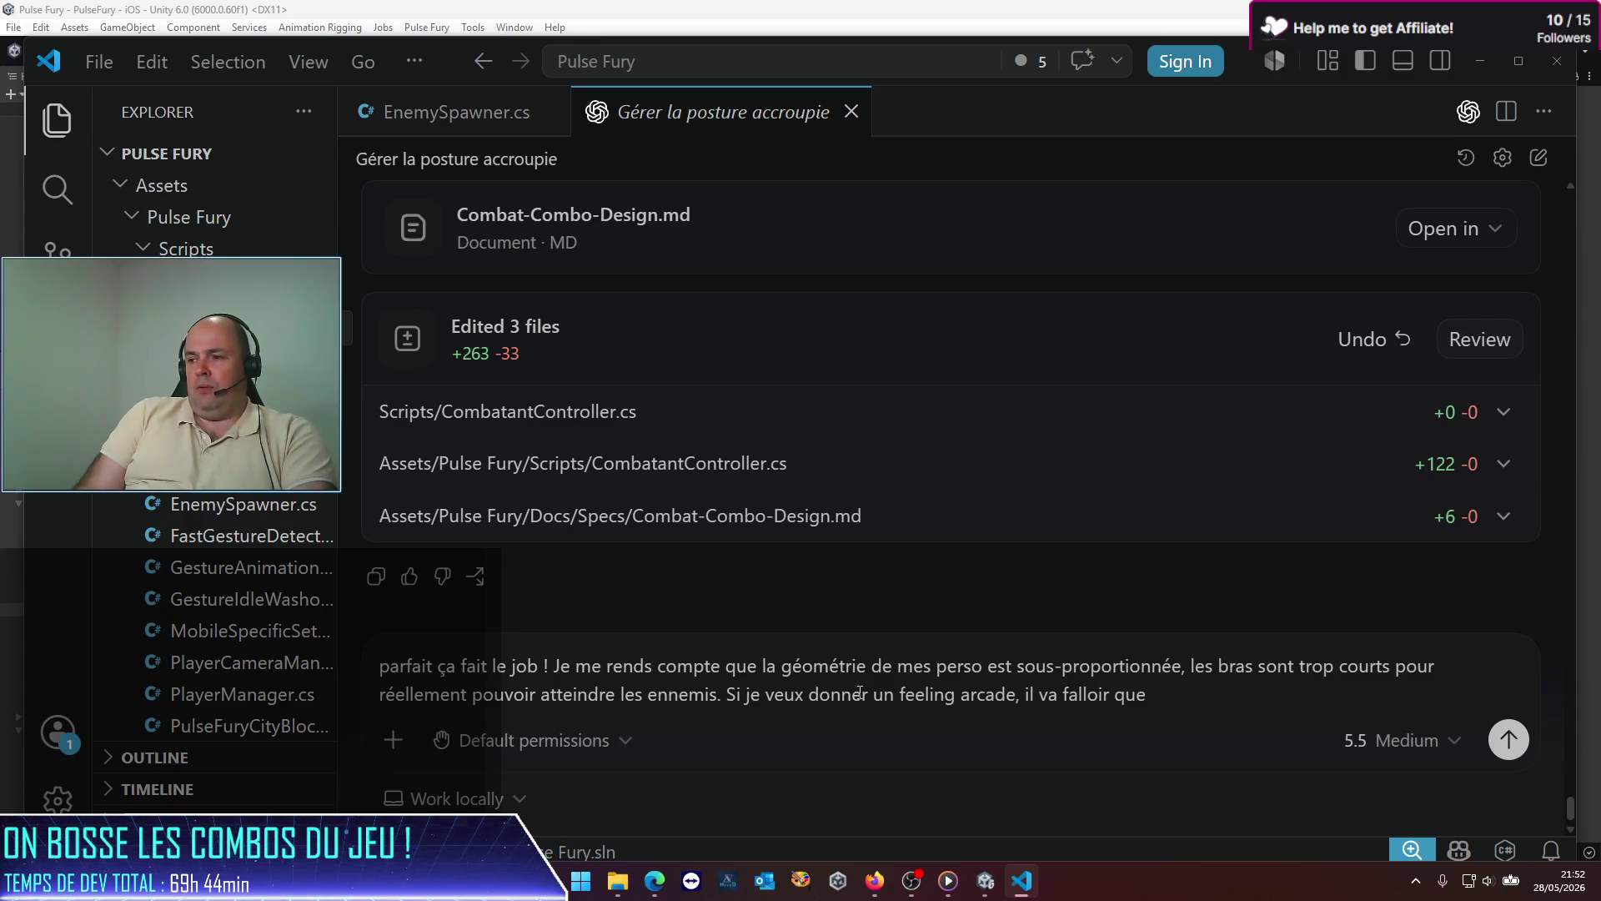
{"action": "type", "text": "l"}
{"action": "type", "text": "xtrapole ? "}
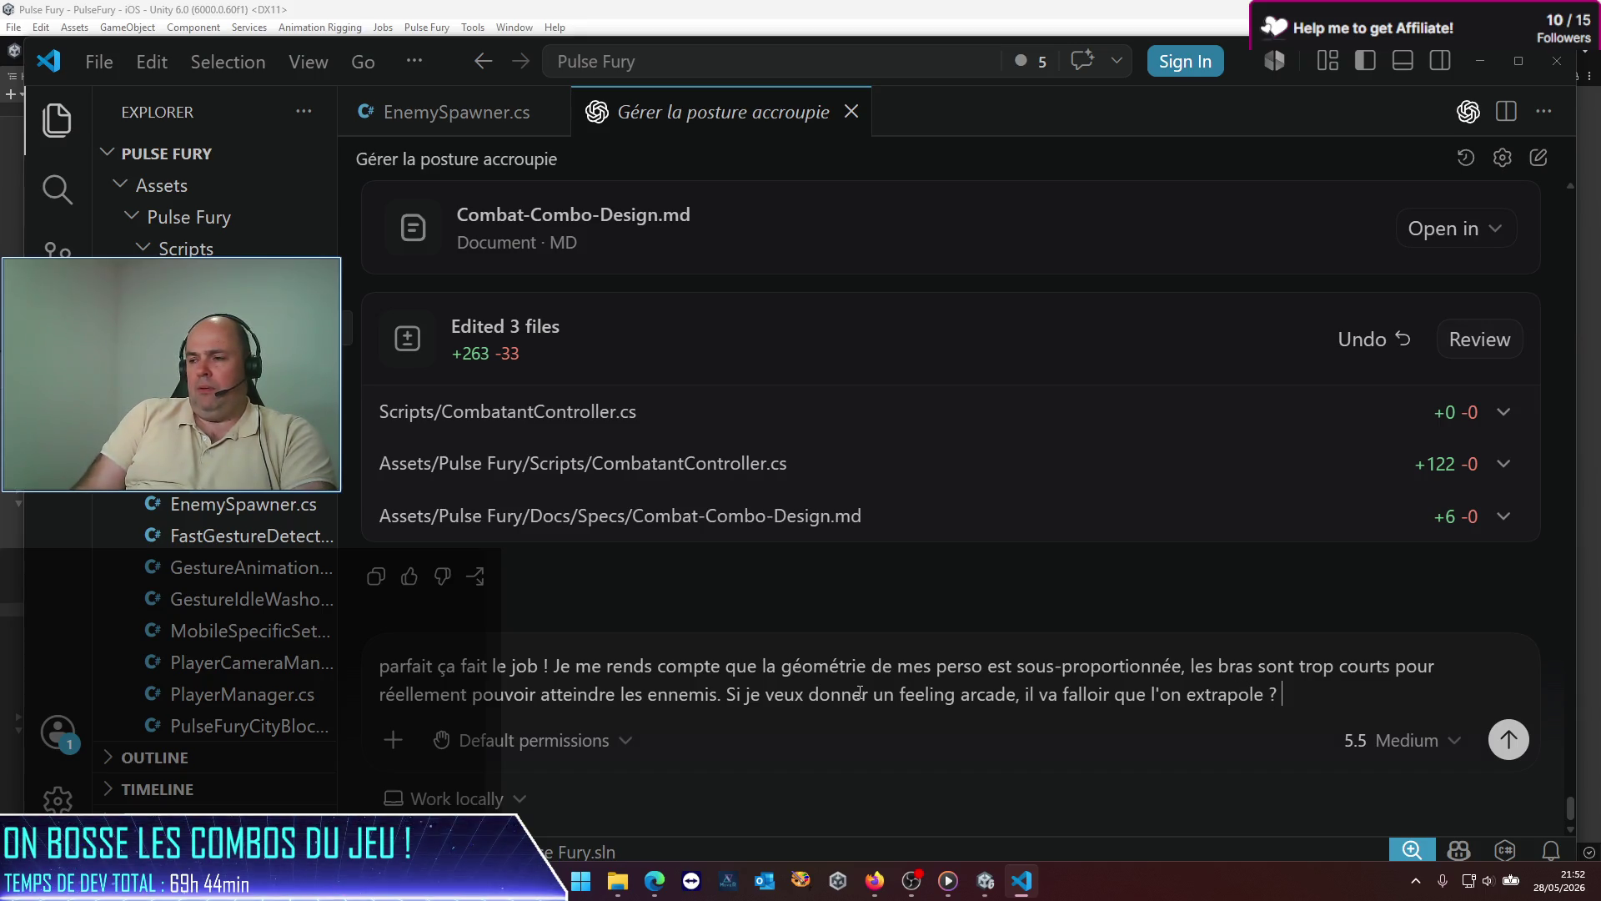
{"action": "type", "text": "étire ? le"}
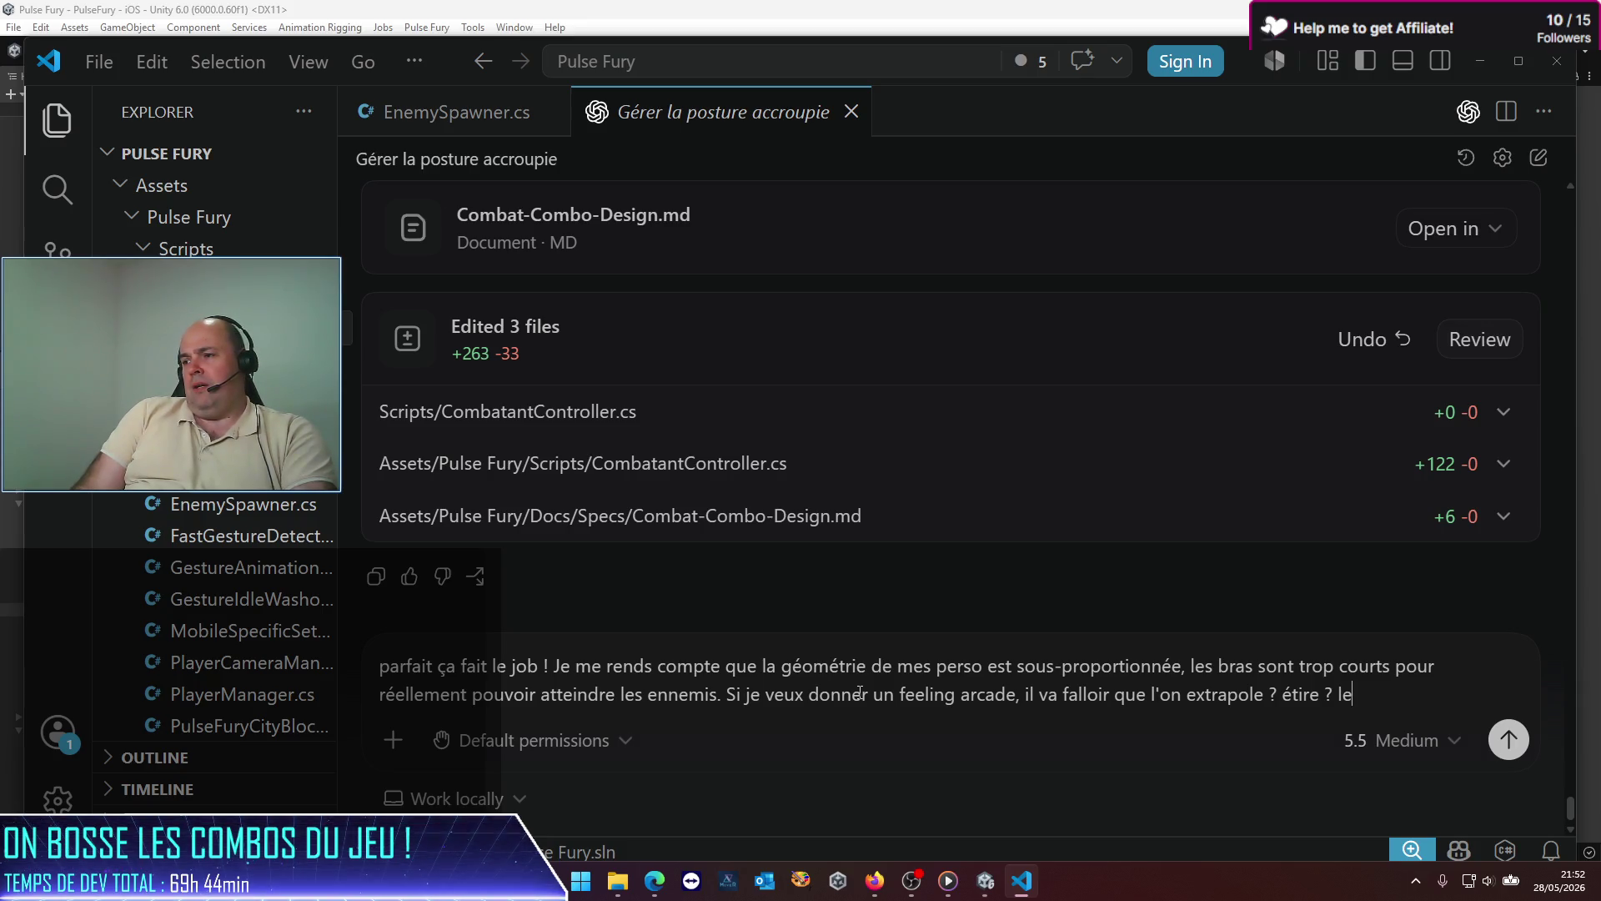
{"action": "type", "text": "s points de"}
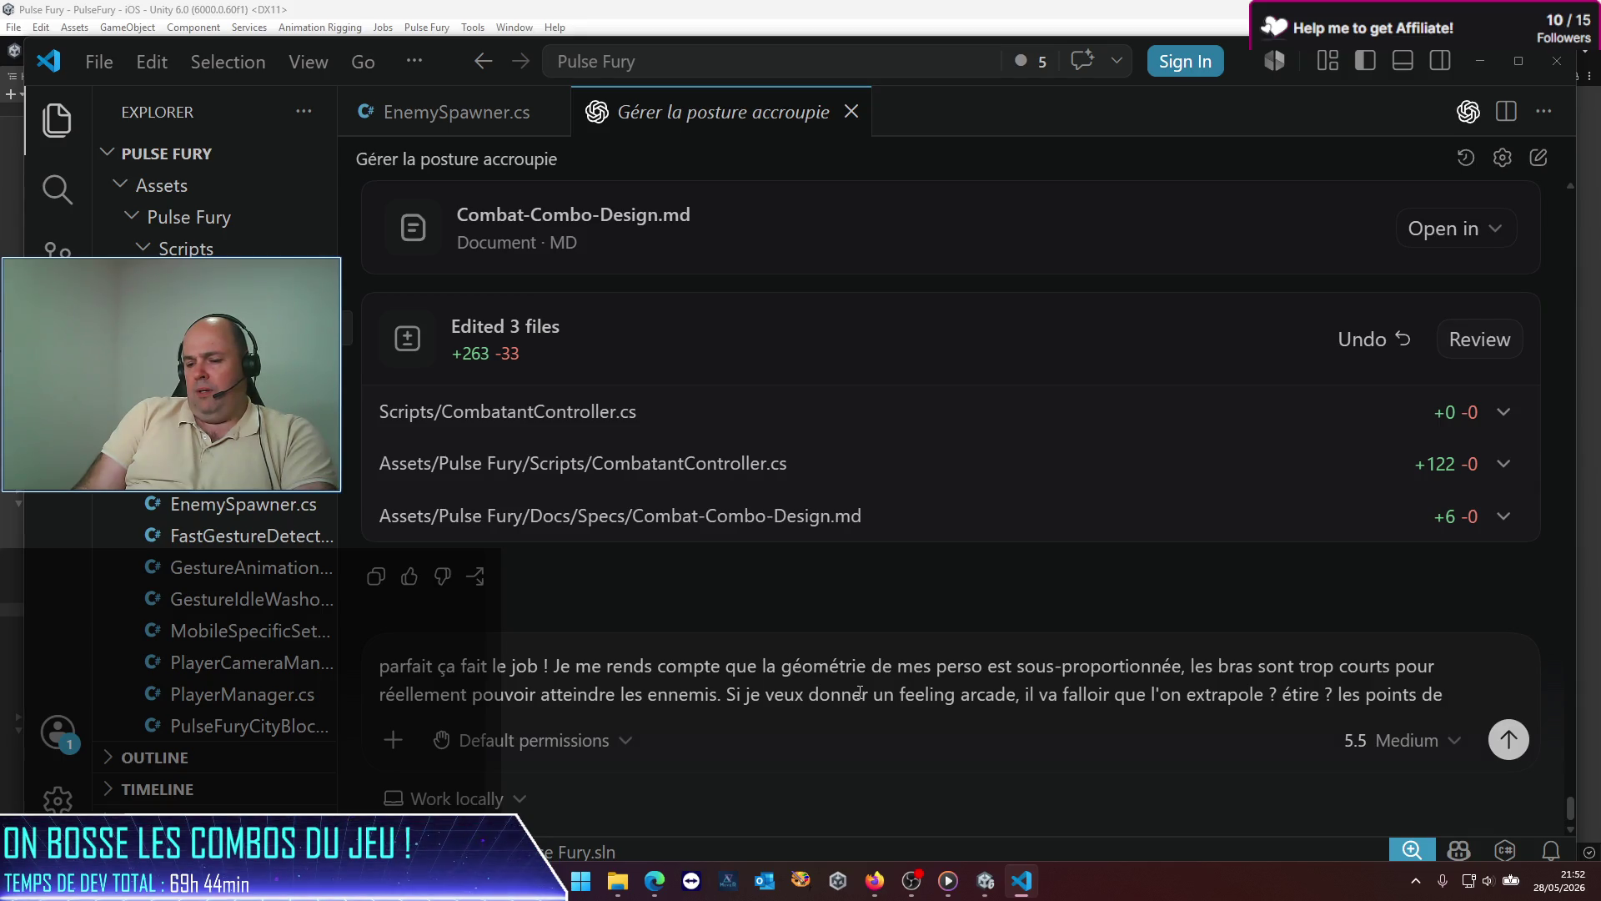
{"action": "key", "text": "BackSpace"}
{"action": "key", "text": "BackSpace"}
{"action": "key", "text": "BackSpace"}
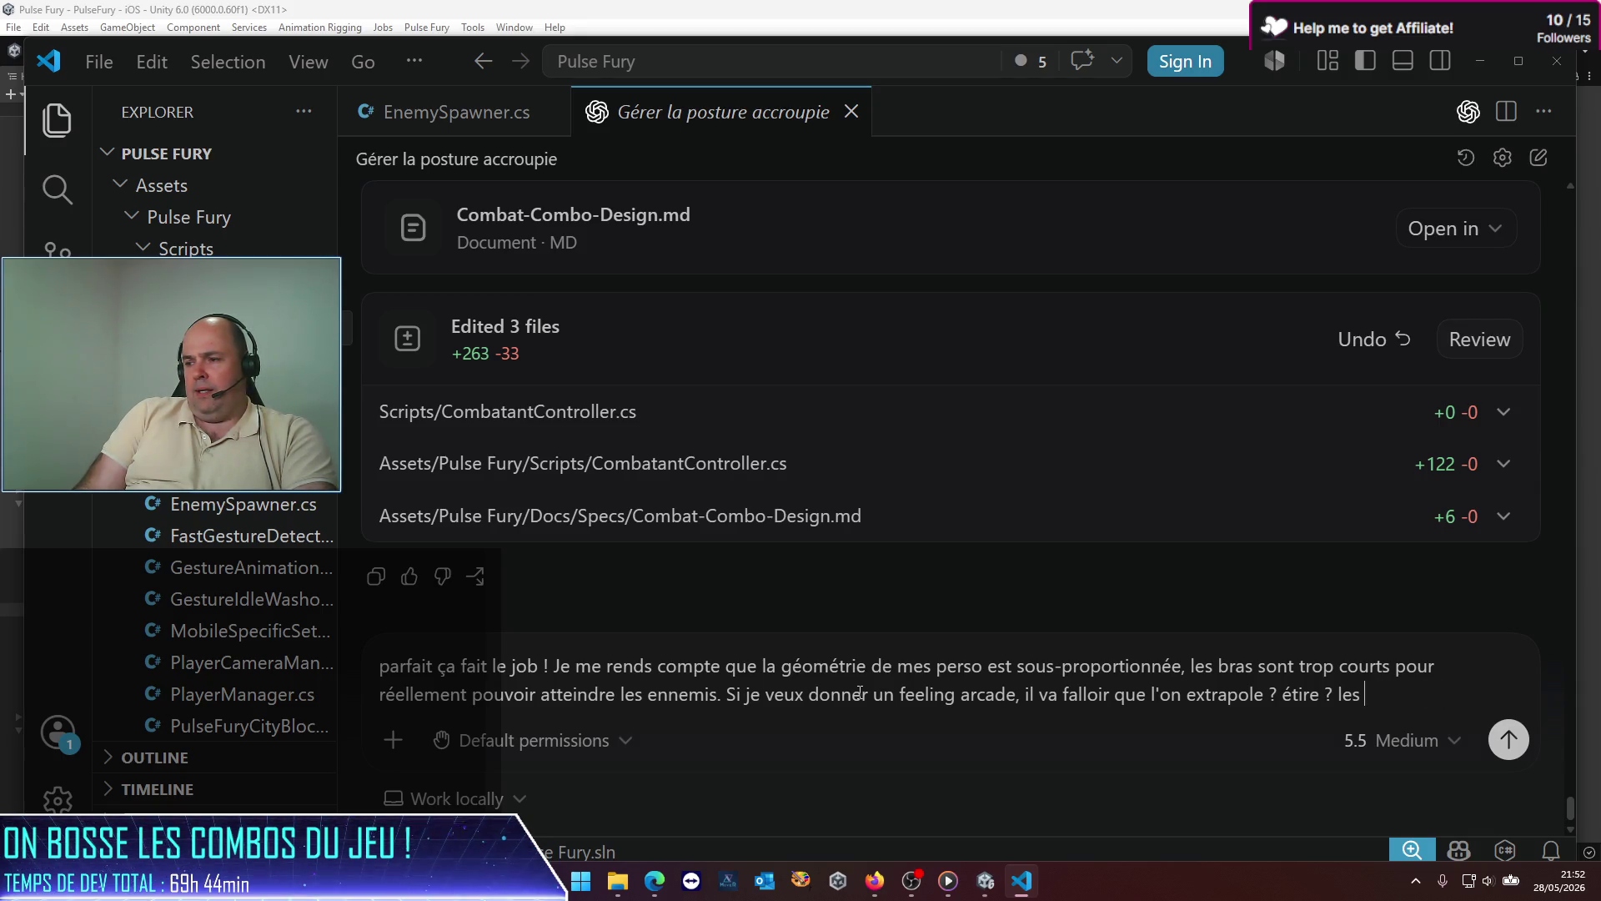
{"action": "type", "text": "coordonnées de "}
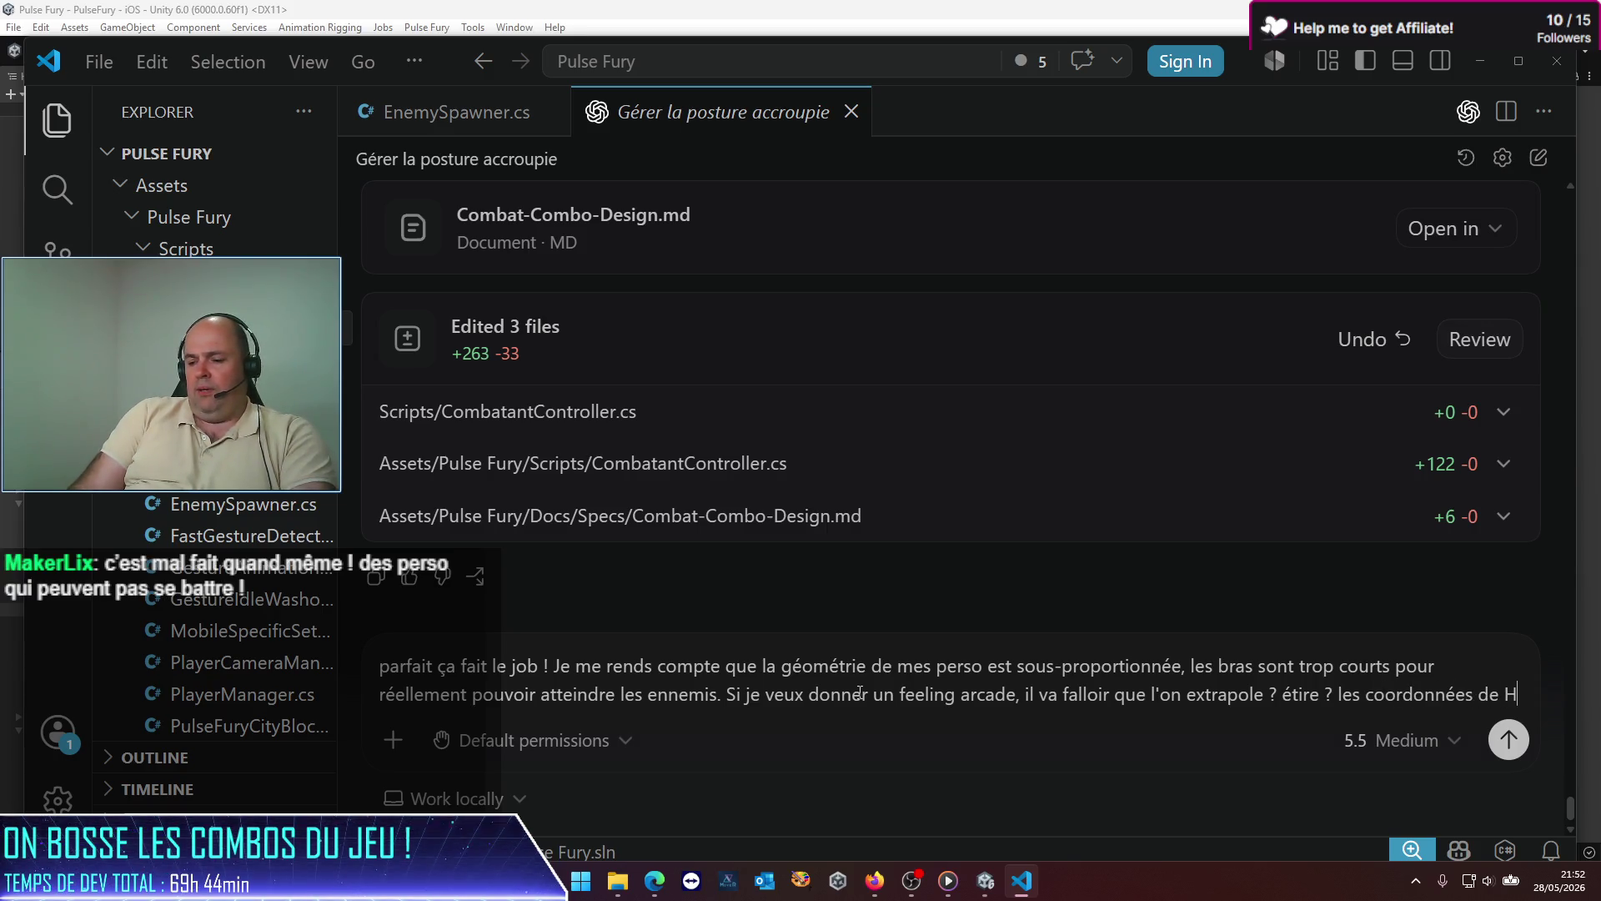
{"action": "type", "text": "Hit"}
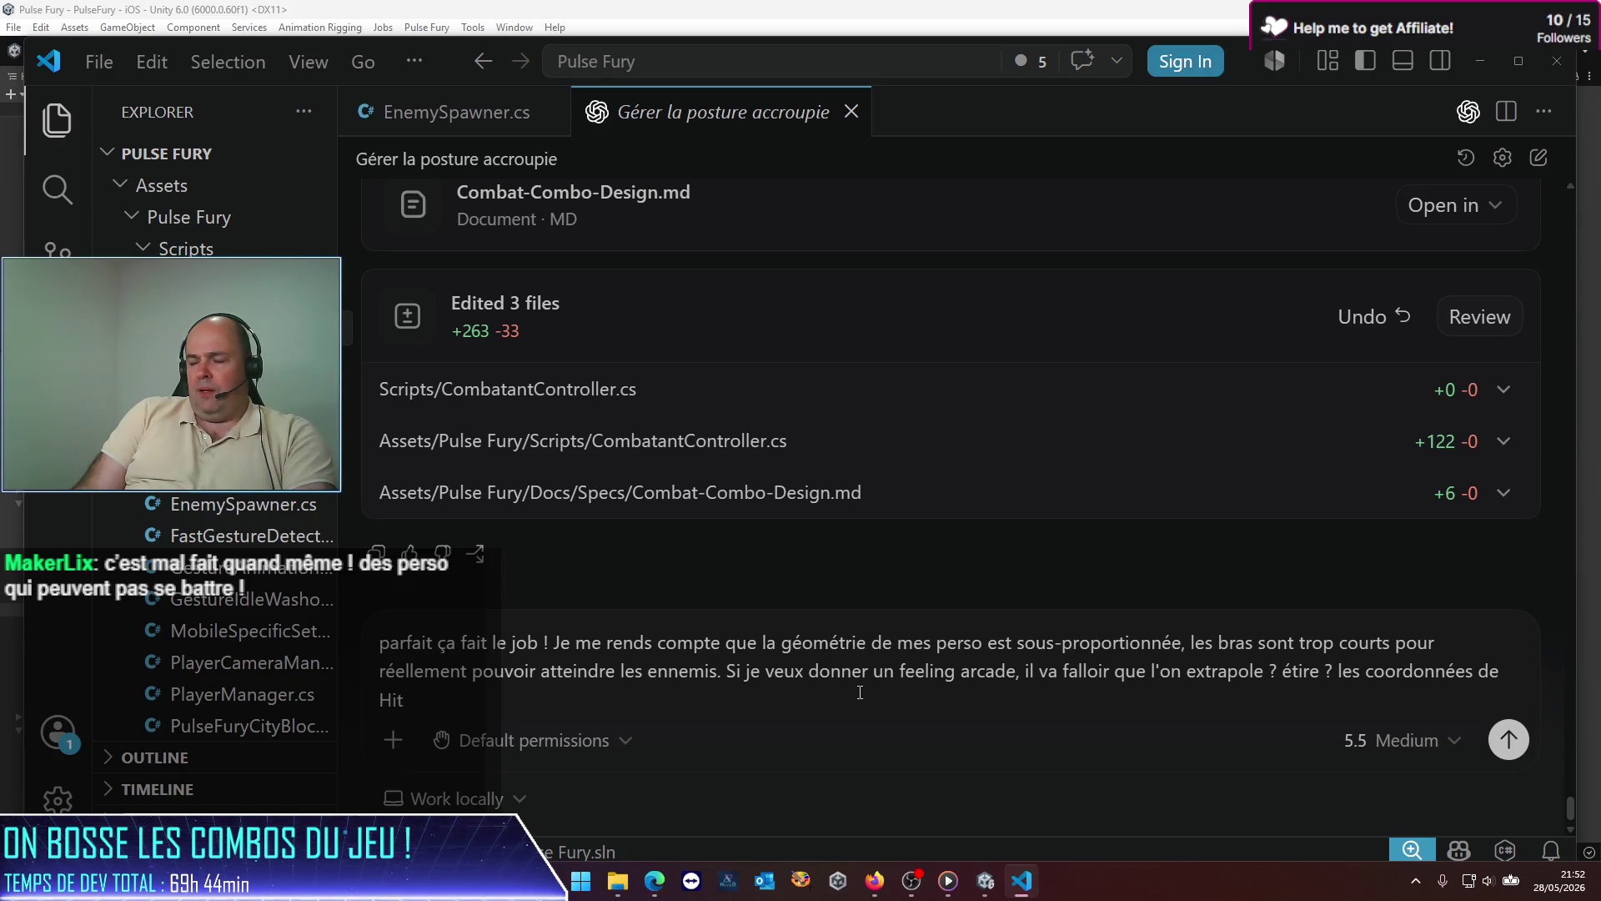
{"action": "type", "text": " pour que ça"}
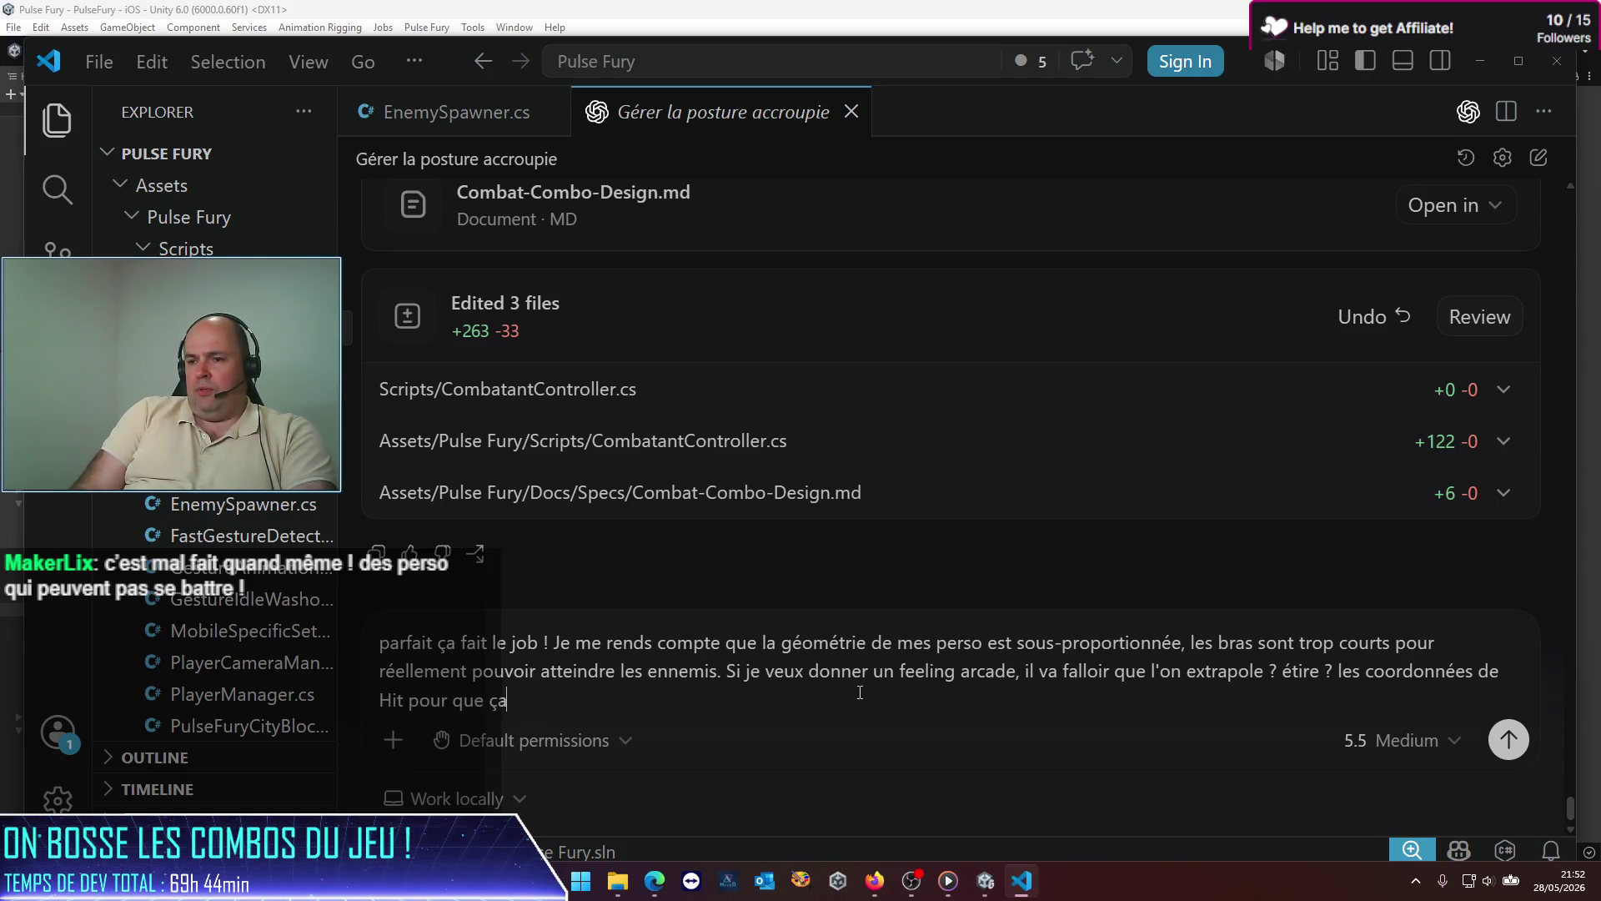
{"action": "type", "text": " aille t"}
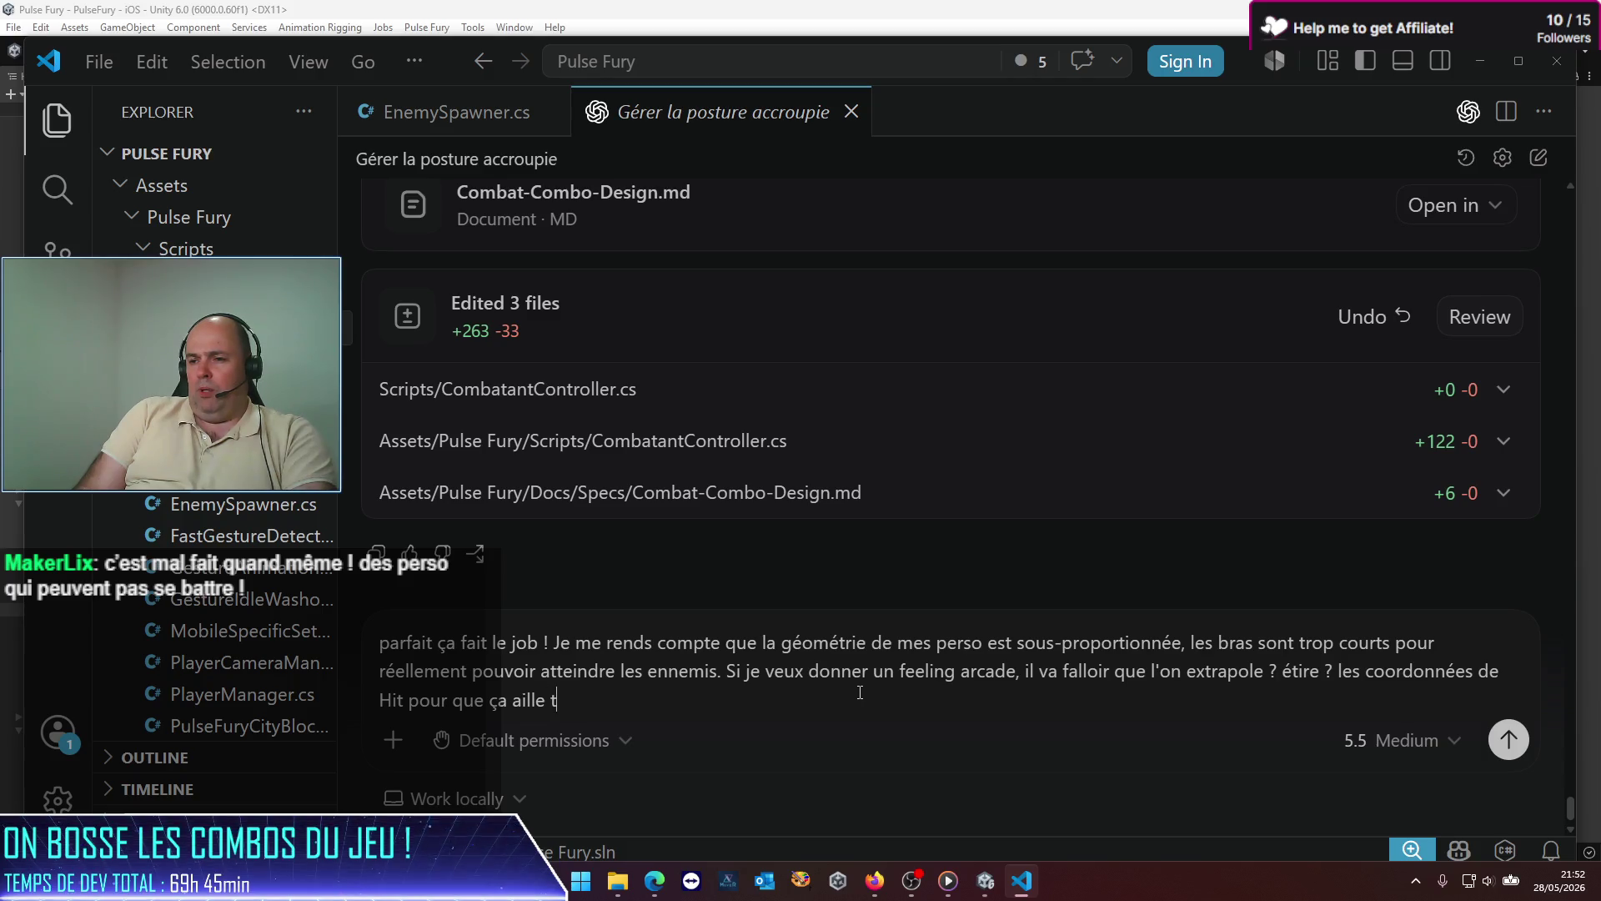
{"action": "type", "text": "aper plus loin ?"}
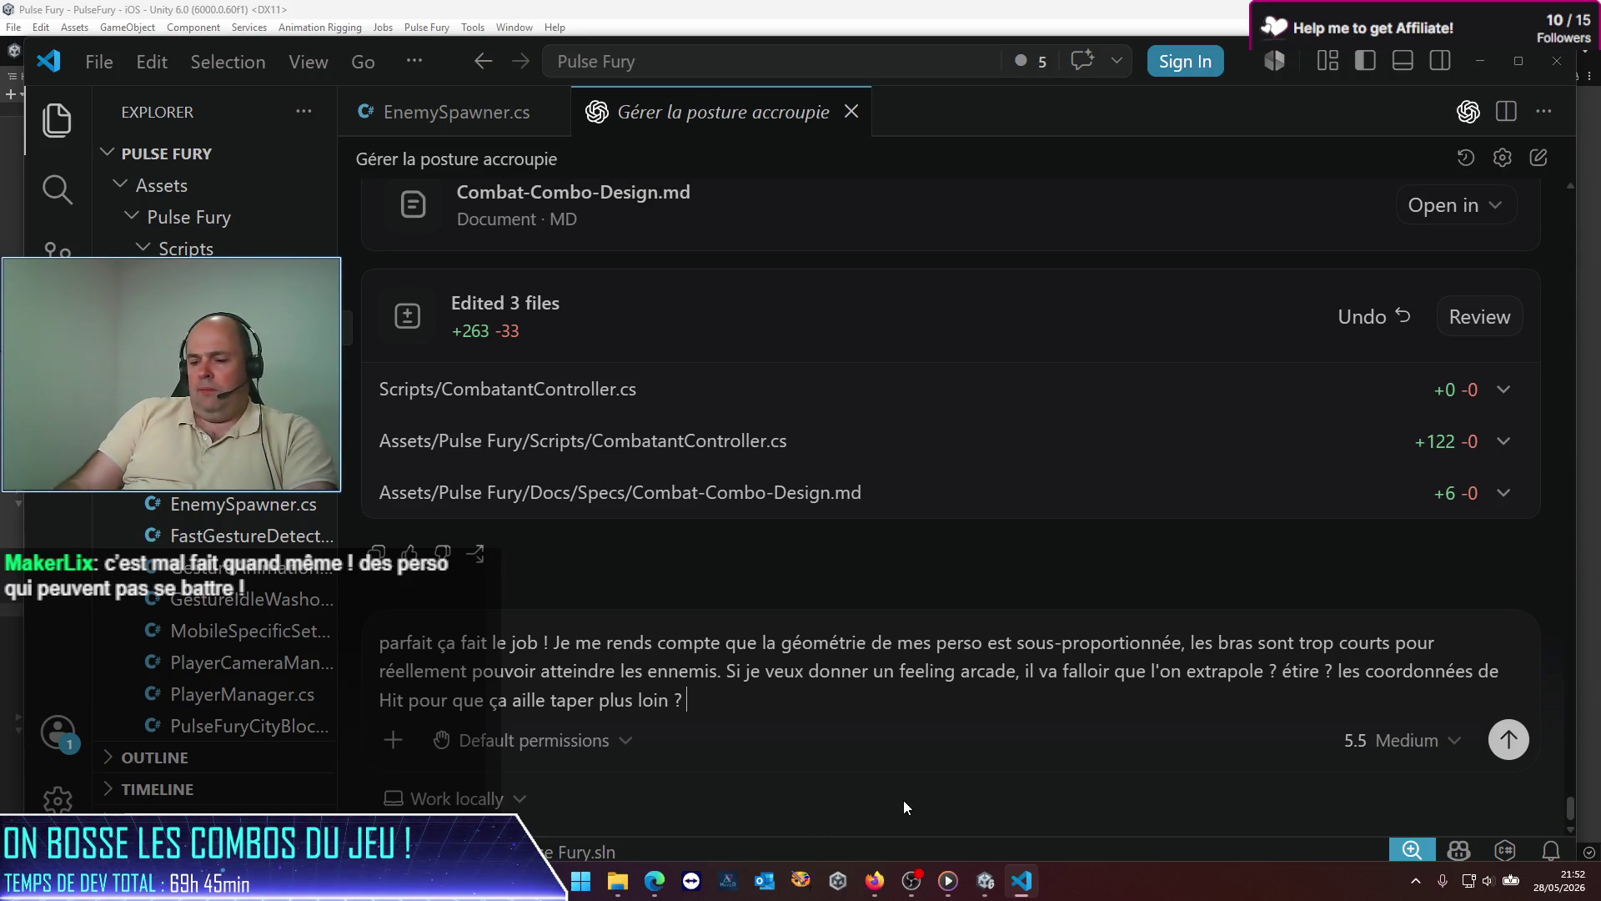
Step: Add that capsules would probably never point the right way, starting a question about the anchor transform
{"action": "type", "text": "Q"}
{"action": "key", "text": "BackSpace"}
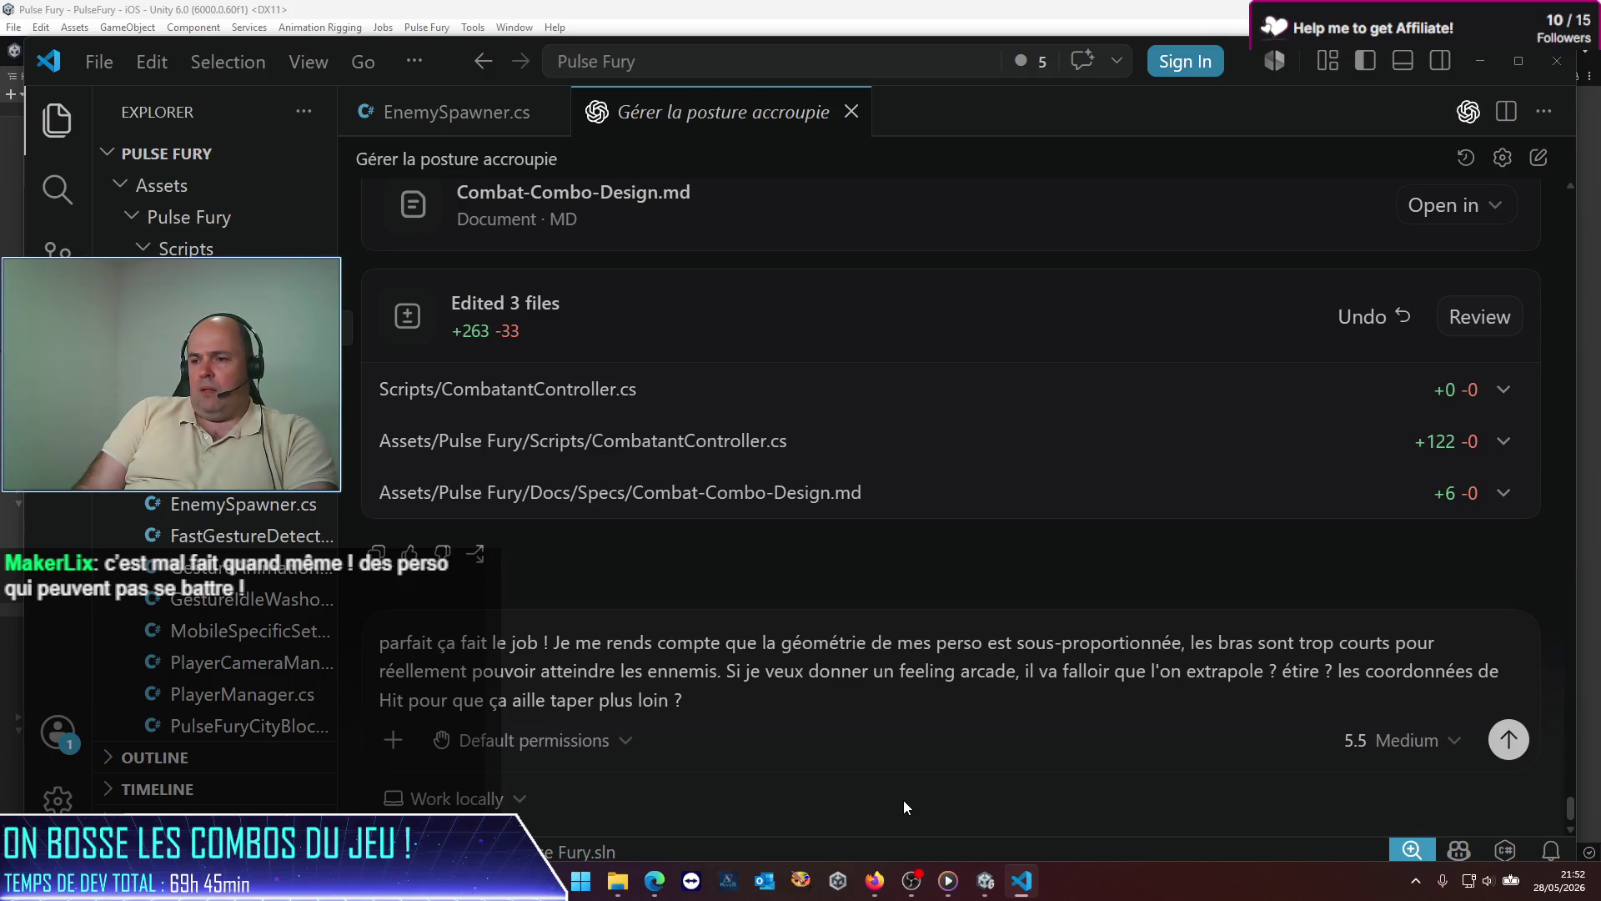
{"action": "type", "text": "Je ne pense "}
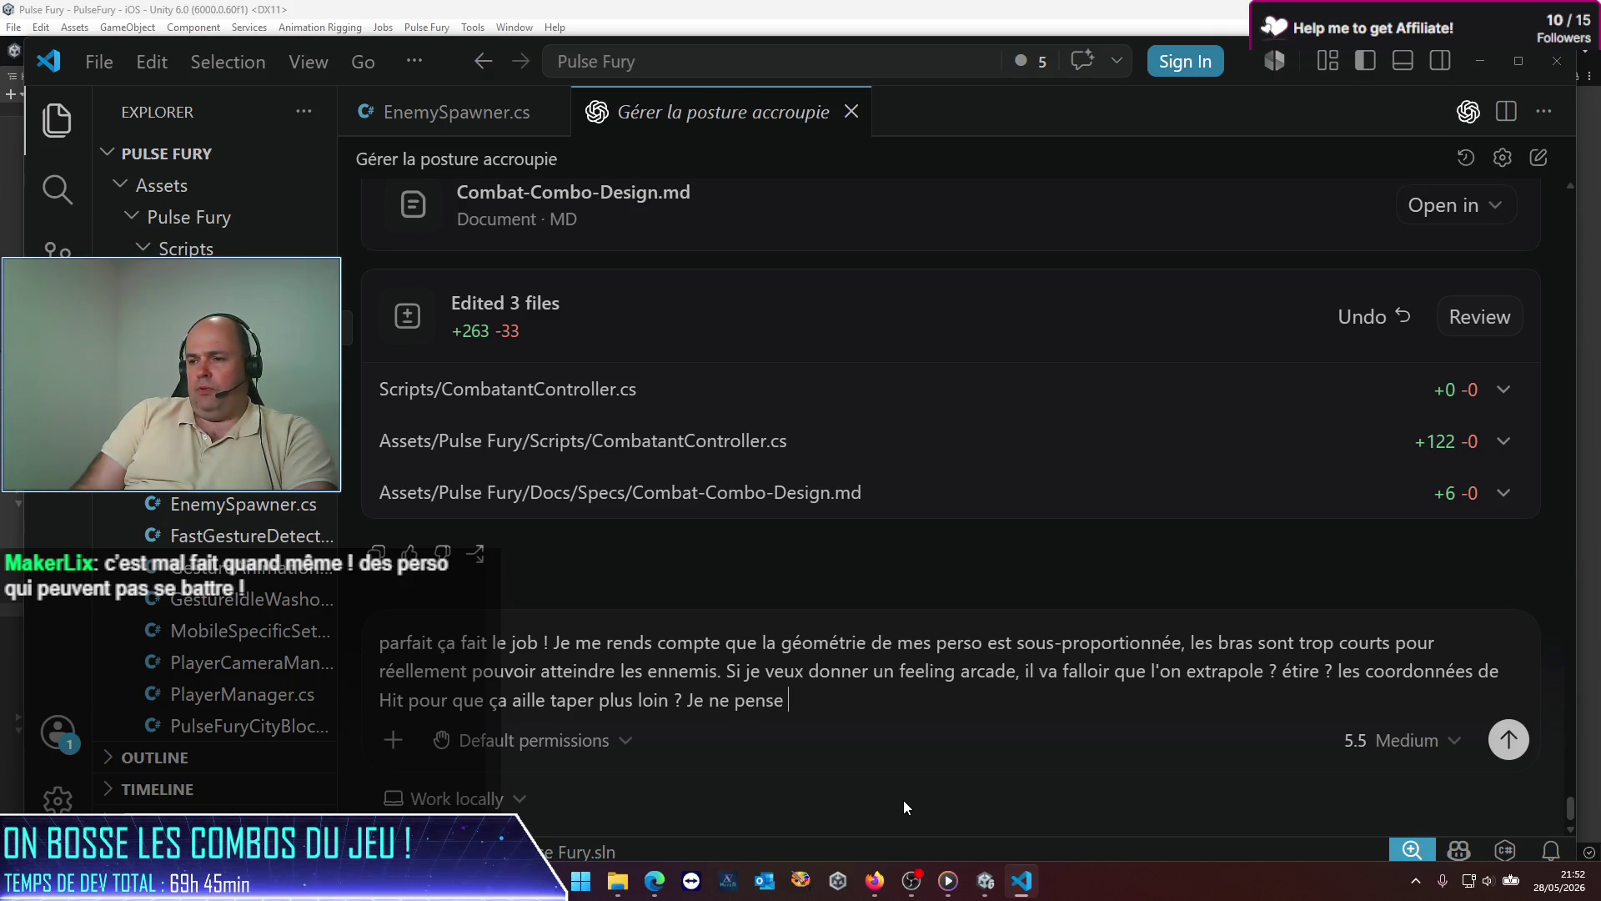
{"action": "type", "text": "pas qu'on ait"}
{"action": "key", "text": "BackSpace"}
{"action": "key", "text": "BackSpace"}
{"action": "key", "text": "BackSpace"}
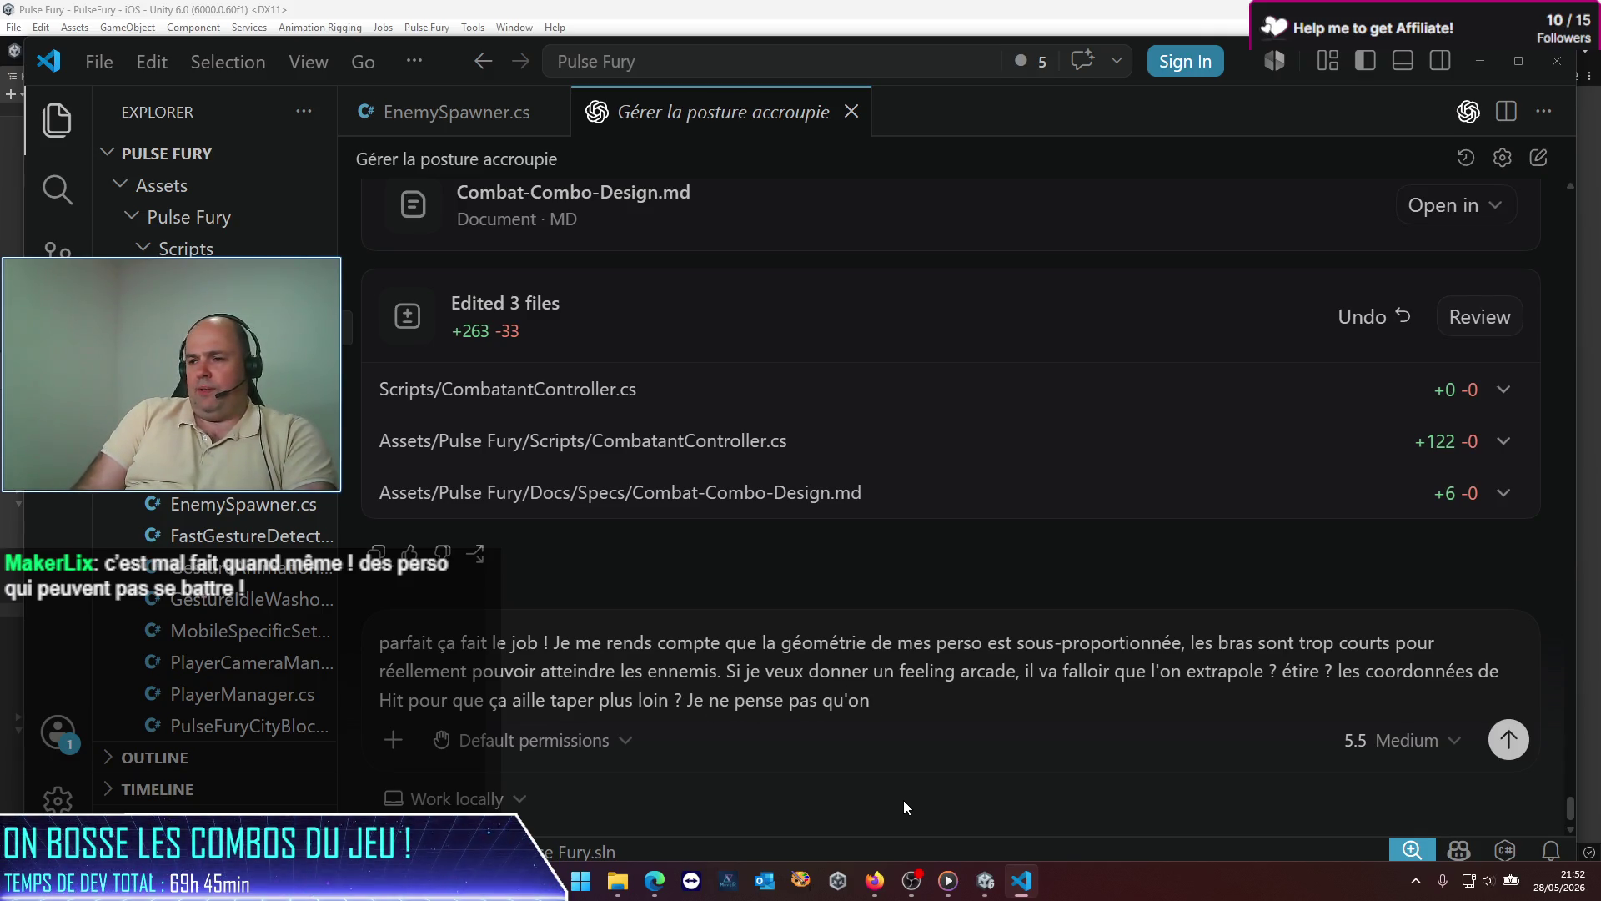
{"action": "type", "text": "puisse utu"}
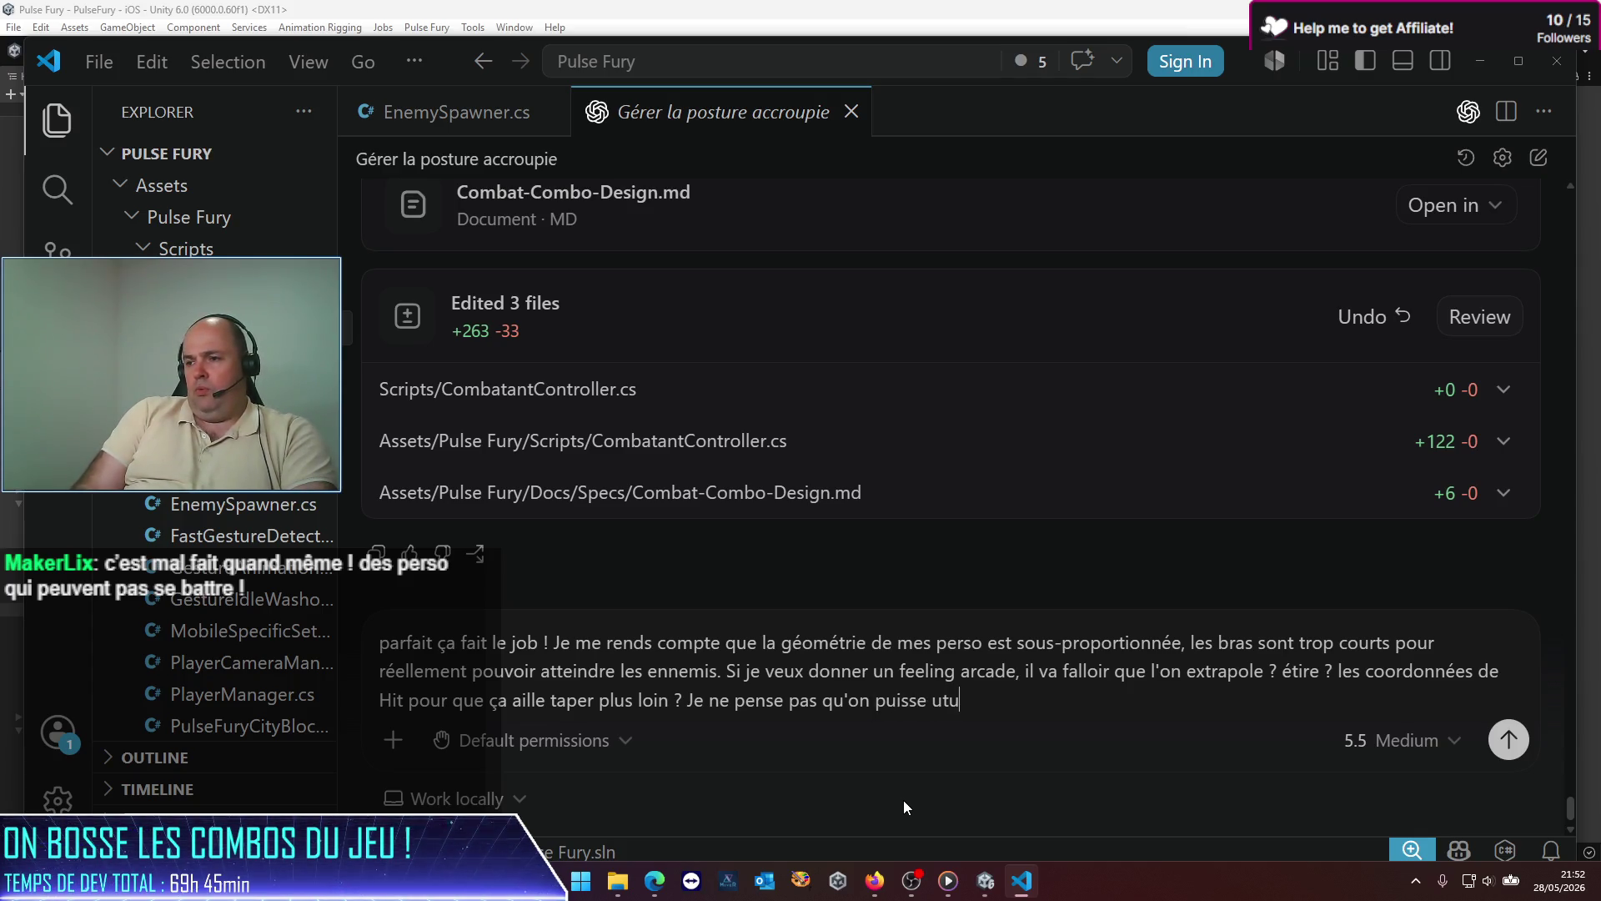
{"action": "key", "text": "BackSpace"}
{"action": "type", "text": "iliser "}
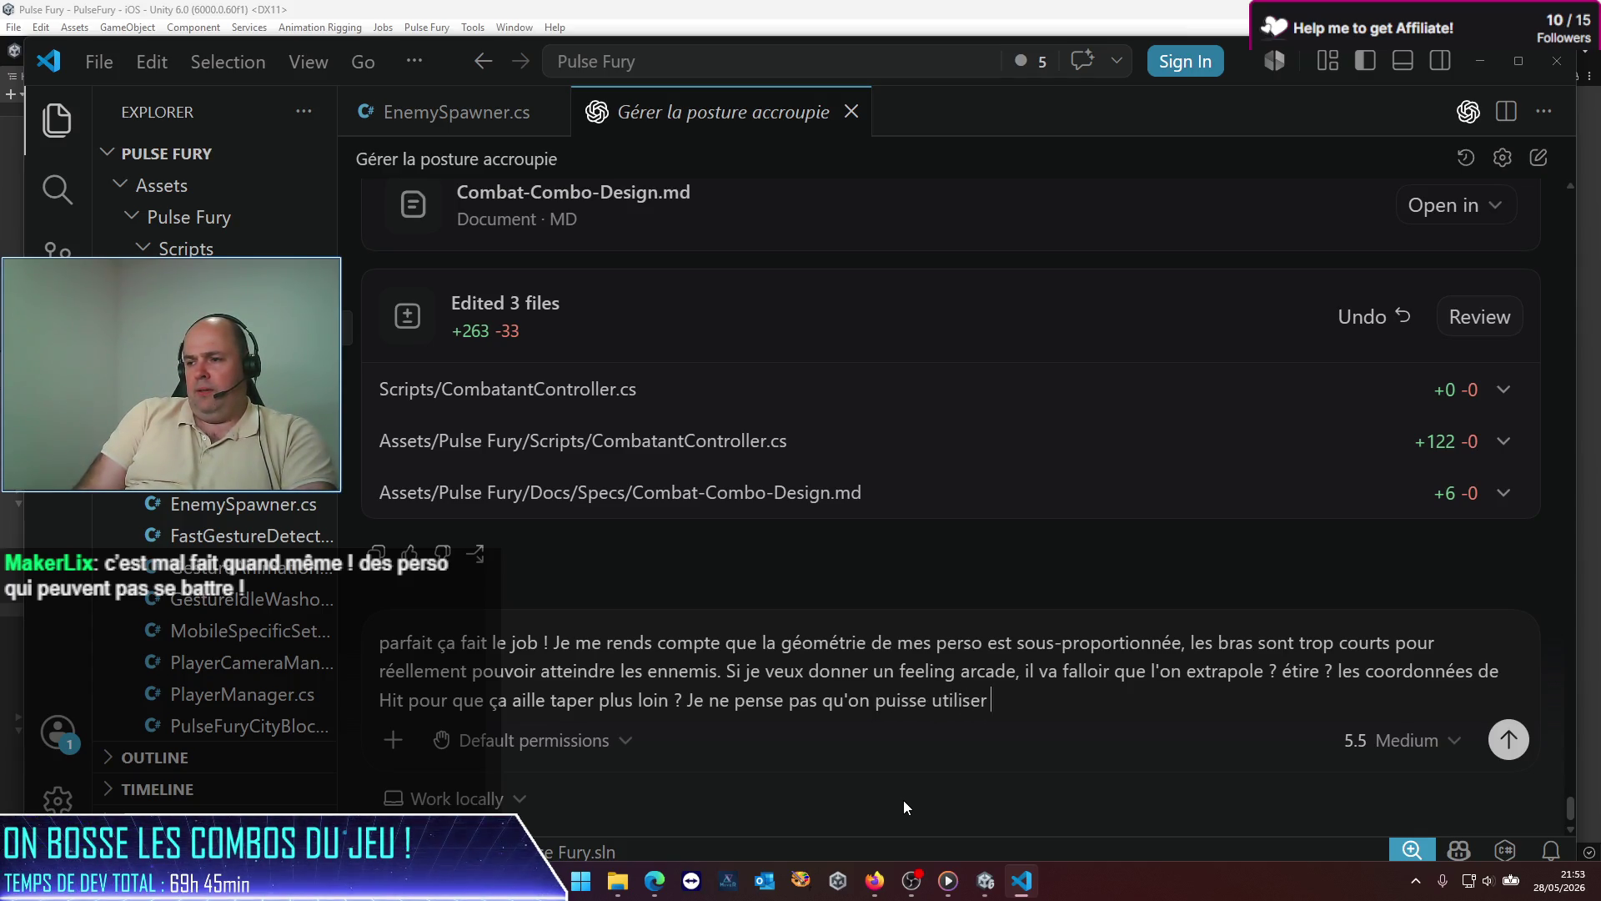
{"action": "type", "text": "des capsules, s"}
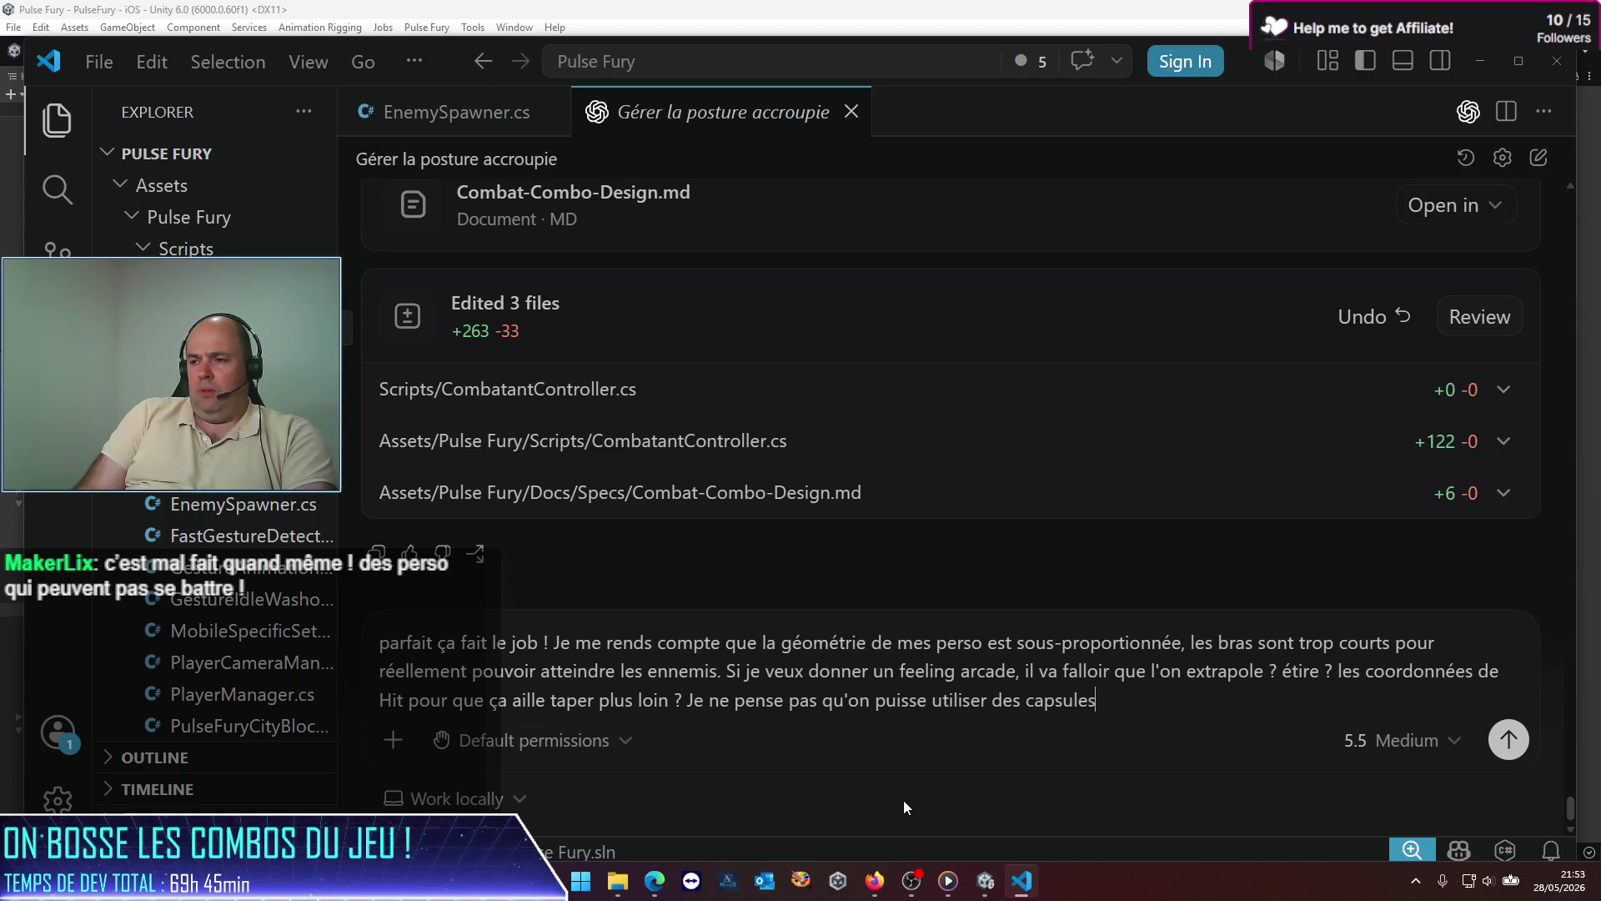
{"action": "key", "text": "BackSpace"}
{"action": "type", "text": "elles se"}
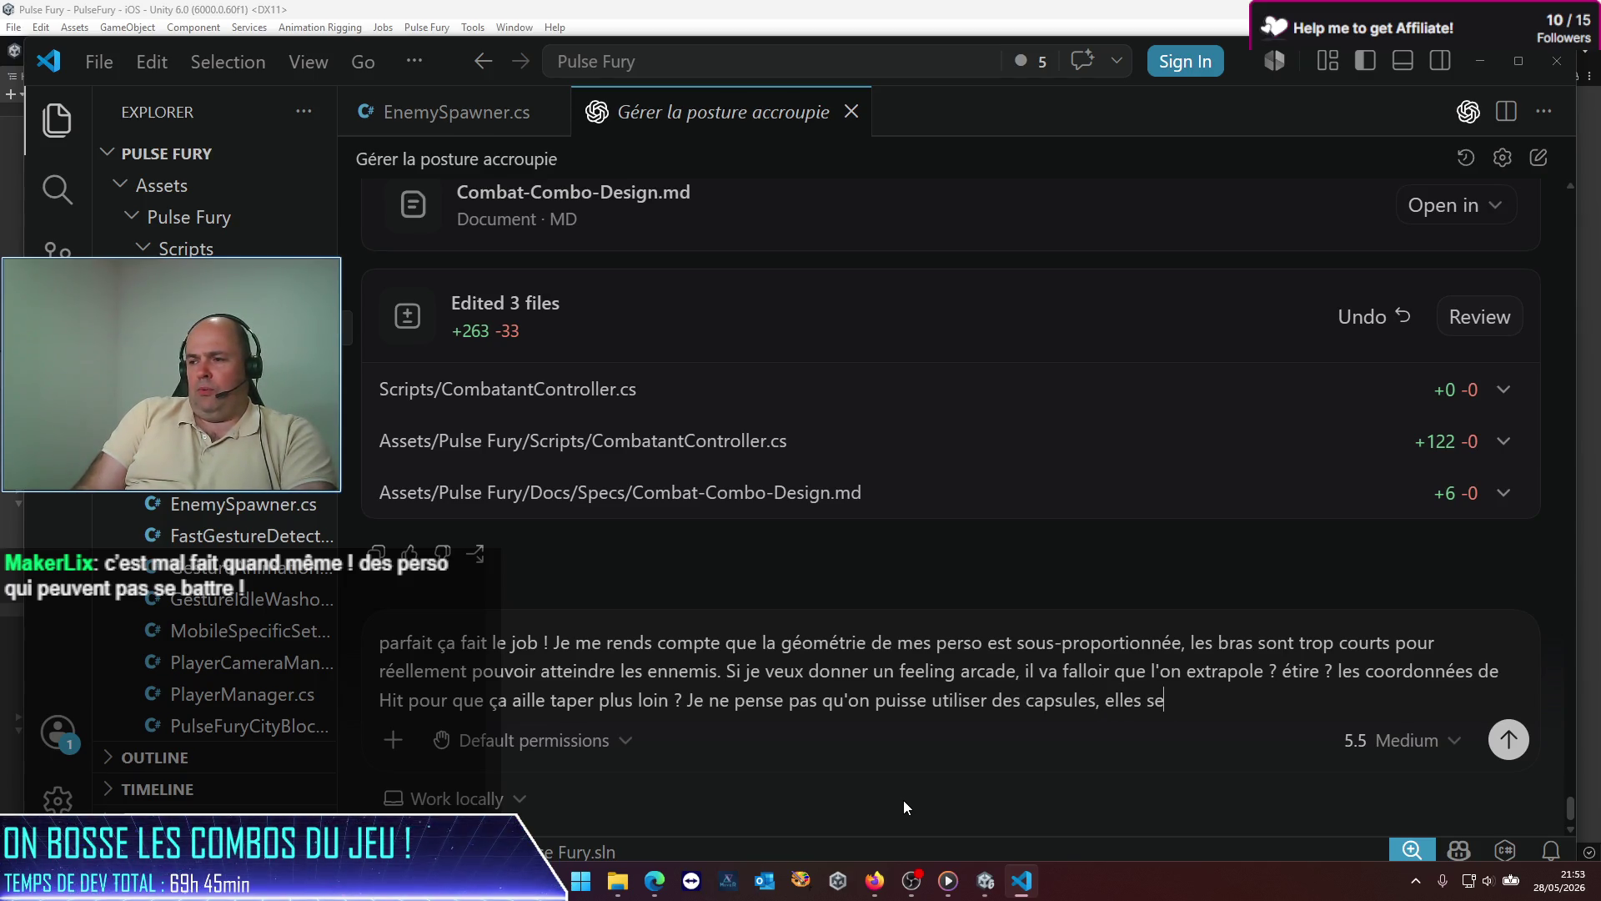
{"action": "type", "text": "ront"}
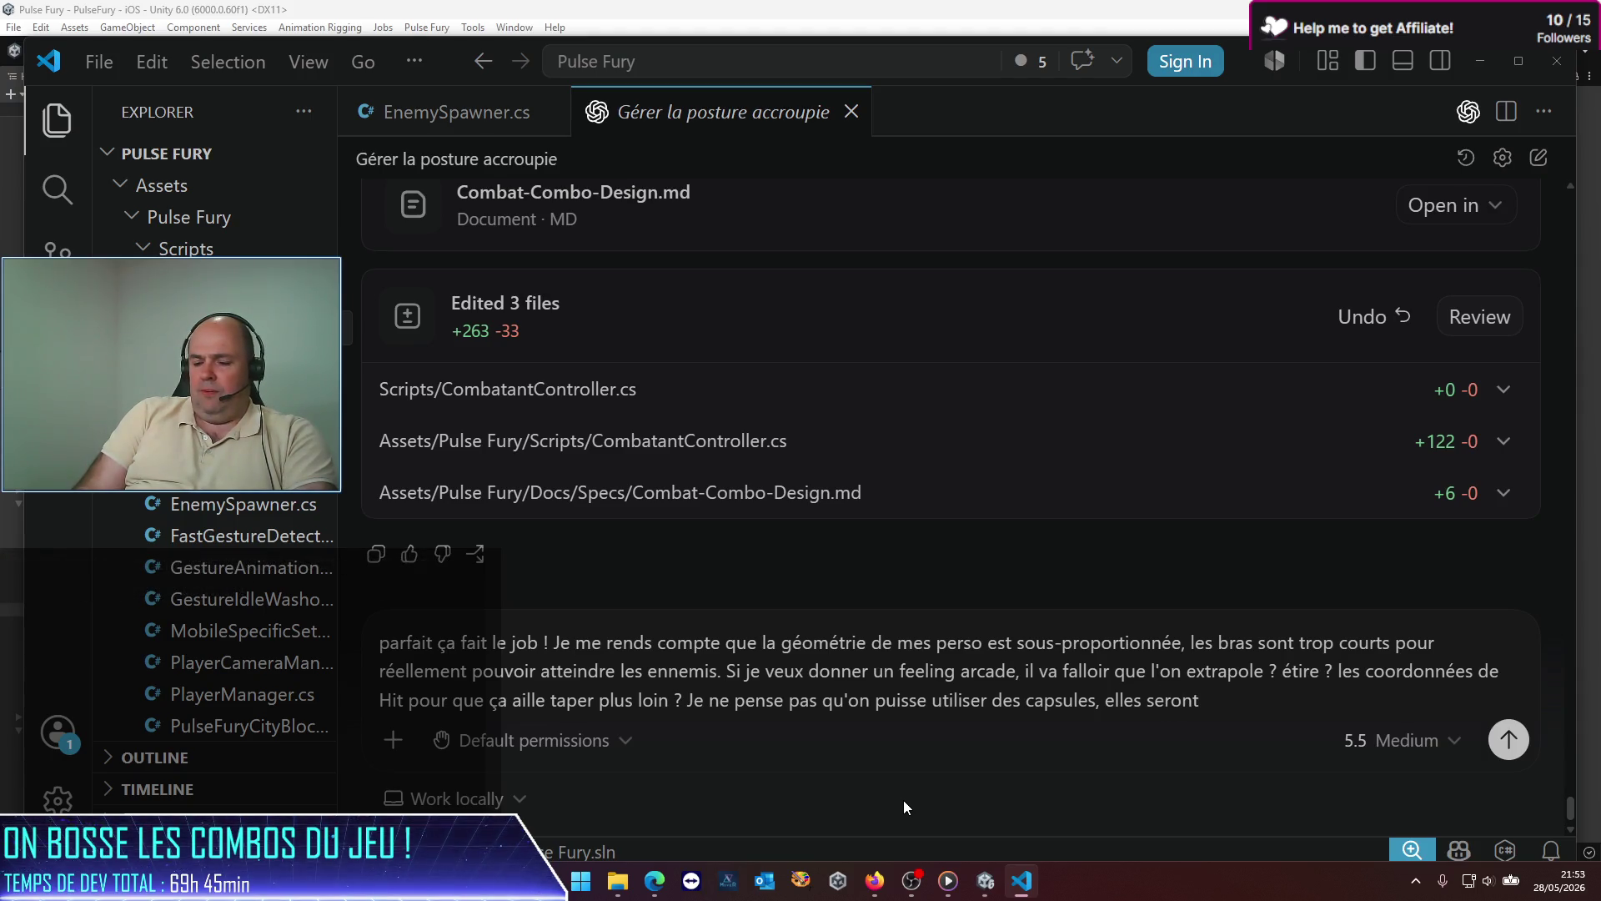
{"action": "type", "text": "u"}
{"action": "type", "text": "pr"}
{"action": "key", "text": "BackSpace"}
{"action": "key", "text": "BackSpace"}
{"action": "type", "text": "probablement ga"}
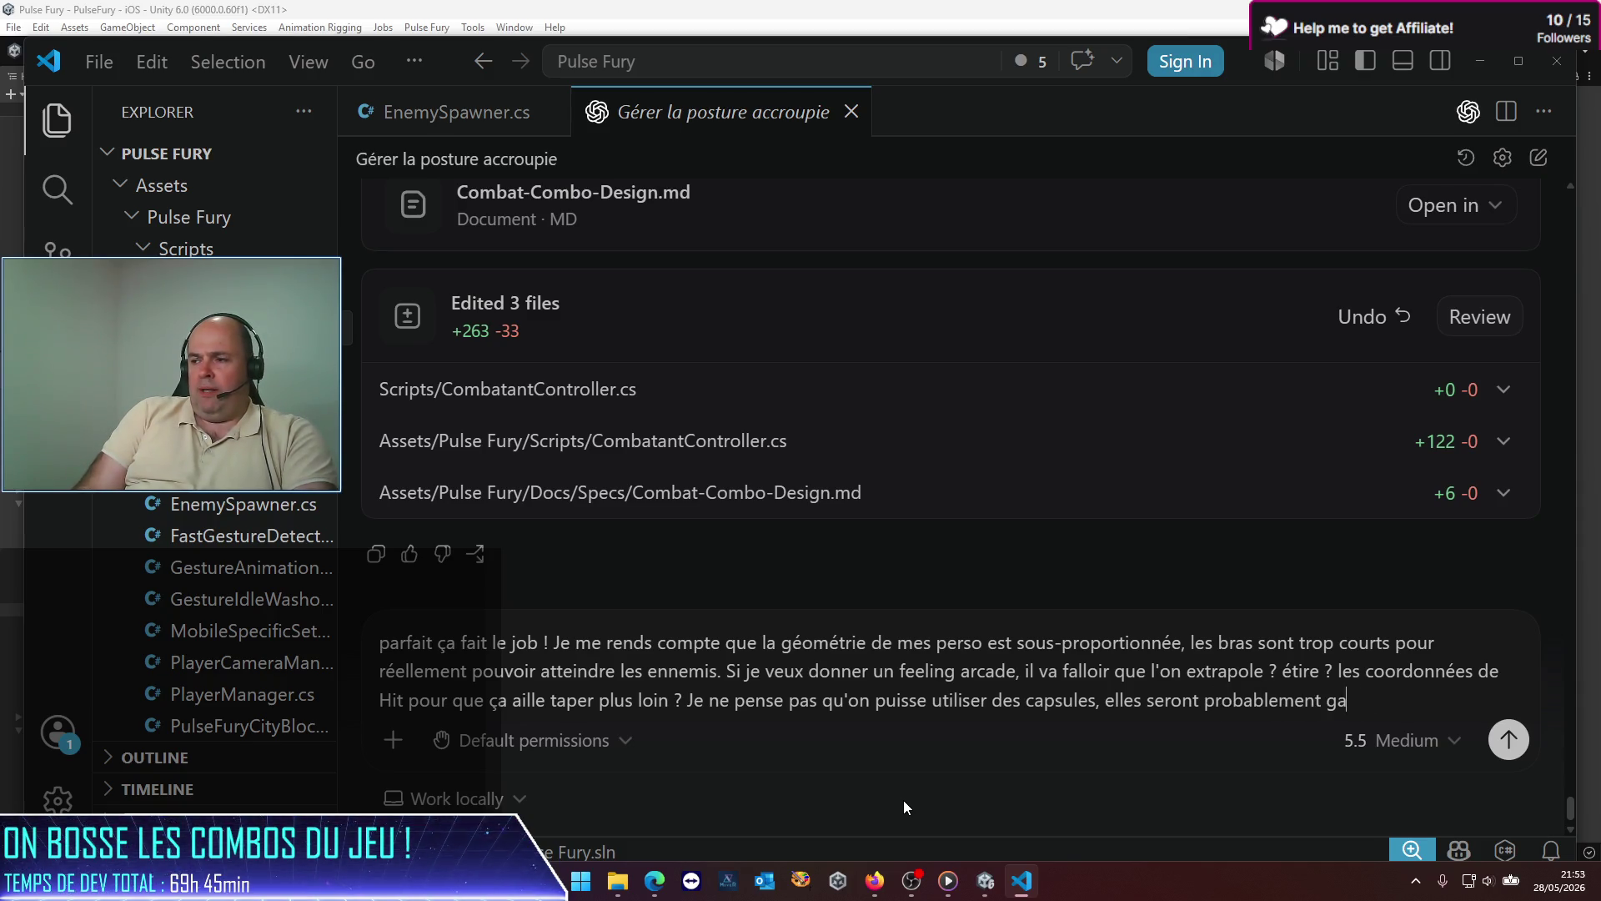
{"action": "key", "text": "BackSpace"}
{"action": "key", "text": "BackSpace"}
{"action": "type", "text": "jamais dans "}
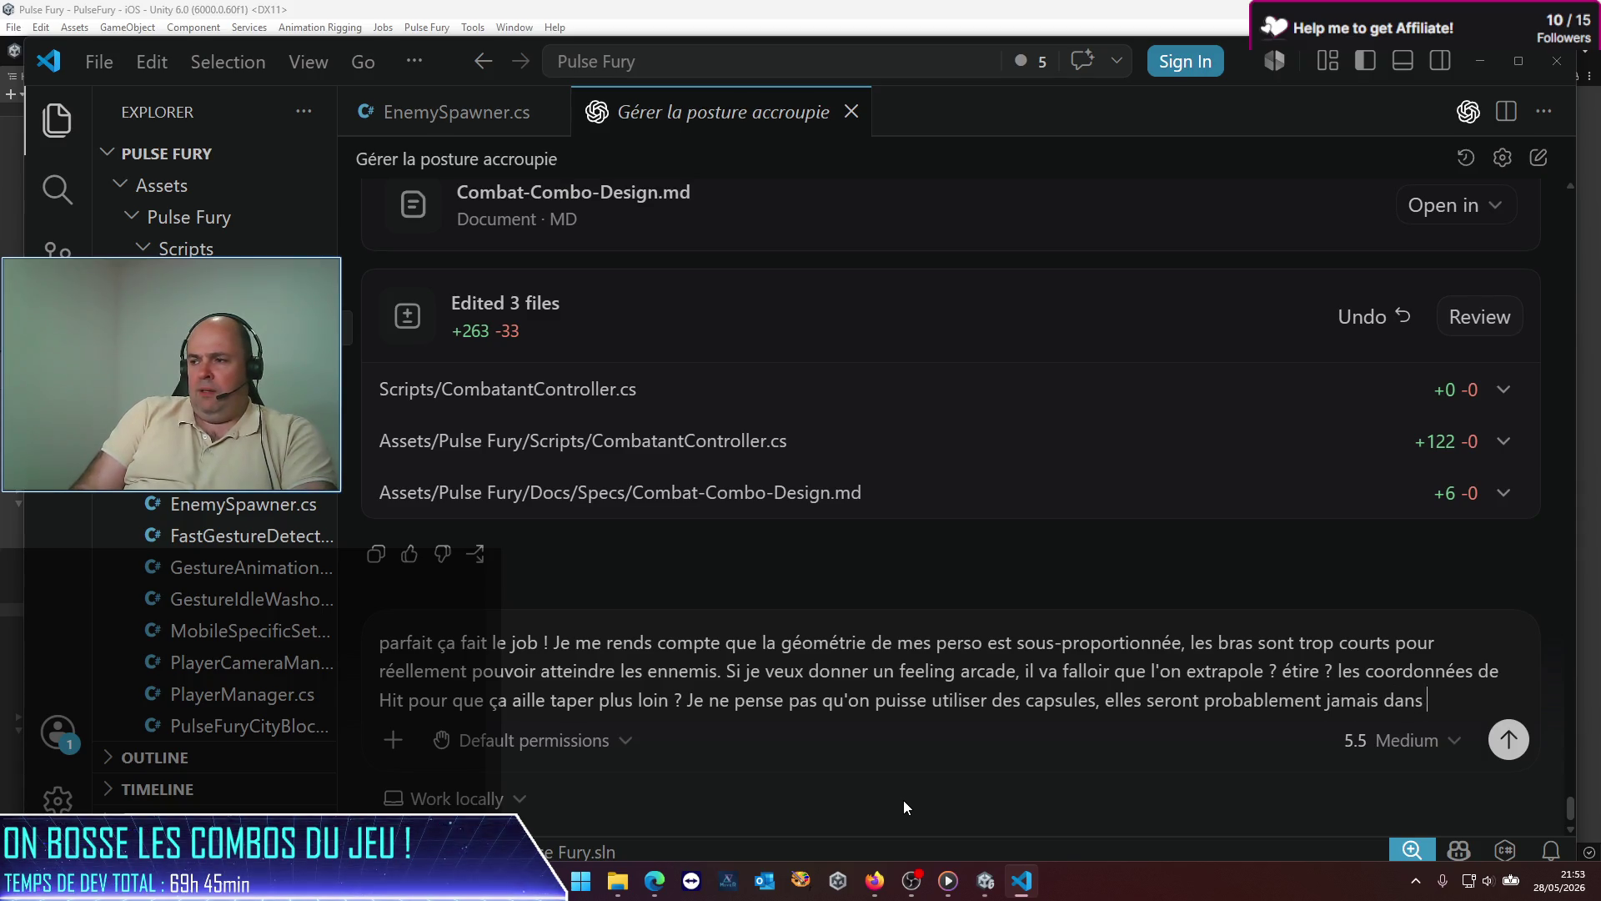
{"action": "type", "text": "le bon sens. "}
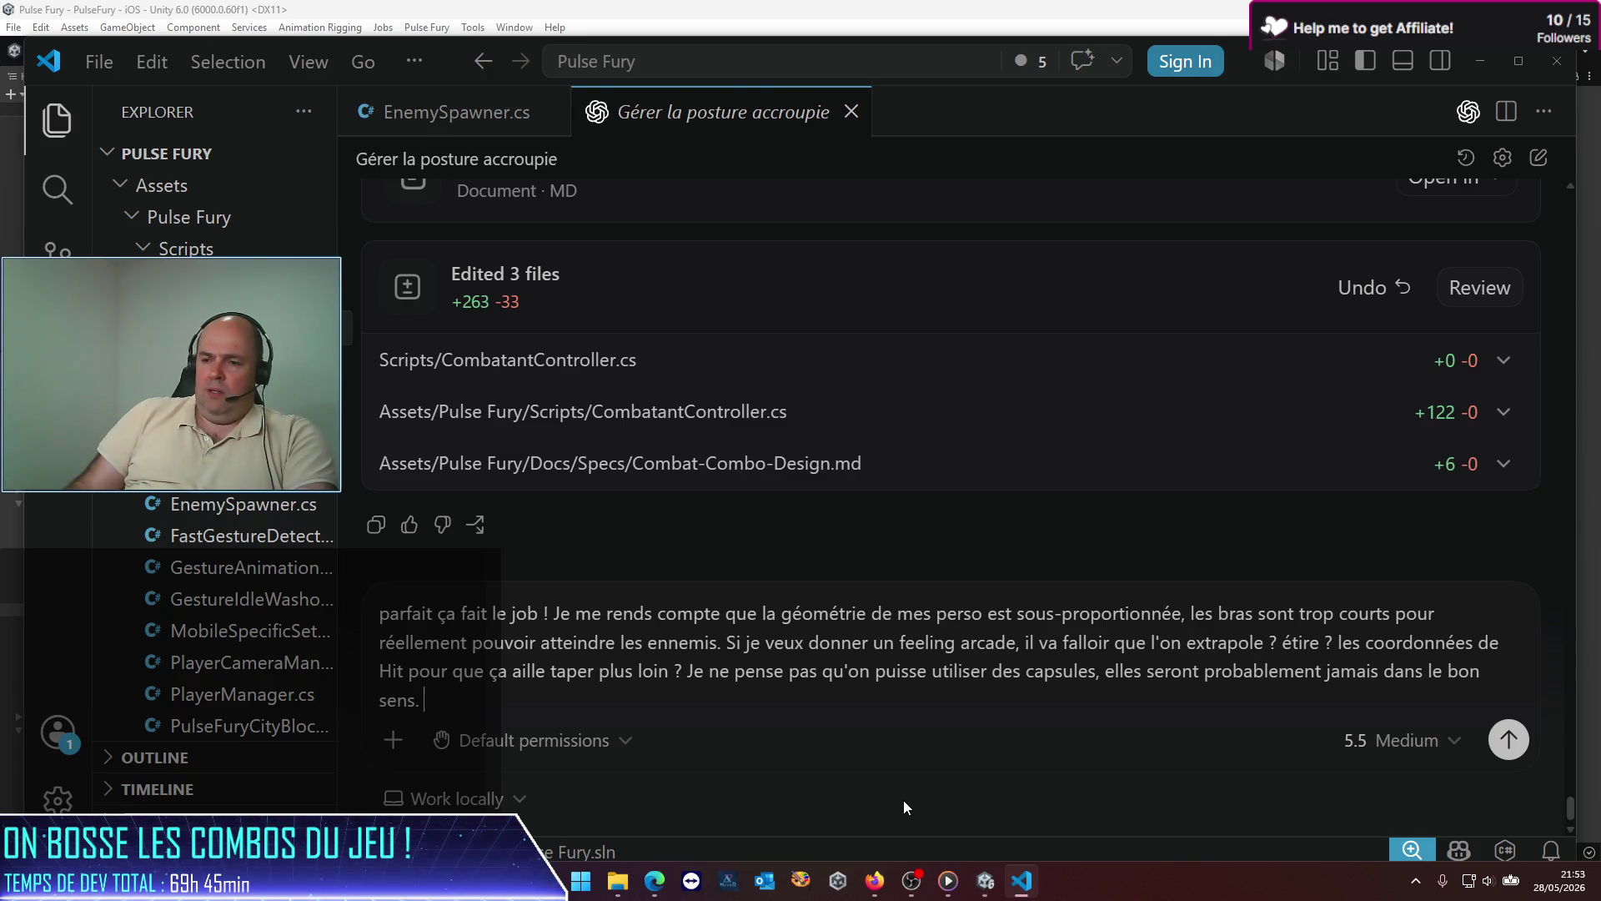
{"action": "type", "text": "Est-ce que "}
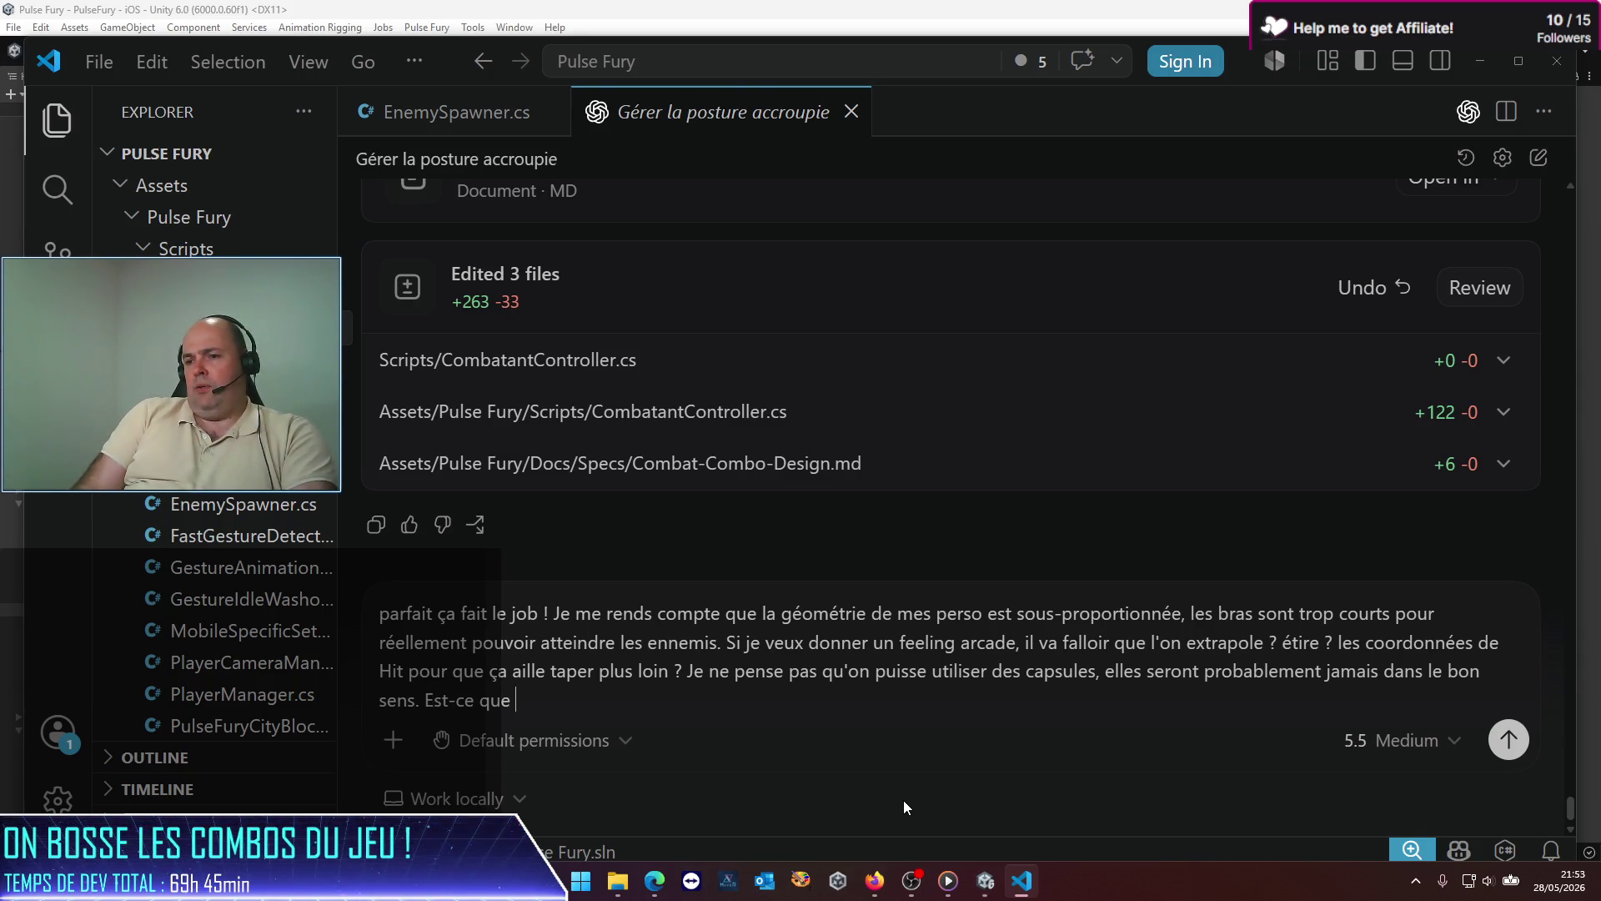
{"action": "type", "text": "le transform "}
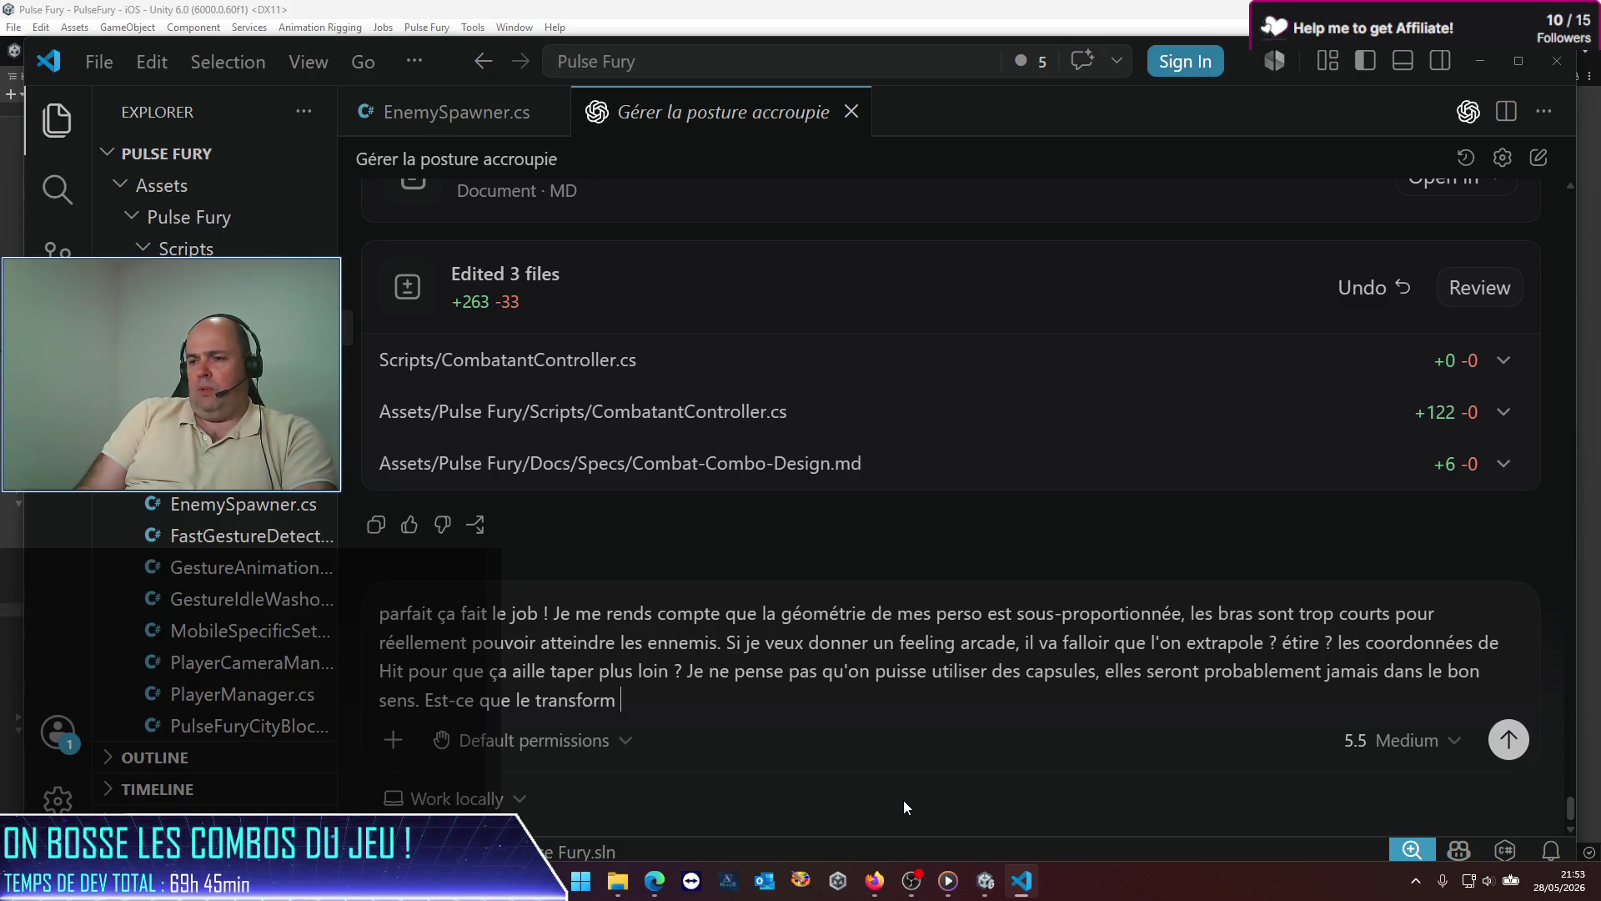
{"action": "type", "text": "anchor "}
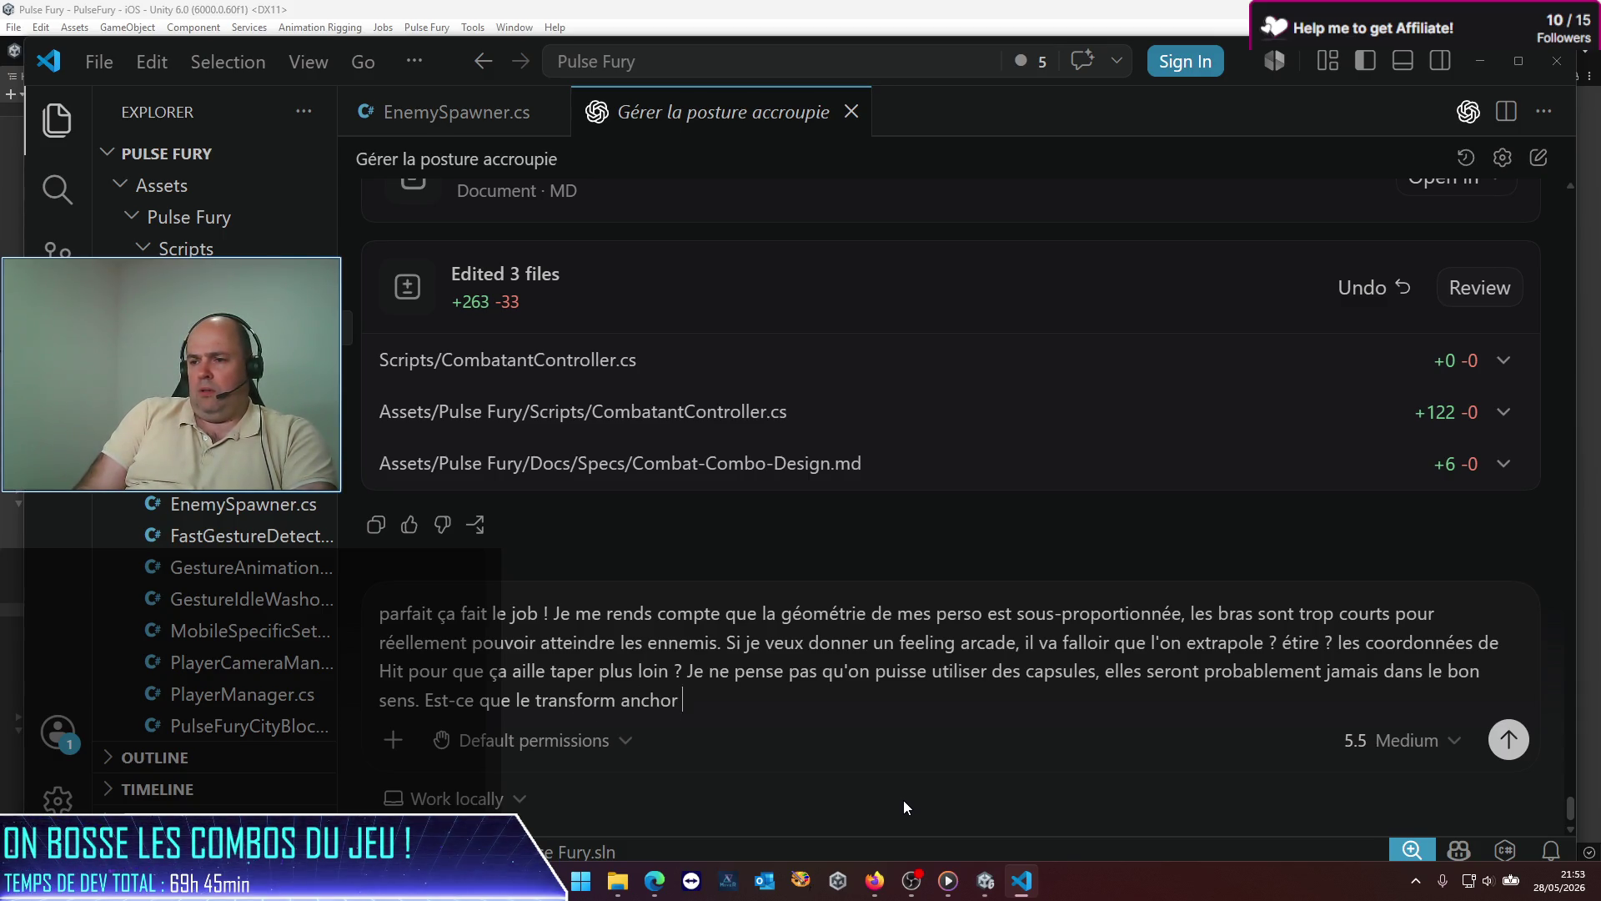
{"action": "type", "text": "d'un"}
{"action": "type", "text": " he"}
Step: Ask whether the humanoid hand anchor is oriented well enough to shift the hitBox, ending 'Ne code rien, je veux ton avis'
{"action": "key", "text": "BackSpace"}
{"action": "key", "text": "BackSpace"}
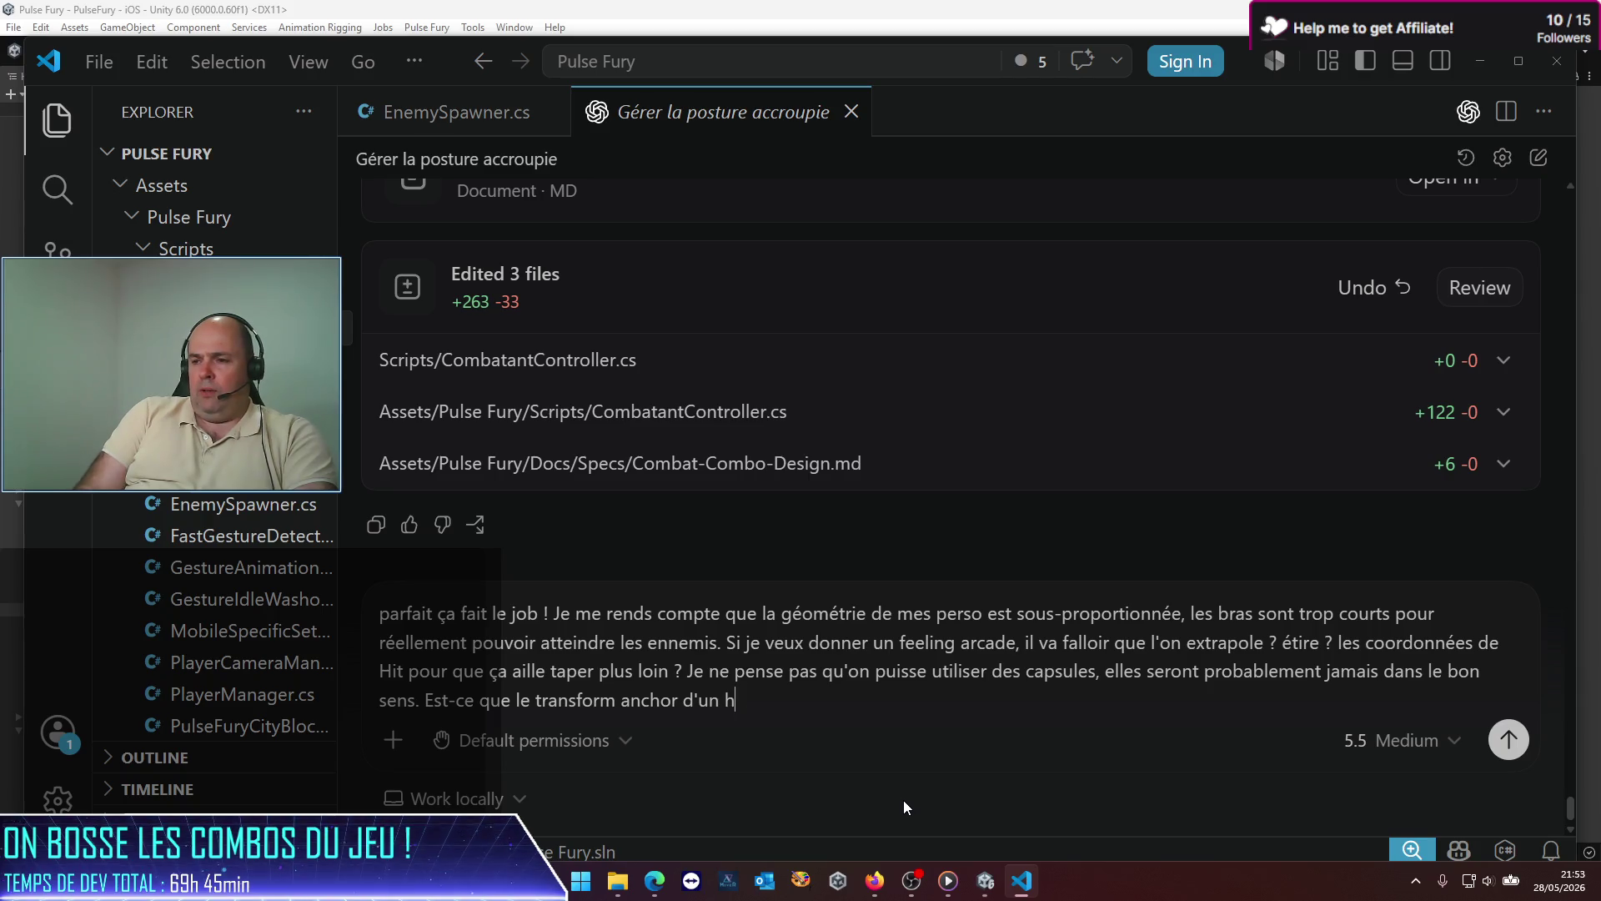
{"action": "type", "text": "e m"}
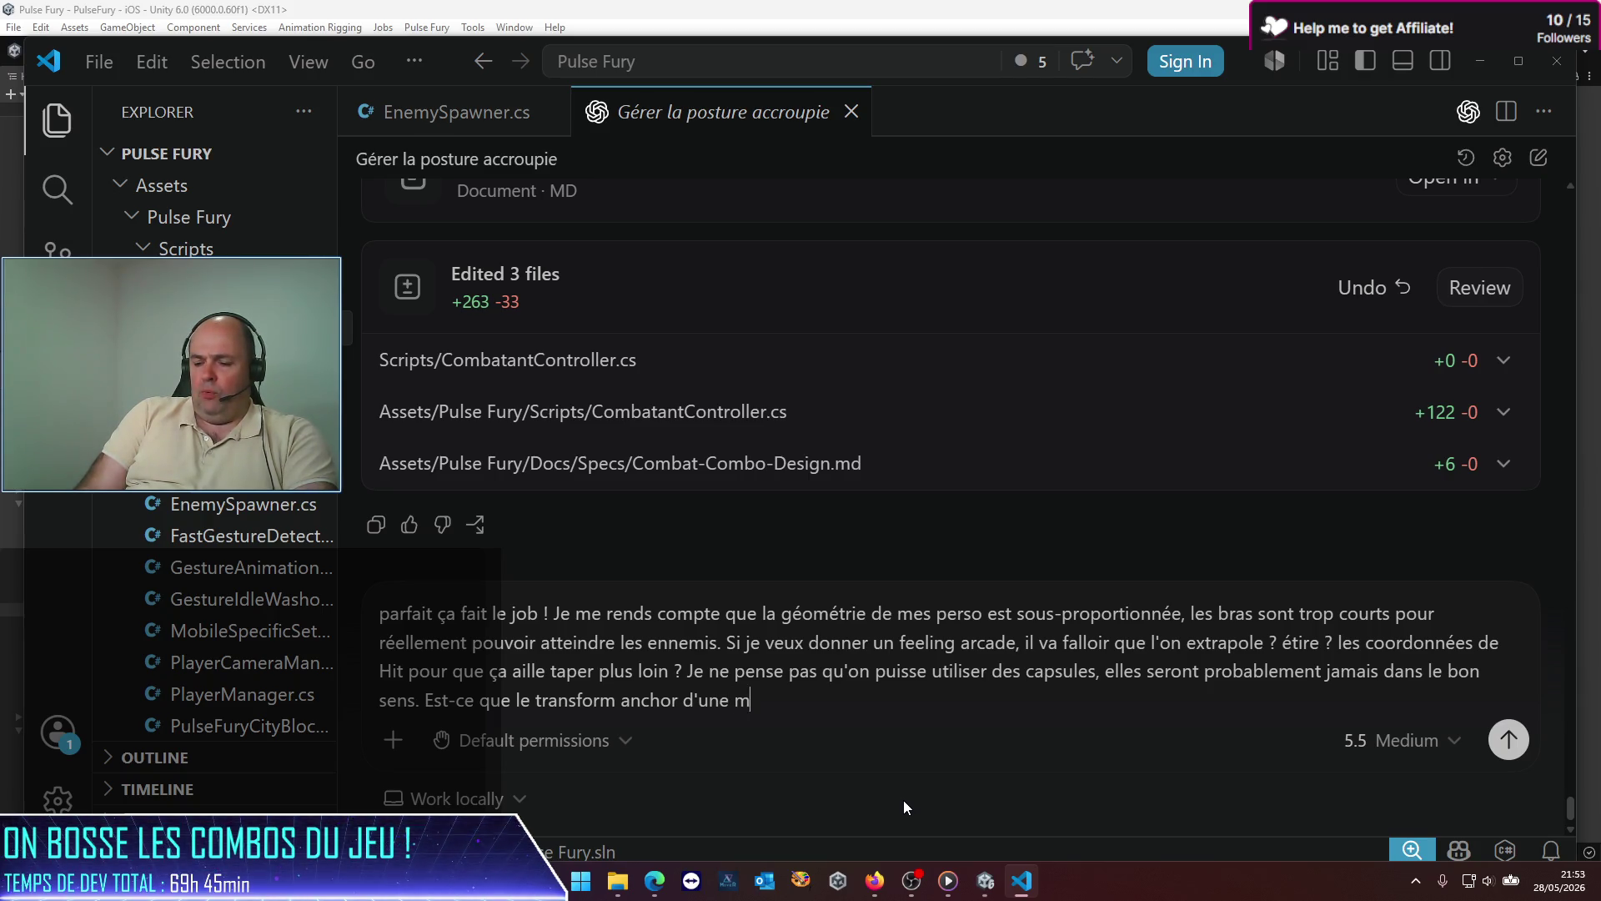
{"action": "type", "text": "ain d'un humanoide "}
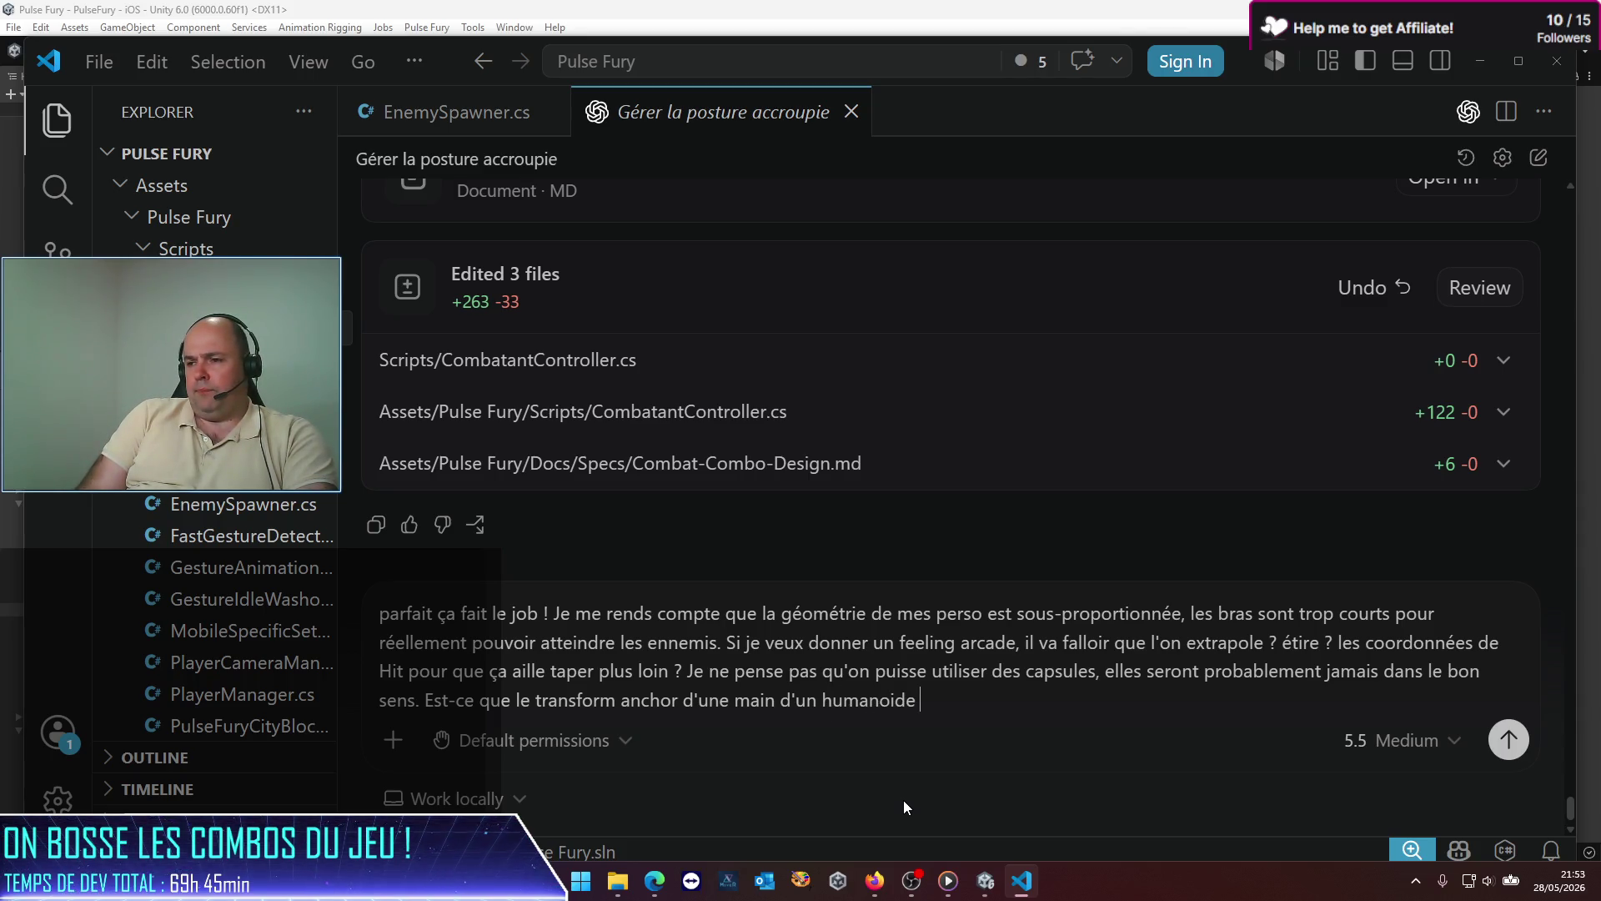
{"action": "type", "text": "est bien orienté dans son animation ? a"}
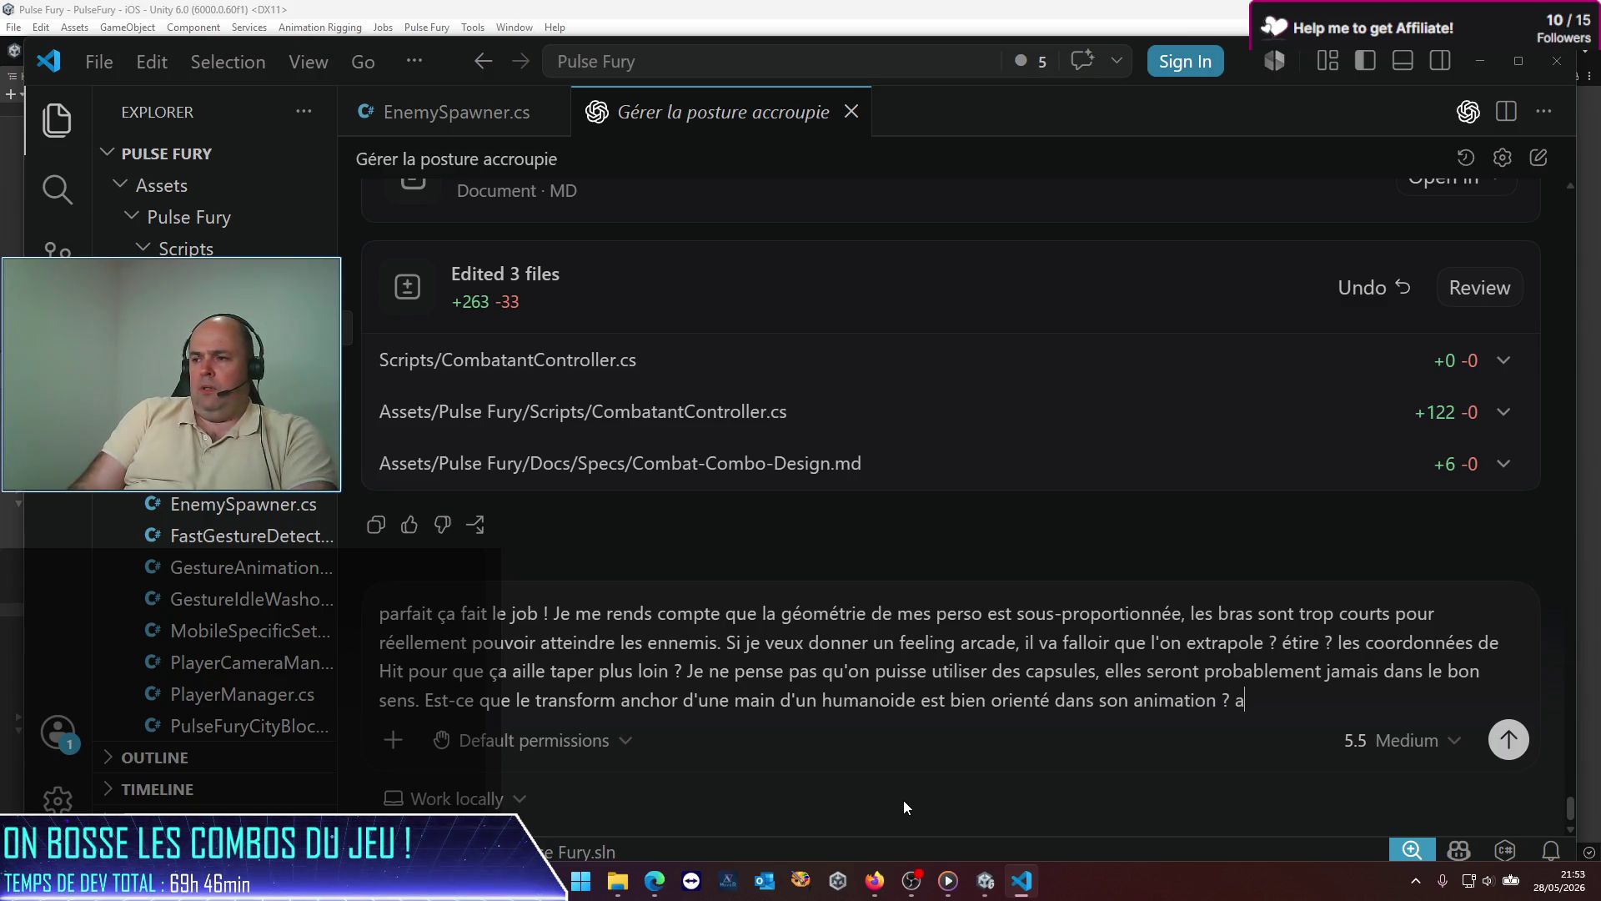
{"action": "type", "text": "uqeul"}
{"action": "key", "text": "BackSpace"}
{"action": "key", "text": "BackSpace"}
{"action": "key", "text": "BackSpace"}
{"action": "type", "text": "uel cas on pourrait "}
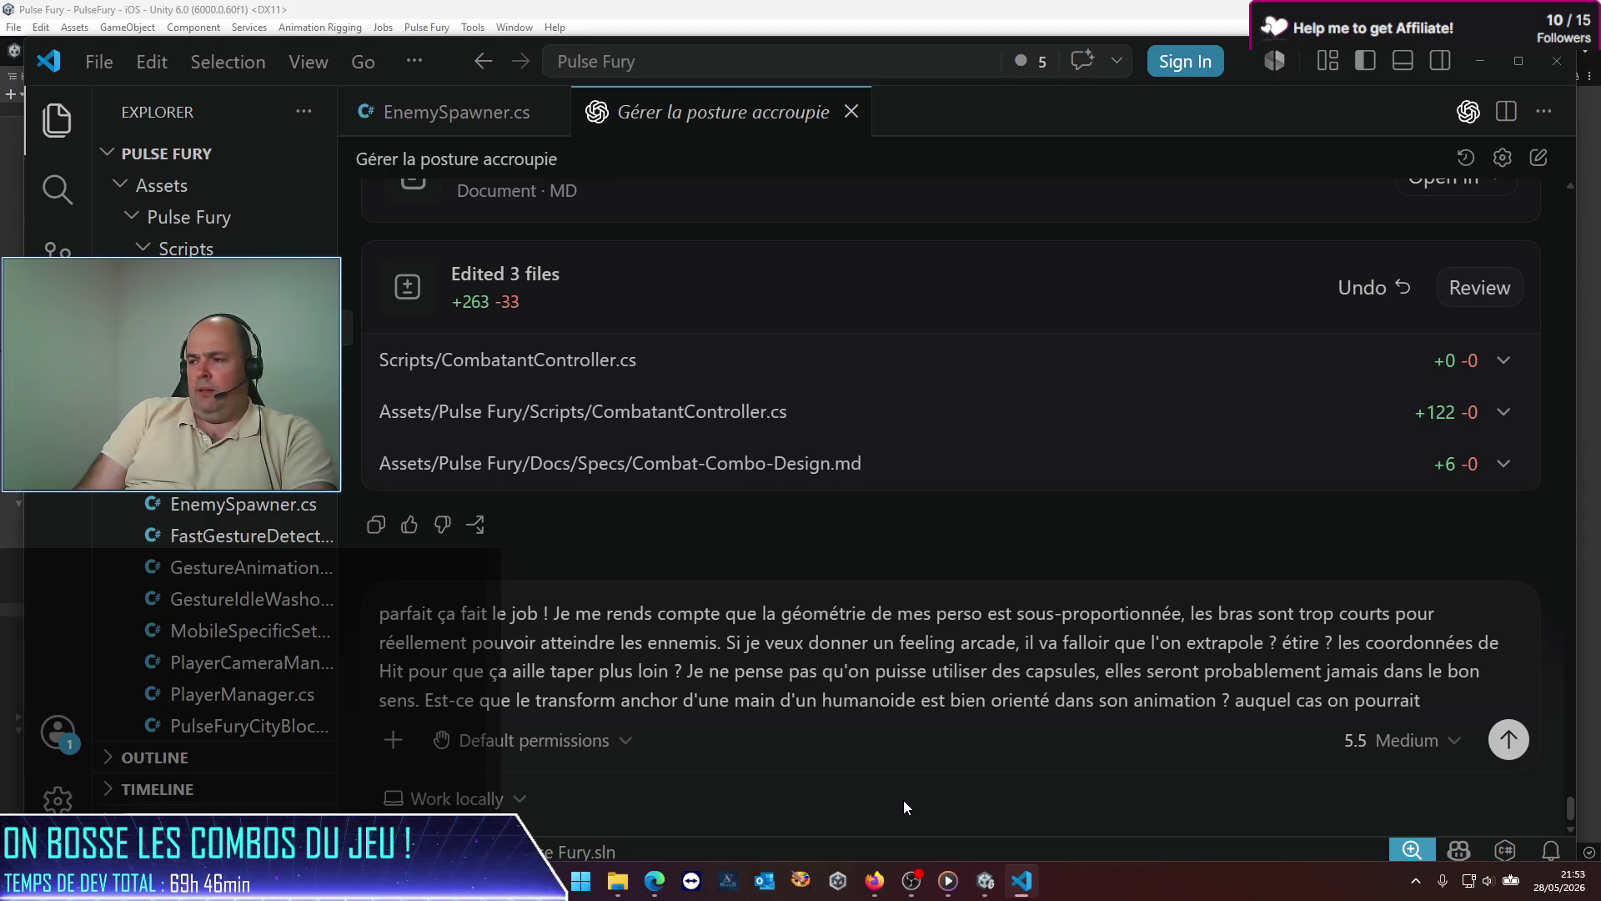
{"action": "type", "text": "dépla"}
{"action": "type", "text": "cer le hit"}
{"action": "type", "text": "Box d'aut"}
{"action": "type", "text": "ant ? "}
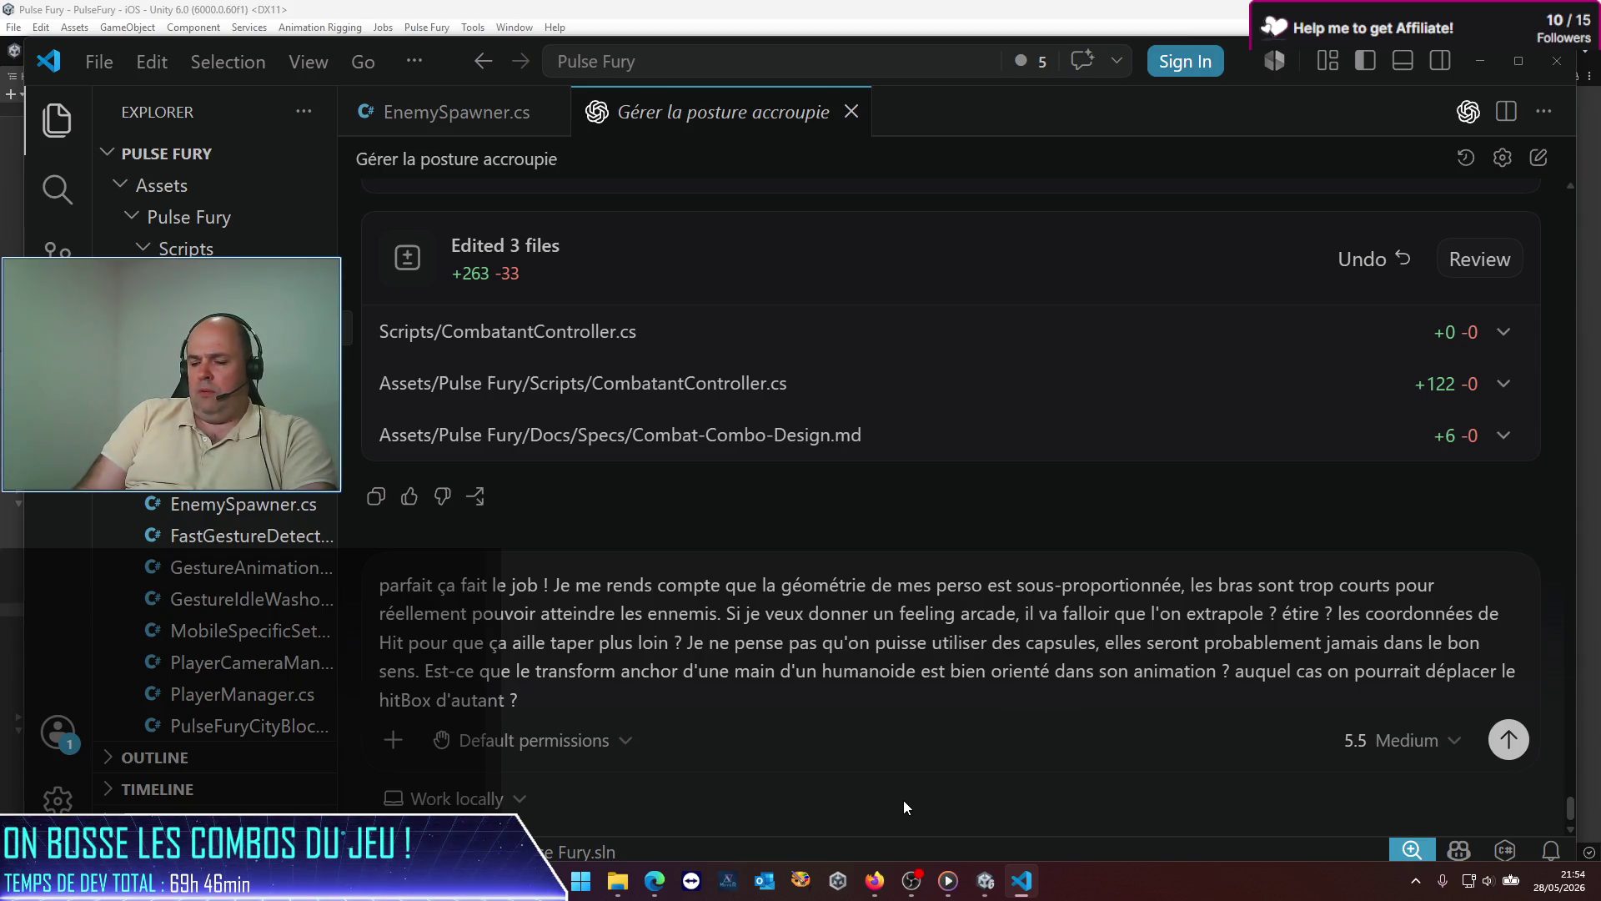
{"action": "type", "text": "Ne code c"}
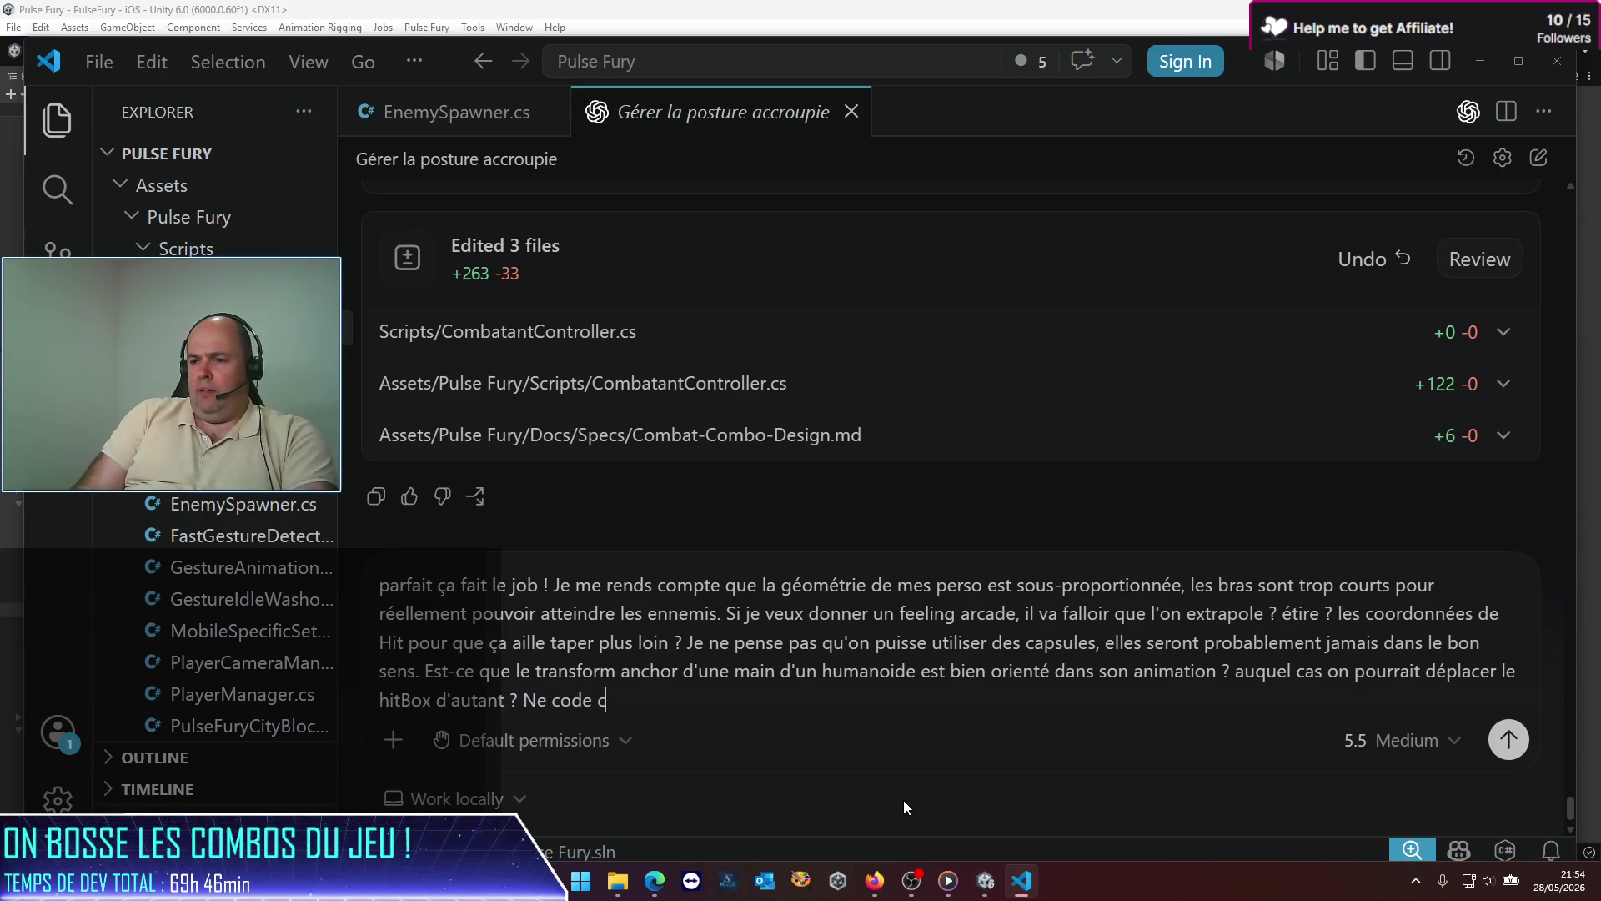
{"action": "key", "text": "BackSpace"}
{"action": "type", "text": "rien, "}
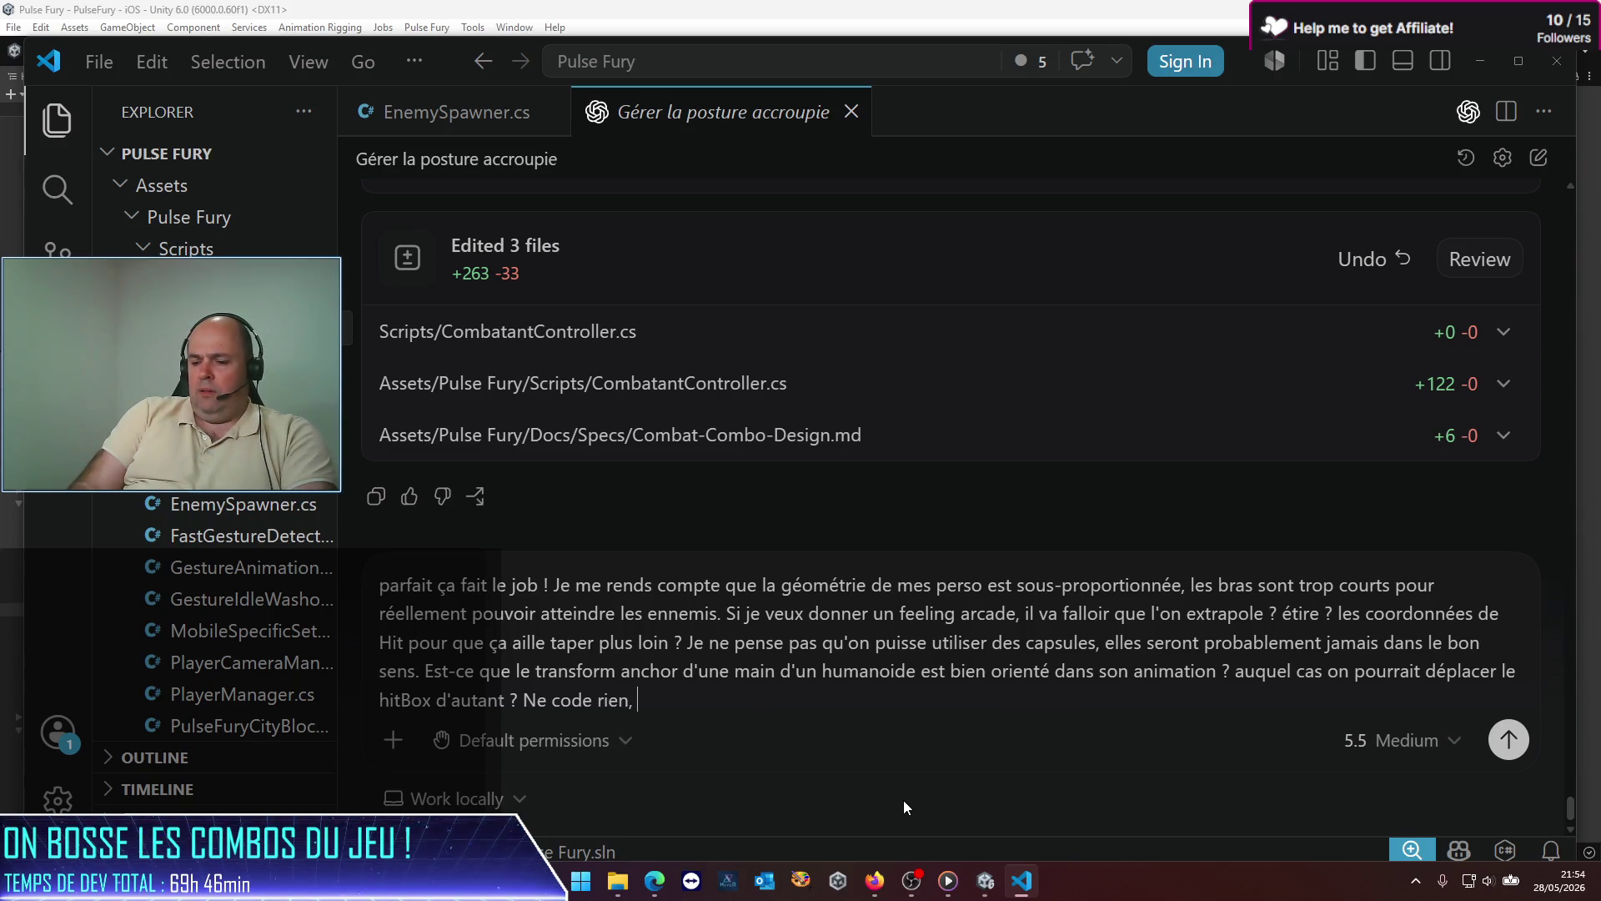
{"action": "type", "text": "je veux "}
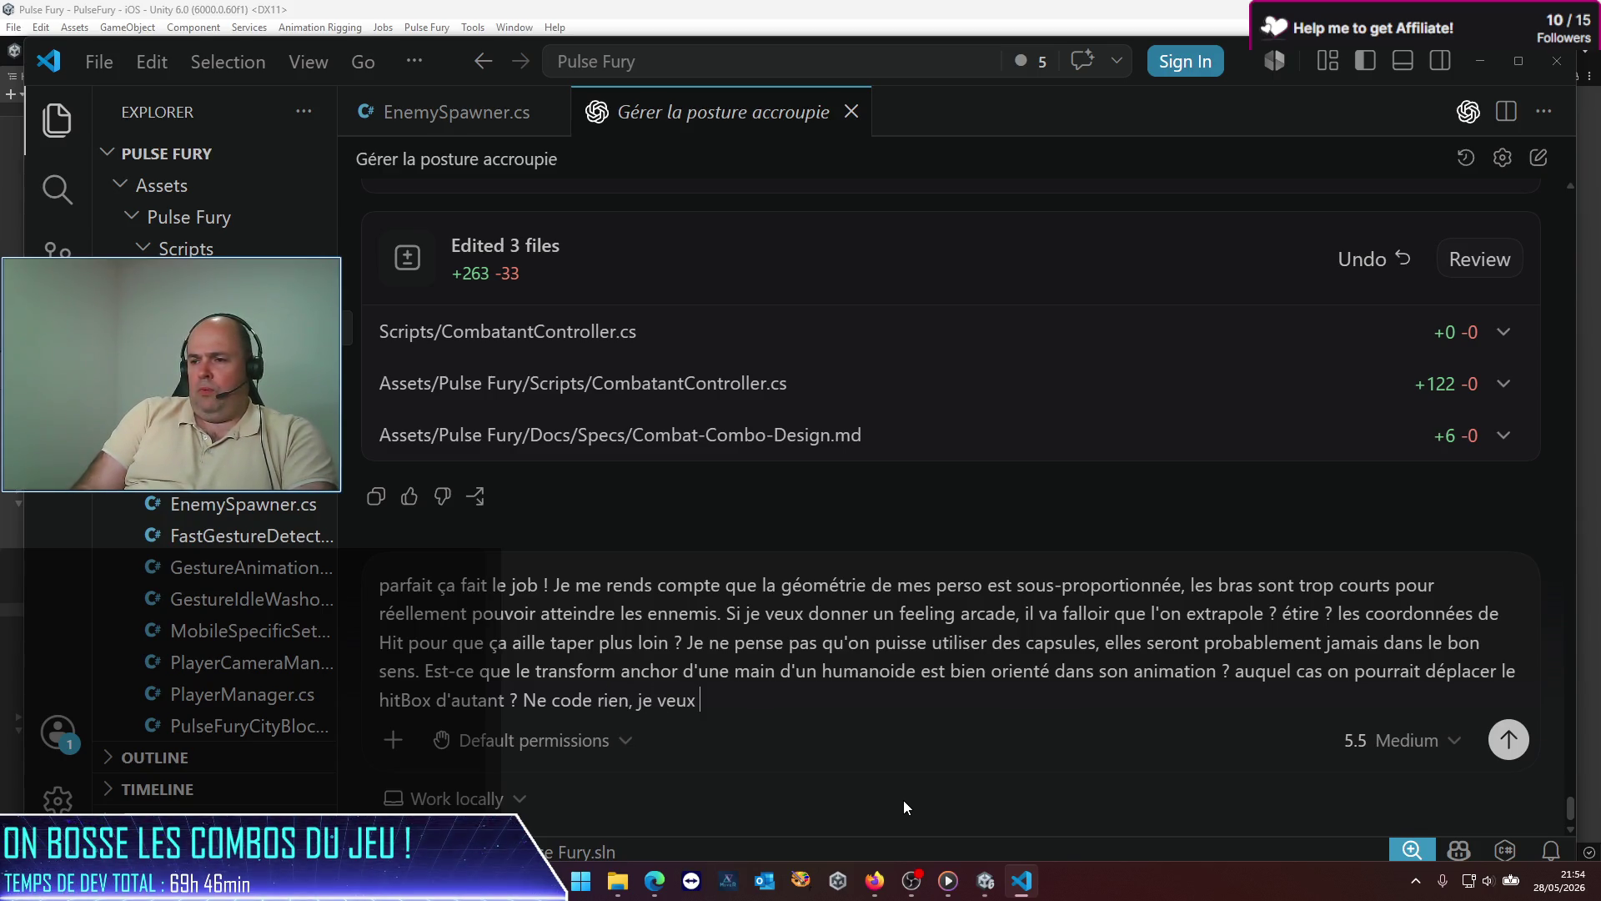
{"action": "type", "text": "ton avis"}
Step: Send the hit-reach question and read Codex's reply recommending an explicit arcade offset per hit
{"action": "key", "text": "Return"}
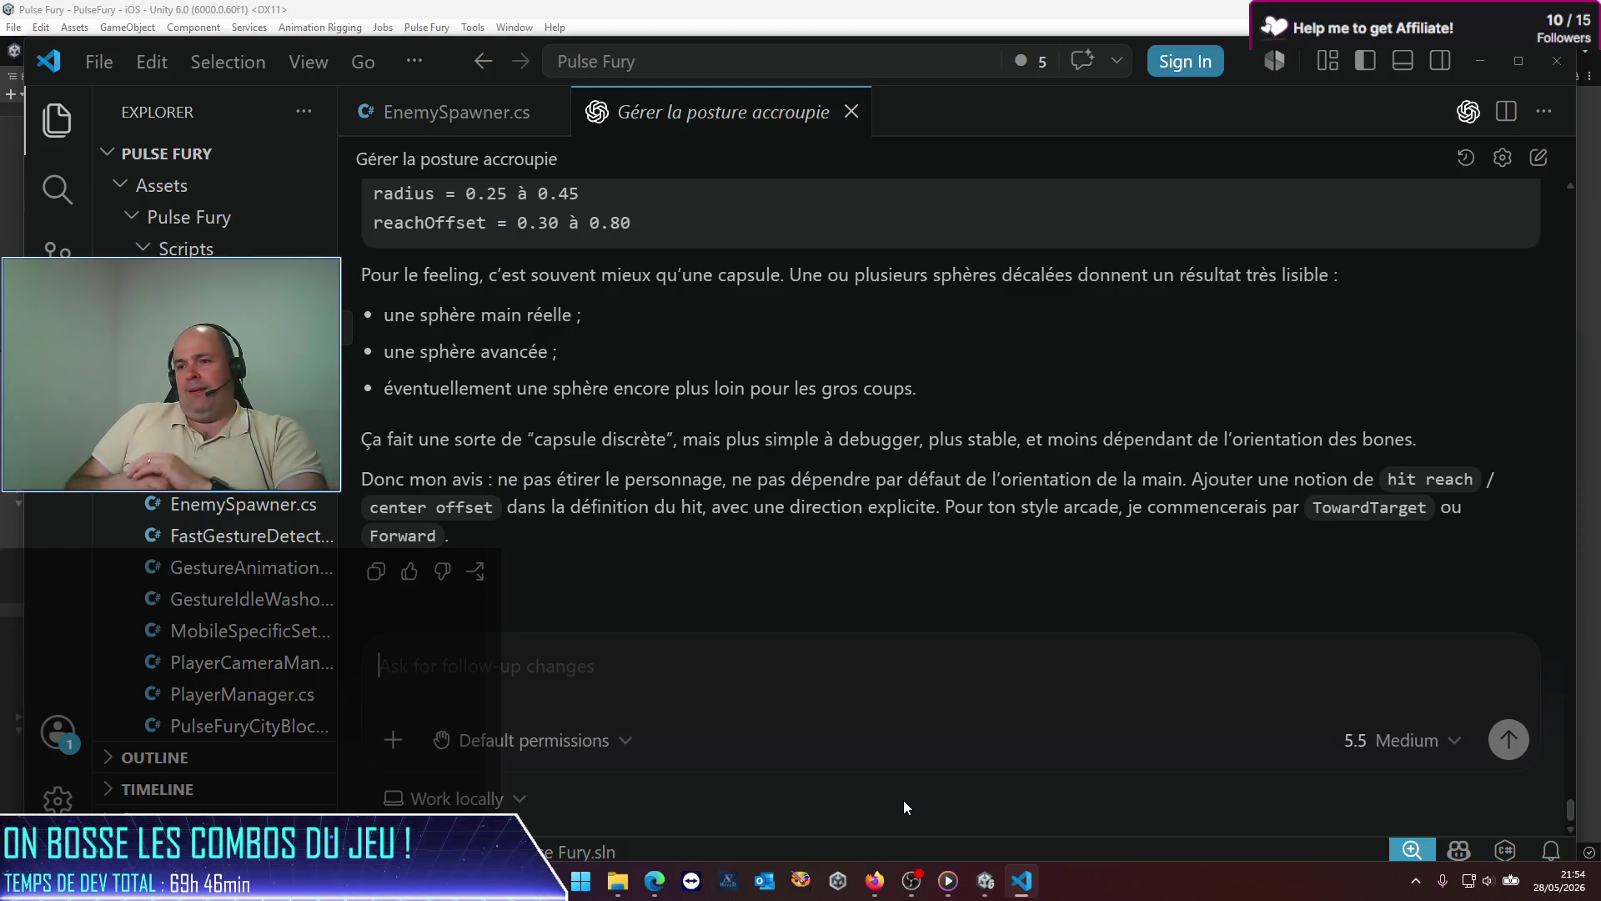
{"action": "scroll", "coordinate": [670, 362], "scroll_direction": "up", "scroll_amount": 10}
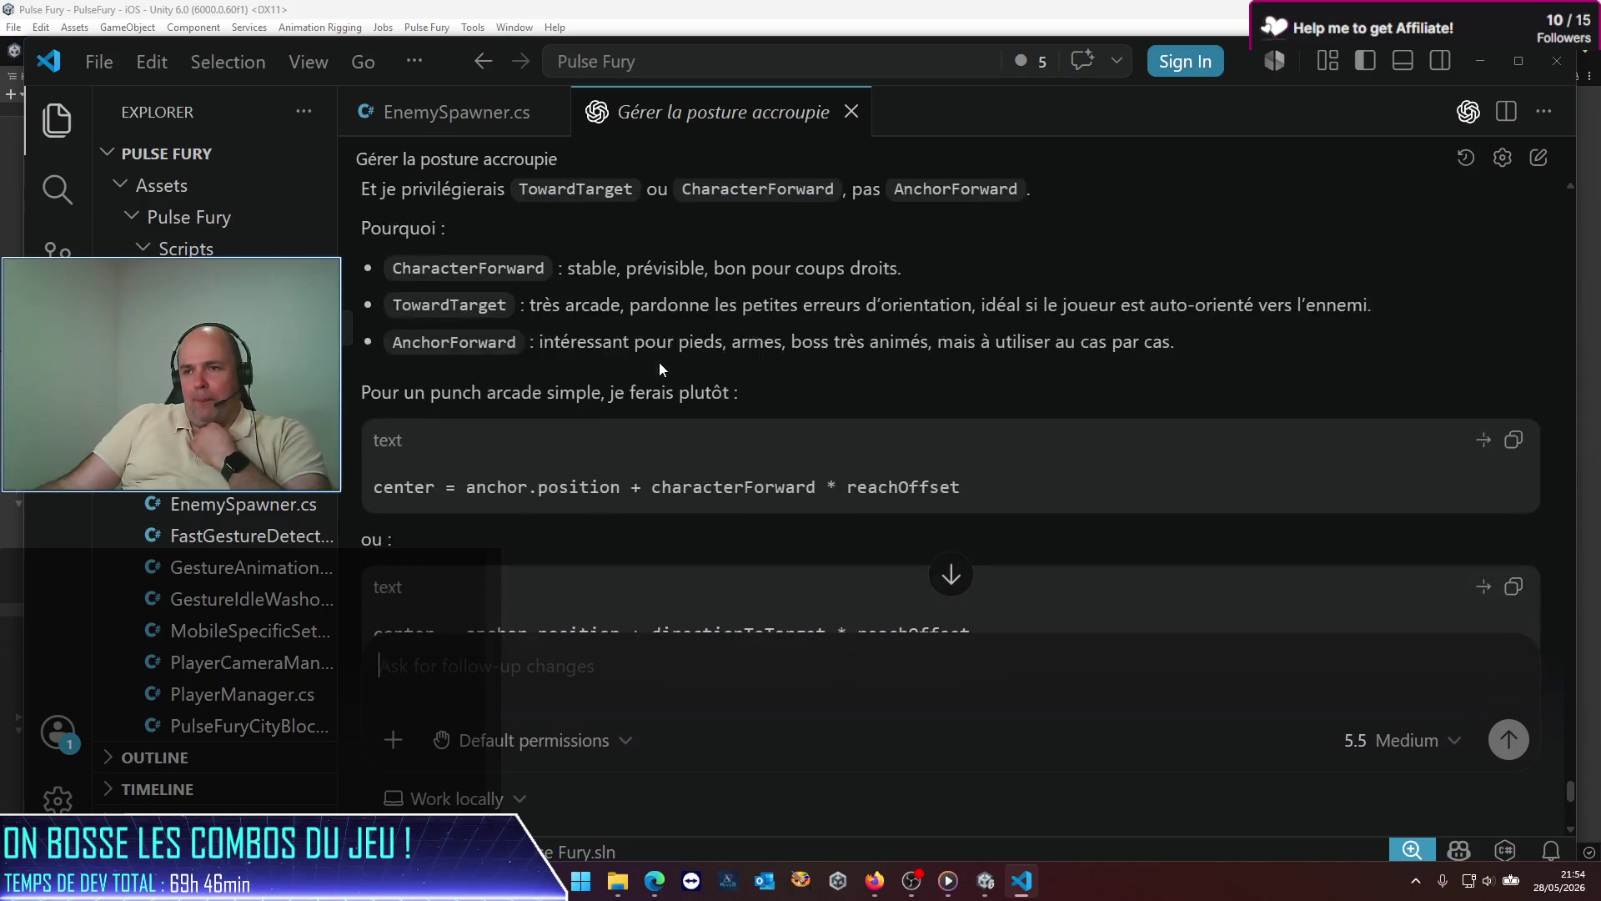
{"action": "scroll", "coordinate": [670, 362], "scroll_direction": "down", "scroll_amount": 2}
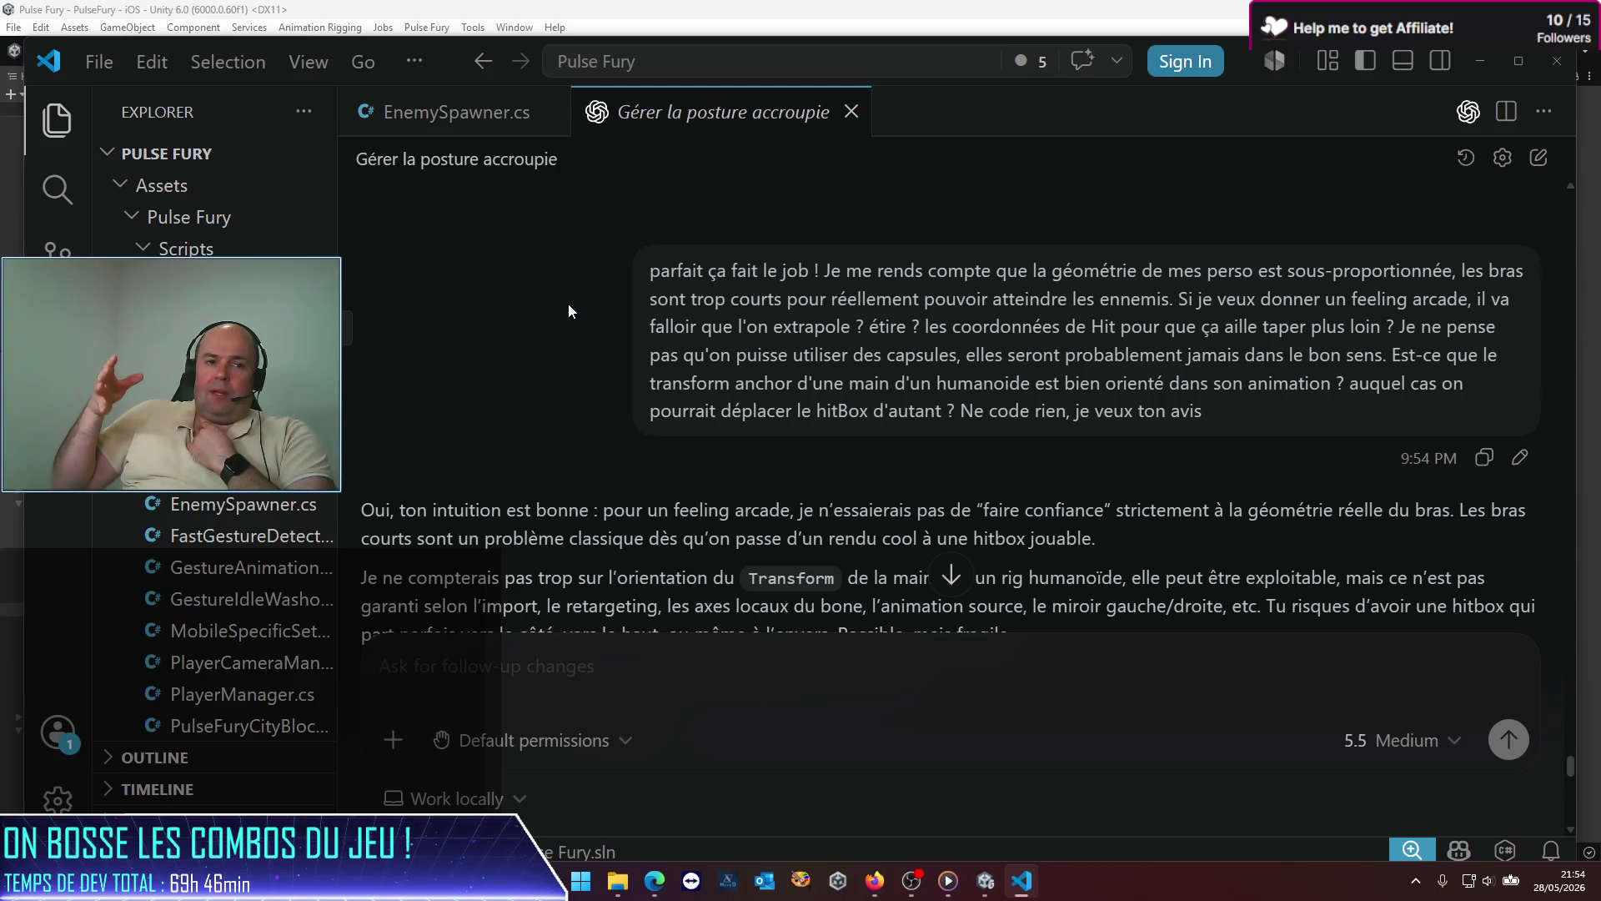
{"action": "key", "text": "alt"}
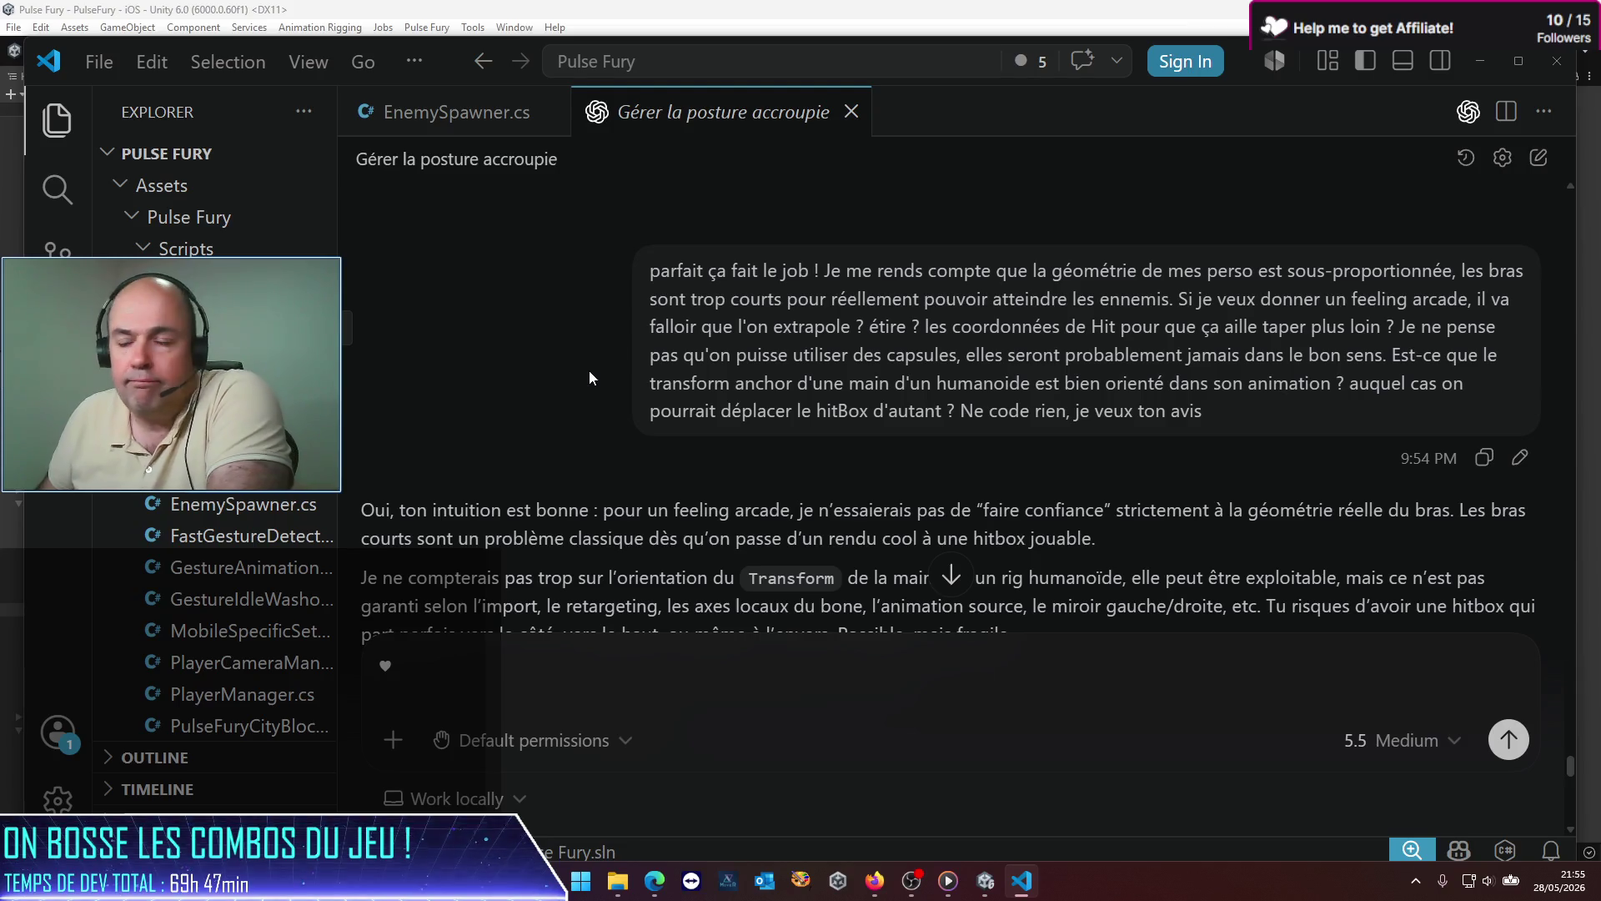
{"action": "scroll", "coordinate": [584, 377], "scroll_direction": "down", "scroll_amount": 2}
{"action": "scroll", "coordinate": [572, 403], "scroll_direction": "down", "scroll_amount": 1}
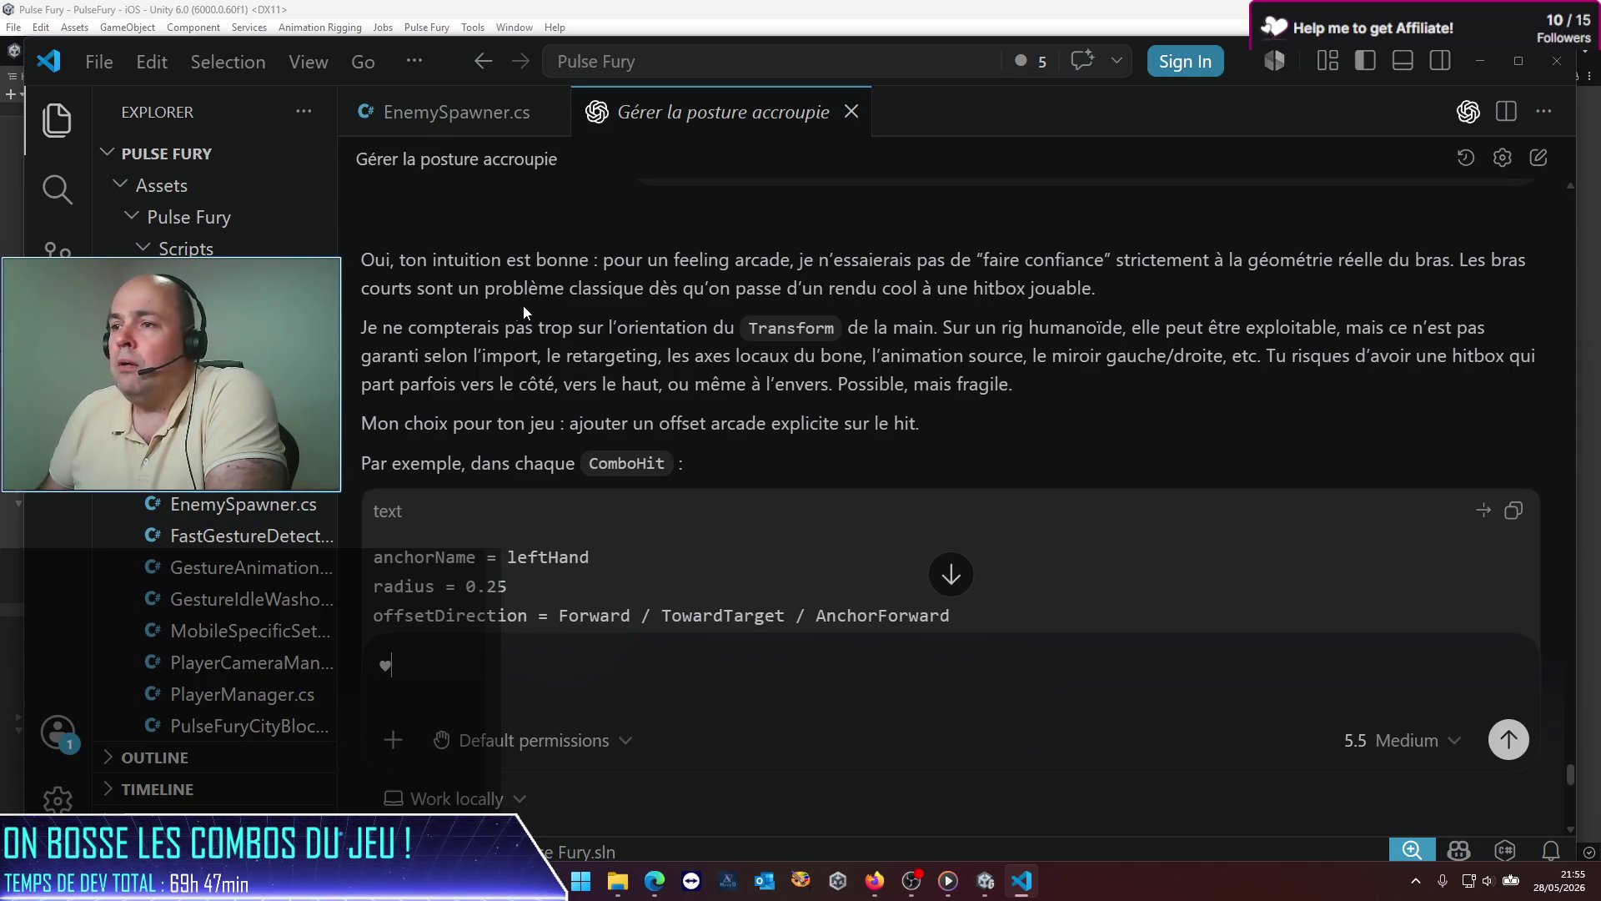
{"action": "scroll", "coordinate": [514, 301], "scroll_direction": "down", "scroll_amount": 1}
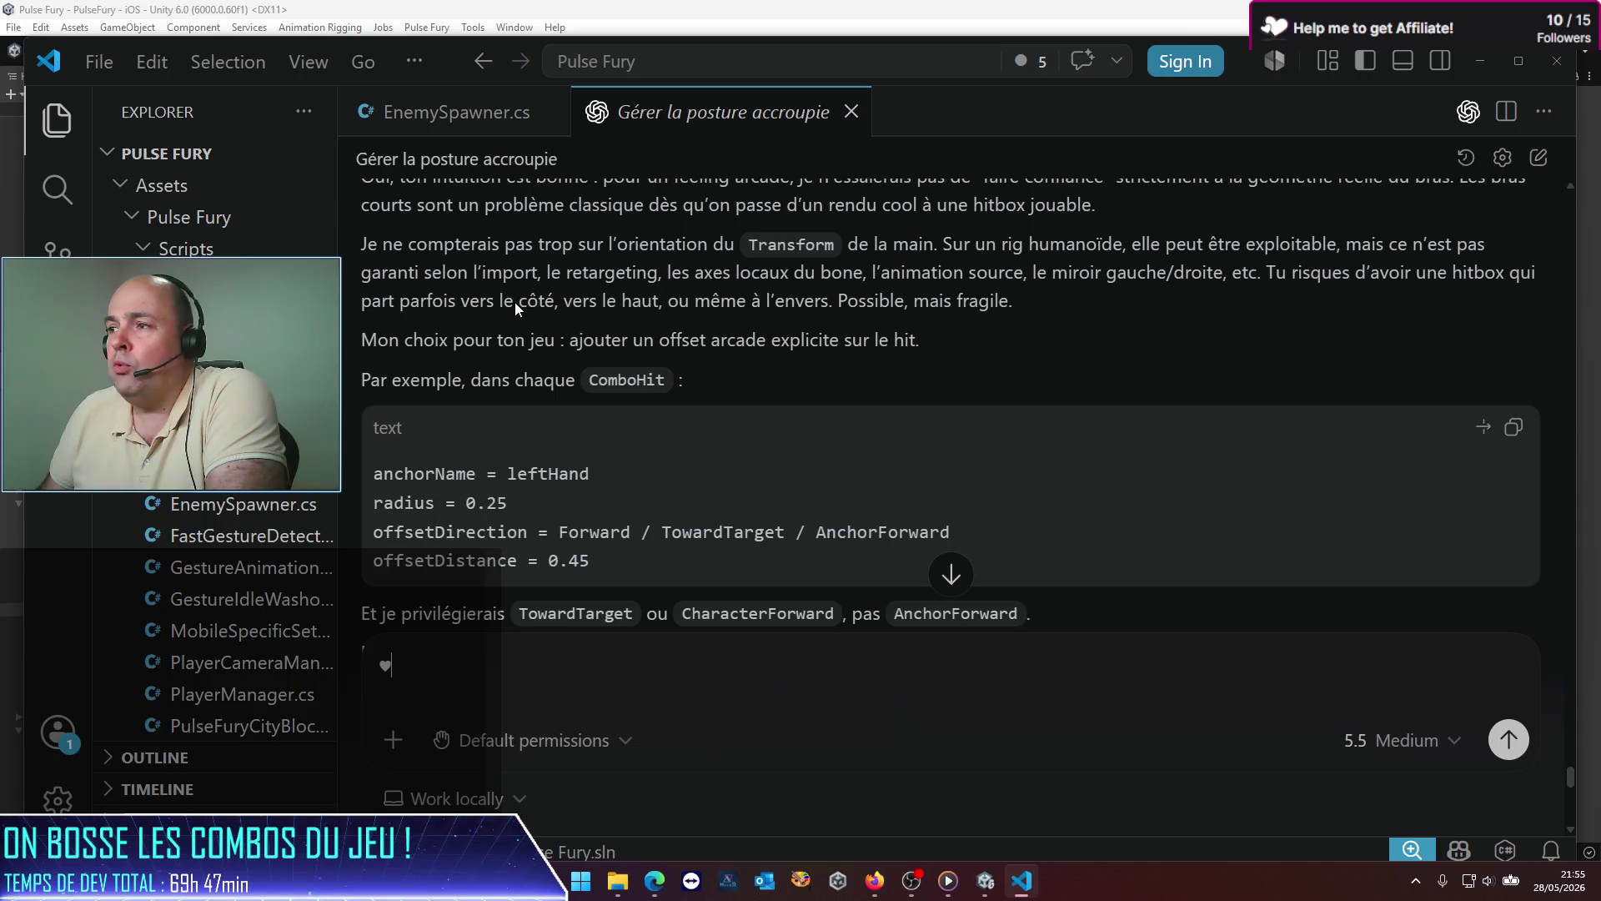
{"action": "scroll", "coordinate": [514, 302], "scroll_direction": "up", "scroll_amount": 1}
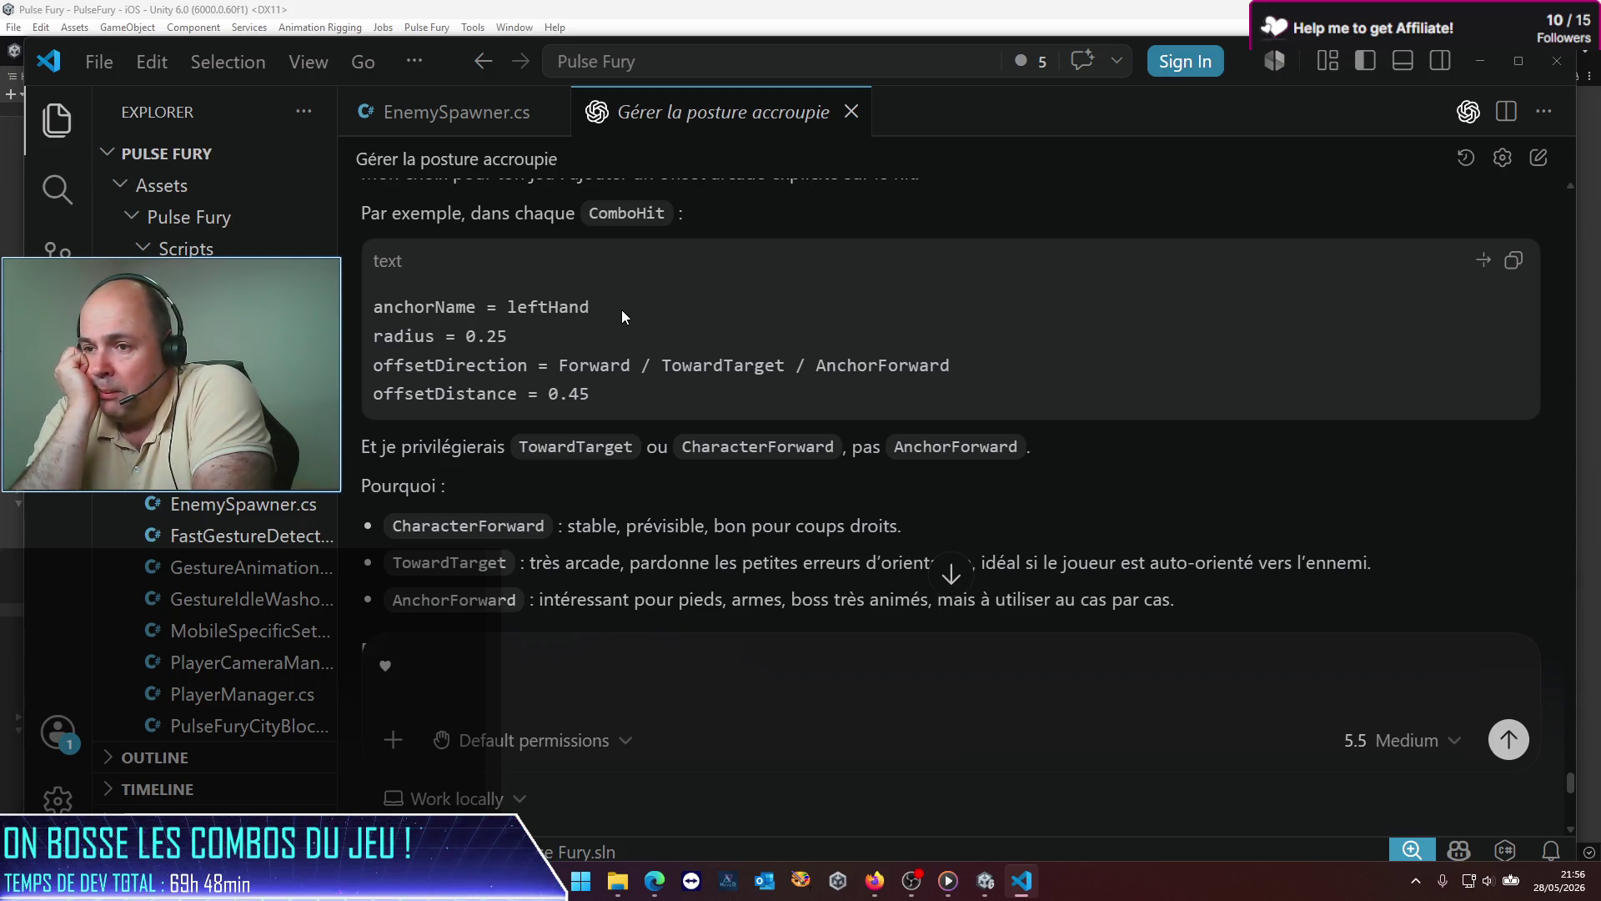
{"action": "left_click", "coordinate": [557, 708]}
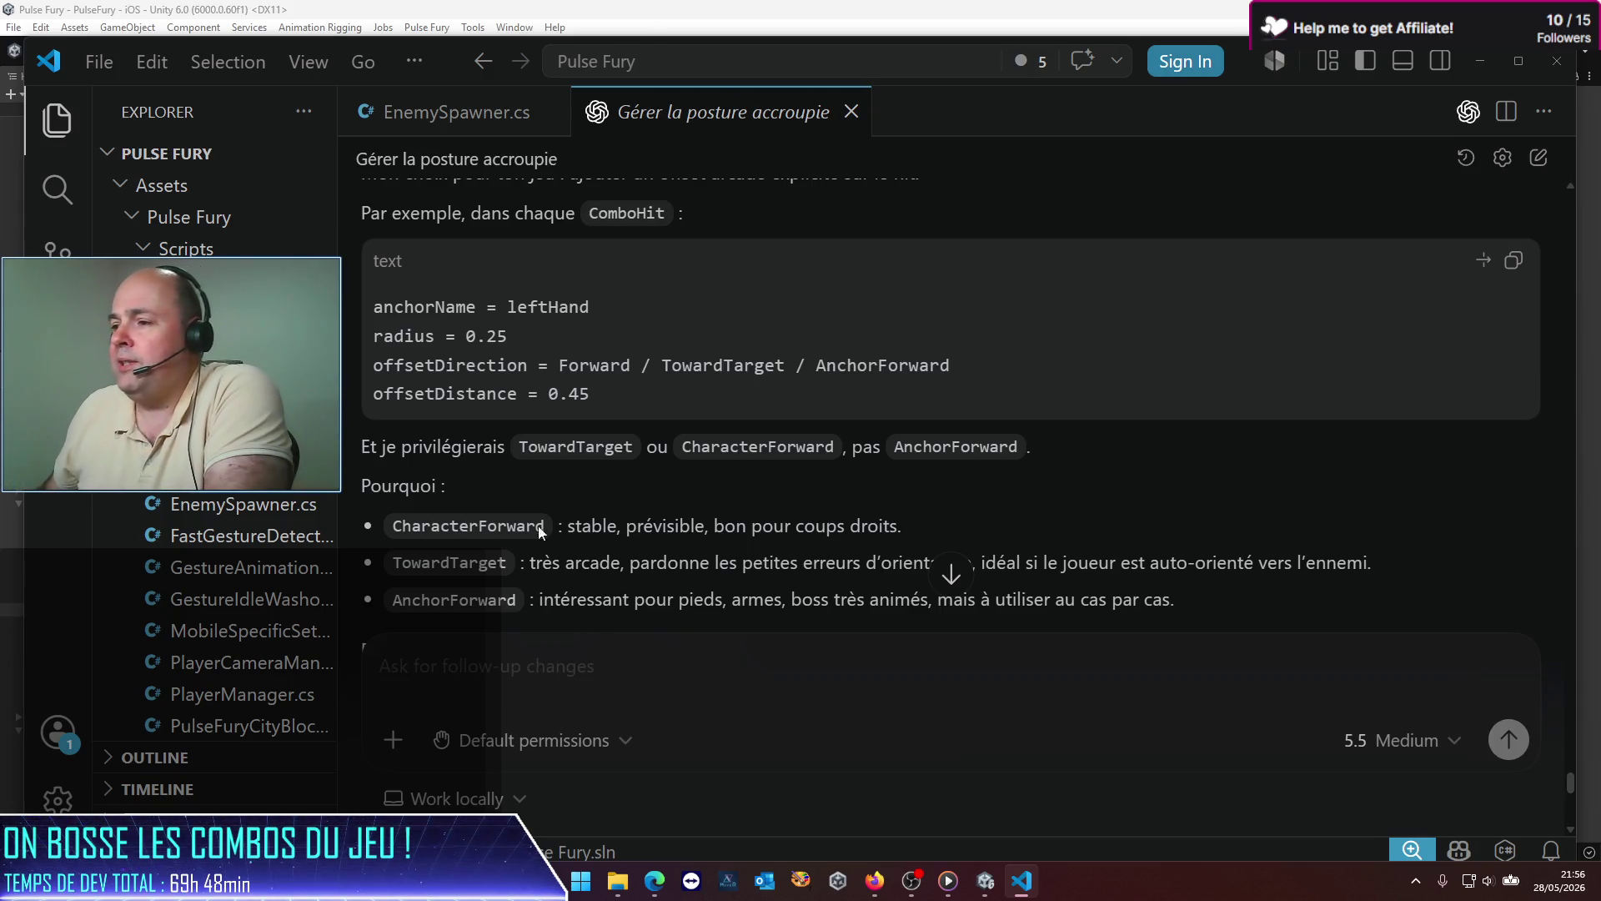
{"action": "scroll", "coordinate": [557, 512], "scroll_direction": "down", "scroll_amount": 3}
{"action": "scroll", "coordinate": [558, 510], "scroll_direction": "down", "scroll_amount": 1}
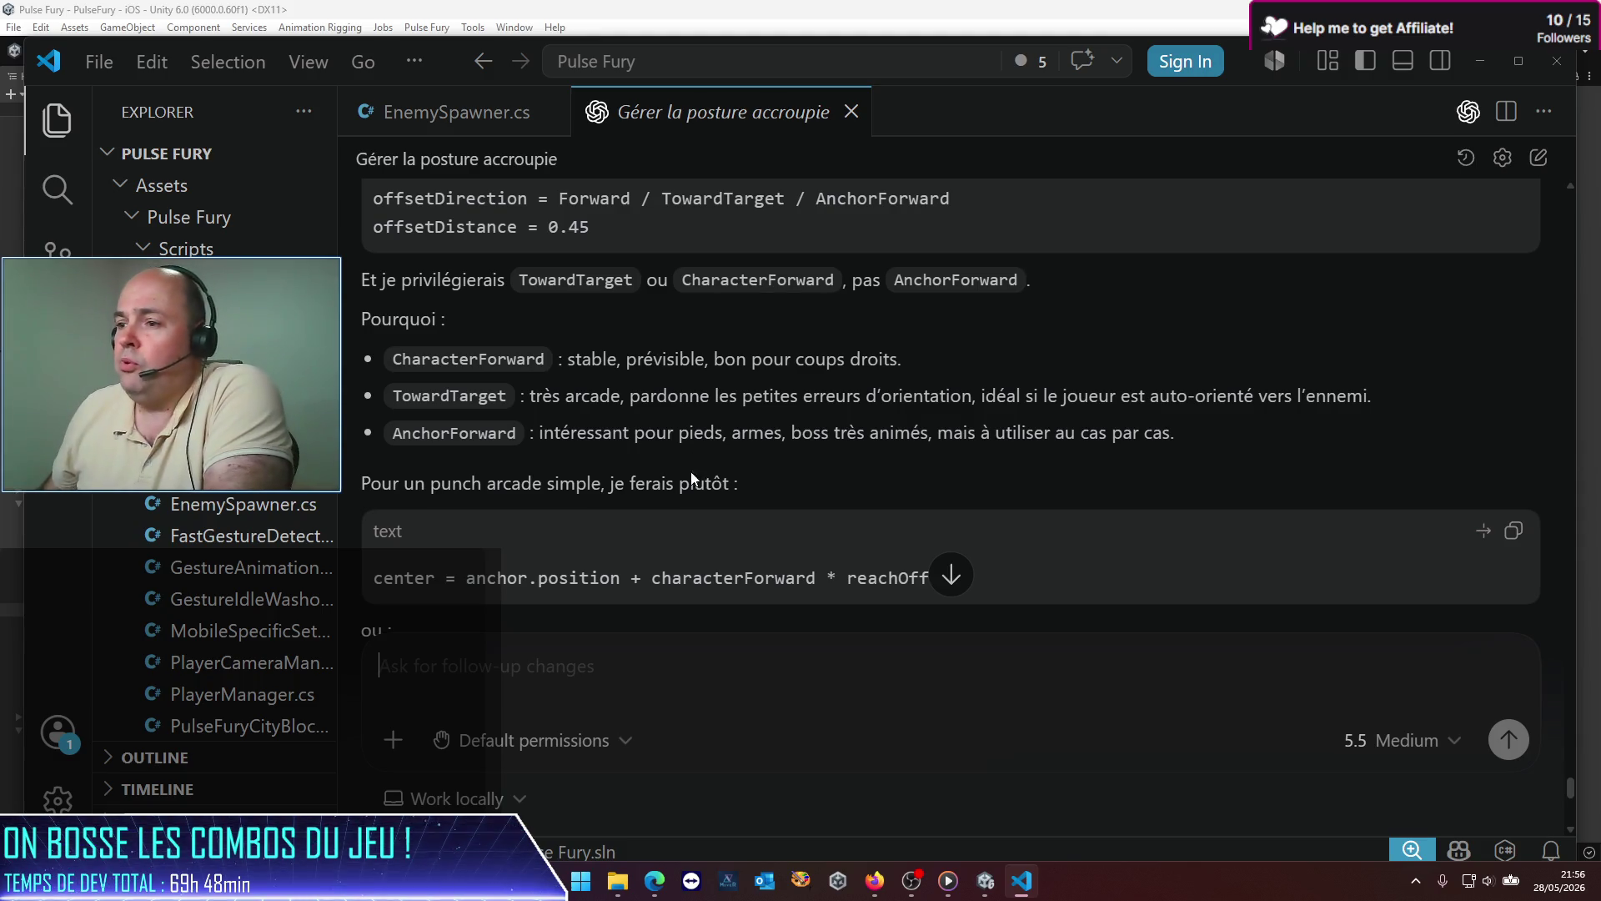
{"action": "scroll", "coordinate": [734, 591], "scroll_direction": "down", "scroll_amount": 1}
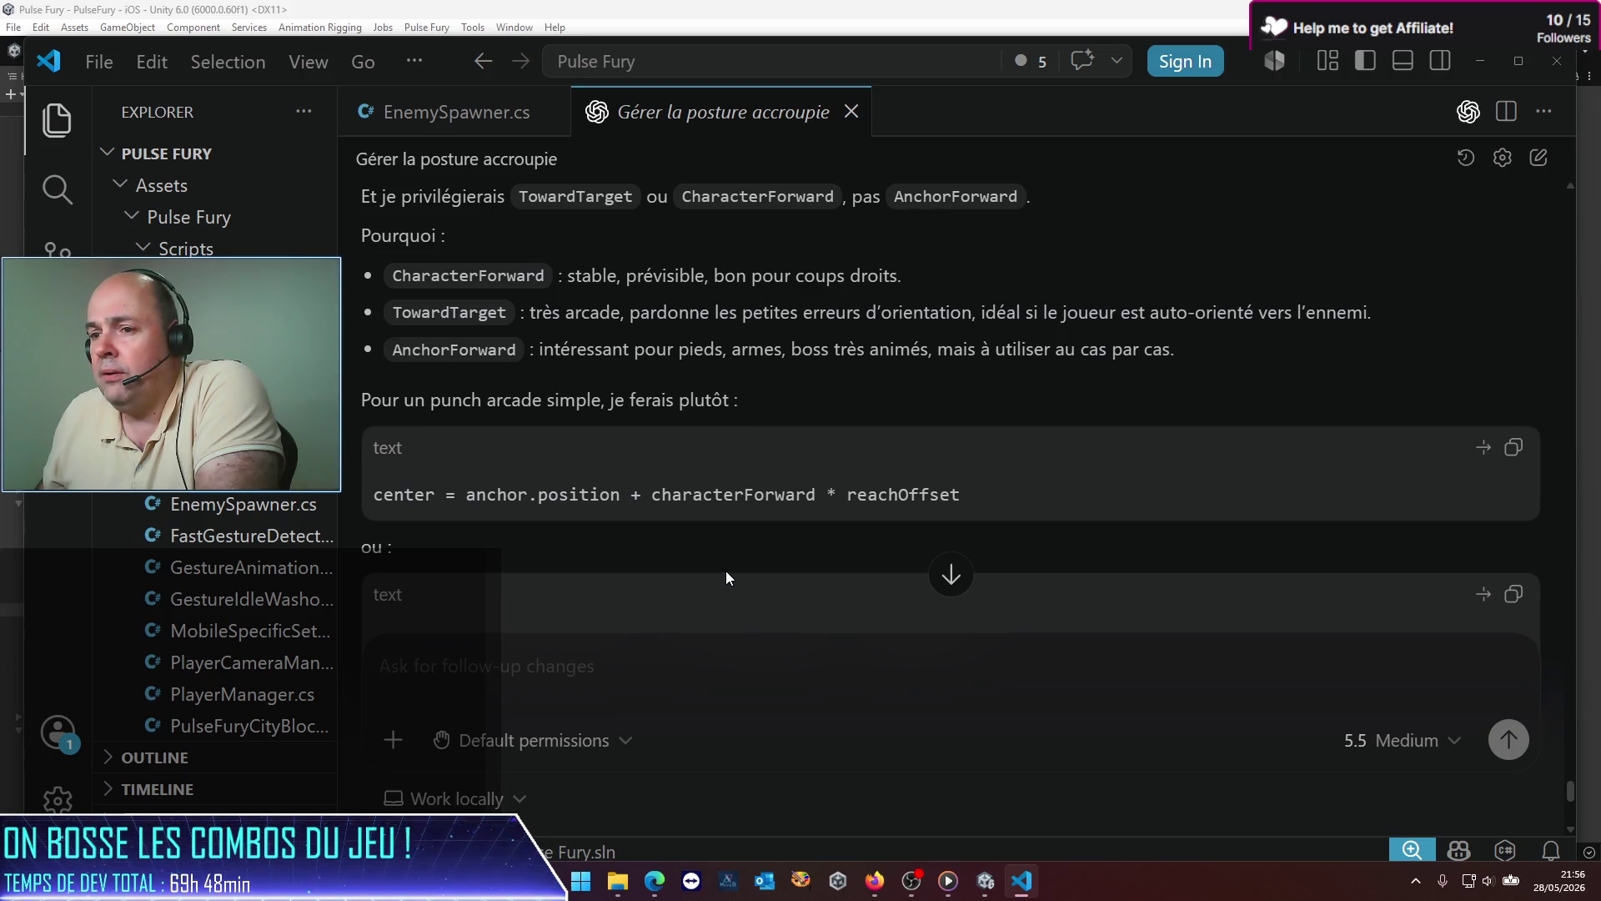
{"action": "scroll", "coordinate": [725, 575], "scroll_direction": "down", "scroll_amount": 2}
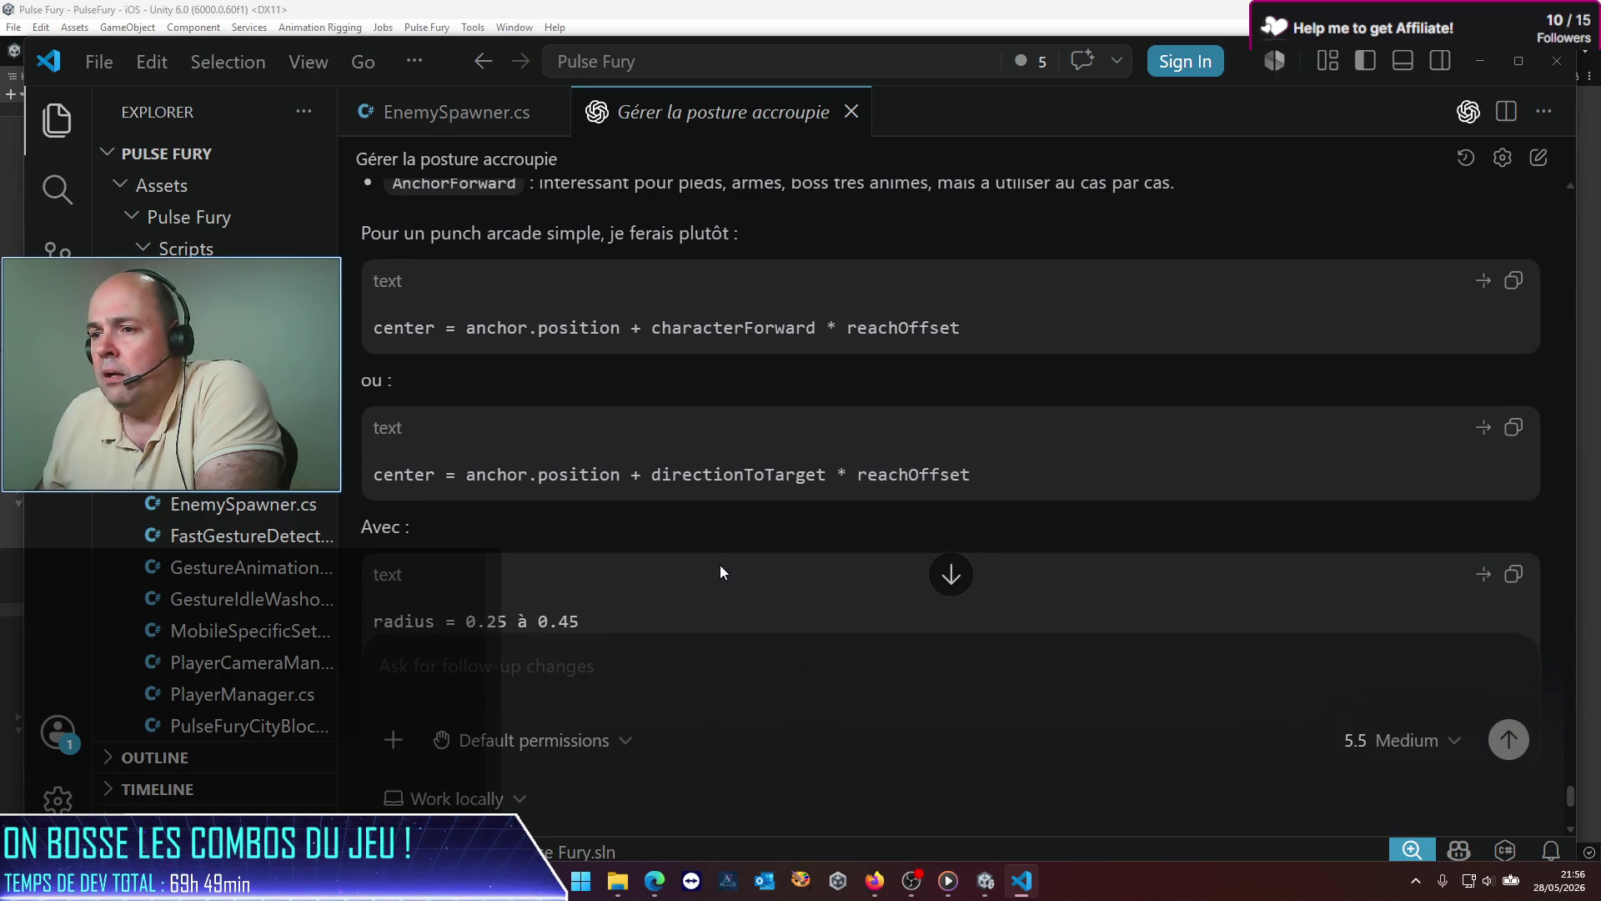
{"action": "scroll", "coordinate": [720, 572], "scroll_direction": "down", "scroll_amount": 4}
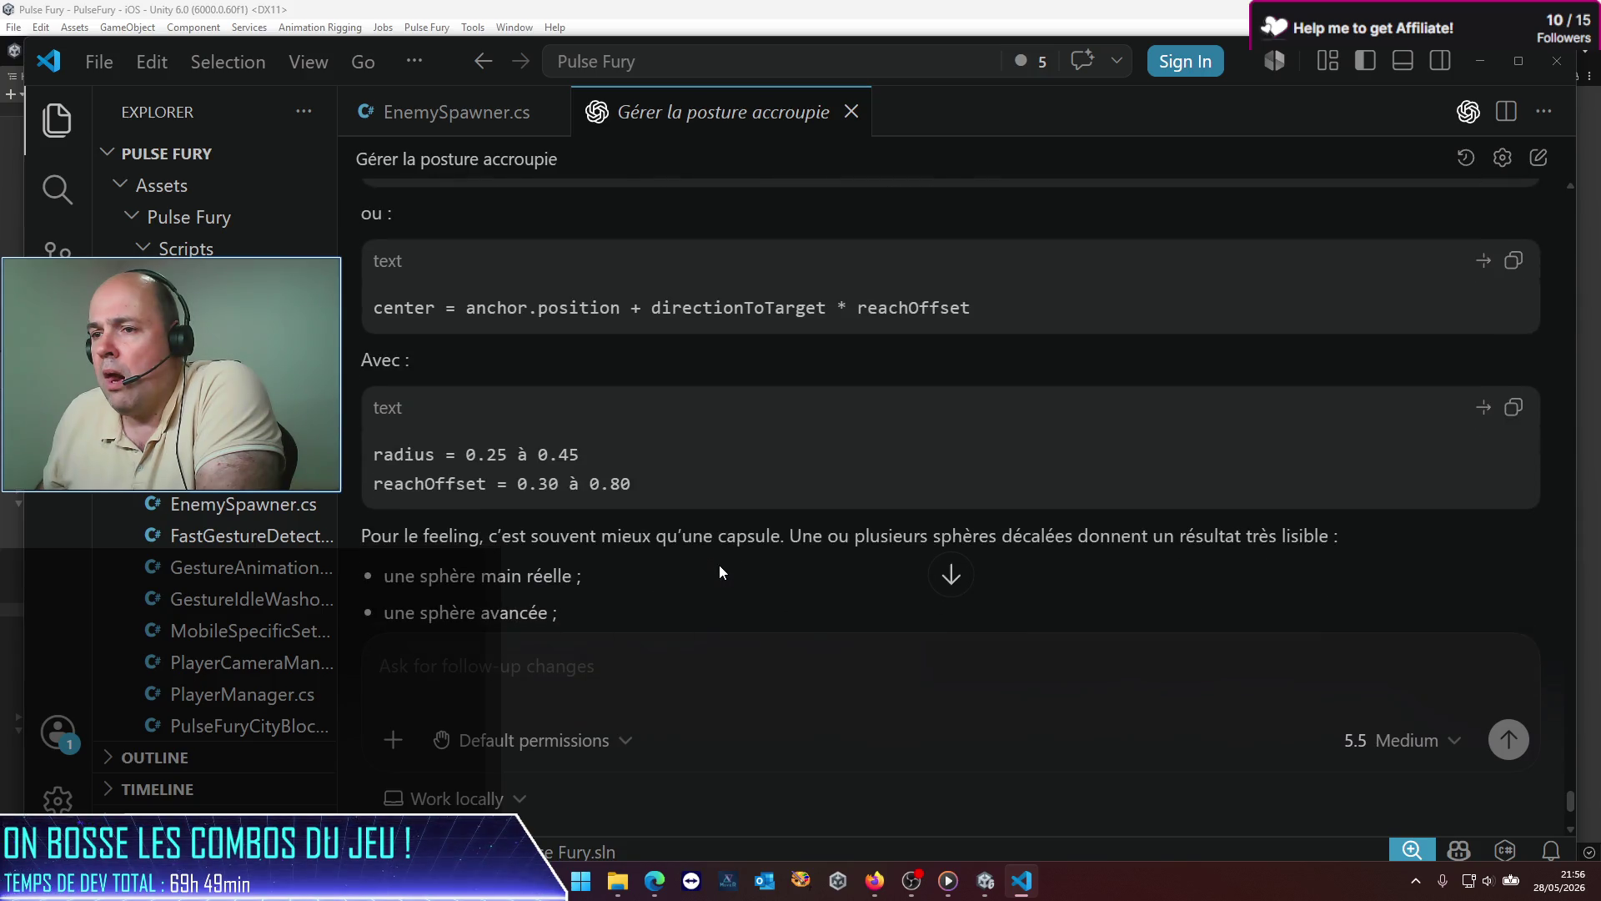
{"action": "scroll", "coordinate": [718, 564], "scroll_direction": "down", "scroll_amount": 1}
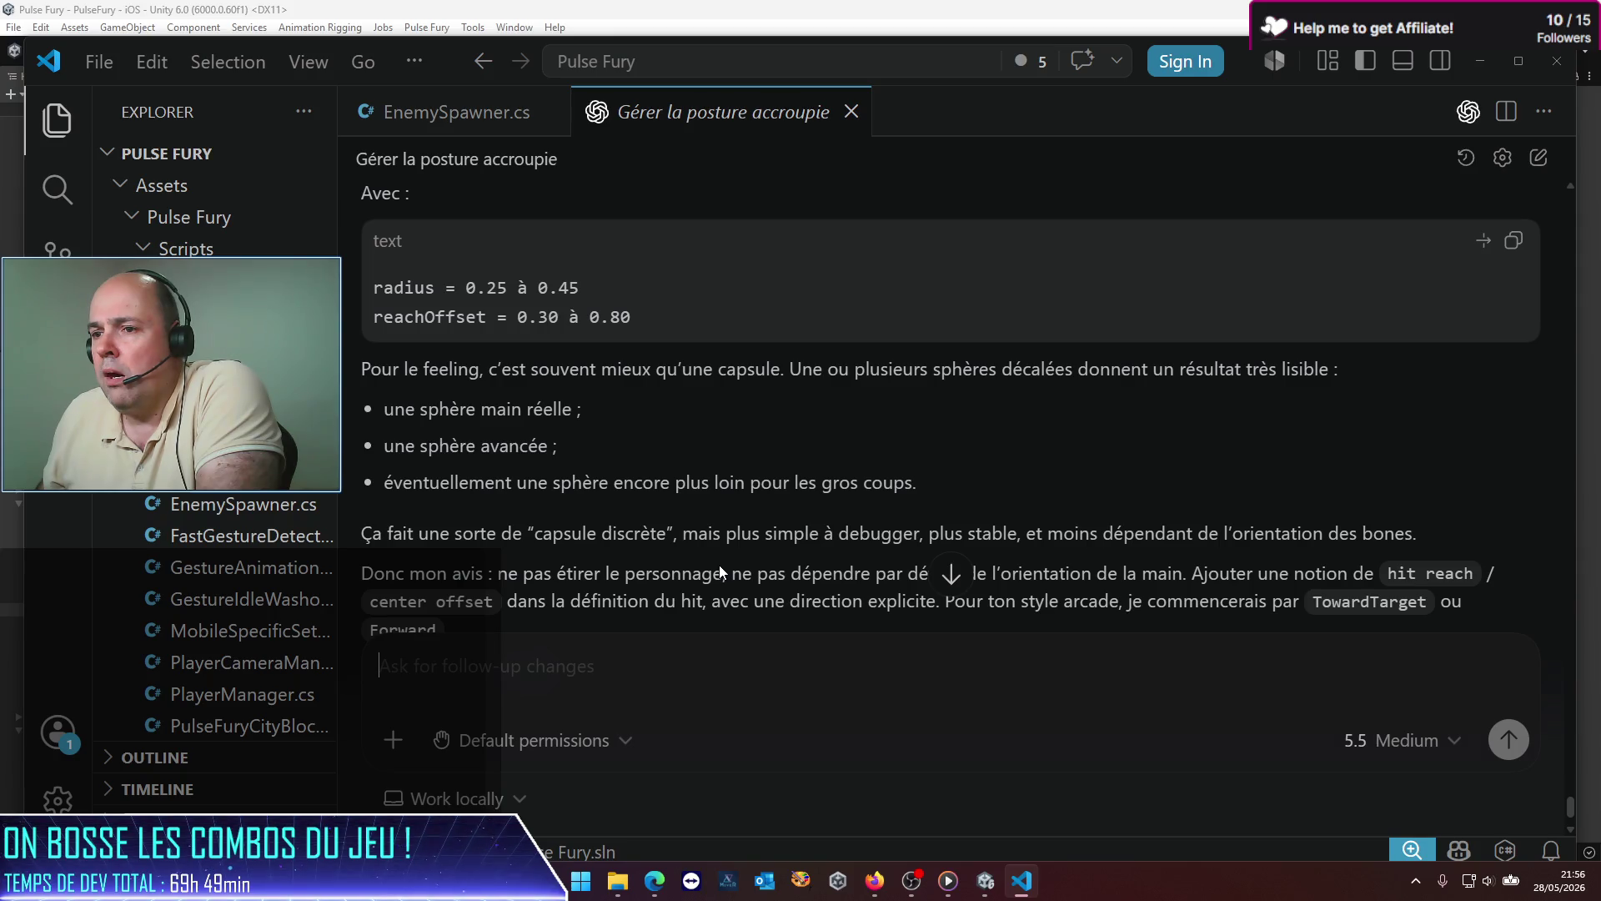
{"action": "scroll", "coordinate": [719, 564], "scroll_direction": "down", "scroll_amount": 1}
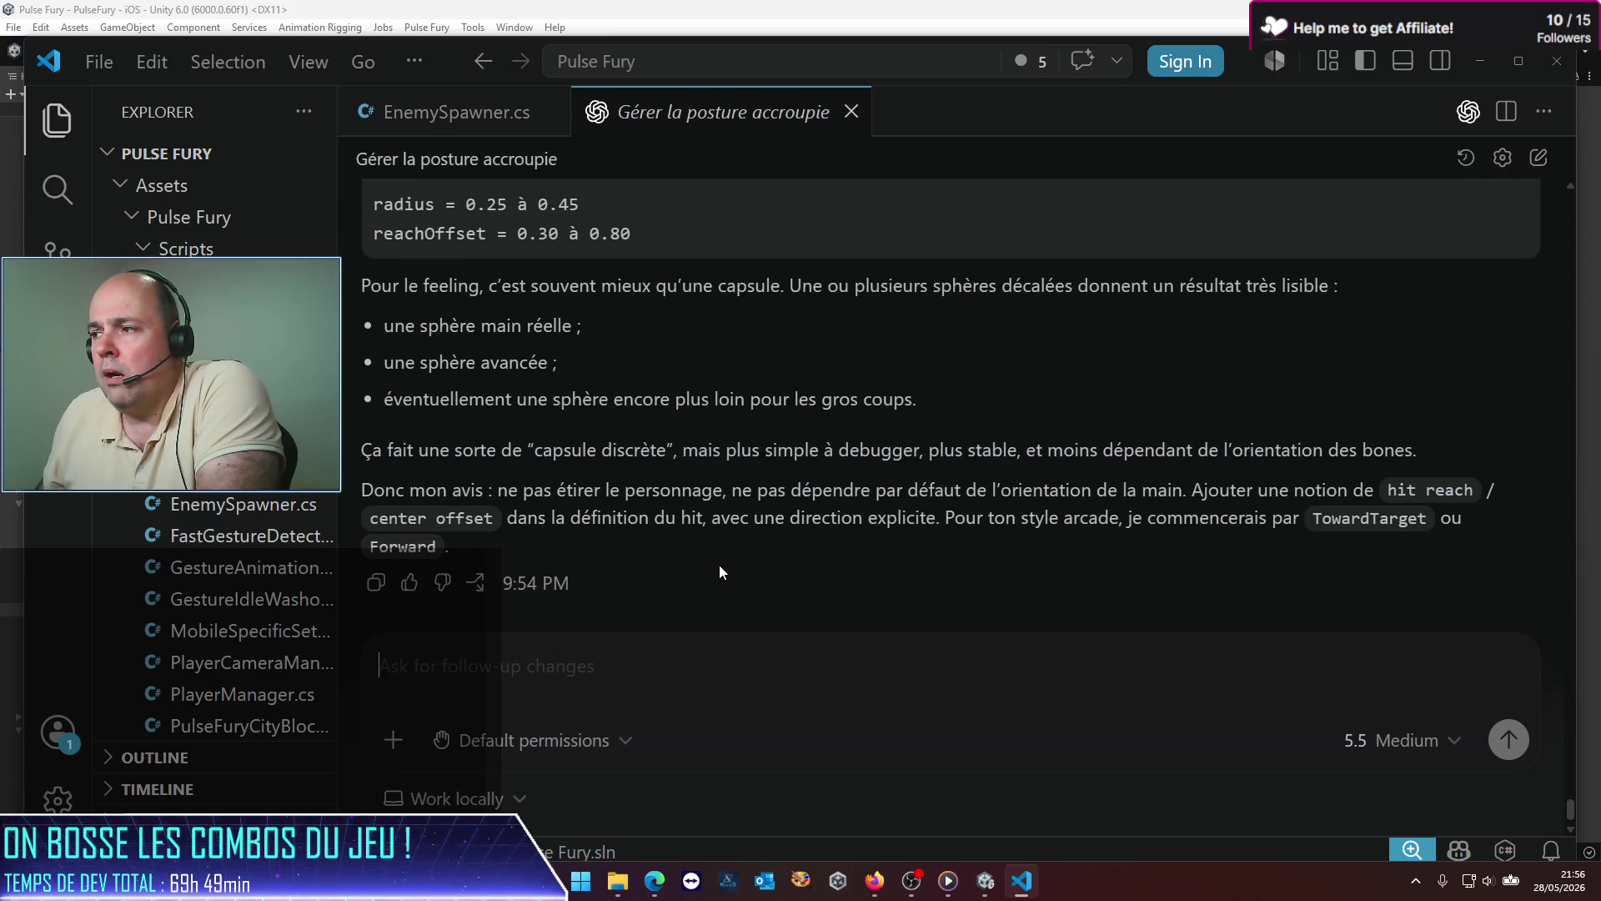
{"action": "scroll", "coordinate": [719, 565], "scroll_direction": "down", "scroll_amount": 1}
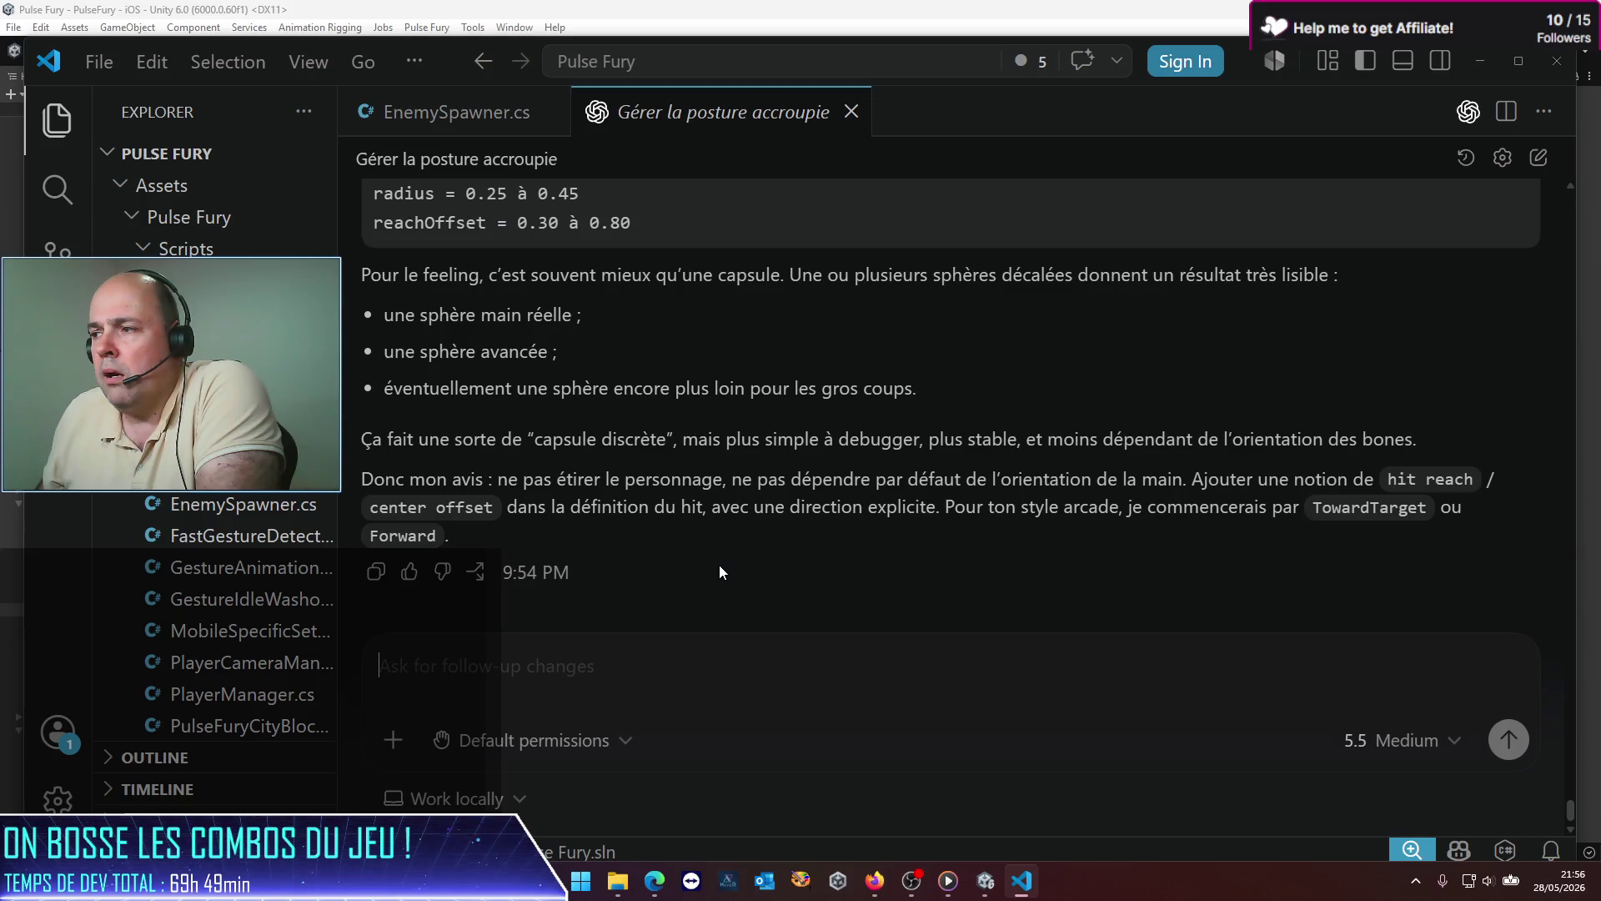
{"action": "scroll", "coordinate": [718, 565], "scroll_direction": "up", "scroll_amount": 15}
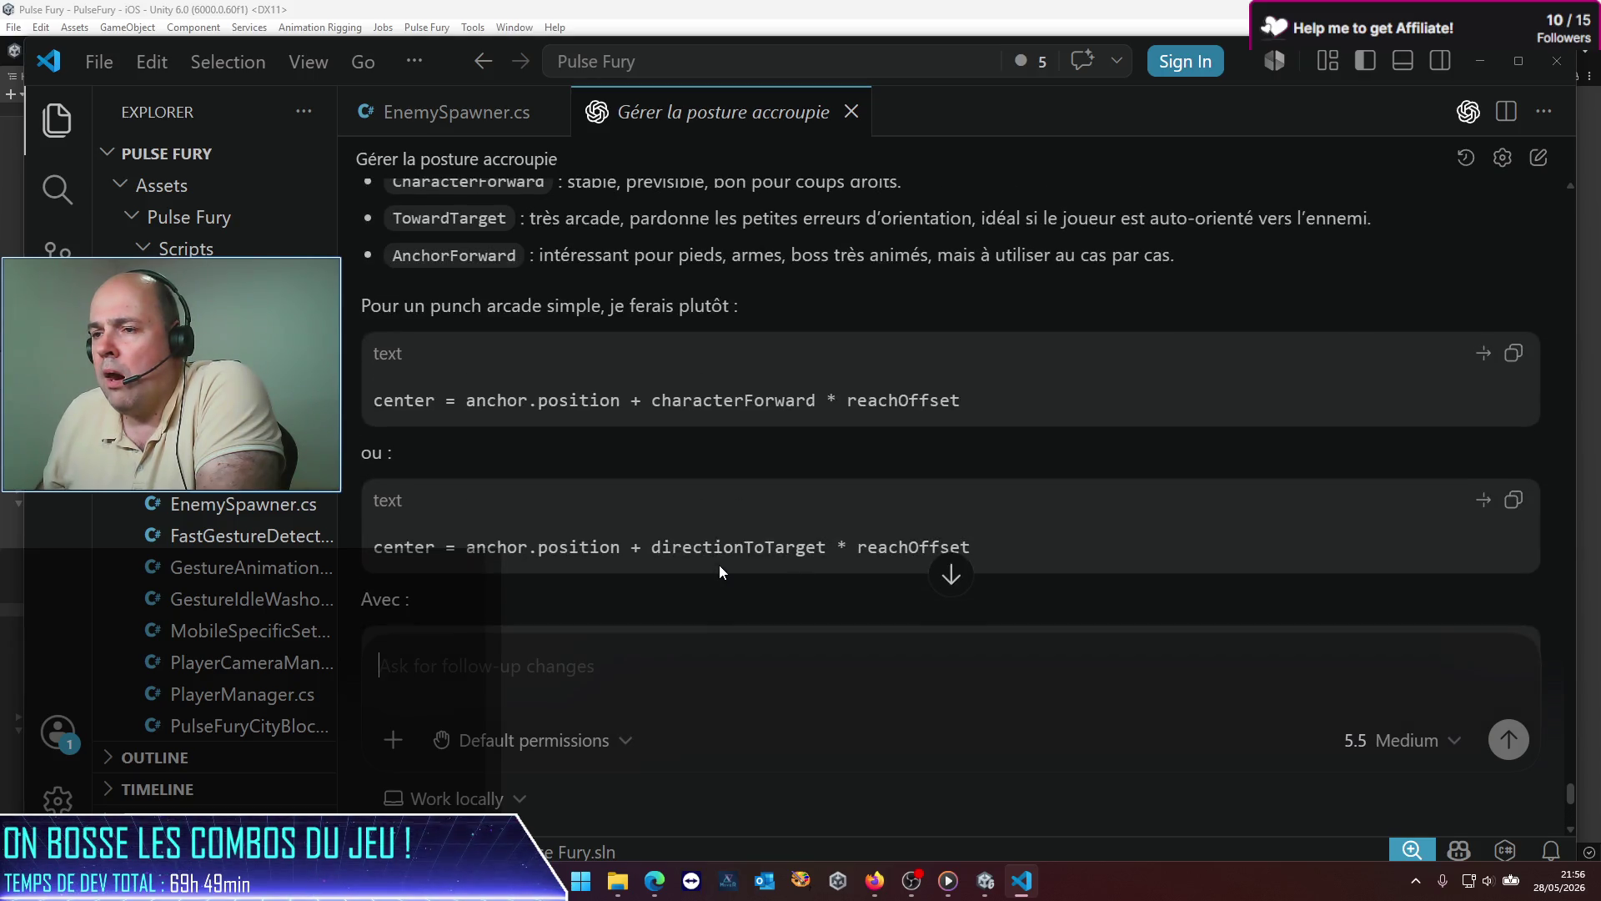
{"action": "scroll", "coordinate": [719, 564], "scroll_direction": "down", "scroll_amount": 2}
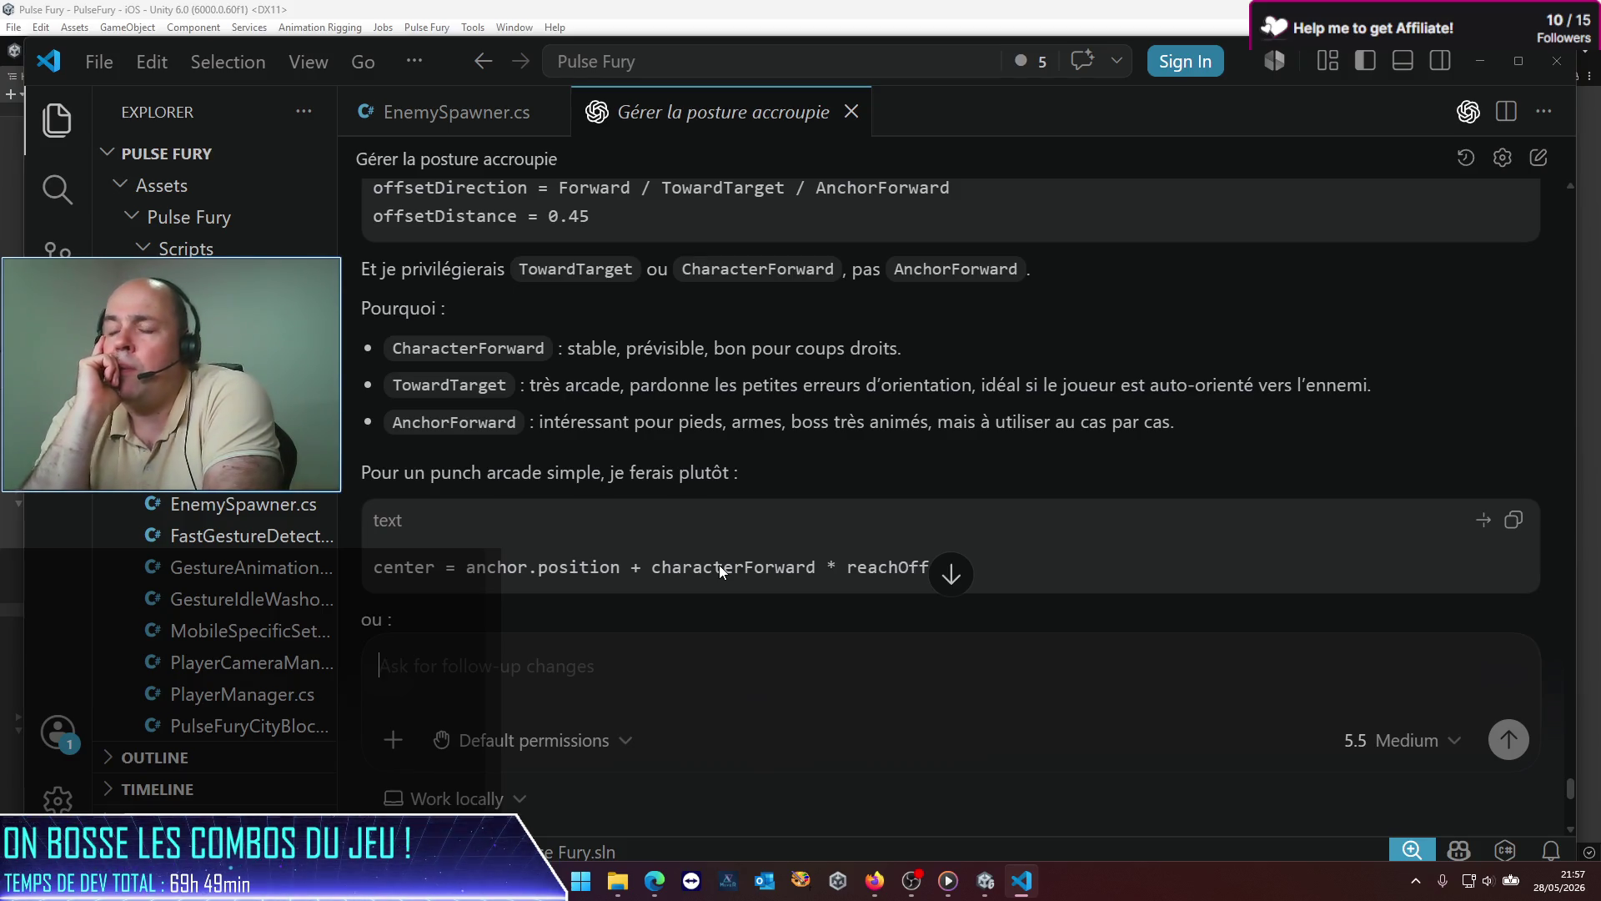
{"action": "scroll", "coordinate": [793, 510], "scroll_direction": "down", "scroll_amount": 6}
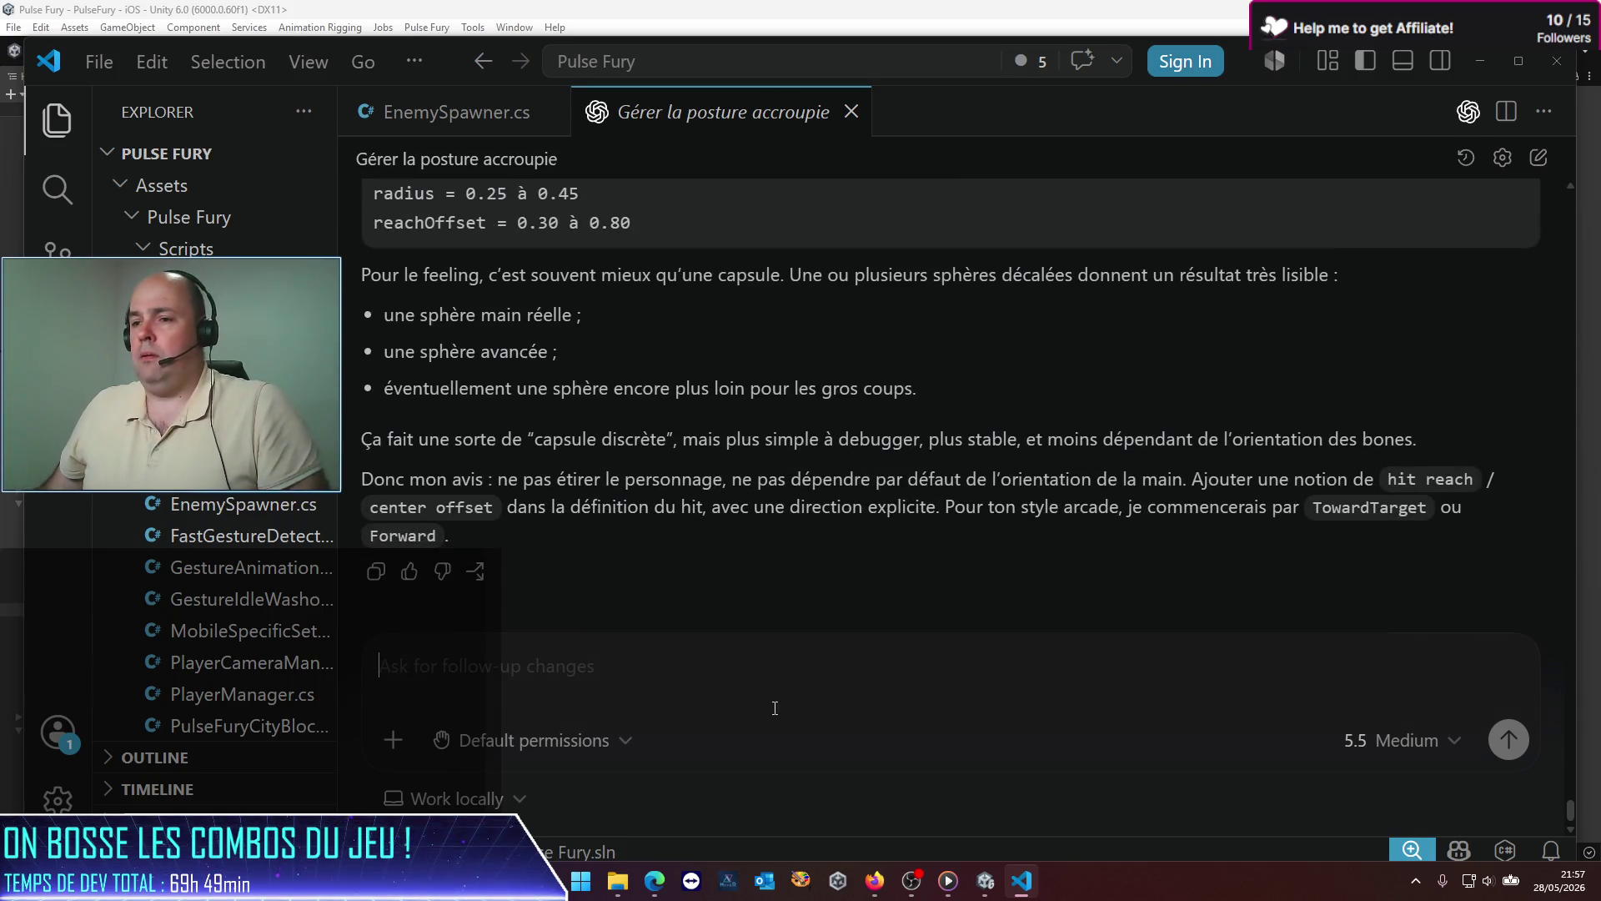
Step: Send the question 'faut-il implémenter une continuous detection pour la collision ?' to Codex
{"action": "type", "text": "ok pas m"}
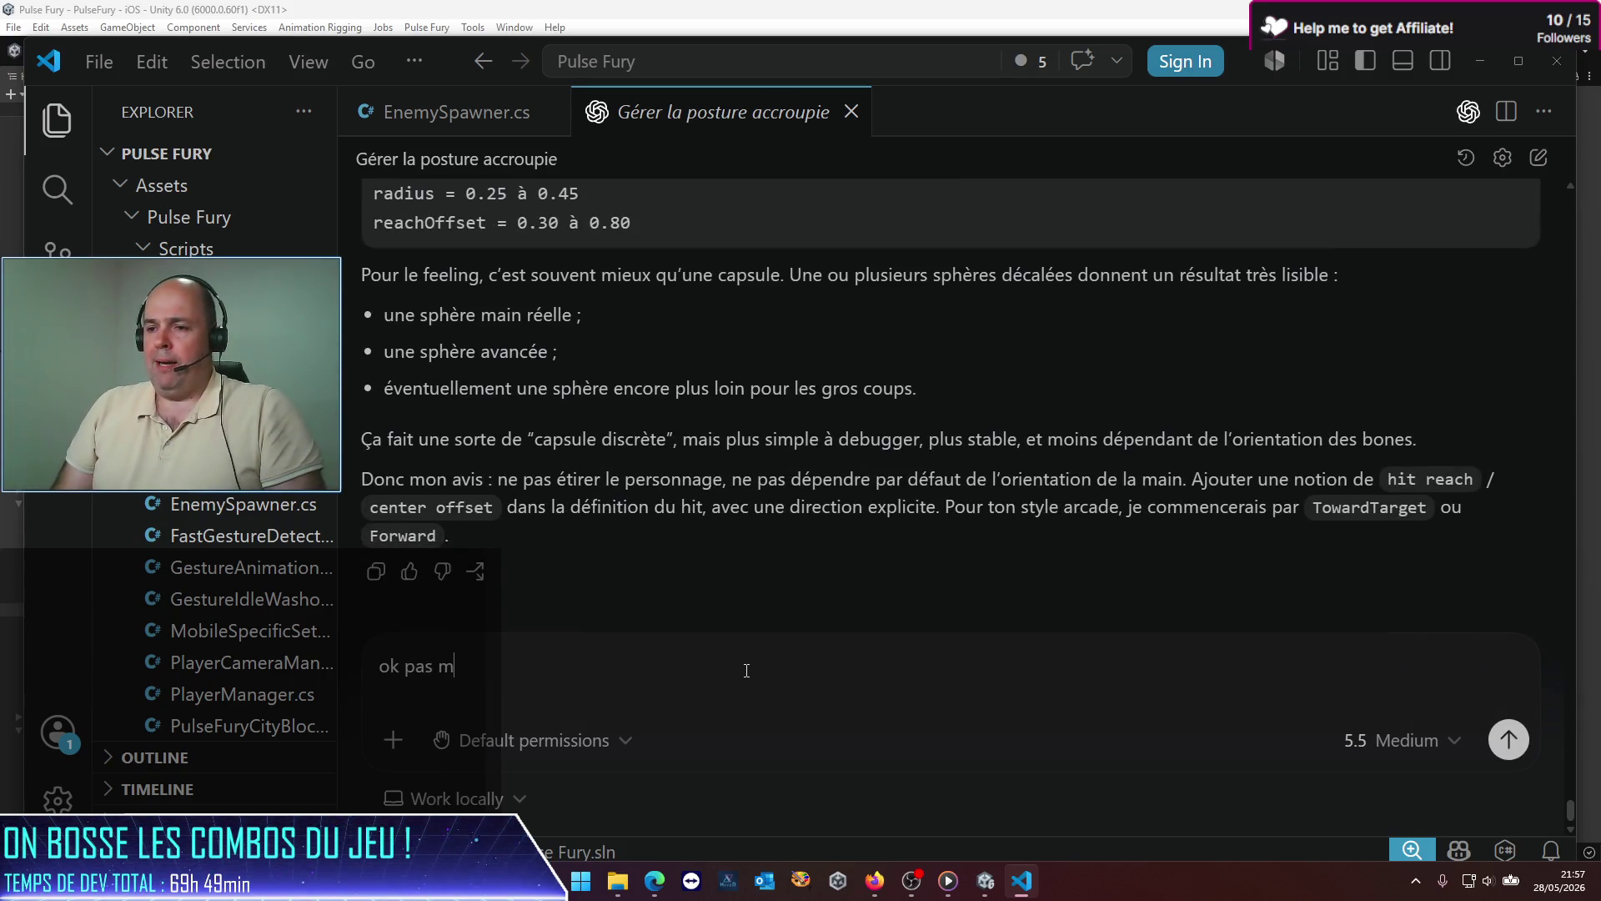
{"action": "type", "text": "al ! autre q"}
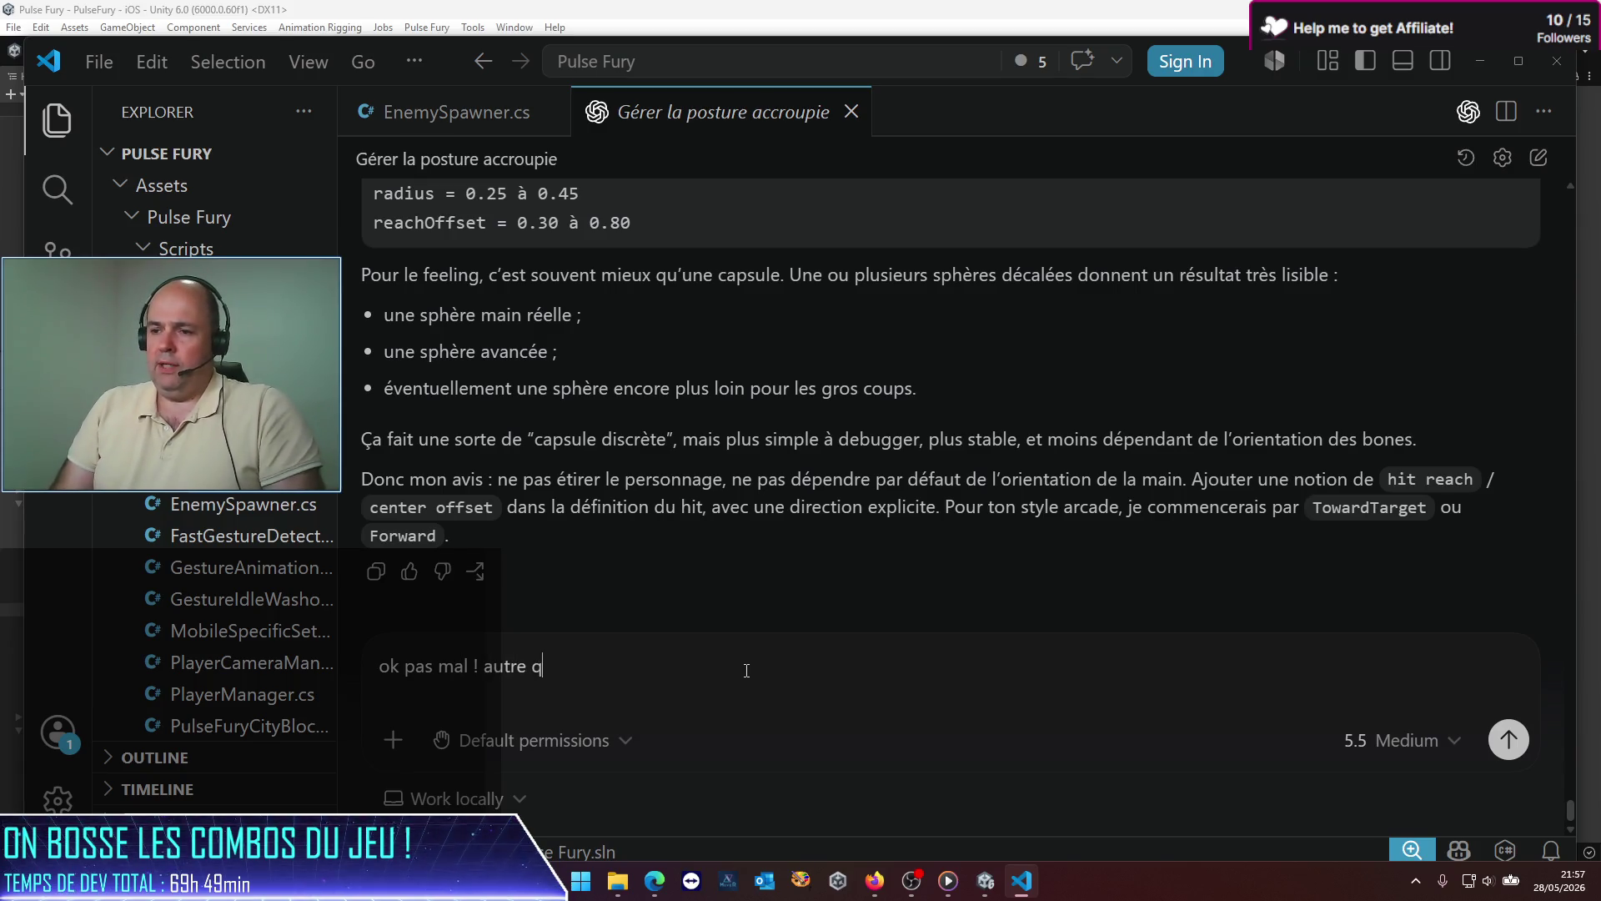
{"action": "type", "text": "uestion : f"}
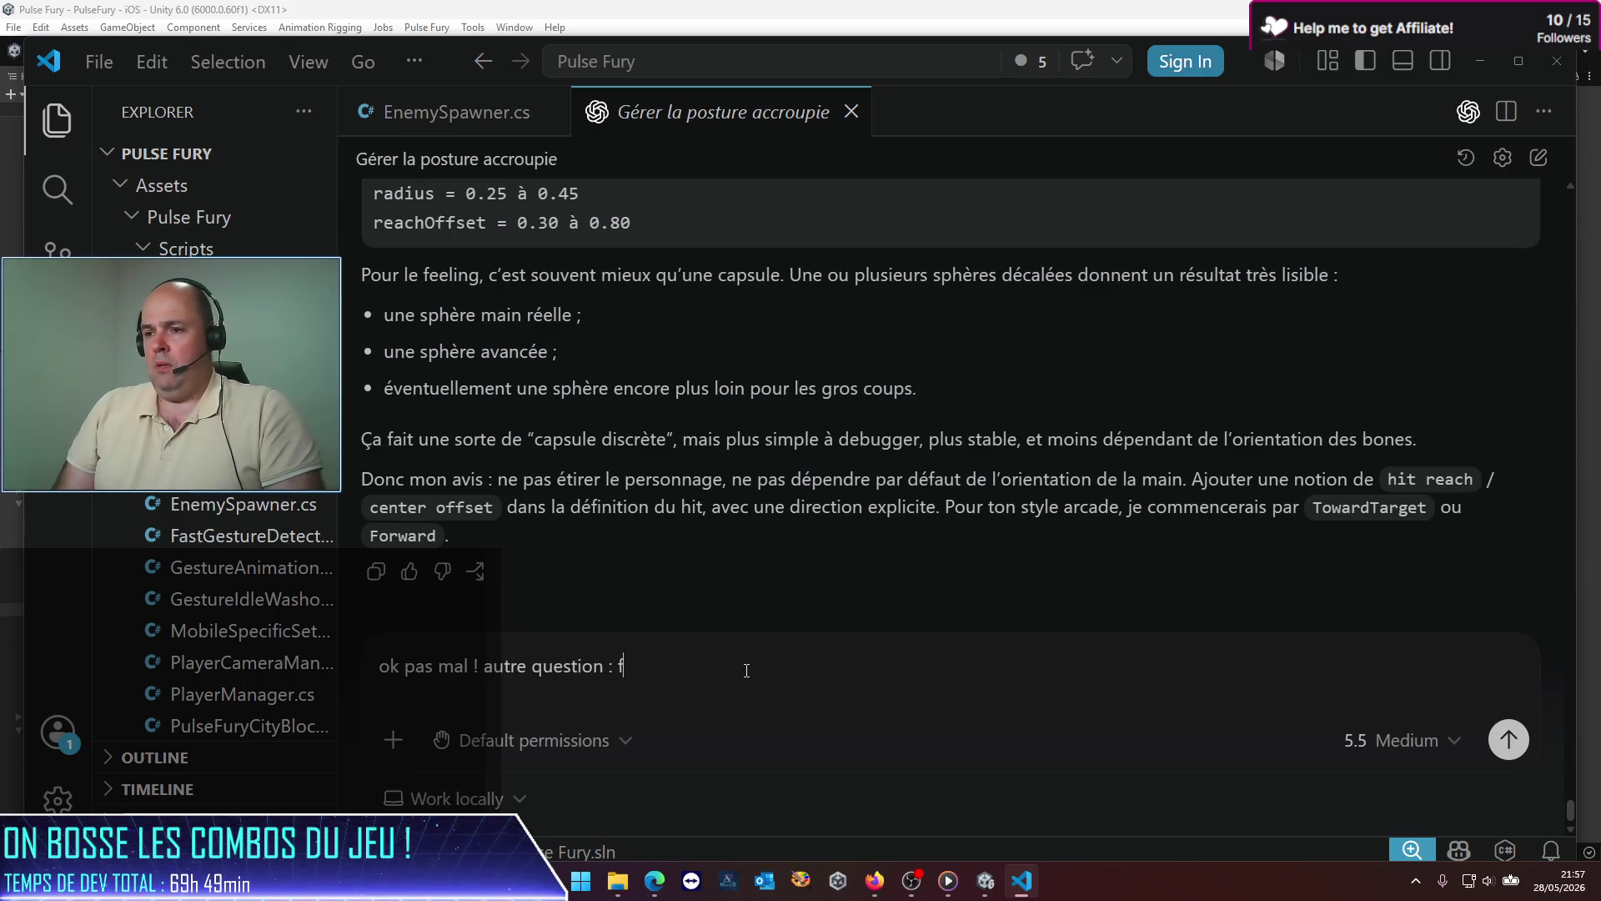
{"action": "type", "text": "aut-il implémenté"}
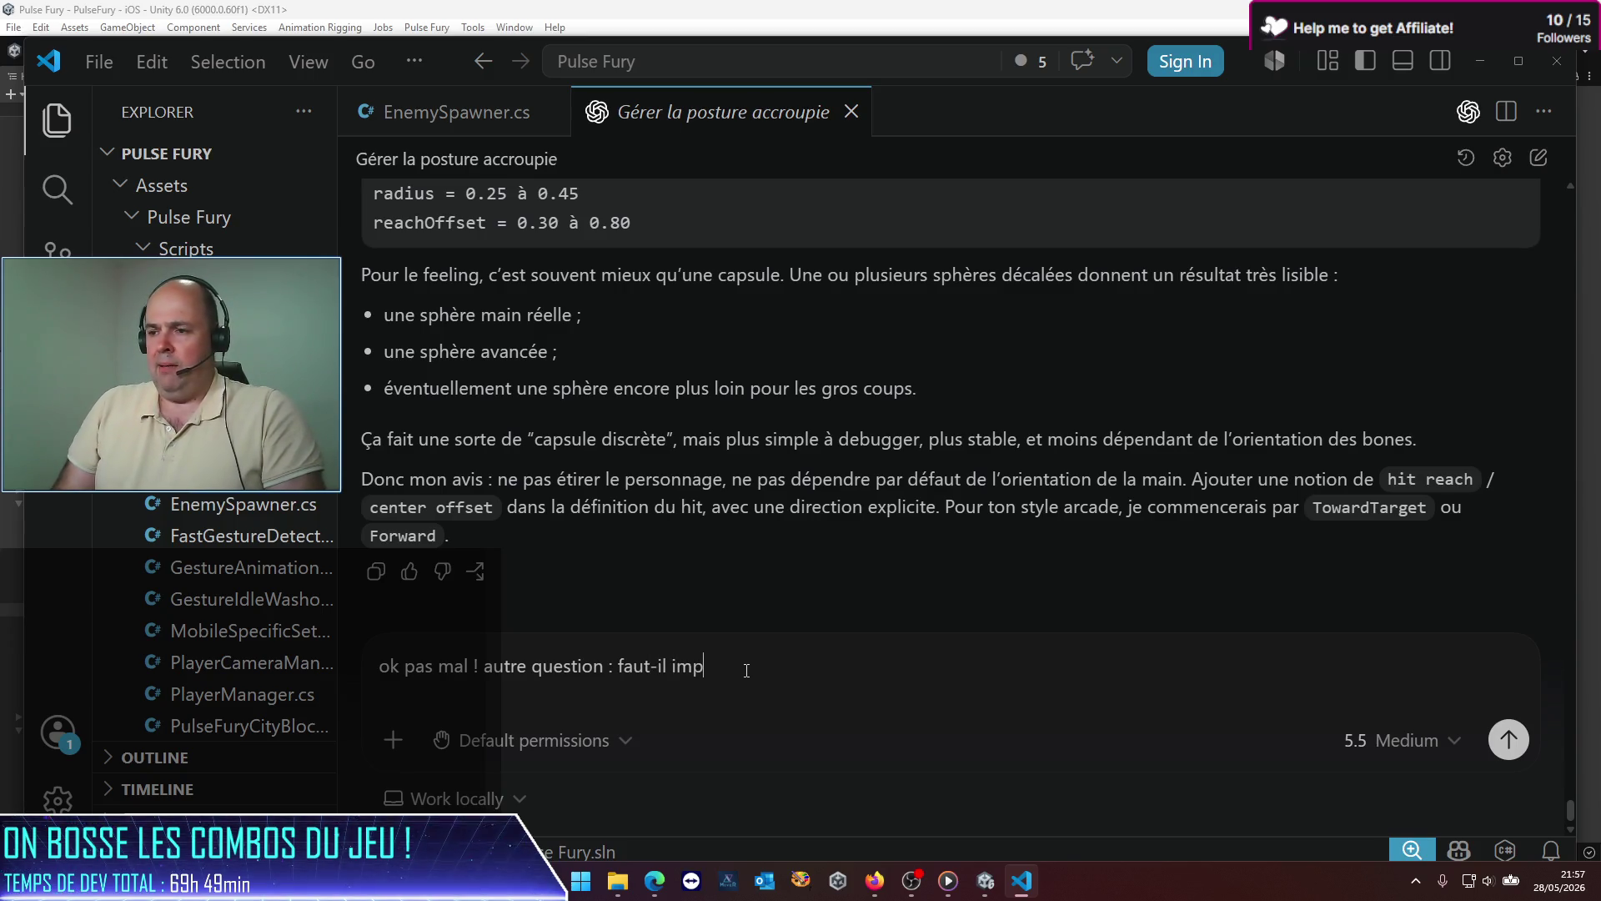
{"action": "key", "text": "BackSpace"}
{"action": "type", "text": "er "}
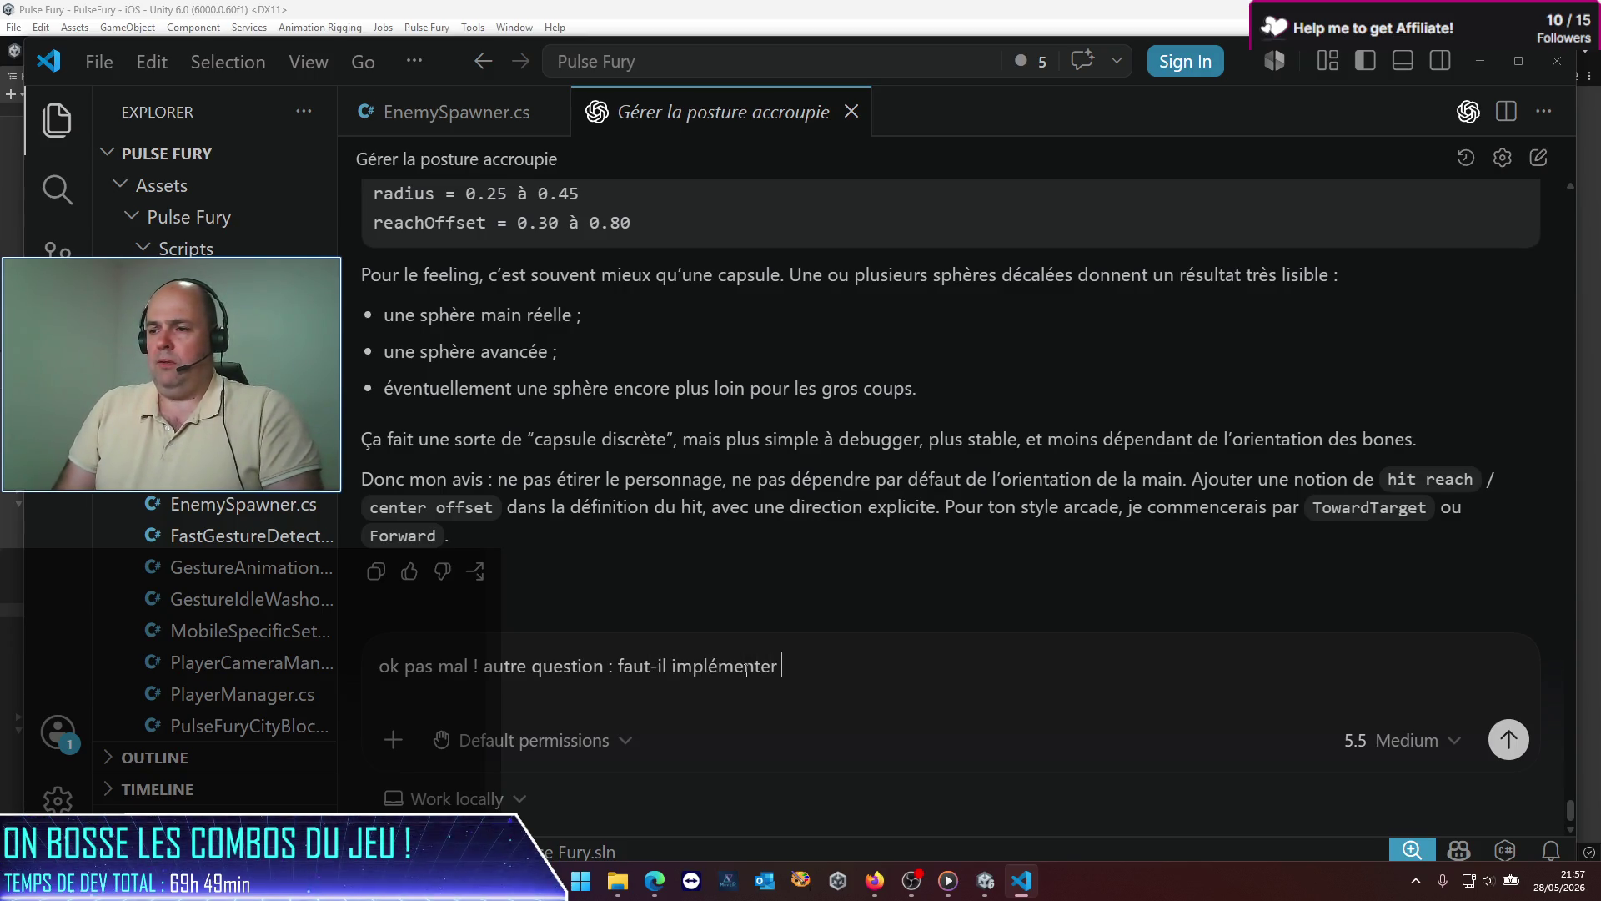
{"action": "type", "text": "une continuou"}
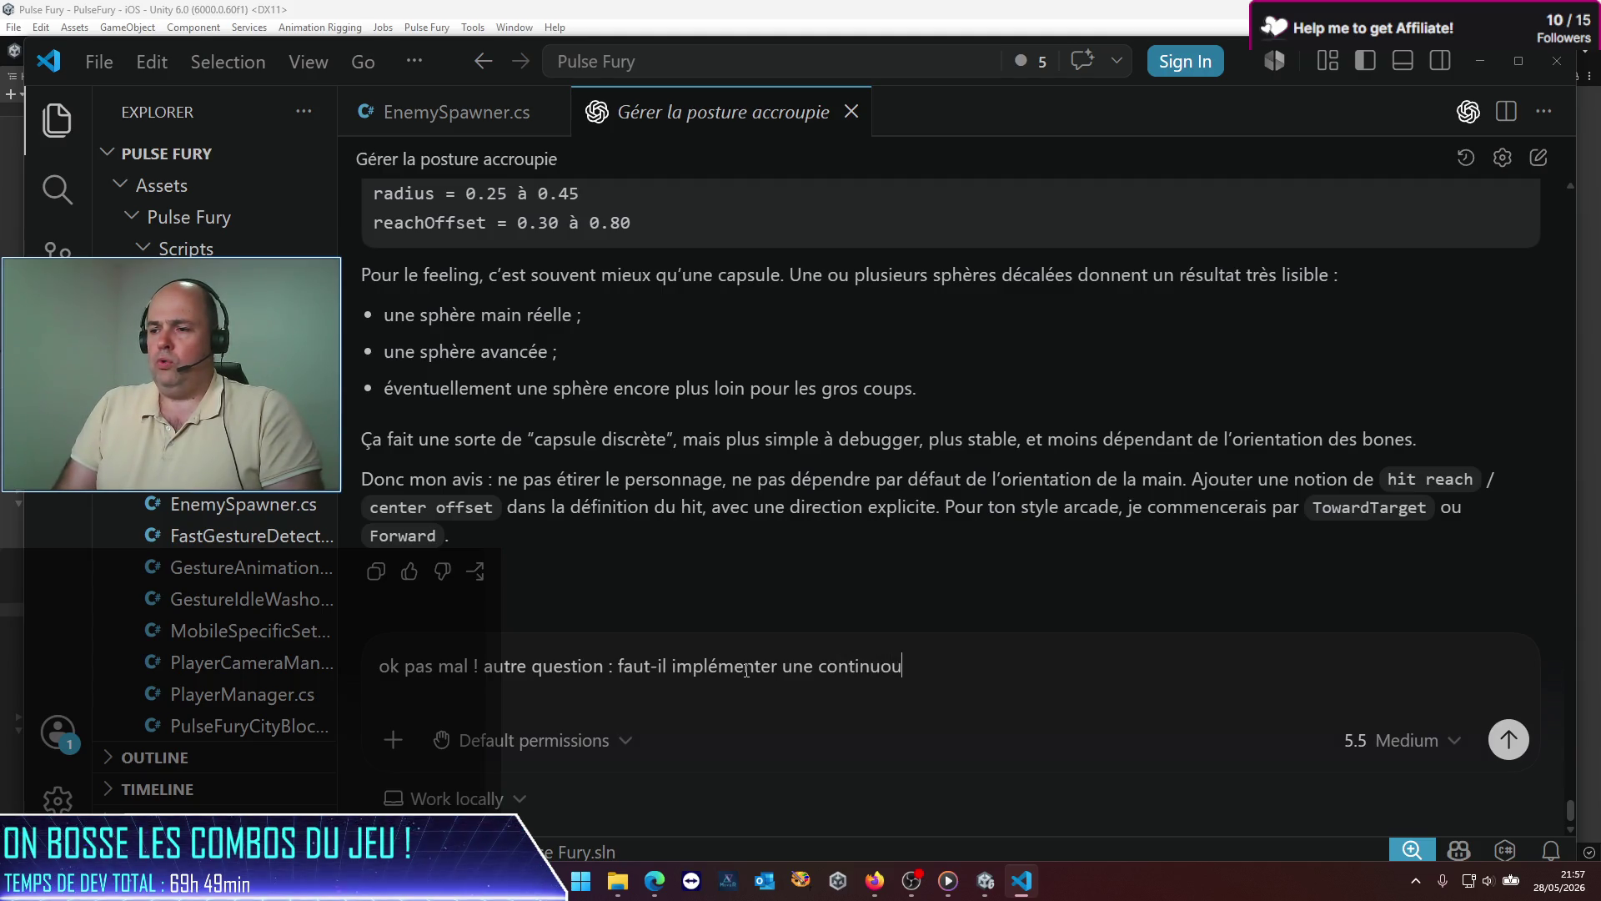
{"action": "type", "text": "s detectio"}
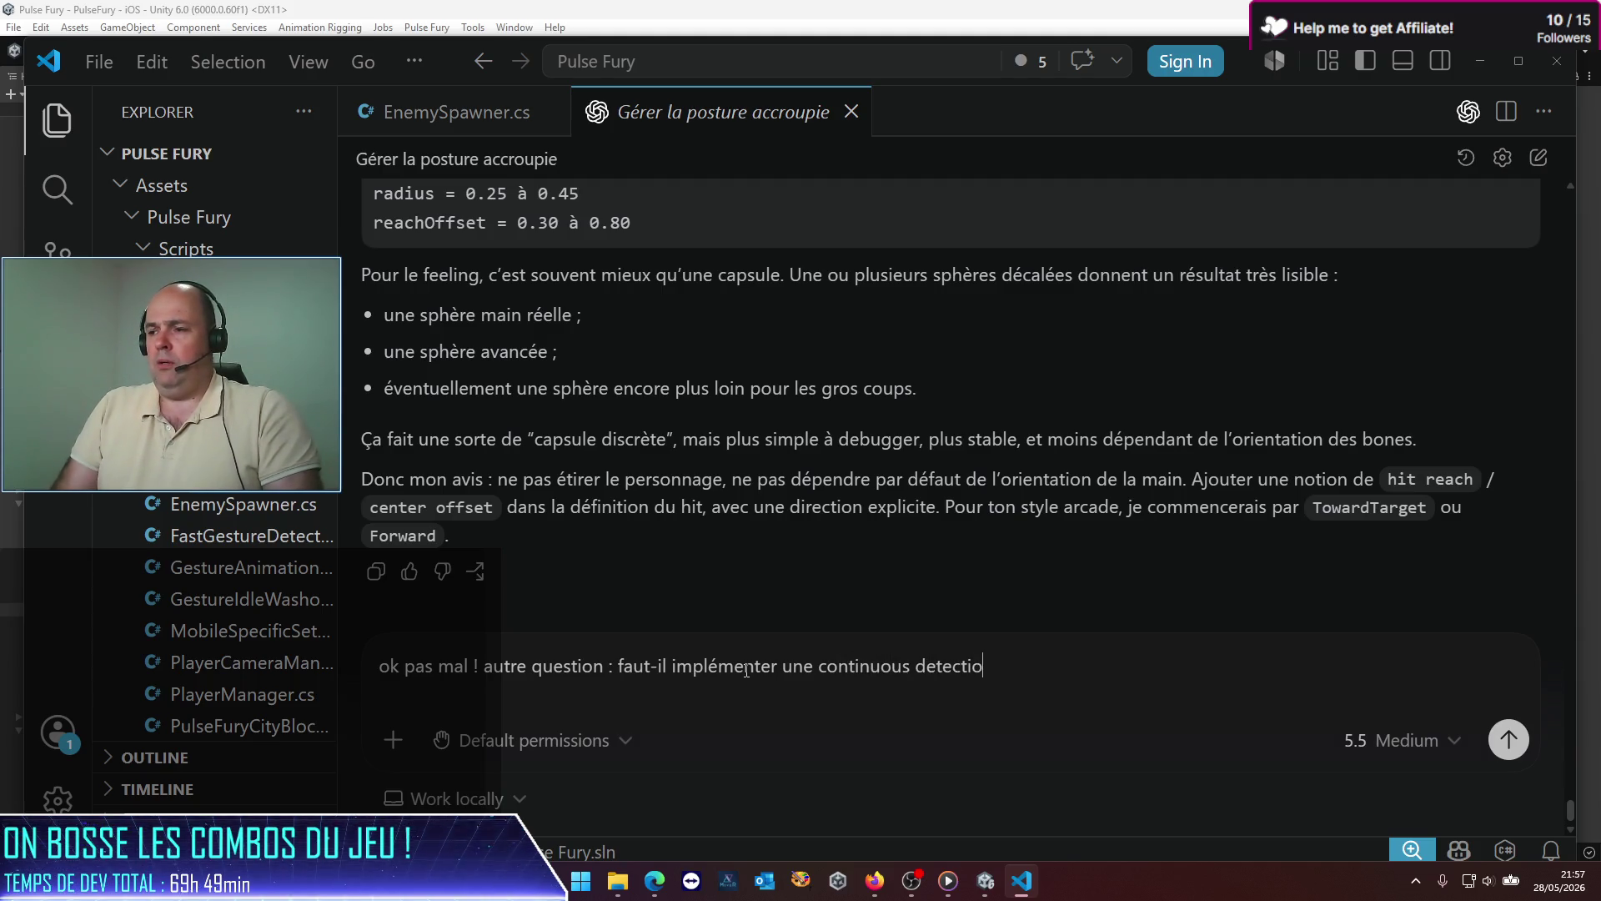
{"action": "type", "text": "n pour la collision ?"}
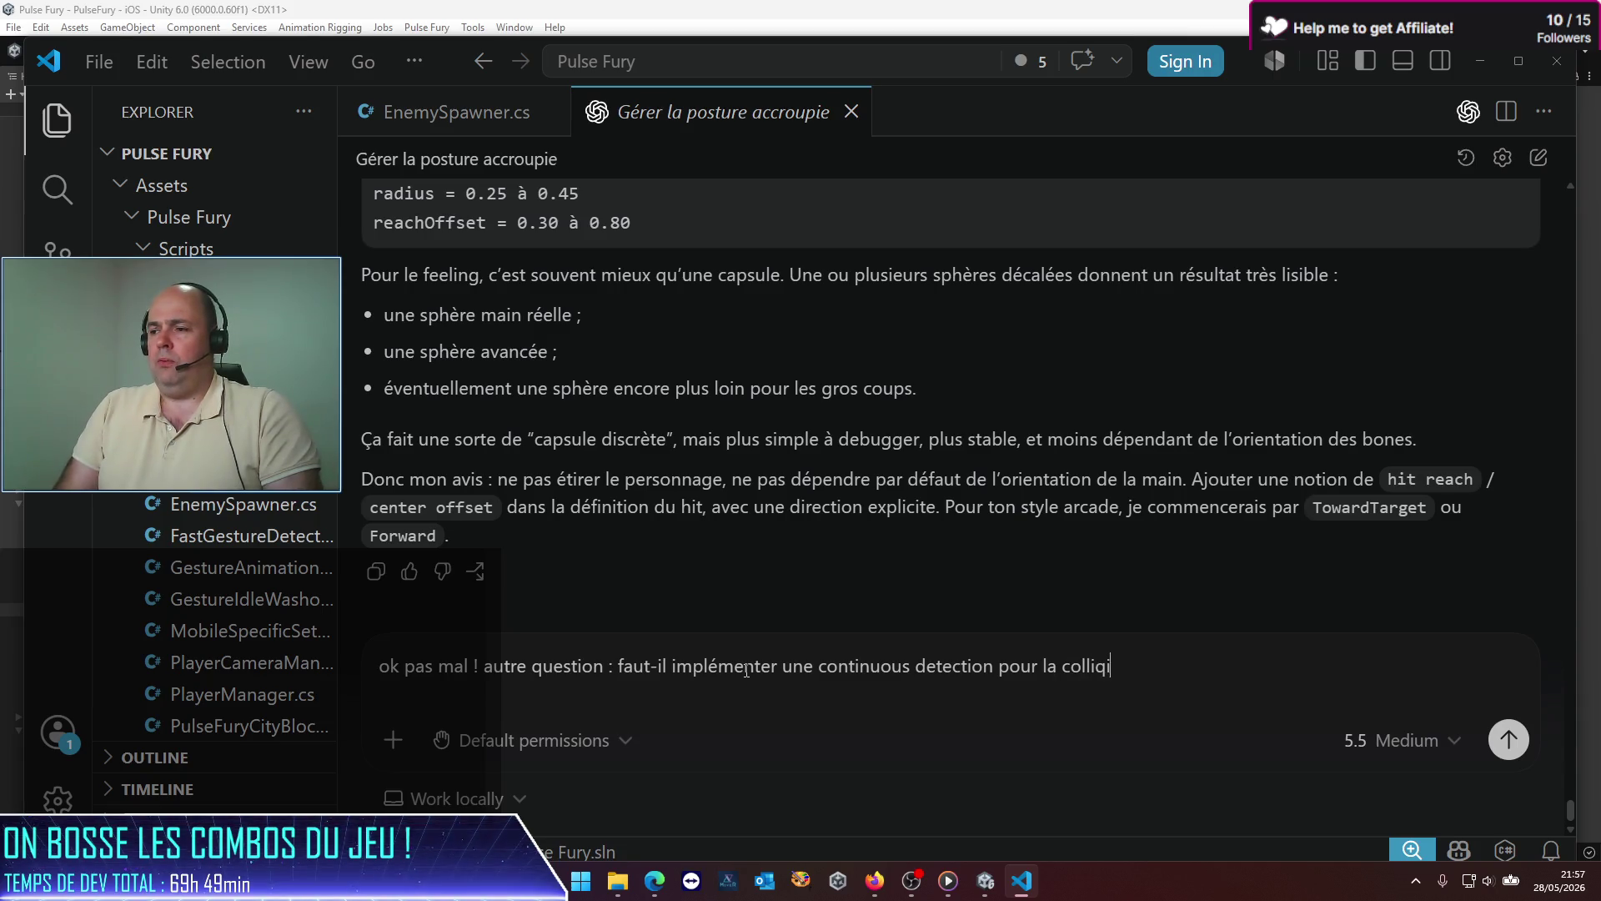
{"action": "key", "text": "Return"}
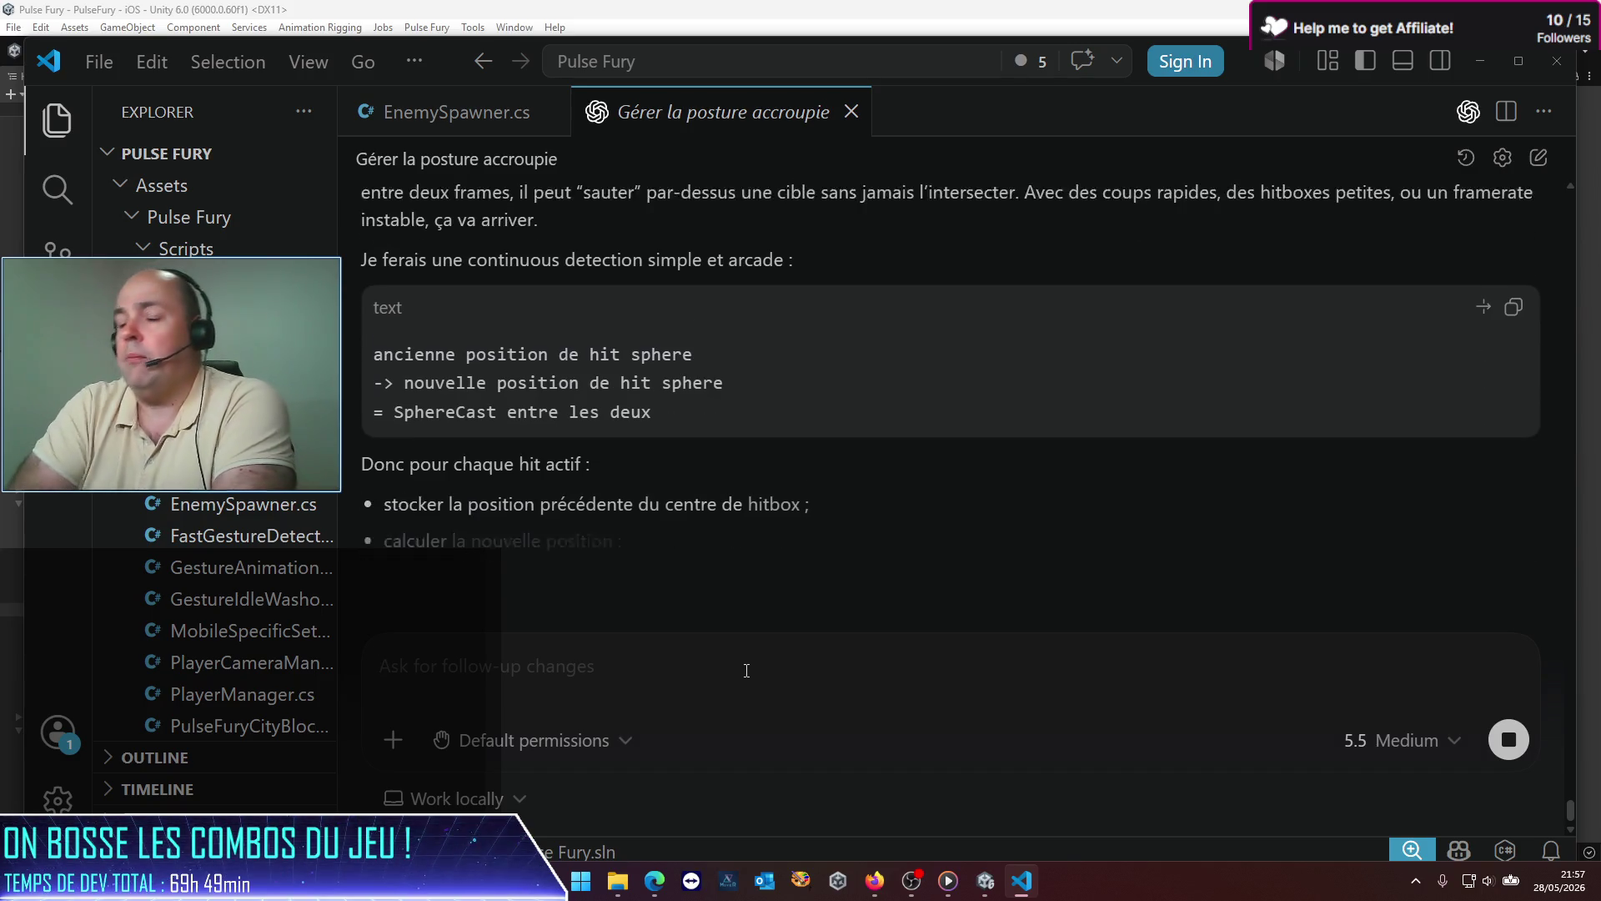
{"action": "scroll", "coordinate": [1067, 367], "scroll_direction": "up", "scroll_amount": 10}
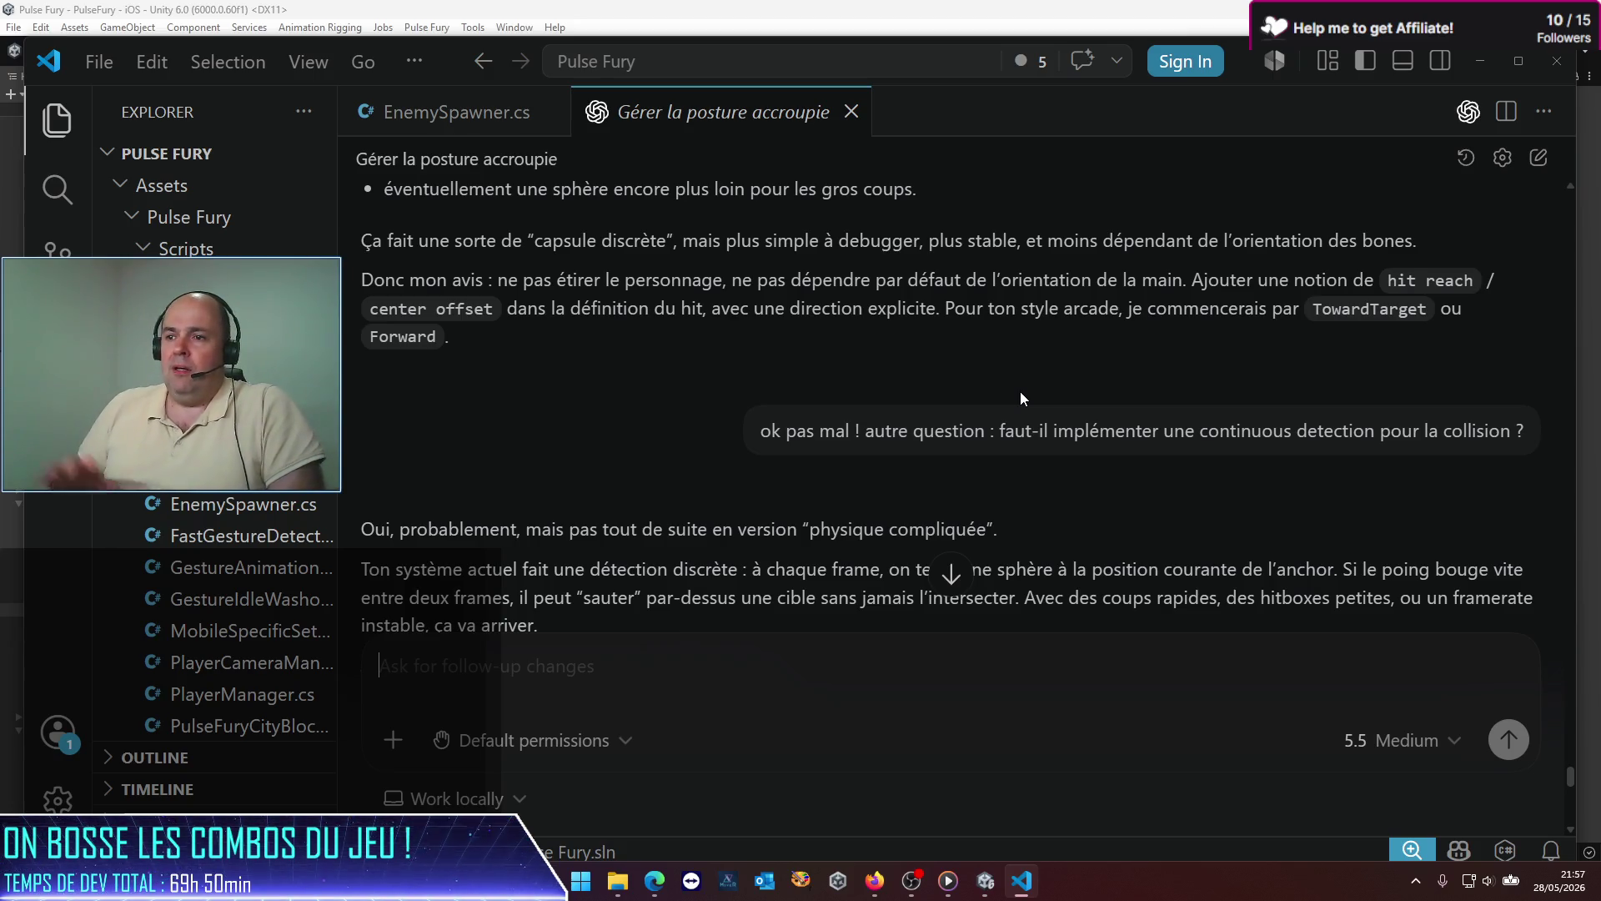
{"action": "scroll", "coordinate": [699, 465], "scroll_direction": "down", "scroll_amount": 2}
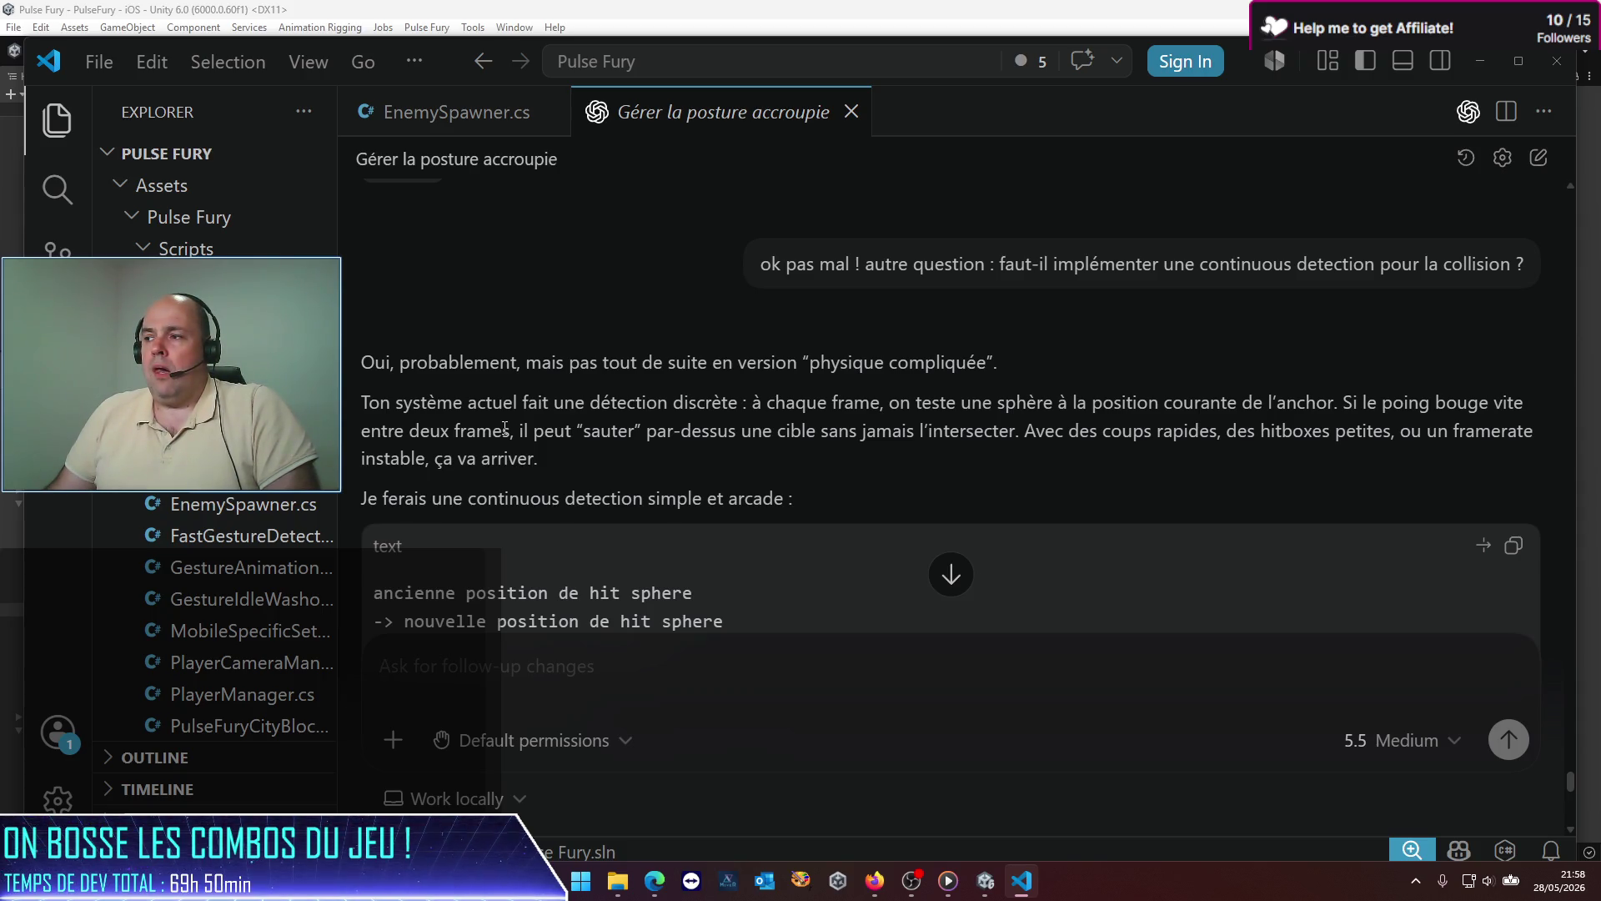
{"action": "scroll", "coordinate": [505, 428], "scroll_direction": "down", "scroll_amount": 2}
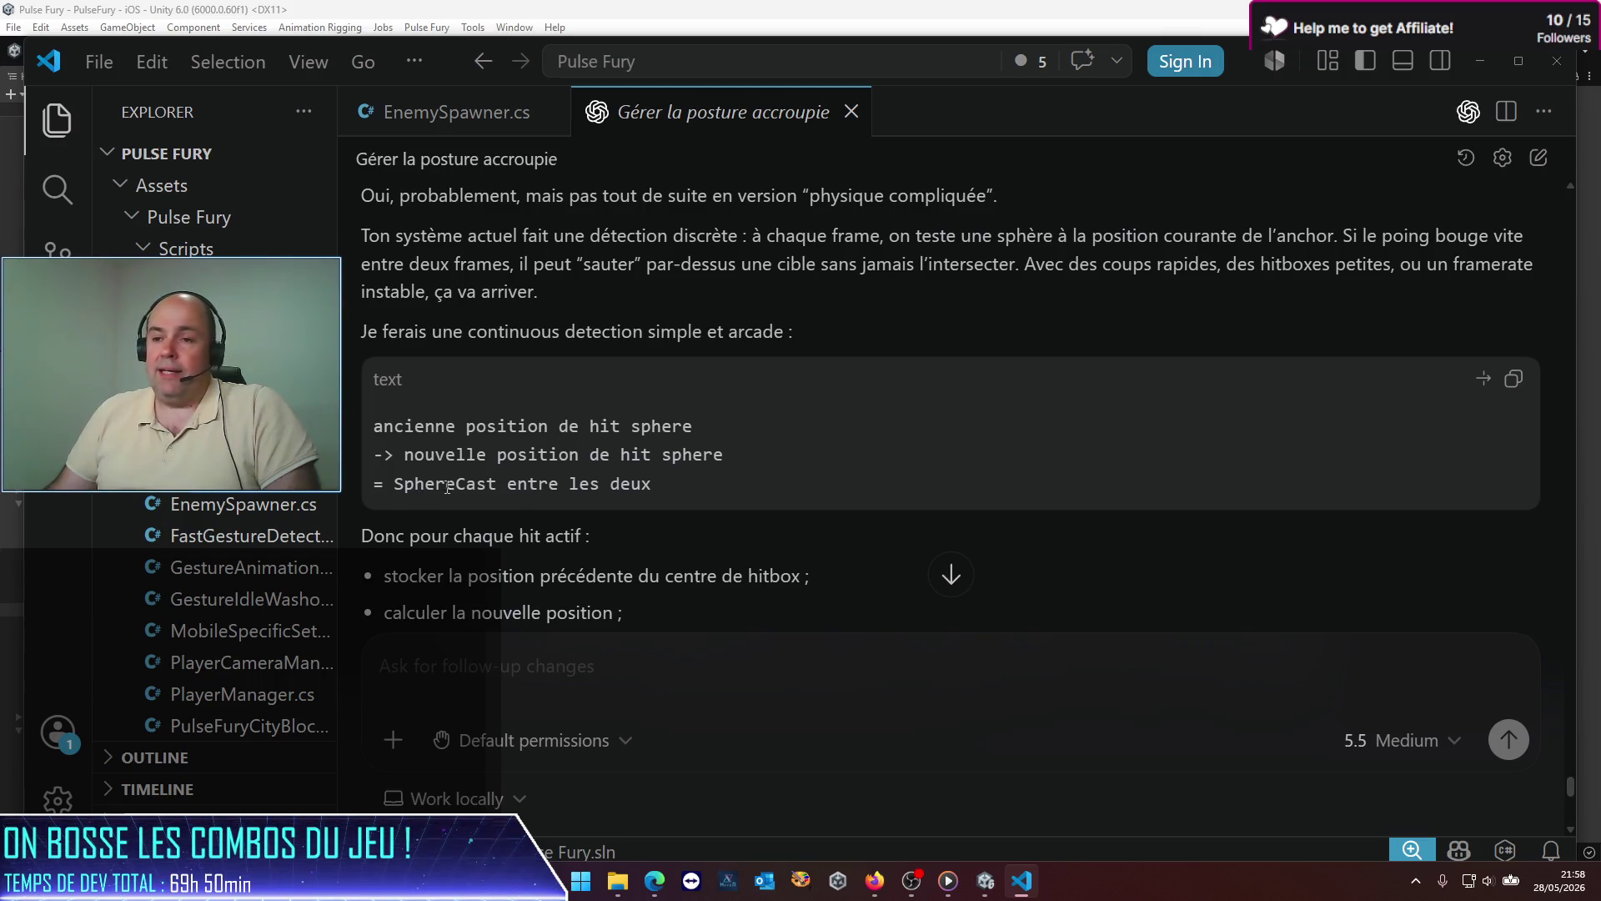
{"action": "scroll", "coordinate": [517, 497], "scroll_direction": "down", "scroll_amount": 3}
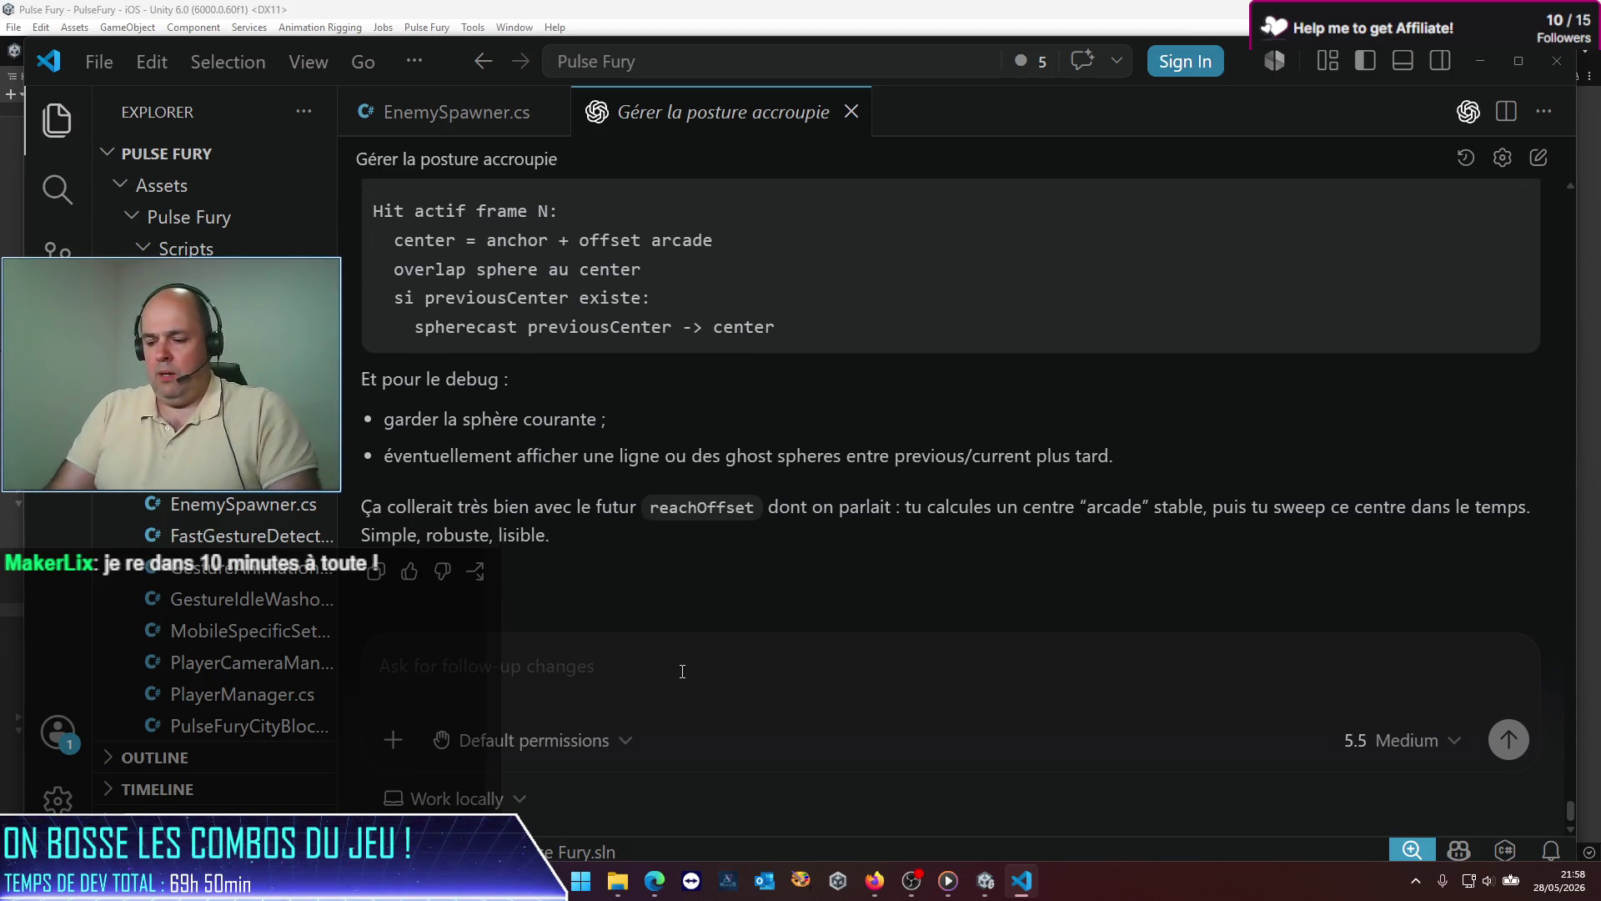
Step: Send the go-ahead 'ok pour le spherecast et le reste, tu peux y aller pour l'implémentation'
{"action": "type", "text": "ok pour le sphere"}
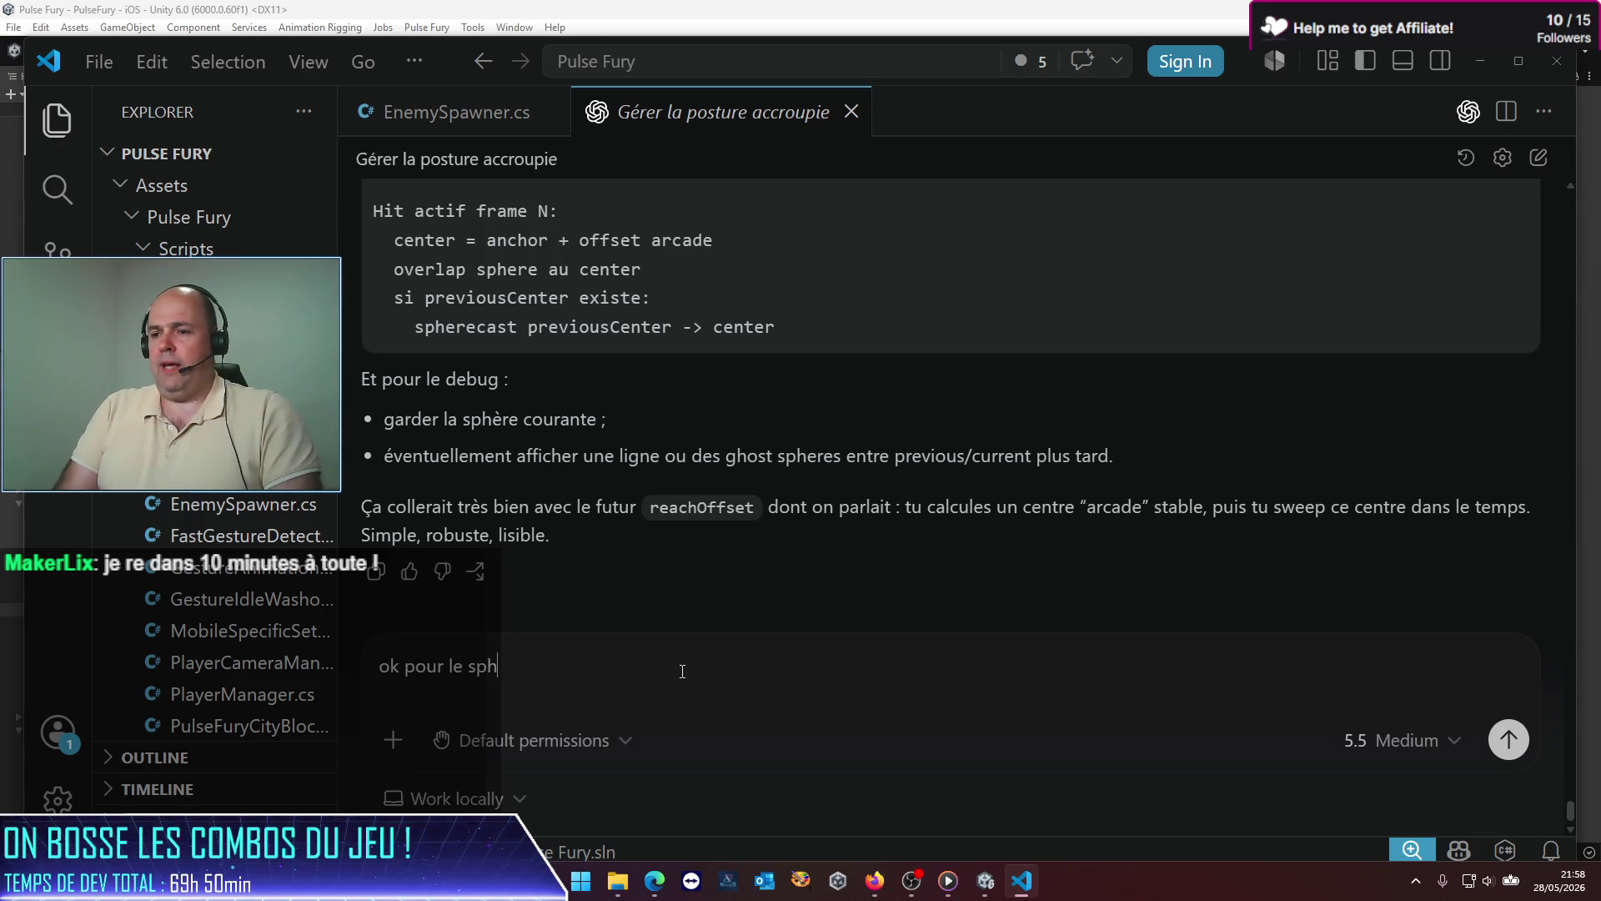
{"action": "type", "text": "cast et l"}
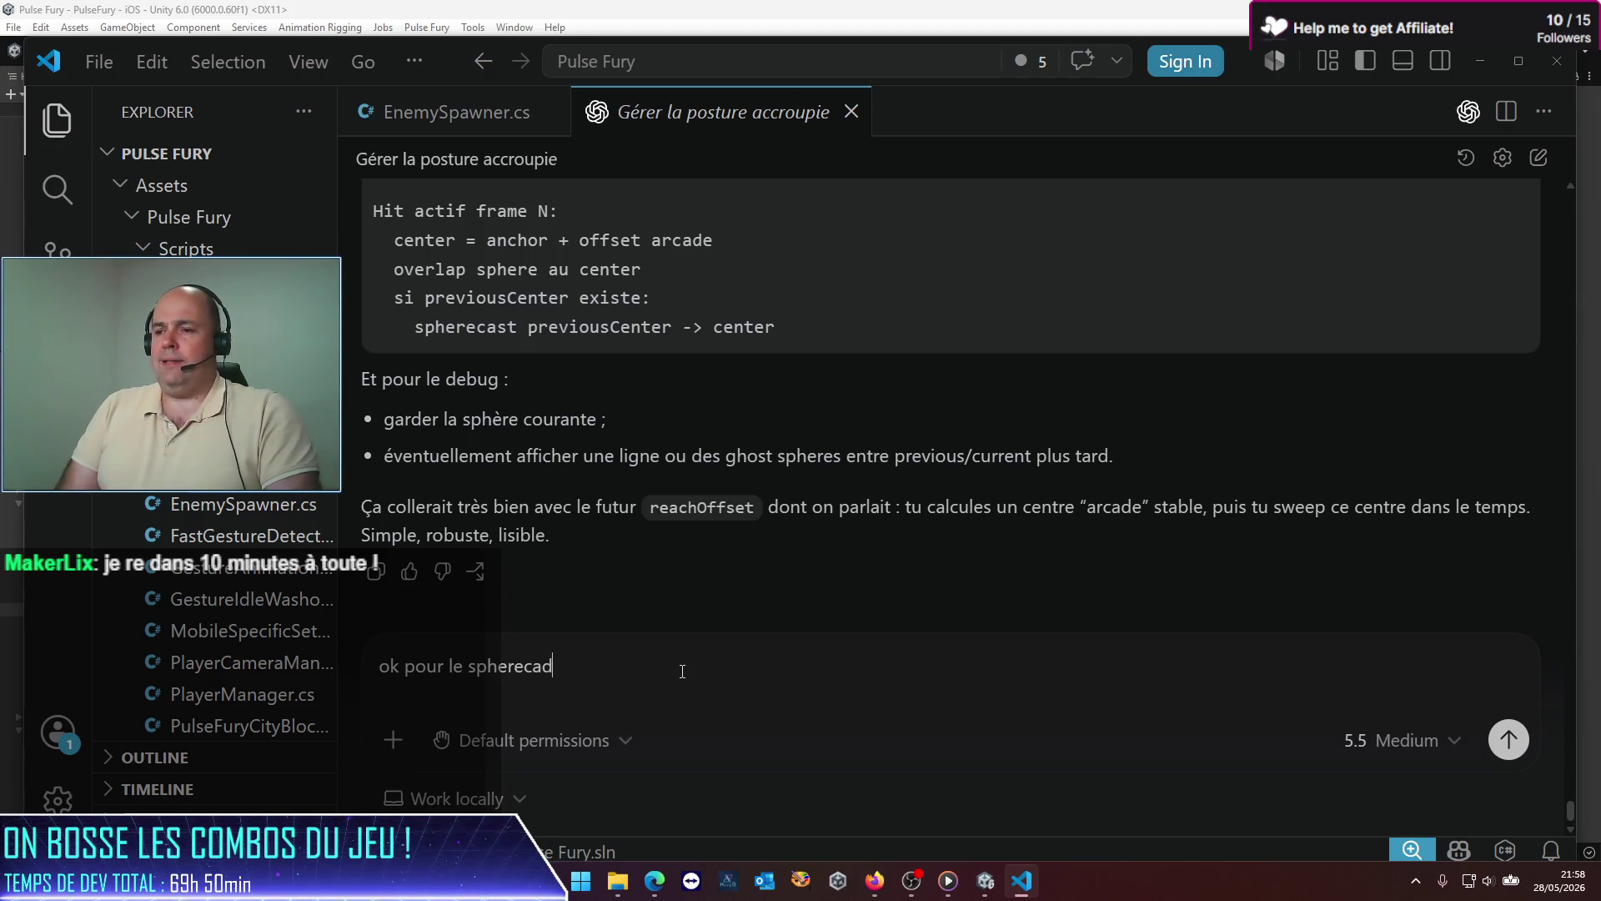
{"action": "type", "text": "e rest"}
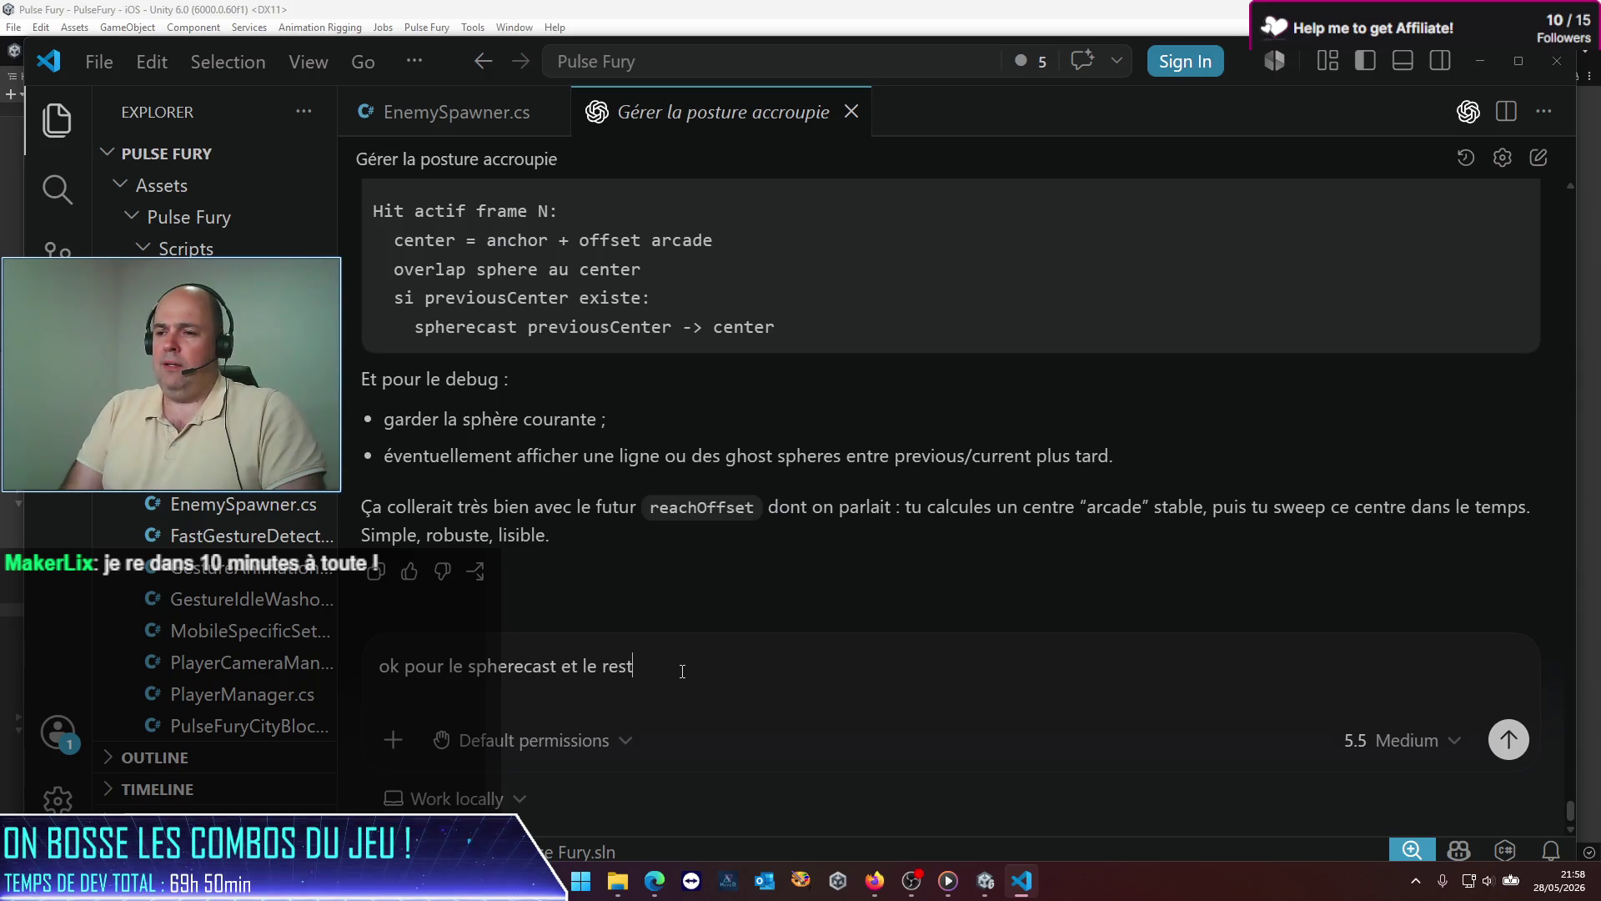
{"action": "type", "text": "e, tu peyx"}
{"action": "key", "text": "BackSpace"}
{"action": "key", "text": "BackSpace"}
{"action": "type", "text": "ux y aller p"}
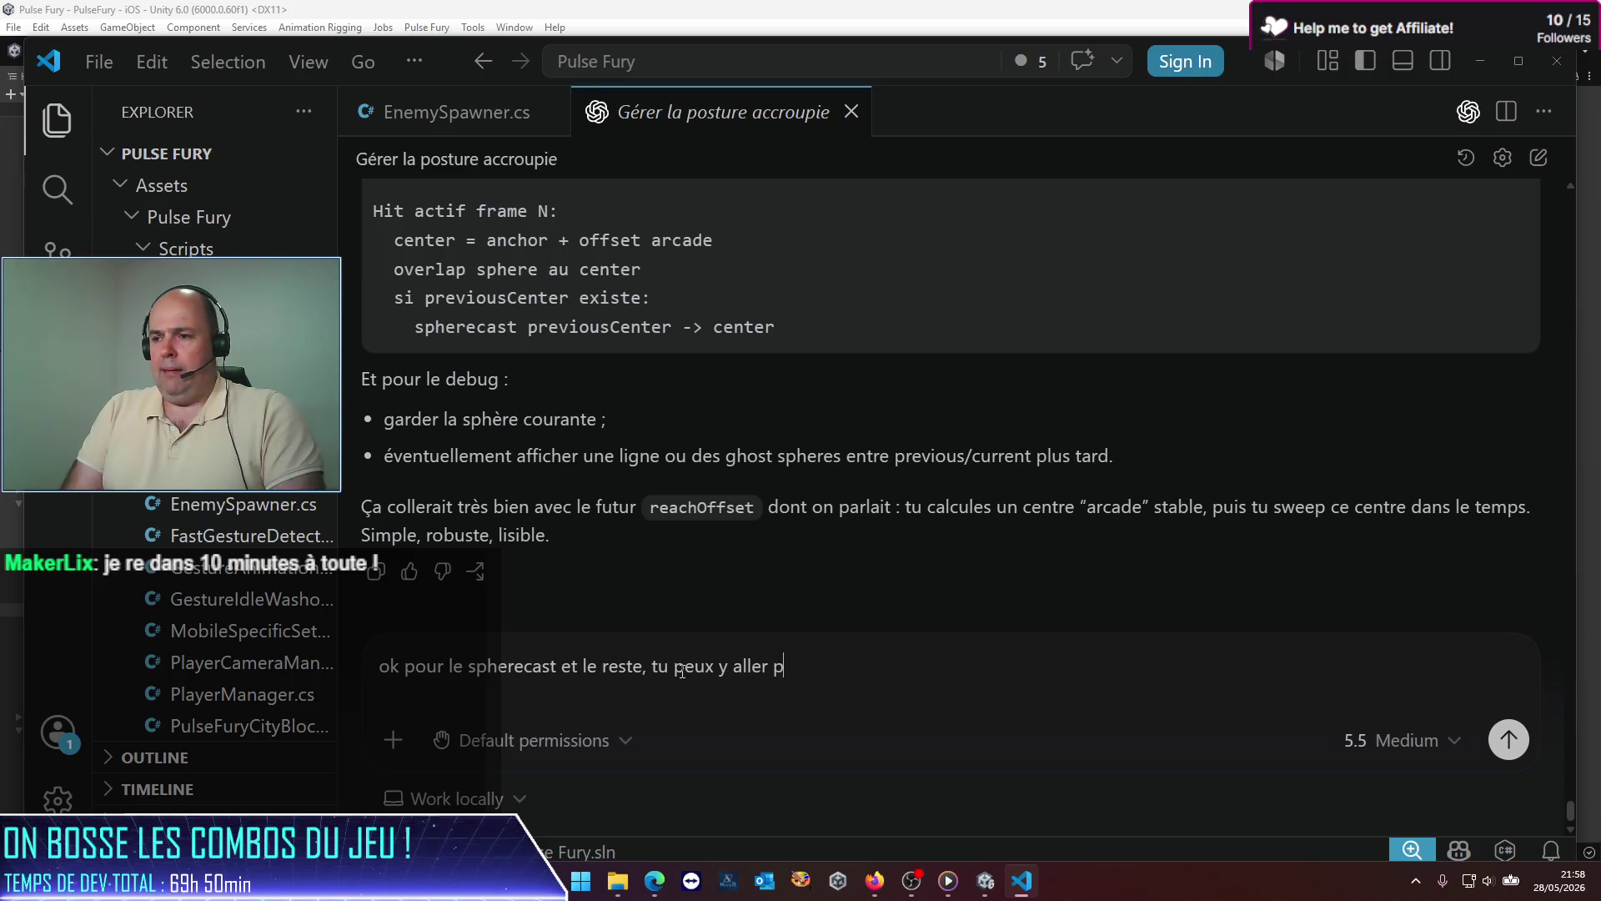
{"action": "type", "text": "our l'impléme"}
{"action": "key", "text": "BackSpace"}
{"action": "key", "text": "BackSpace"}
{"action": "type", "text": "lémentation"}
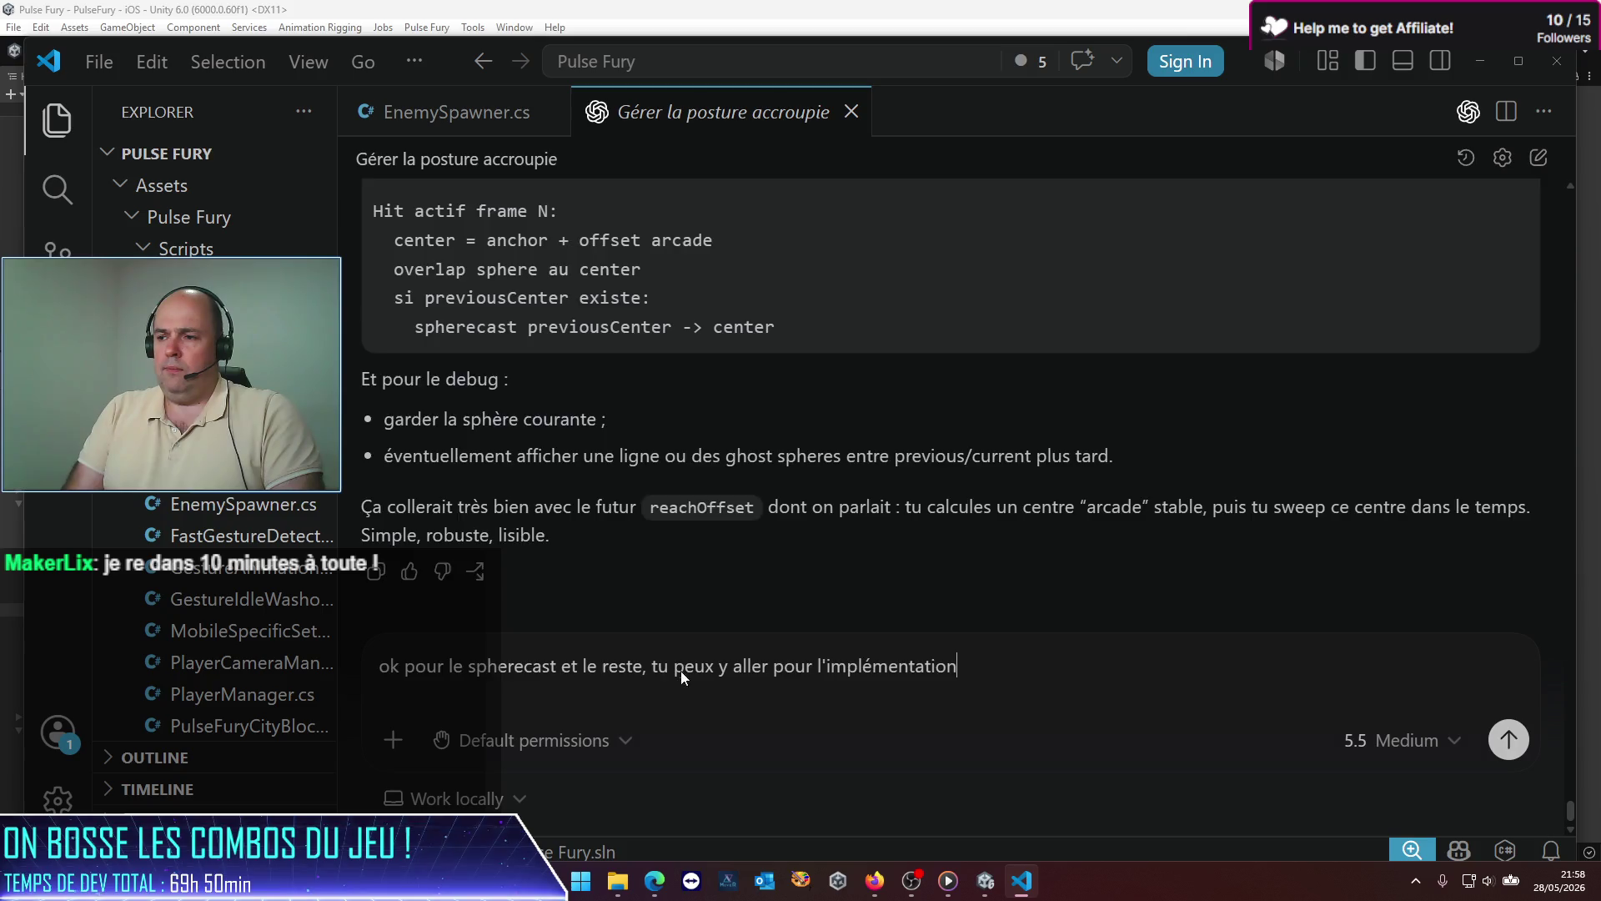
{"action": "key", "text": "Return"}
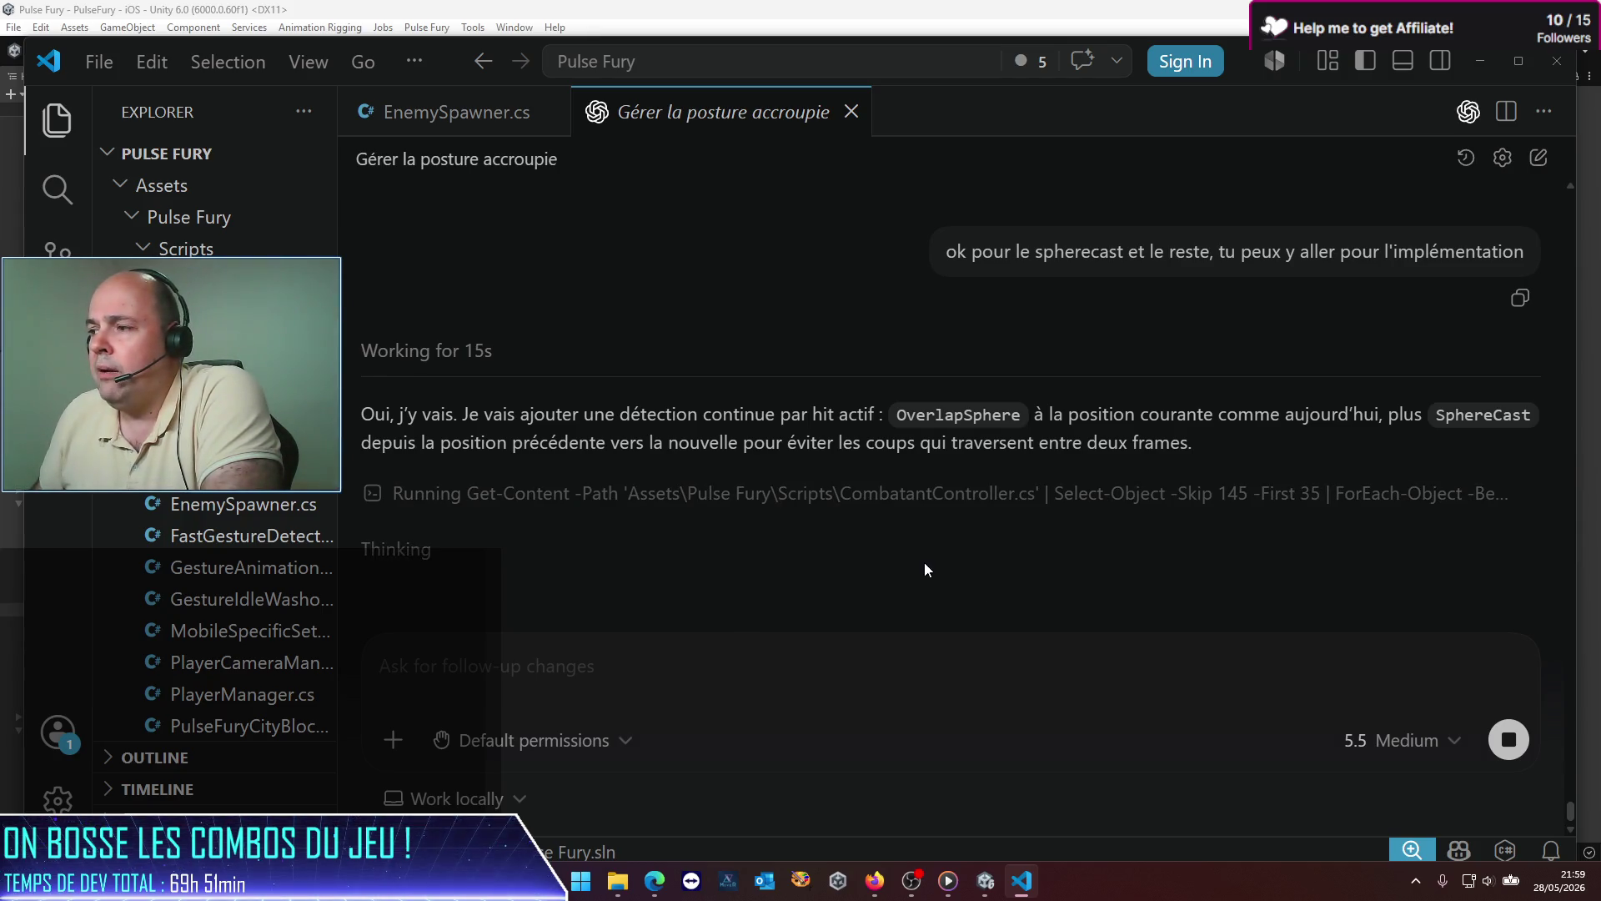
{"action": "scroll", "coordinate": [839, 517], "scroll_direction": "up", "scroll_amount": 10}
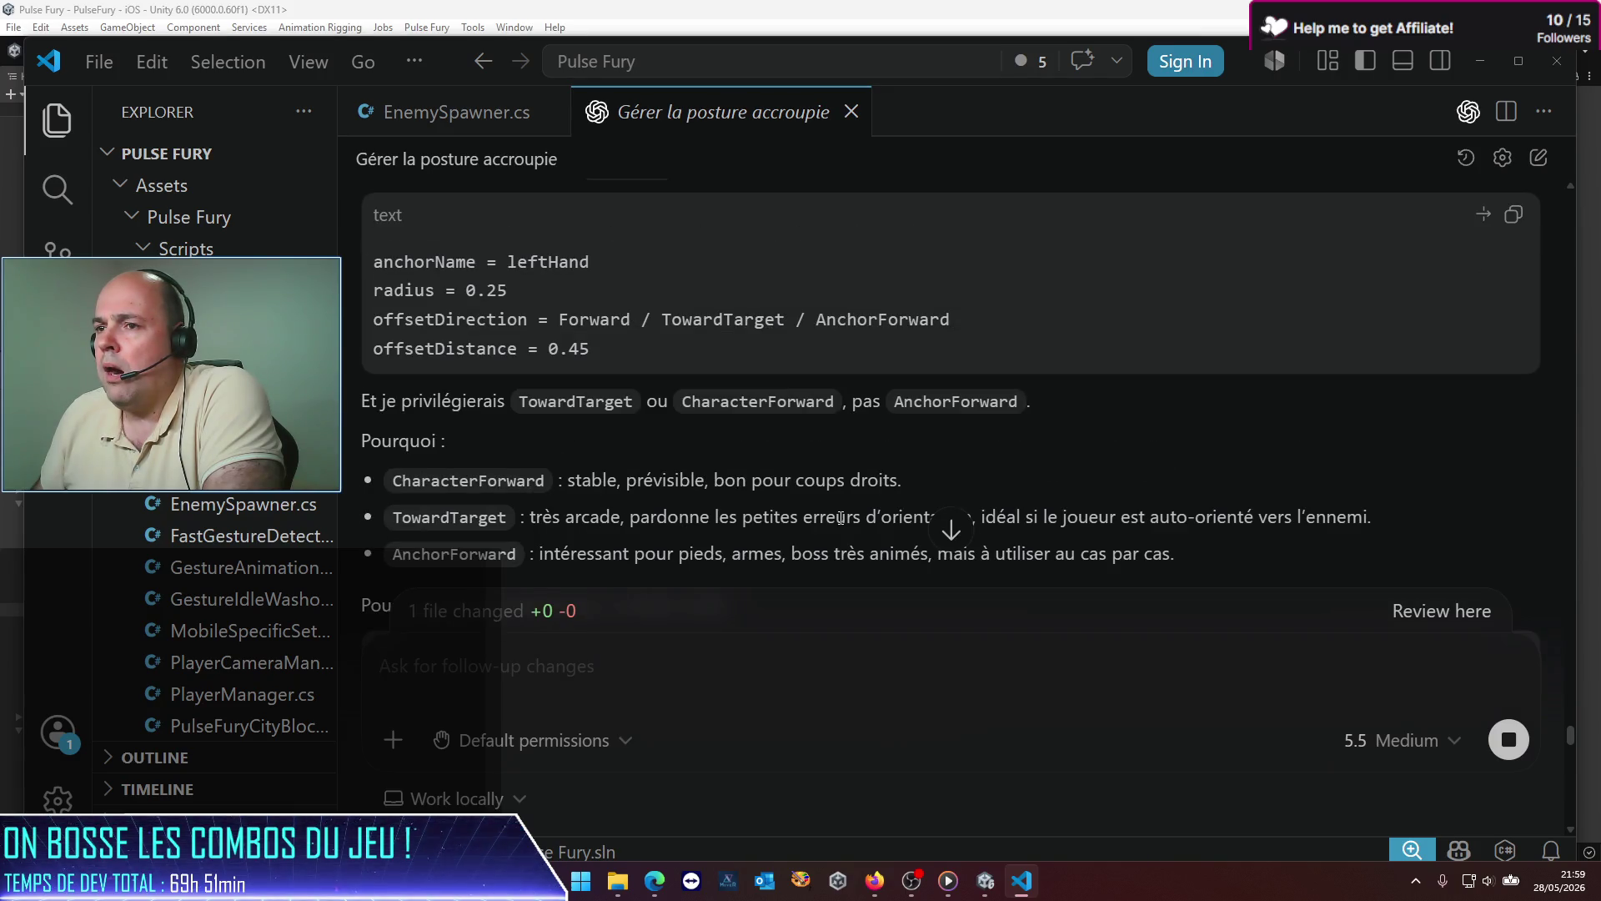
{"action": "scroll", "coordinate": [839, 517], "scroll_direction": "up", "scroll_amount": 5}
{"action": "scroll", "coordinate": [839, 517], "scroll_direction": "down", "scroll_amount": 5}
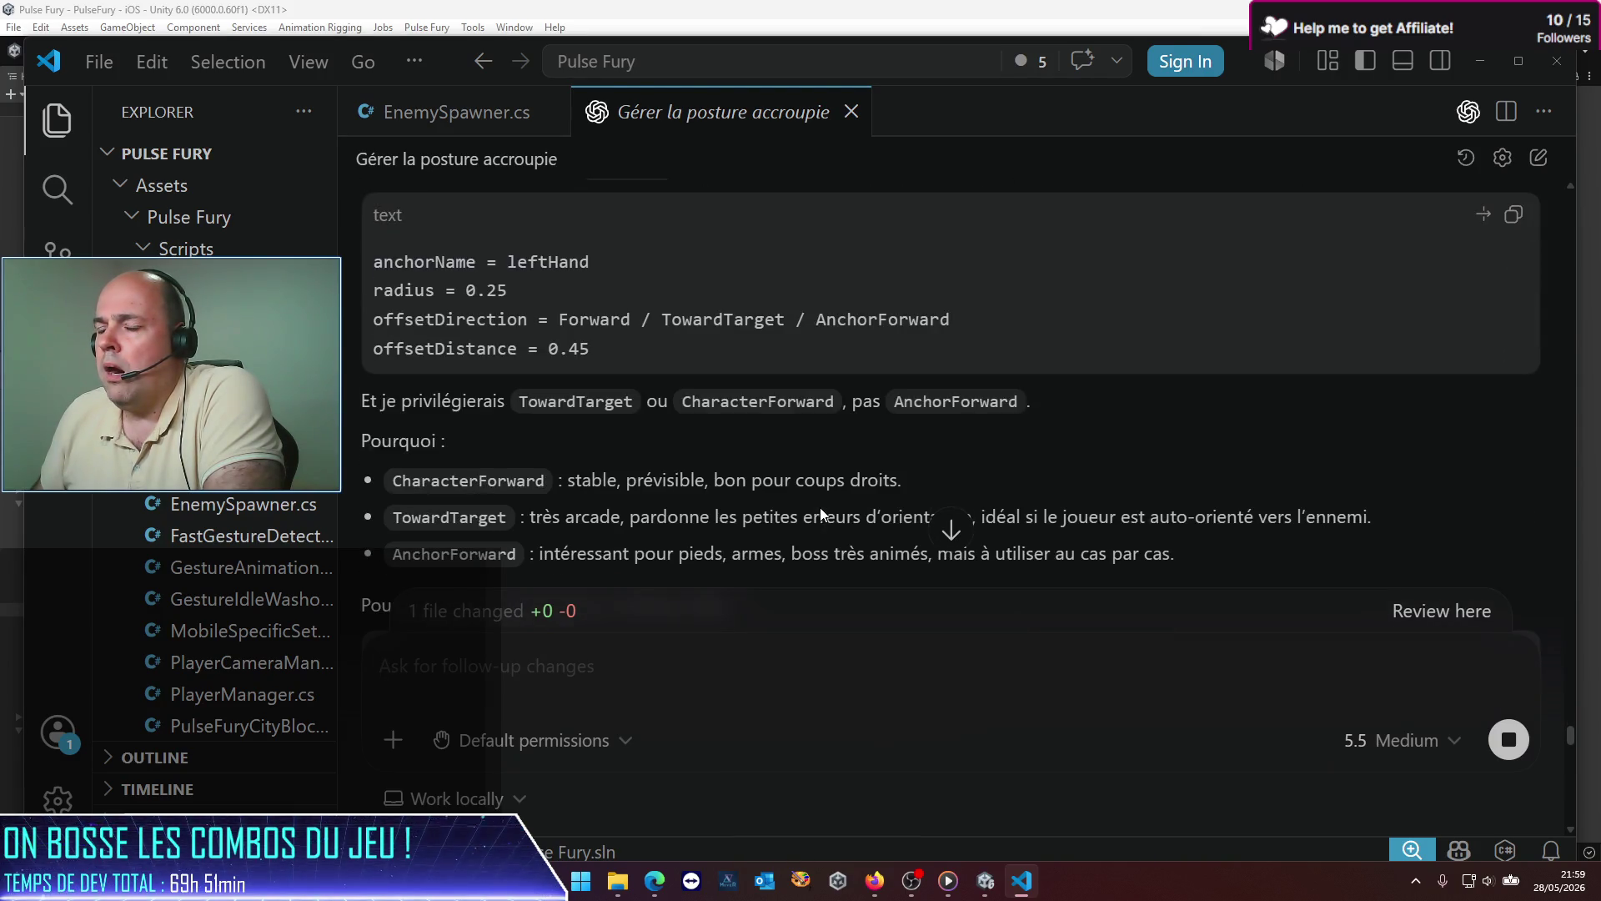
{"action": "scroll", "coordinate": [821, 508], "scroll_direction": "down", "scroll_amount": 15}
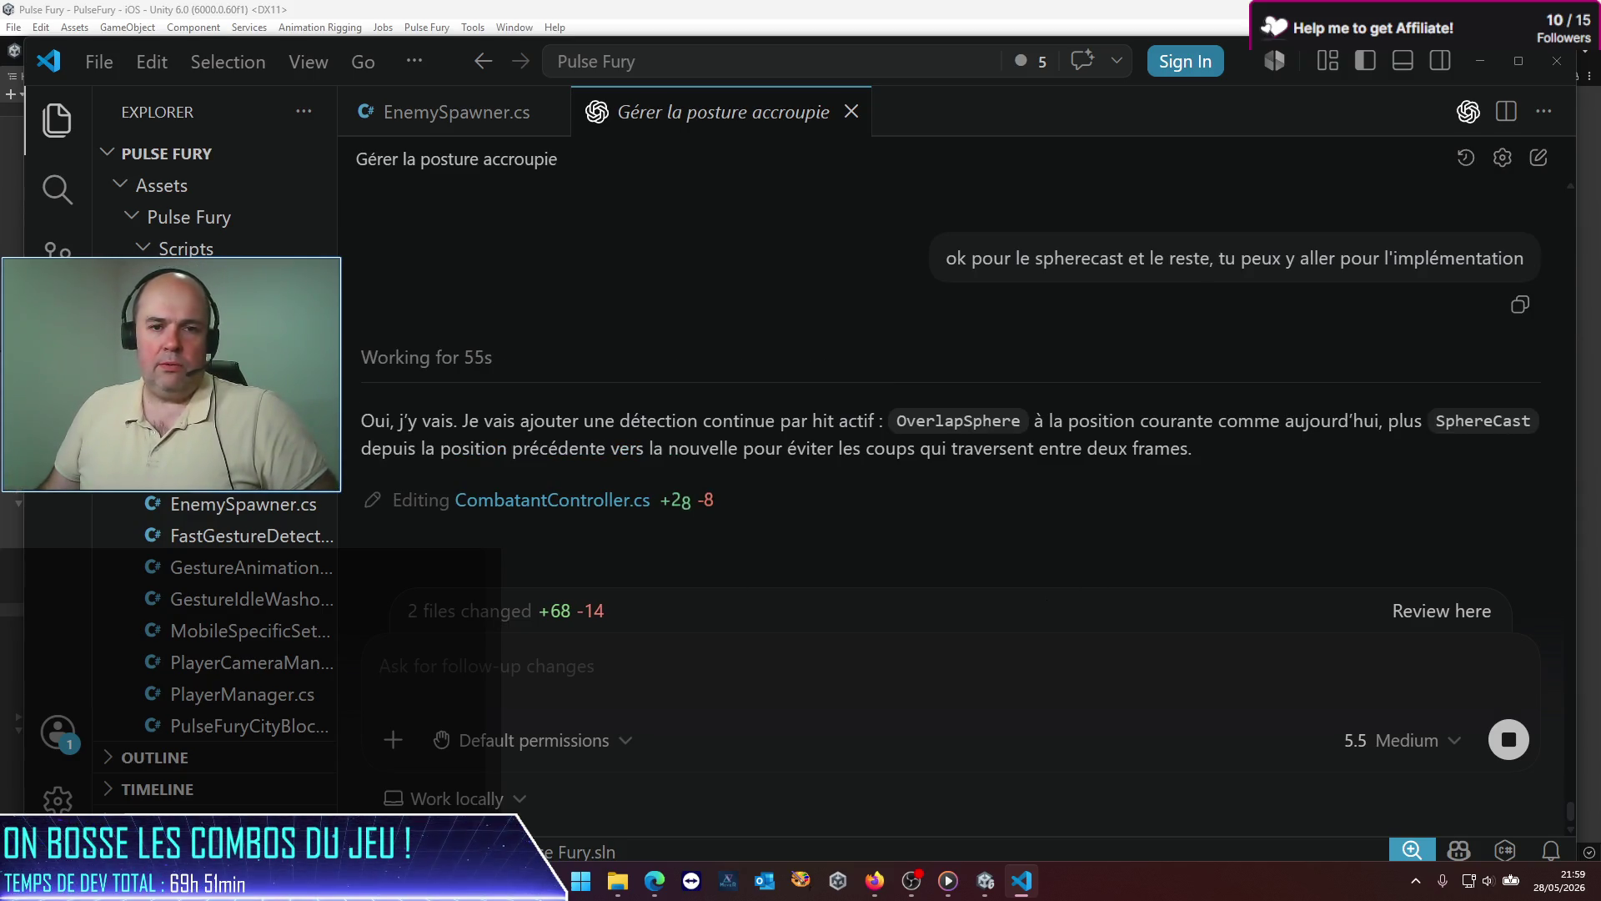
{"action": "mouse_move", "coordinate": [655, 887]}
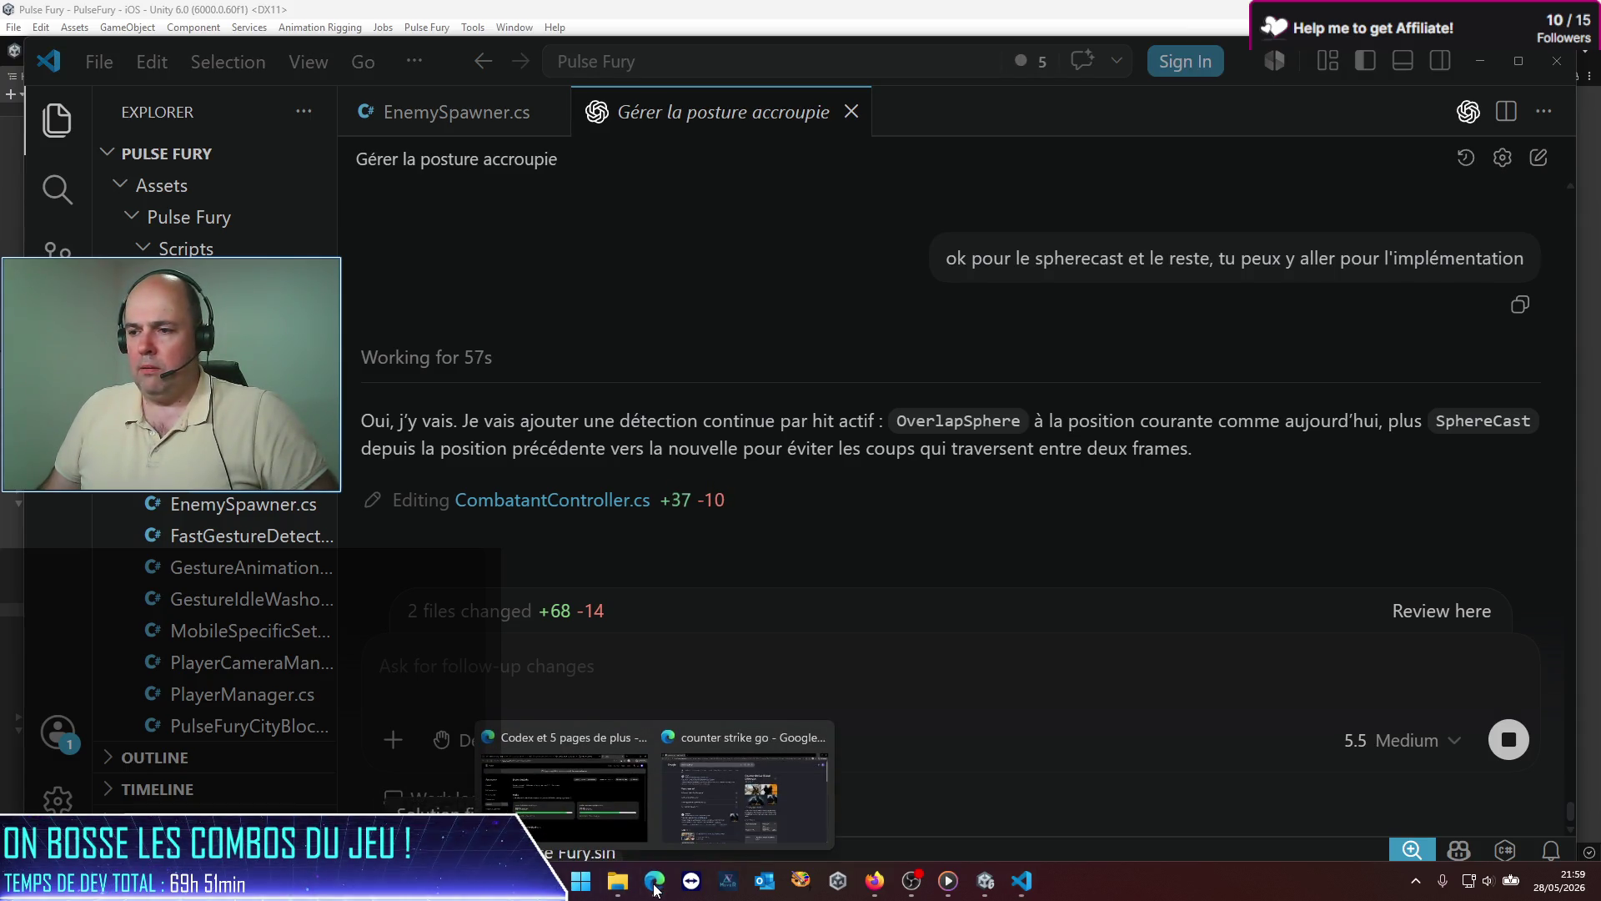
{"action": "left_click", "coordinate": [719, 834]}
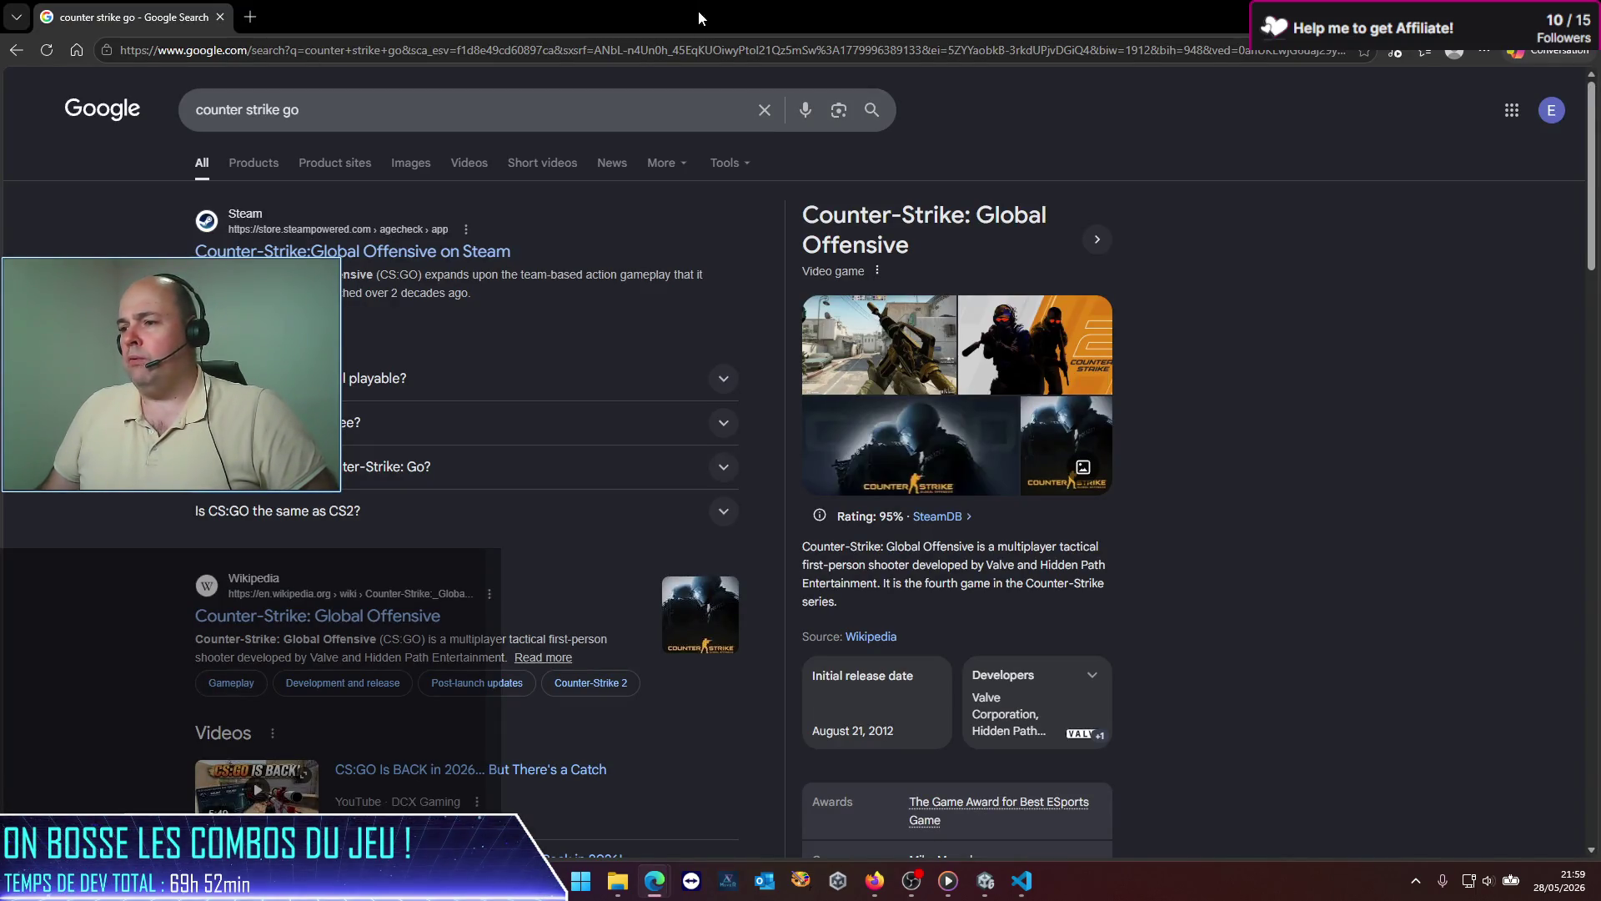
{"action": "key", "text": "alt+Tab"}
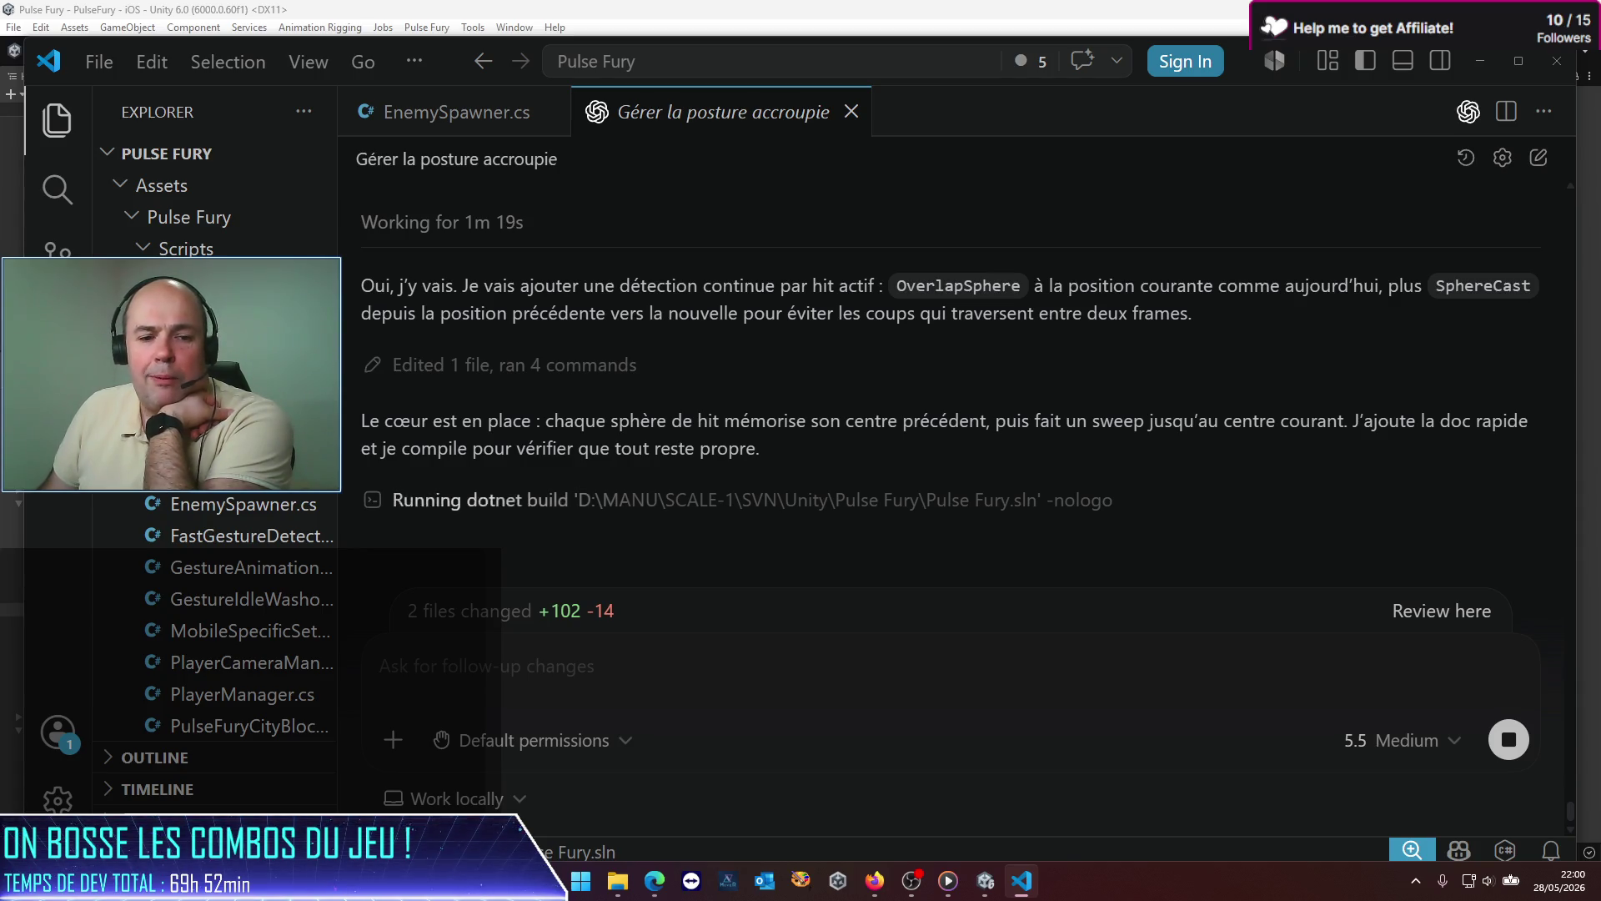
{"action": "key", "text": "super+d"}
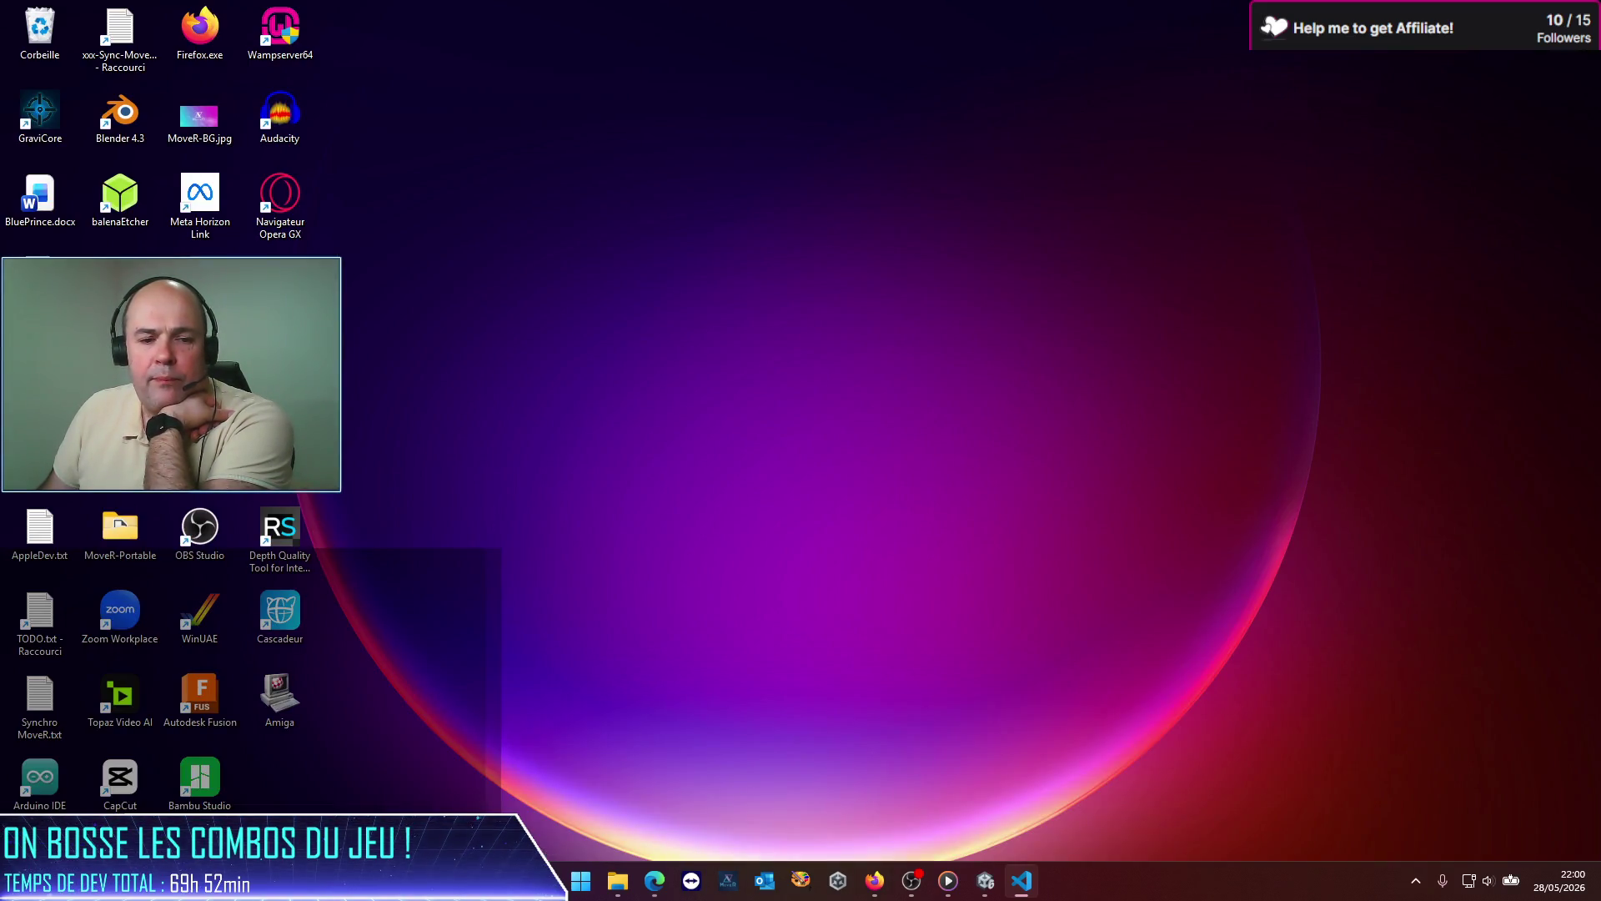
{"action": "key", "text": "super+d"}
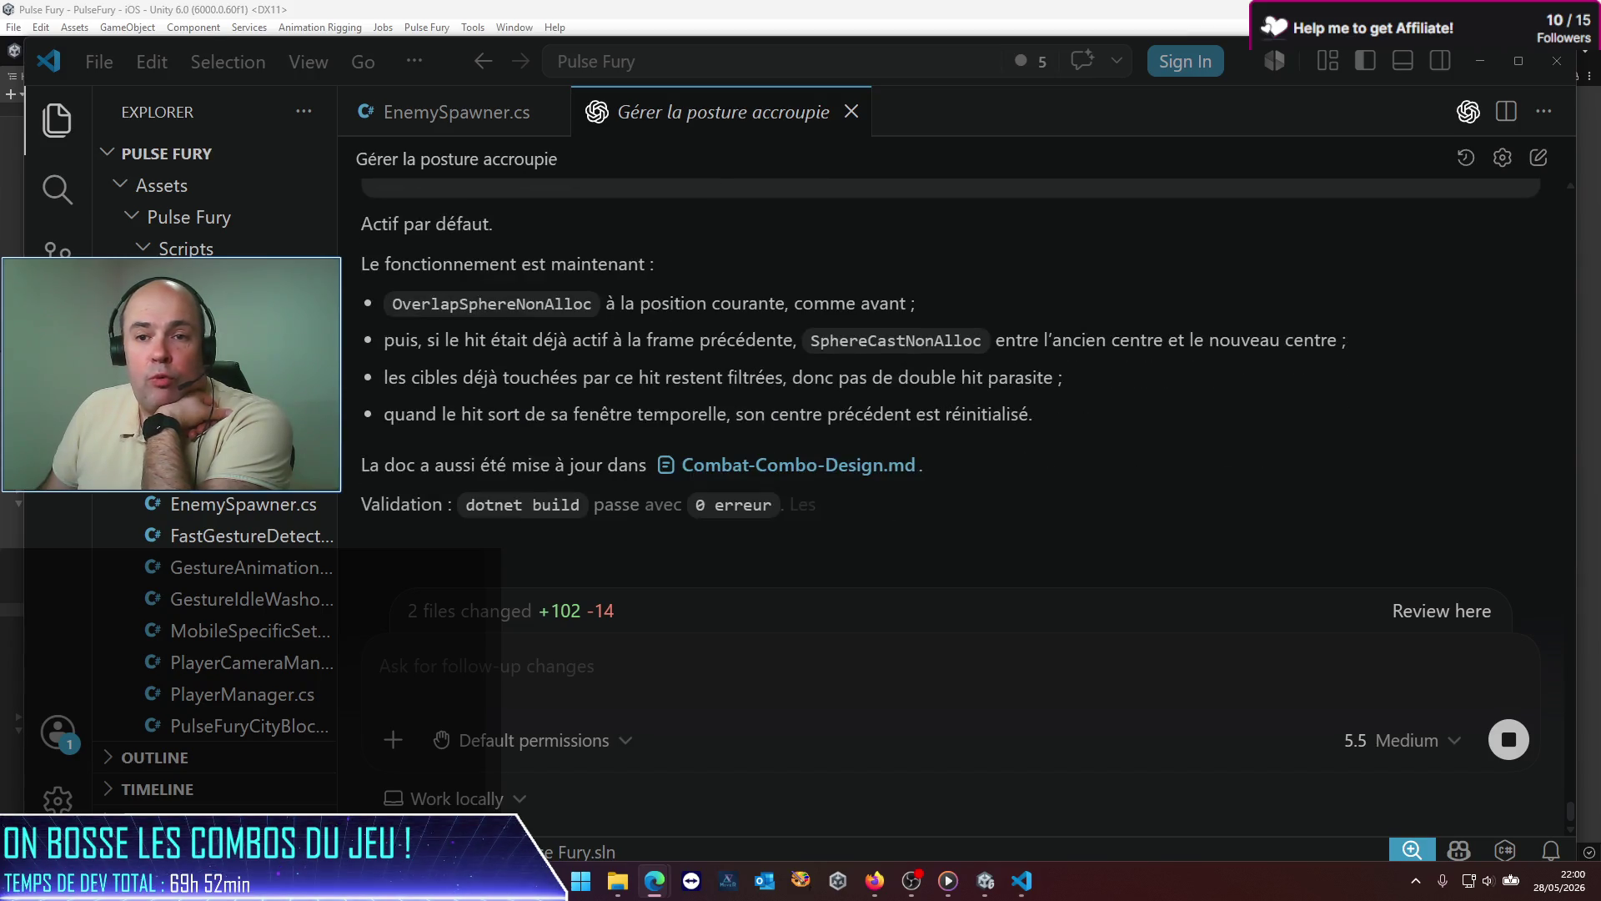
Step: Find the ComboHit example (anchorName, radius 0.25, offsetDirection, offsetDistance 0.45) and copy it
{"action": "scroll", "coordinate": [733, 517], "scroll_direction": "up", "scroll_amount": 5}
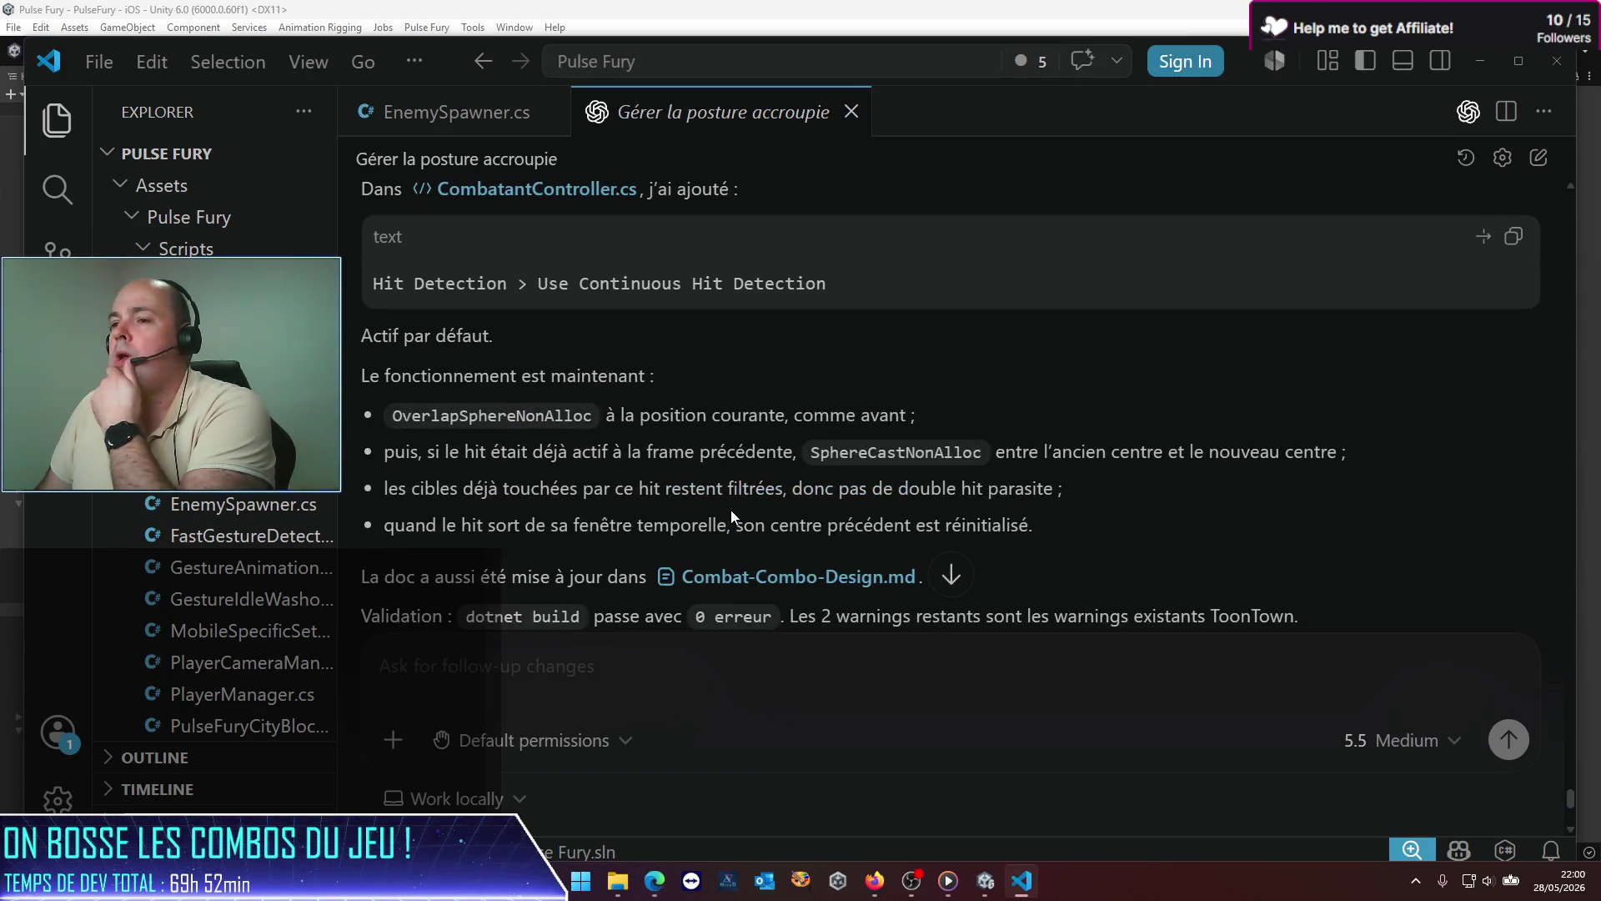
{"action": "scroll", "coordinate": [730, 507], "scroll_direction": "up", "scroll_amount": 5}
{"action": "scroll", "coordinate": [731, 508], "scroll_direction": "down", "scroll_amount": 3}
{"action": "scroll", "coordinate": [702, 487], "scroll_direction": "down", "scroll_amount": 2}
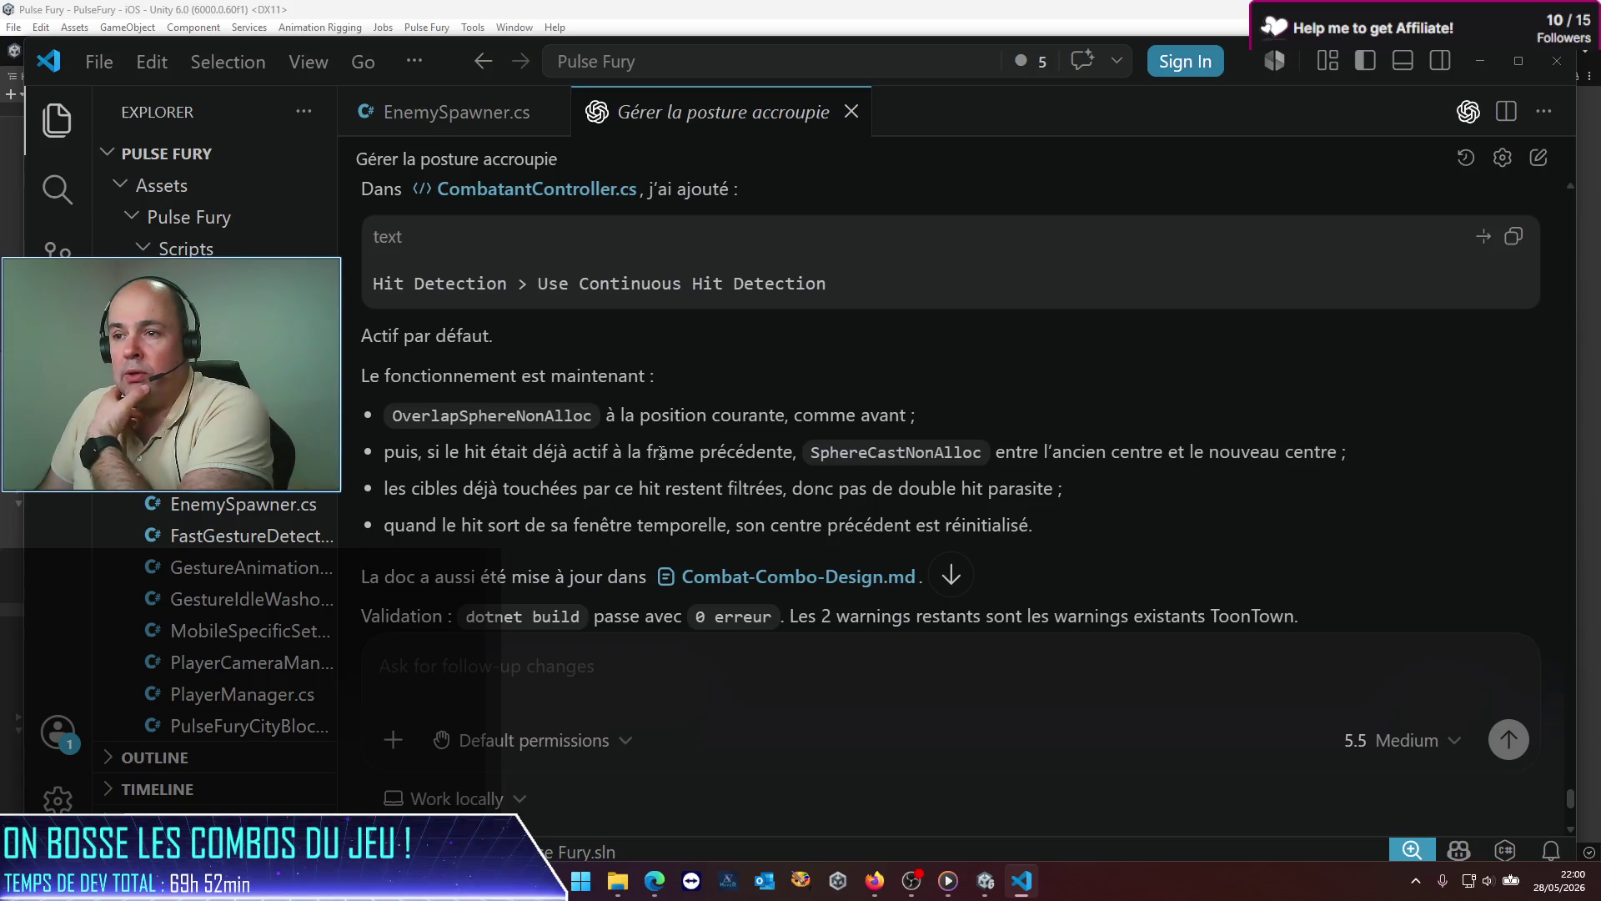
{"action": "scroll", "coordinate": [603, 442], "scroll_direction": "down", "scroll_amount": 2}
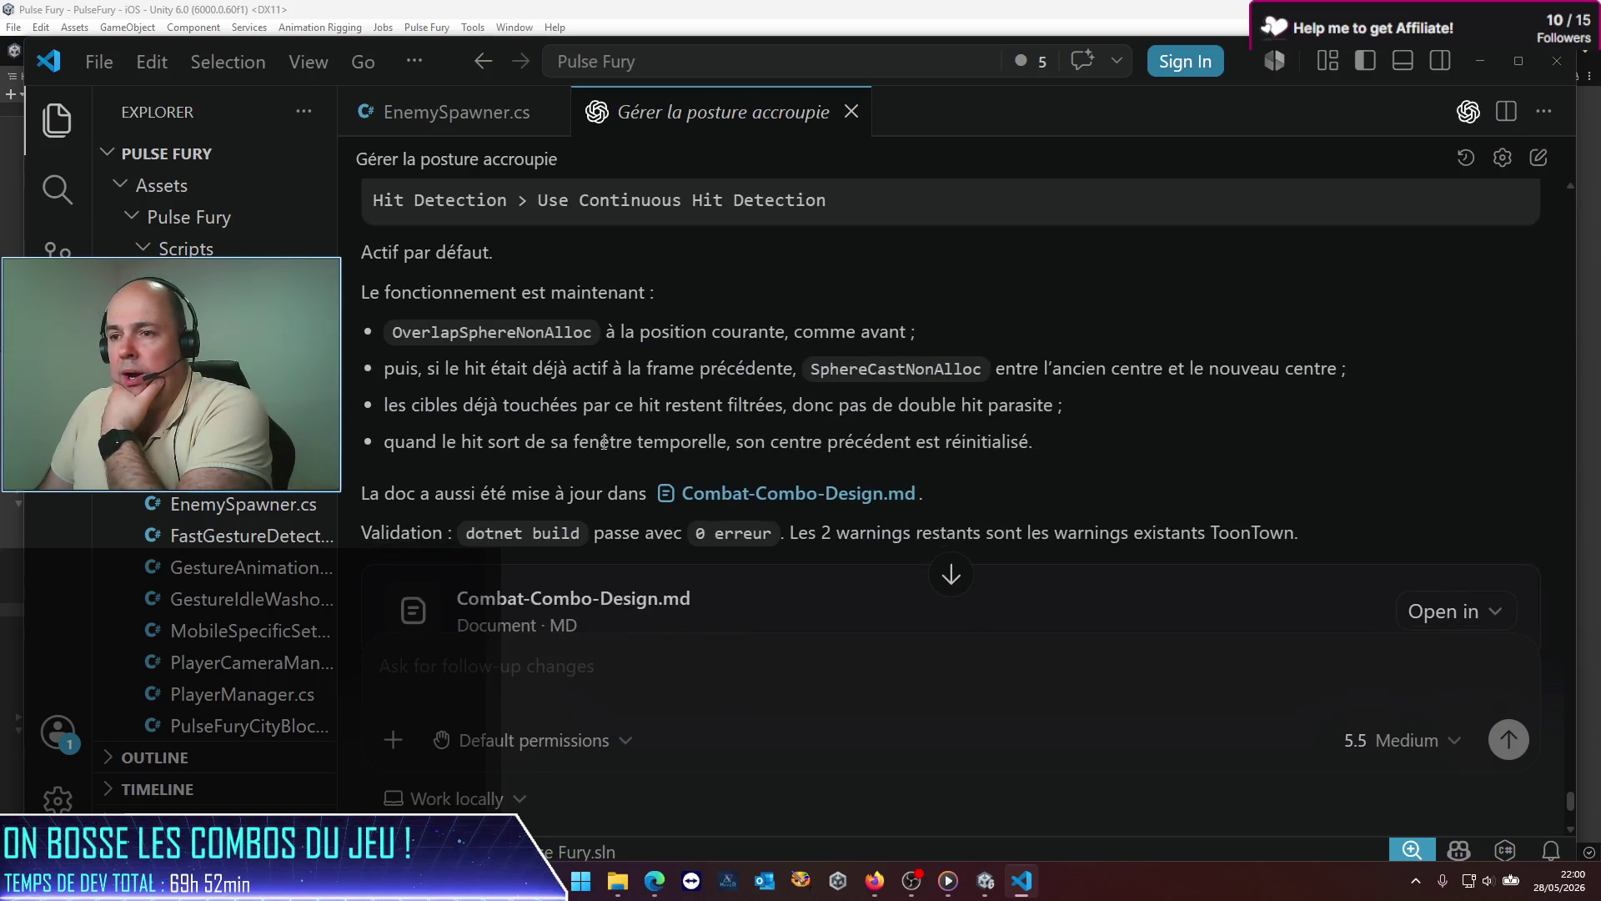
{"action": "scroll", "coordinate": [604, 442], "scroll_direction": "down", "scroll_amount": 4}
{"action": "scroll", "coordinate": [604, 446], "scroll_direction": "down", "scroll_amount": 2}
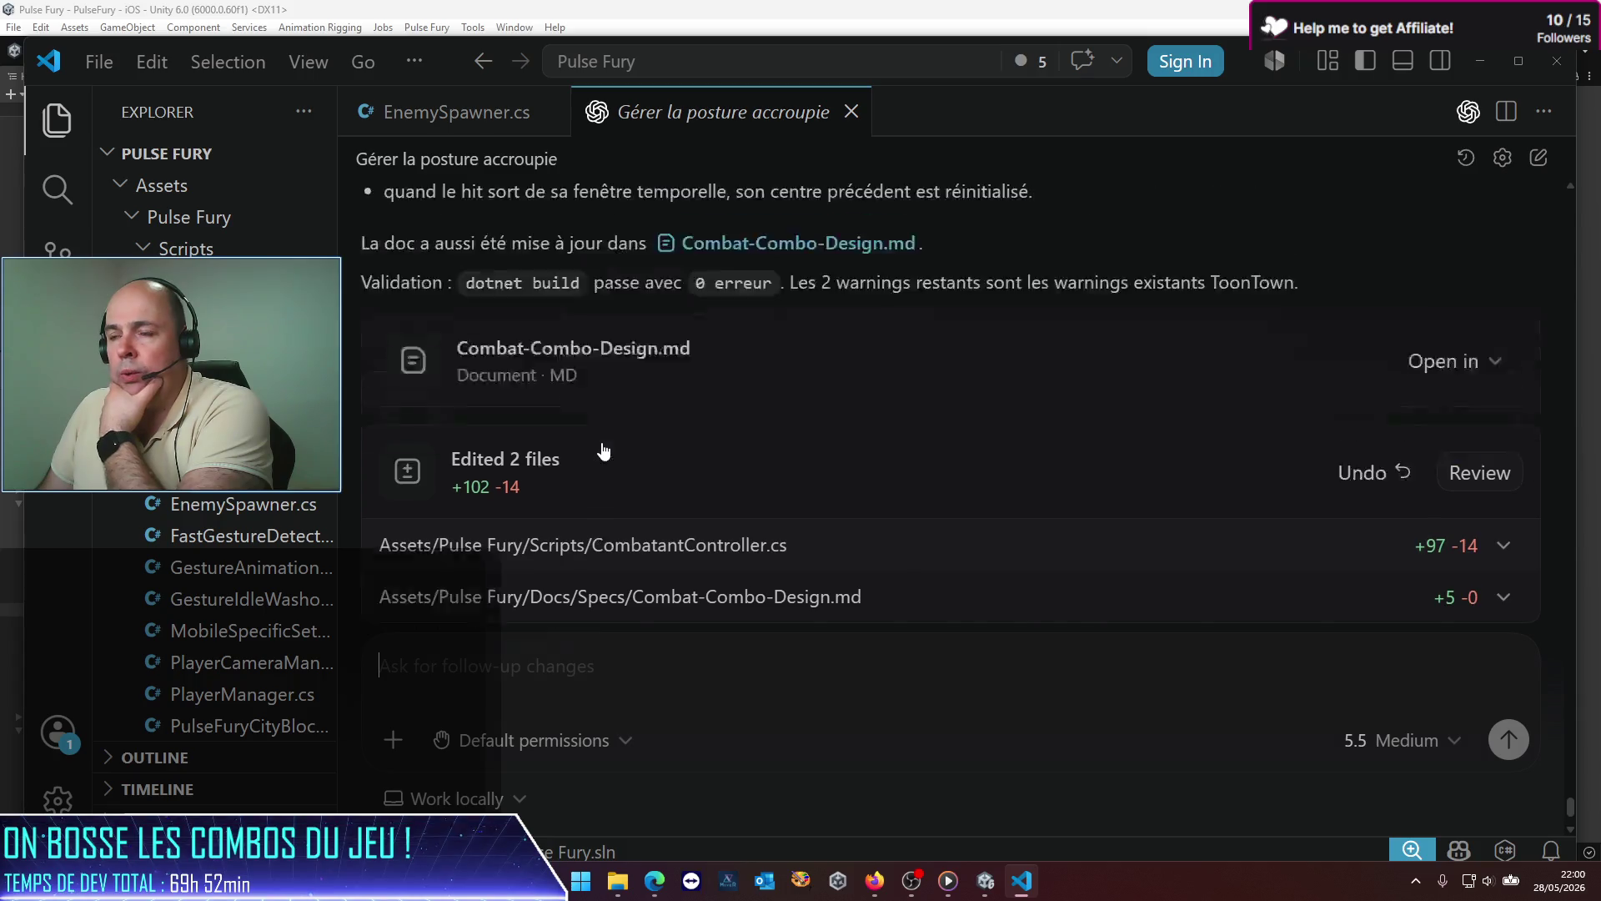
{"action": "scroll", "coordinate": [604, 450], "scroll_direction": "up", "scroll_amount": 10}
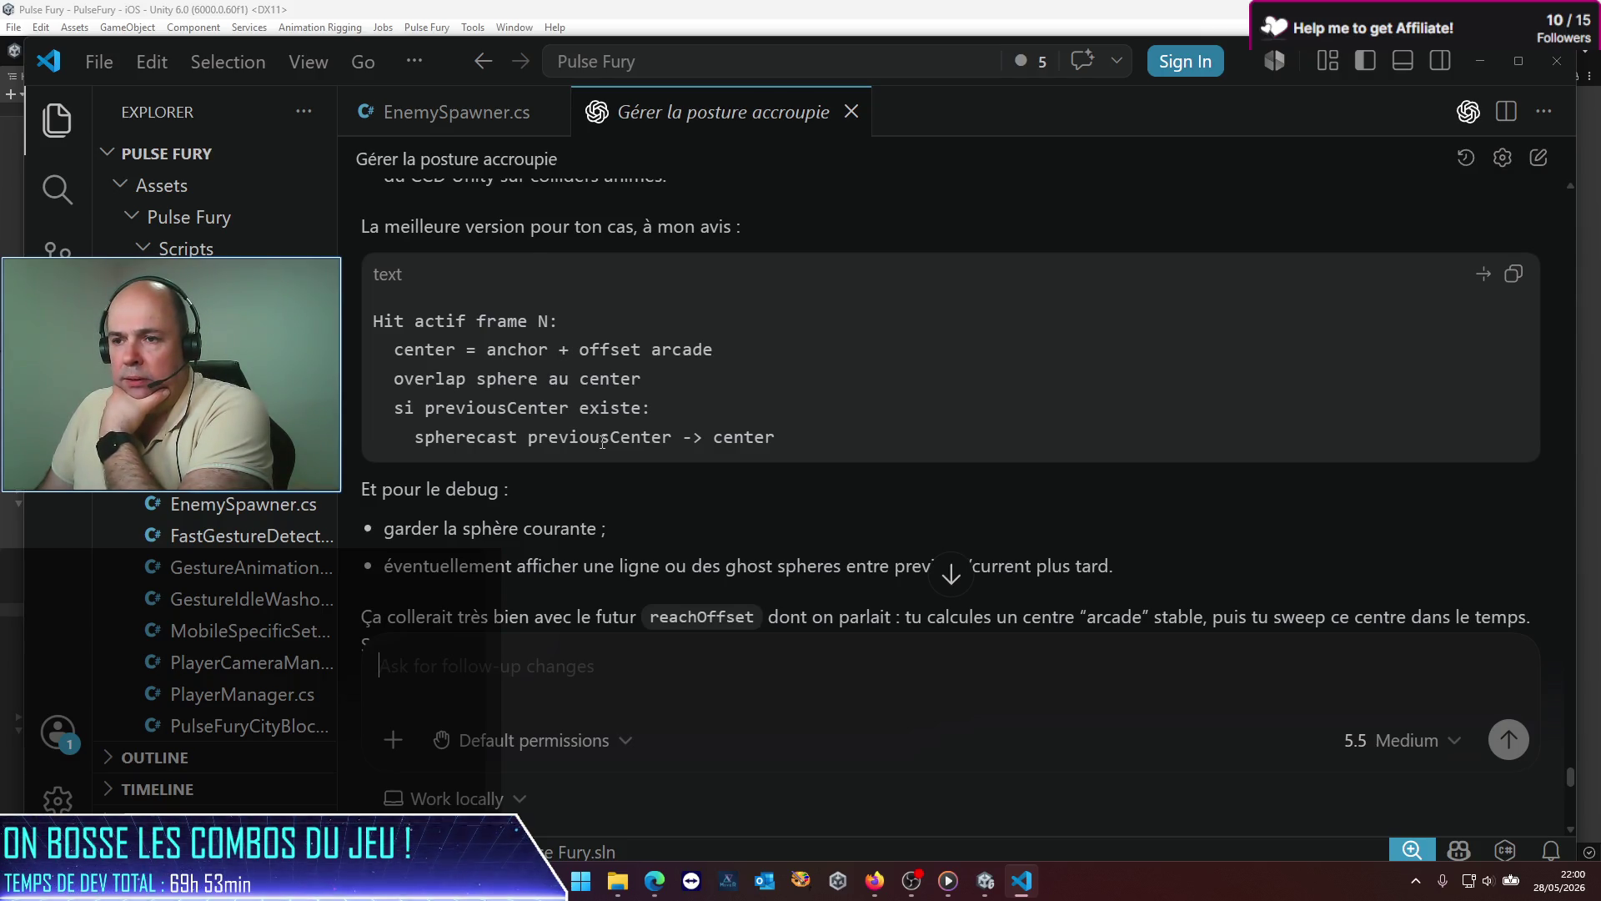
{"action": "scroll", "coordinate": [602, 442], "scroll_direction": "down", "scroll_amount": 5}
{"action": "scroll", "coordinate": [602, 442], "scroll_direction": "down", "scroll_amount": 5}
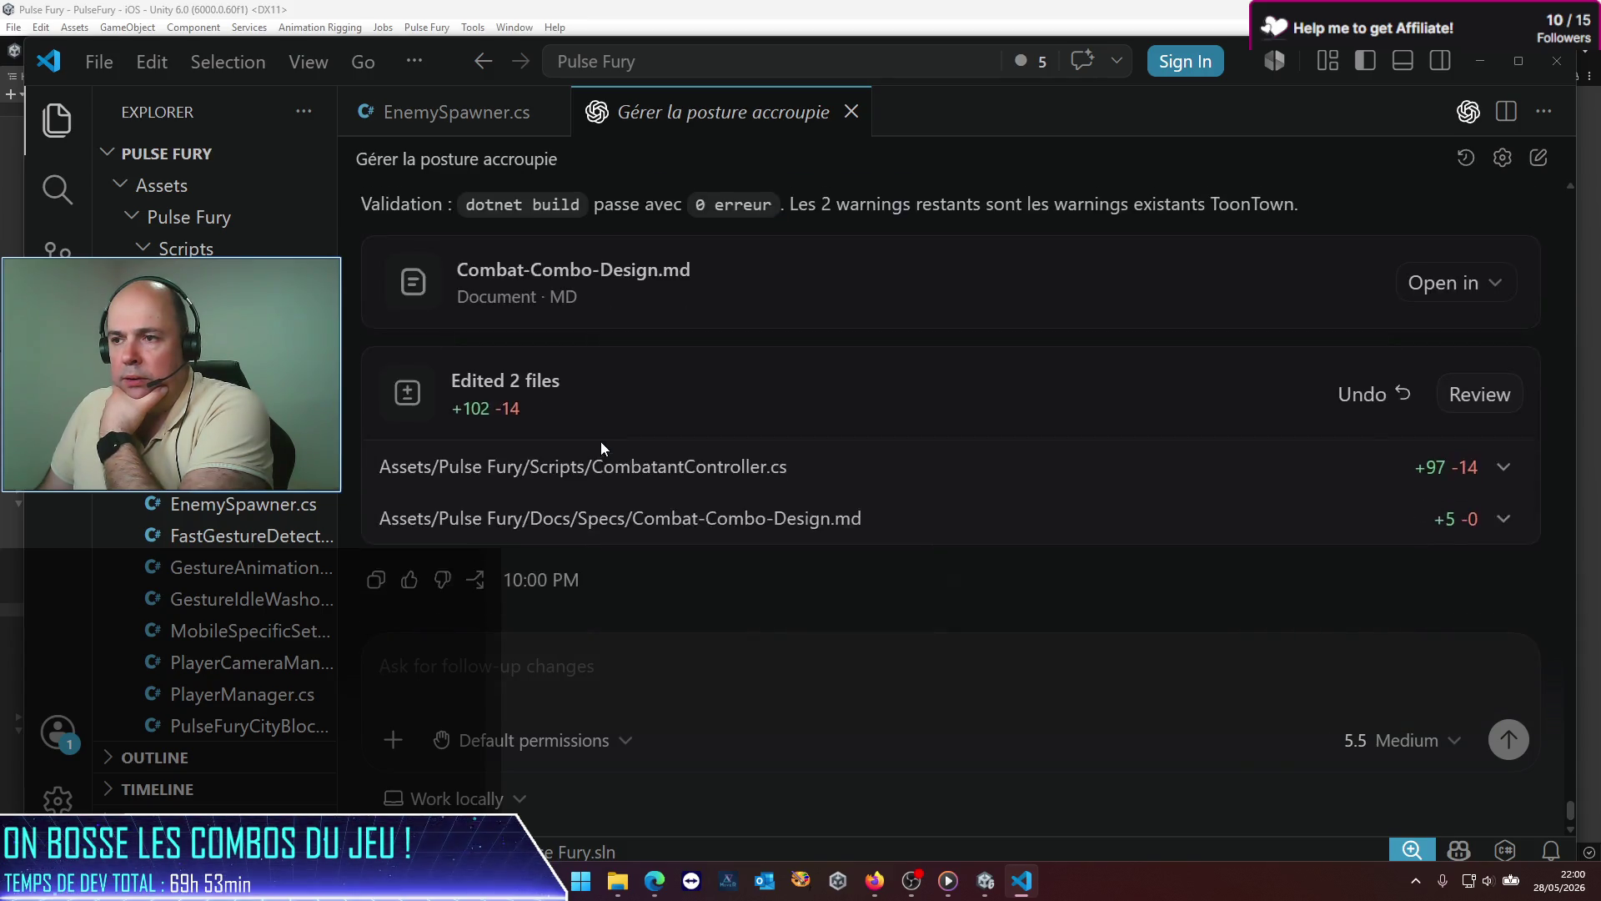
{"action": "scroll", "coordinate": [602, 442], "scroll_direction": "up", "scroll_amount": 10}
{"action": "scroll", "coordinate": [600, 442], "scroll_direction": "up", "scroll_amount": 15}
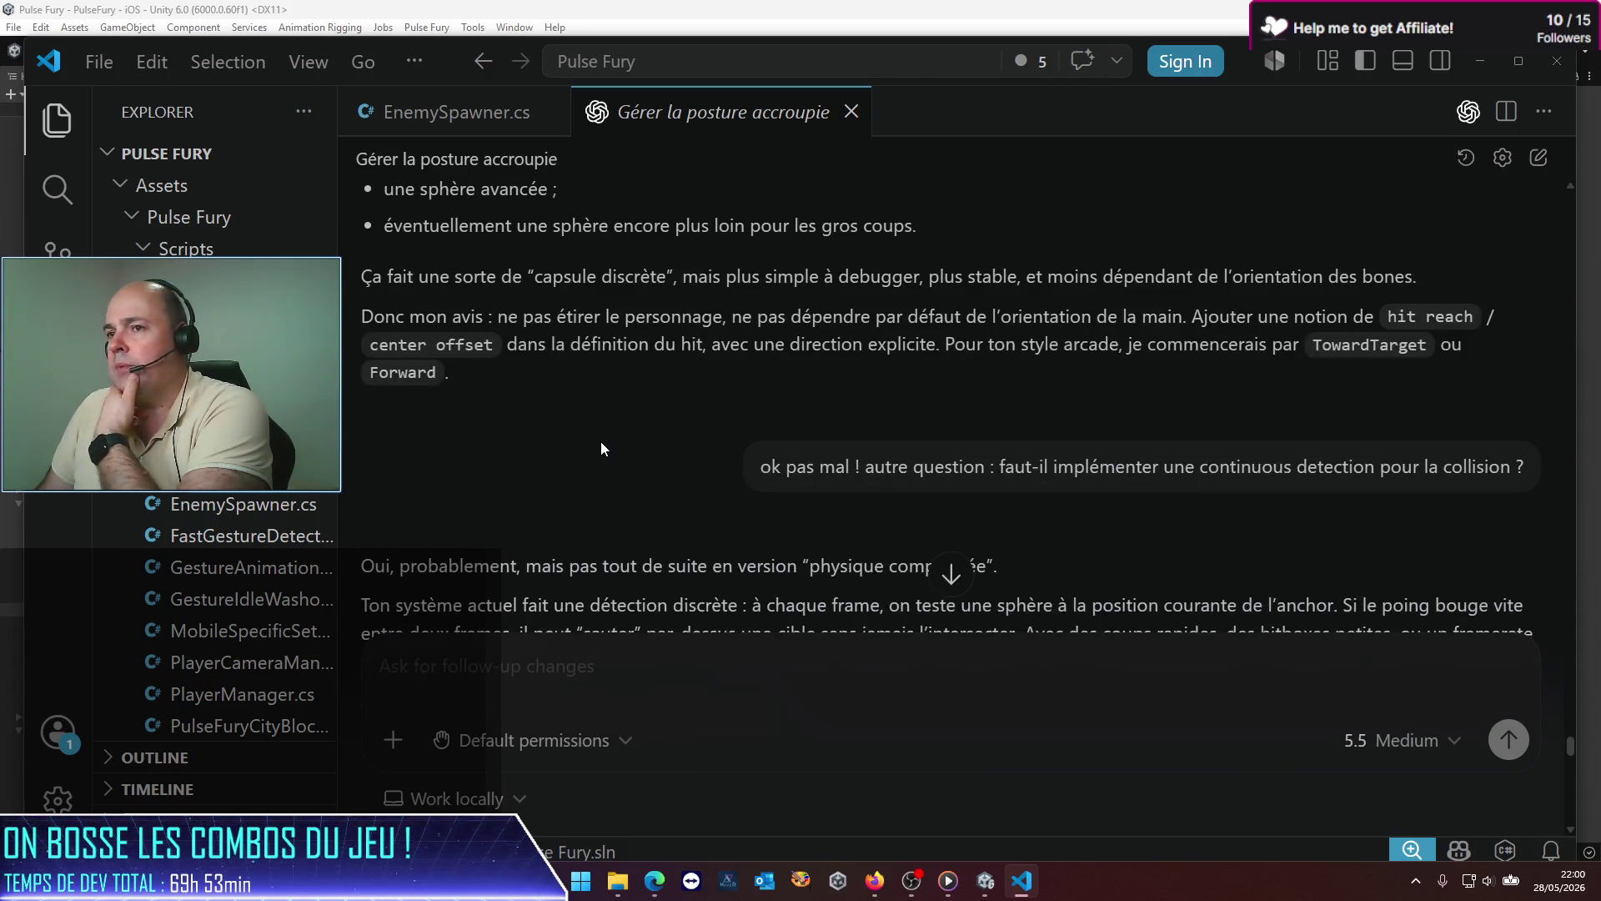
{"action": "scroll", "coordinate": [601, 442], "scroll_direction": "up", "scroll_amount": 6}
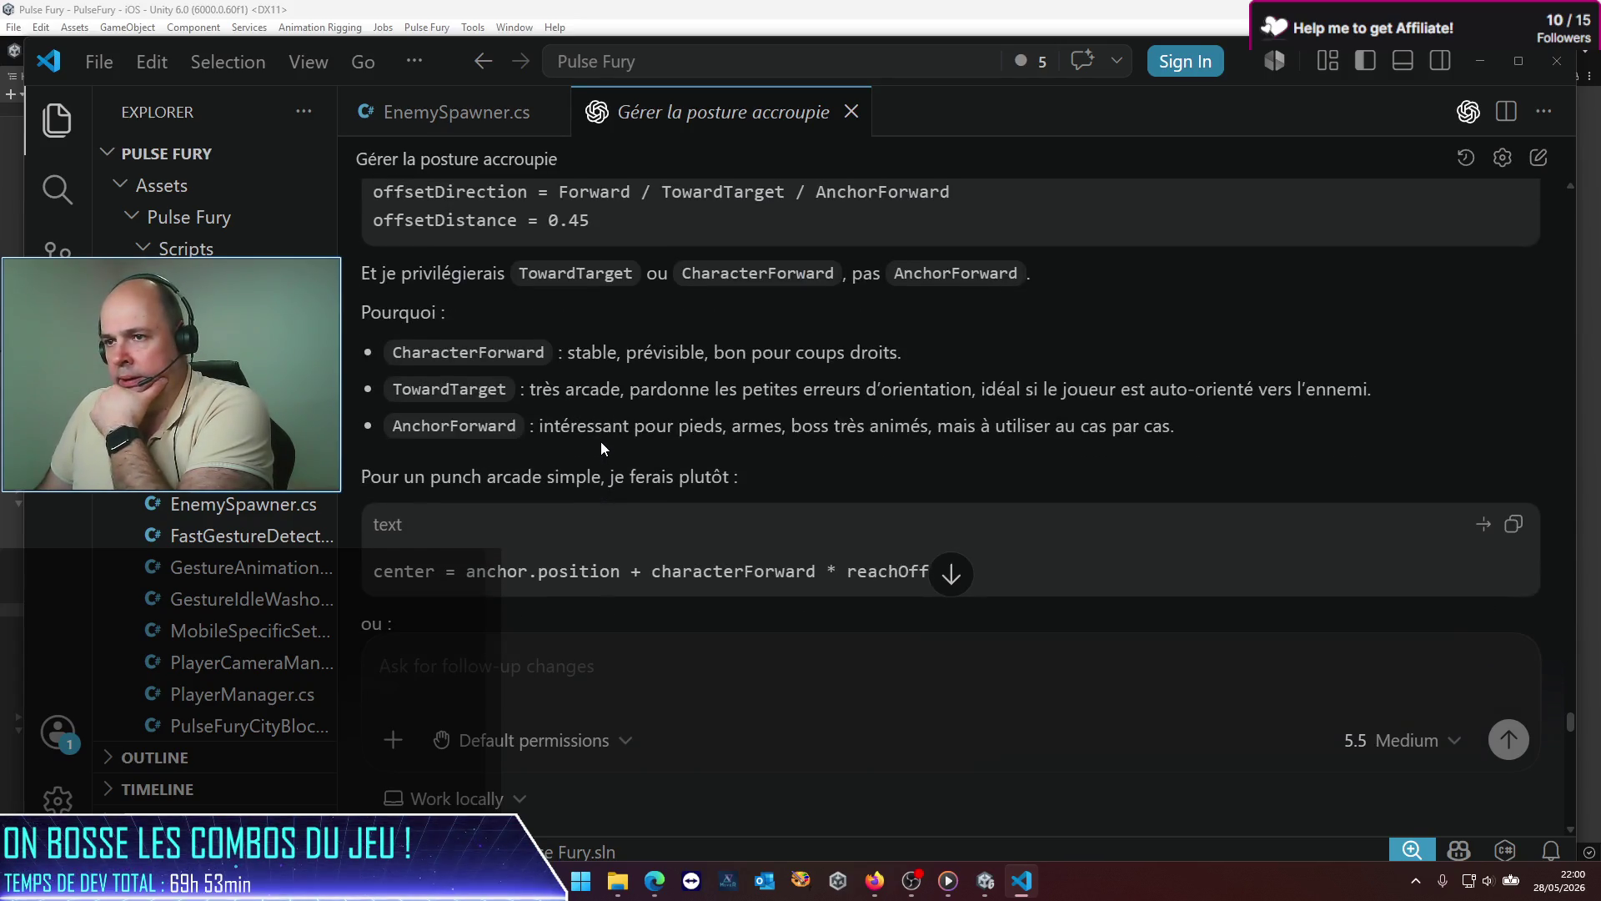
{"action": "scroll", "coordinate": [600, 442], "scroll_direction": "down", "scroll_amount": 1}
{"action": "scroll", "coordinate": [600, 442], "scroll_direction": "up", "scroll_amount": 3}
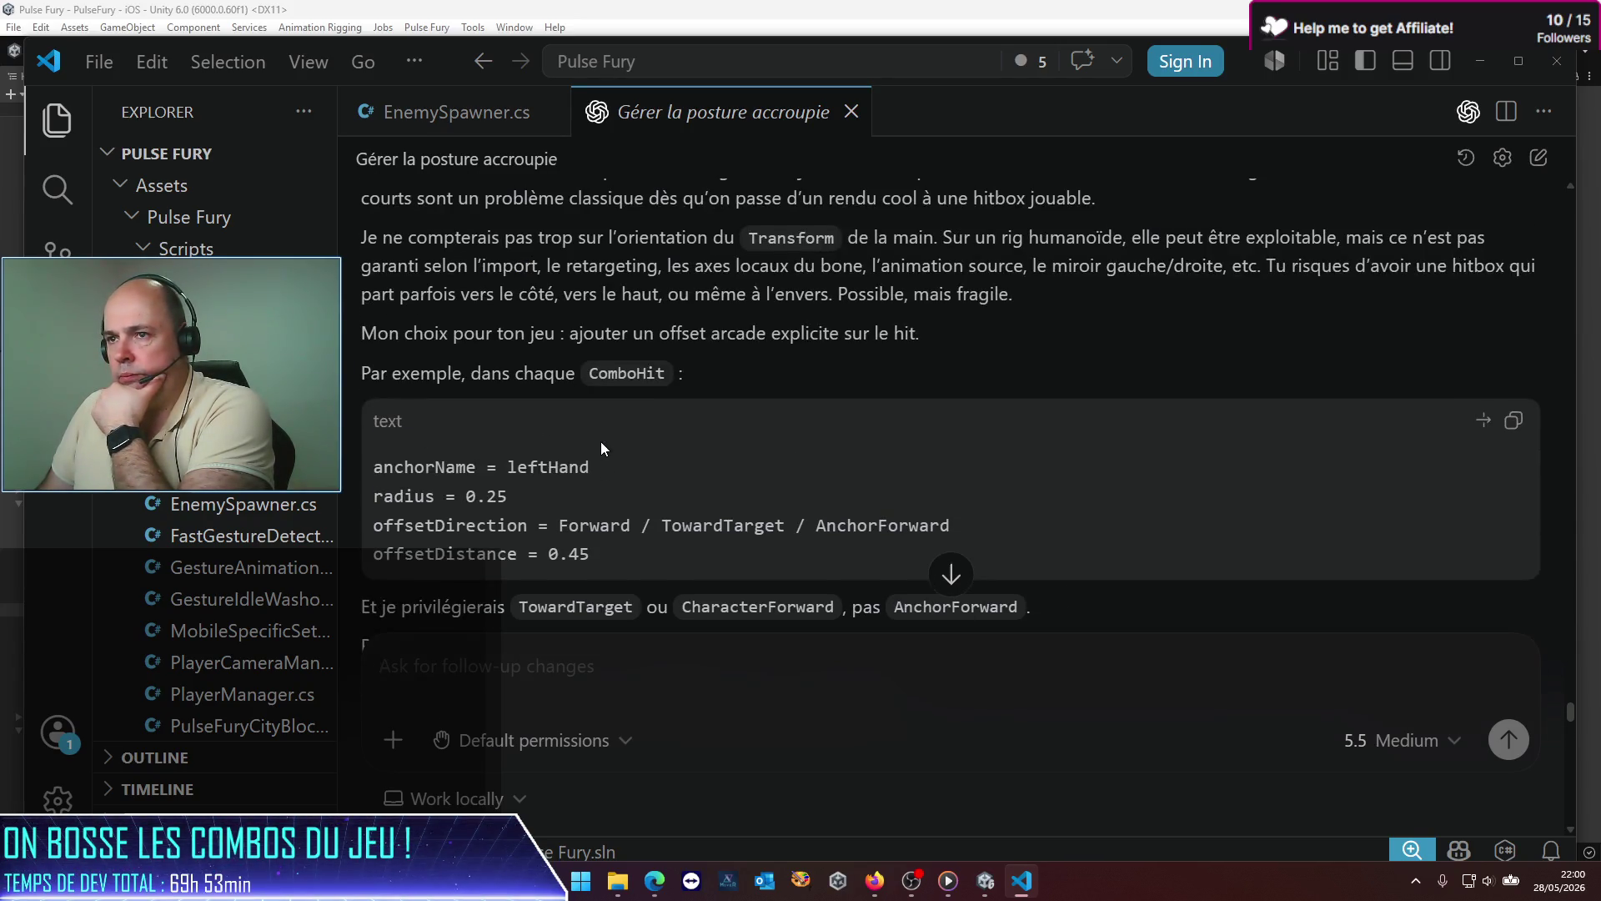
{"action": "left_click", "coordinate": [1512, 421]}
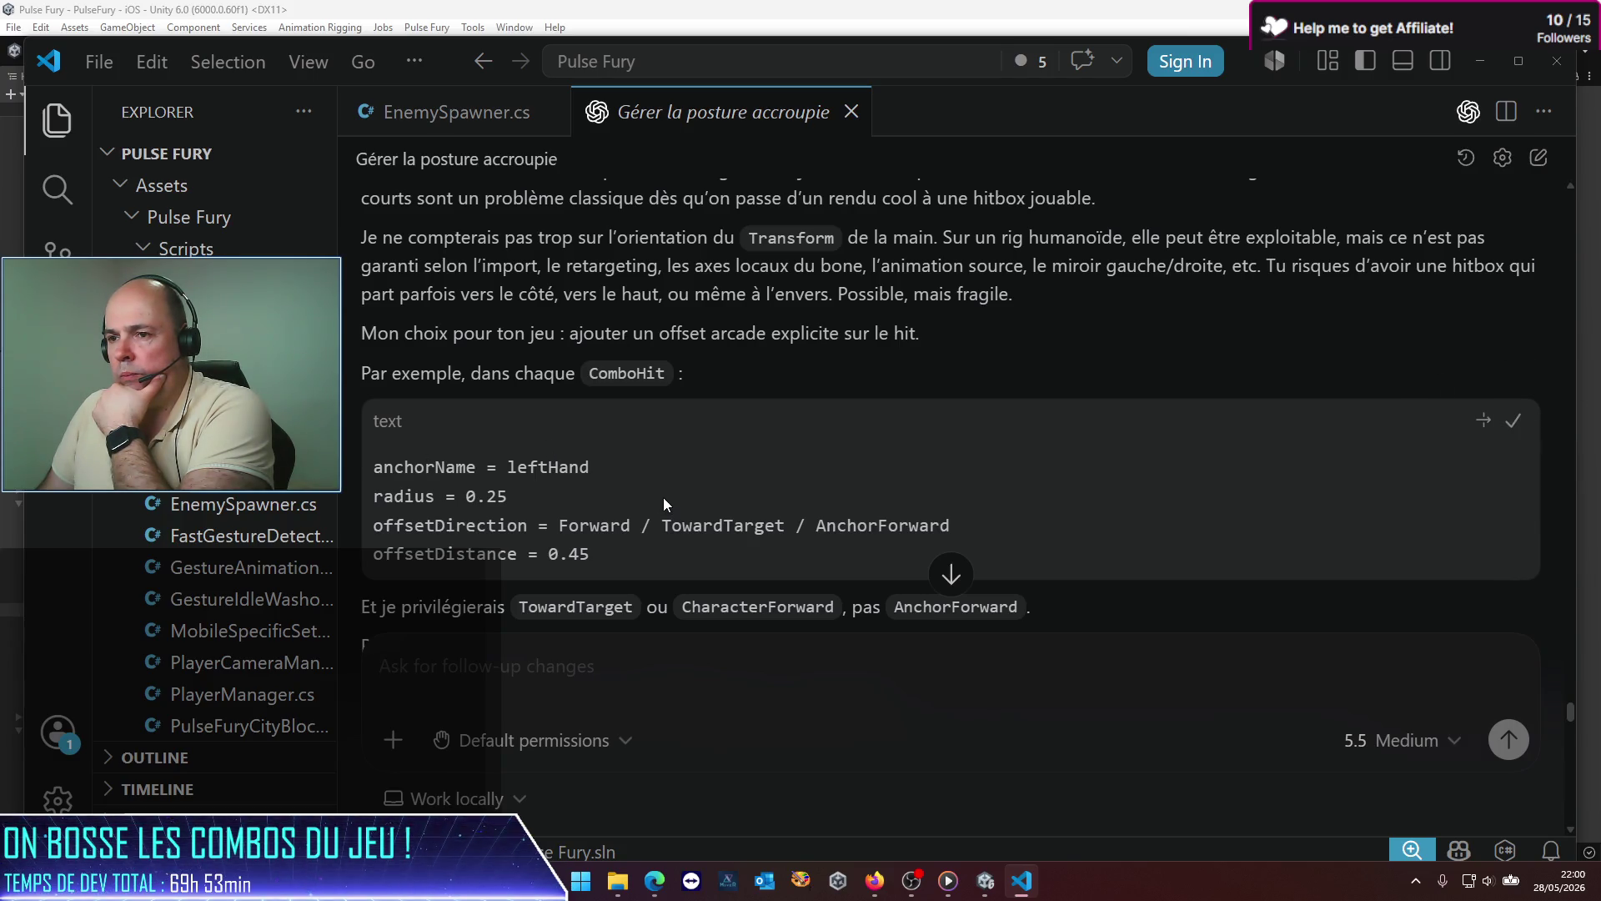
{"action": "scroll", "coordinate": [663, 497], "scroll_direction": "up", "scroll_amount": 5}
{"action": "scroll", "coordinate": [663, 497], "scroll_direction": "down", "scroll_amount": 8}
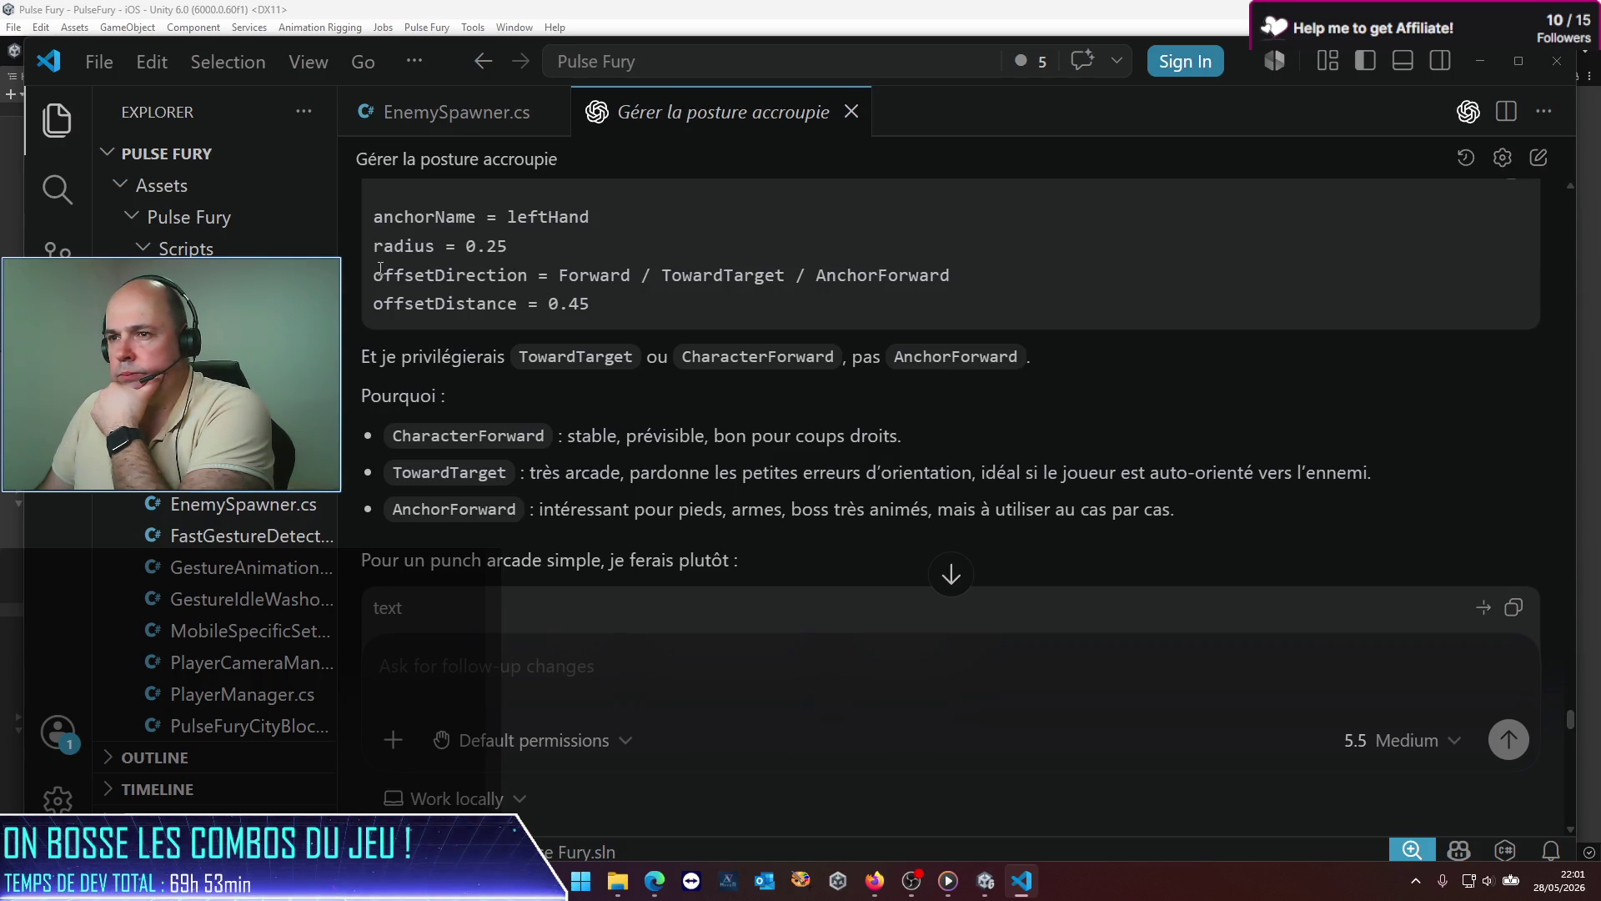
Step: Ask Codex to also implement the reach target, pasting the offsetDirection and offsetDistance lines into the request
{"action": "left_click_drag", "start_coordinate": [375, 275], "coordinate": [752, 293]}
{"action": "key", "text": "ctrl+c"}
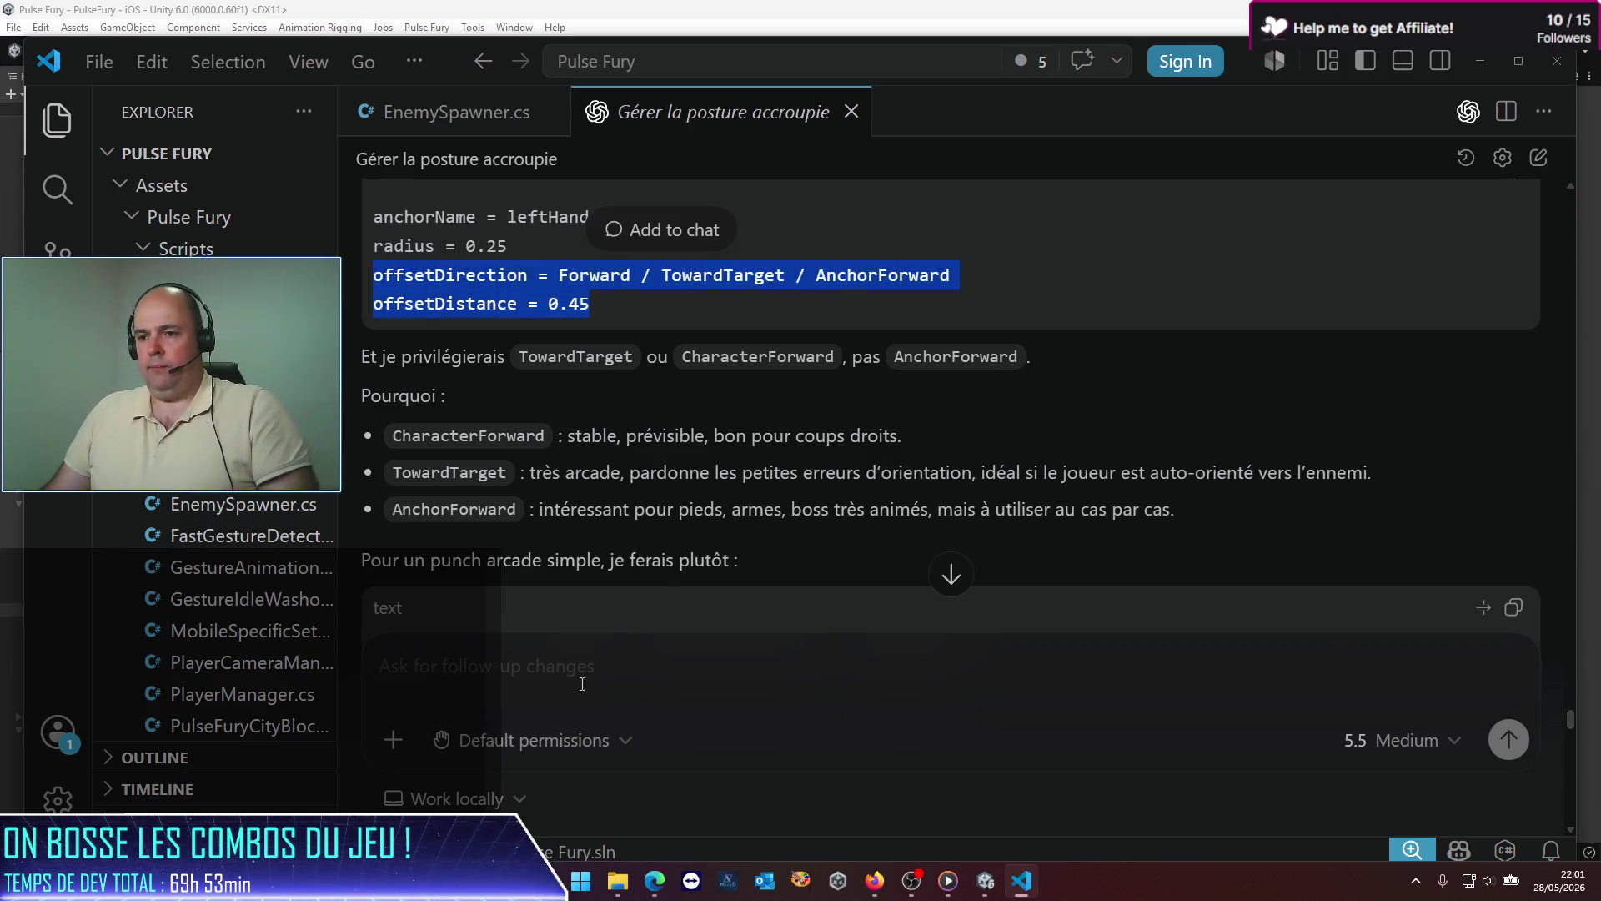
{"action": "left_click", "coordinate": [585, 649]}
{"action": "type", "text": "c'es"}
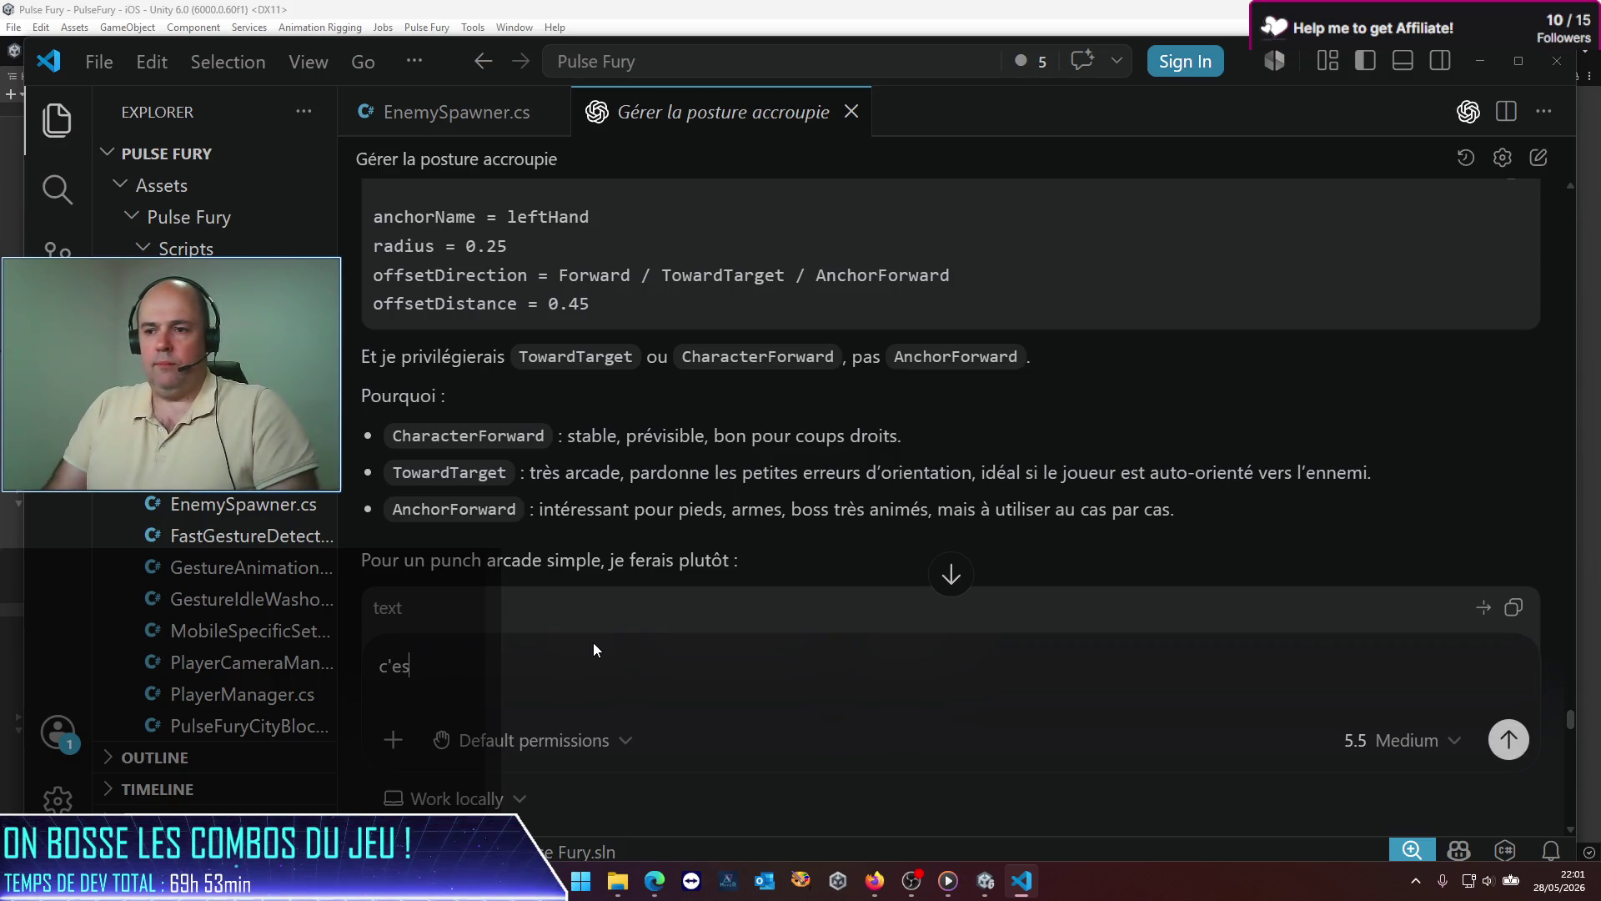
{"action": "type", "text": "t ok, peuxt"}
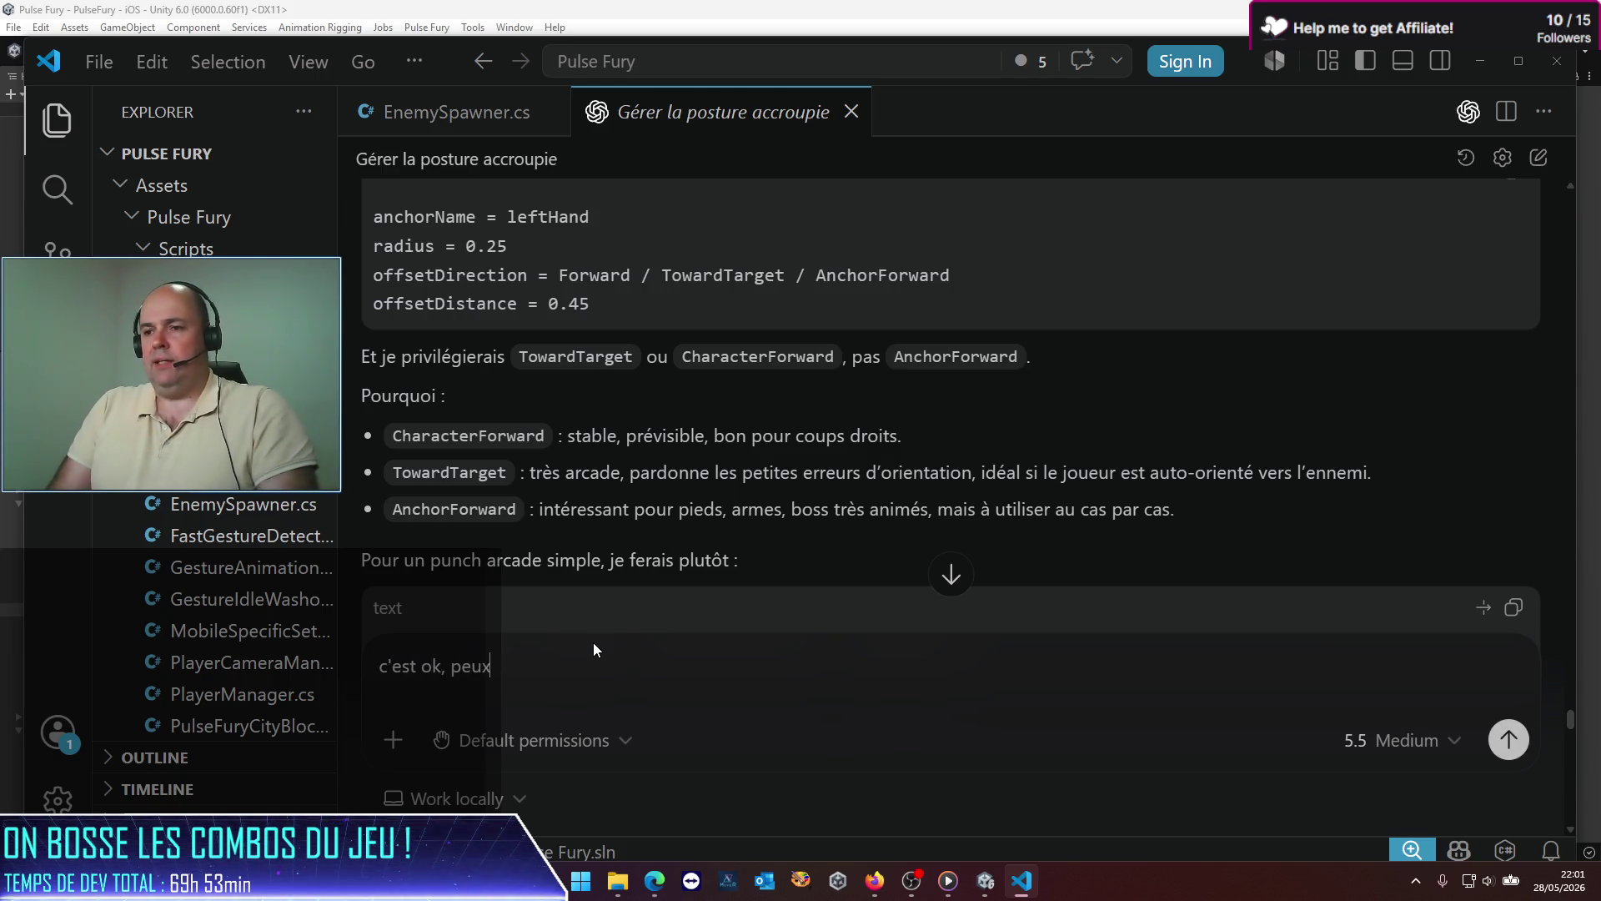
{"action": "key", "text": "BackSpace"}
{"action": "type", "text": "-tu "}
{"action": "type", "text": "égak"}
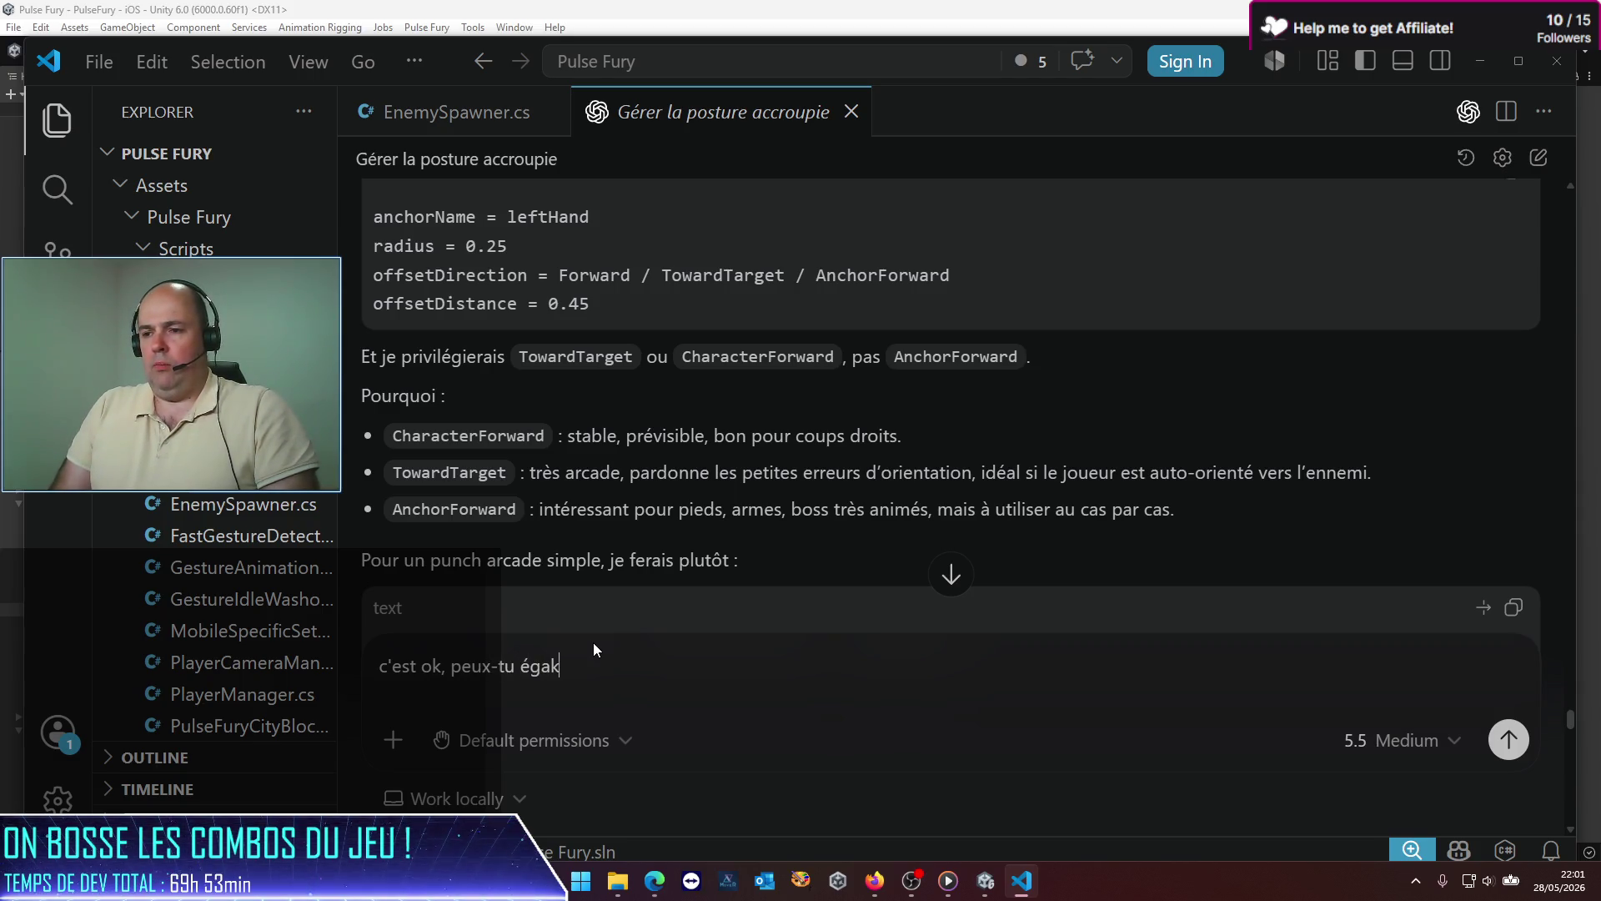
{"action": "key", "text": "BackSpace"}
{"action": "type", "text": "lement implé"}
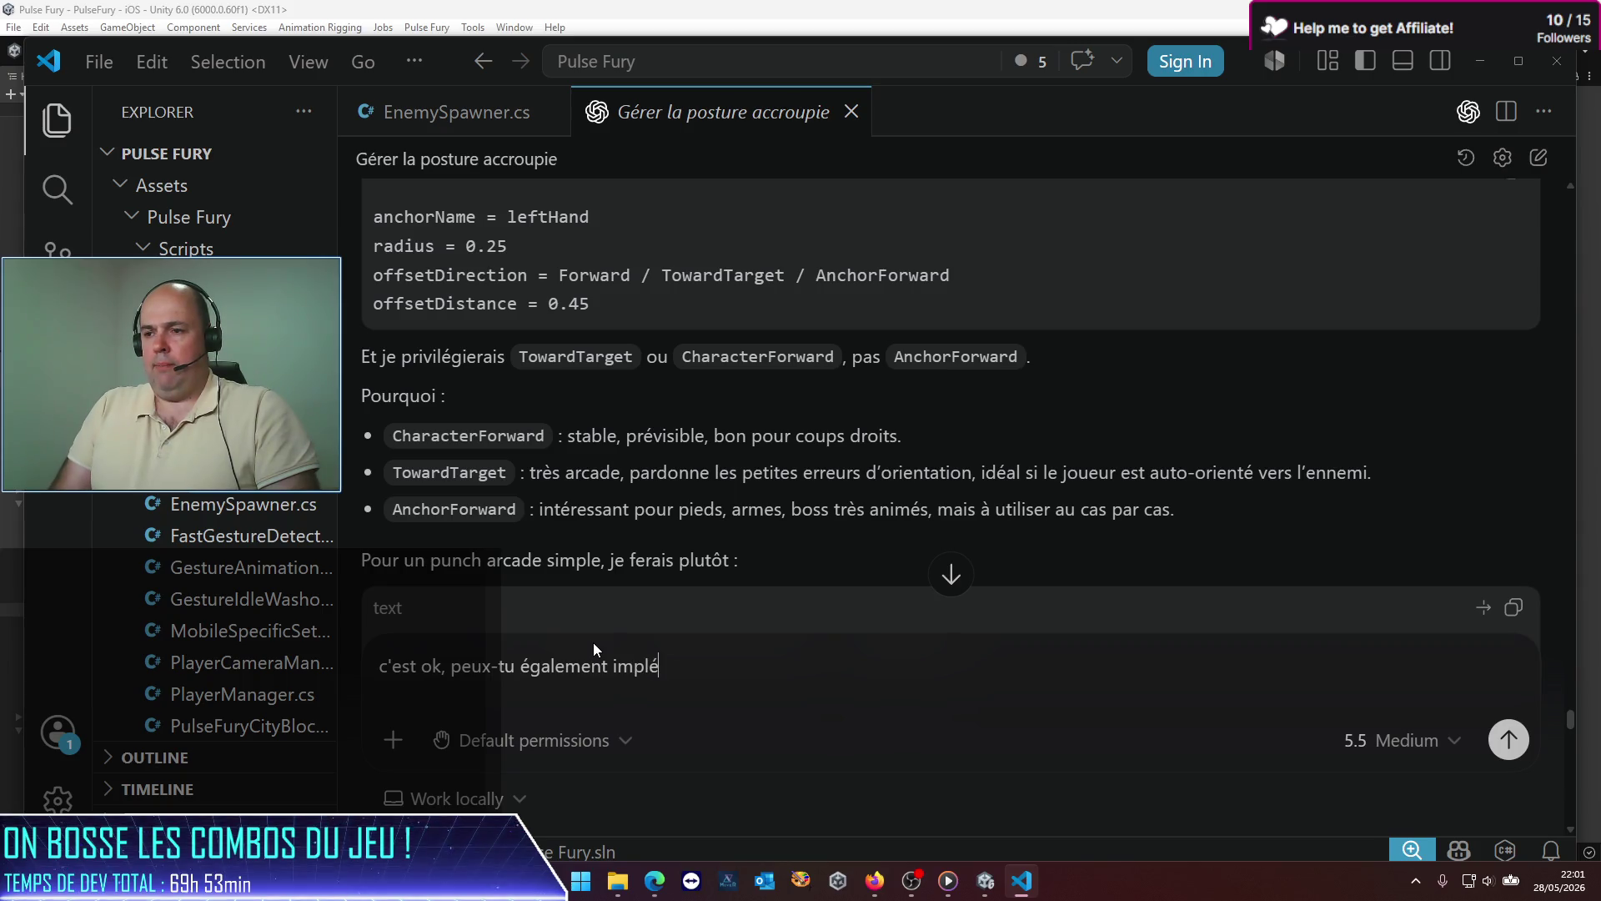
{"action": "type", "text": "menter le reach"}
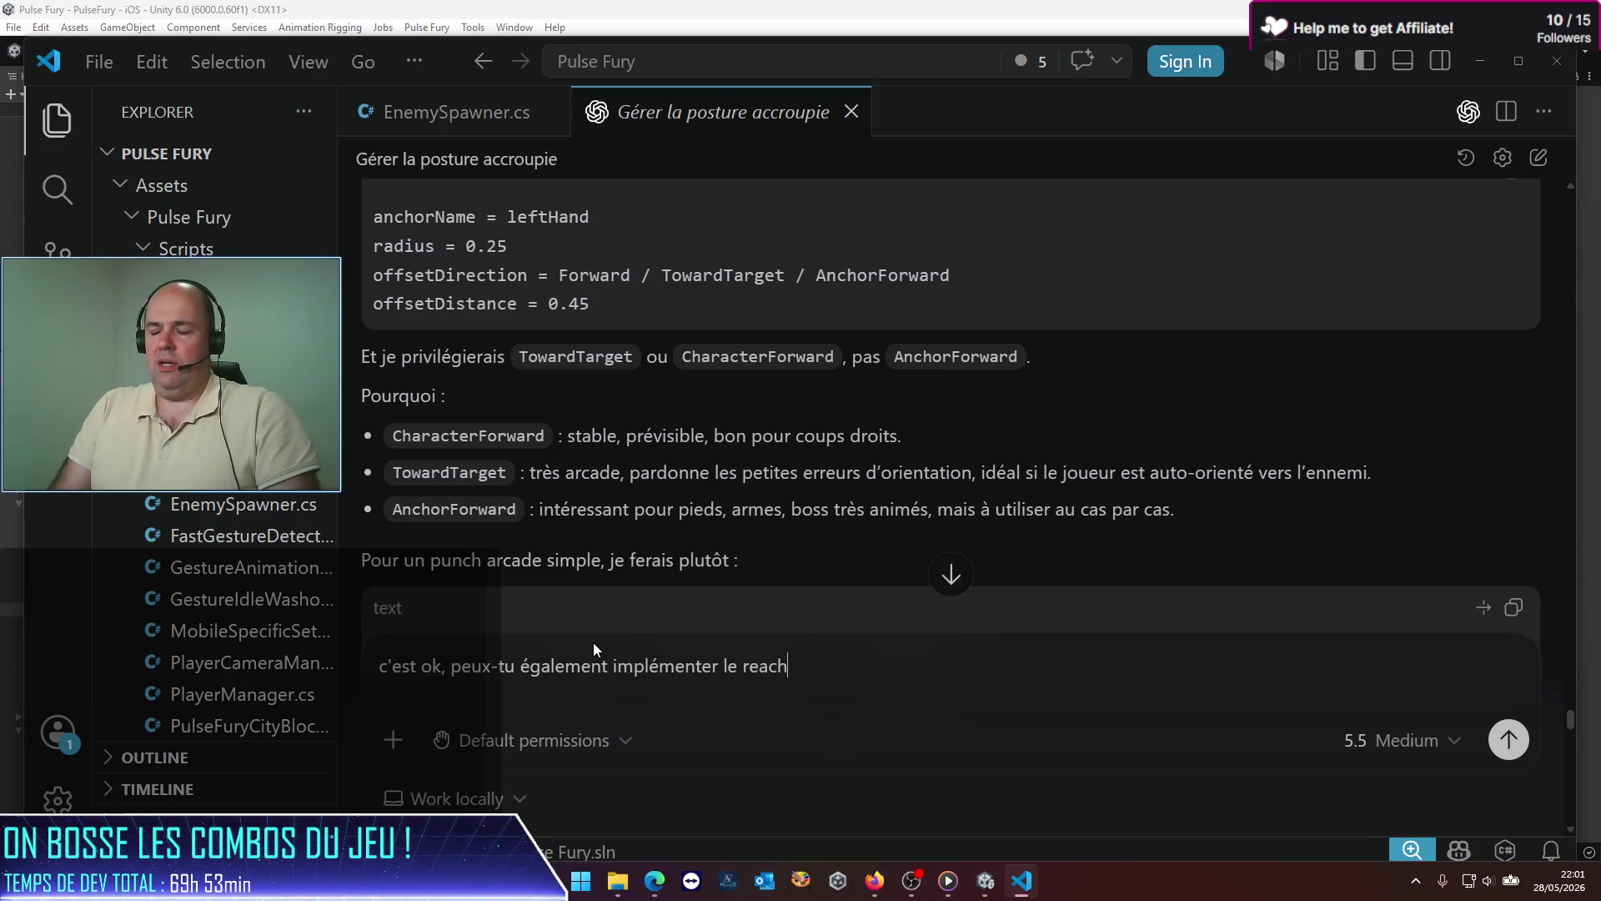
{"action": "type", "text": " target ?"}
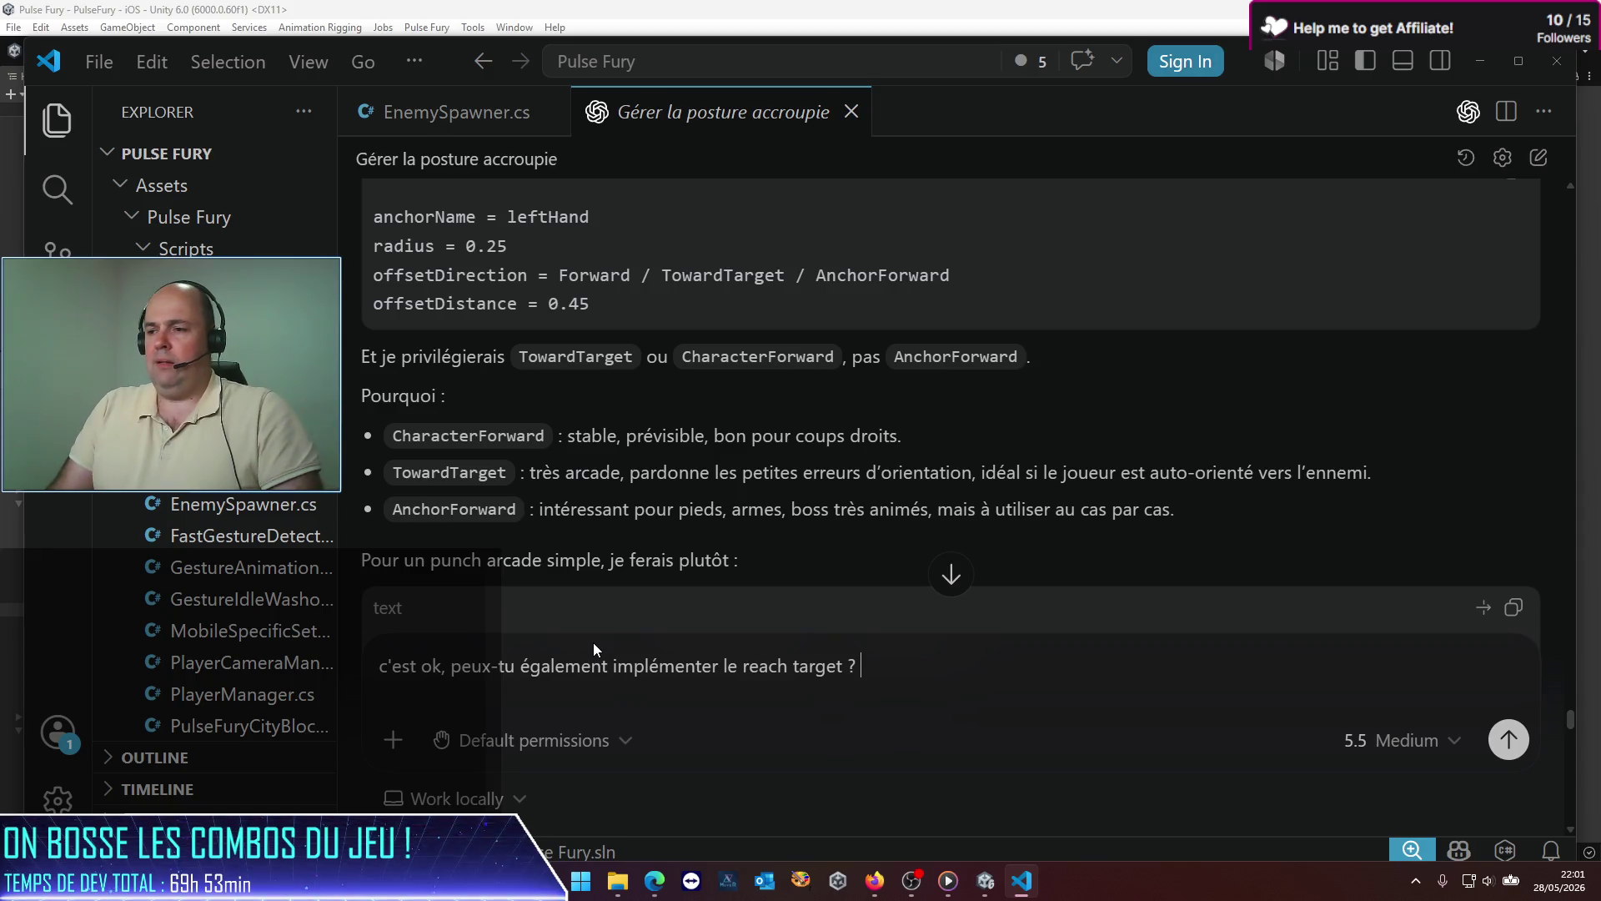
{"action": "key", "text": "ctrl+v"}
{"action": "key", "text": "Return"}
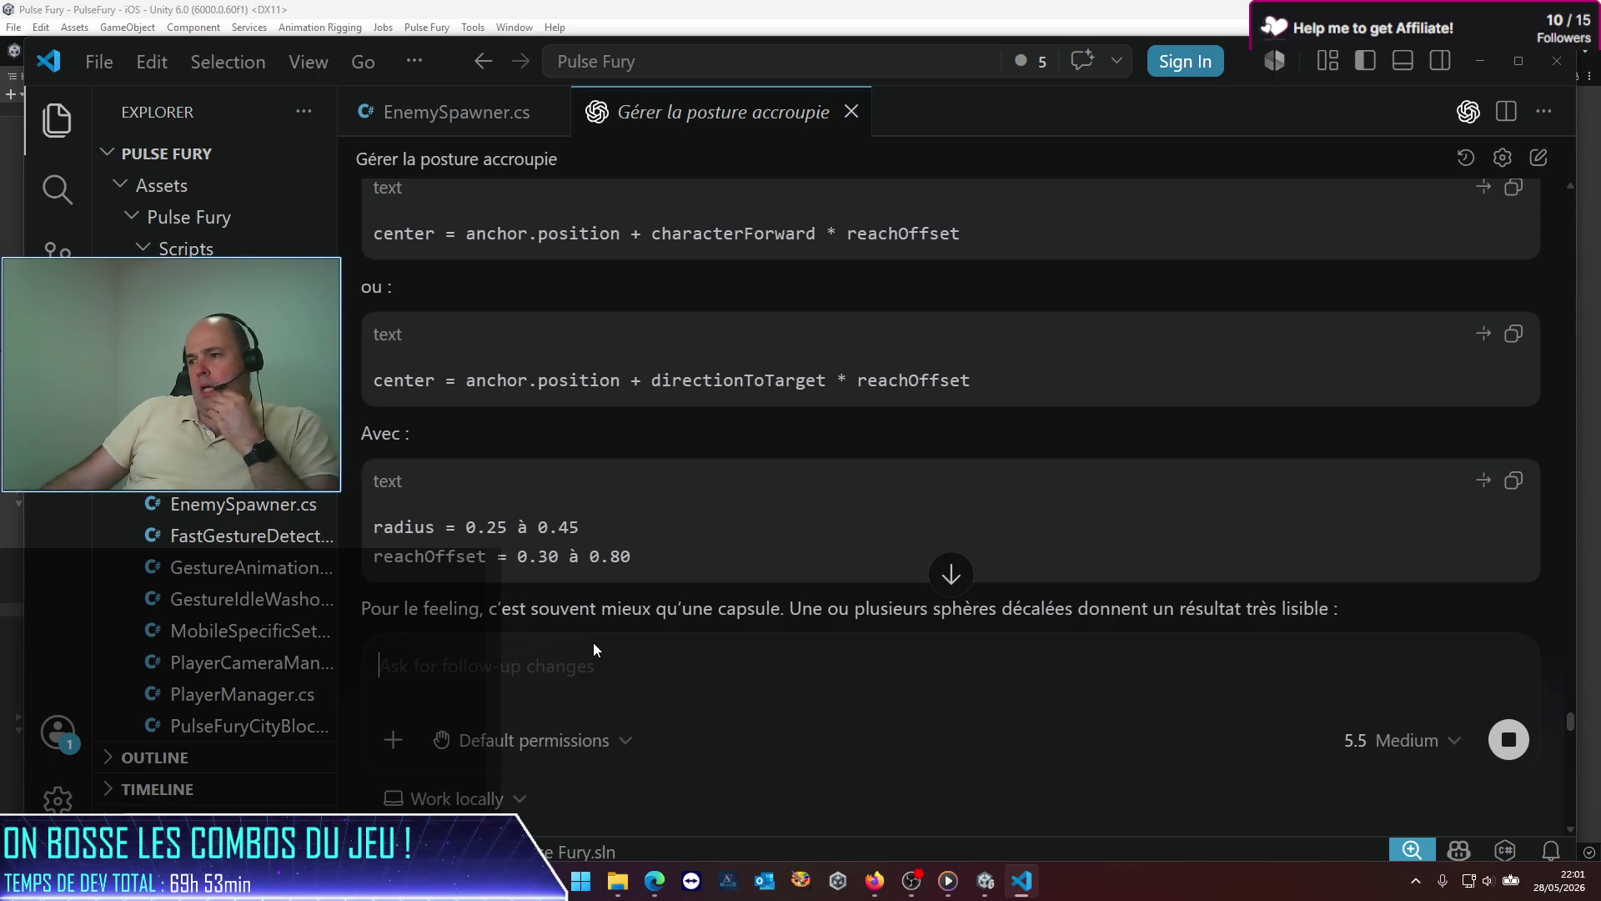
{"action": "scroll", "coordinate": [643, 627], "scroll_direction": "down", "scroll_amount": 15}
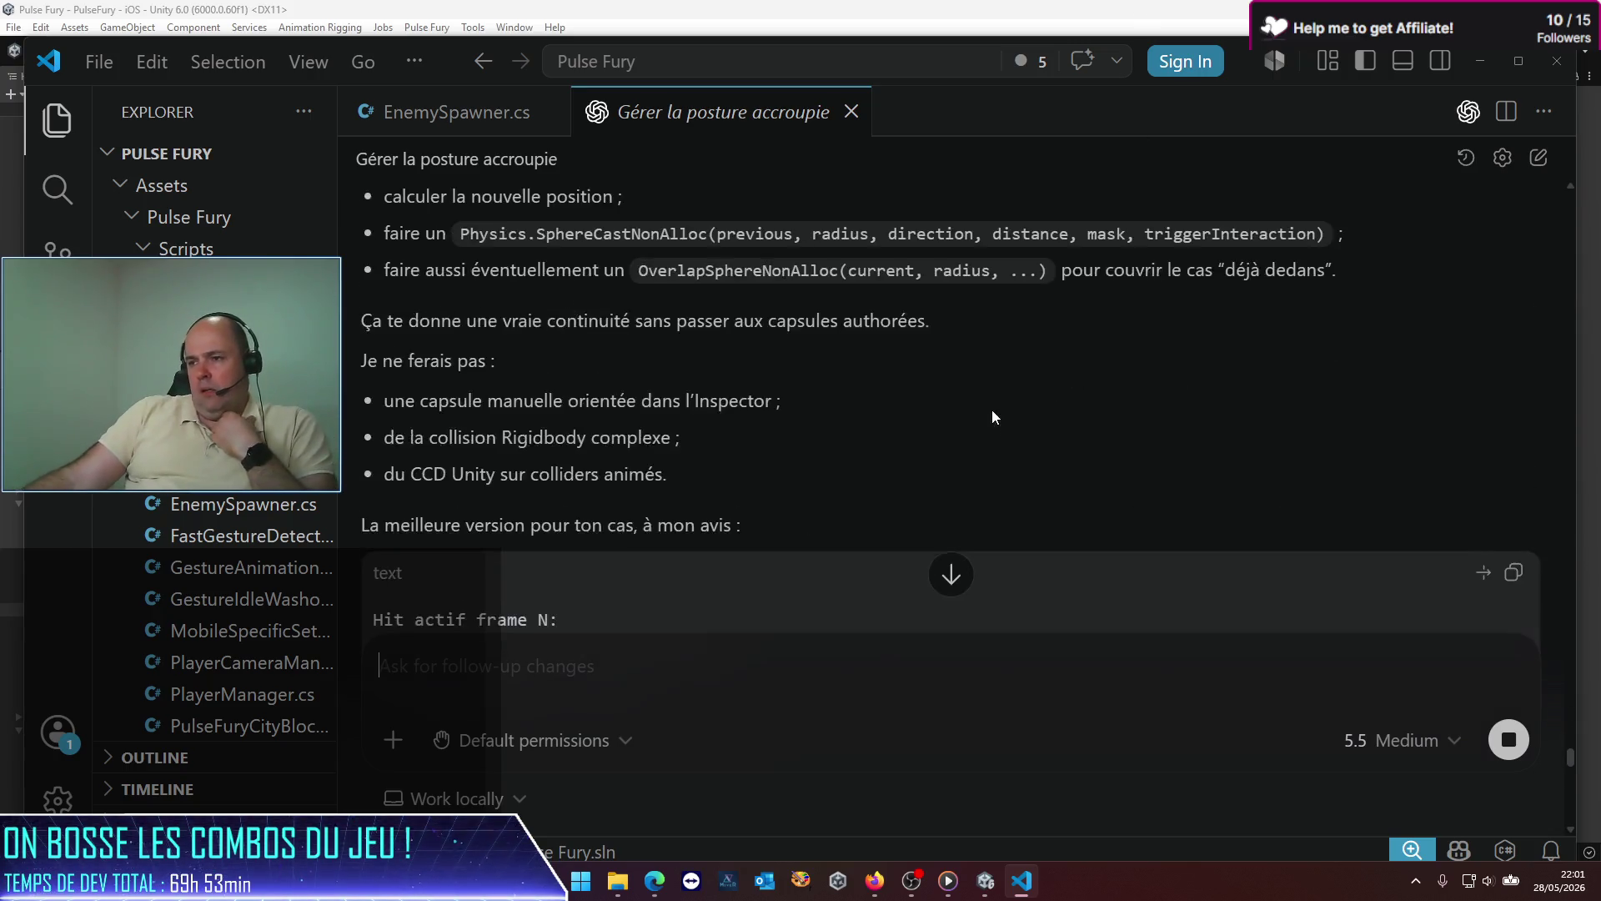
{"action": "scroll", "coordinate": [992, 421], "scroll_direction": "down", "scroll_amount": 5}
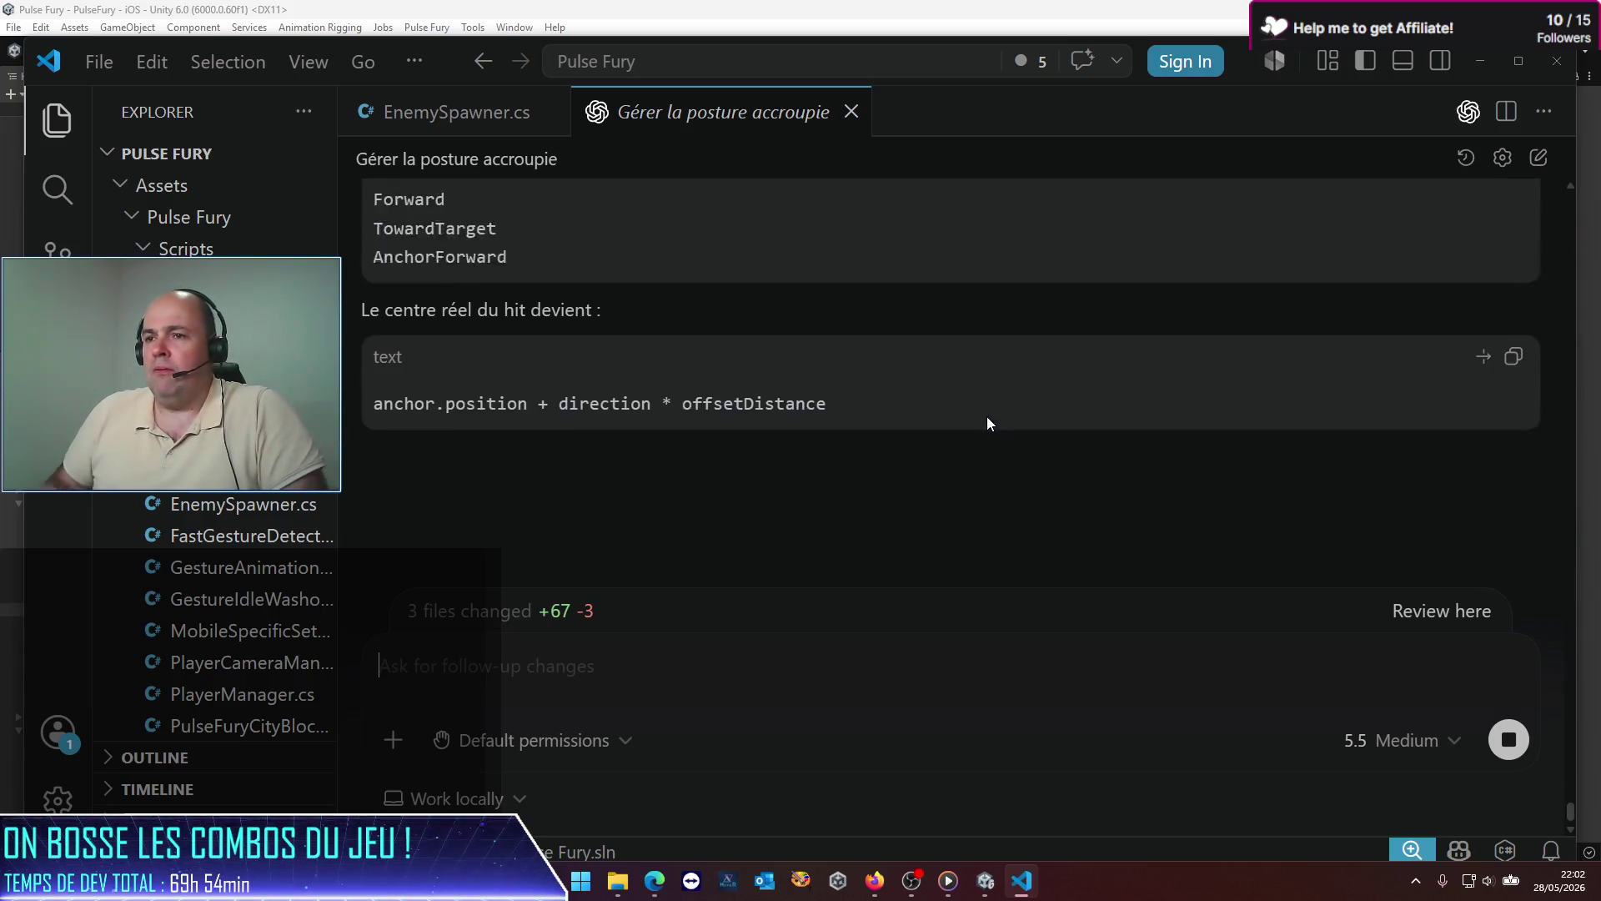
Step: Read through the reply's offsetDirection modes (None, Forward, TowardTarget, AnchorForward) and offsetDistance hit-center summary
{"action": "scroll", "coordinate": [857, 452], "scroll_direction": "up", "scroll_amount": 5}
{"action": "scroll", "coordinate": [824, 465], "scroll_direction": "up", "scroll_amount": 2}
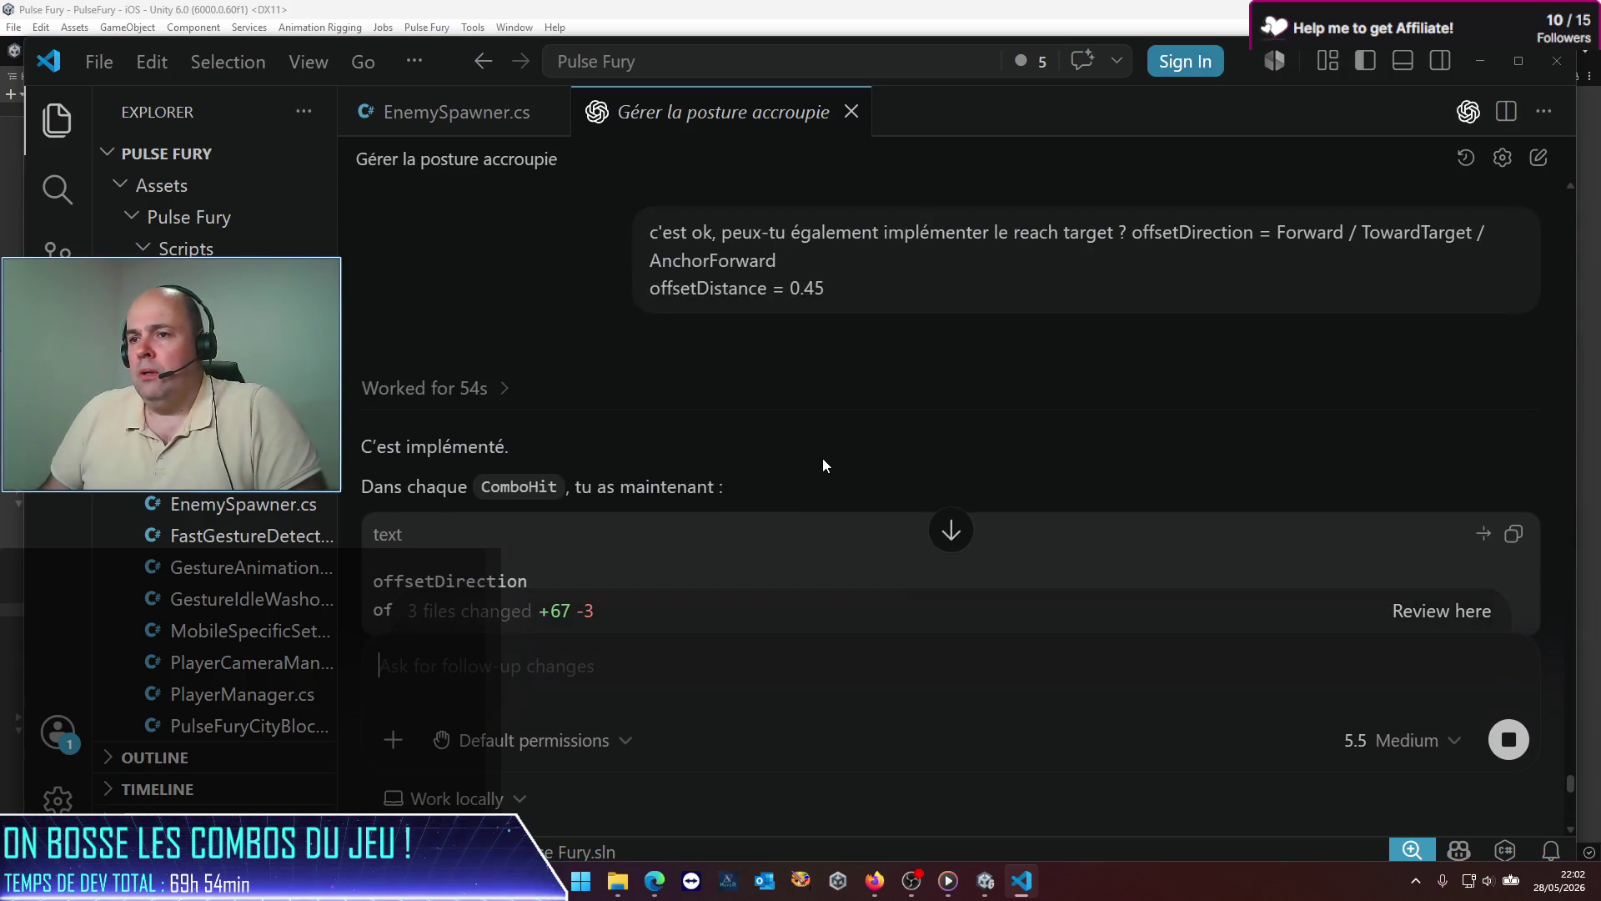
{"action": "scroll", "coordinate": [746, 357], "scroll_direction": "down", "scroll_amount": 2}
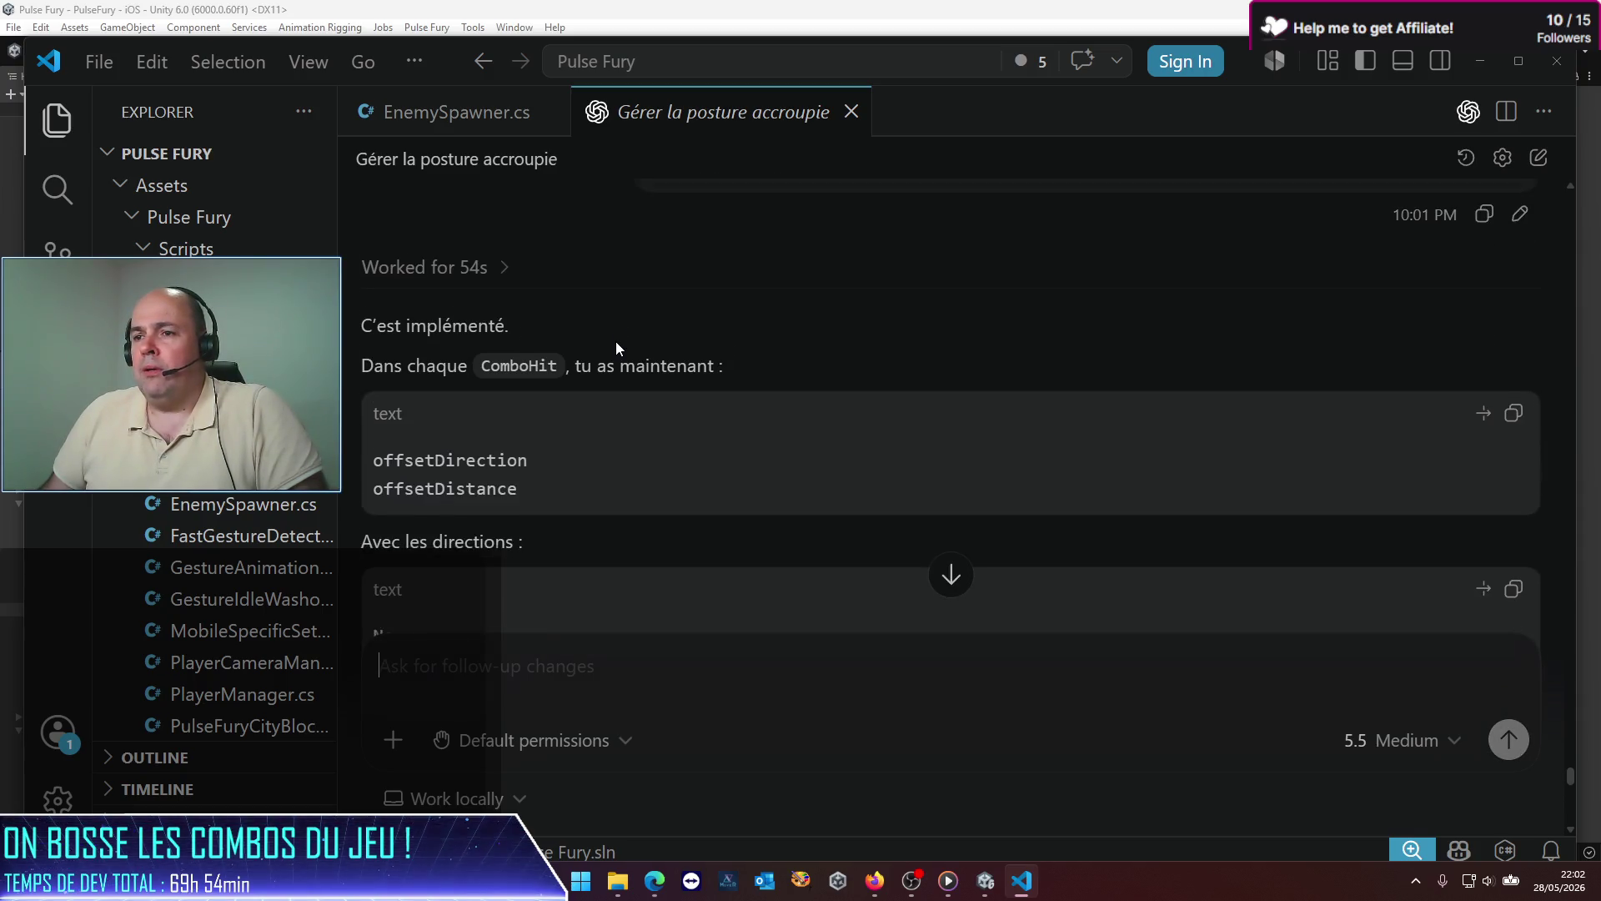
{"action": "scroll", "coordinate": [617, 343], "scroll_direction": "down", "scroll_amount": 2}
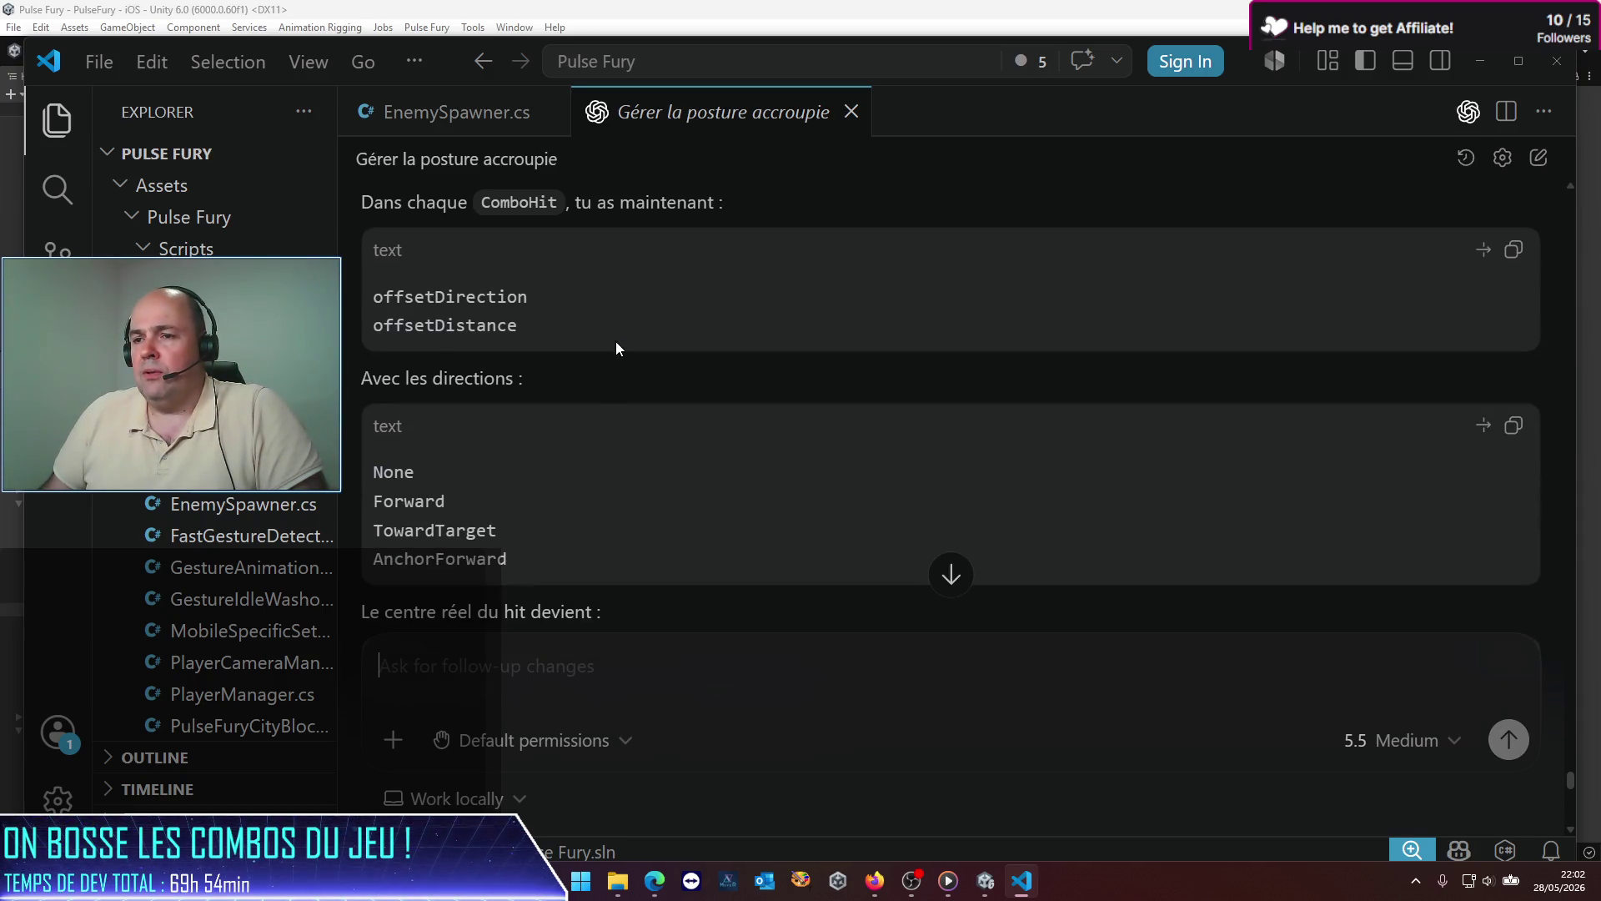
{"action": "scroll", "coordinate": [617, 348], "scroll_direction": "down", "scroll_amount": 1}
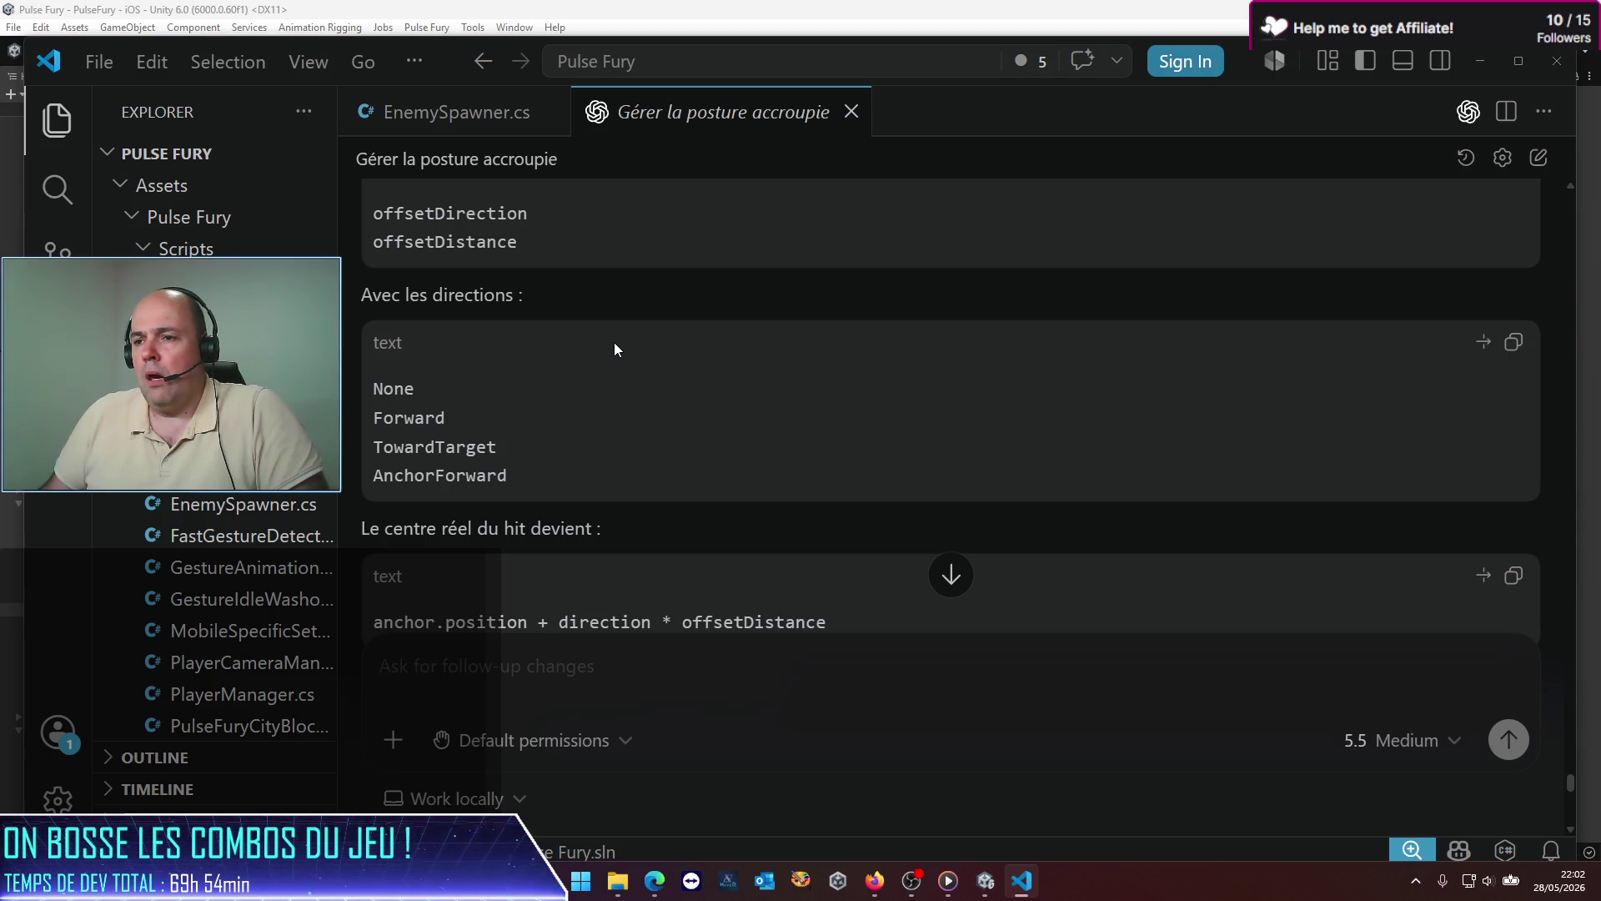
{"action": "scroll", "coordinate": [616, 348], "scroll_direction": "down", "scroll_amount": 1}
{"action": "scroll", "coordinate": [613, 342], "scroll_direction": "down", "scroll_amount": 2}
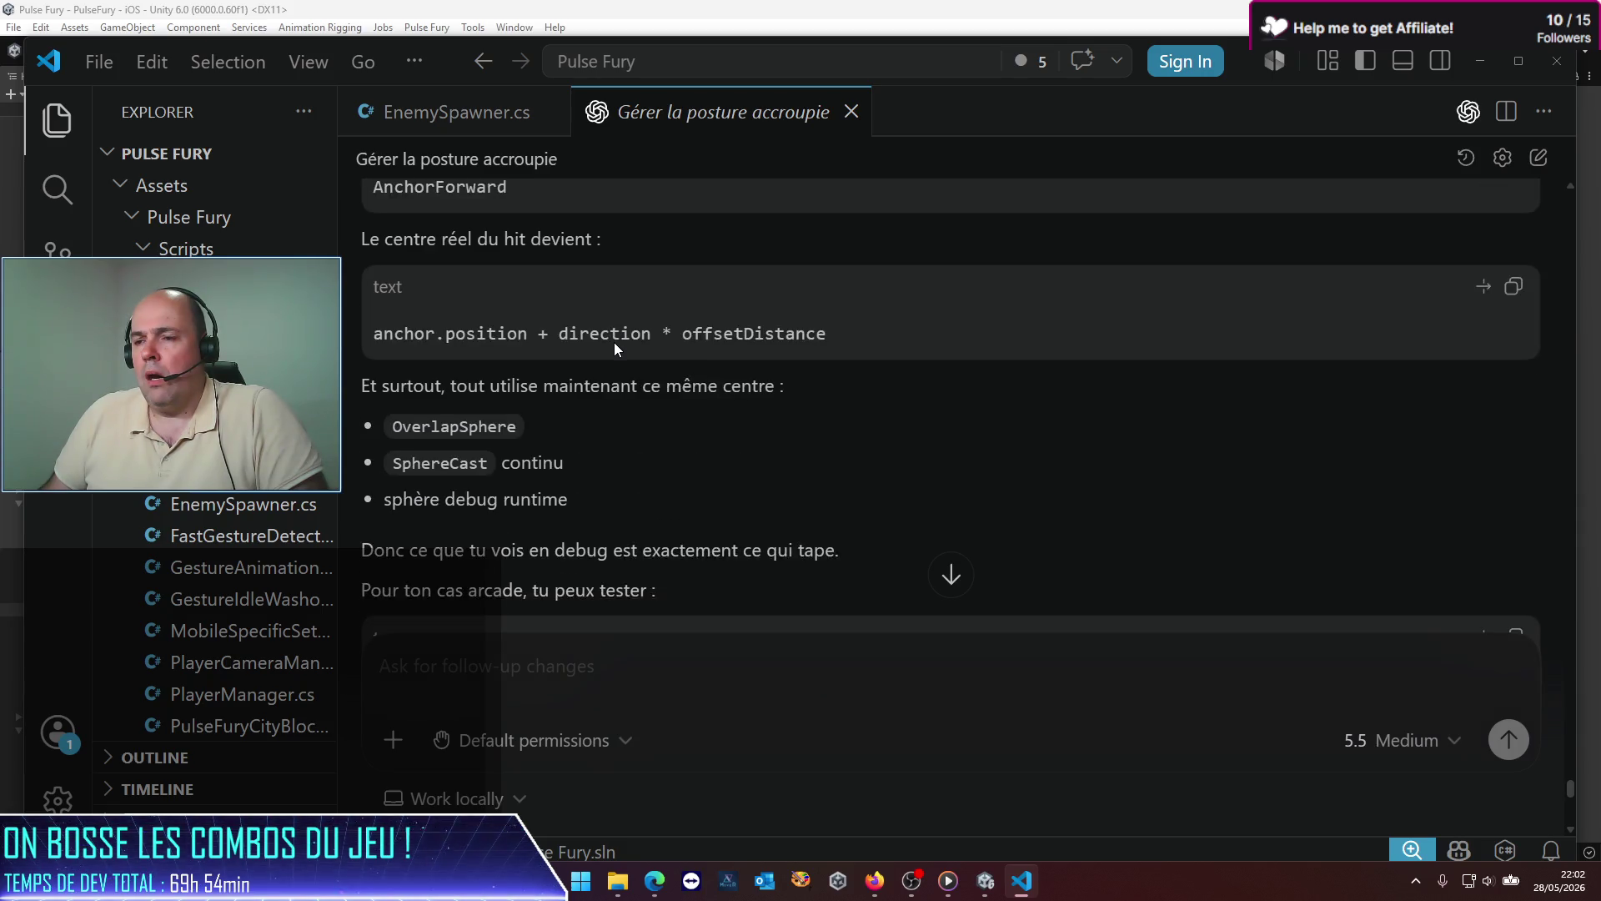
{"action": "scroll", "coordinate": [613, 342], "scroll_direction": "up", "scroll_amount": 2}
{"action": "scroll", "coordinate": [615, 342], "scroll_direction": "up", "scroll_amount": 1}
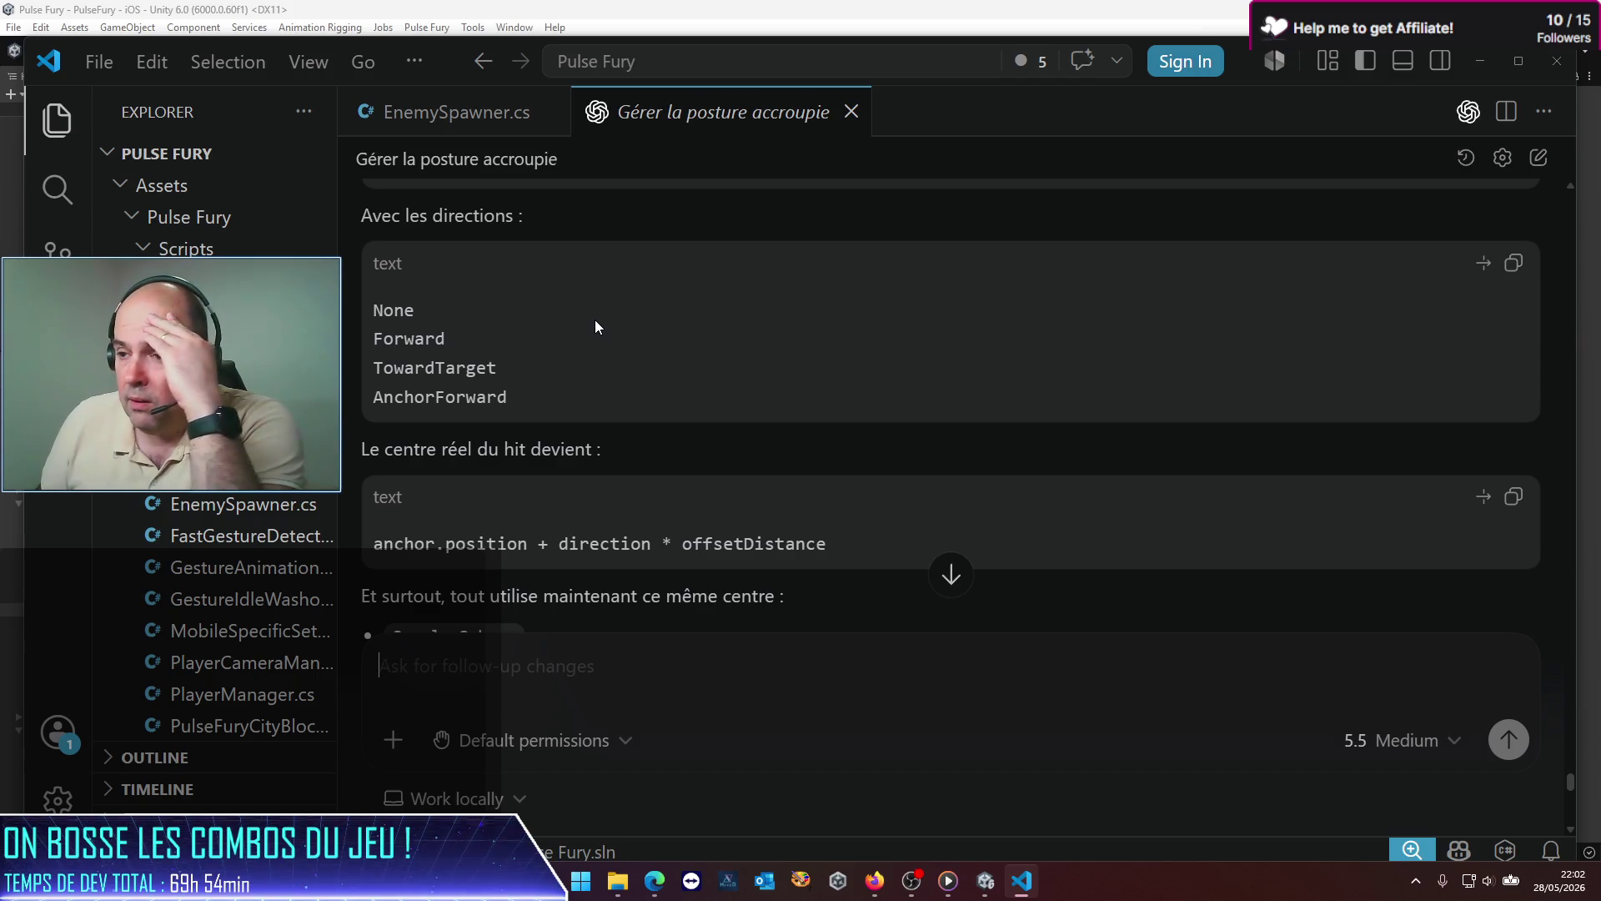
{"action": "scroll", "coordinate": [584, 346], "scroll_direction": "down", "scroll_amount": 10}
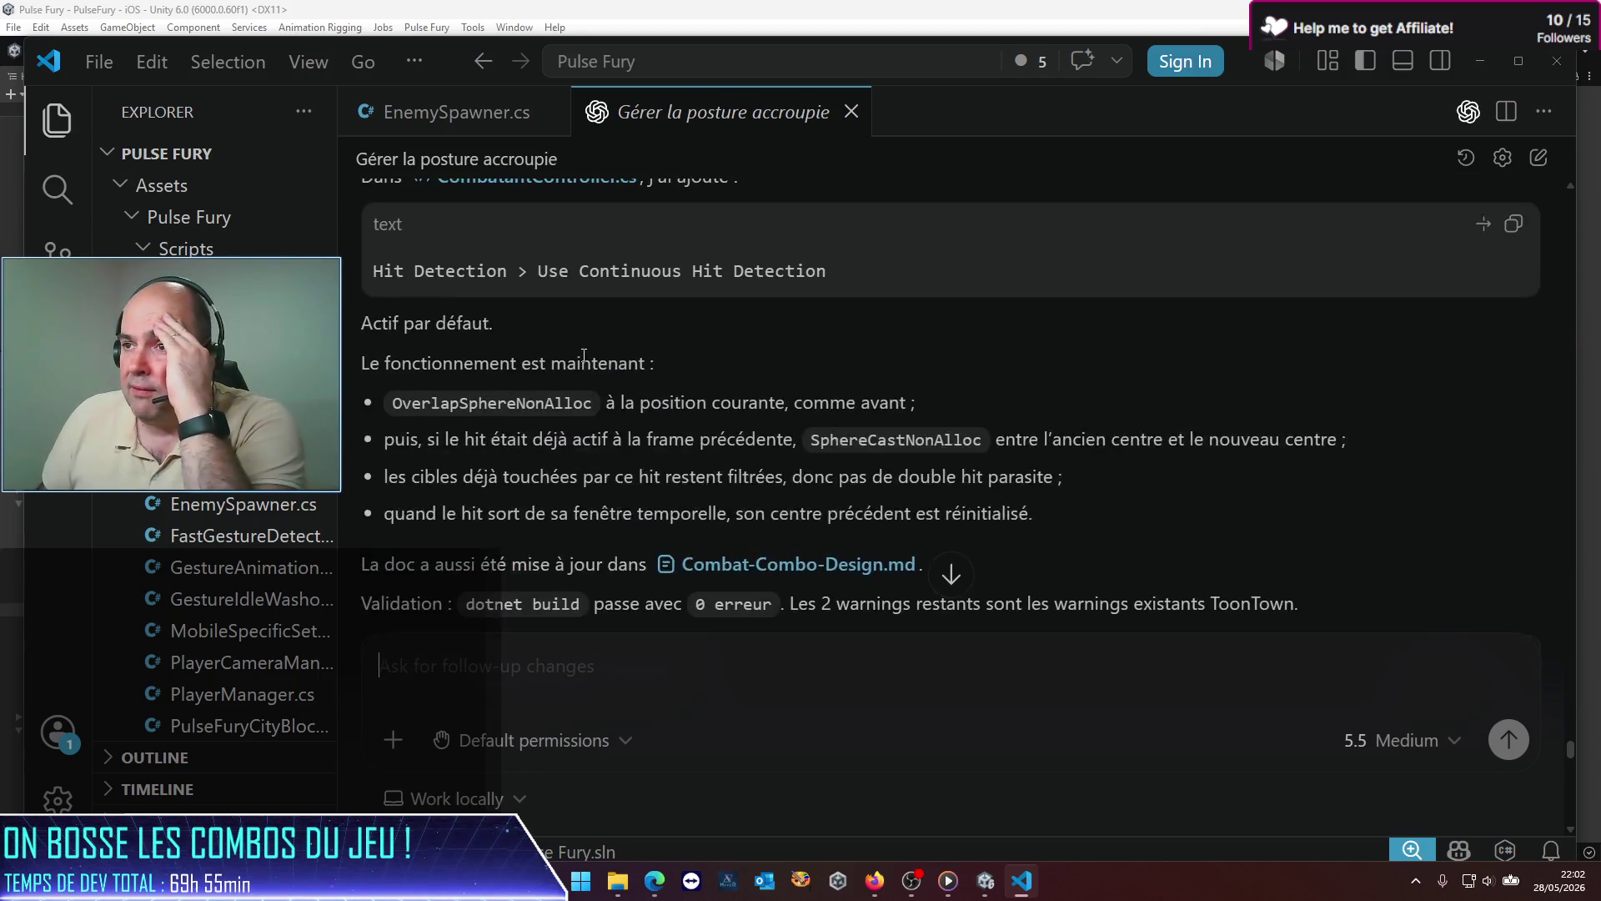
{"action": "scroll", "coordinate": [584, 354], "scroll_direction": "up", "scroll_amount": 10}
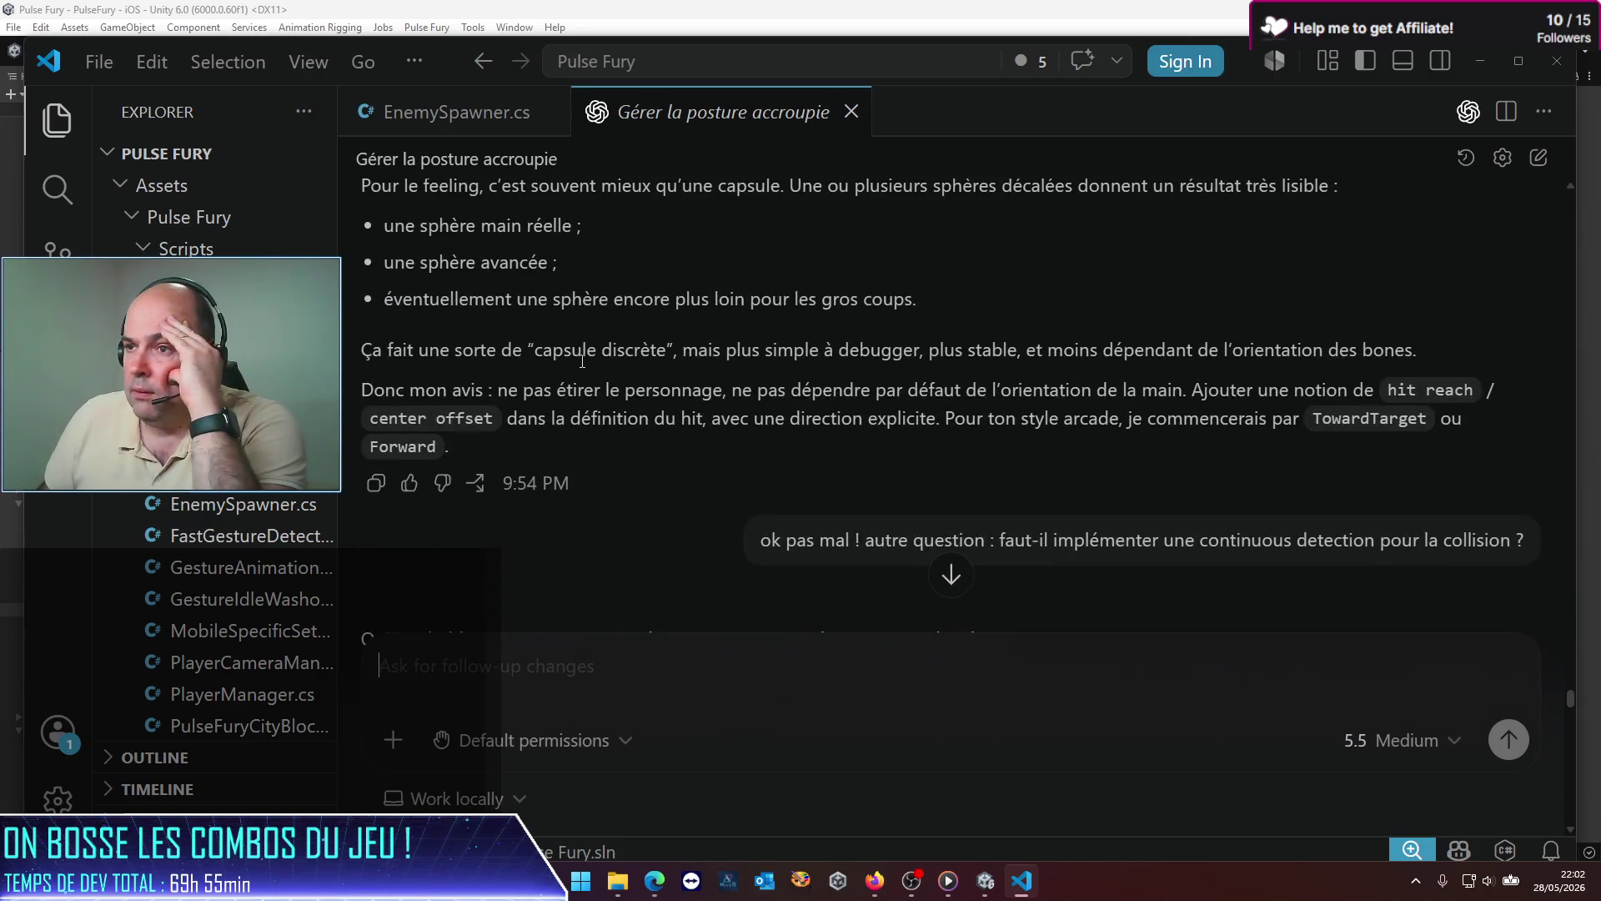
{"action": "scroll", "coordinate": [583, 360], "scroll_direction": "up", "scroll_amount": 10}
{"action": "scroll", "coordinate": [583, 360], "scroll_direction": "down", "scroll_amount": 1}
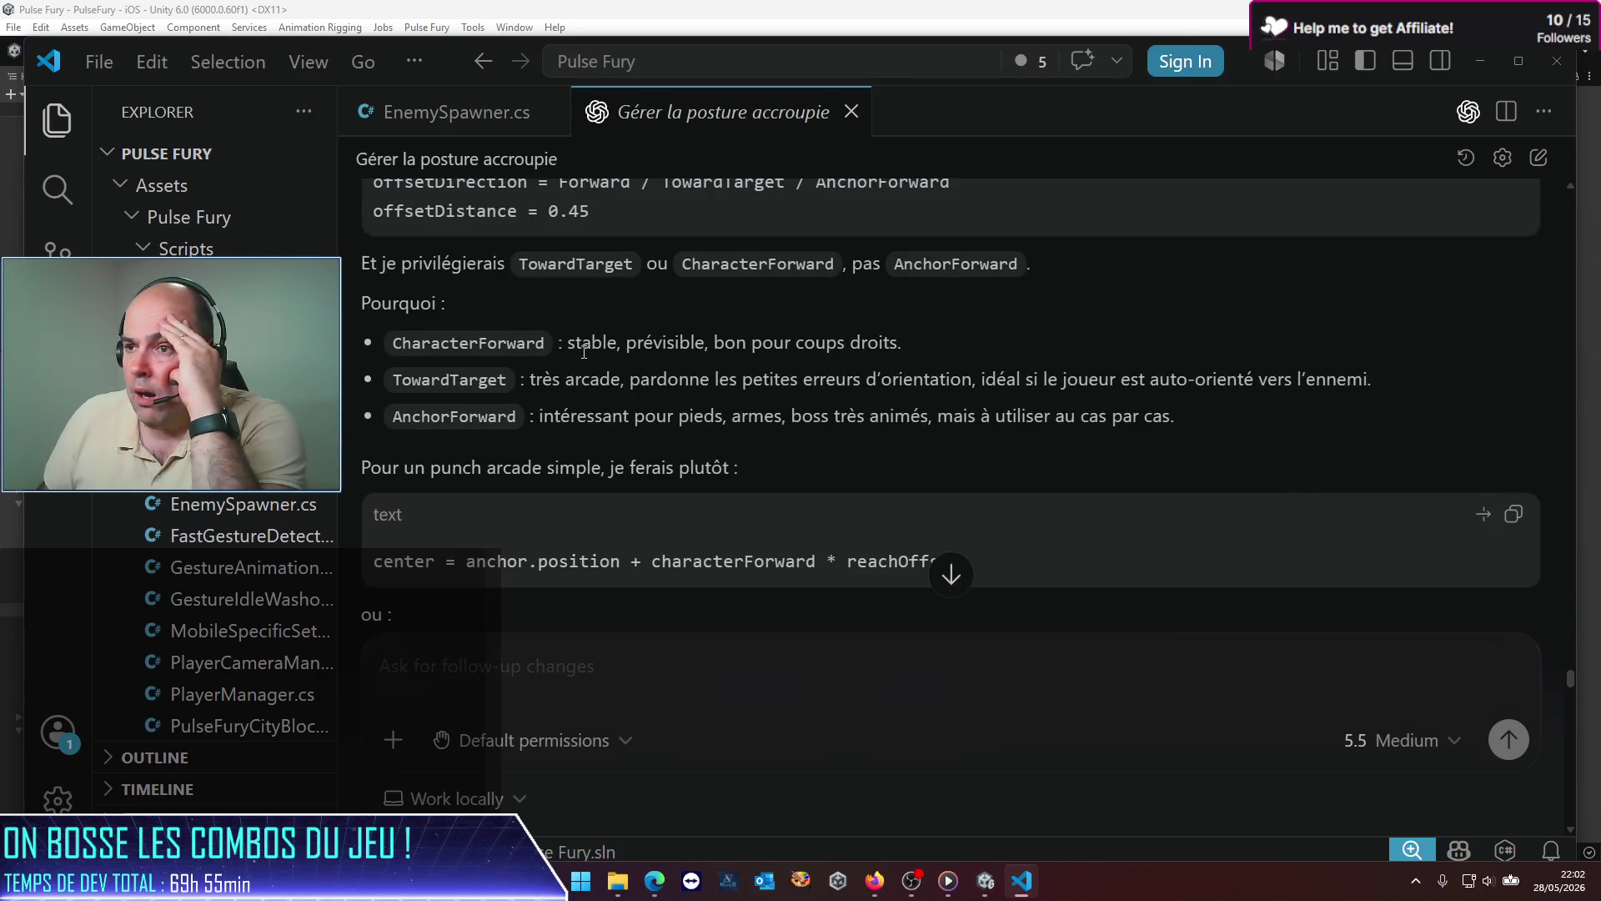
Step: Ask Codex whether the CharacterForward hit offset option was dropped
{"action": "double_click", "coordinate": [480, 344]}
{"action": "key", "text": "ctrl+c"}
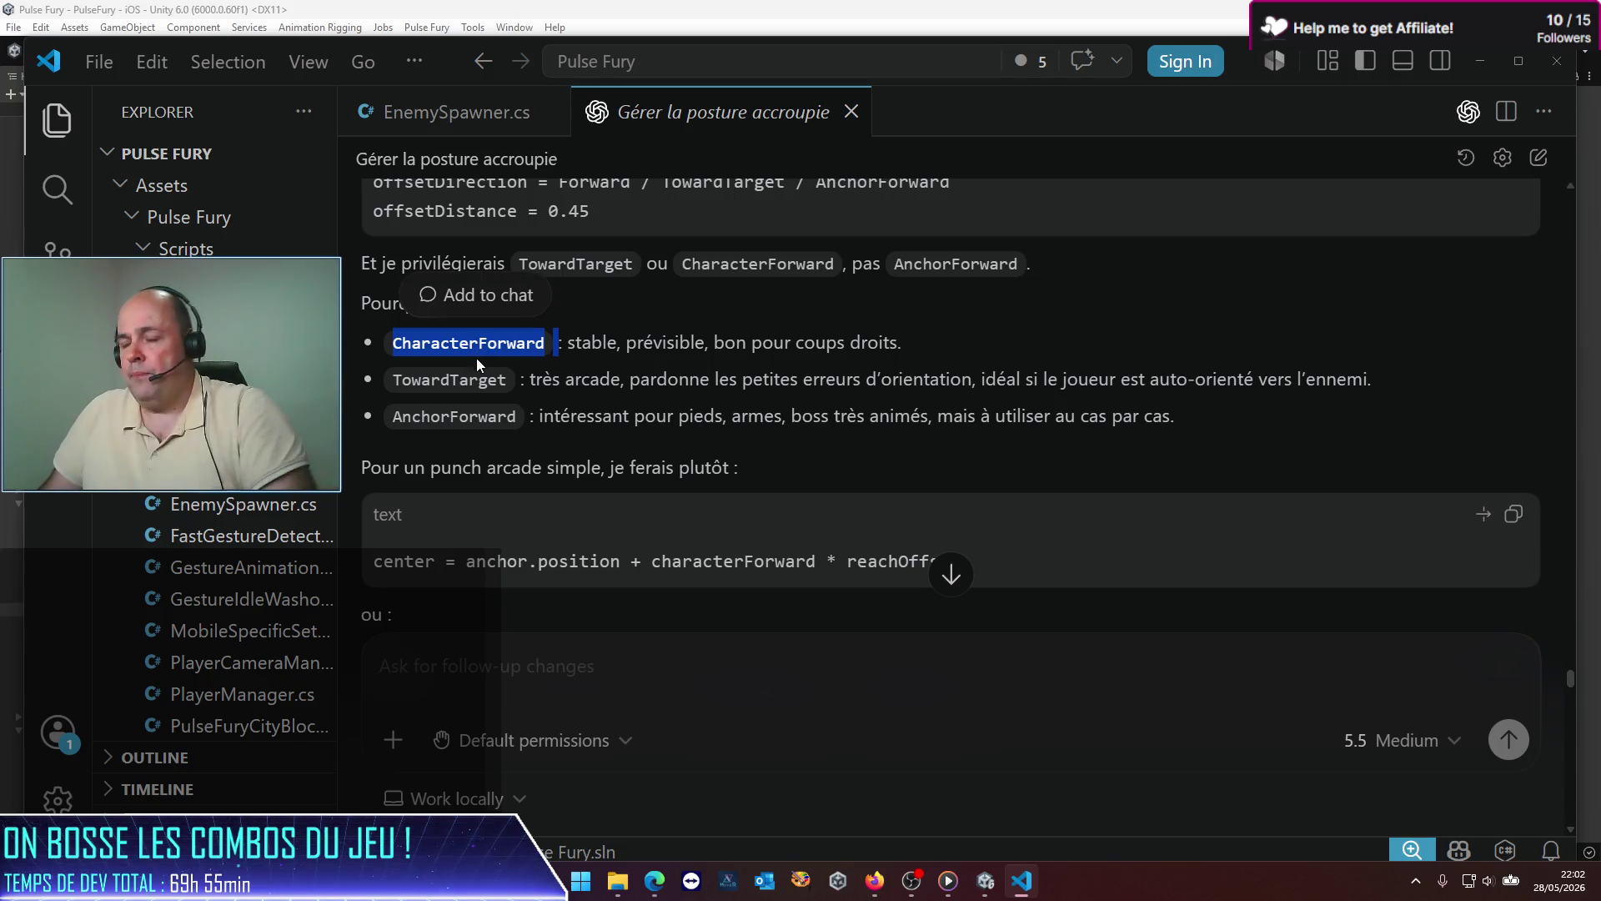
{"action": "left_click", "coordinate": [550, 670]}
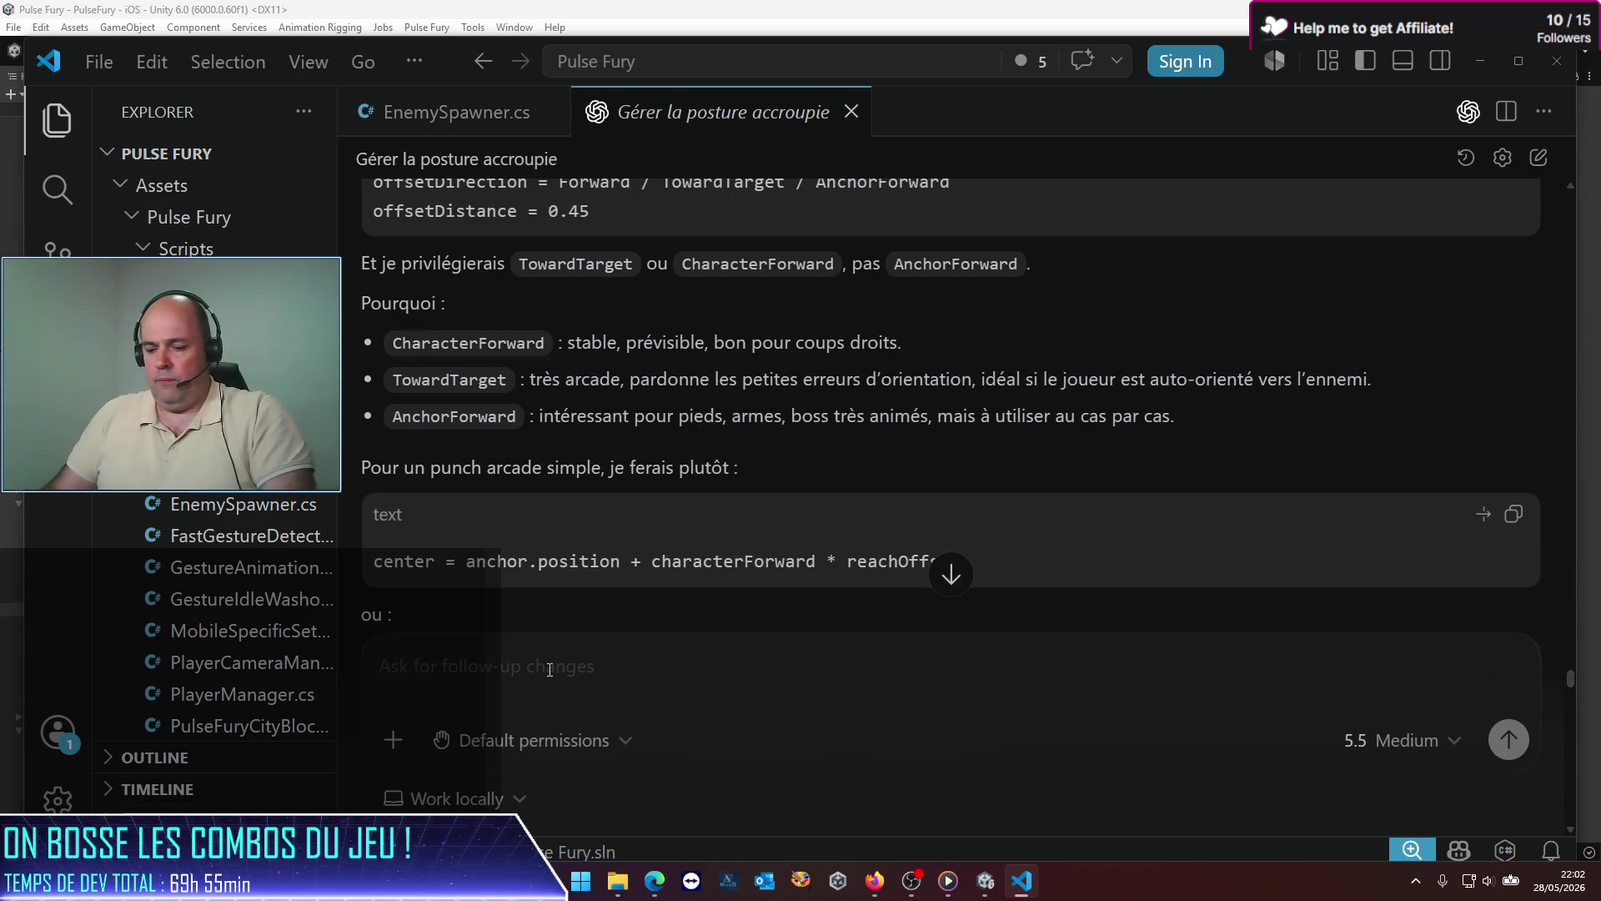
{"action": "type", "text": "il n'y plus de"}
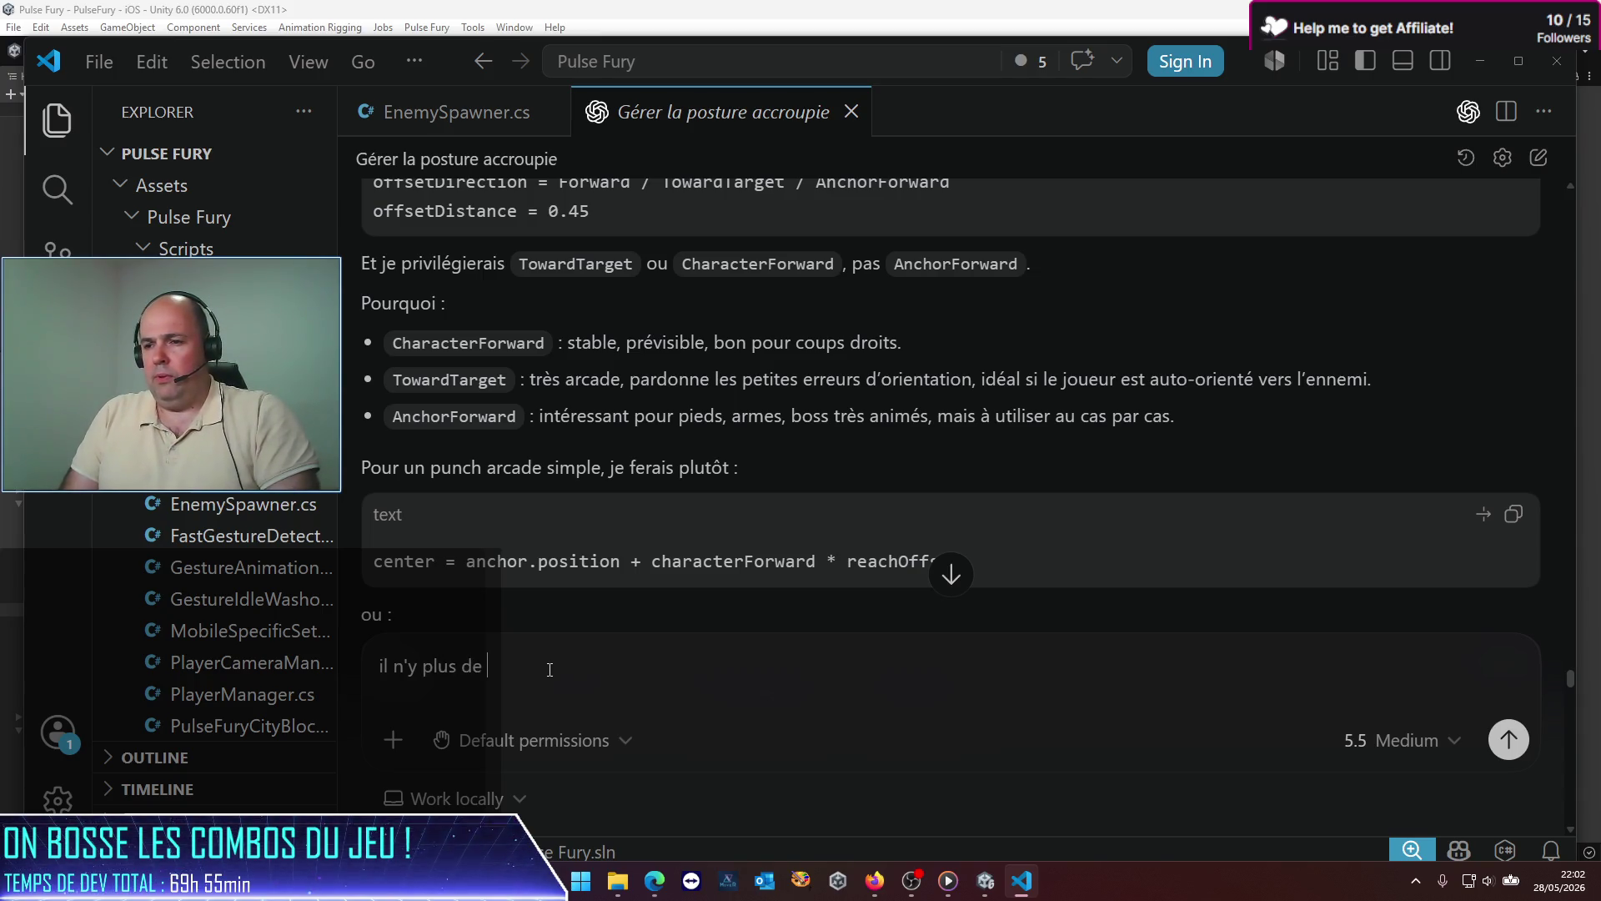
{"action": "key", "text": "ctrl+v"}
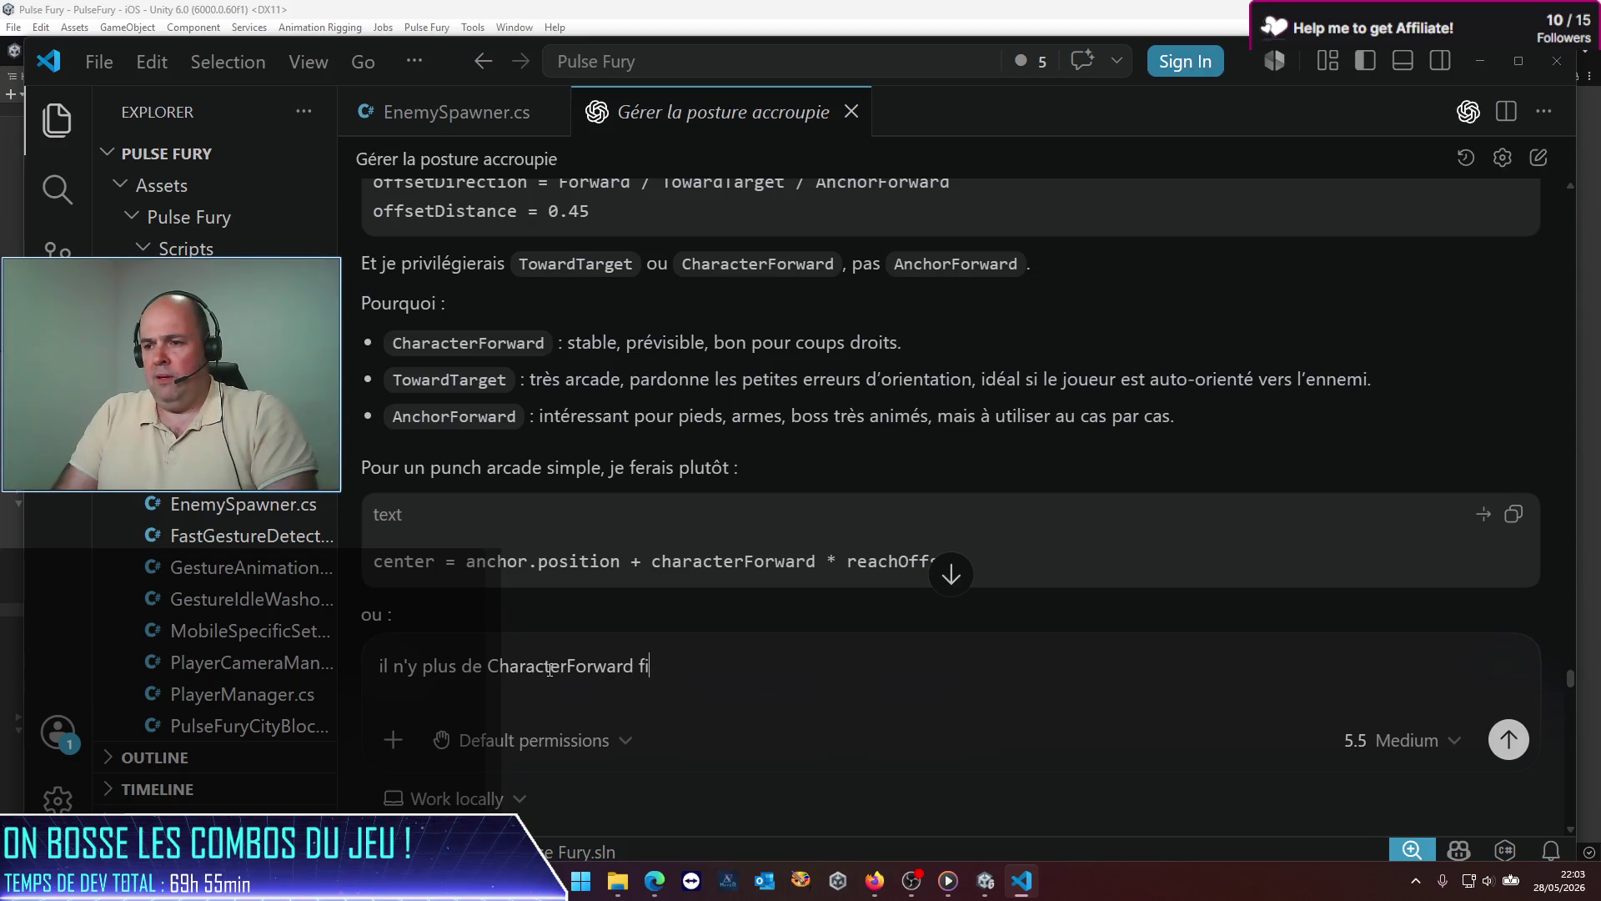
{"action": "key", "text": "Return"}
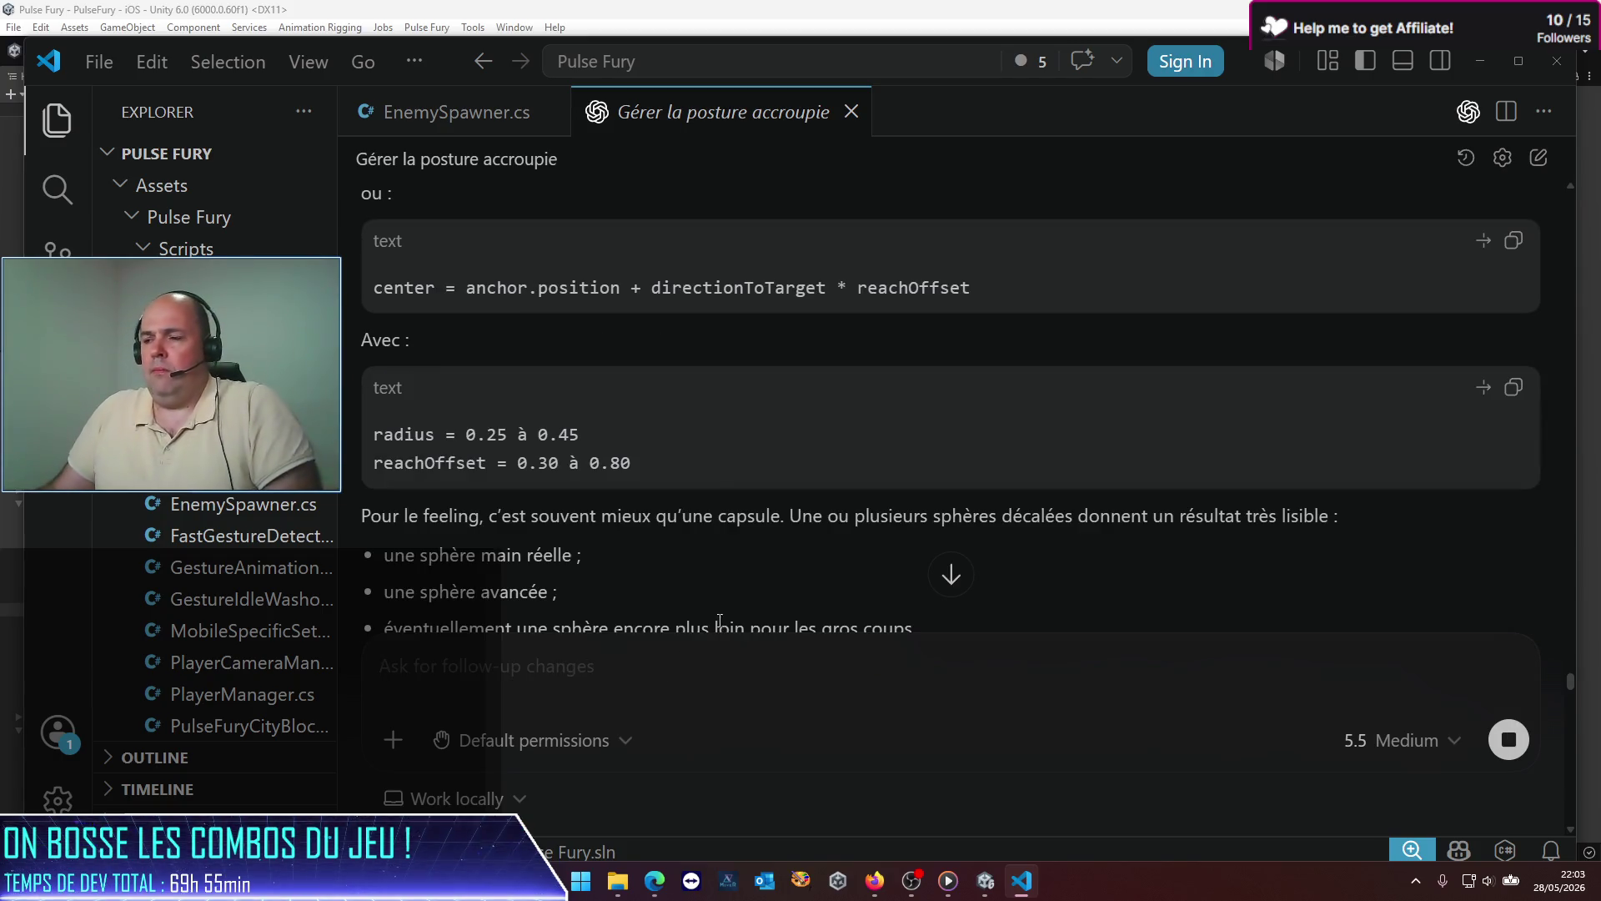
Step: Read Codex's reply that Forward now plays that role, then return to Unity
{"action": "scroll", "coordinate": [660, 501], "scroll_direction": "down", "scroll_amount": 15}
{"action": "scroll", "coordinate": [654, 563], "scroll_direction": "down", "scroll_amount": 15}
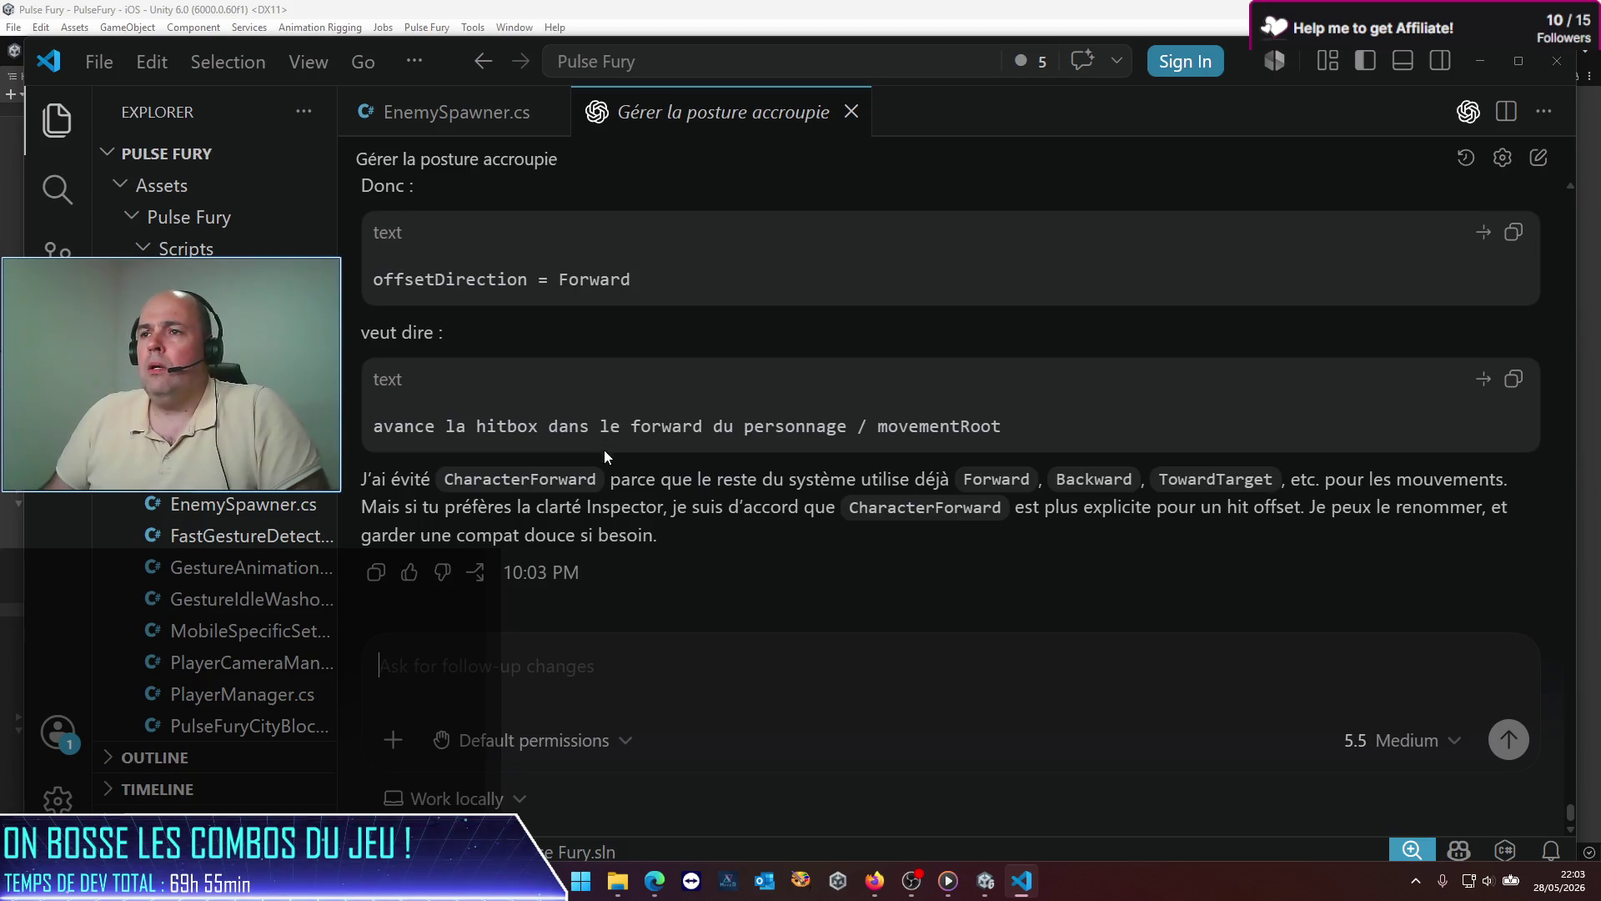
{"action": "scroll", "coordinate": [617, 455], "scroll_direction": "up", "scroll_amount": 4}
{"action": "scroll", "coordinate": [629, 448], "scroll_direction": "up", "scroll_amount": 2}
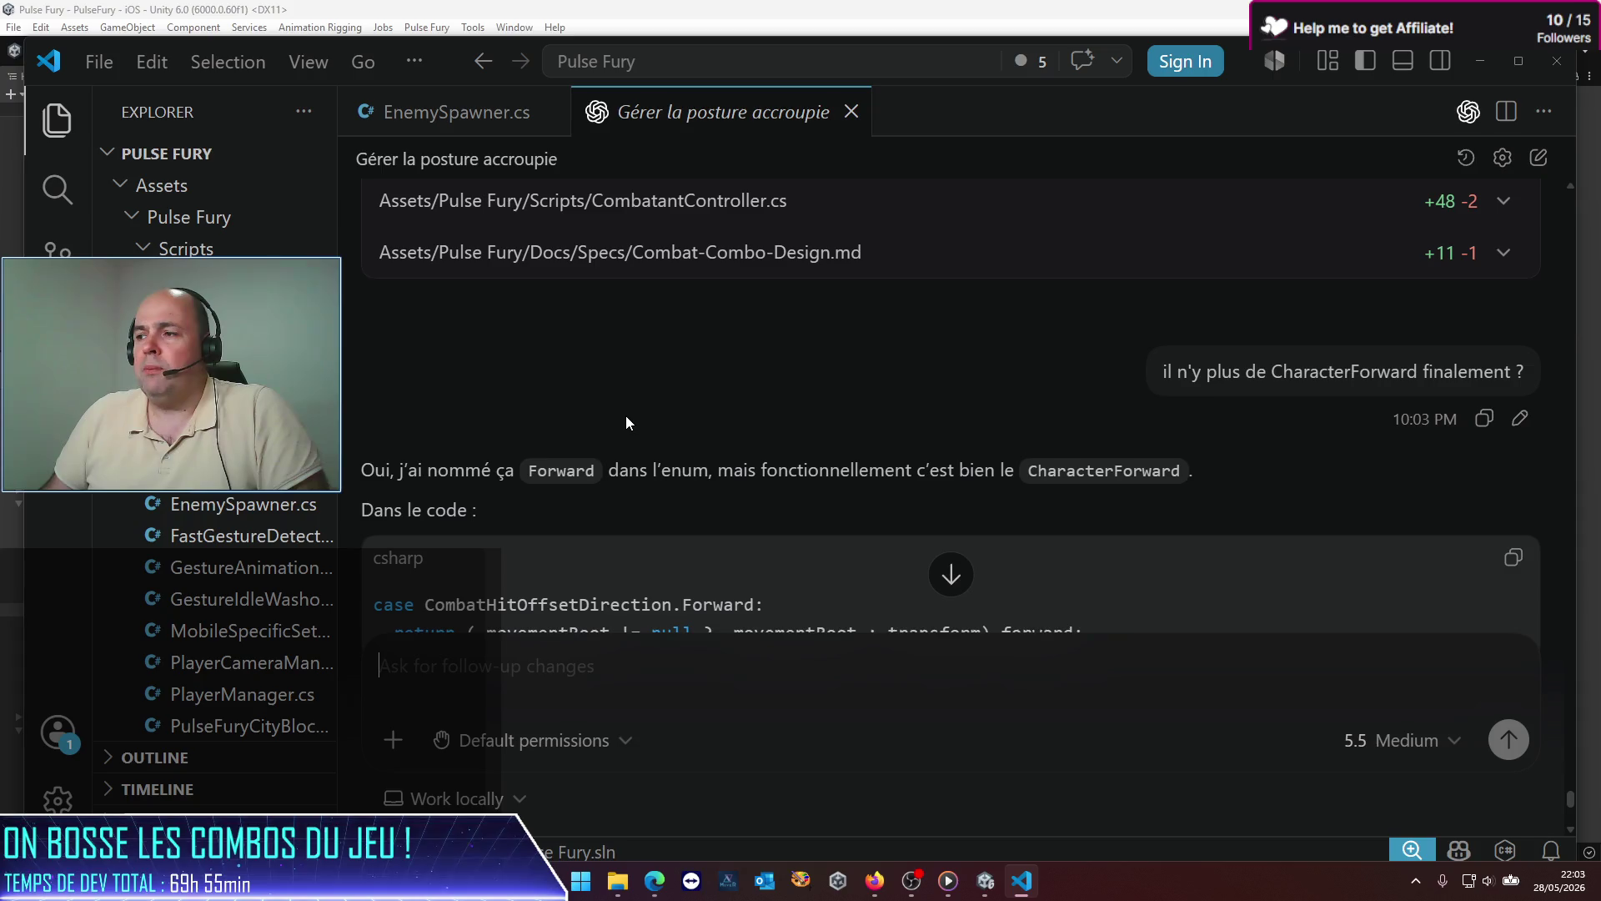
{"action": "scroll", "coordinate": [626, 423], "scroll_direction": "down", "scroll_amount": 4}
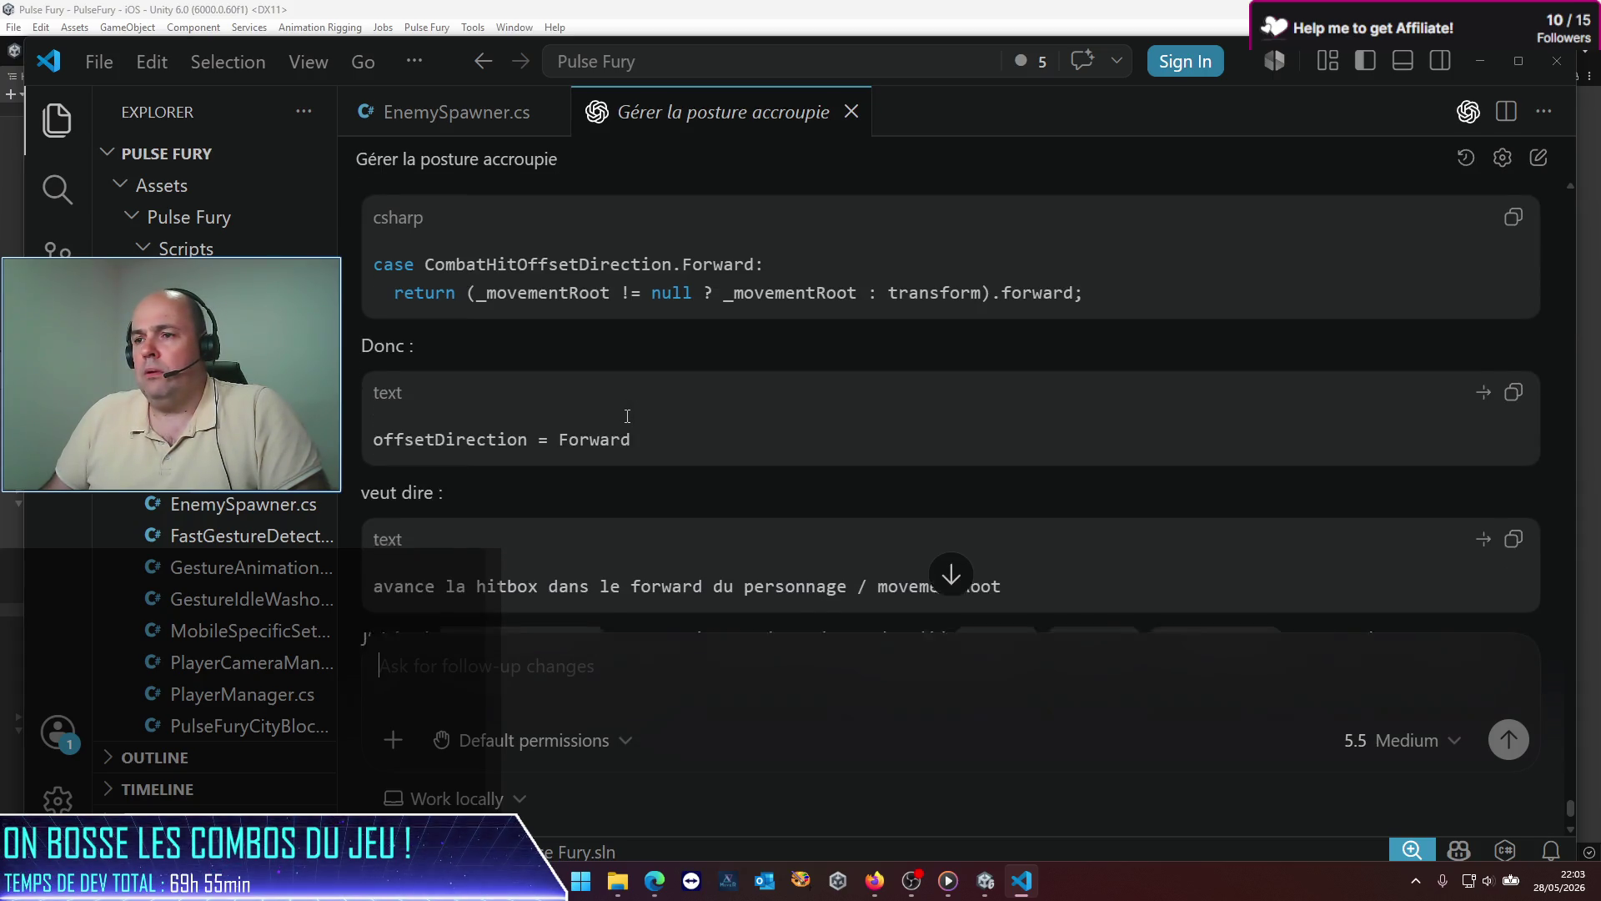
{"action": "scroll", "coordinate": [627, 416], "scroll_direction": "down", "scroll_amount": 2}
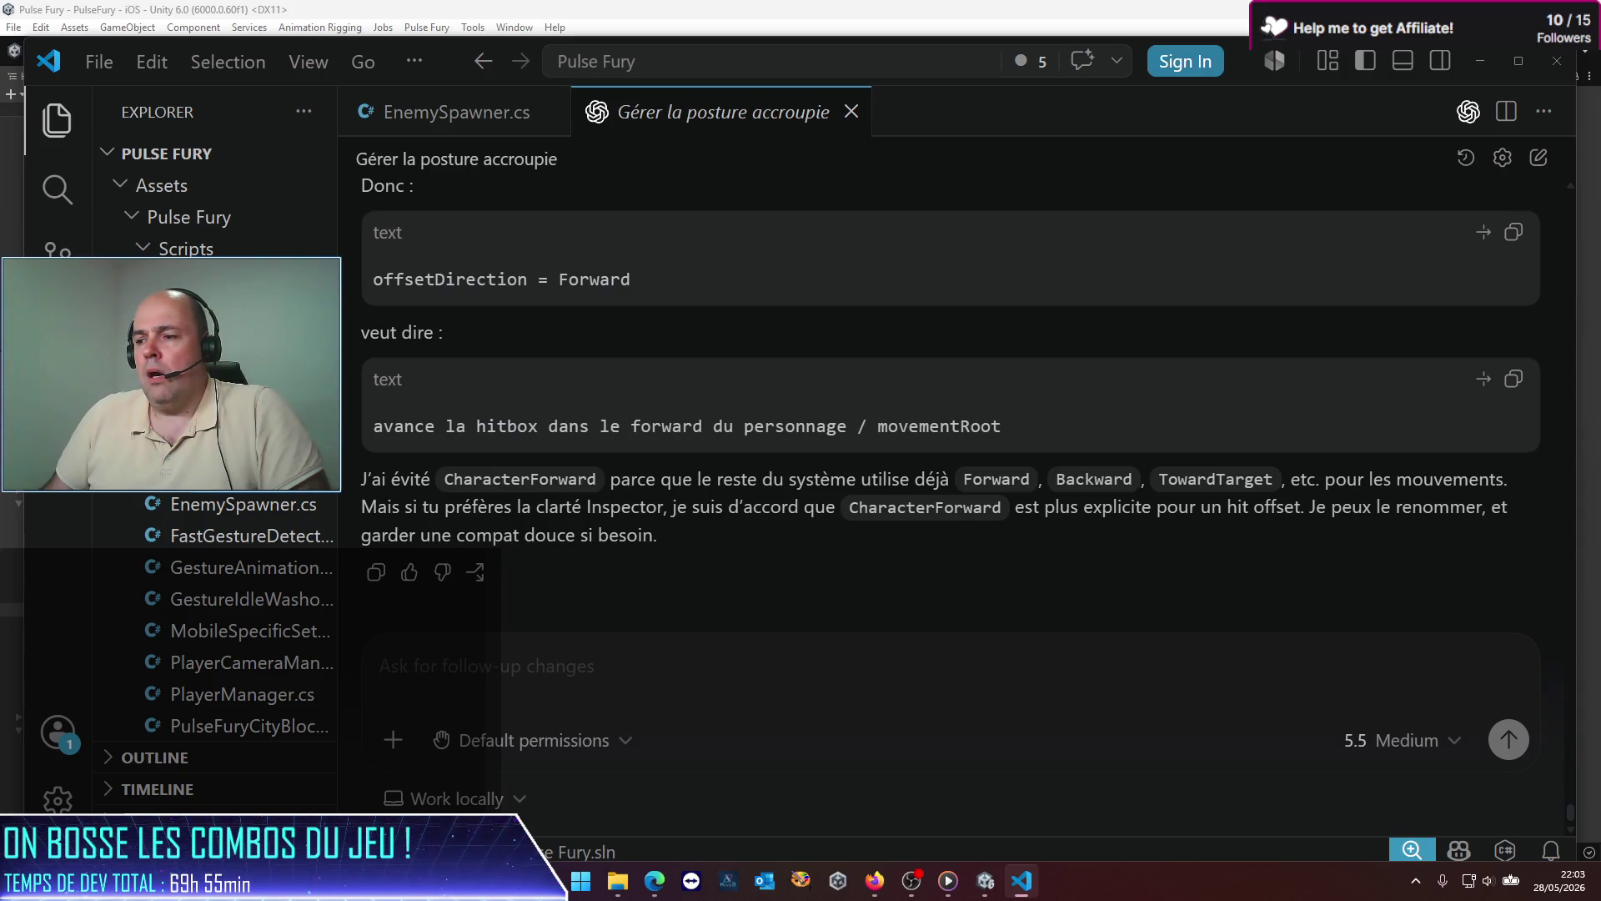
{"action": "left_click", "coordinate": [985, 880]}
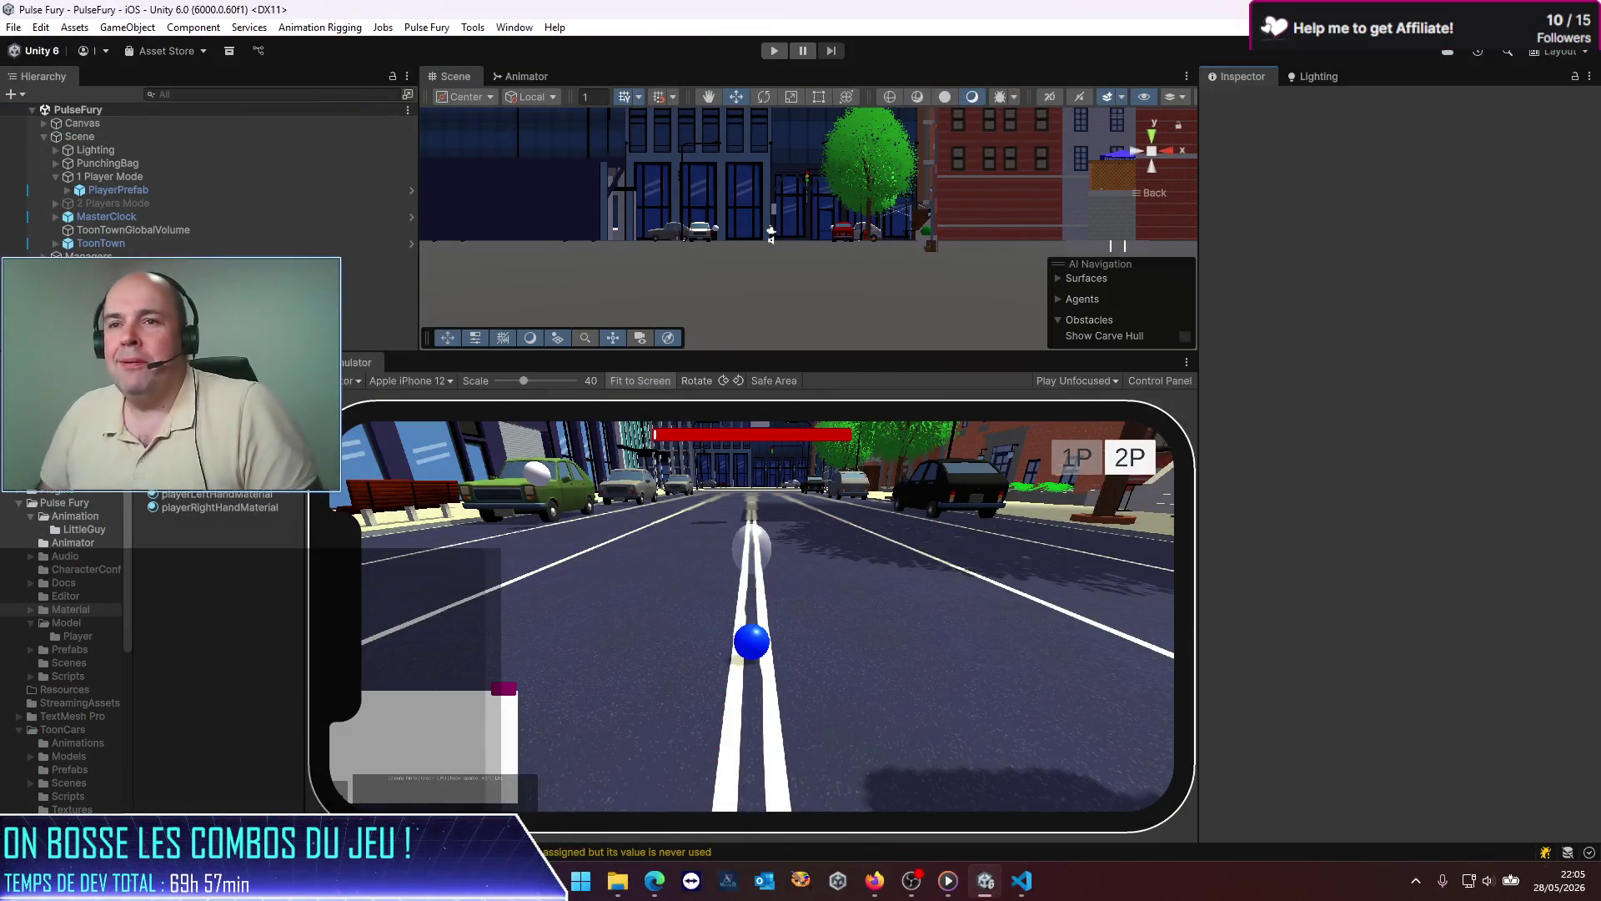
Step: Open PlayerPrefab in Prefab Mode and bring its Combos settings into view
{"action": "left_click", "coordinate": [189, 190]}
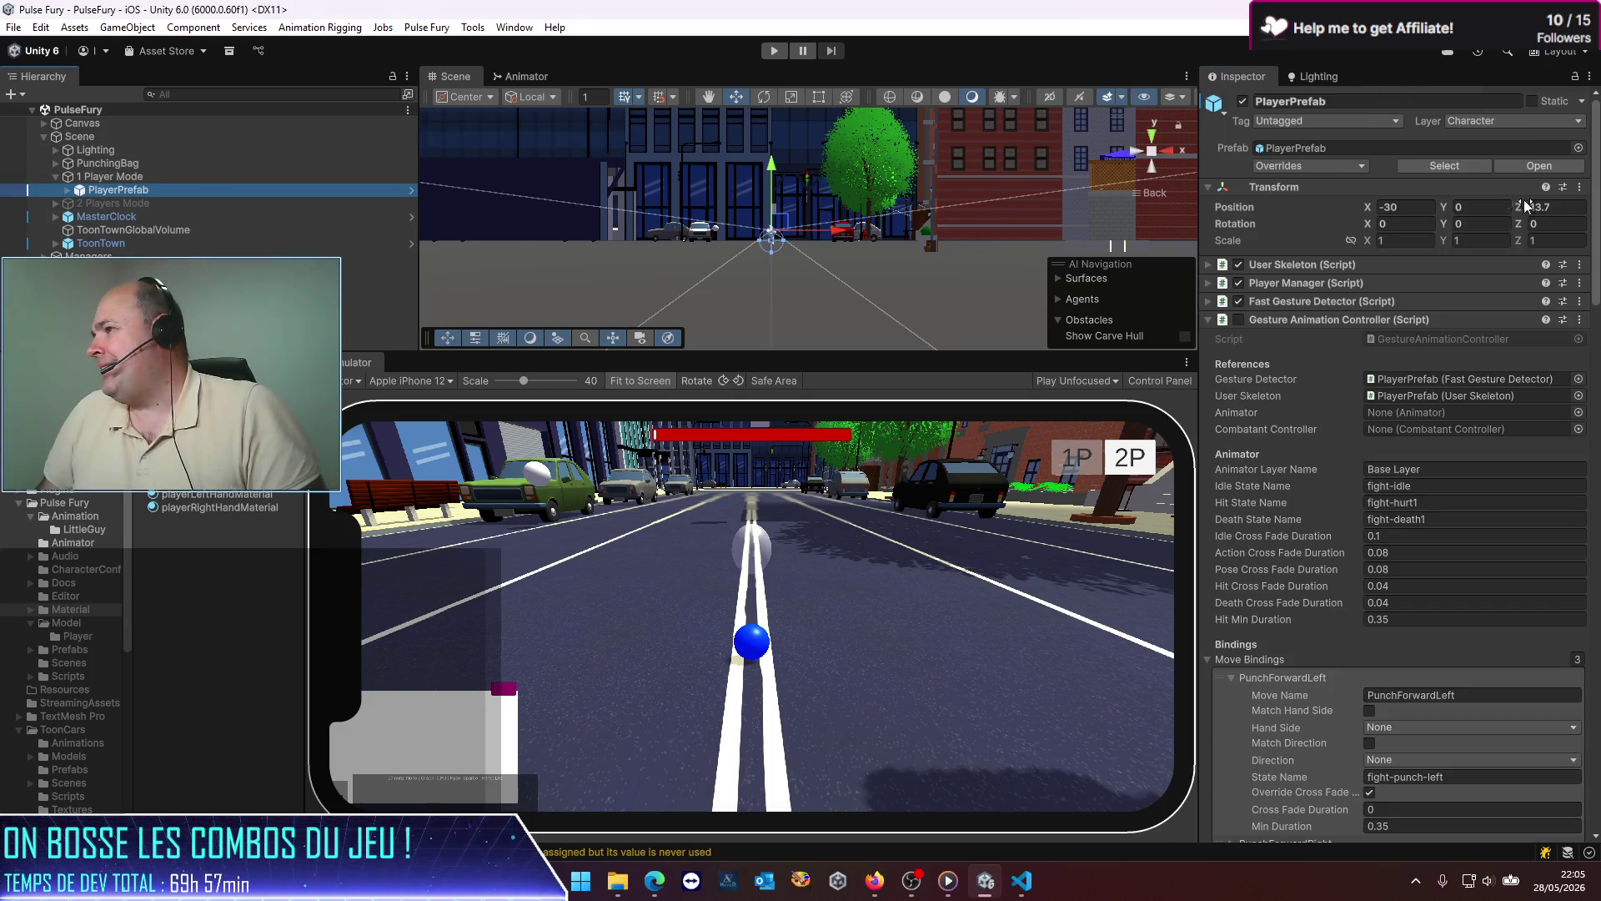
{"action": "left_click", "coordinate": [1543, 168]}
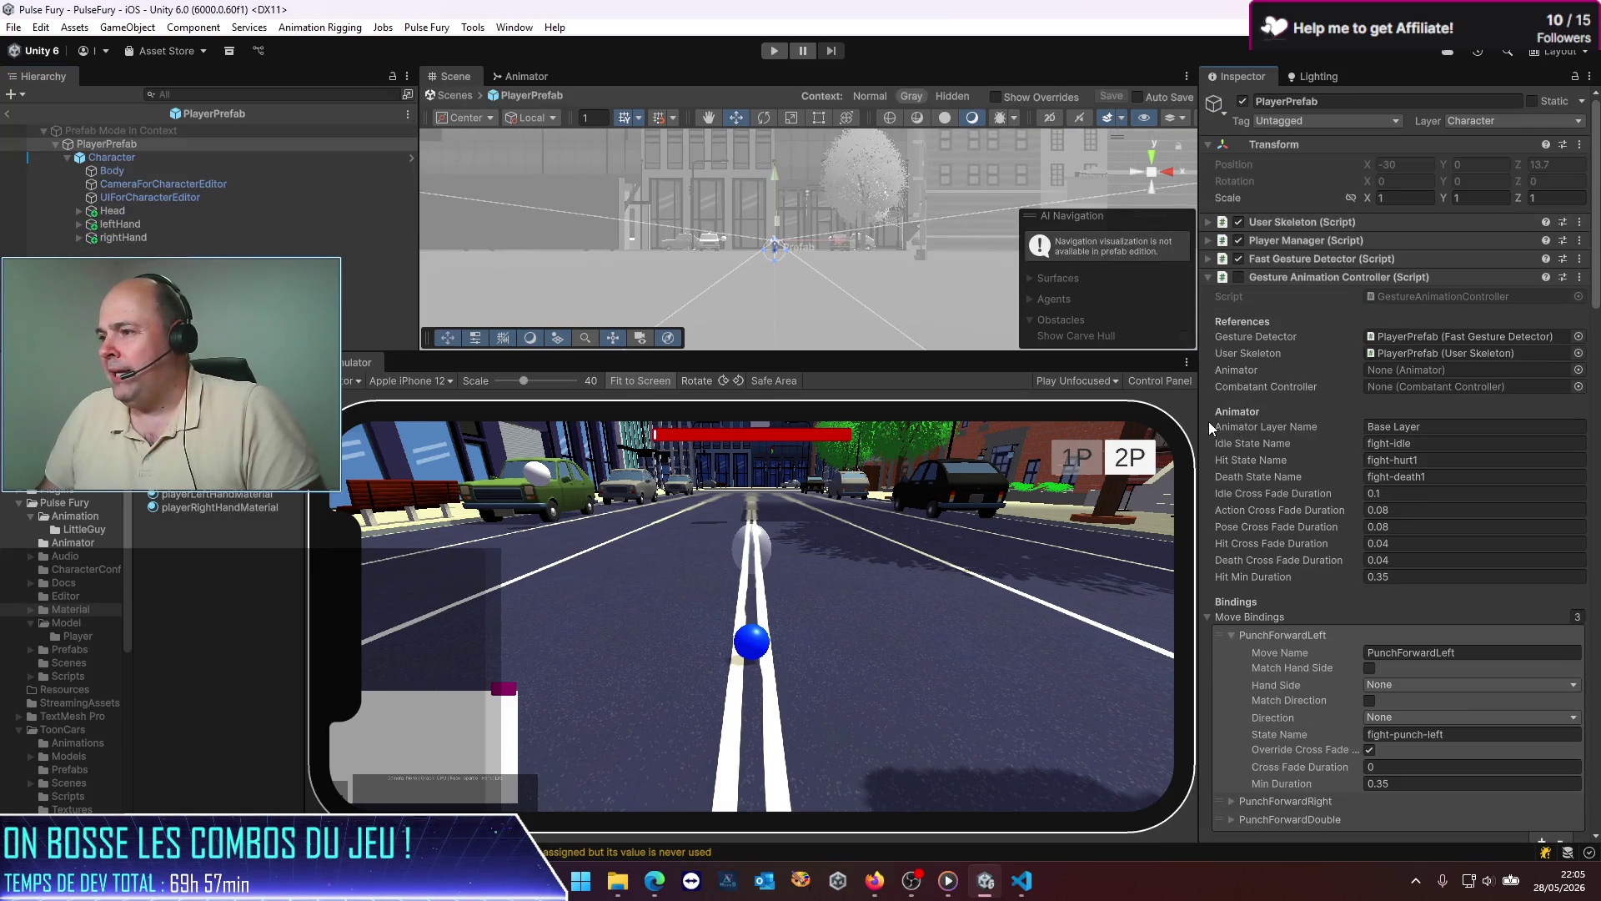
{"action": "left_click_drag", "start_coordinate": [1199, 427], "coordinate": [853, 431]}
{"action": "scroll", "coordinate": [1185, 482], "scroll_direction": "down", "scroll_amount": 5}
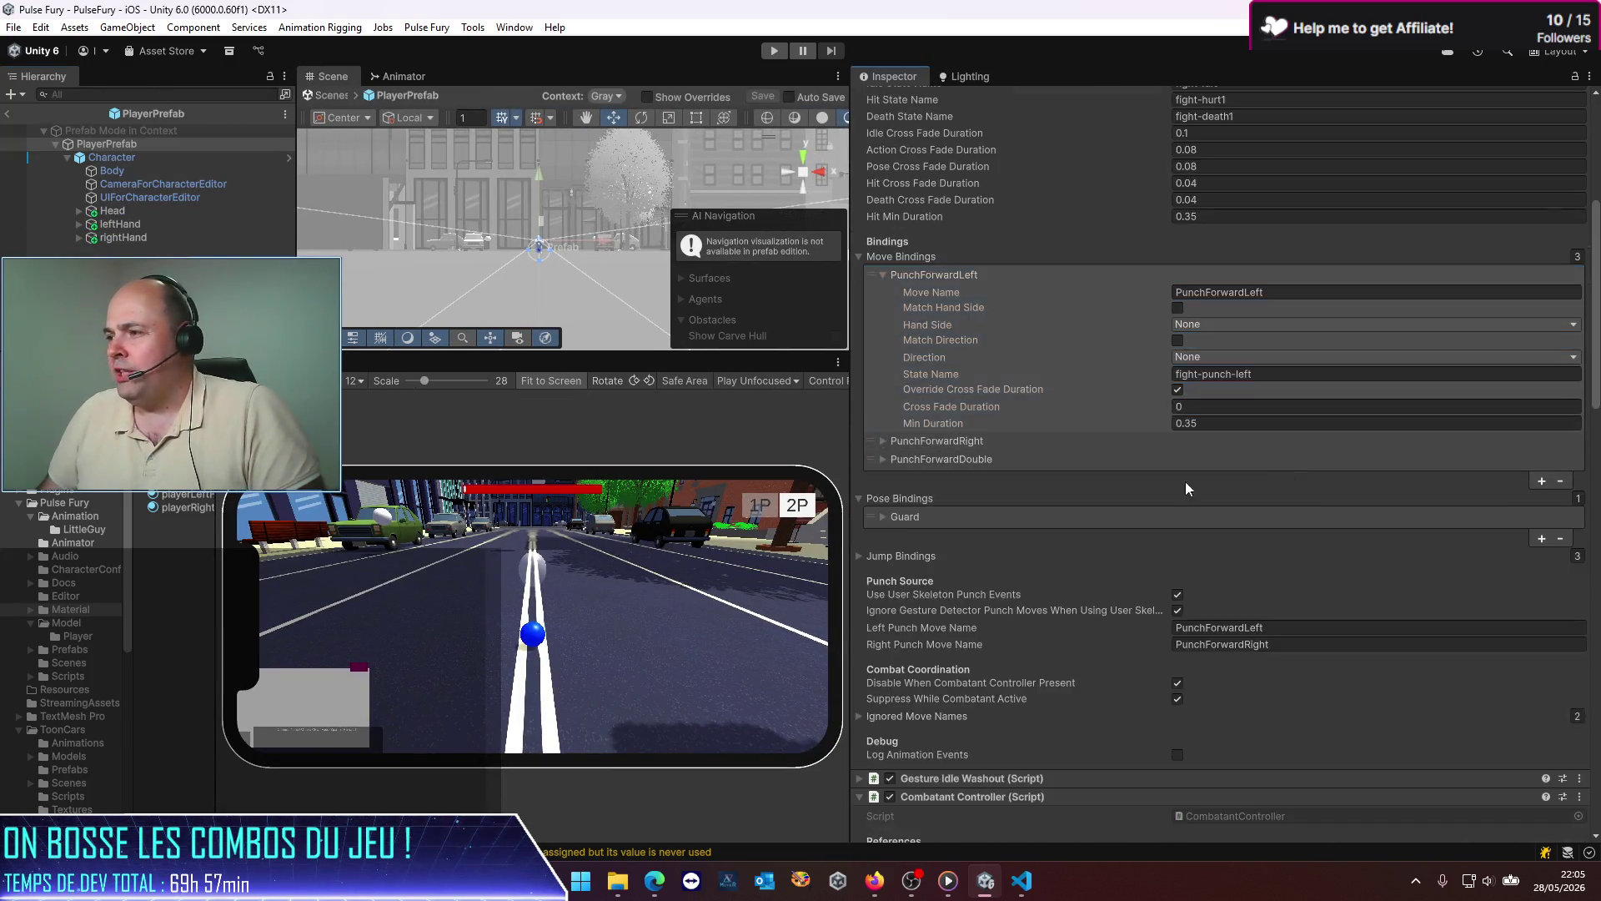
{"action": "scroll", "coordinate": [1129, 502], "scroll_direction": "down", "scroll_amount": 10}
{"action": "scroll", "coordinate": [1049, 607], "scroll_direction": "down", "scroll_amount": 5}
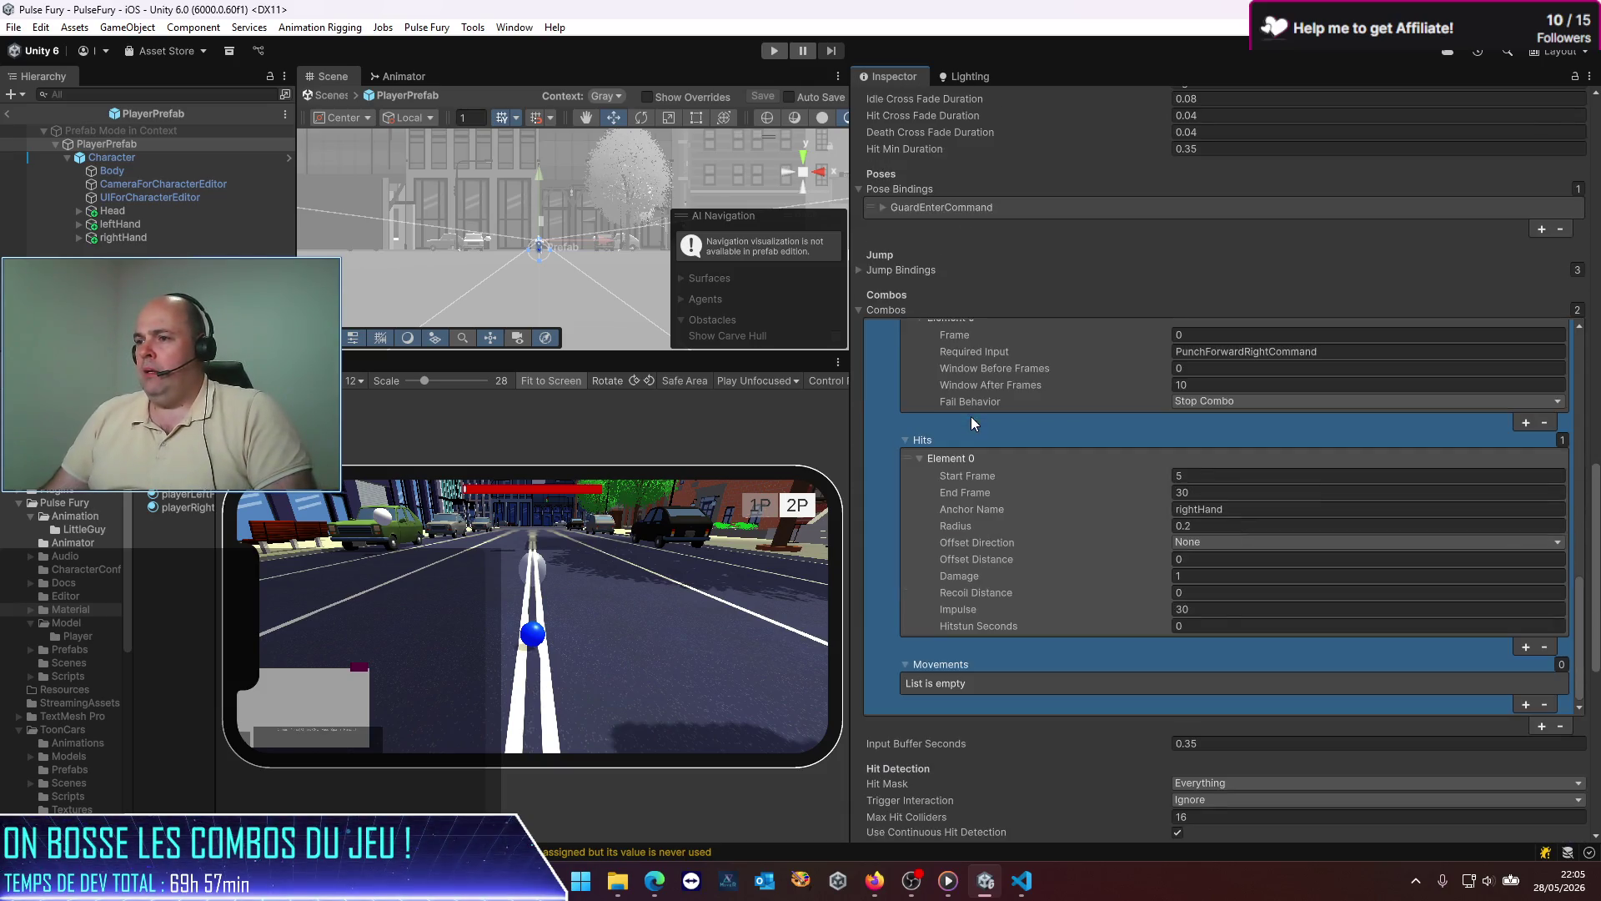
{"action": "scroll", "coordinate": [1084, 714], "scroll_direction": "down", "scroll_amount": 10}
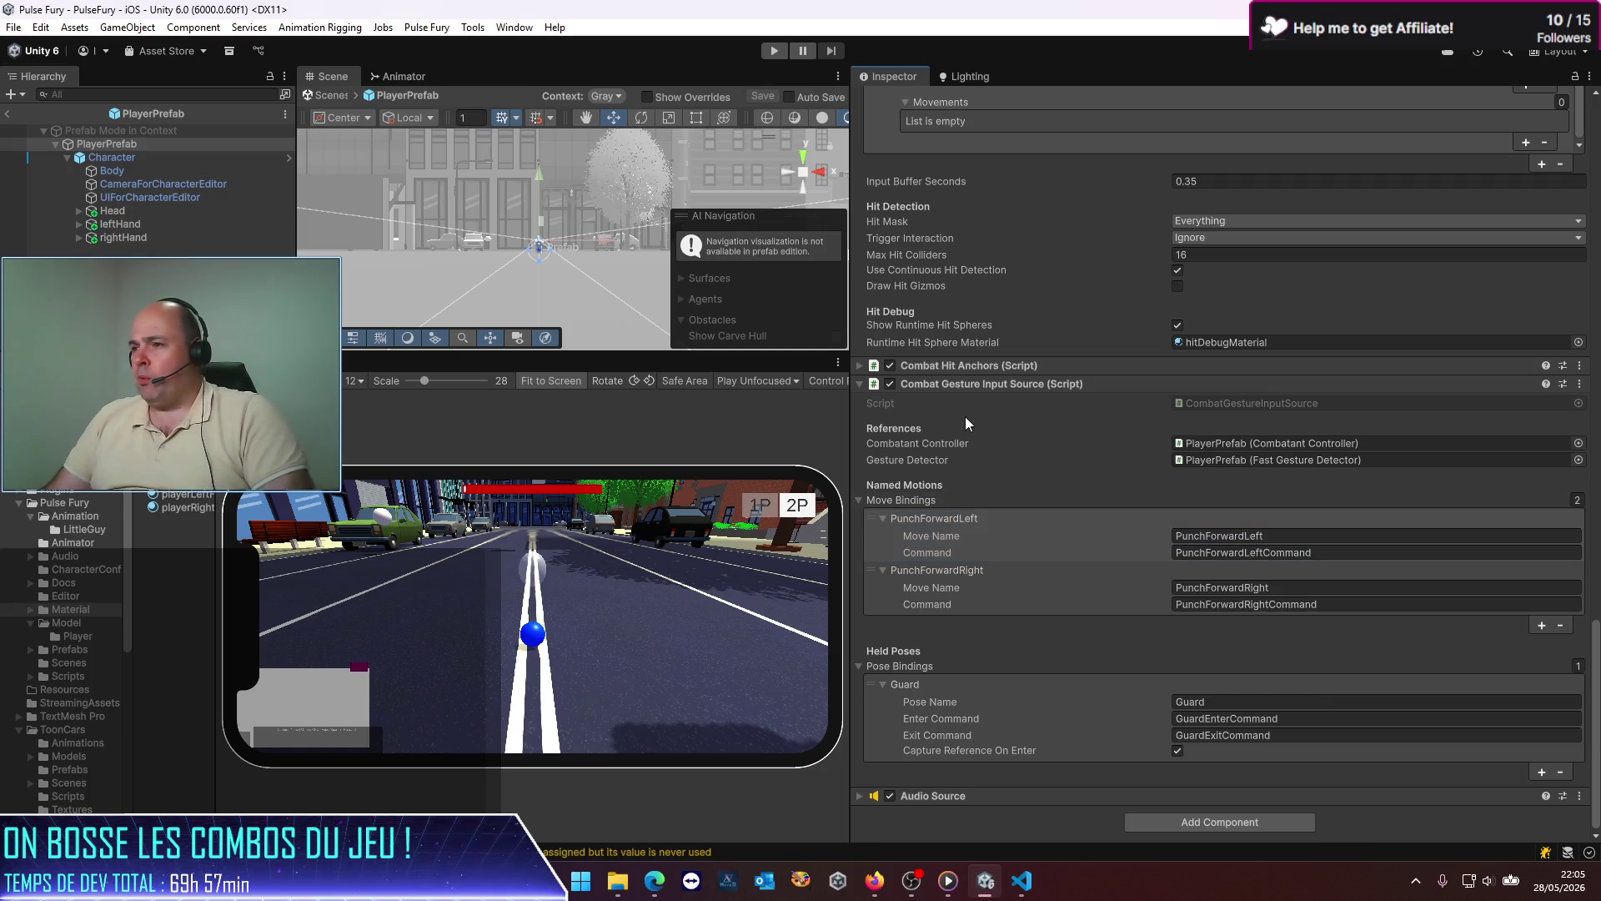
{"action": "scroll", "coordinate": [907, 159], "scroll_direction": "up", "scroll_amount": 8}
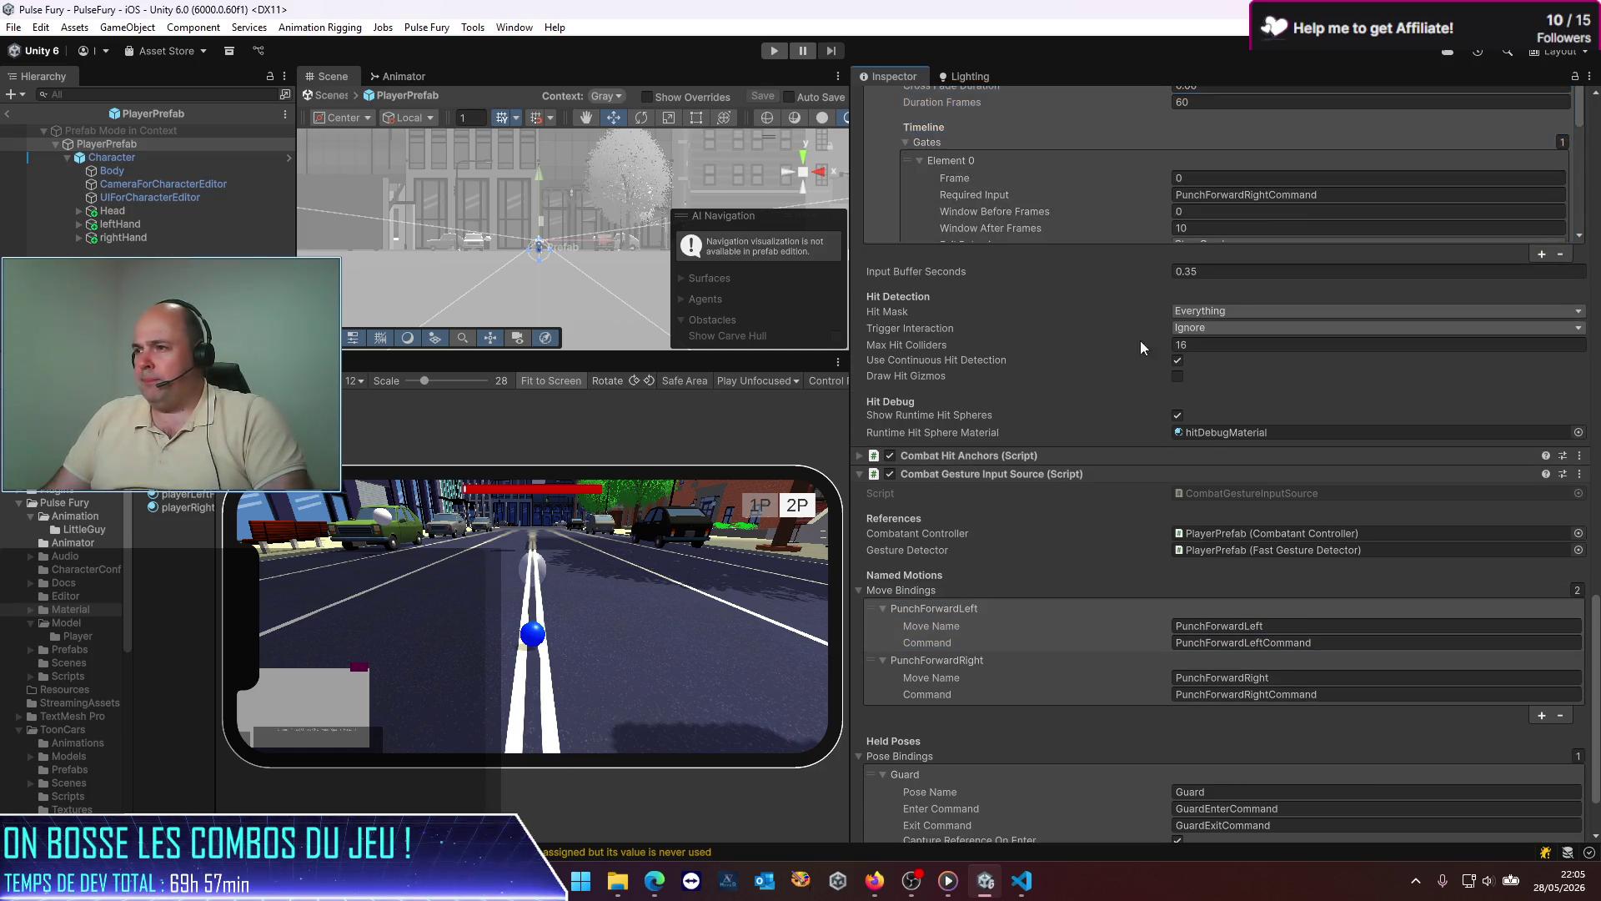
{"action": "scroll", "coordinate": [1597, 259], "scroll_direction": "up", "scroll_amount": 5}
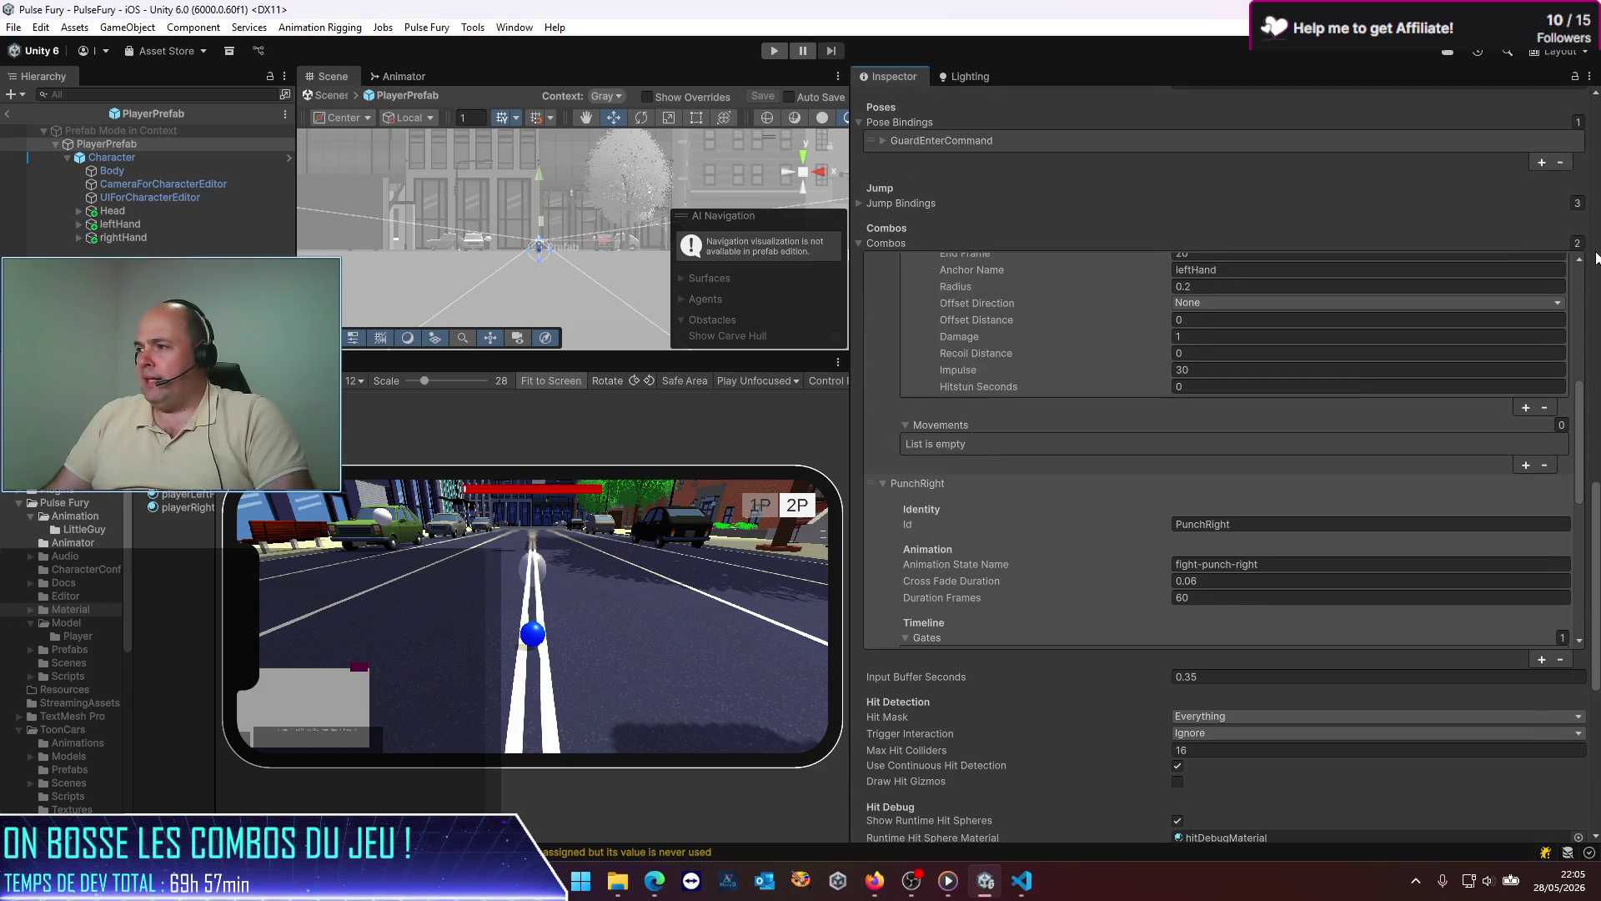
{"action": "scroll", "coordinate": [1578, 462], "scroll_direction": "up", "scroll_amount": 10}
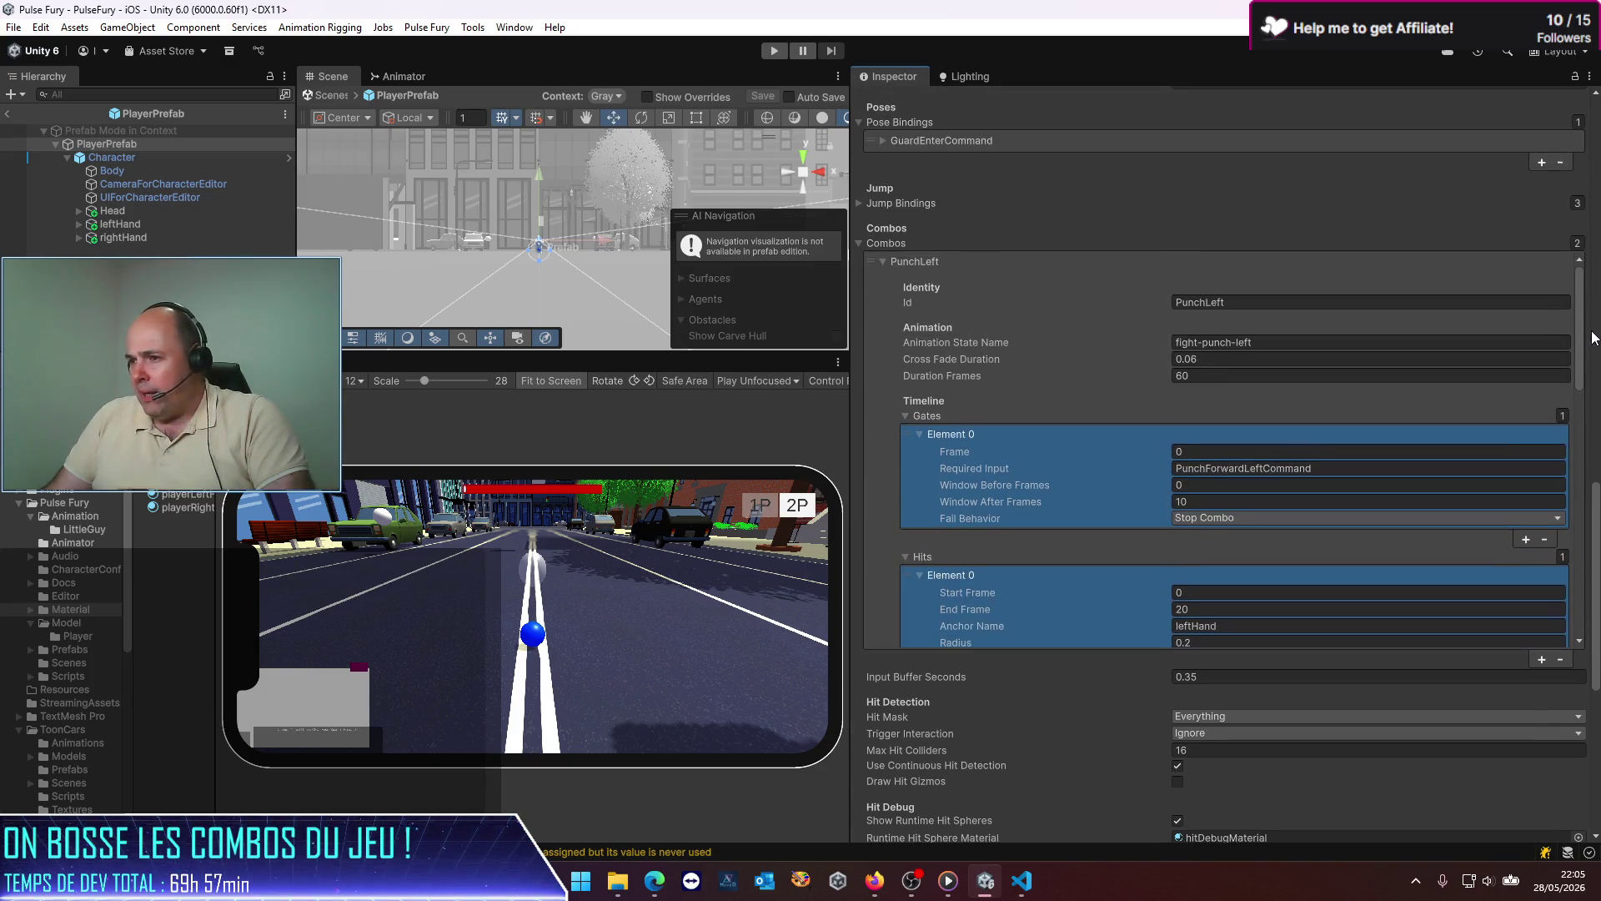
{"action": "scroll", "coordinate": [1584, 351], "scroll_direction": "down", "scroll_amount": 5}
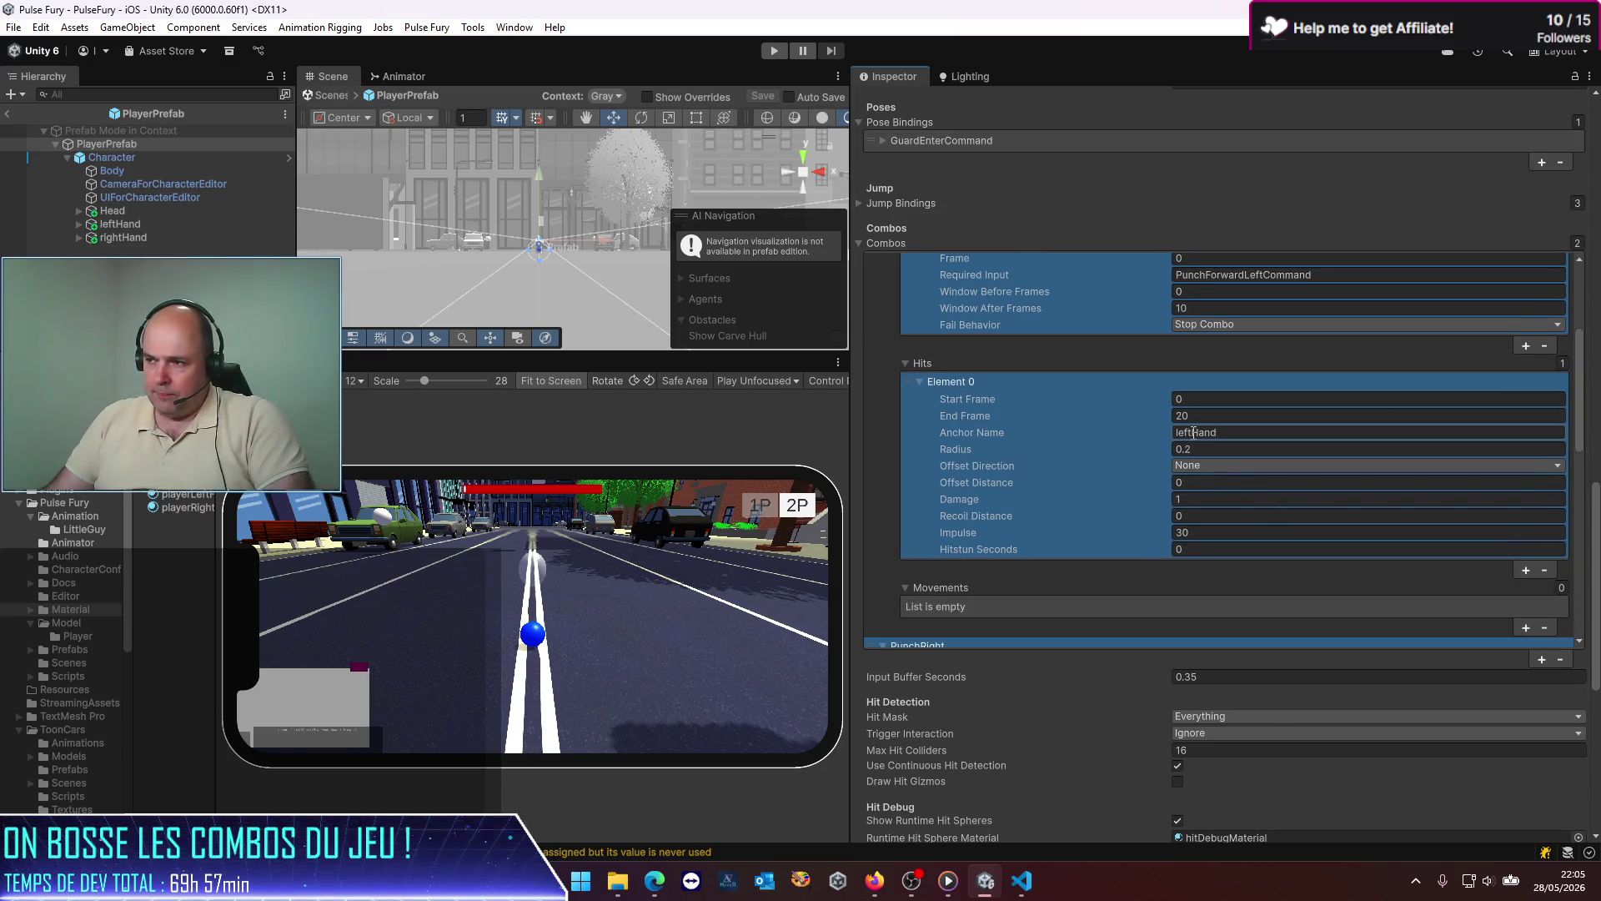
Step: Give PunchLeft's hit a Forward offset direction with offset distance 1
{"action": "left_click", "coordinate": [1218, 468]}
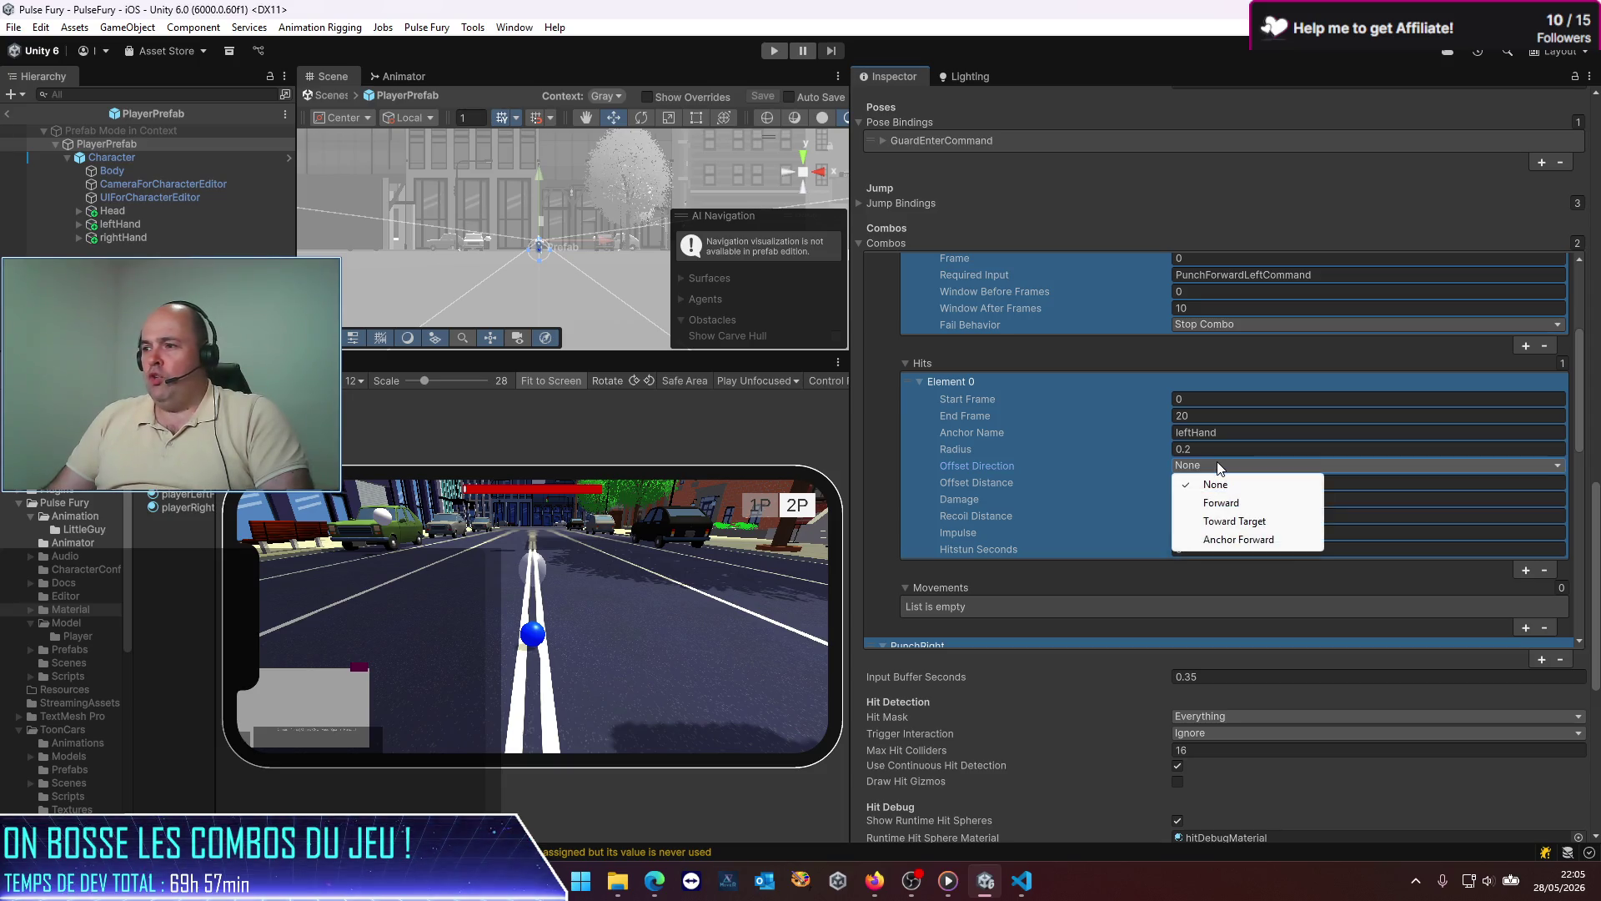
{"action": "left_click", "coordinate": [1222, 504]}
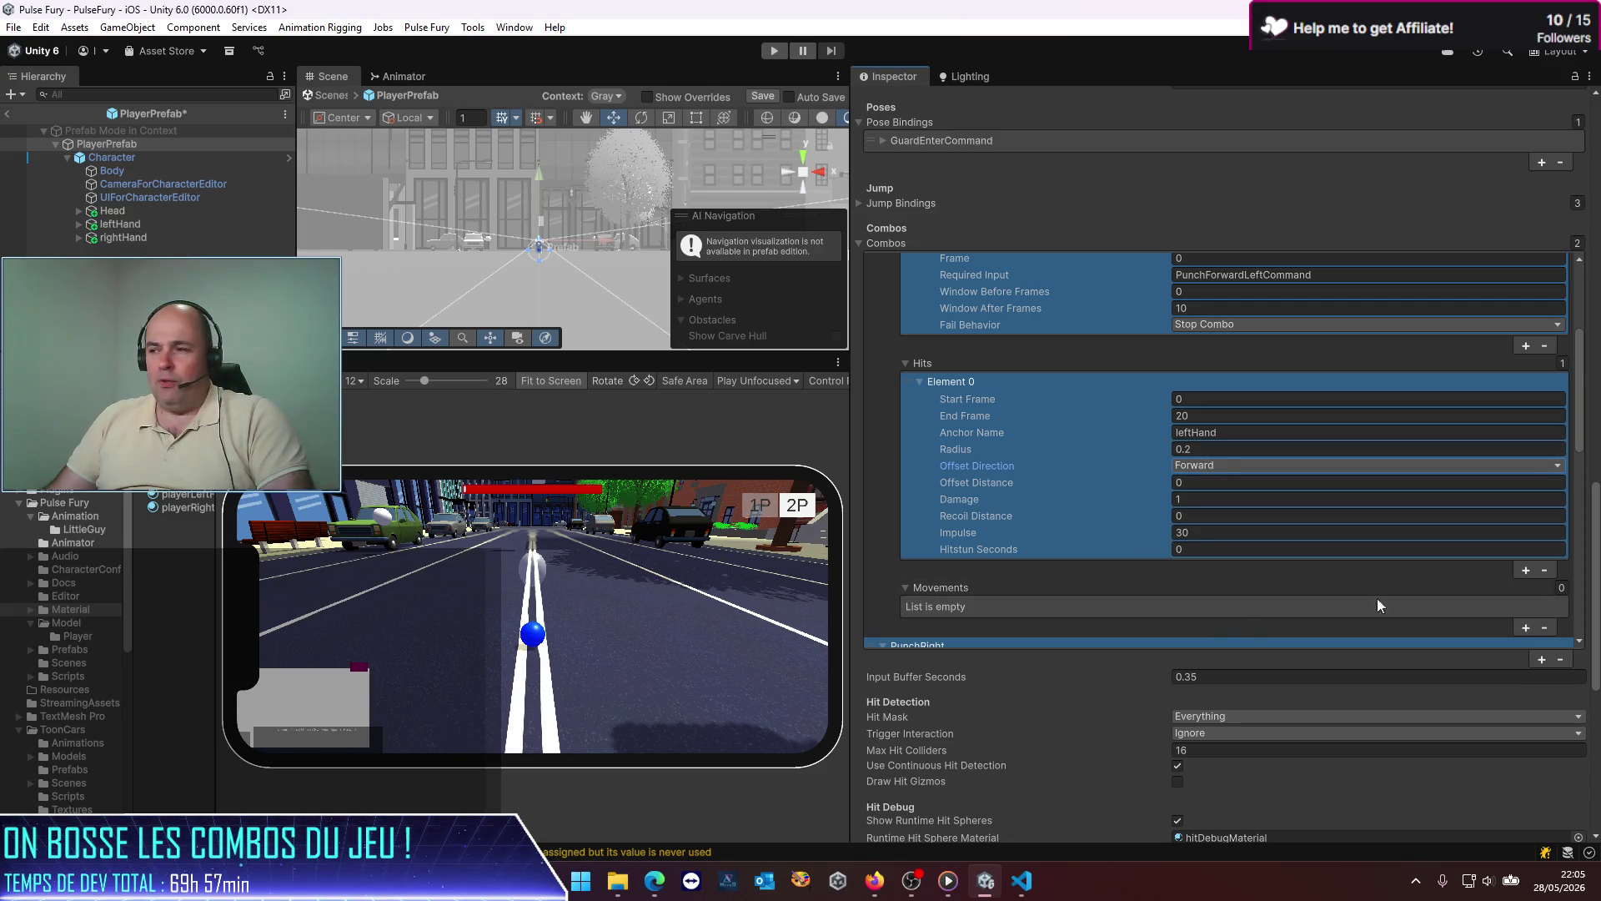
{"action": "left_click_drag", "start_coordinate": [1583, 419], "coordinate": [1552, 588]}
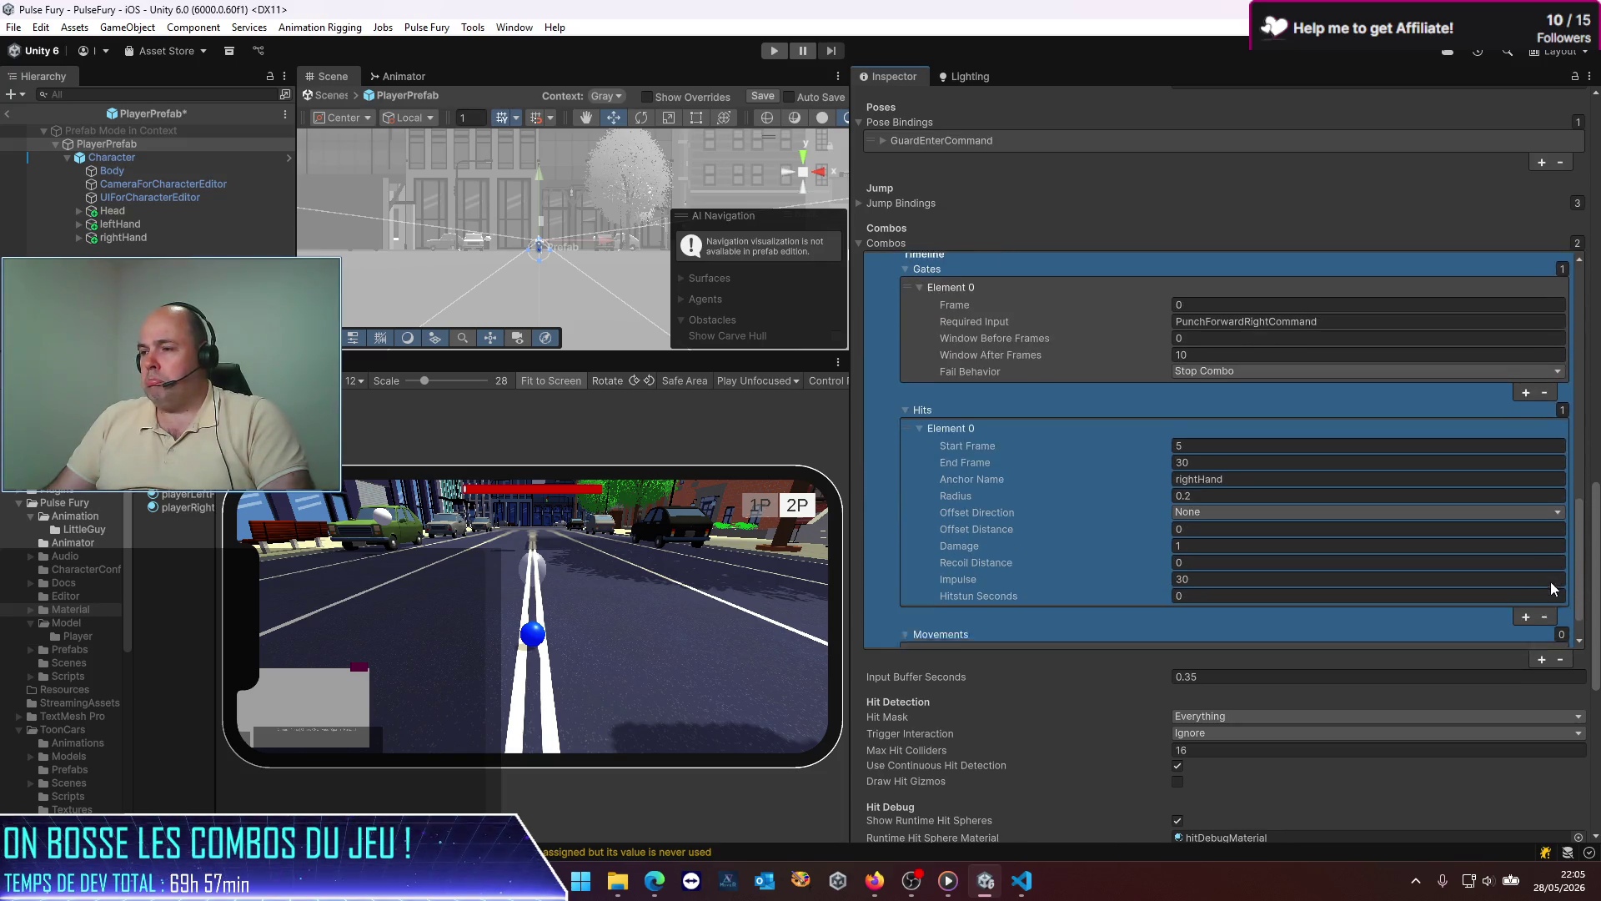
{"action": "scroll", "coordinate": [1550, 582], "scroll_direction": "down", "scroll_amount": 1}
{"action": "scroll", "coordinate": [1544, 589], "scroll_direction": "up", "scroll_amount": 10}
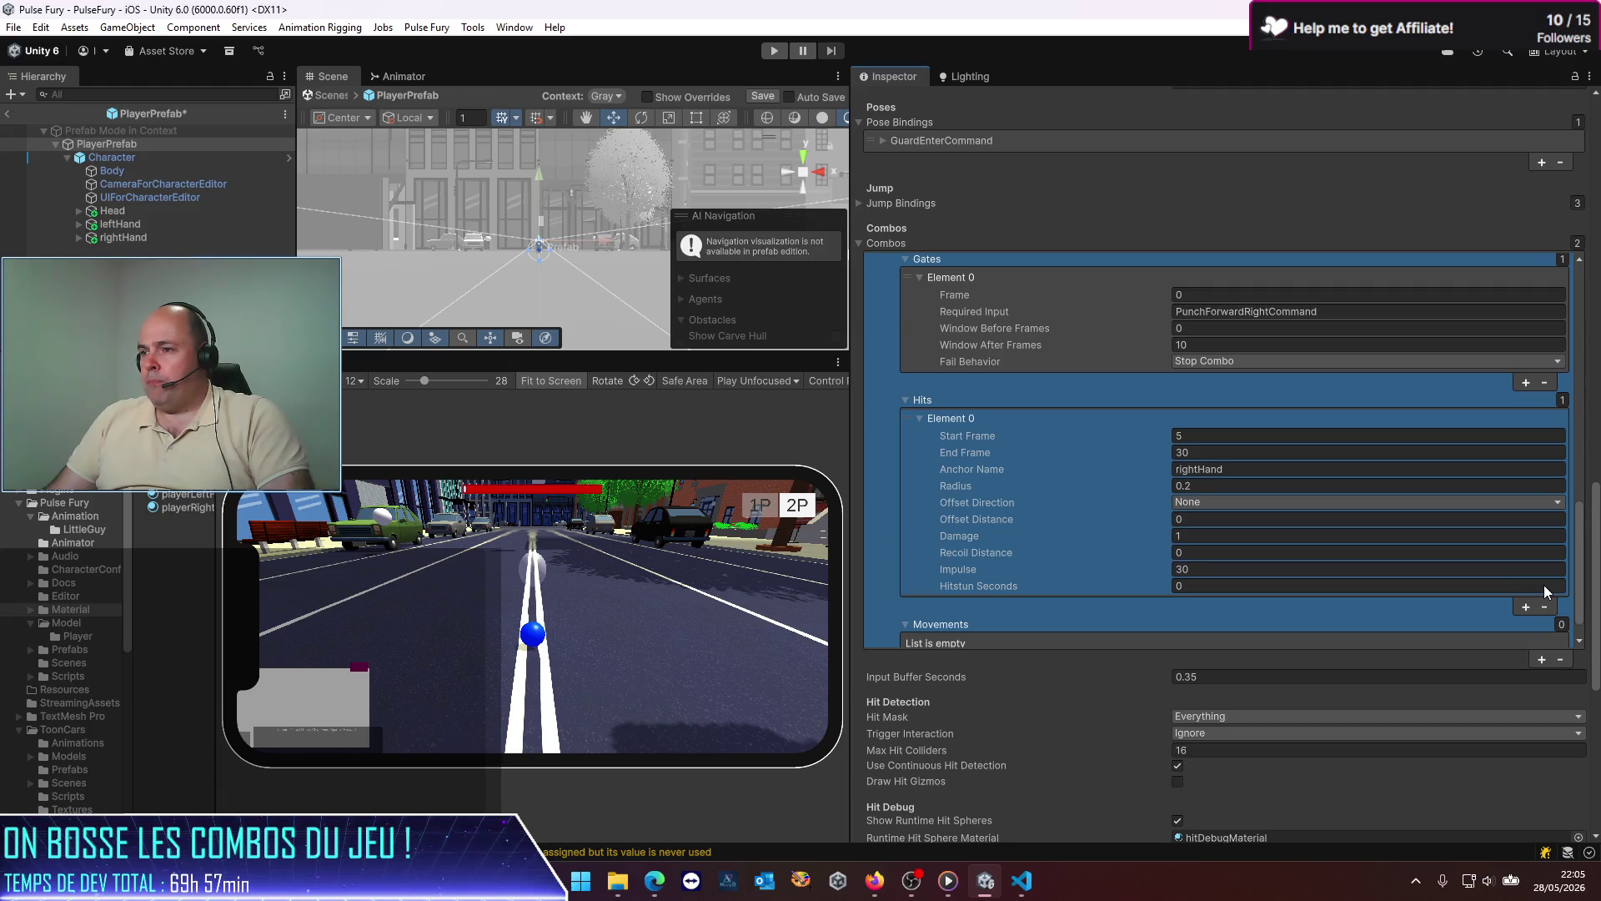
{"action": "left_click", "coordinate": [1209, 424]}
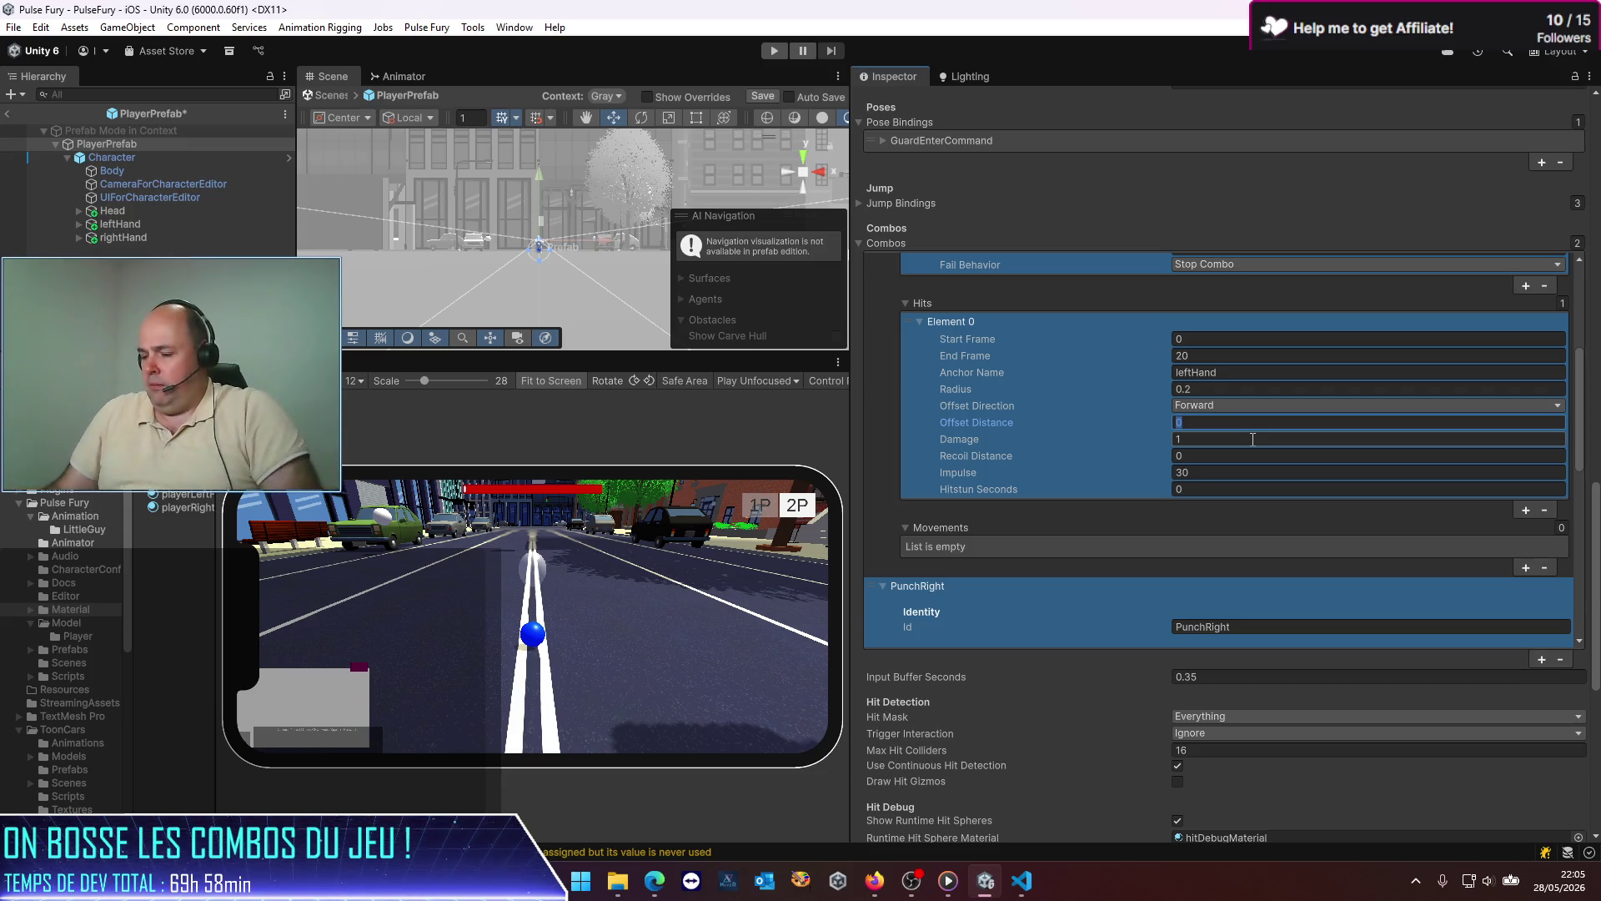
{"action": "type", "text": "1"}
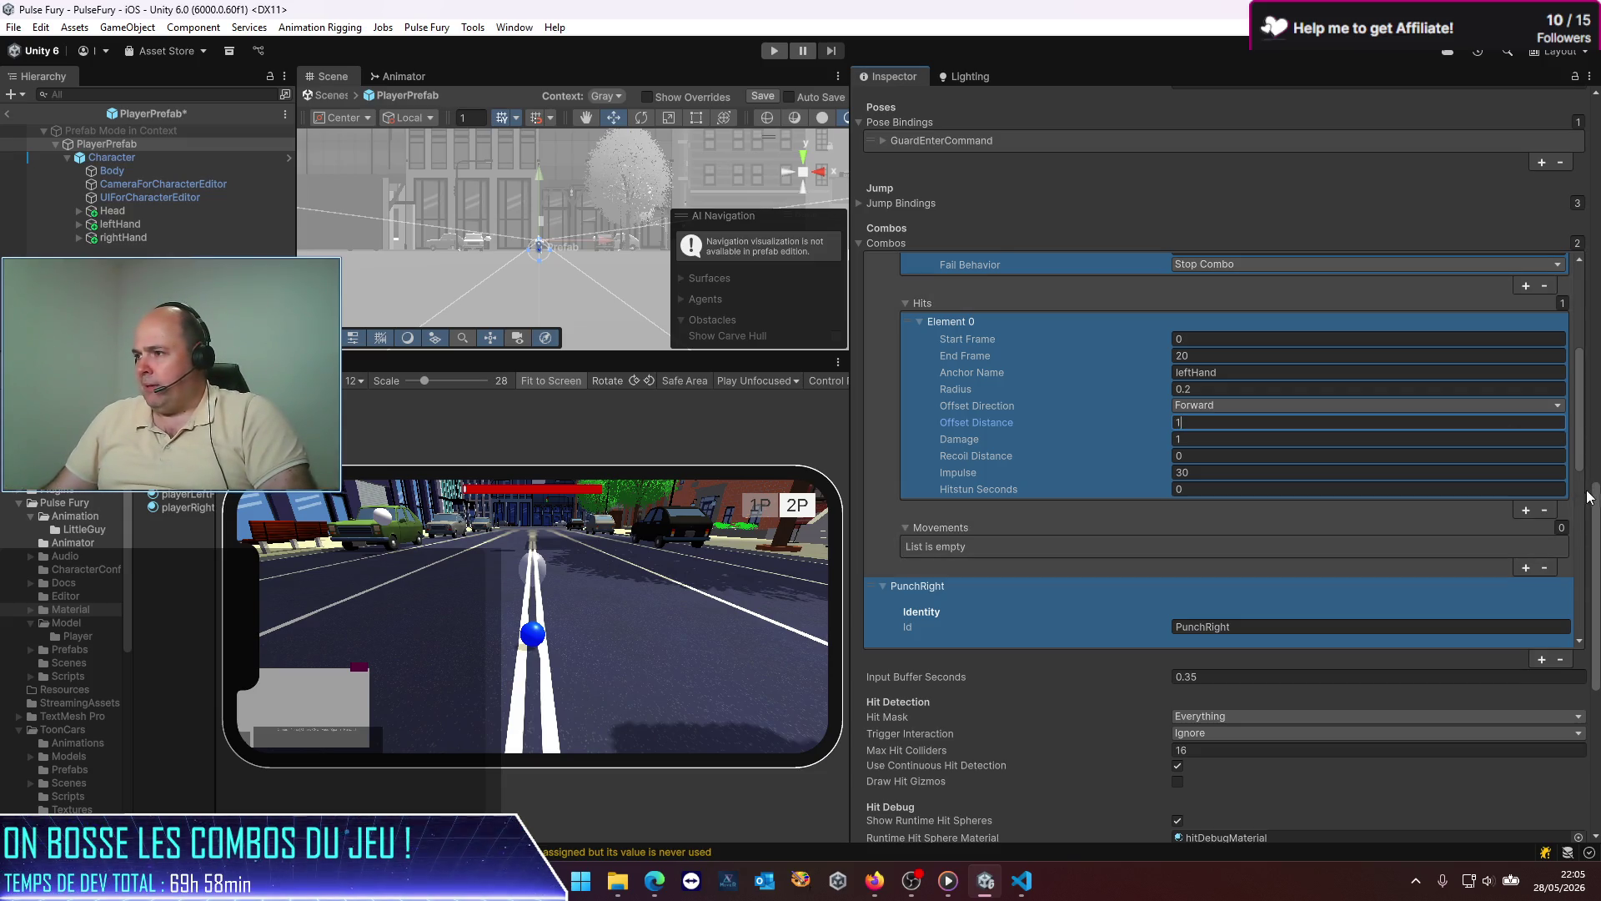
Step: Give PunchRight's hit a Forward offset direction, save PlayerPrefab and exit Prefab Mode
{"action": "left_click_drag", "start_coordinate": [1587, 476], "coordinate": [1559, 630]}
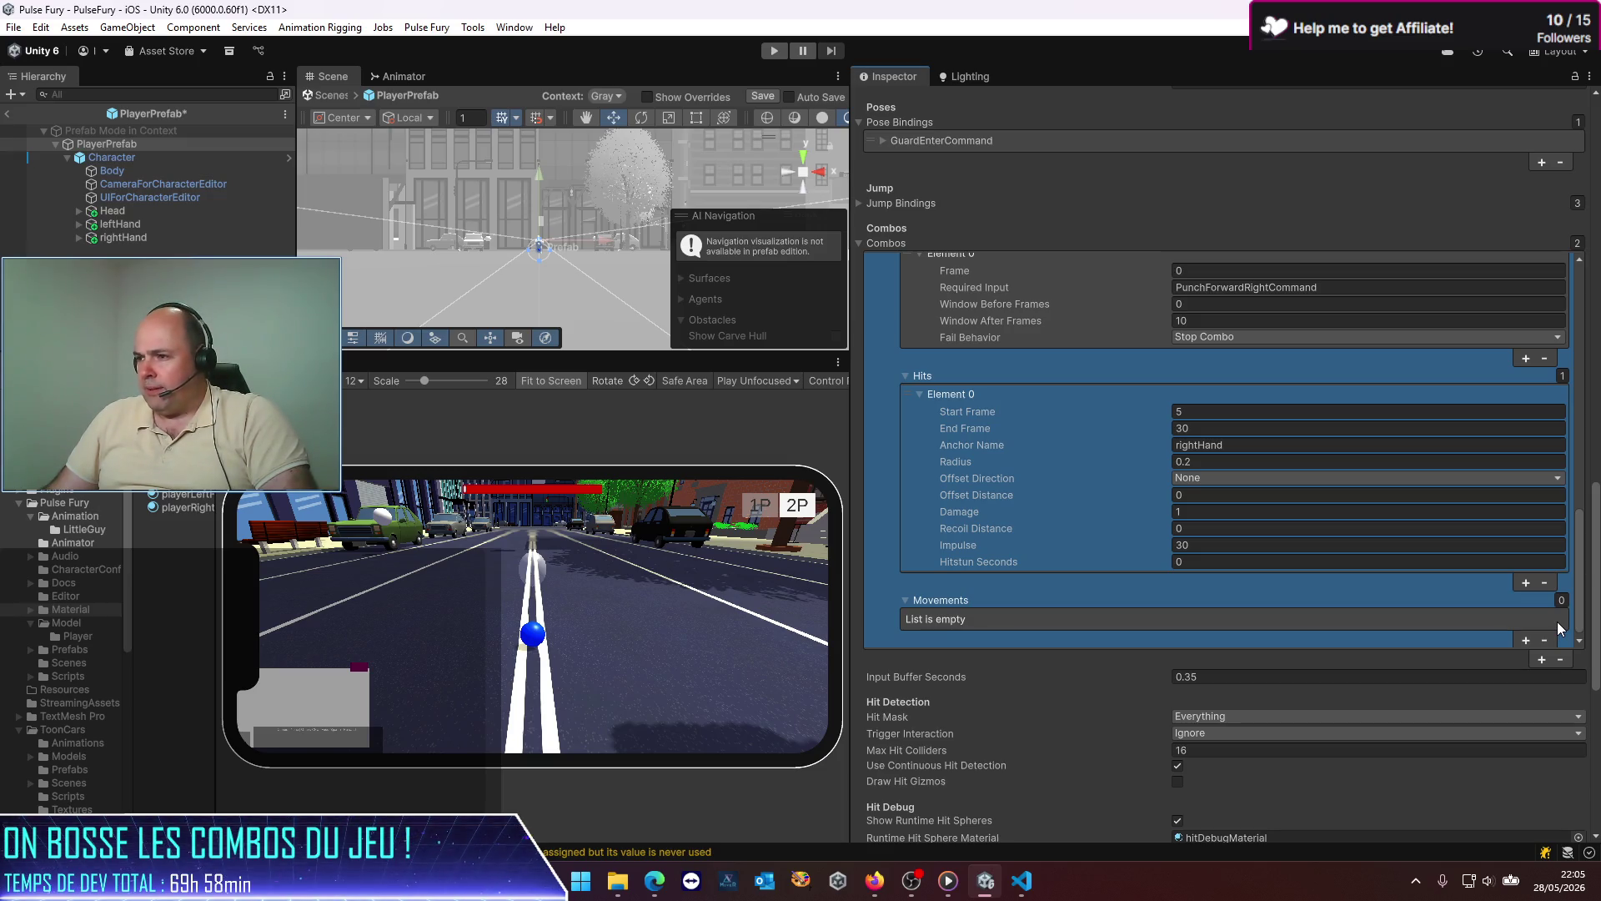
{"action": "left_click", "coordinate": [1211, 478]}
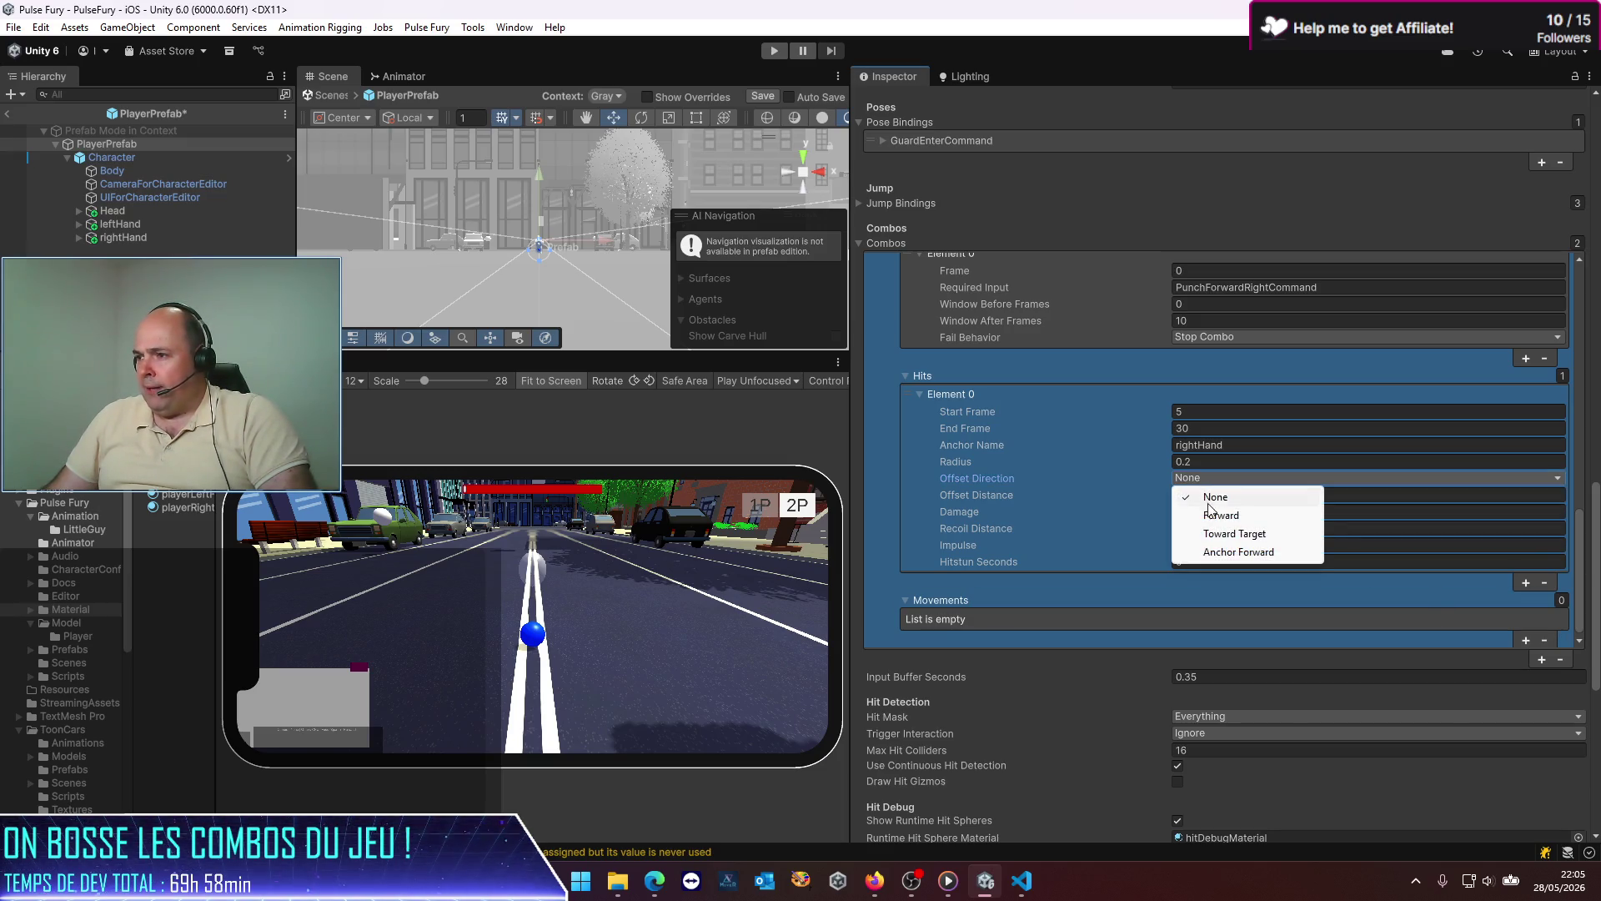
{"action": "left_click", "coordinate": [1220, 514]}
{"action": "key", "text": "Tab"}
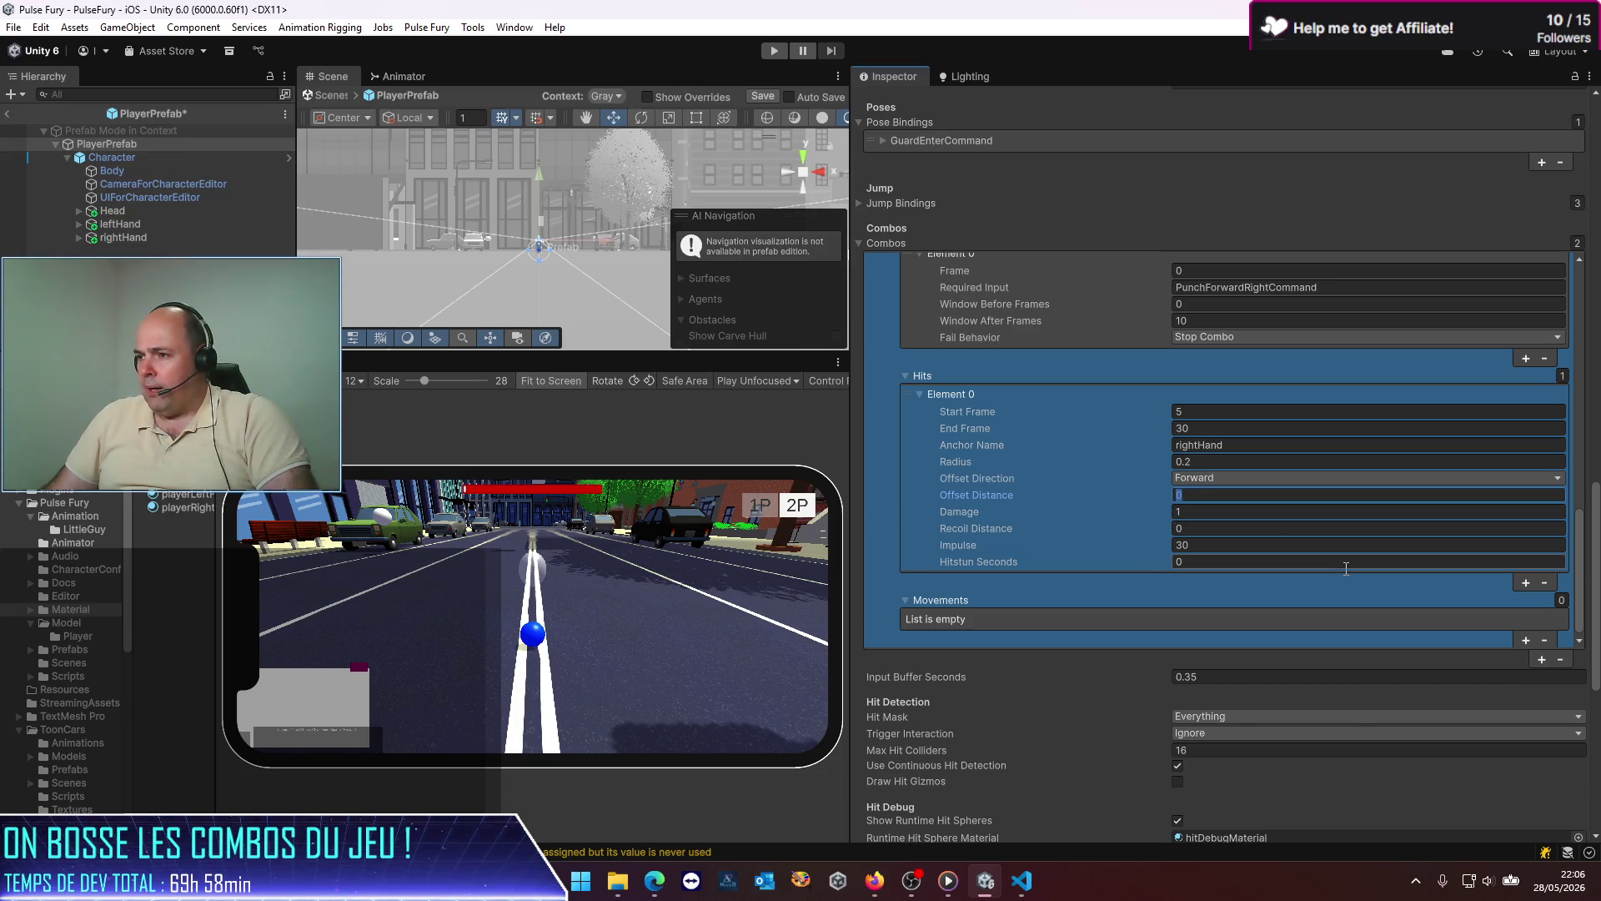
{"action": "type", "text": "1"}
{"action": "key", "text": "ctrl+s"}
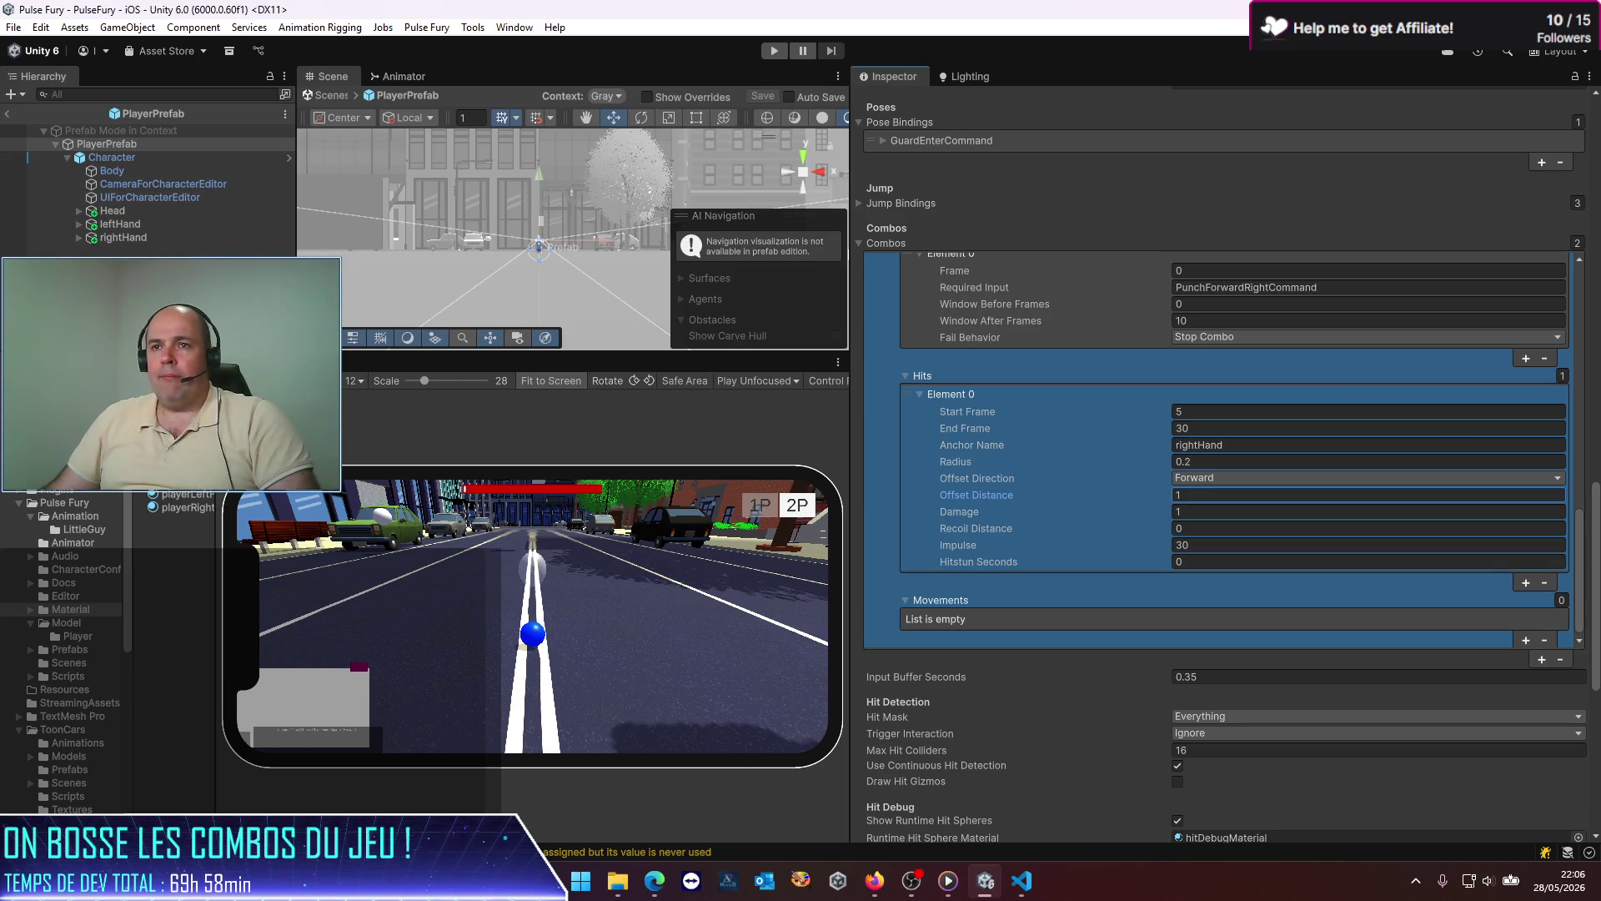
{"action": "left_click", "coordinate": [8, 115]}
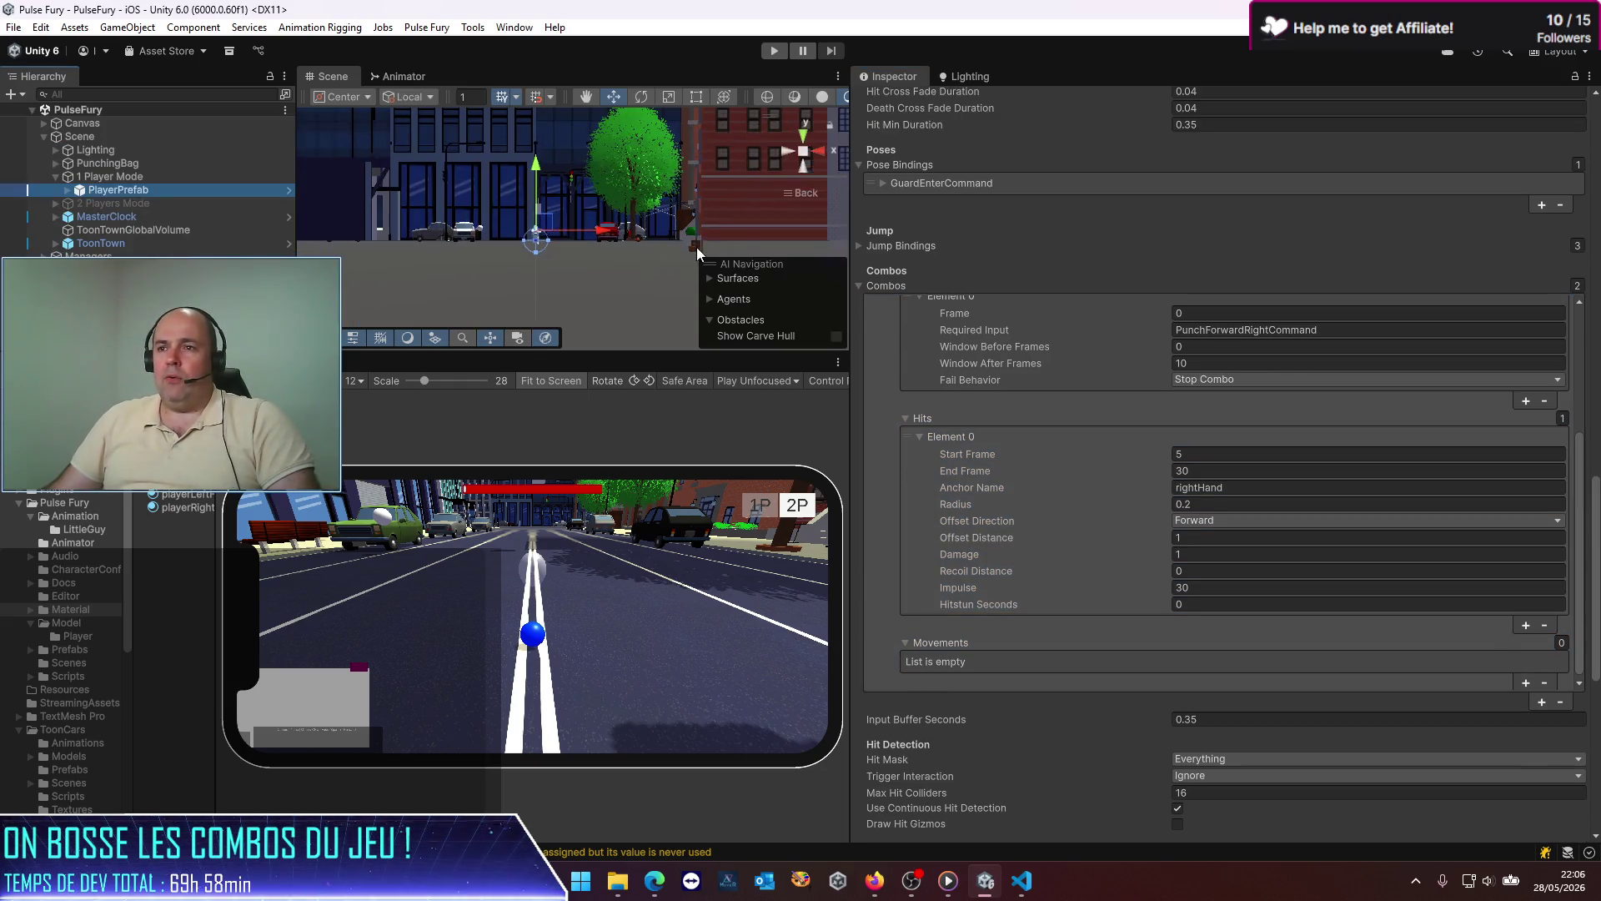
Step: Run a quick play test with the Simulator view filling the editor, then stop
{"action": "left_click_drag", "start_coordinate": [851, 448], "coordinate": [1147, 448]}
{"action": "left_click", "coordinate": [776, 52]}
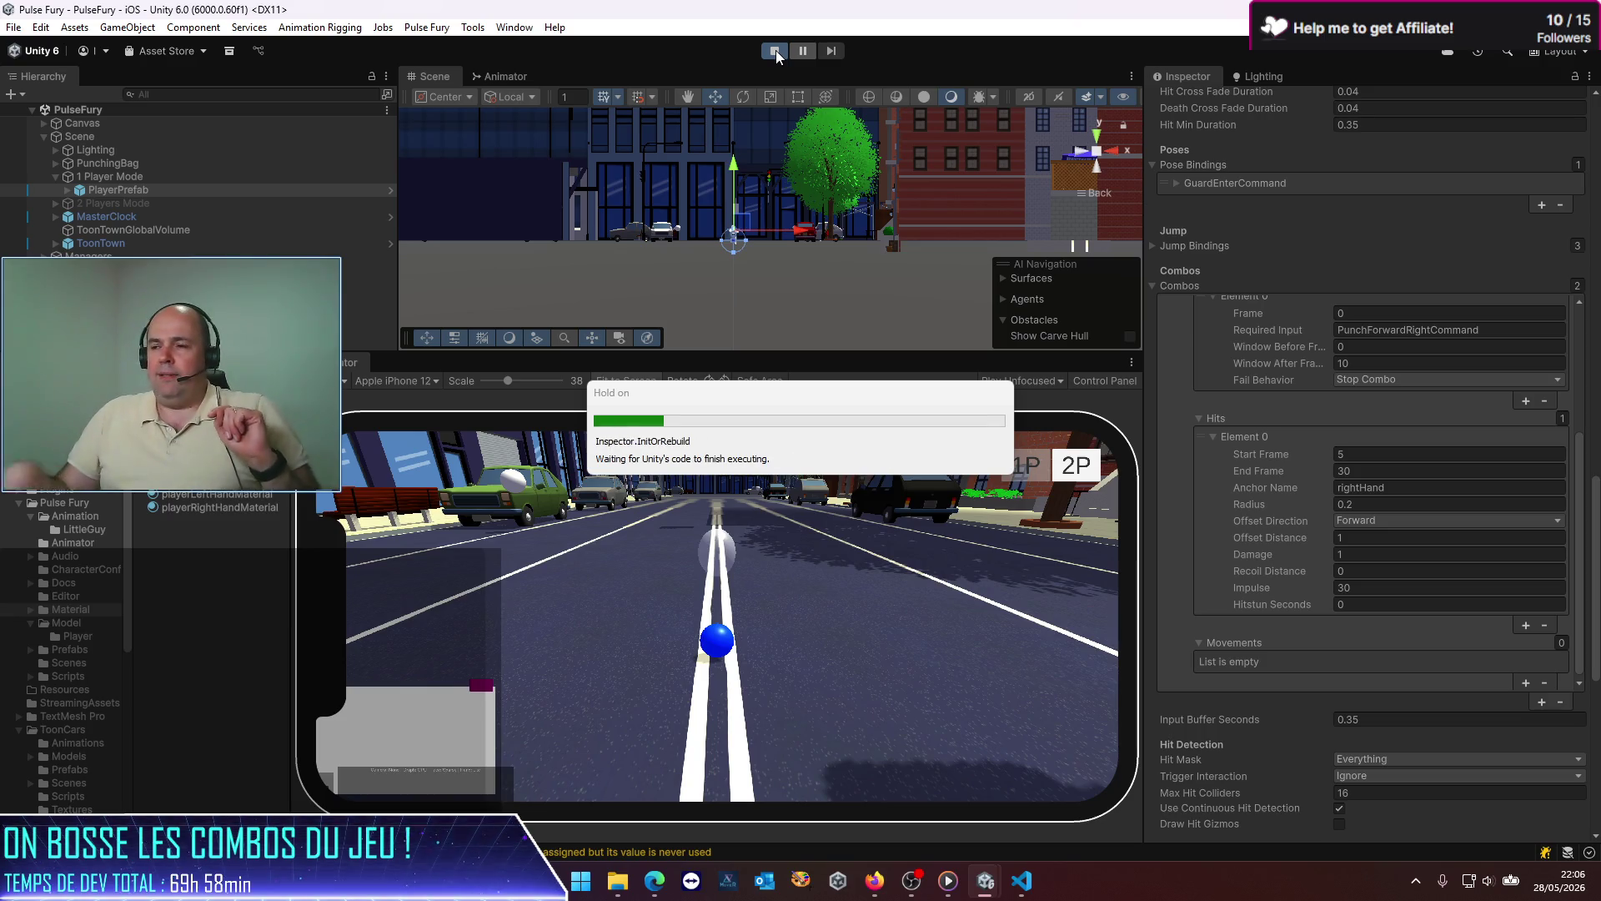
{"action": "left_click", "coordinate": [1131, 363]}
{"action": "left_click", "coordinate": [1168, 406]}
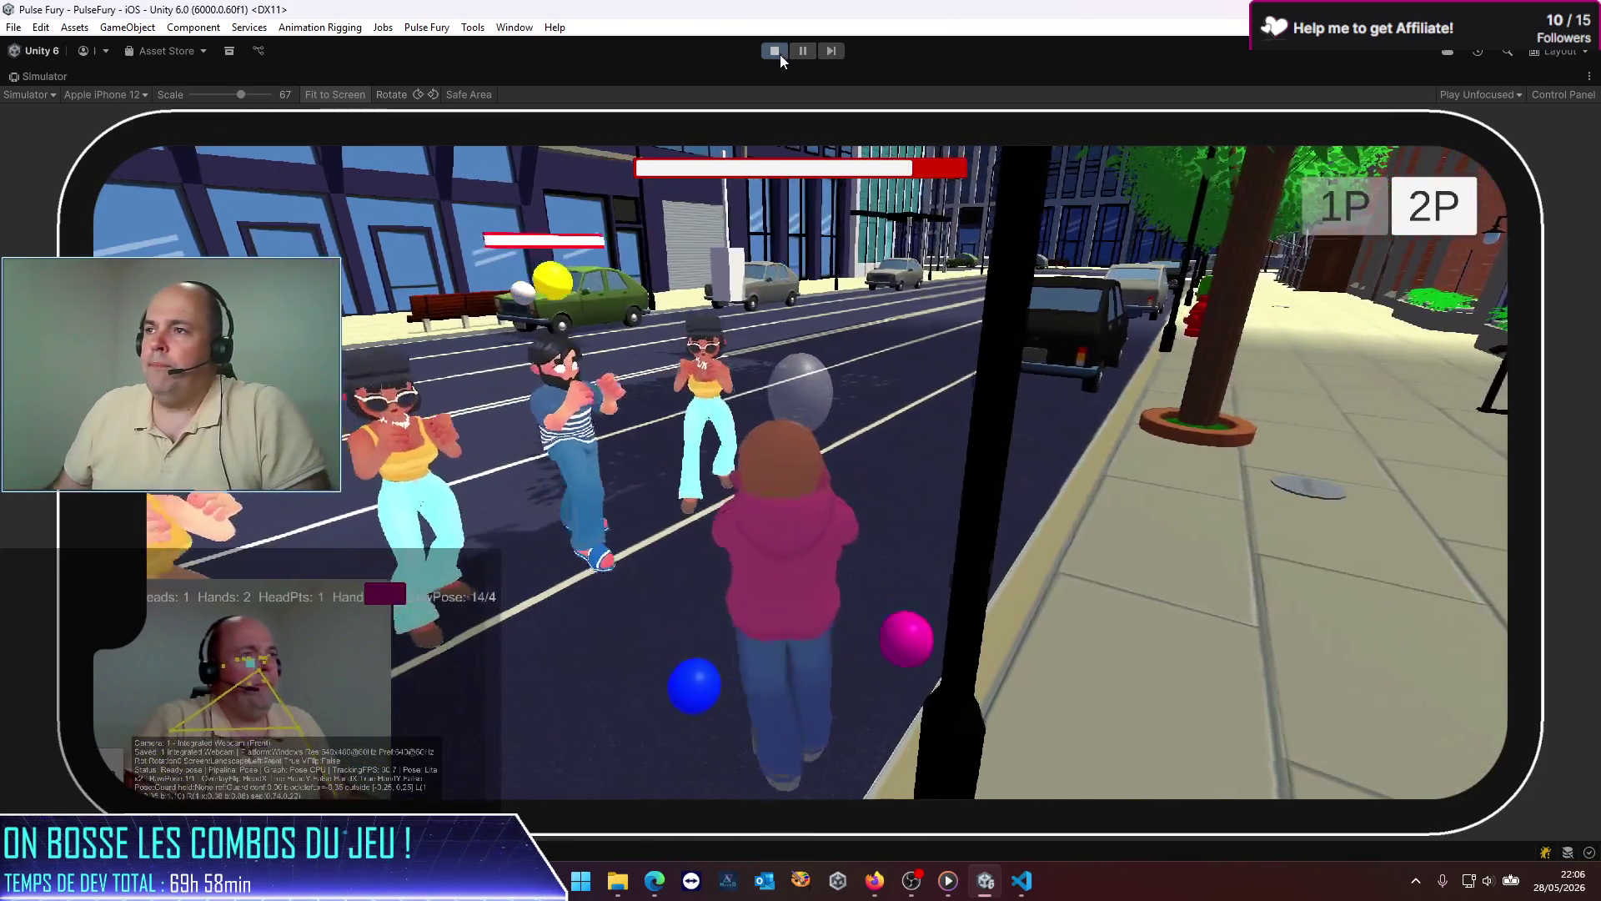
{"action": "left_click", "coordinate": [779, 54]}
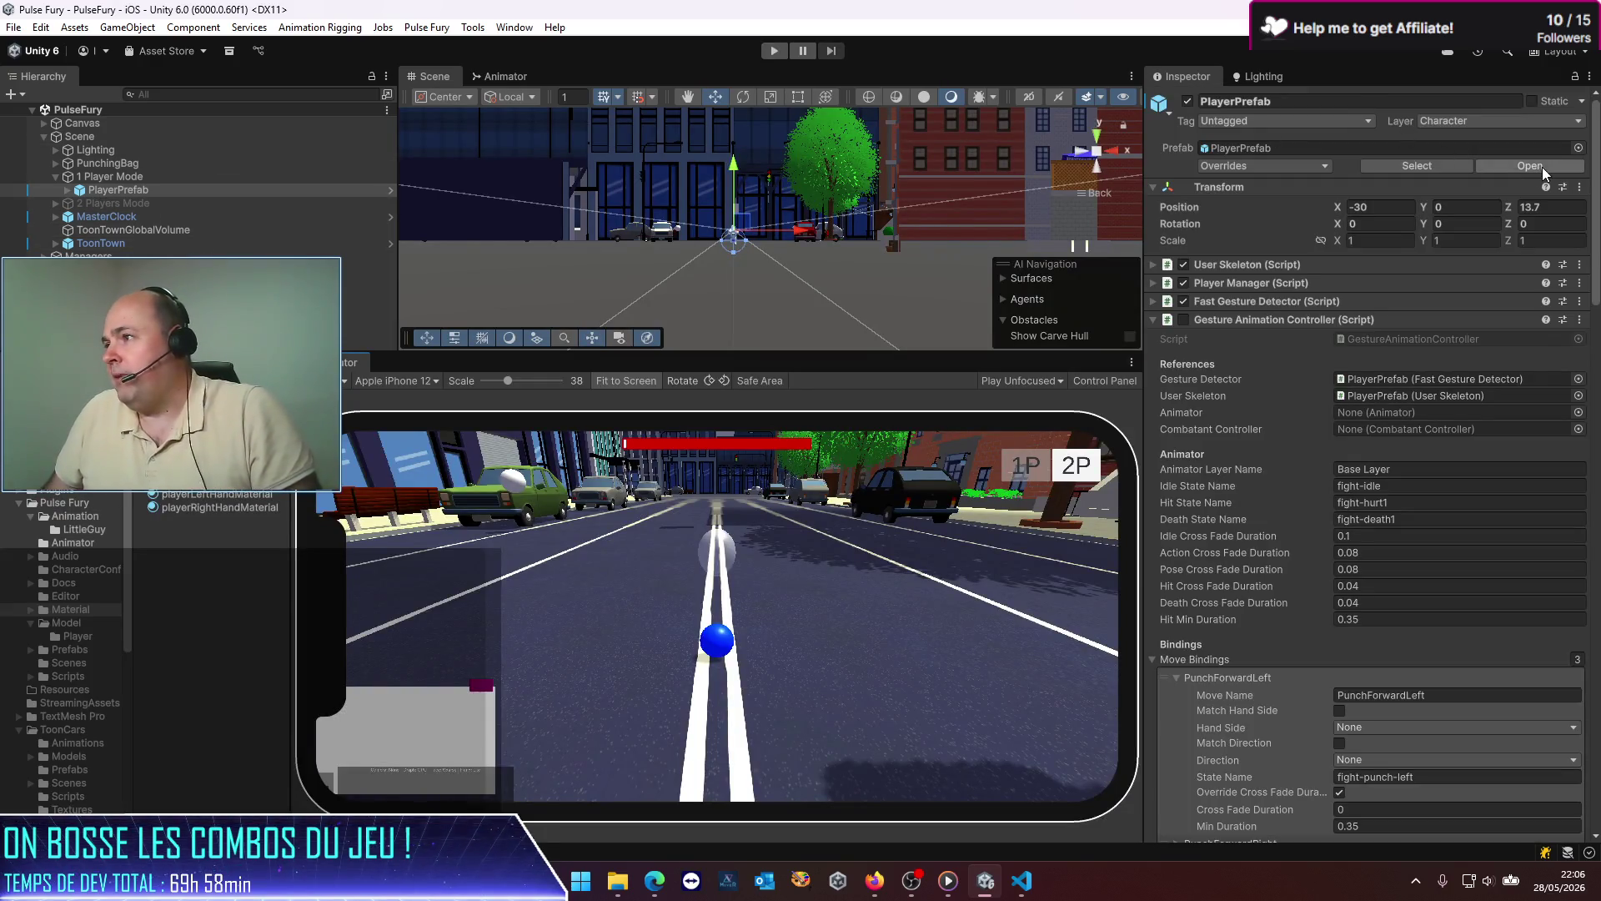
Step: Replay and pause the game, then drill into PlayerPrefab's skeleton to select RightForeArm
{"action": "left_click", "coordinate": [1529, 166]}
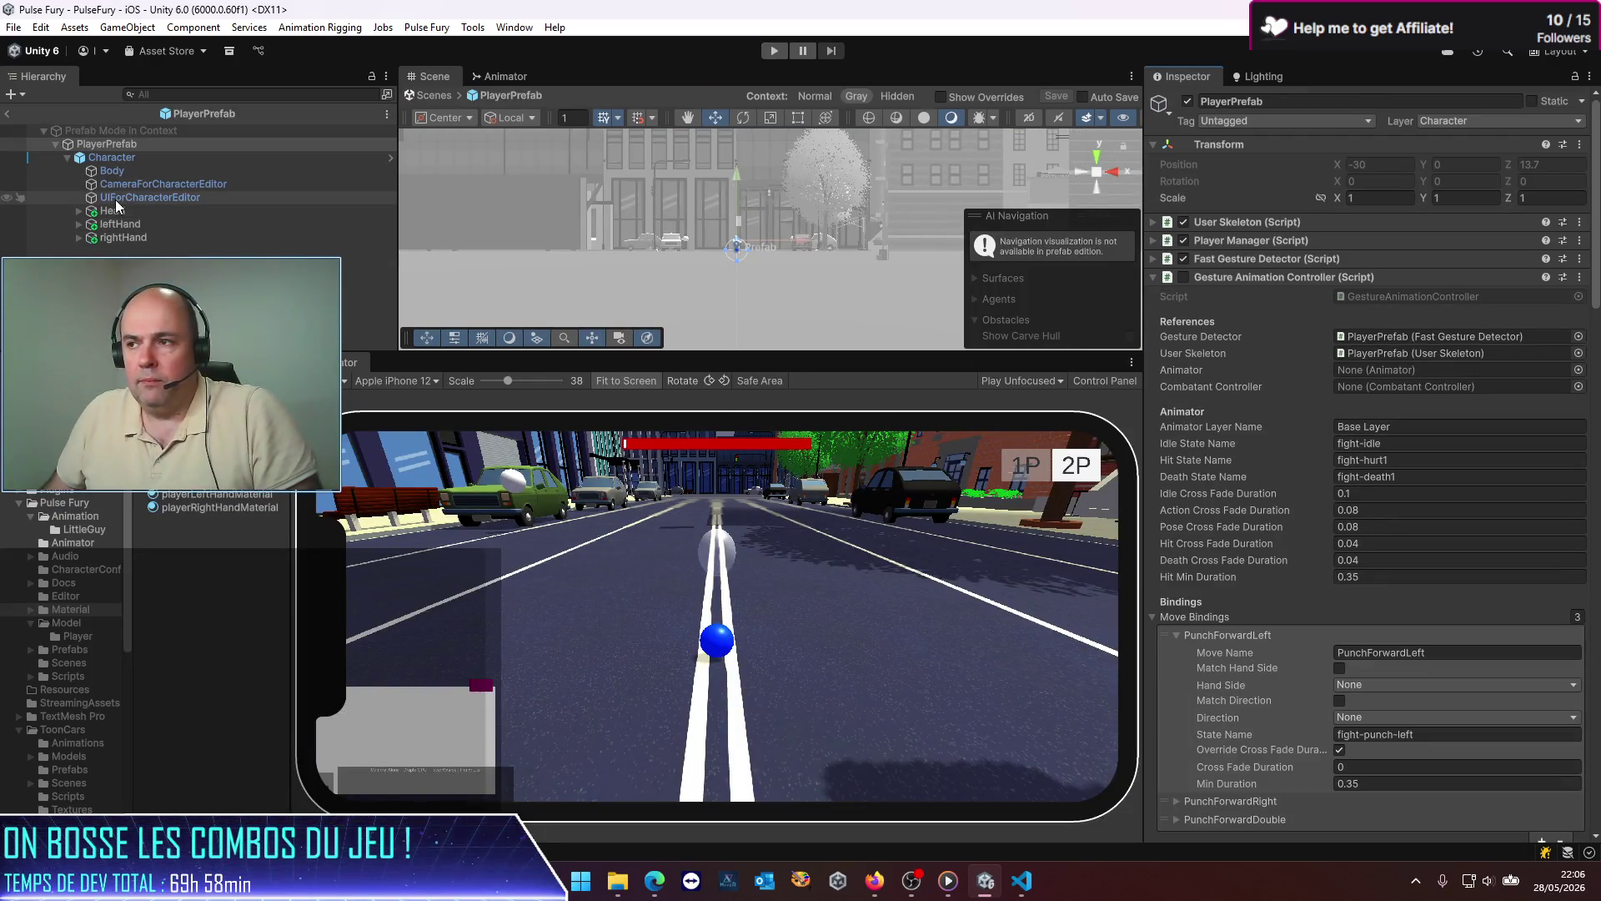
{"action": "key", "text": "ctrl+p"}
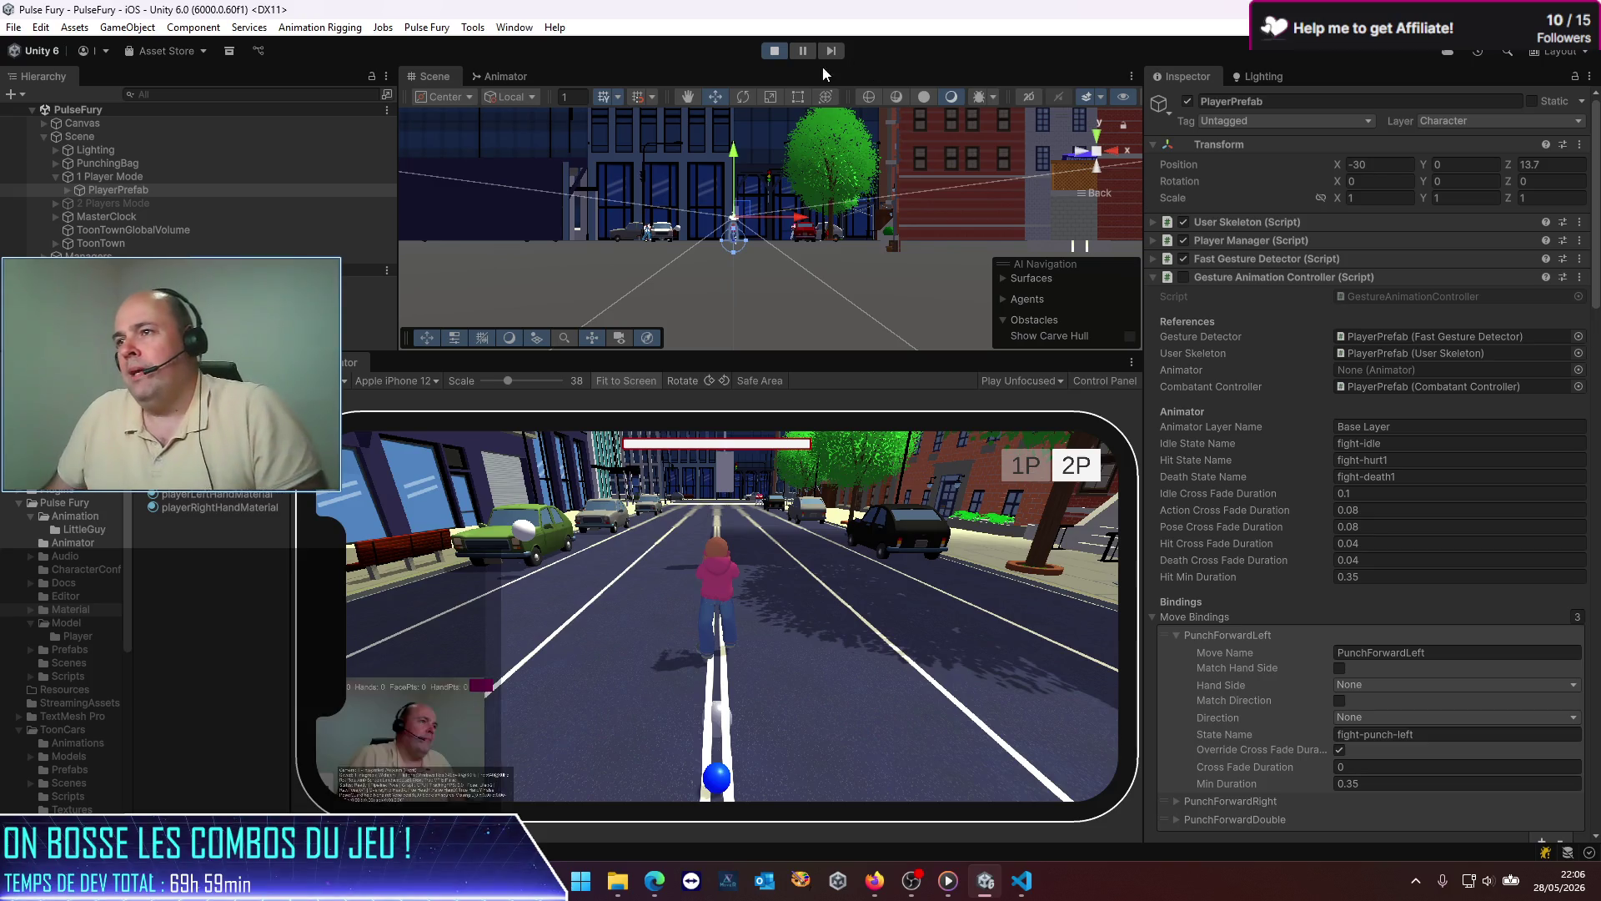
{"action": "left_click", "coordinate": [804, 55]}
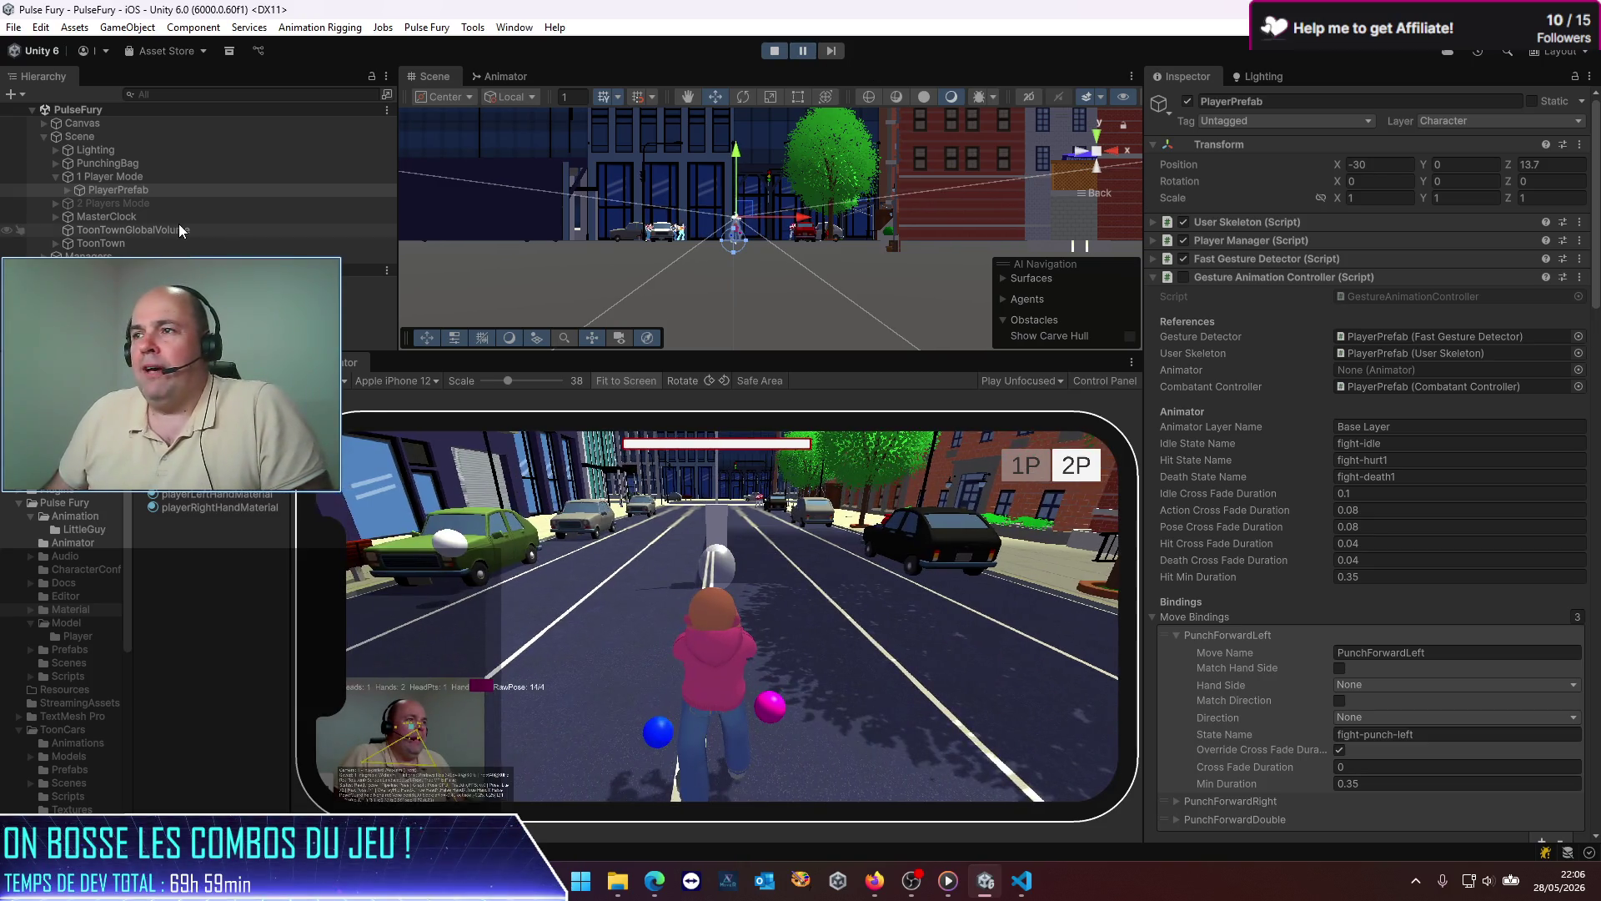
{"action": "left_click", "coordinate": [68, 190]}
{"action": "left_click", "coordinate": [91, 217]}
{"action": "left_click", "coordinate": [103, 230]}
{"action": "left_click", "coordinate": [115, 244]}
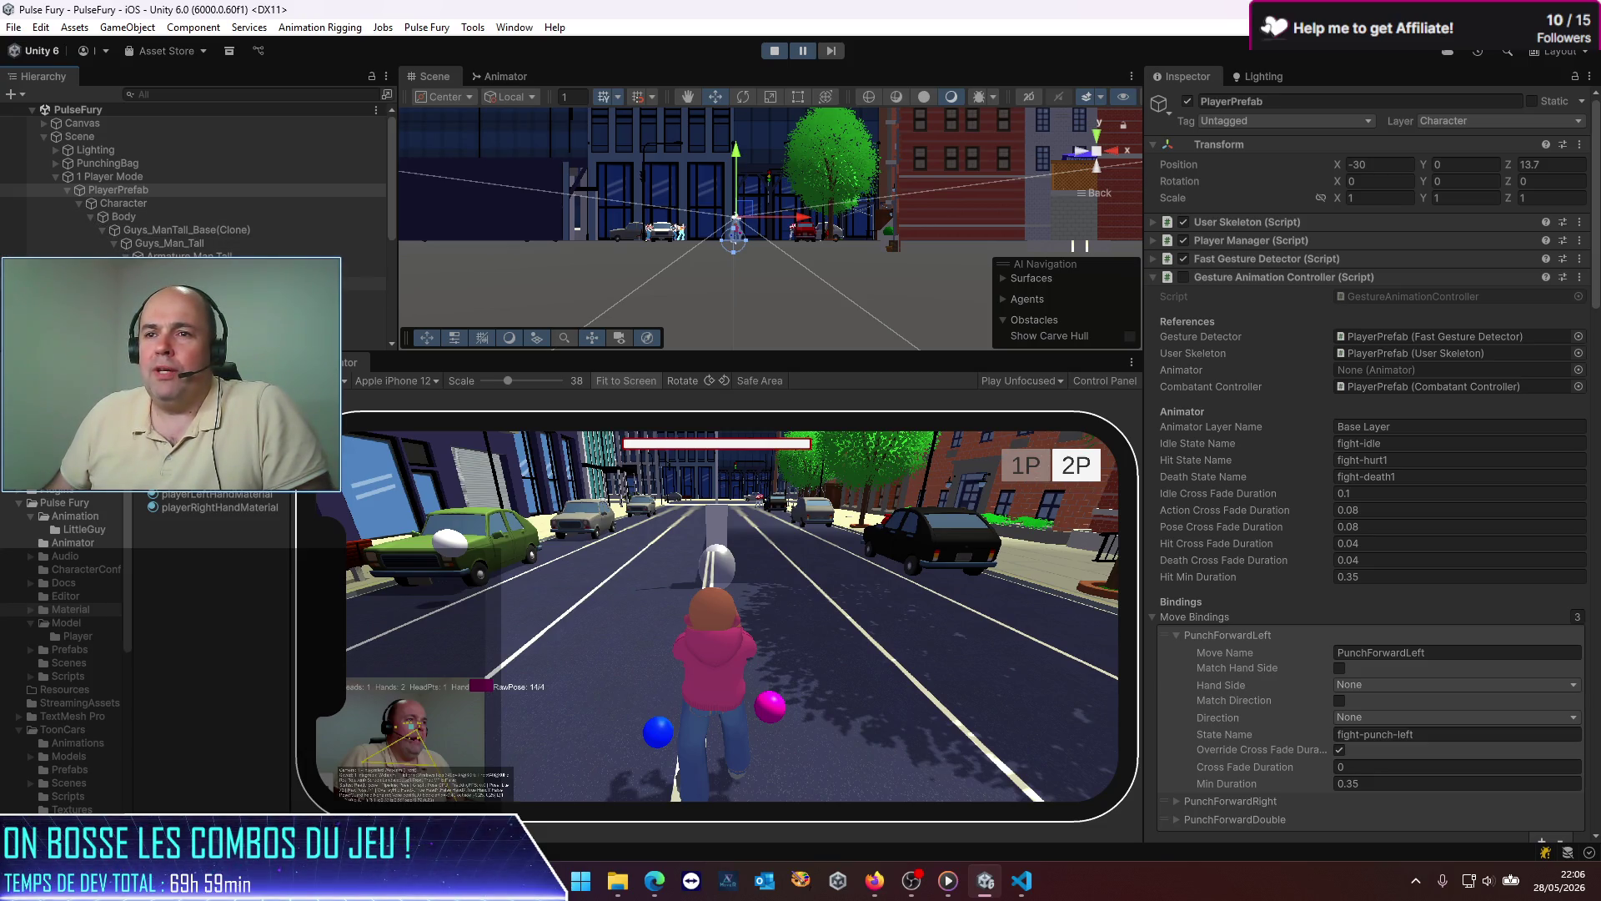
{"action": "scroll", "coordinate": [192, 167], "scroll_direction": "down", "scroll_amount": 2}
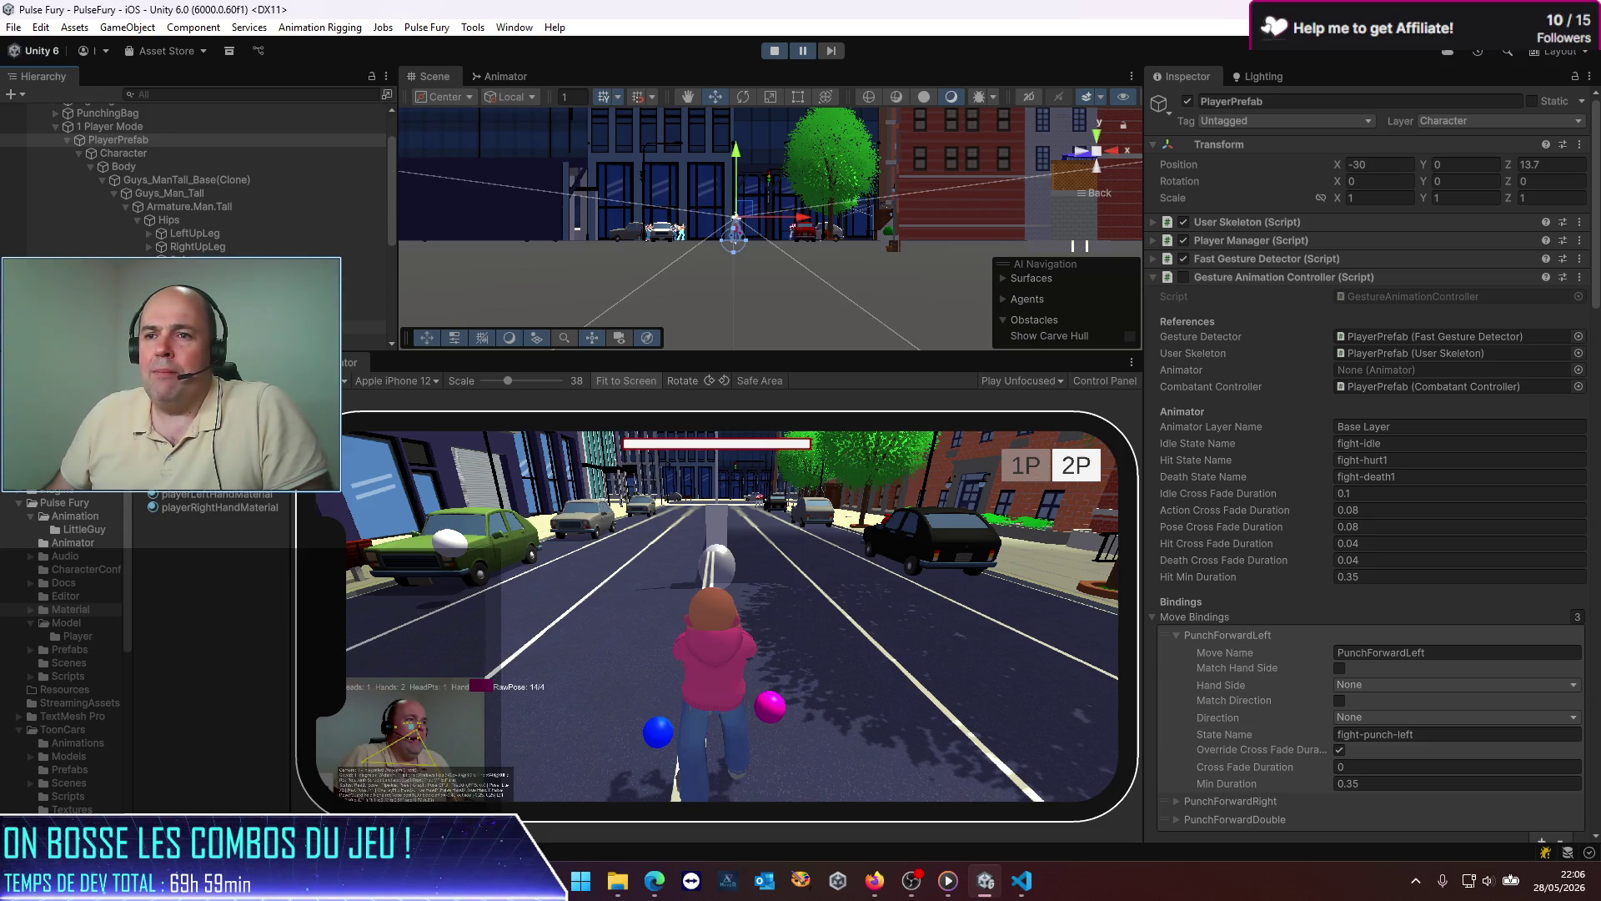
{"action": "scroll", "coordinate": [192, 175], "scroll_direction": "down", "scroll_amount": 4}
{"action": "left_click", "coordinate": [197, 240]}
{"action": "left_click", "coordinate": [248, 253]}
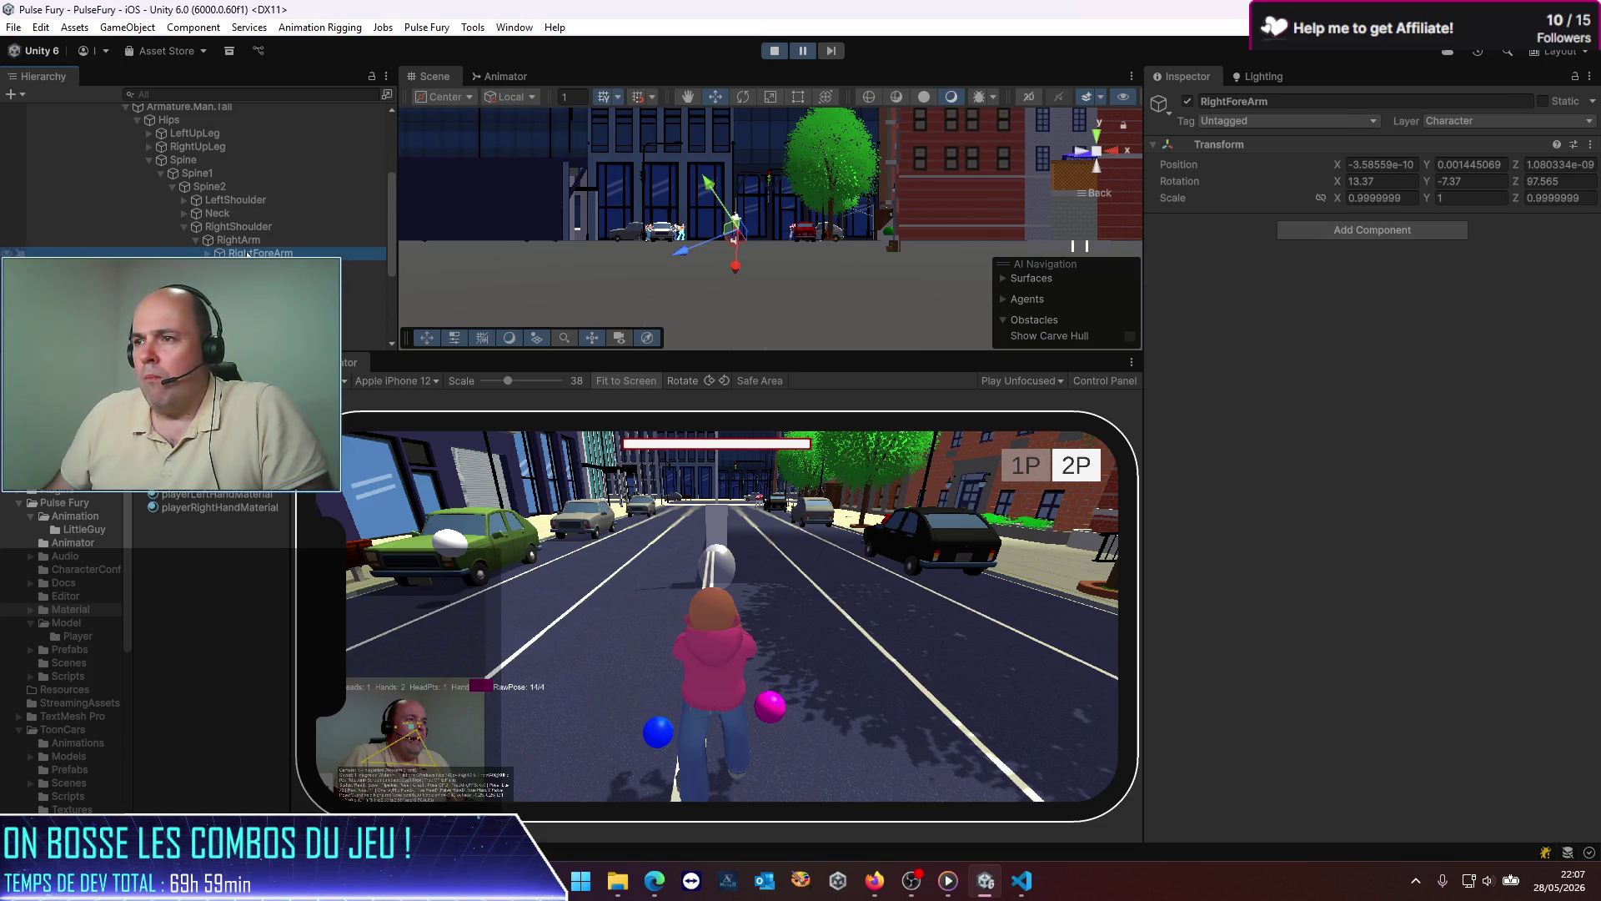
Step: Frame the RightForeArm and RightHand bones up close in the Scene view
{"action": "double_click", "coordinate": [248, 253]}
{"action": "left_click_drag", "start_coordinate": [778, 354], "coordinate": [778, 512]}
{"action": "scroll", "coordinate": [692, 249], "scroll_direction": "up", "scroll_amount": 3}
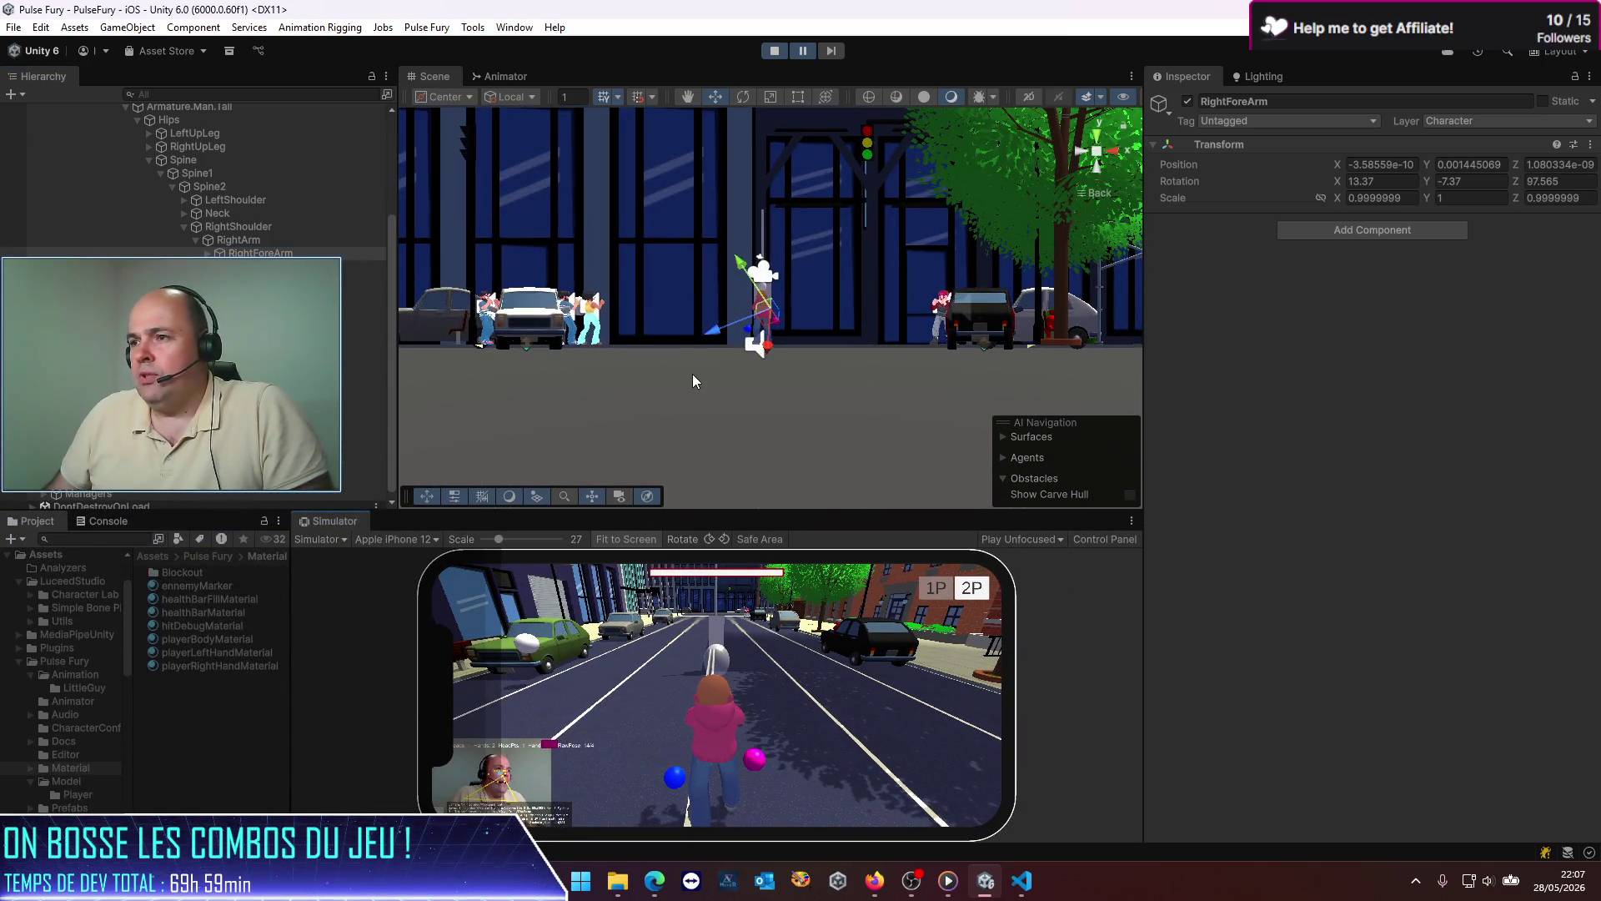
{"action": "double_click", "coordinate": [290, 252]}
{"action": "left_click", "coordinate": [915, 320]}
{"action": "left_click", "coordinate": [207, 253]}
{"action": "double_click", "coordinate": [276, 267]}
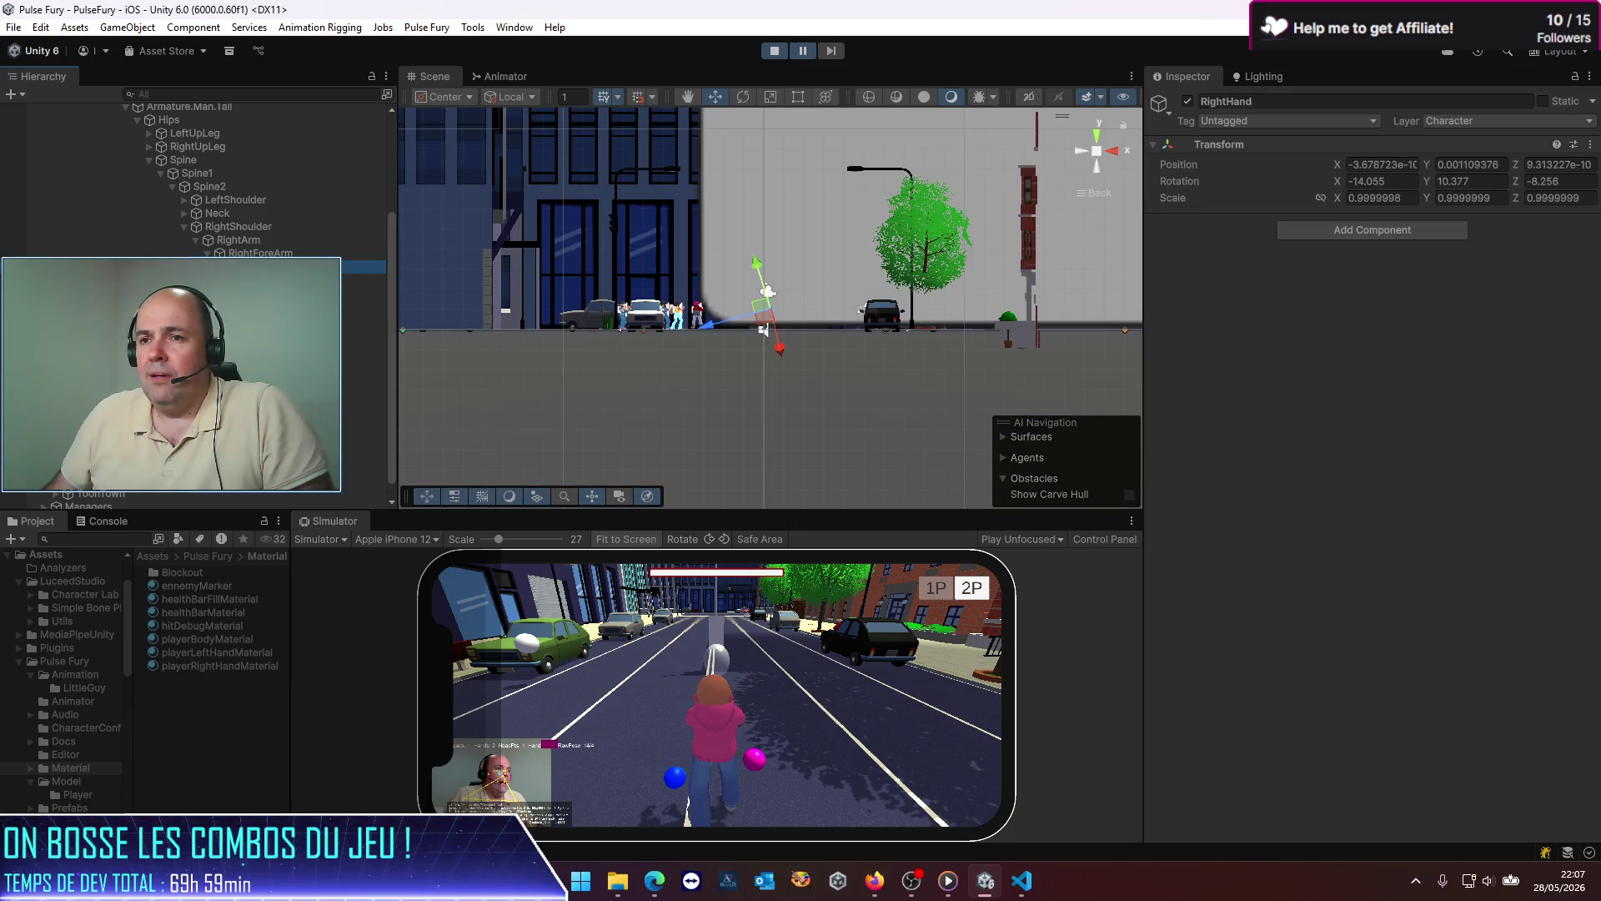
{"action": "scroll", "coordinate": [734, 314], "scroll_direction": "up", "scroll_amount": 10}
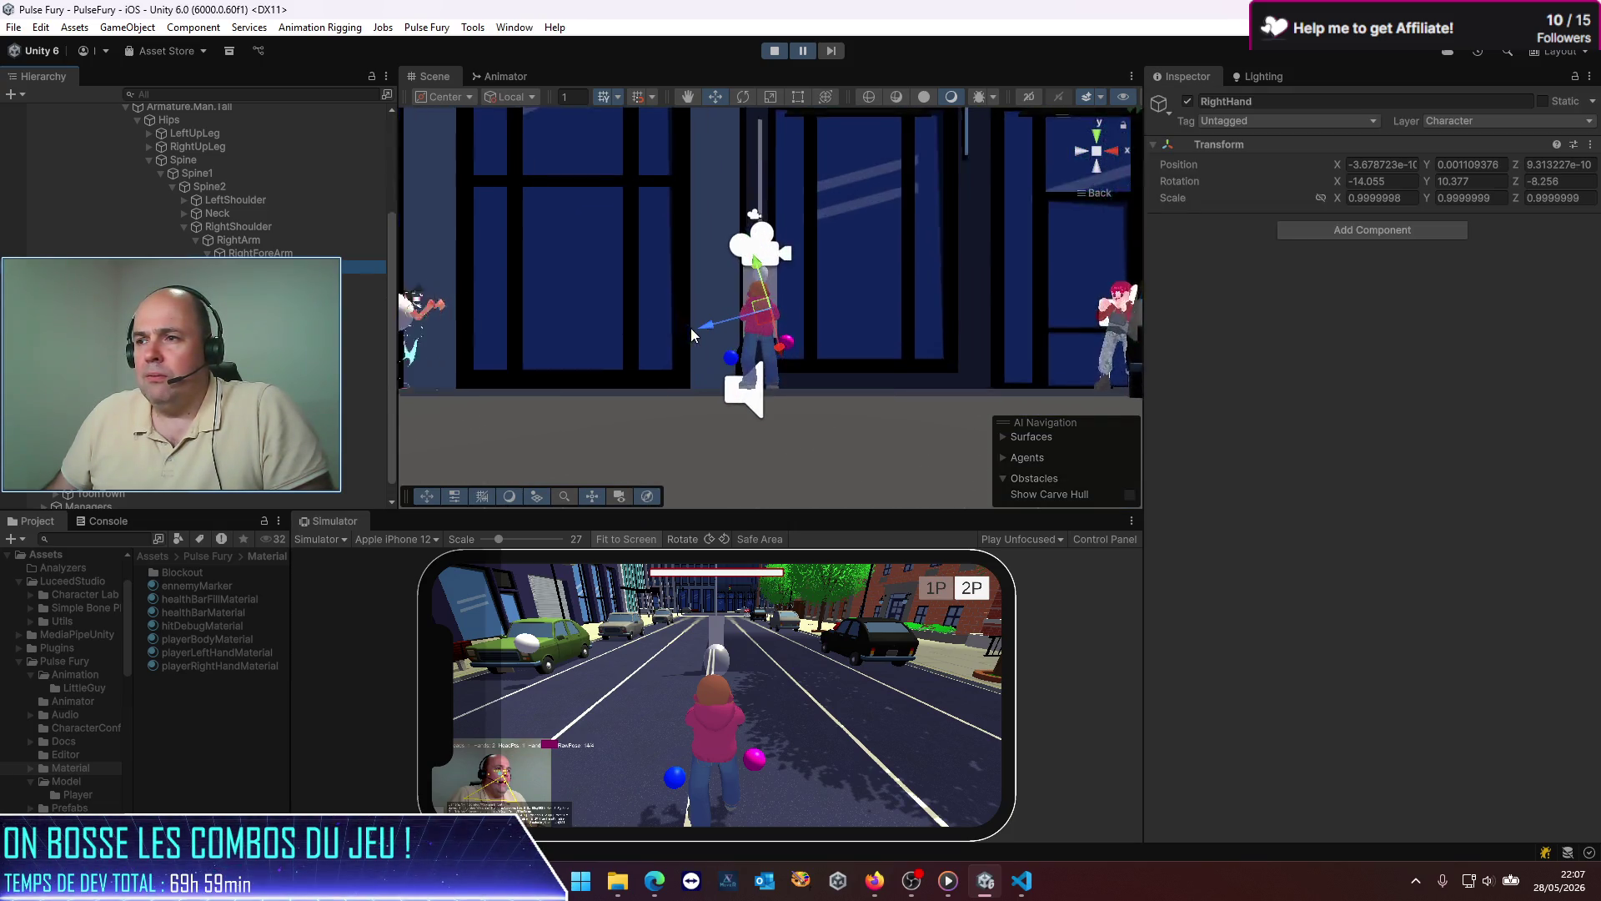
Step: Inspect RightHandMiddle1 from the Right view, then switch to the Front view
{"action": "left_click", "coordinate": [1120, 158]}
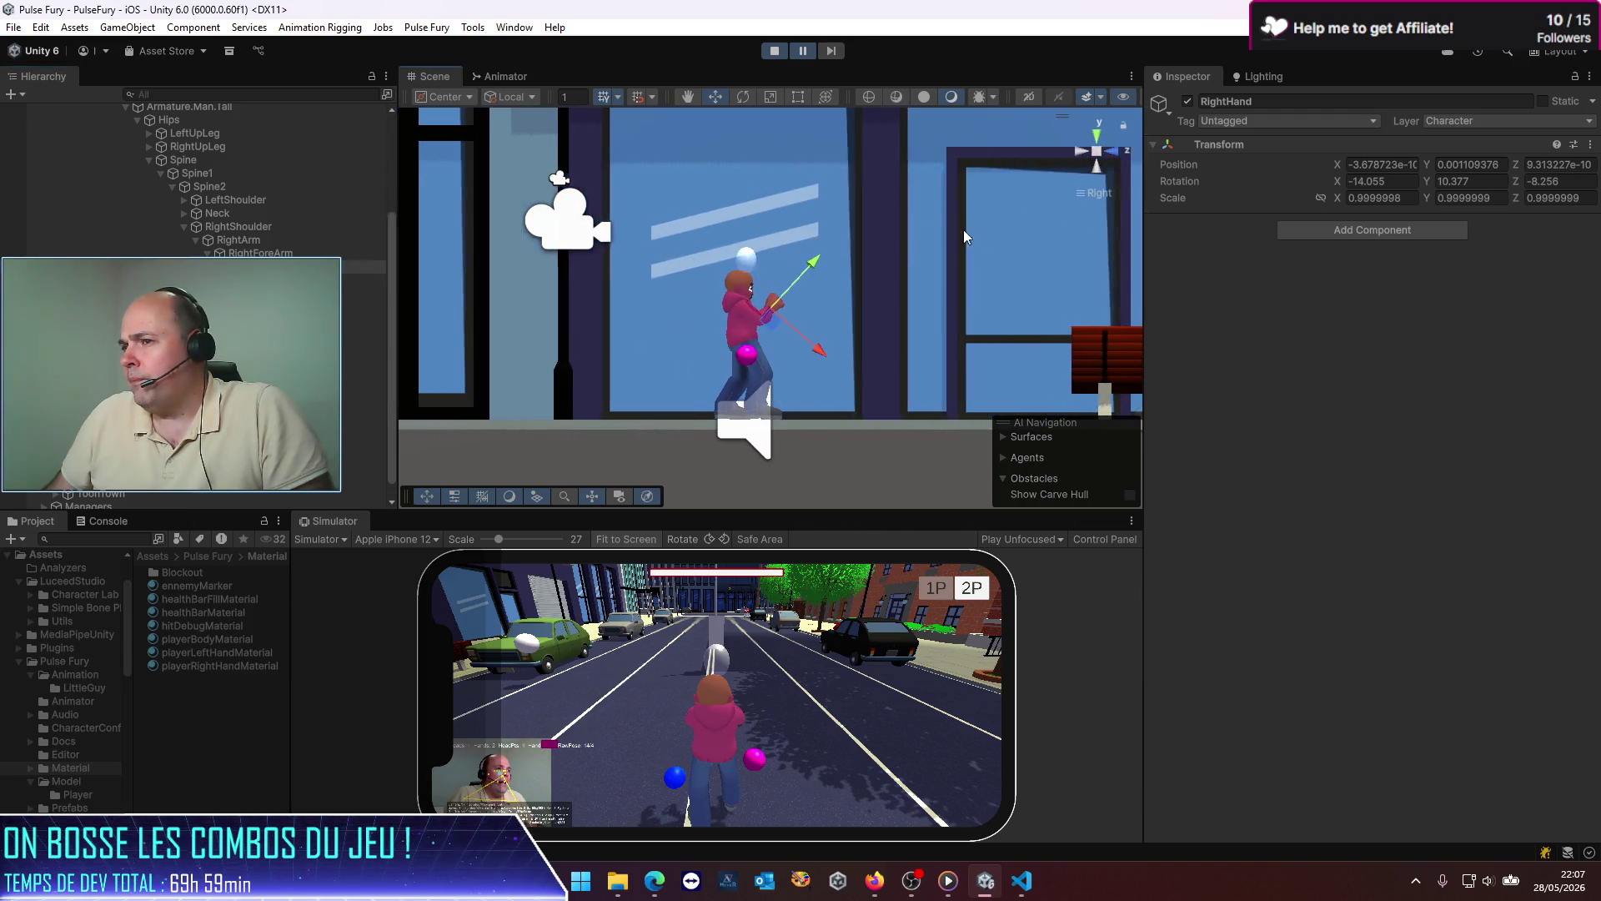
{"action": "scroll", "coordinate": [728, 402], "scroll_direction": "up", "scroll_amount": 5}
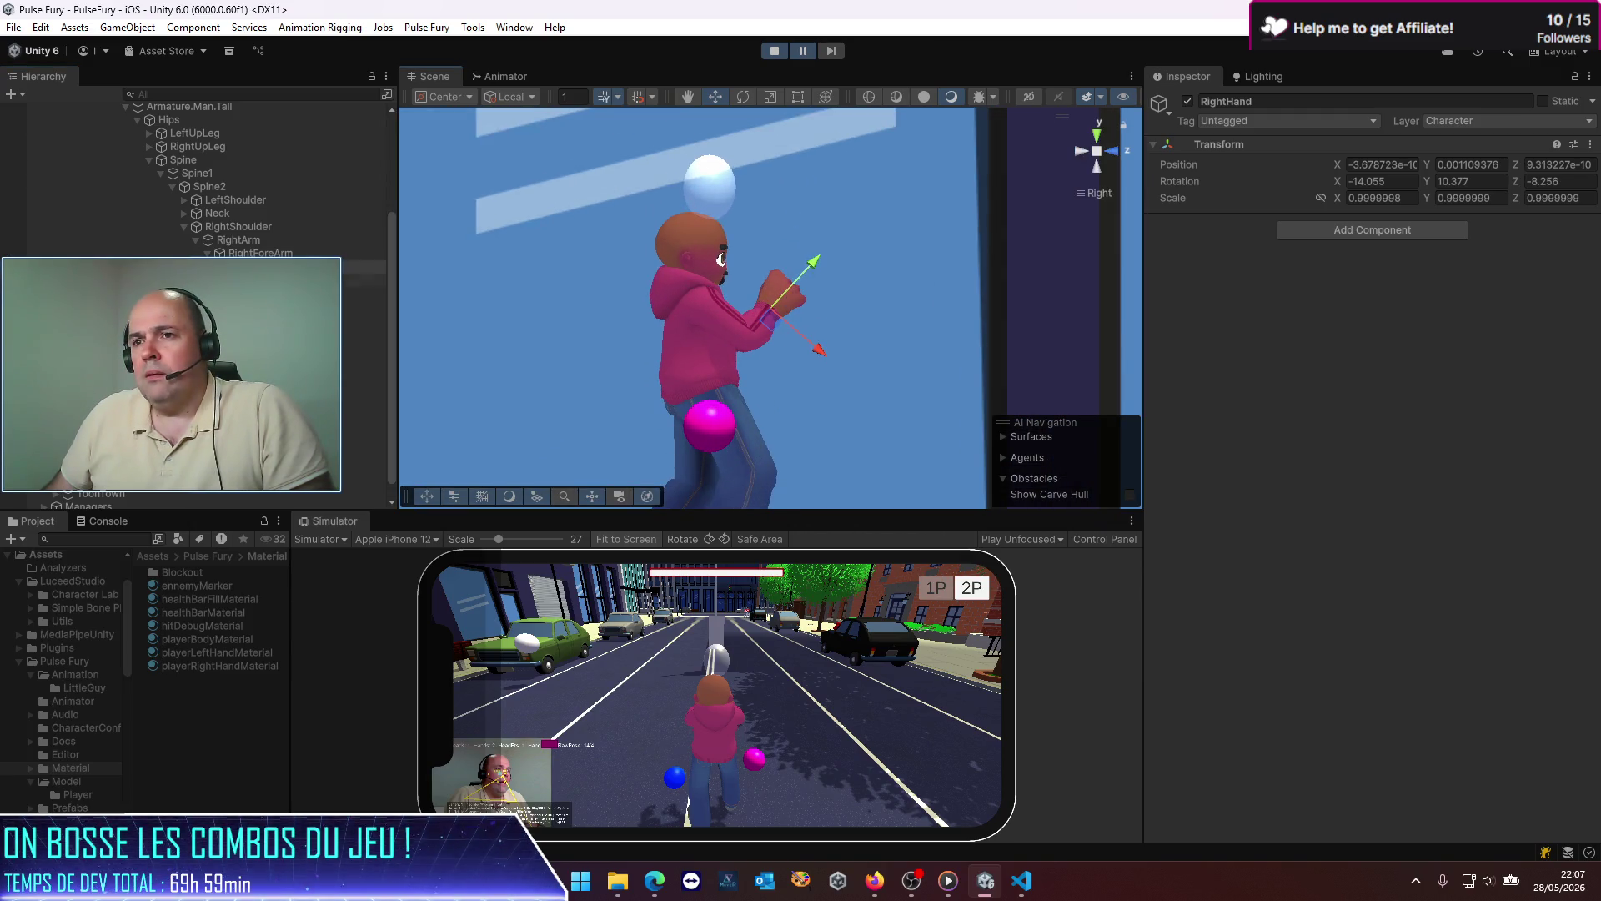
{"action": "left_click", "coordinate": [219, 266]}
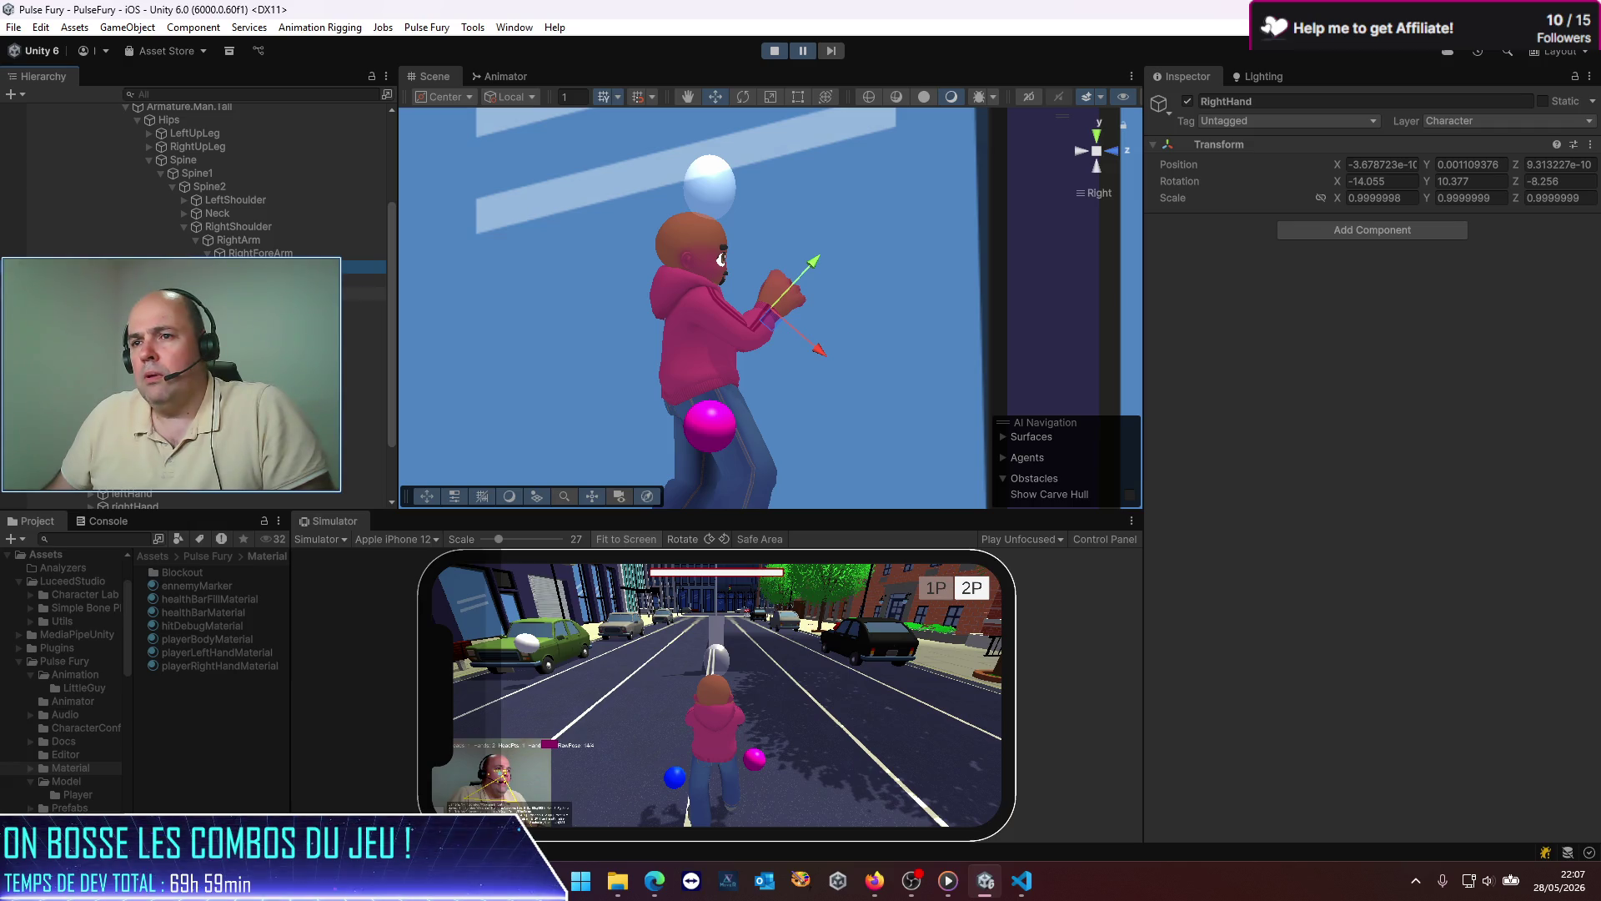
{"action": "left_click", "coordinate": [250, 293]}
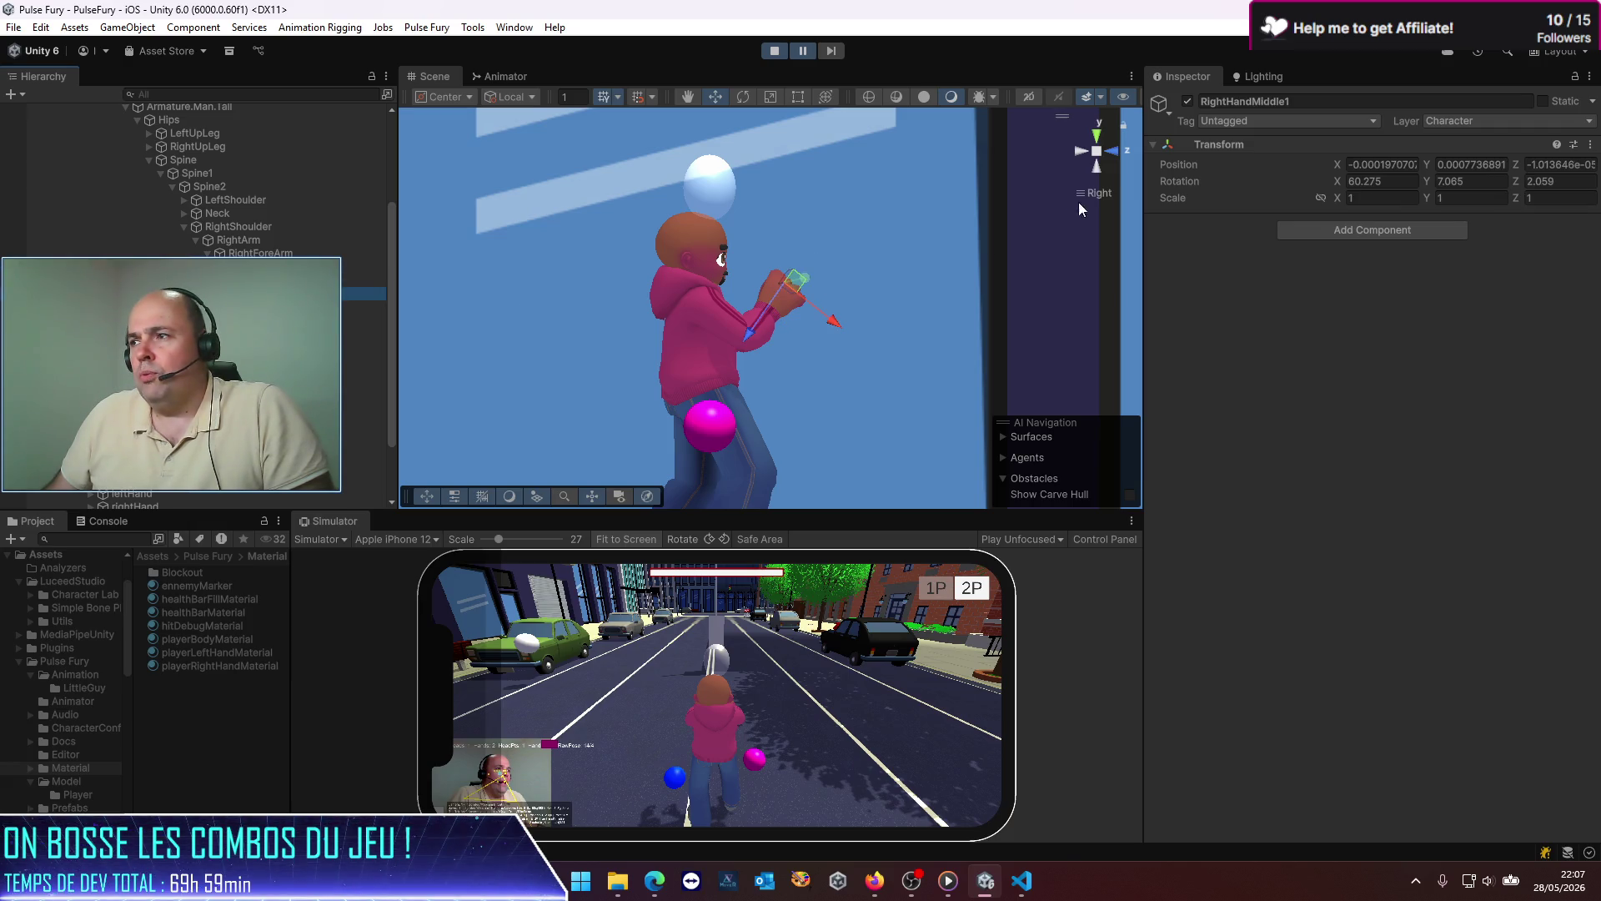
{"action": "left_click", "coordinate": [1117, 151]}
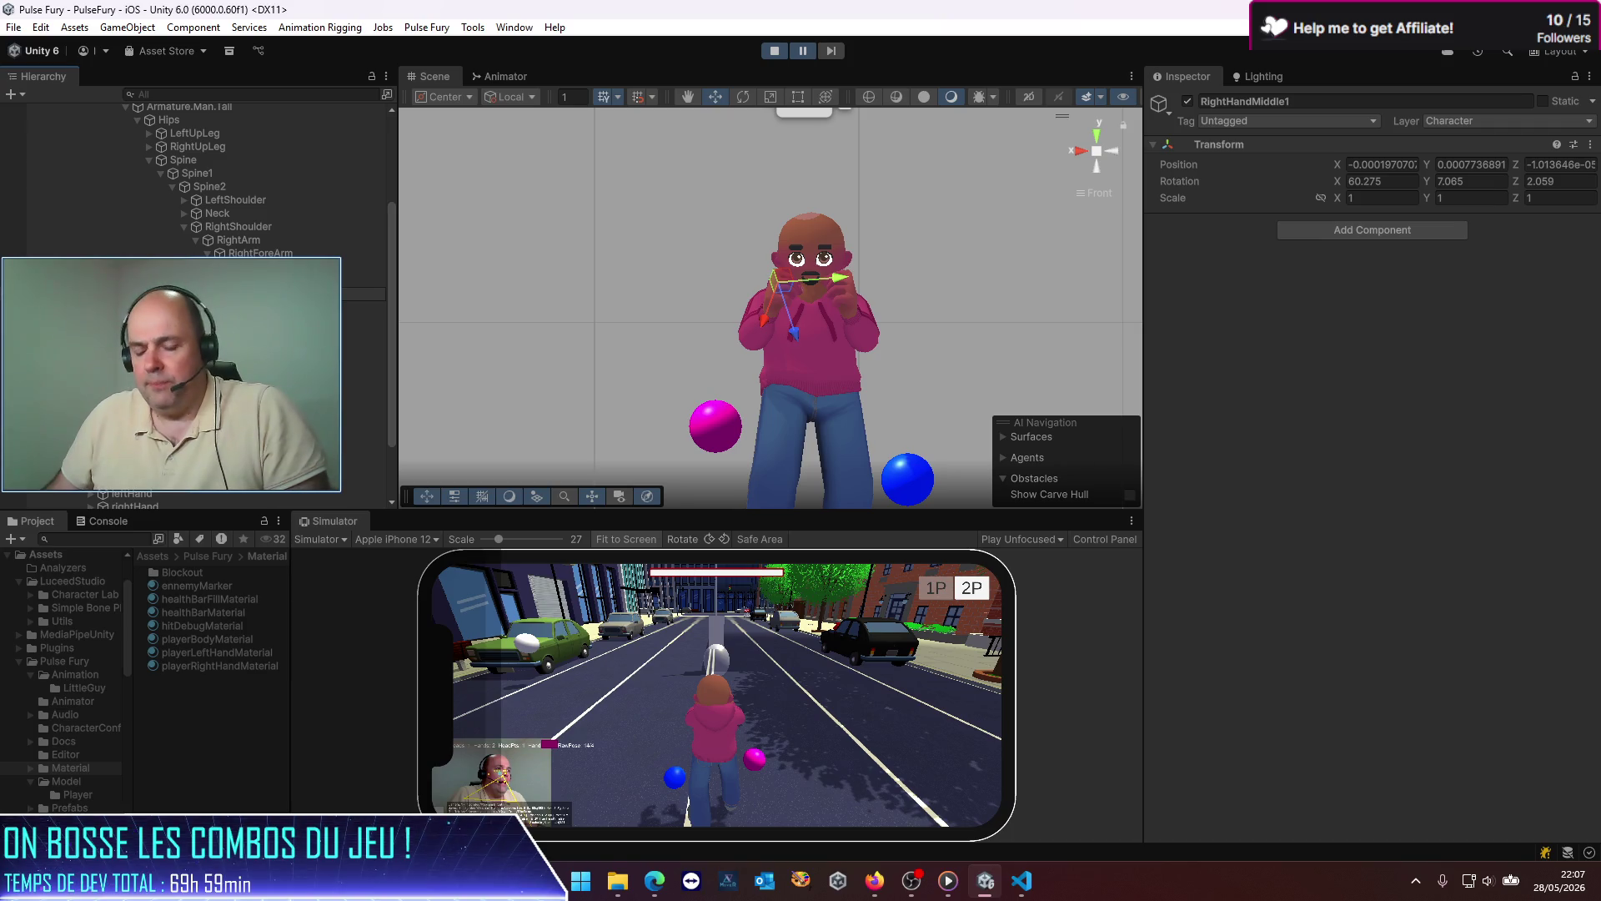
Step: Expand the left arm down to LeftHandMiddle1, select it, then stop the game
{"action": "left_click", "coordinate": [183, 347]}
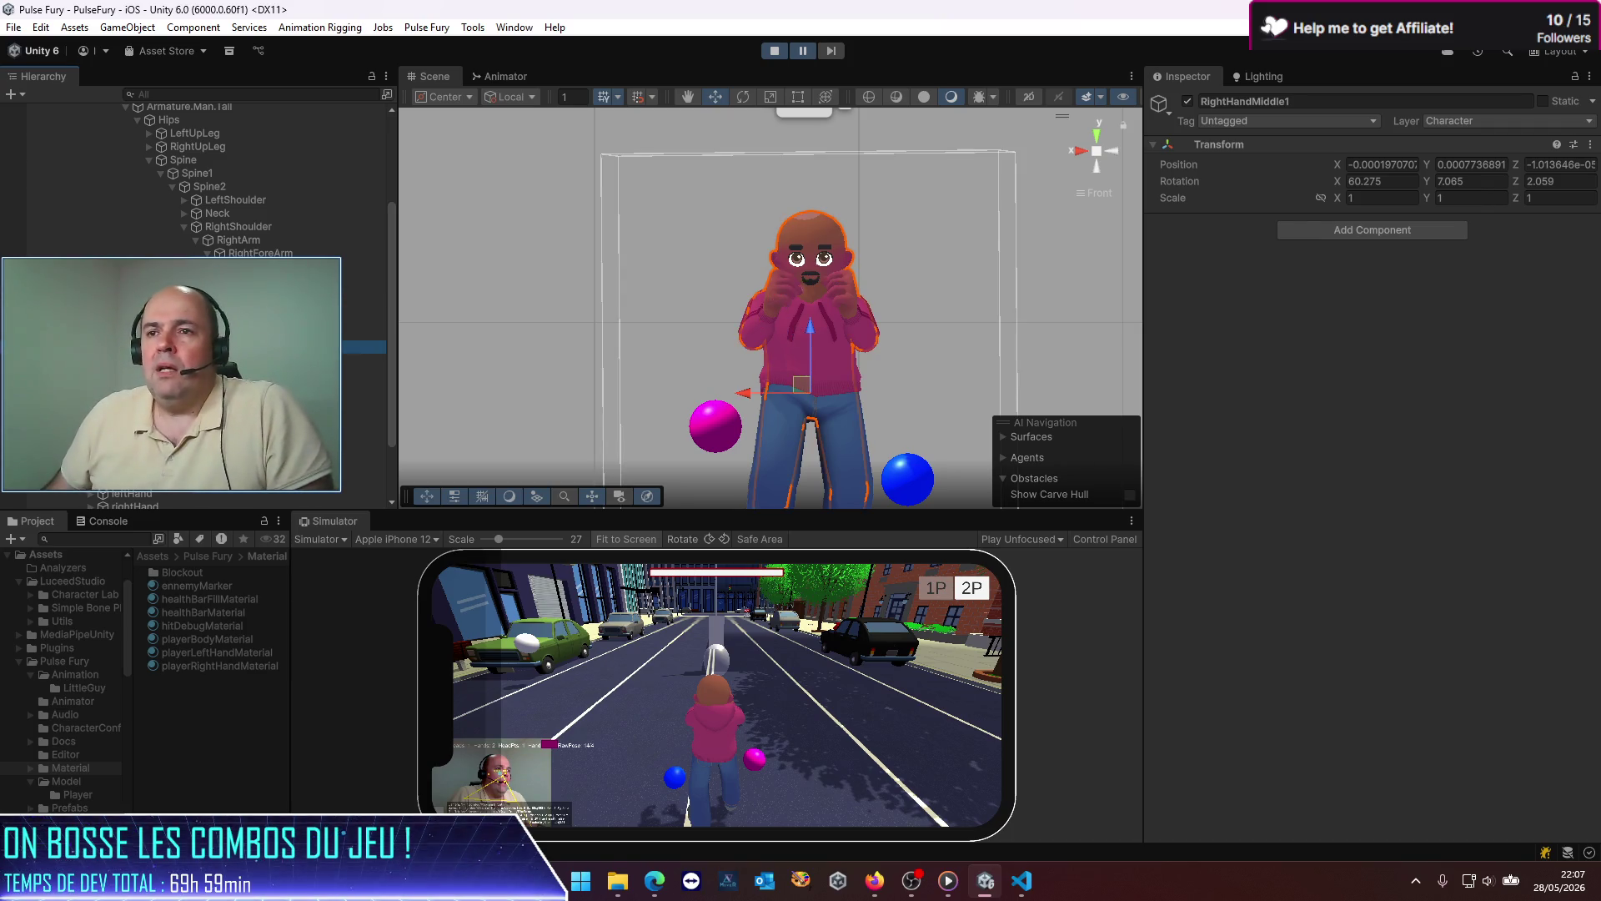
{"action": "left_click", "coordinate": [182, 202]}
{"action": "left_click", "coordinate": [188, 213]}
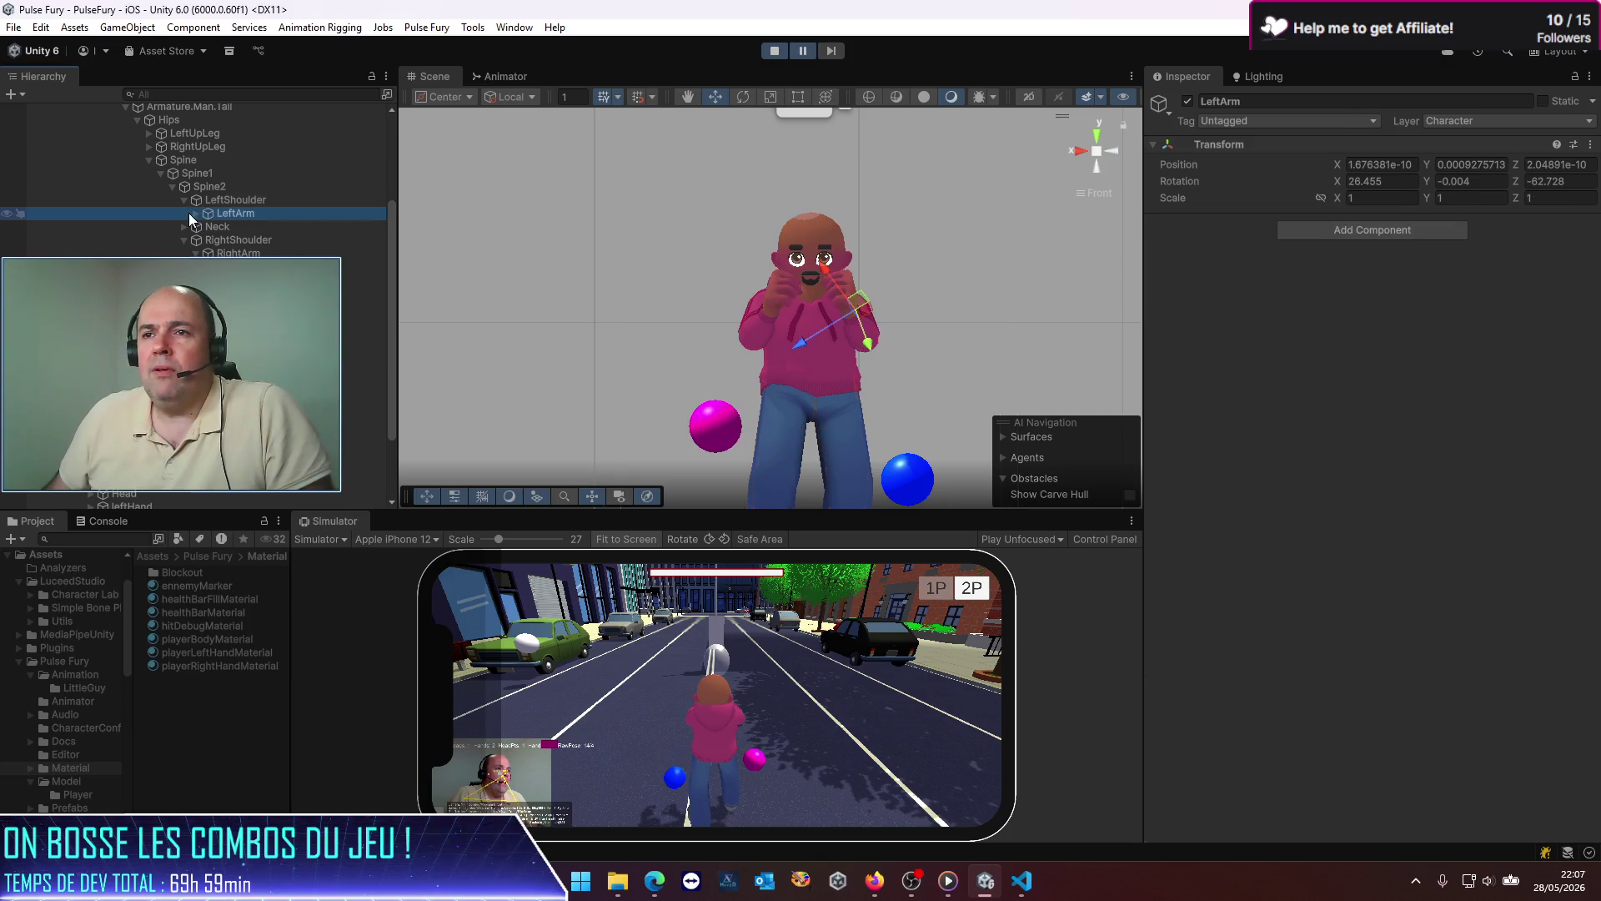
{"action": "left_click", "coordinate": [195, 214]}
{"action": "left_click", "coordinate": [208, 226]}
{"action": "left_click", "coordinate": [219, 240]}
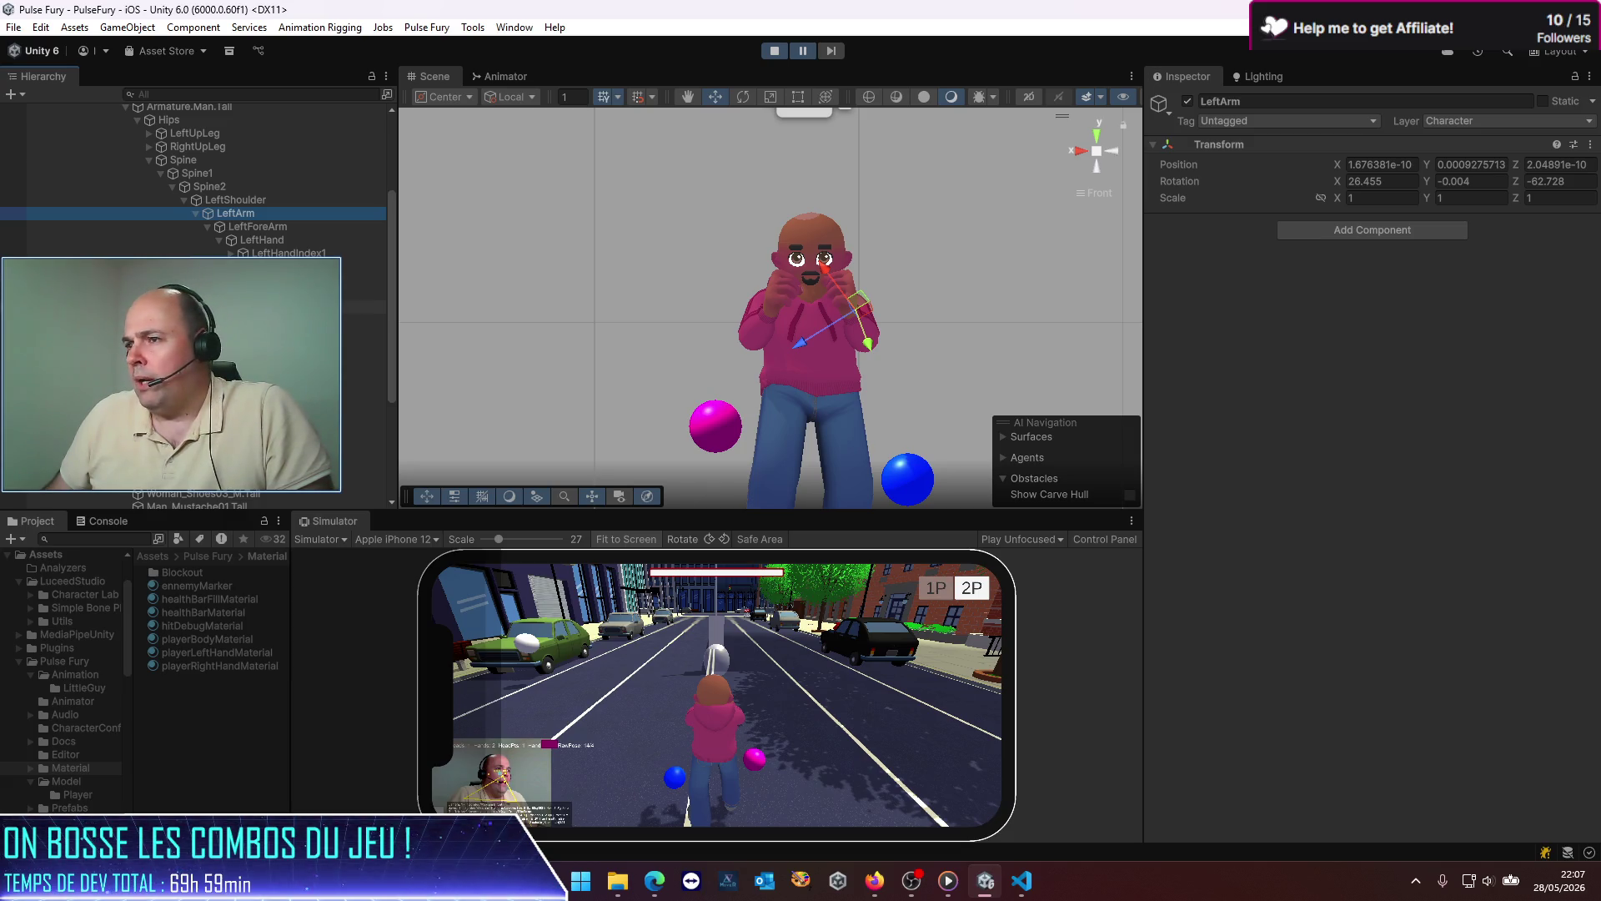
{"action": "left_click", "coordinate": [292, 267]}
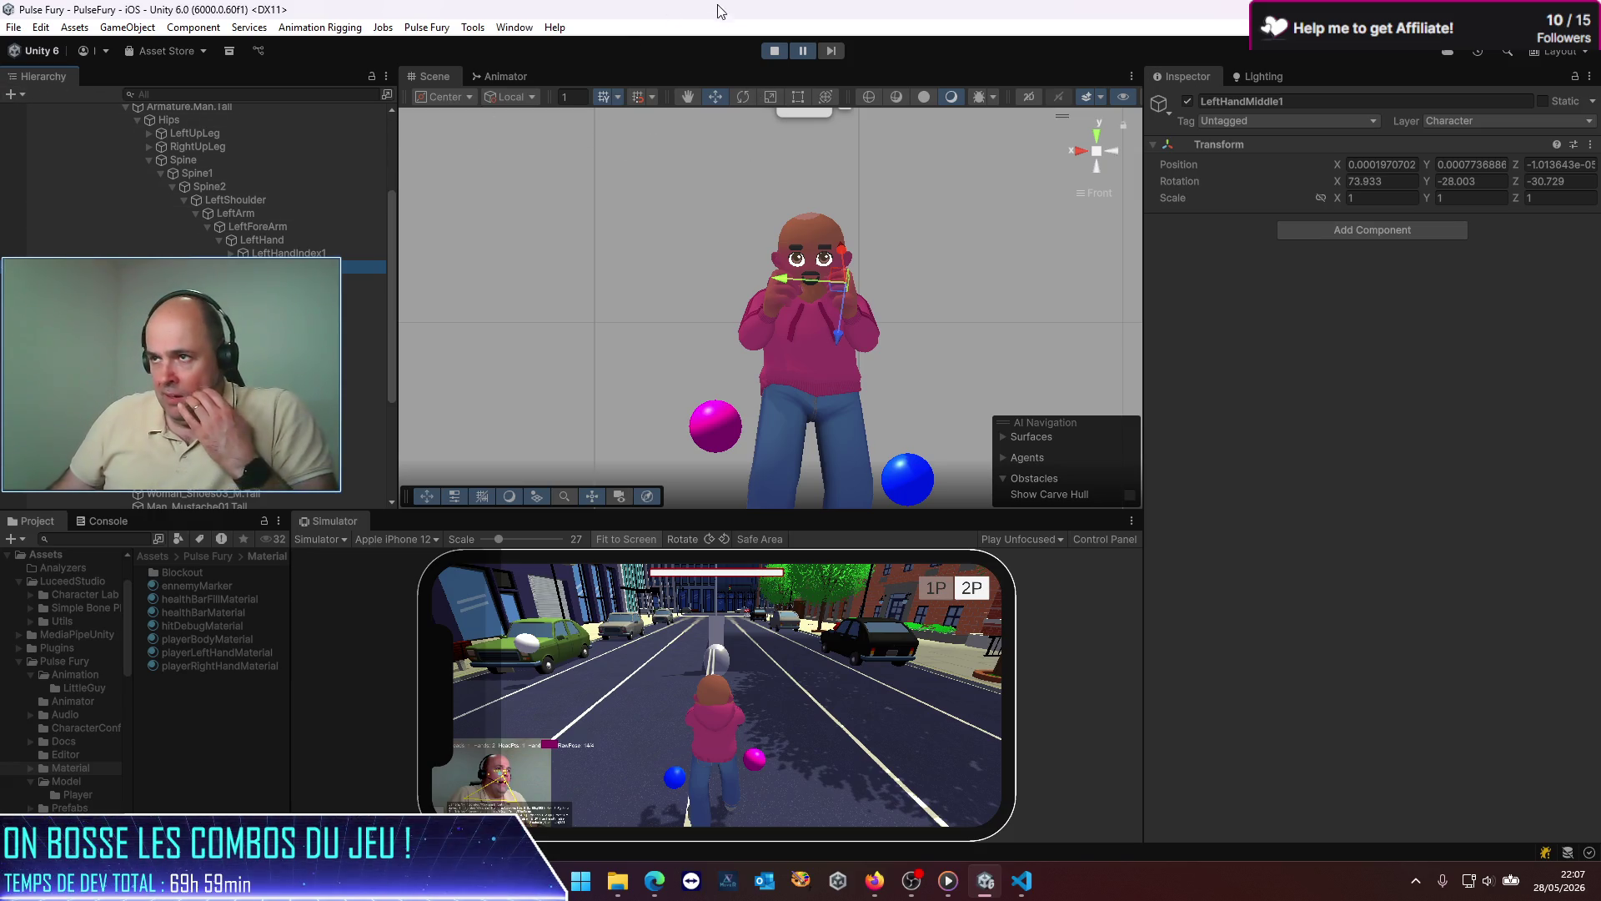
{"action": "left_click", "coordinate": [776, 51]}
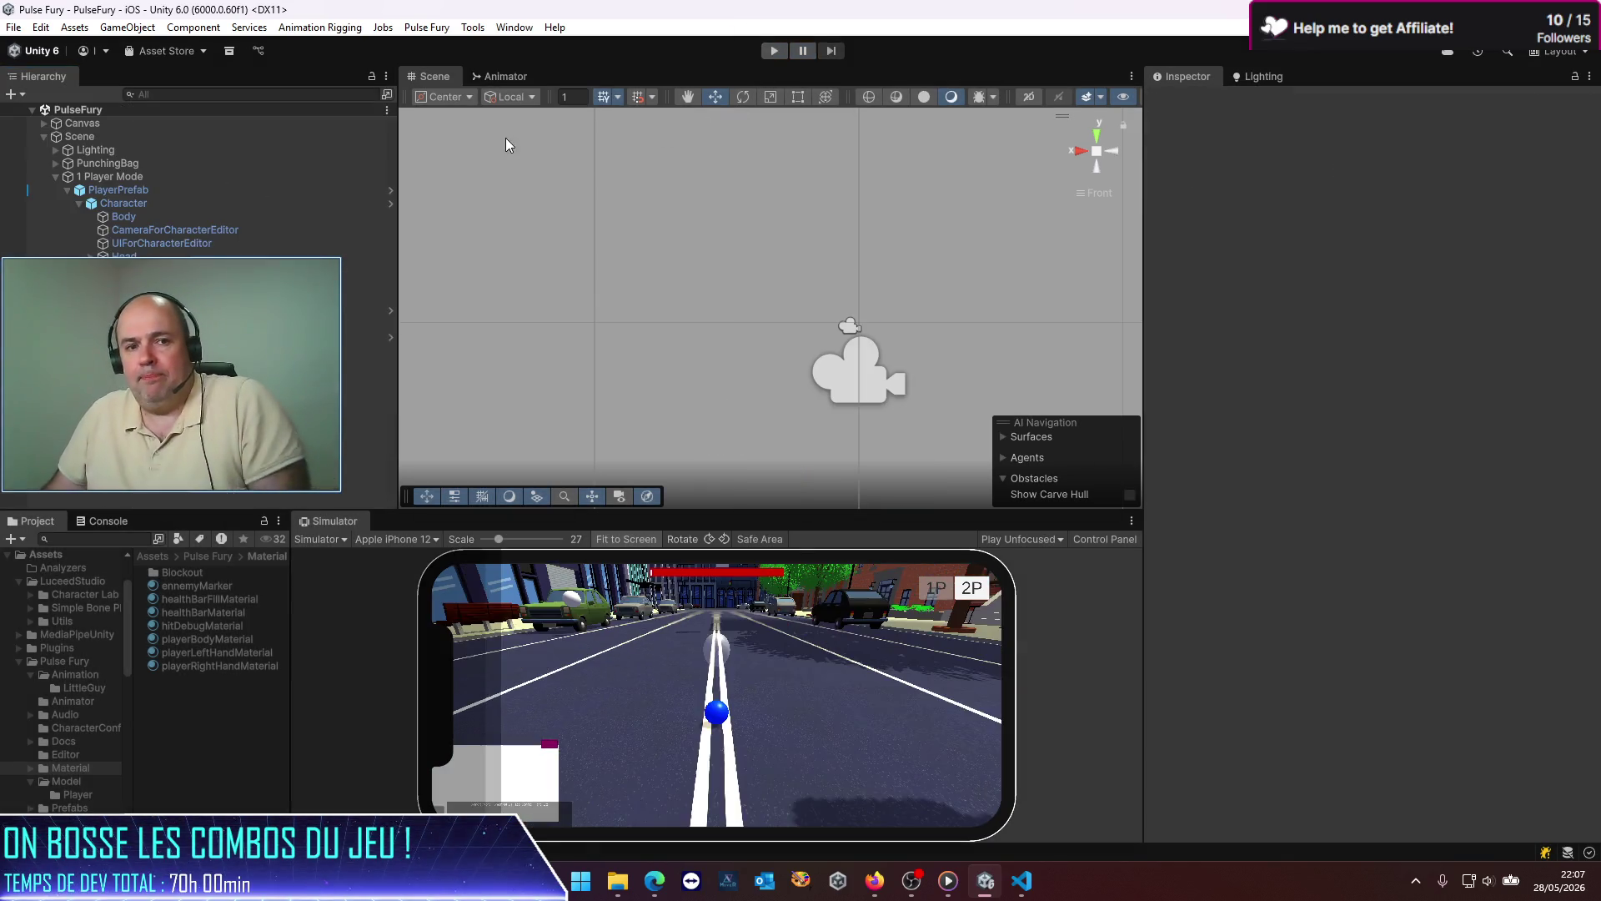
Step: Open PlayerPrefab in Prefab Mode and scroll to its combo hits
{"action": "left_click", "coordinate": [142, 195]}
{"action": "left_click", "coordinate": [1545, 165]}
{"action": "left_click_drag", "start_coordinate": [1142, 354], "coordinate": [669, 354]}
{"action": "scroll", "coordinate": [1170, 422], "scroll_direction": "down", "scroll_amount": 3}
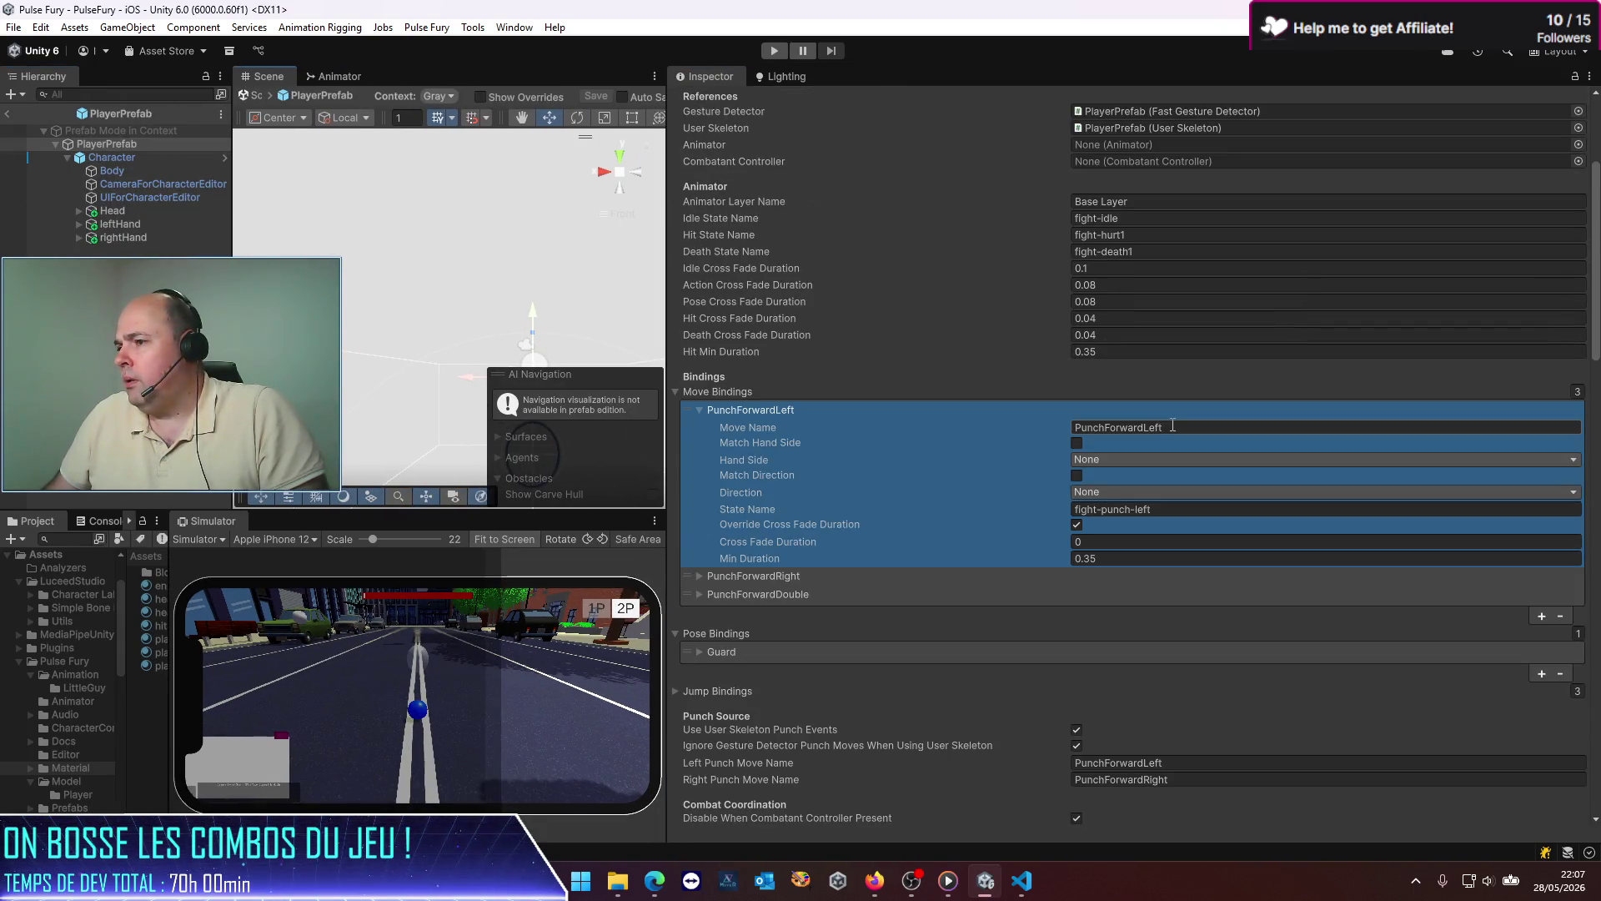
{"action": "scroll", "coordinate": [1196, 524], "scroll_direction": "down", "scroll_amount": 15}
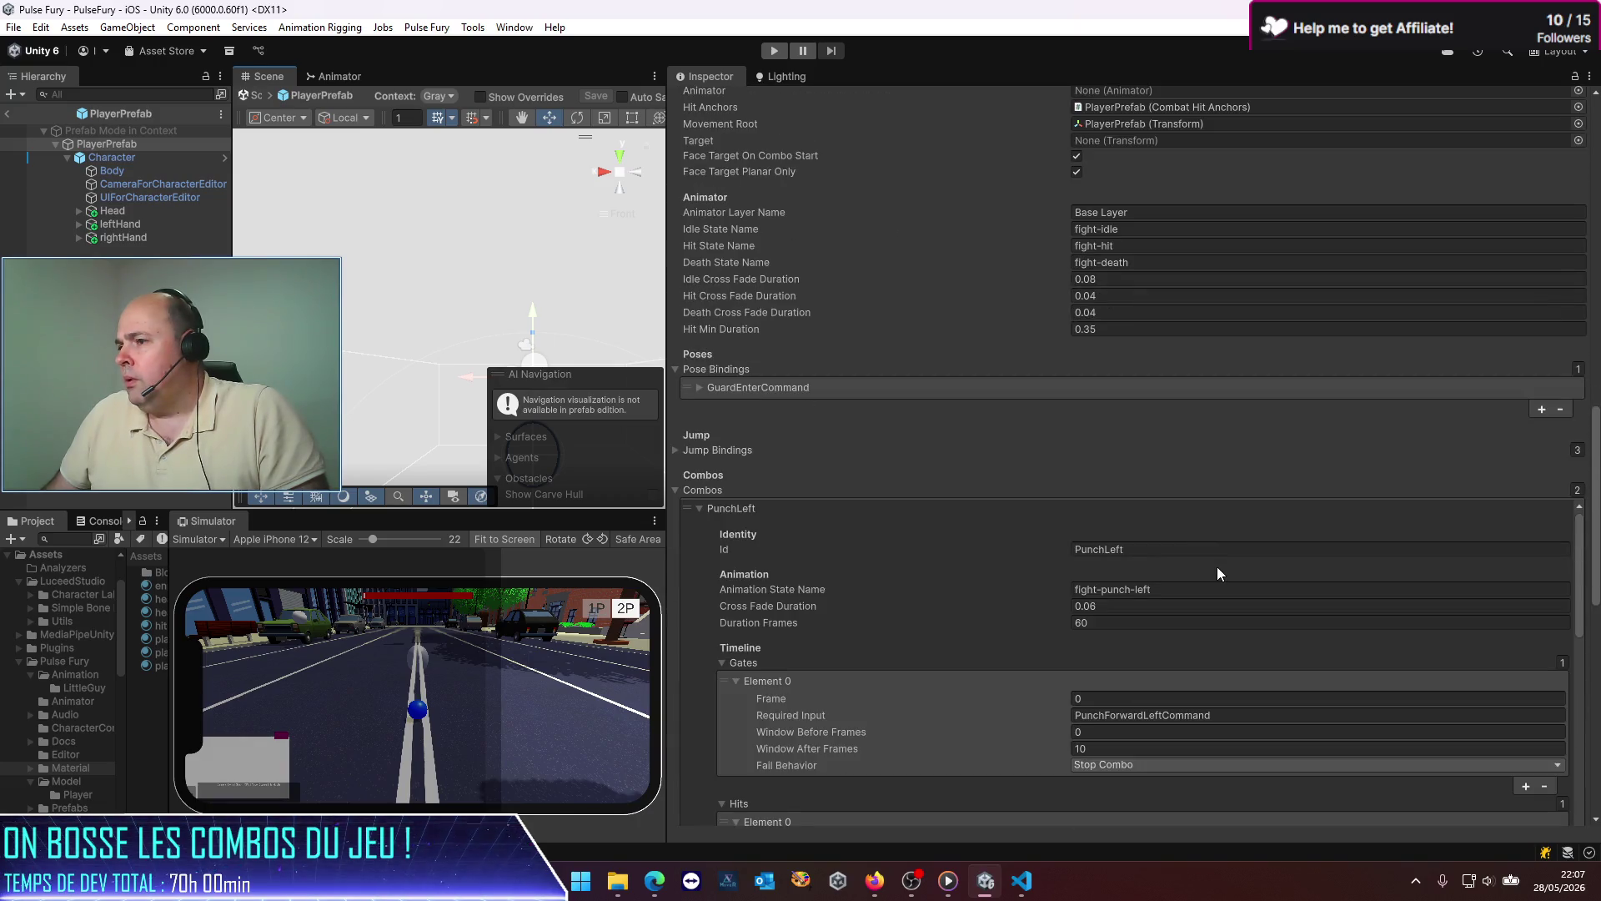
{"action": "scroll", "coordinate": [1217, 573], "scroll_direction": "down", "scroll_amount": 10}
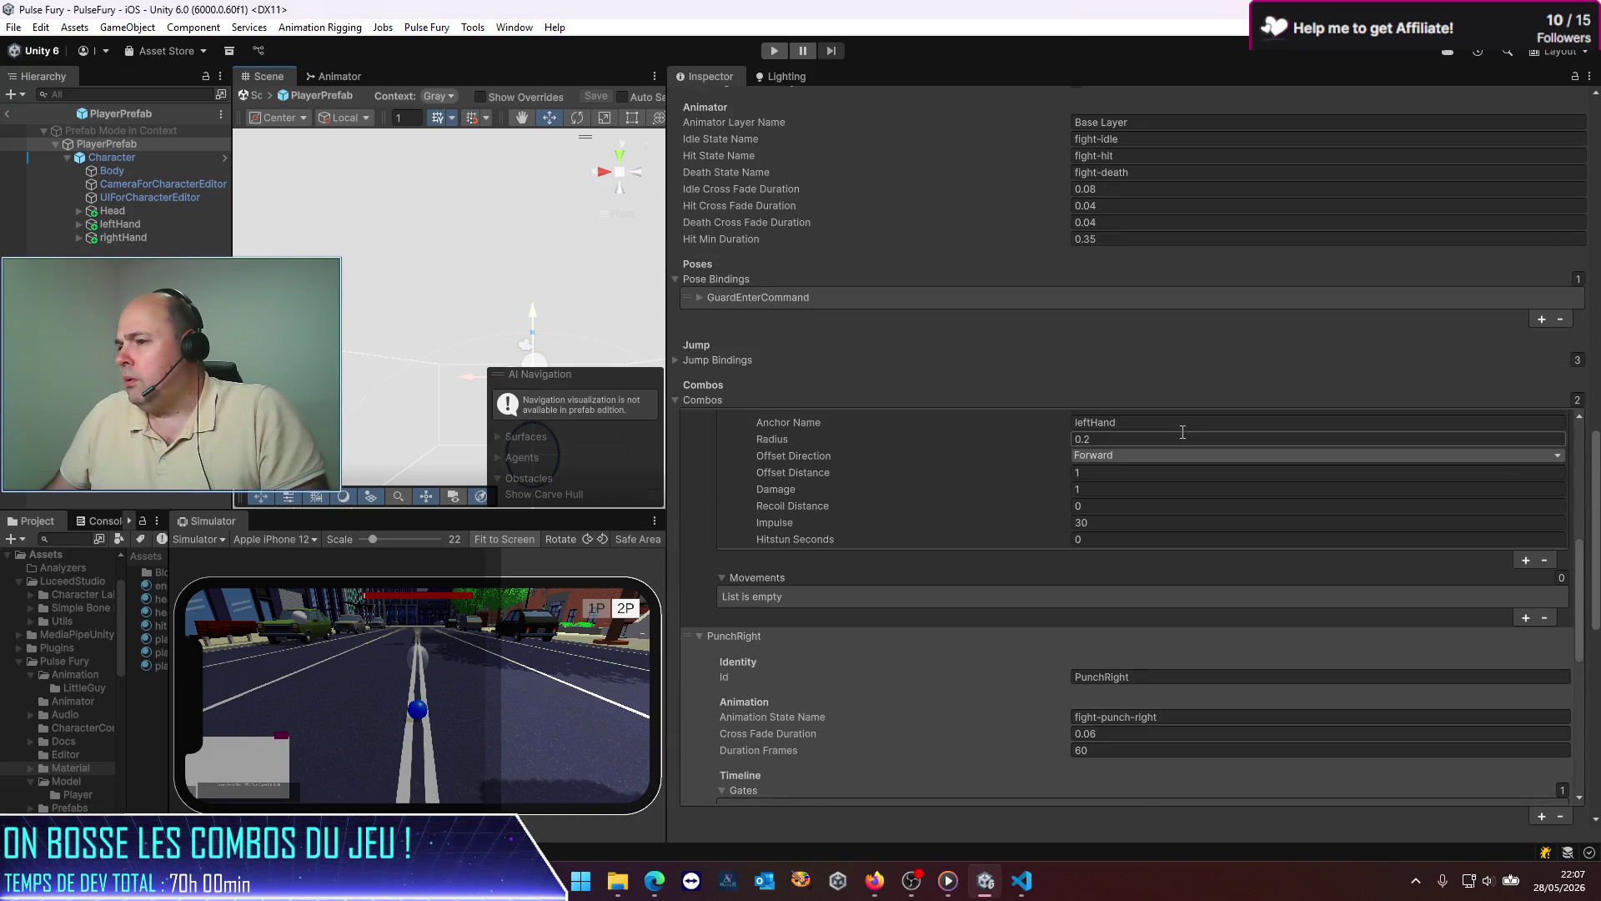
{"action": "scroll", "coordinate": [1182, 432], "scroll_direction": "down", "scroll_amount": 4}
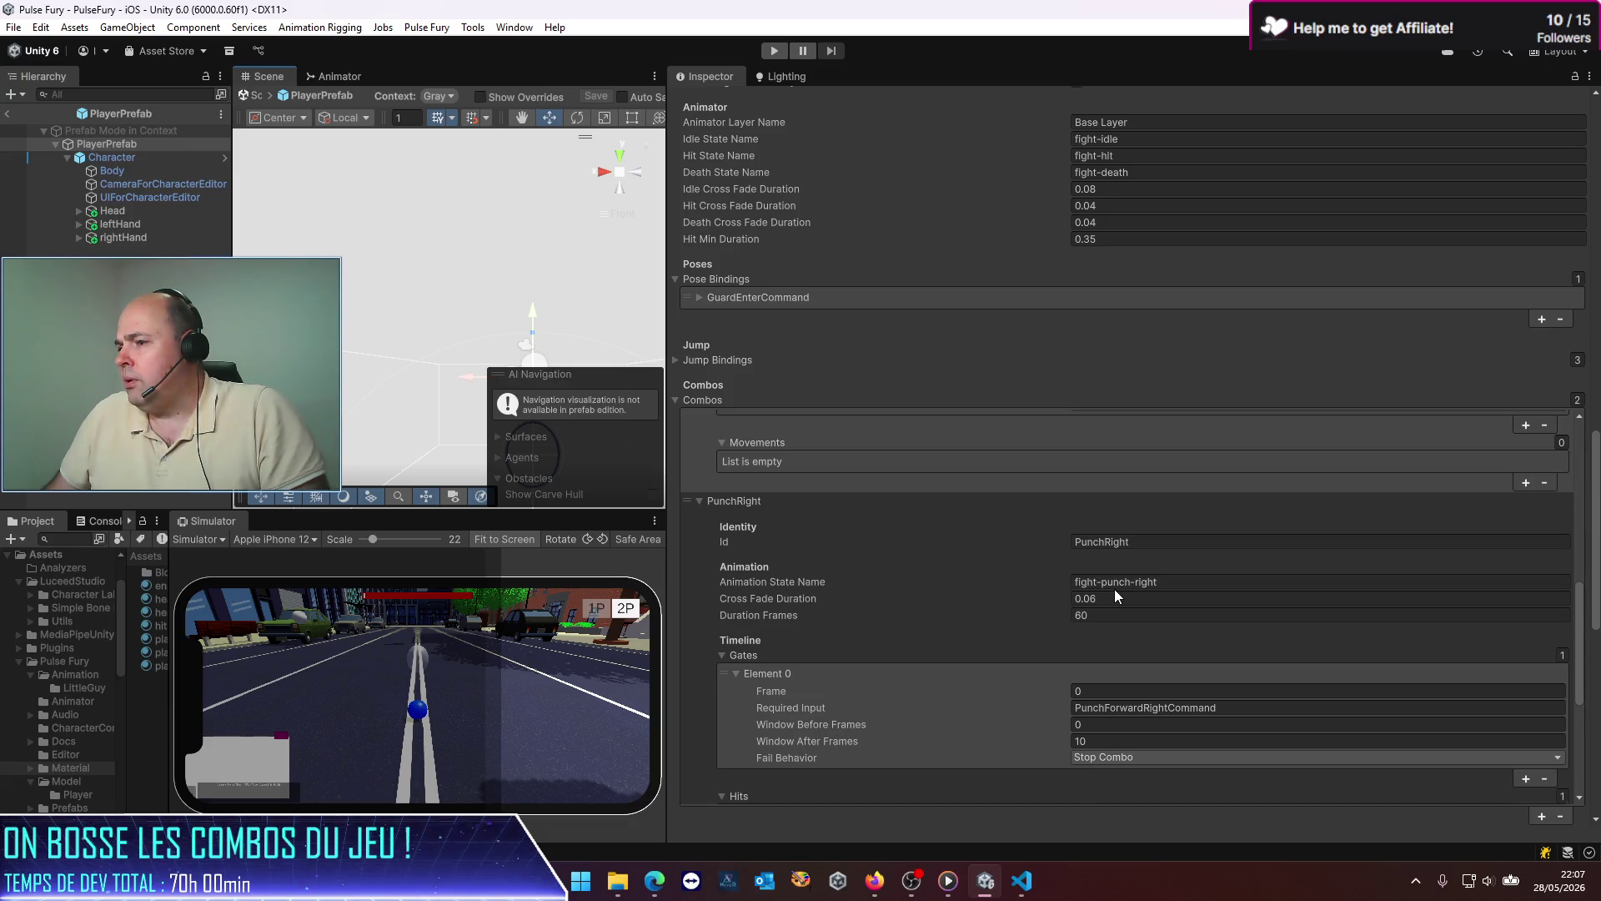
{"action": "scroll", "coordinate": [1114, 589], "scroll_direction": "down", "scroll_amount": 5}
{"action": "scroll", "coordinate": [887, 554], "scroll_direction": "up", "scroll_amount": 5}
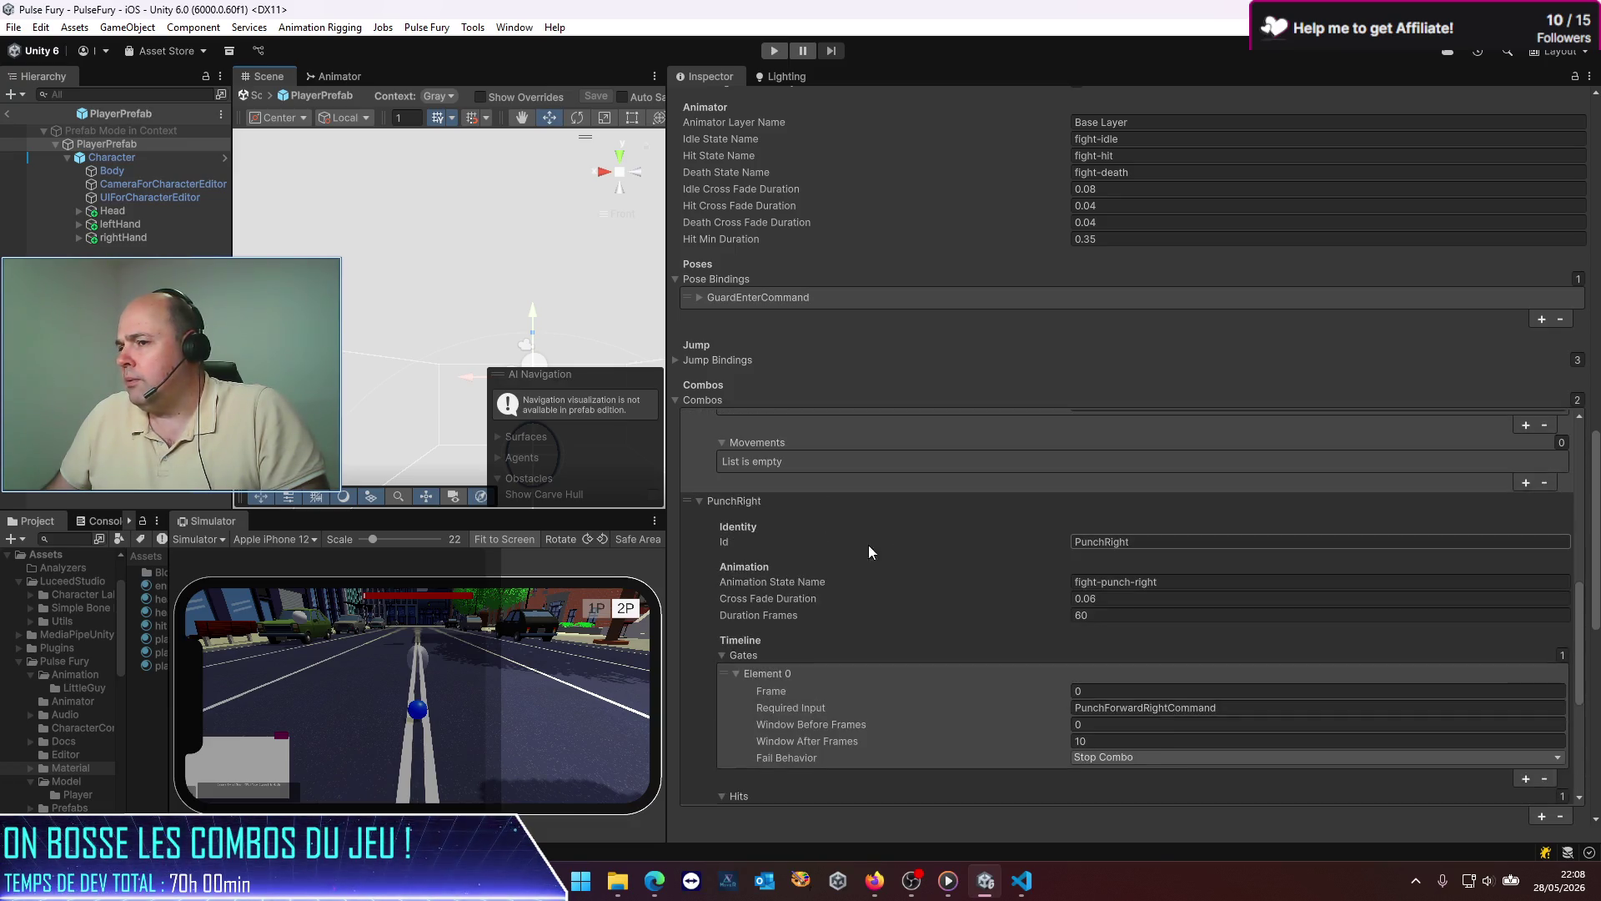
{"action": "scroll", "coordinate": [827, 537], "scroll_direction": "up", "scroll_amount": 8}
{"action": "scroll", "coordinate": [828, 542], "scroll_direction": "up", "scroll_amount": 3}
{"action": "scroll", "coordinate": [828, 542], "scroll_direction": "down", "scroll_amount": 3}
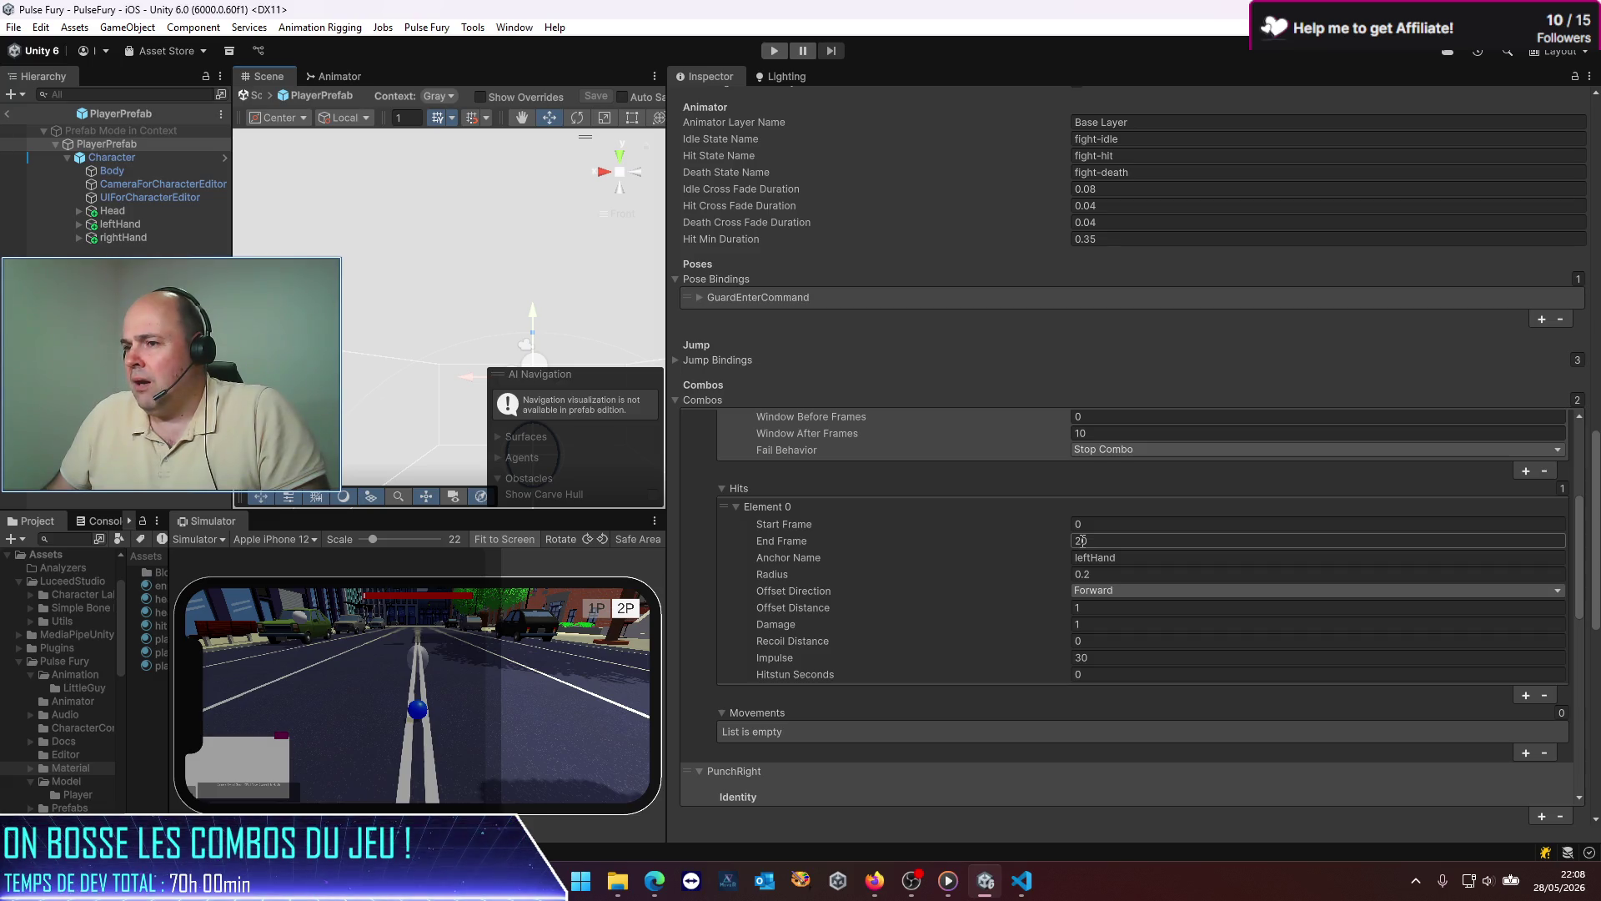
{"action": "scroll", "coordinate": [711, 518], "scroll_direction": "down", "scroll_amount": 3}
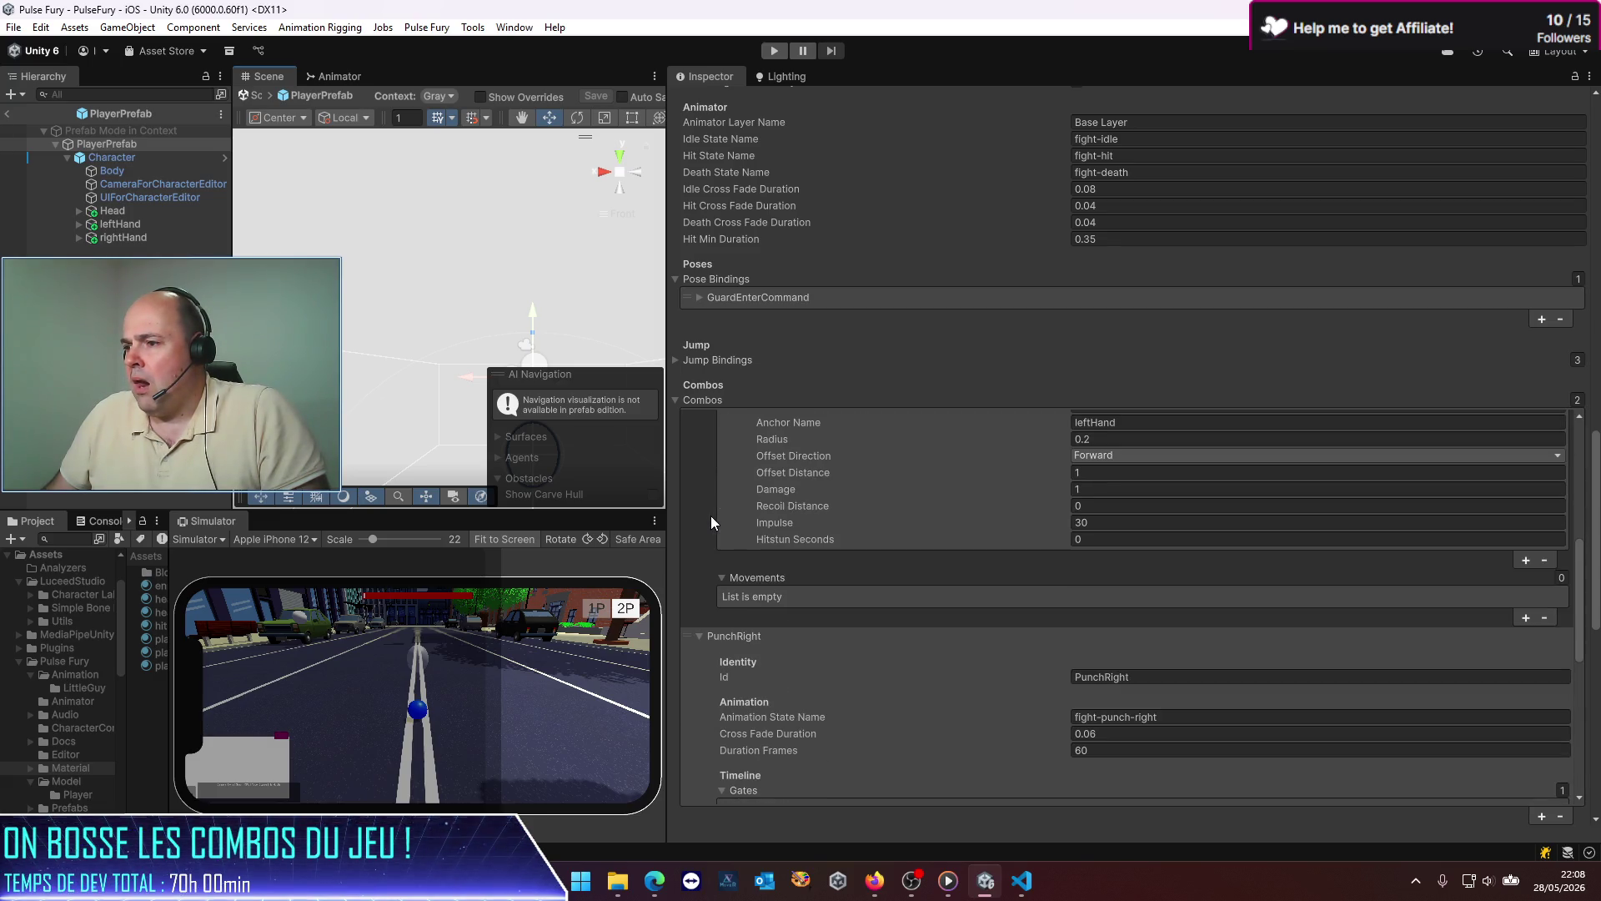
{"action": "scroll", "coordinate": [712, 517], "scroll_direction": "down", "scroll_amount": 6}
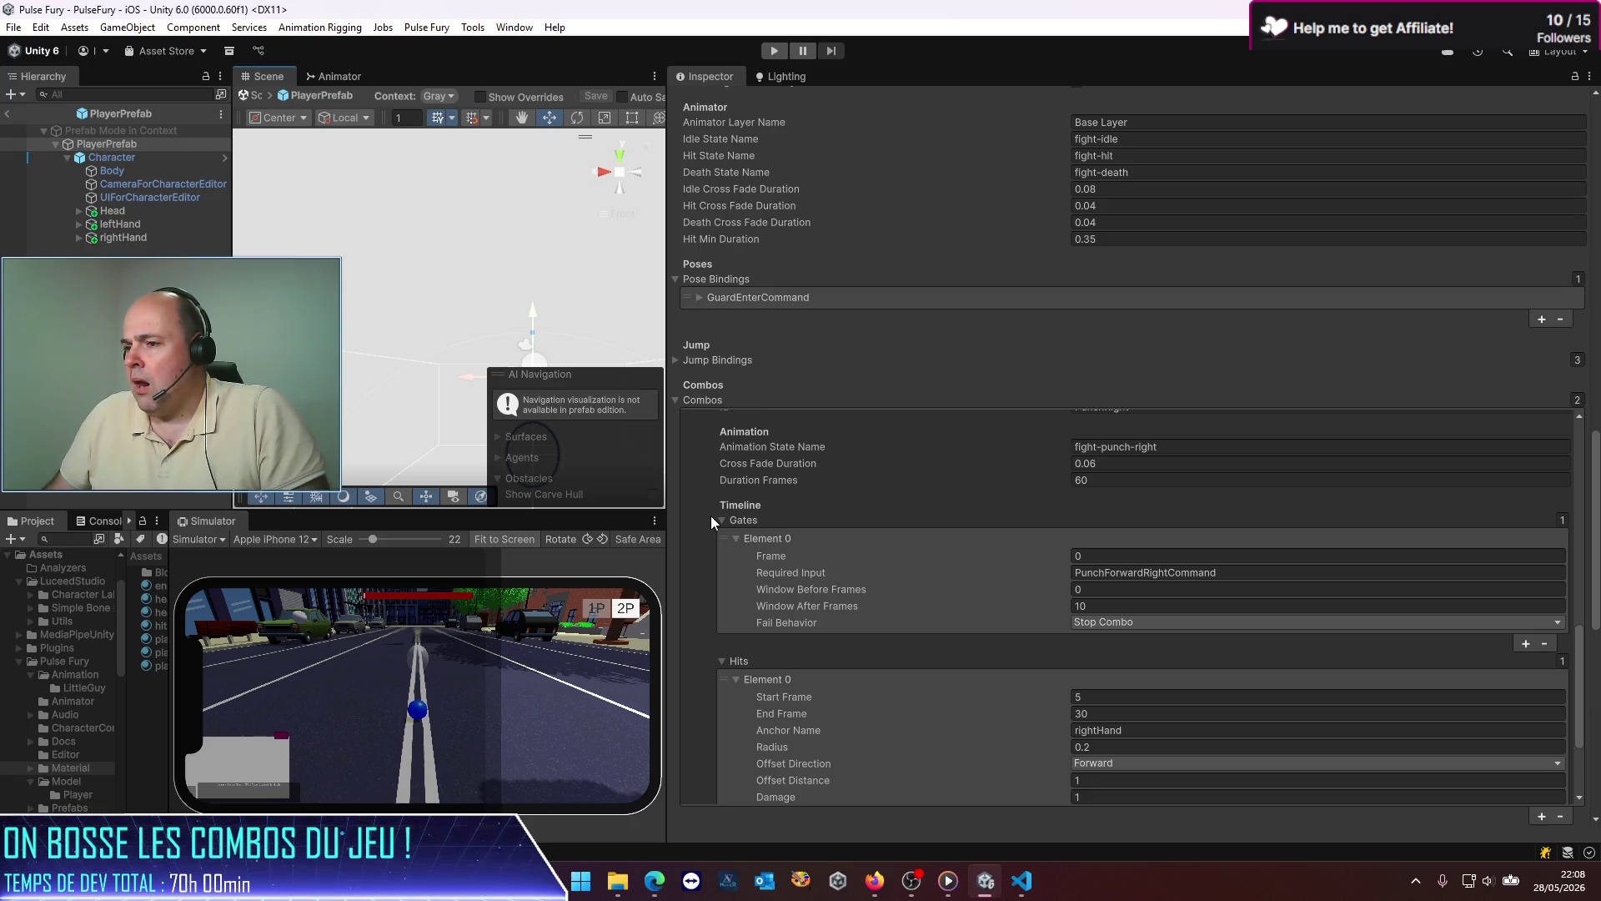
{"action": "scroll", "coordinate": [711, 515], "scroll_direction": "up", "scroll_amount": 7}
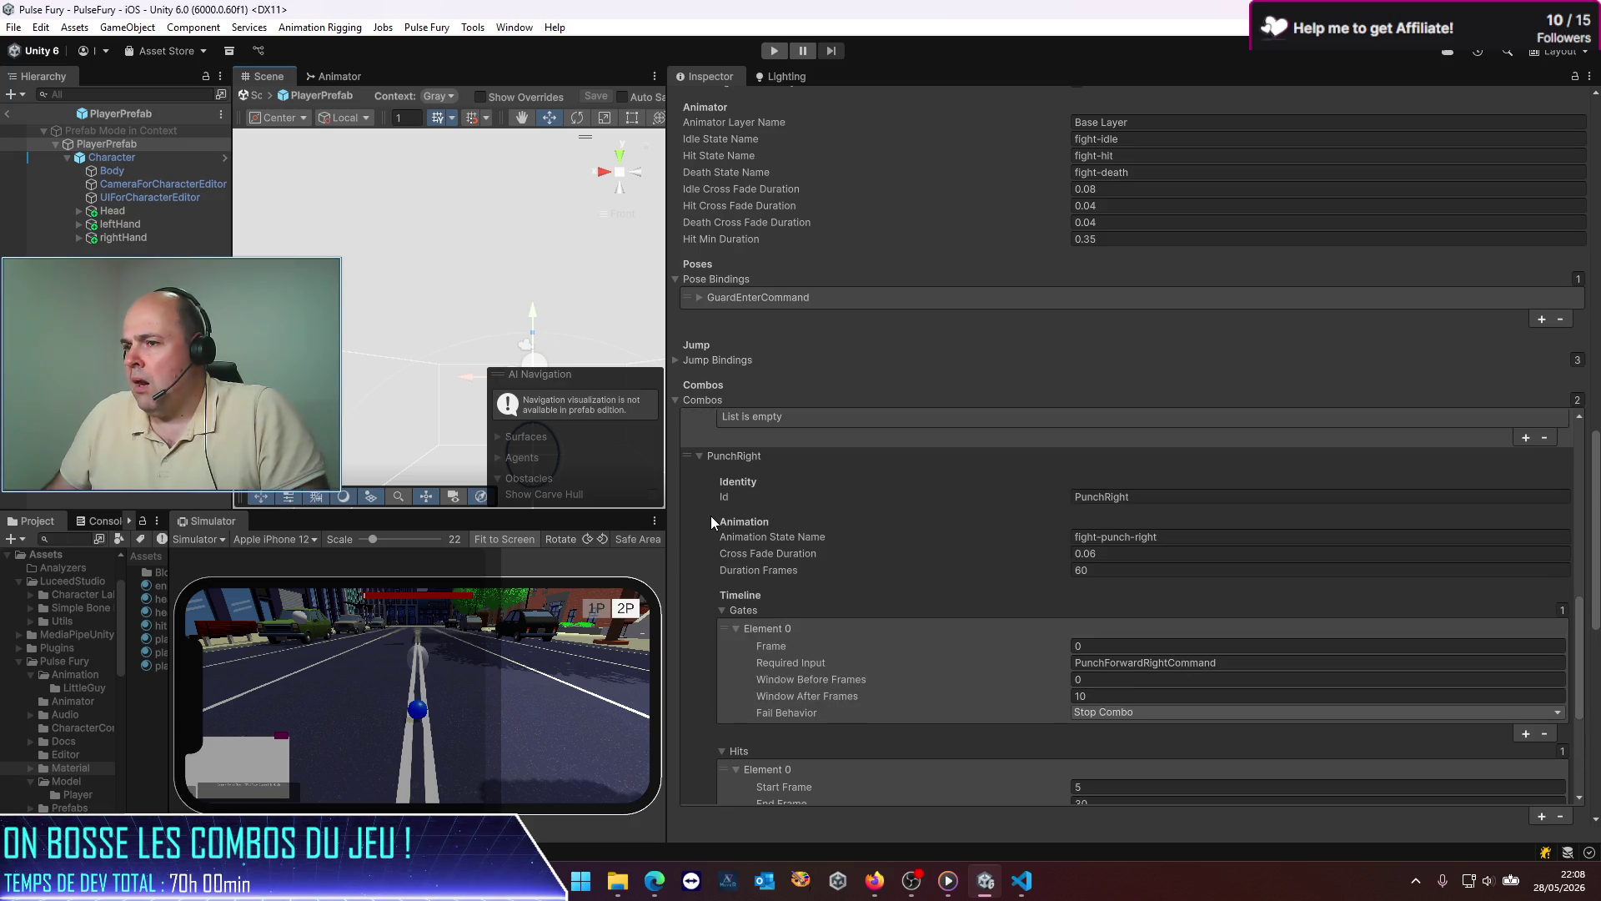
{"action": "scroll", "coordinate": [711, 516], "scroll_direction": "up", "scroll_amount": 5}
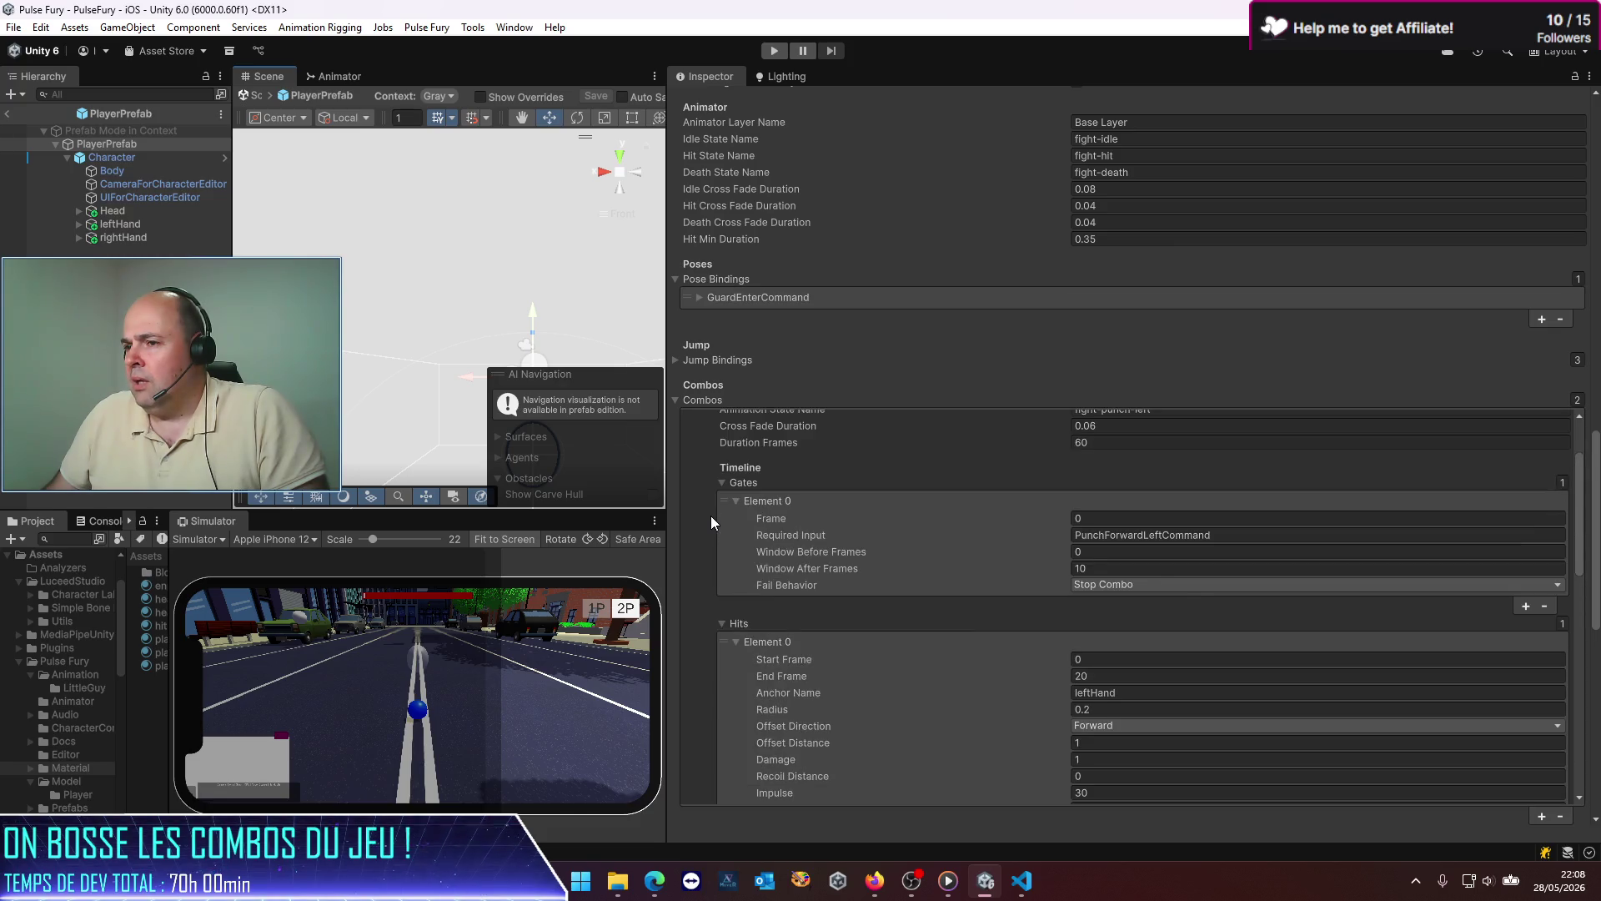
Step: Set PunchLeft's hit to Start Frame 5, End Frame 50 and anchor LeftHandMiddle1
{"action": "type", "text": "5"}
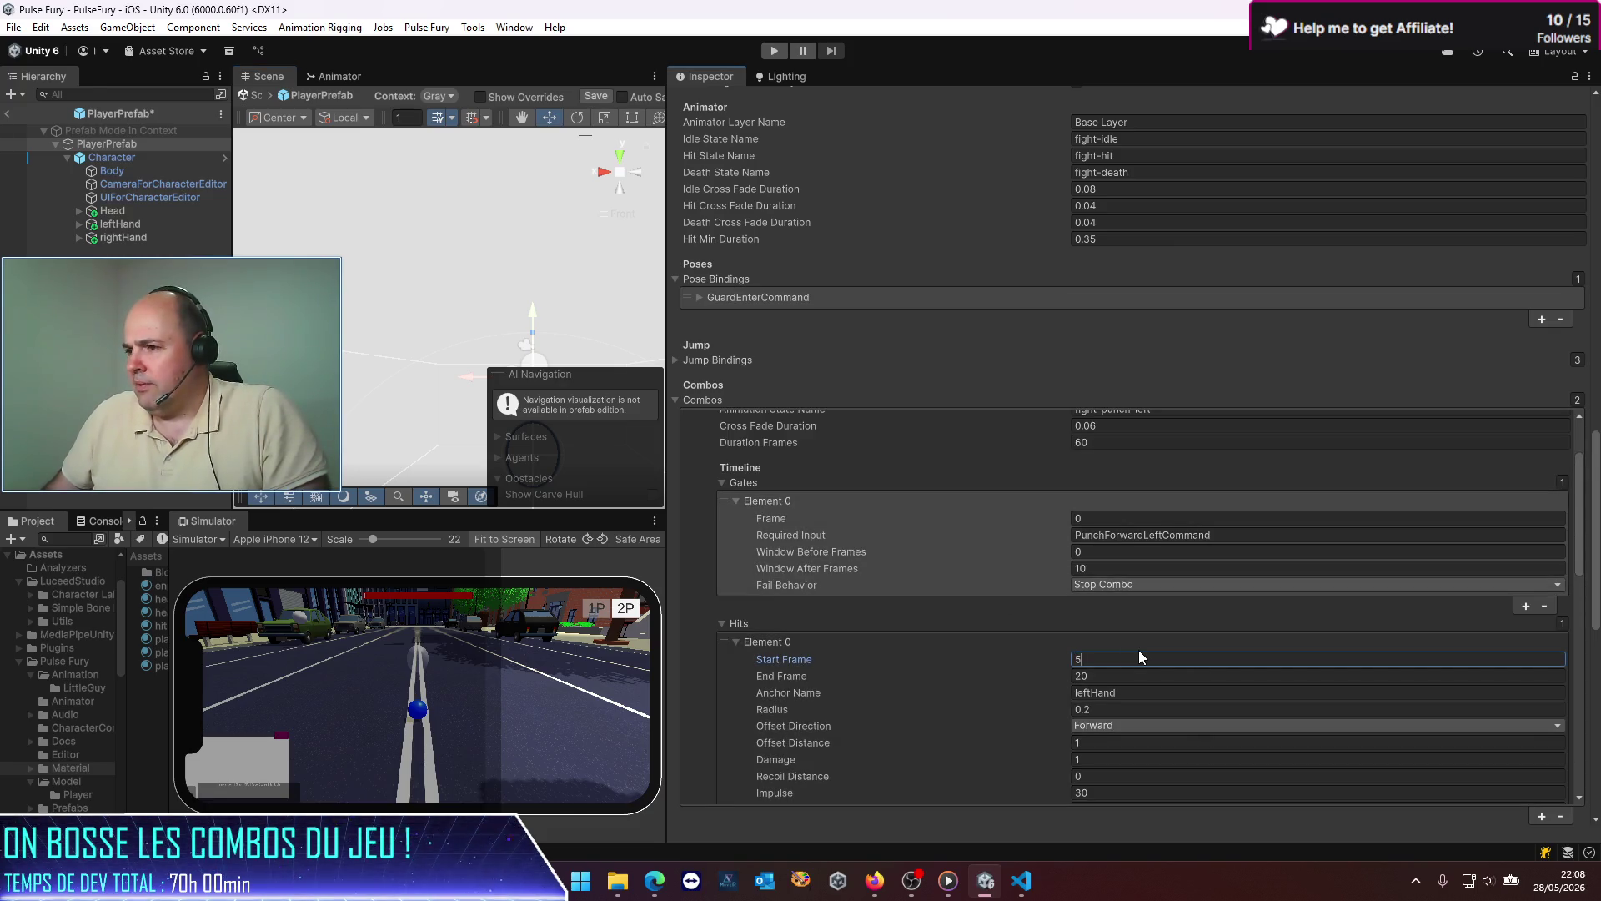
{"action": "key", "text": "Tab"}
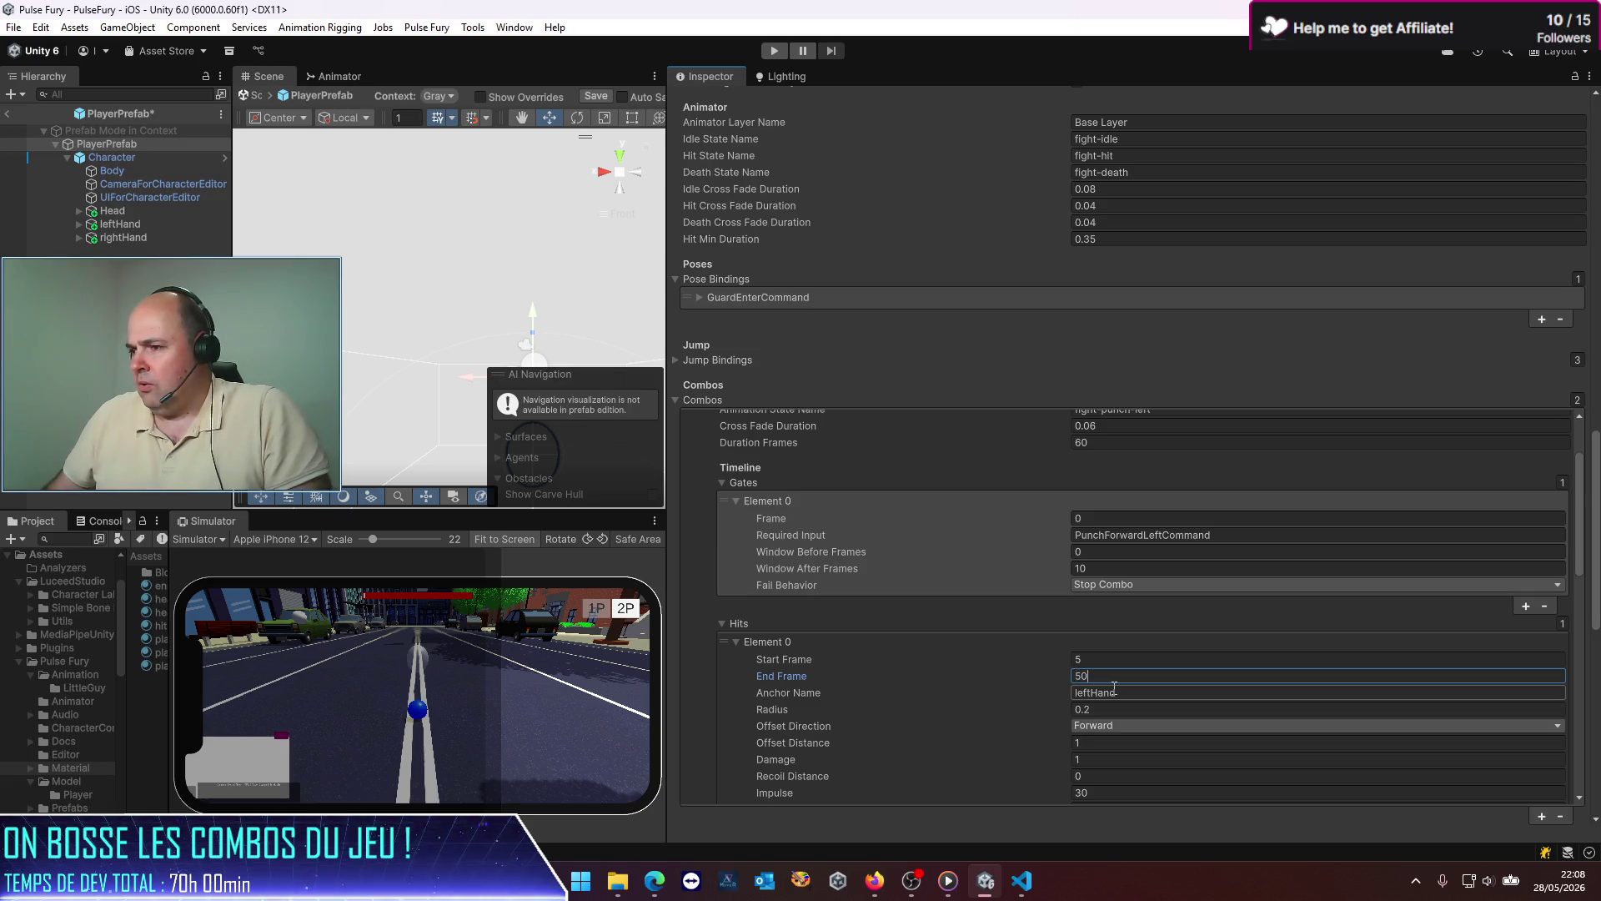
{"action": "key", "text": "Tab"}
{"action": "type", "text": "RightHandMiddle1"}
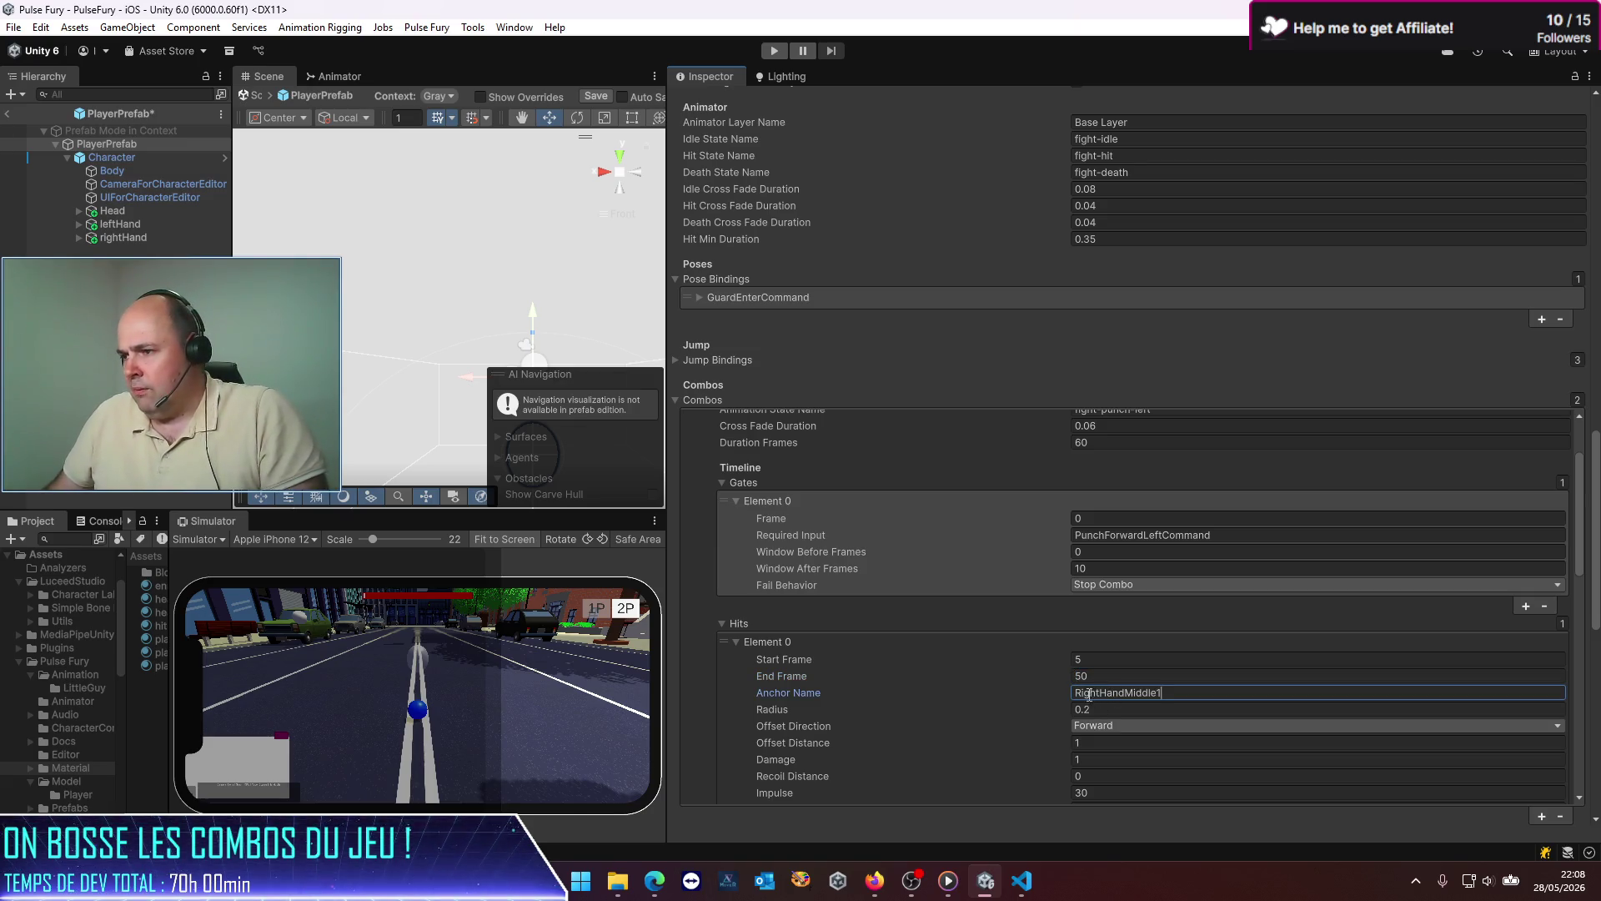
{"action": "left_click_drag", "start_coordinate": [1102, 693], "coordinate": [968, 679]}
{"action": "type", "text": "Left"}
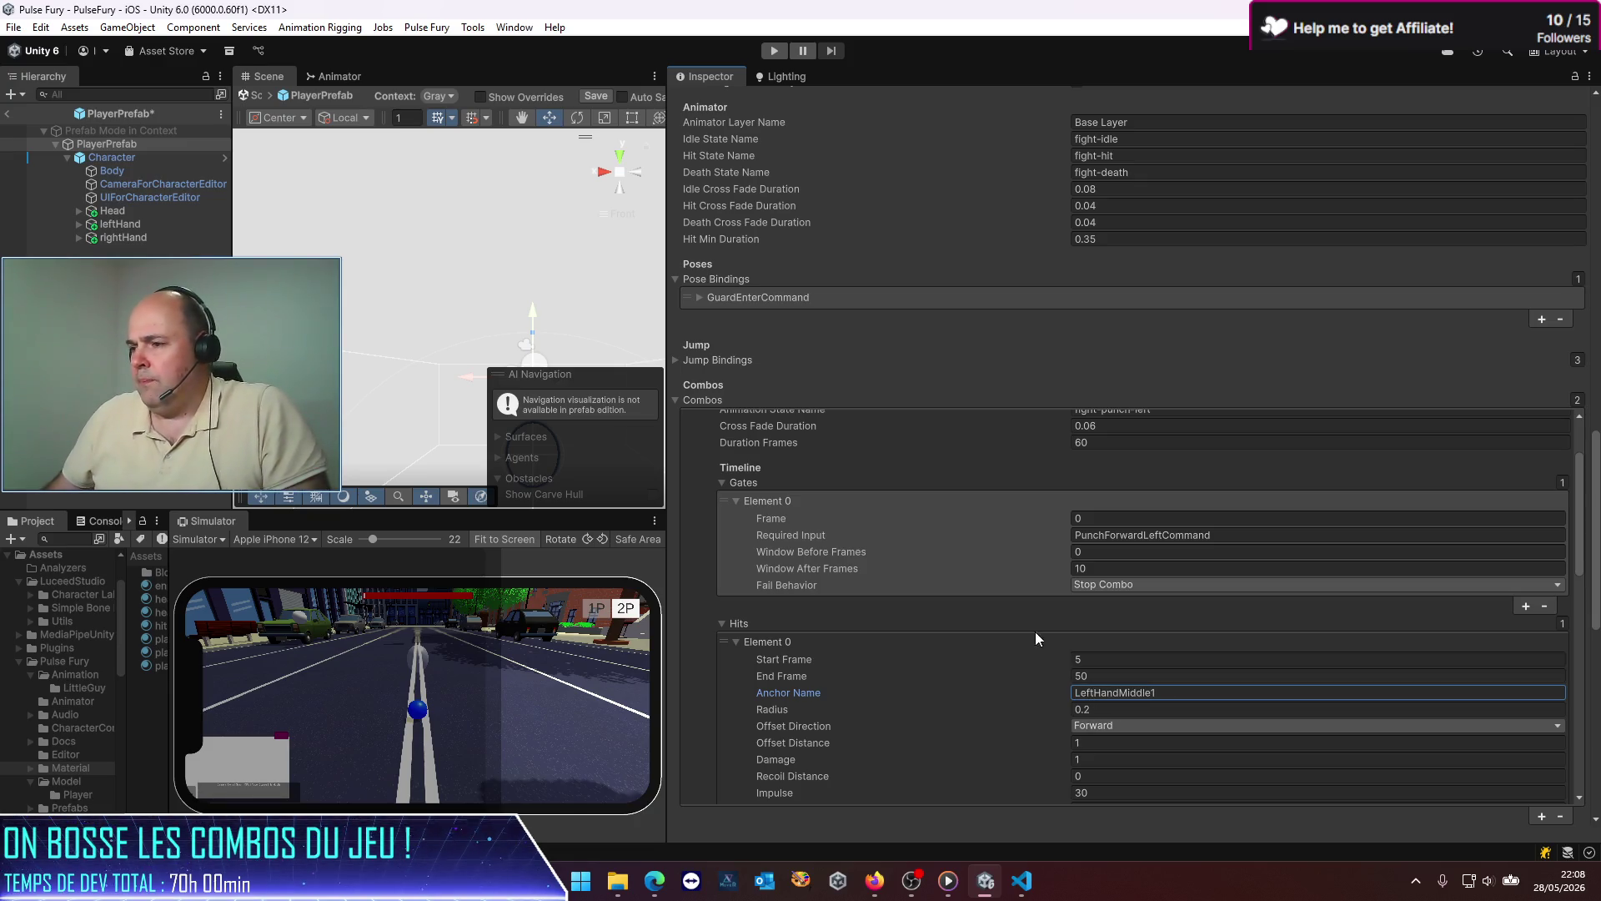
Step: Set PunchRight's hit anchor name to RightHandMiddle1 and save PlayerPrefab
{"action": "scroll", "coordinate": [929, 600], "scroll_direction": "down", "scroll_amount": 5}
{"action": "scroll", "coordinate": [919, 602], "scroll_direction": "down", "scroll_amount": 4}
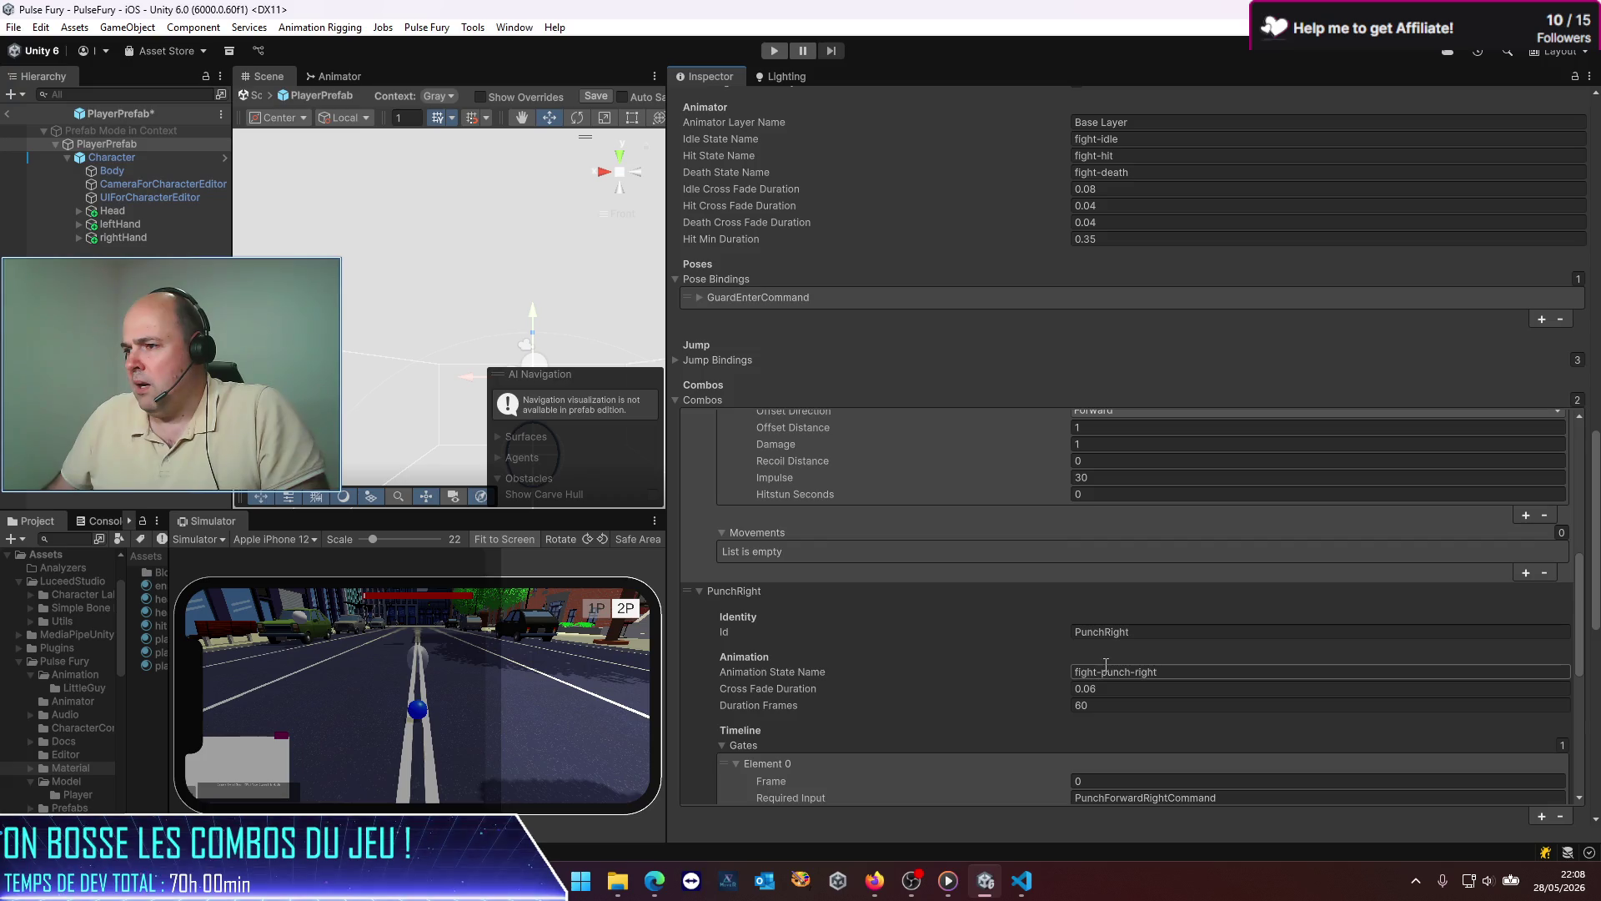
{"action": "scroll", "coordinate": [1109, 679], "scroll_direction": "down", "scroll_amount": 4}
{"action": "scroll", "coordinate": [1108, 679], "scroll_direction": "down", "scroll_amount": 3}
{"action": "left_click", "coordinate": [1118, 638]}
{"action": "key", "text": "ctrl+a"}
{"action": "type", "text": "RightHandMiddle1"}
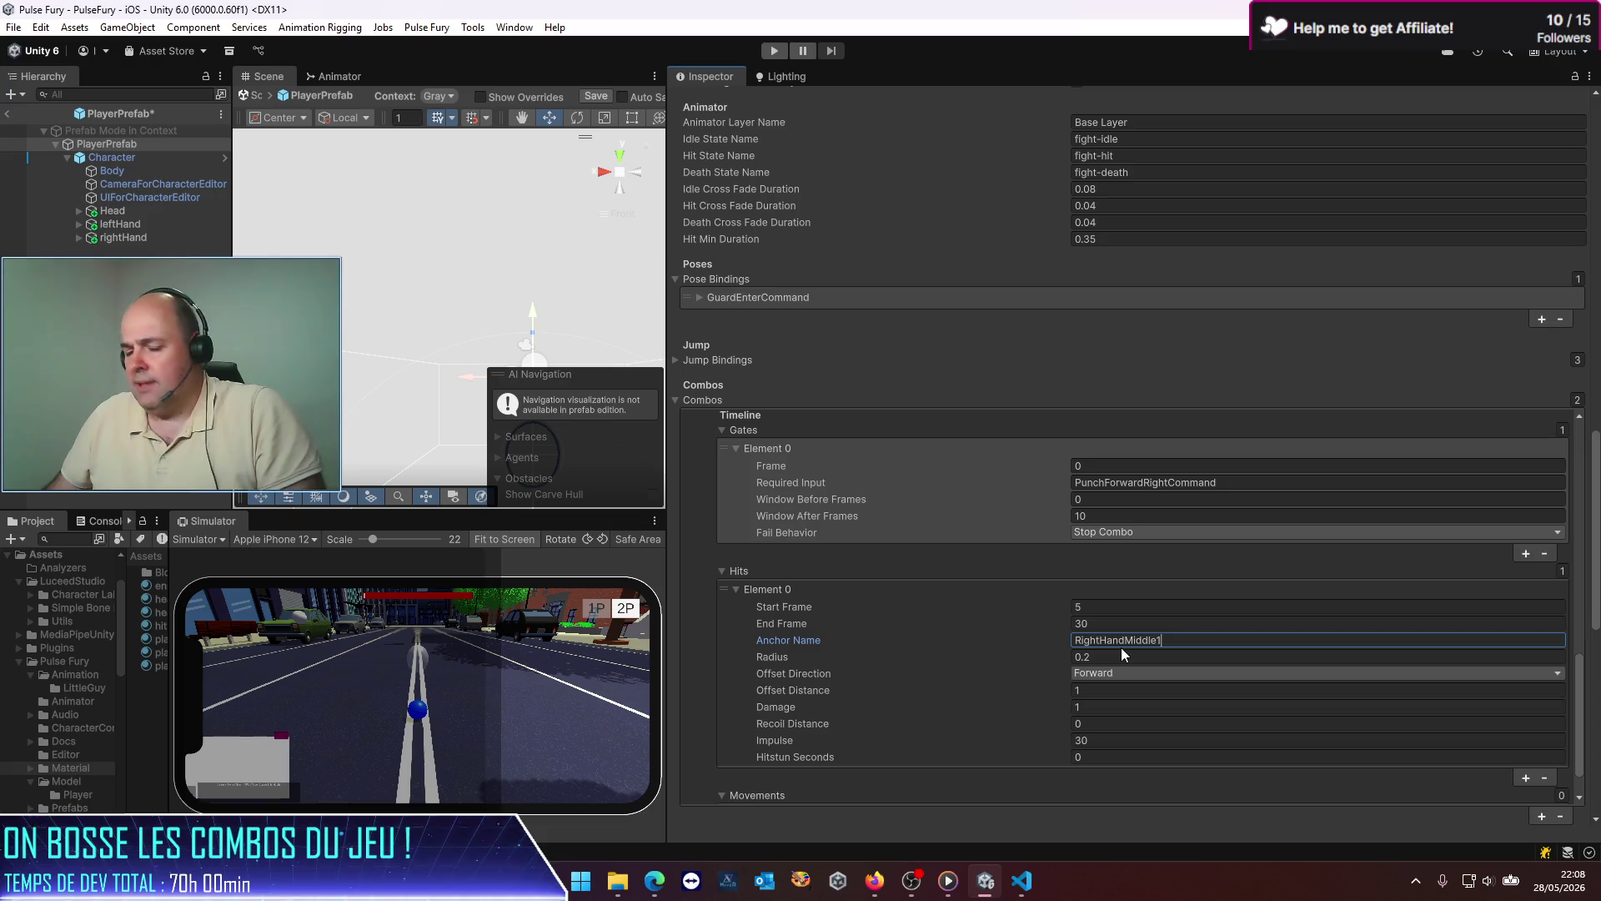
{"action": "key", "text": "ctrl+s"}
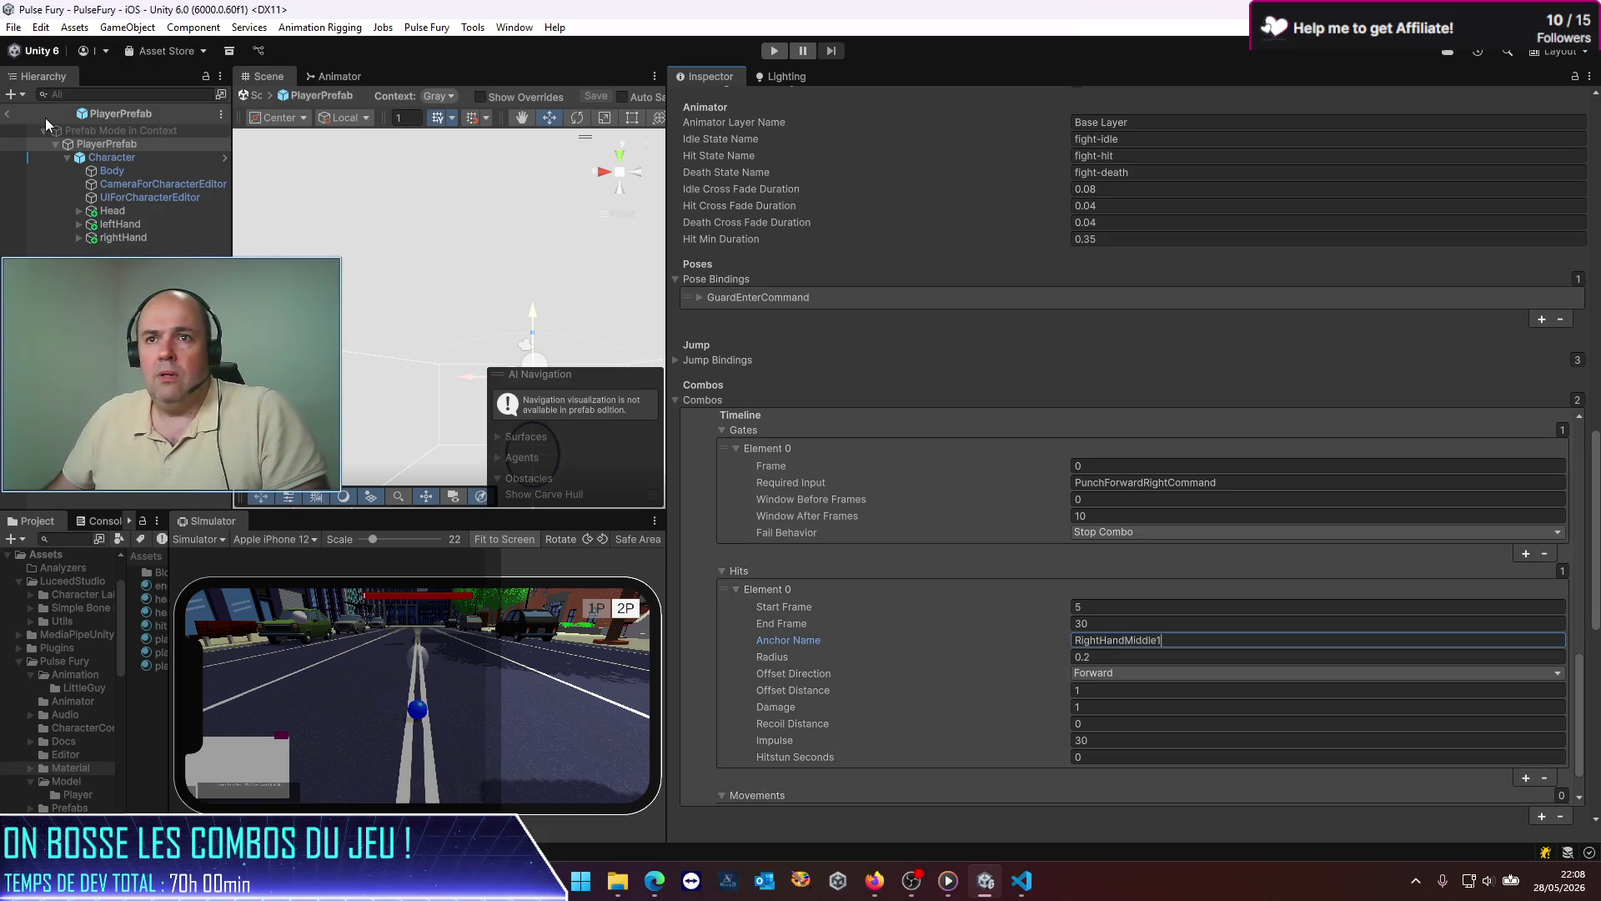
Step: Leave Prefab Mode and switch over to the VS Code chat
{"action": "left_click", "coordinate": [5, 114]}
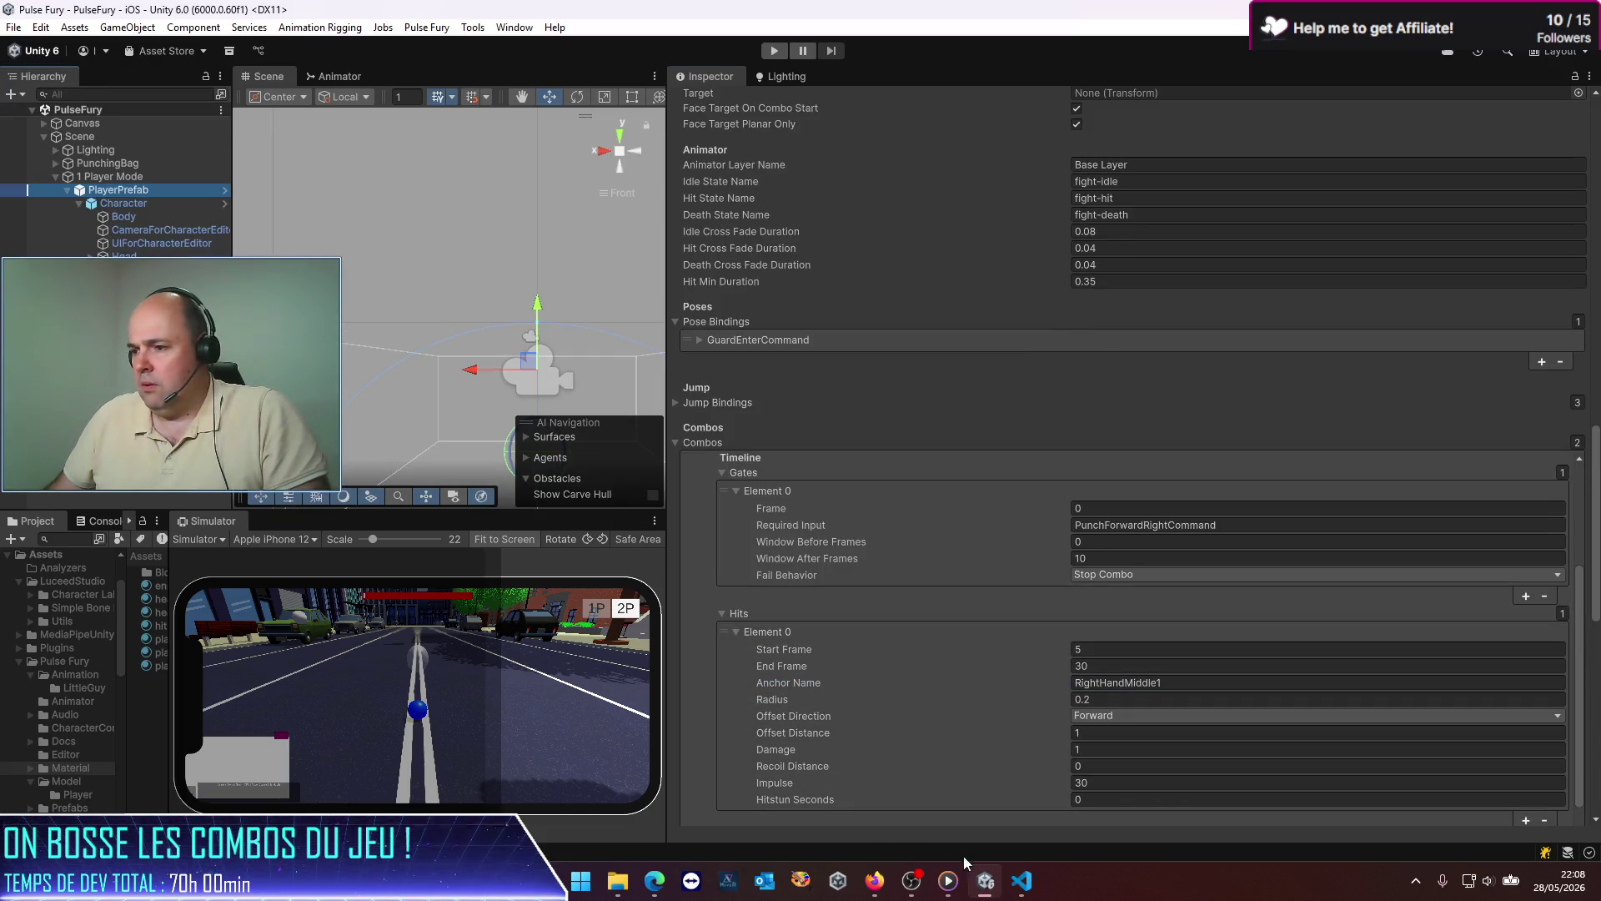
{"action": "left_click", "coordinate": [1021, 883]}
{"action": "key", "text": "alt+Tab"}
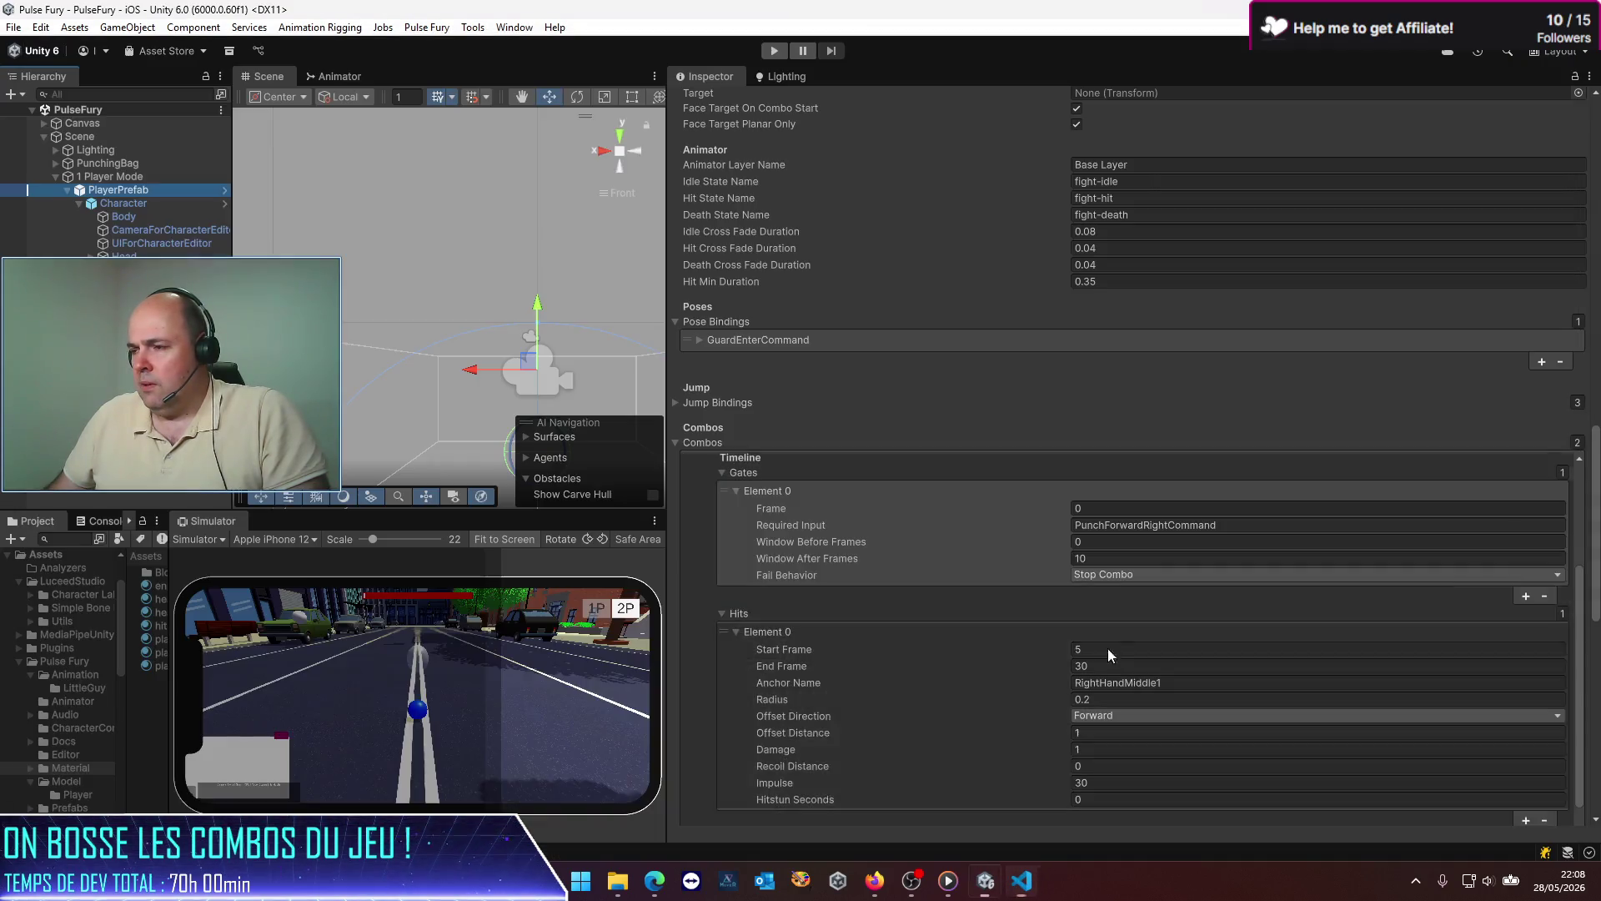
{"action": "key", "text": "alt+Tab"}
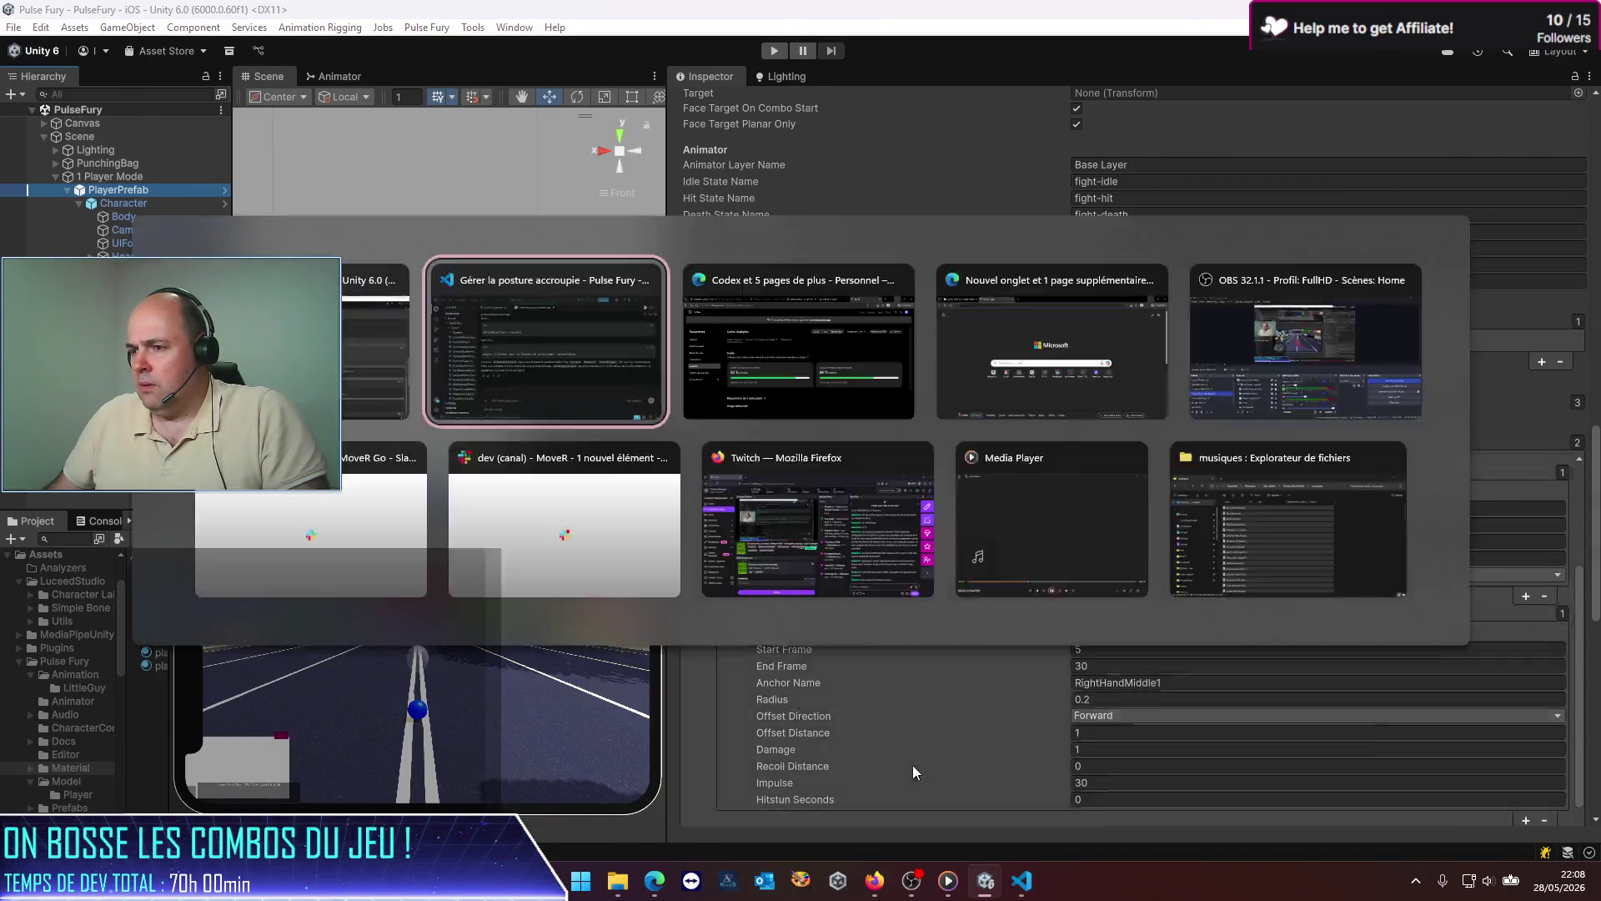
Step: Ask Codex whether hit anchor names are looked up among the GameObject's children, then return to Unity
{"action": "type", "text": "question"}
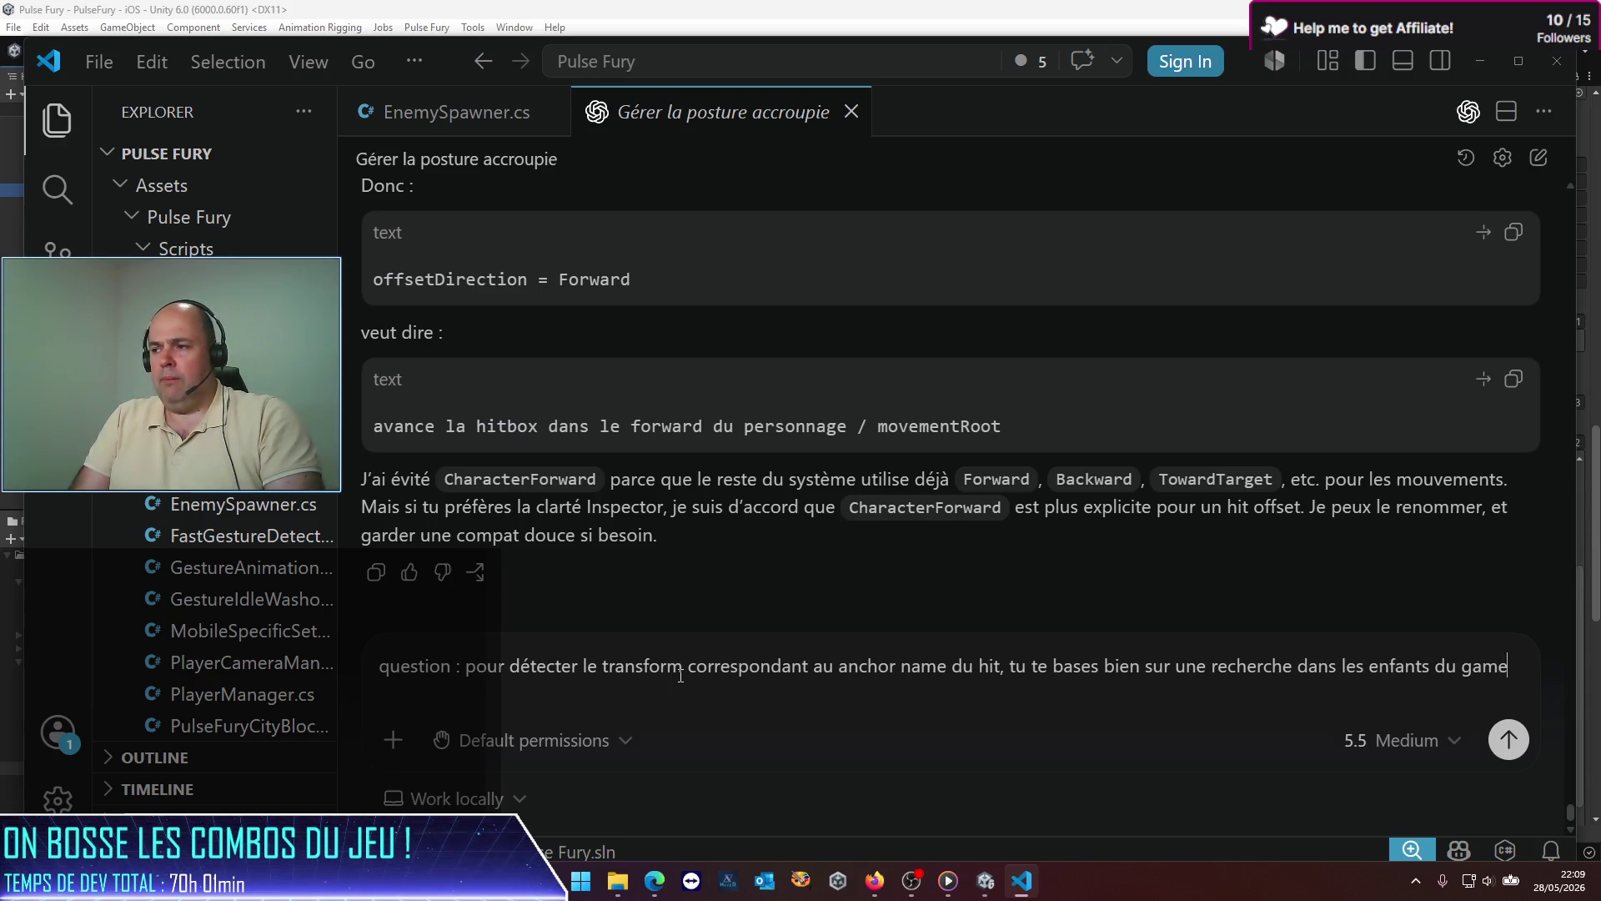
{"action": "type", "text": "obje"}
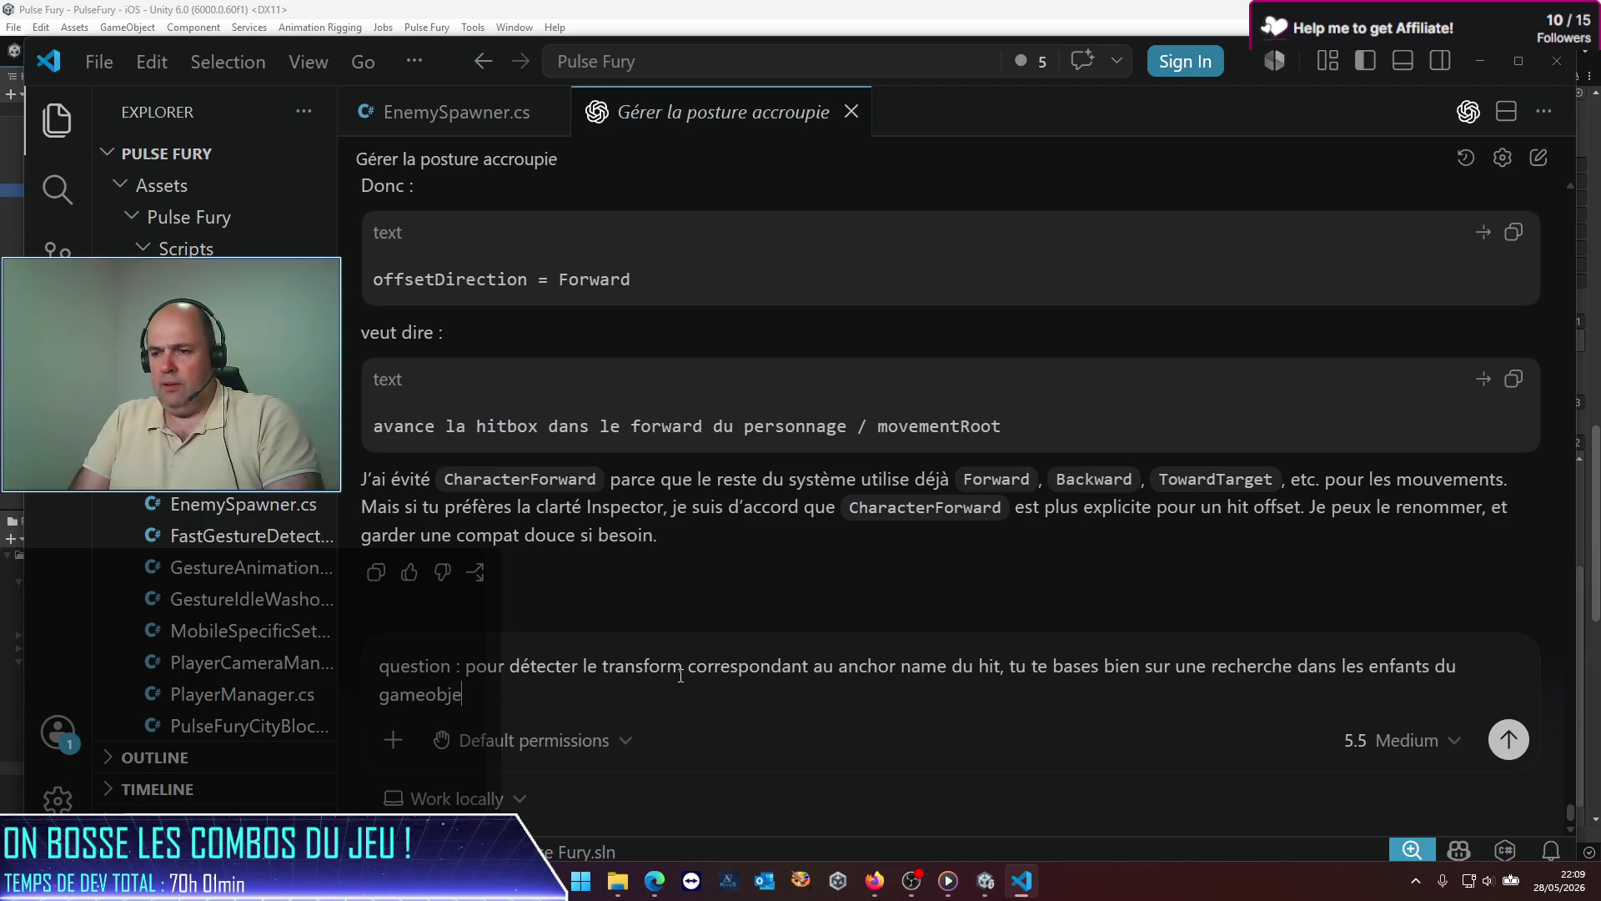
{"action": "type", "text": "qui"}
{"action": "key", "text": "BackSpace"}
{"action": "type", "text": "en cours ?"}
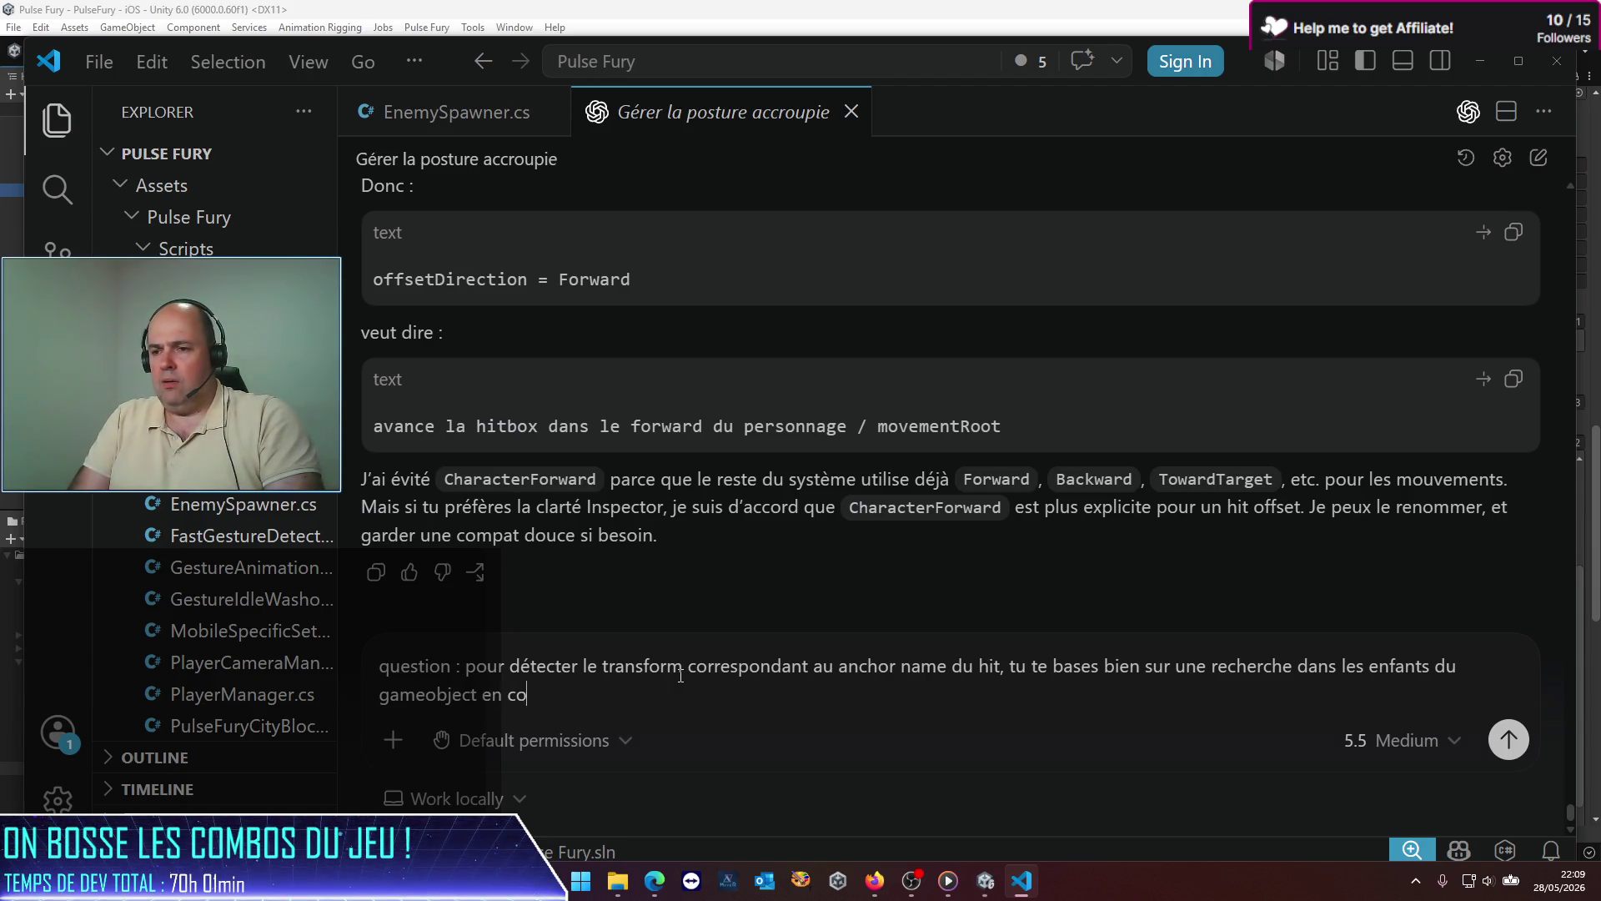
{"action": "key", "text": "Return"}
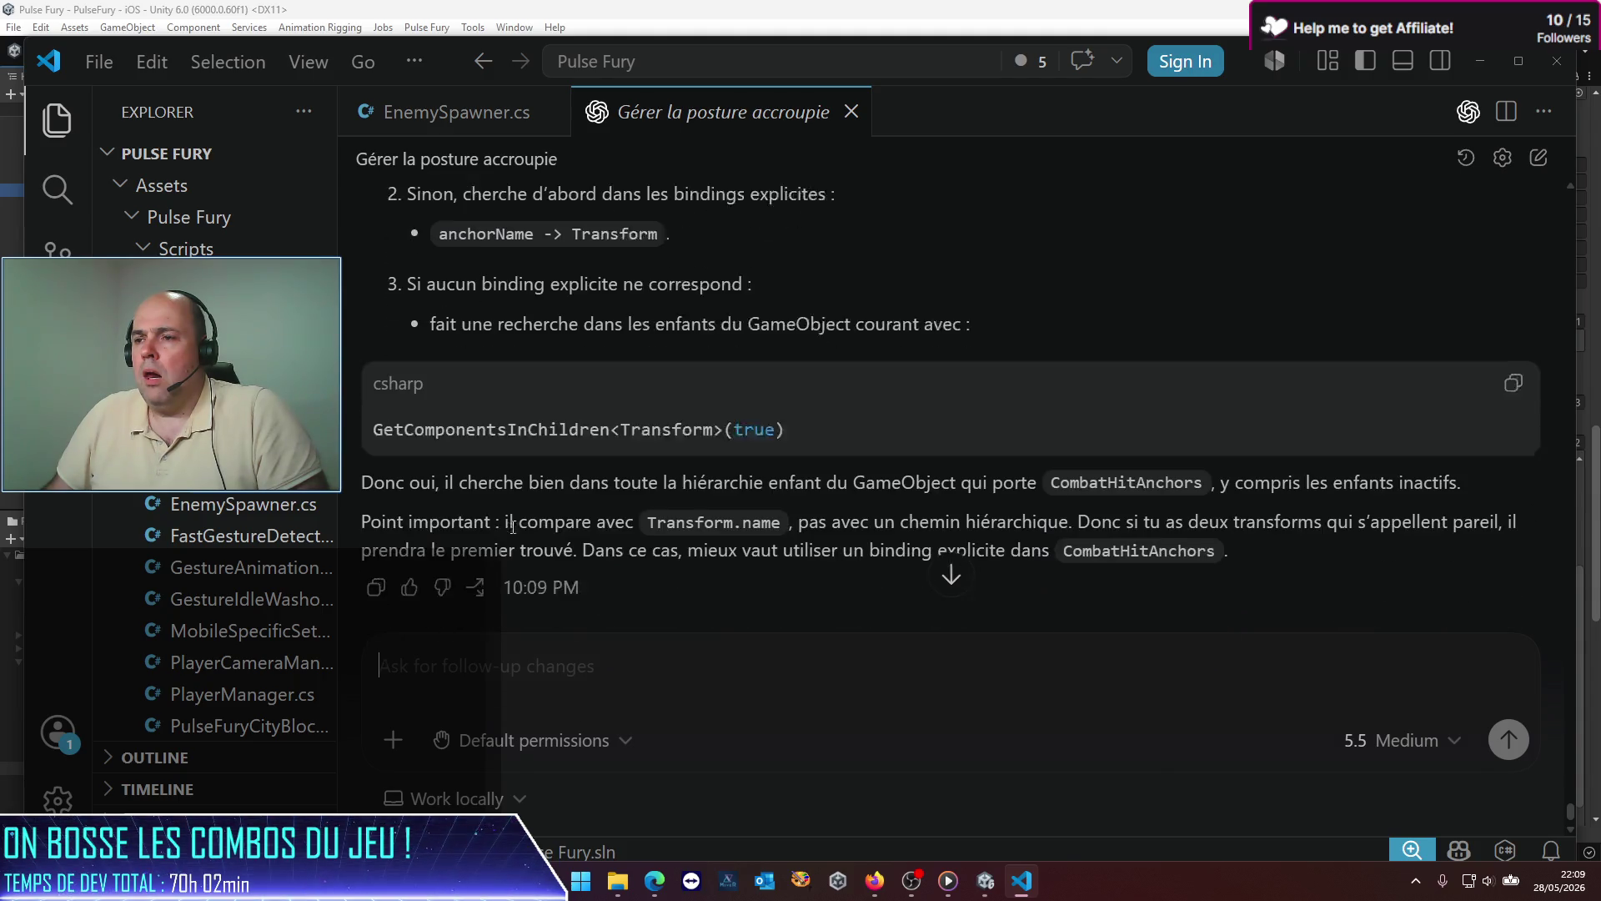
{"action": "left_click", "coordinate": [985, 881]}
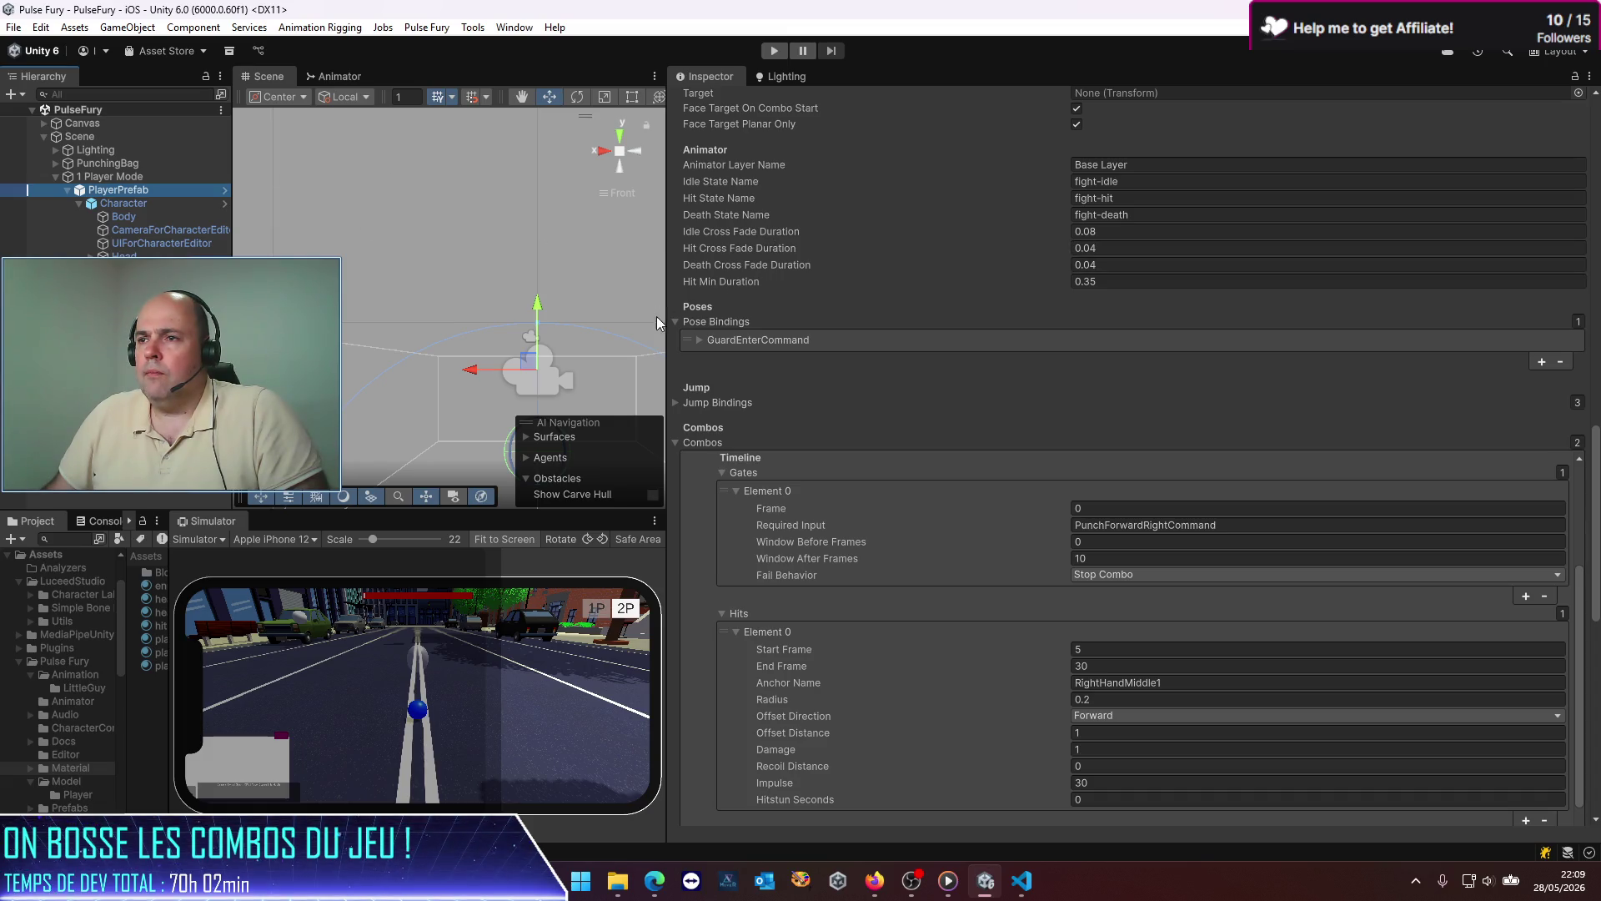
Step: Widen the Simulator, fight the enemies with punches while viewing from the Left, then stop
{"action": "left_click_drag", "start_coordinate": [664, 306], "coordinate": [1111, 305]}
{"action": "left_click", "coordinate": [776, 51]}
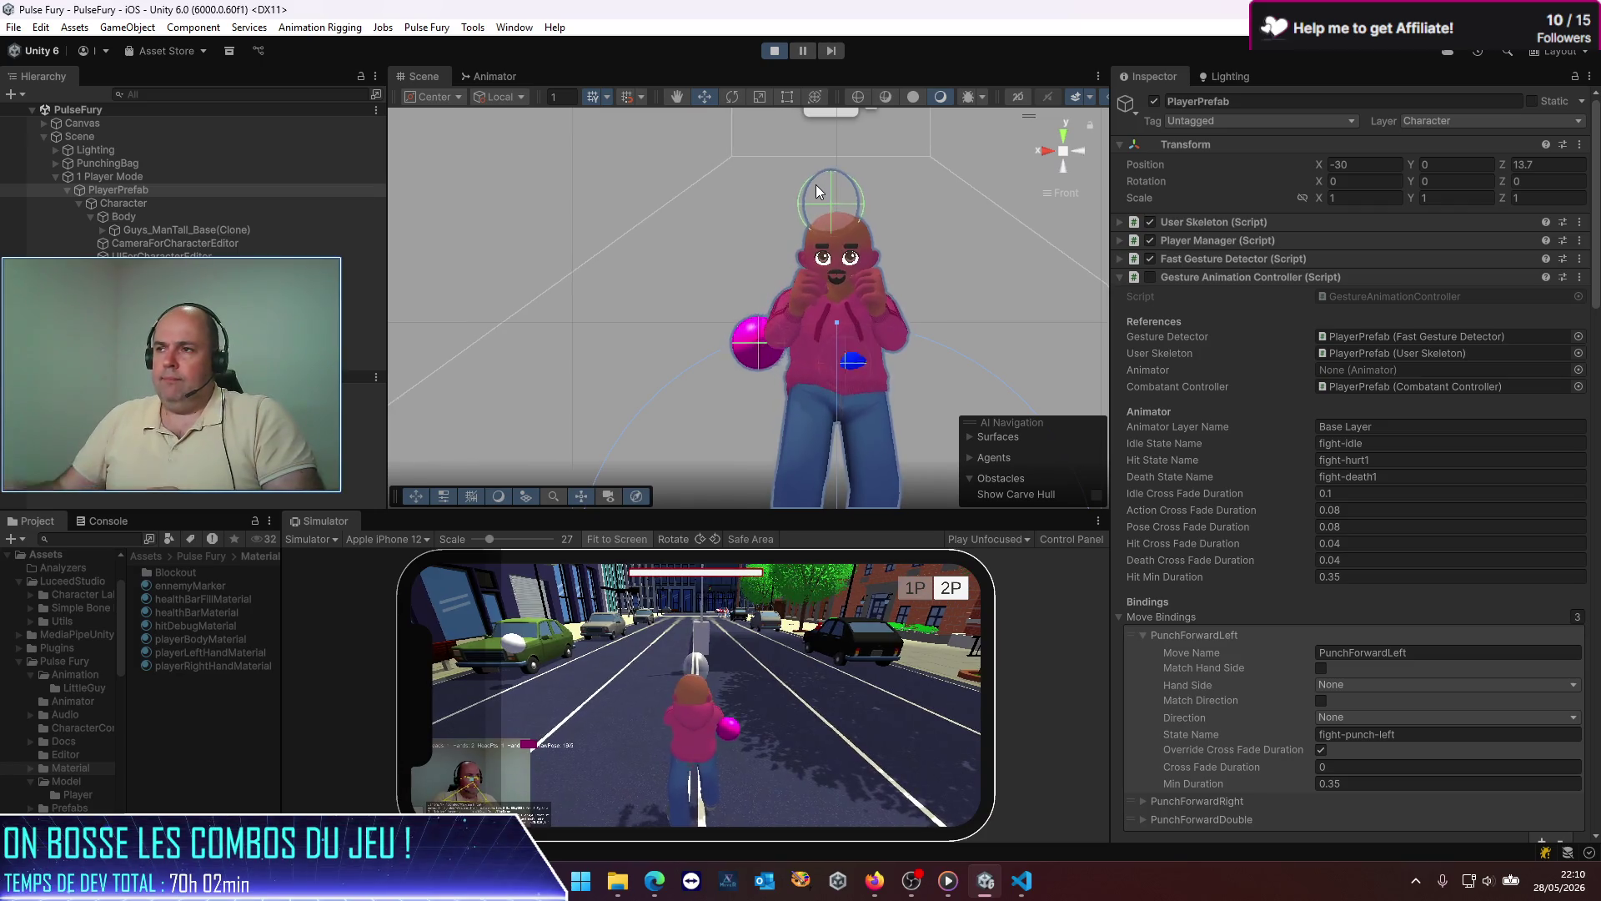
{"action": "left_click", "coordinate": [1084, 152]}
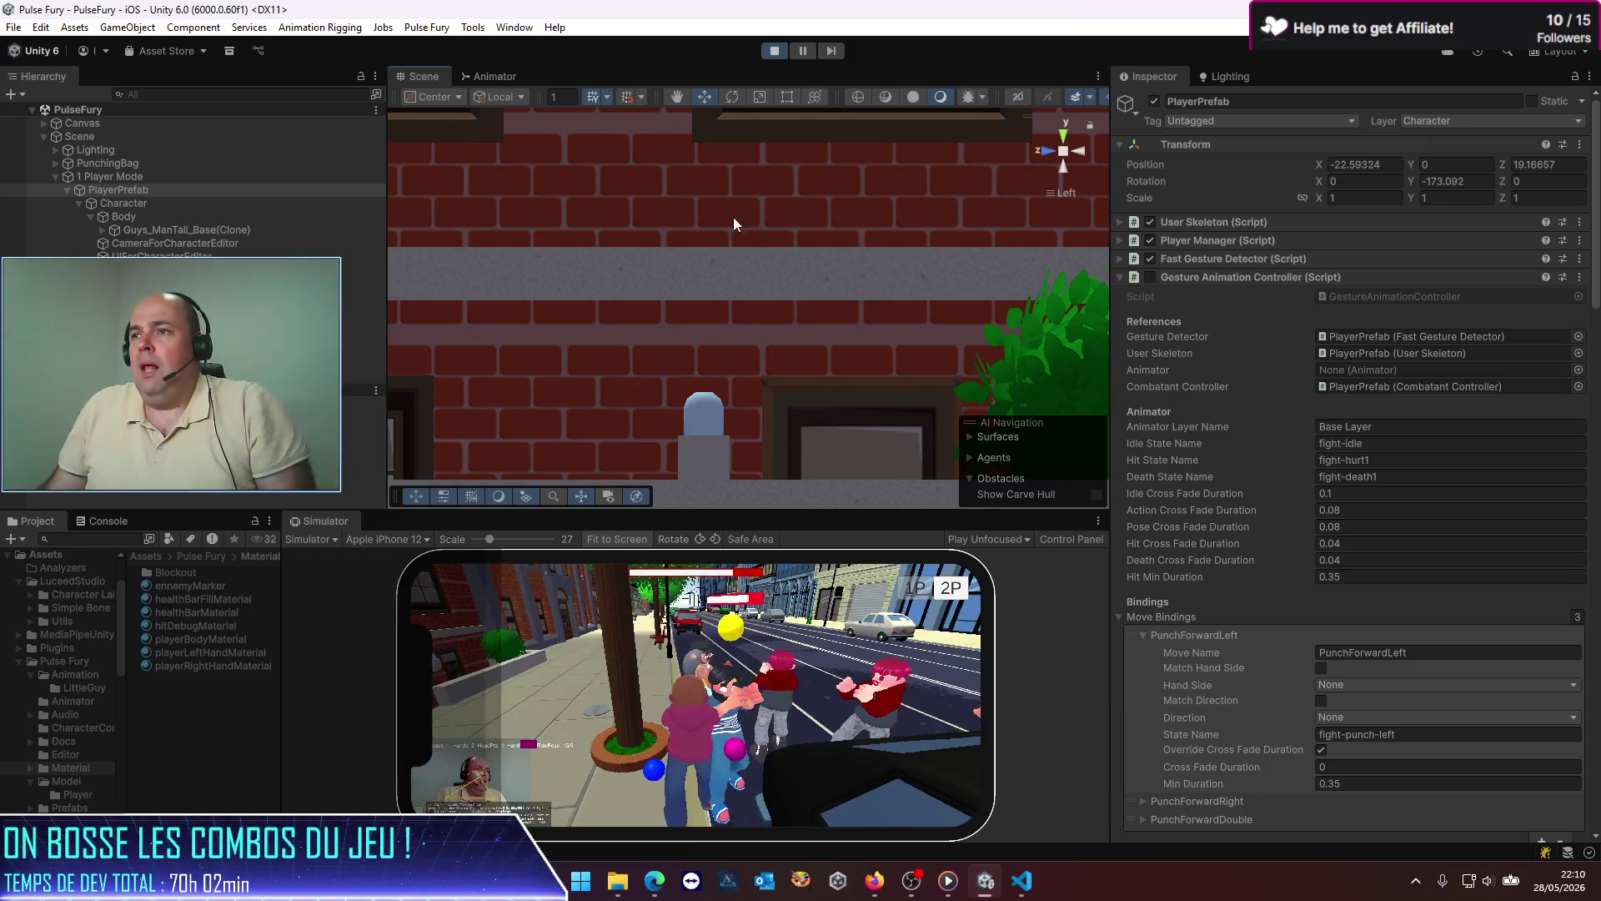
{"action": "left_click", "coordinate": [772, 57]}
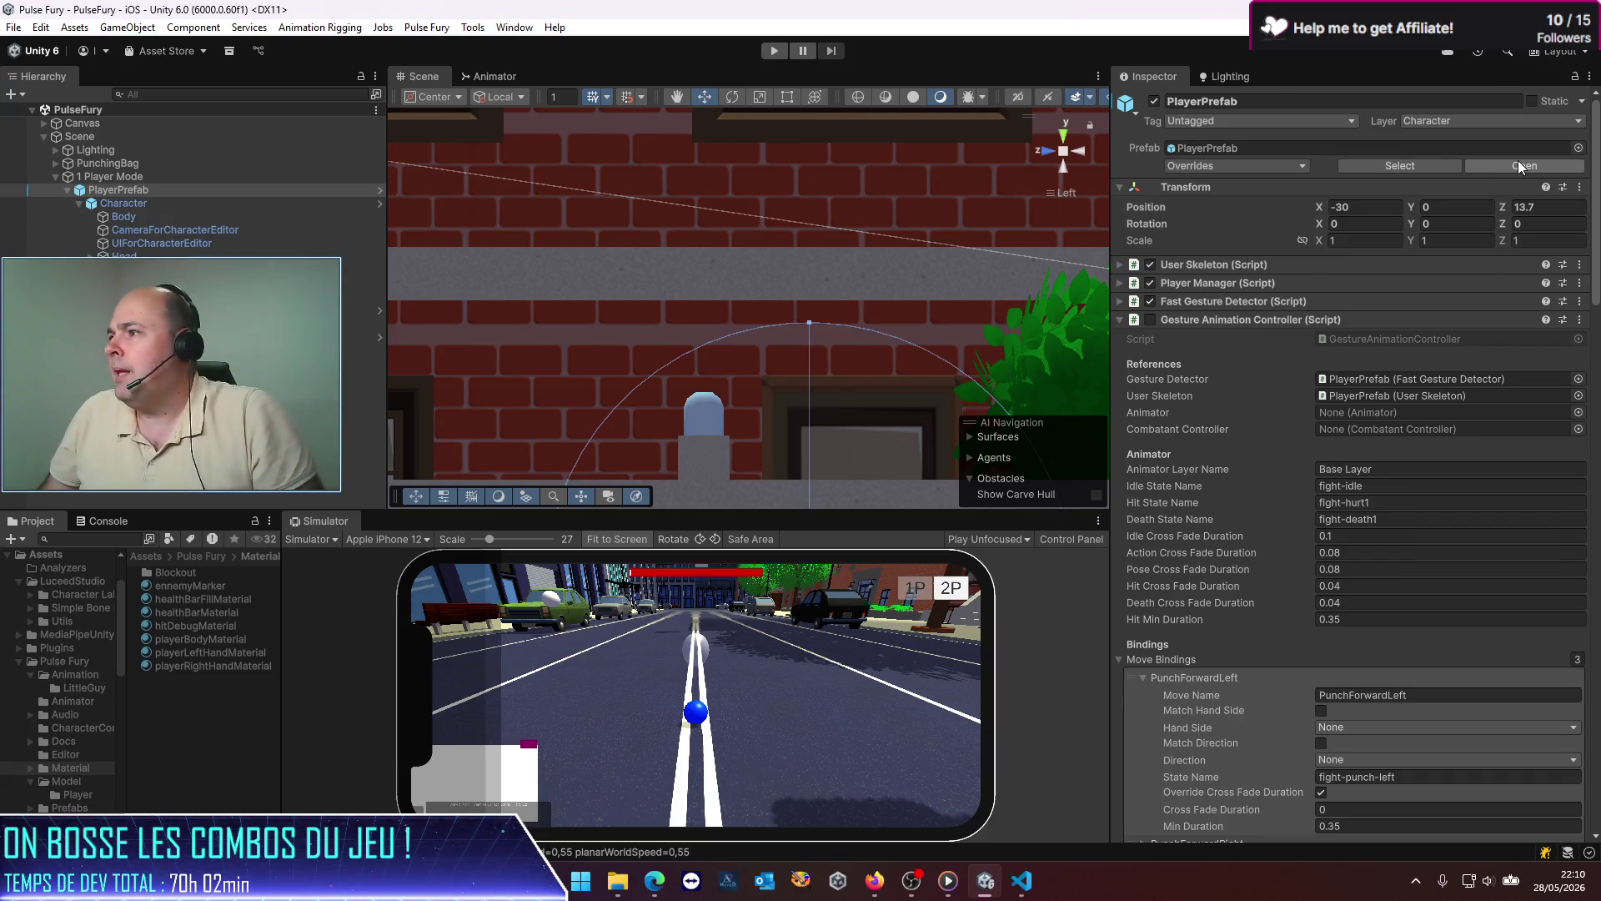
Step: Open PlayerPrefab and set PunchLeft's hit Offset Direction to Anchor Forward
{"action": "left_click", "coordinate": [1519, 160]}
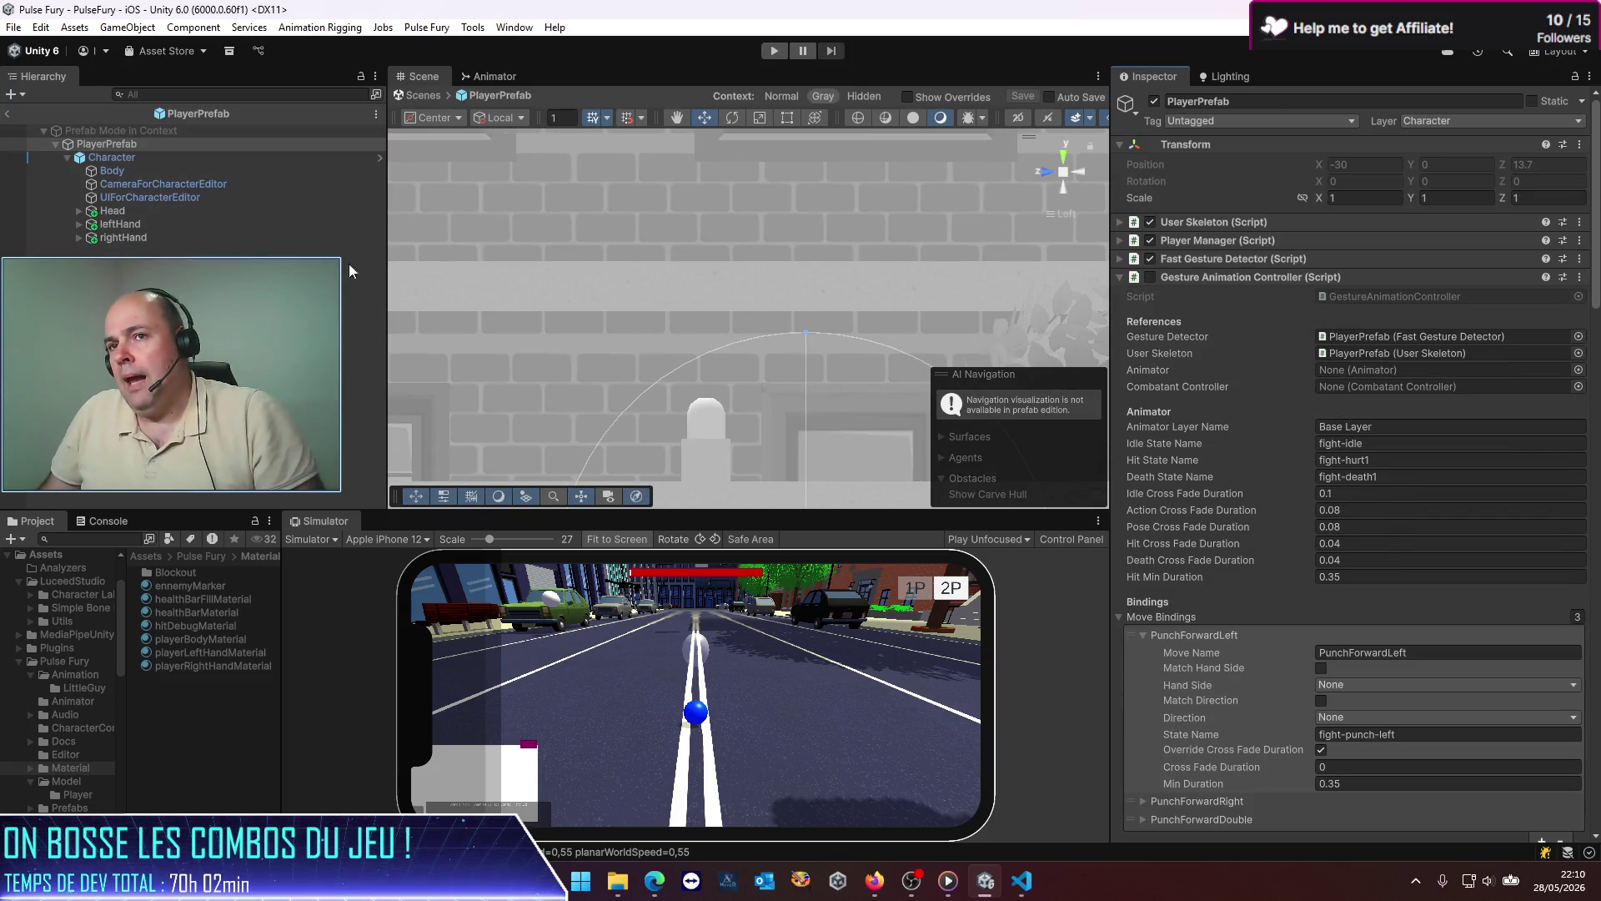
{"action": "scroll", "coordinate": [1322, 467], "scroll_direction": "down", "scroll_amount": 1}
{"action": "scroll", "coordinate": [1323, 467], "scroll_direction": "down", "scroll_amount": 15}
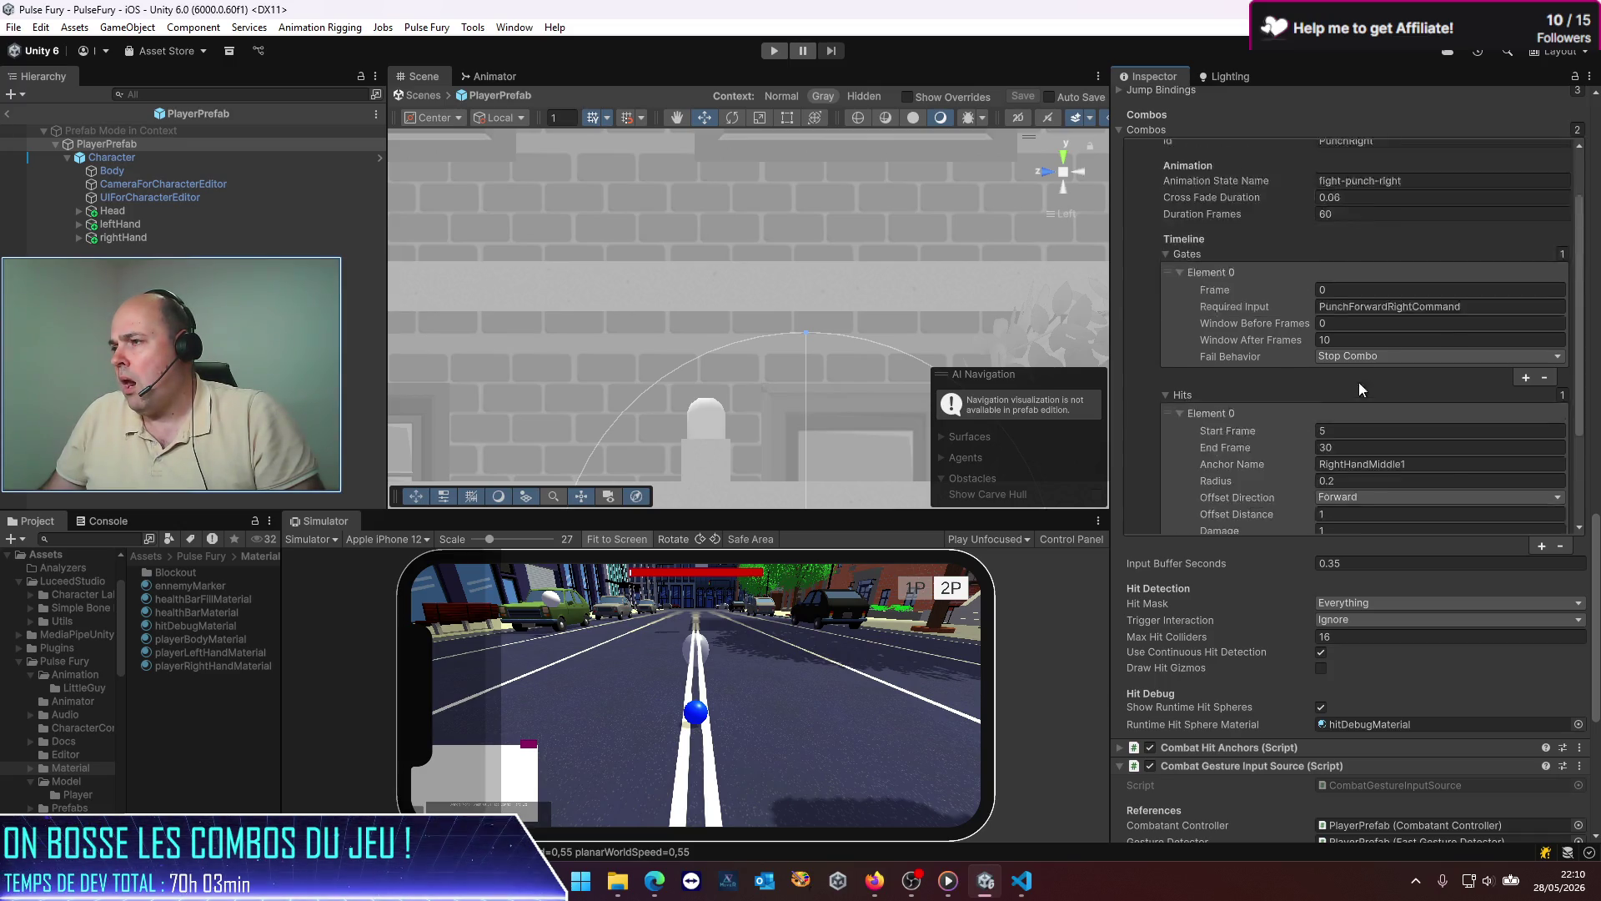
{"action": "scroll", "coordinate": [1199, 318], "scroll_direction": "up", "scroll_amount": 10}
{"action": "scroll", "coordinate": [1199, 318], "scroll_direction": "up", "scroll_amount": 3}
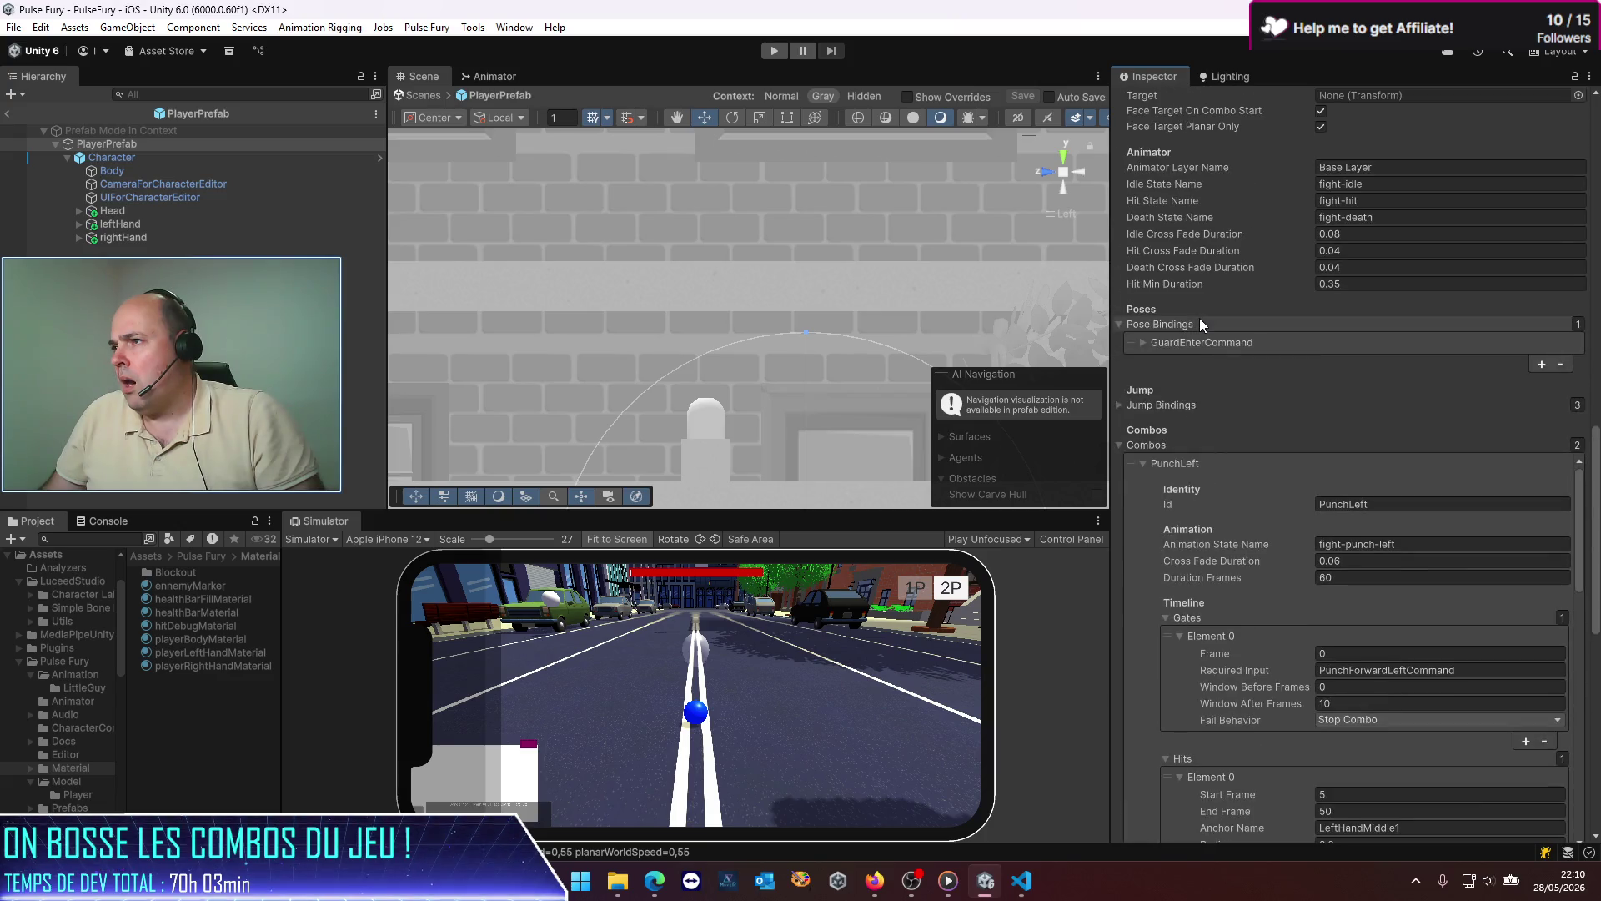
{"action": "scroll", "coordinate": [1200, 320], "scroll_direction": "down", "scroll_amount": 3}
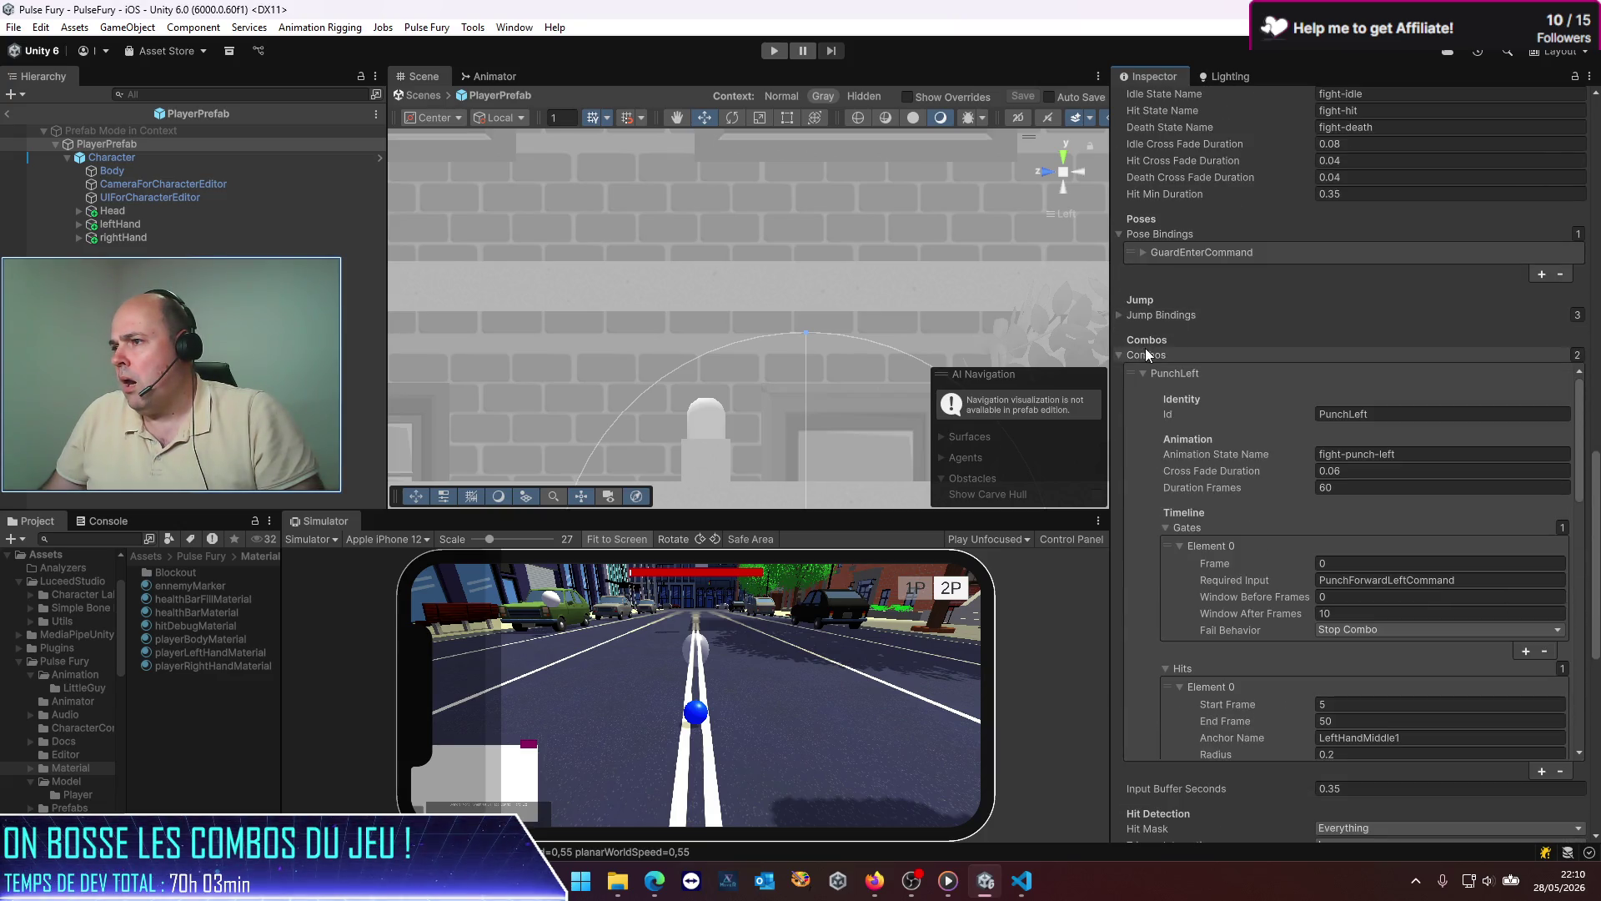
{"action": "scroll", "coordinate": [1183, 408], "scroll_direction": "down", "scroll_amount": 3}
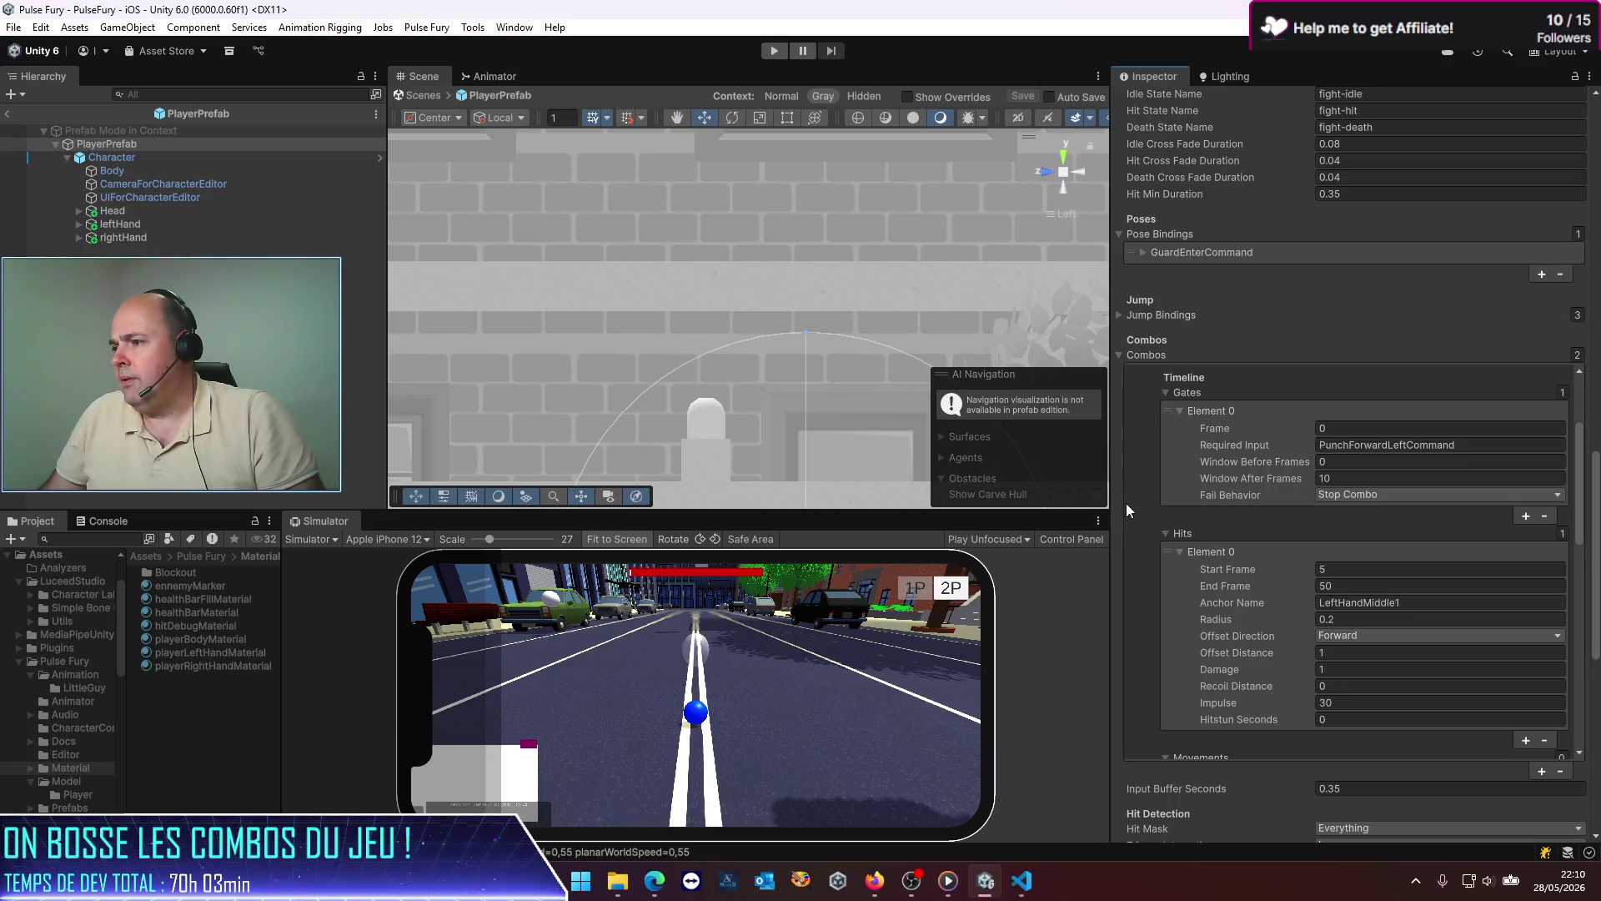
{"action": "left_click", "coordinate": [1365, 639]}
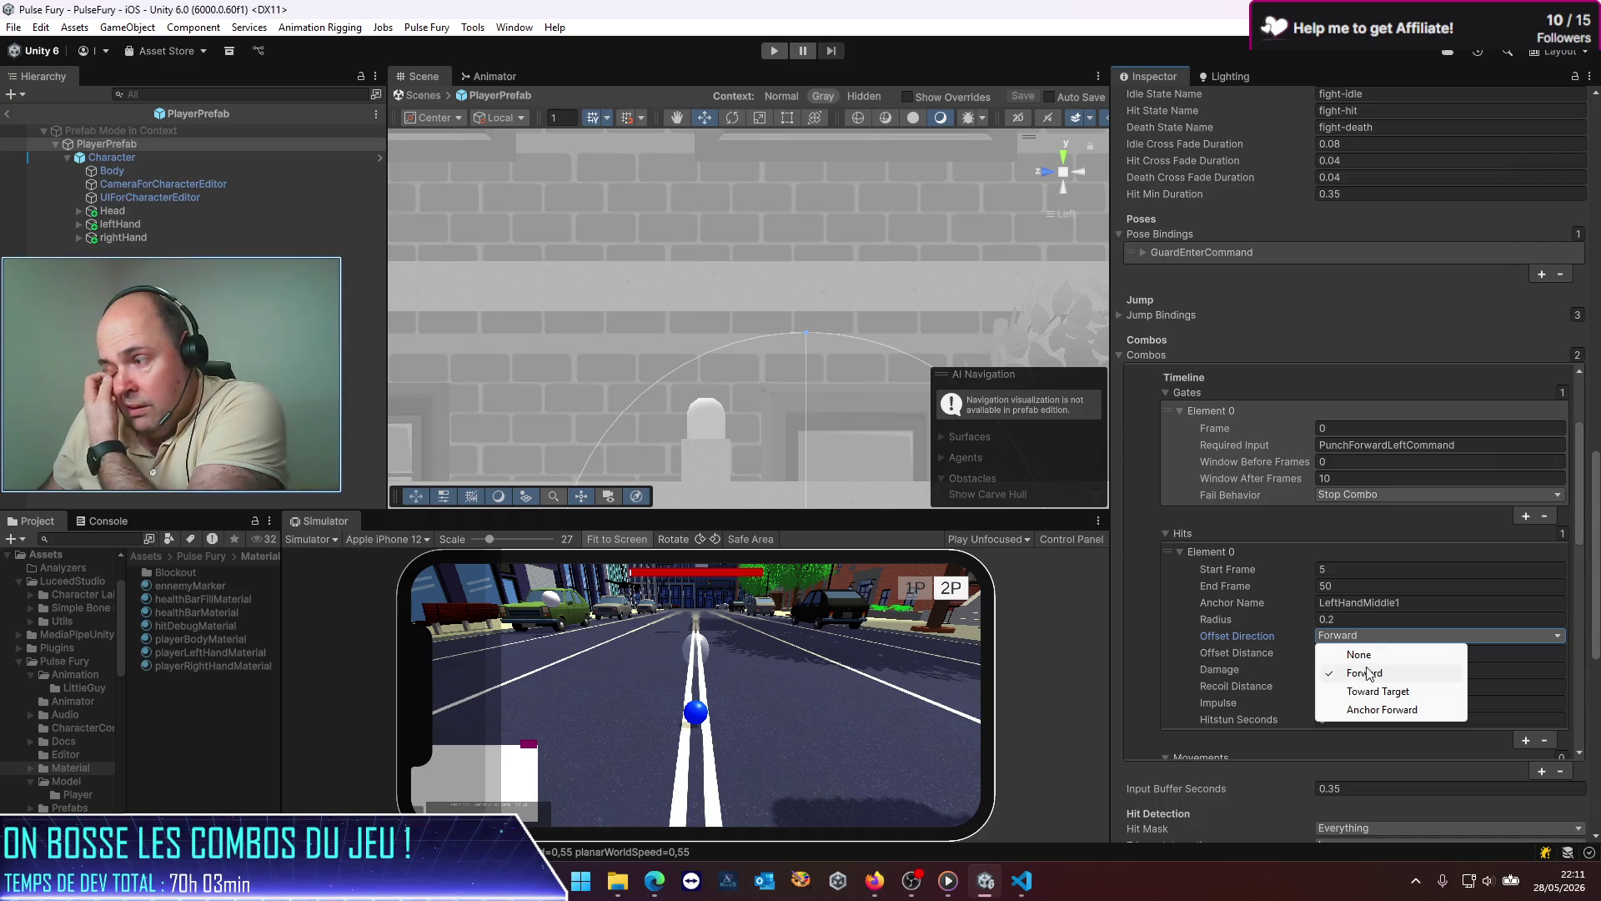
{"action": "left_click", "coordinate": [1376, 709]}
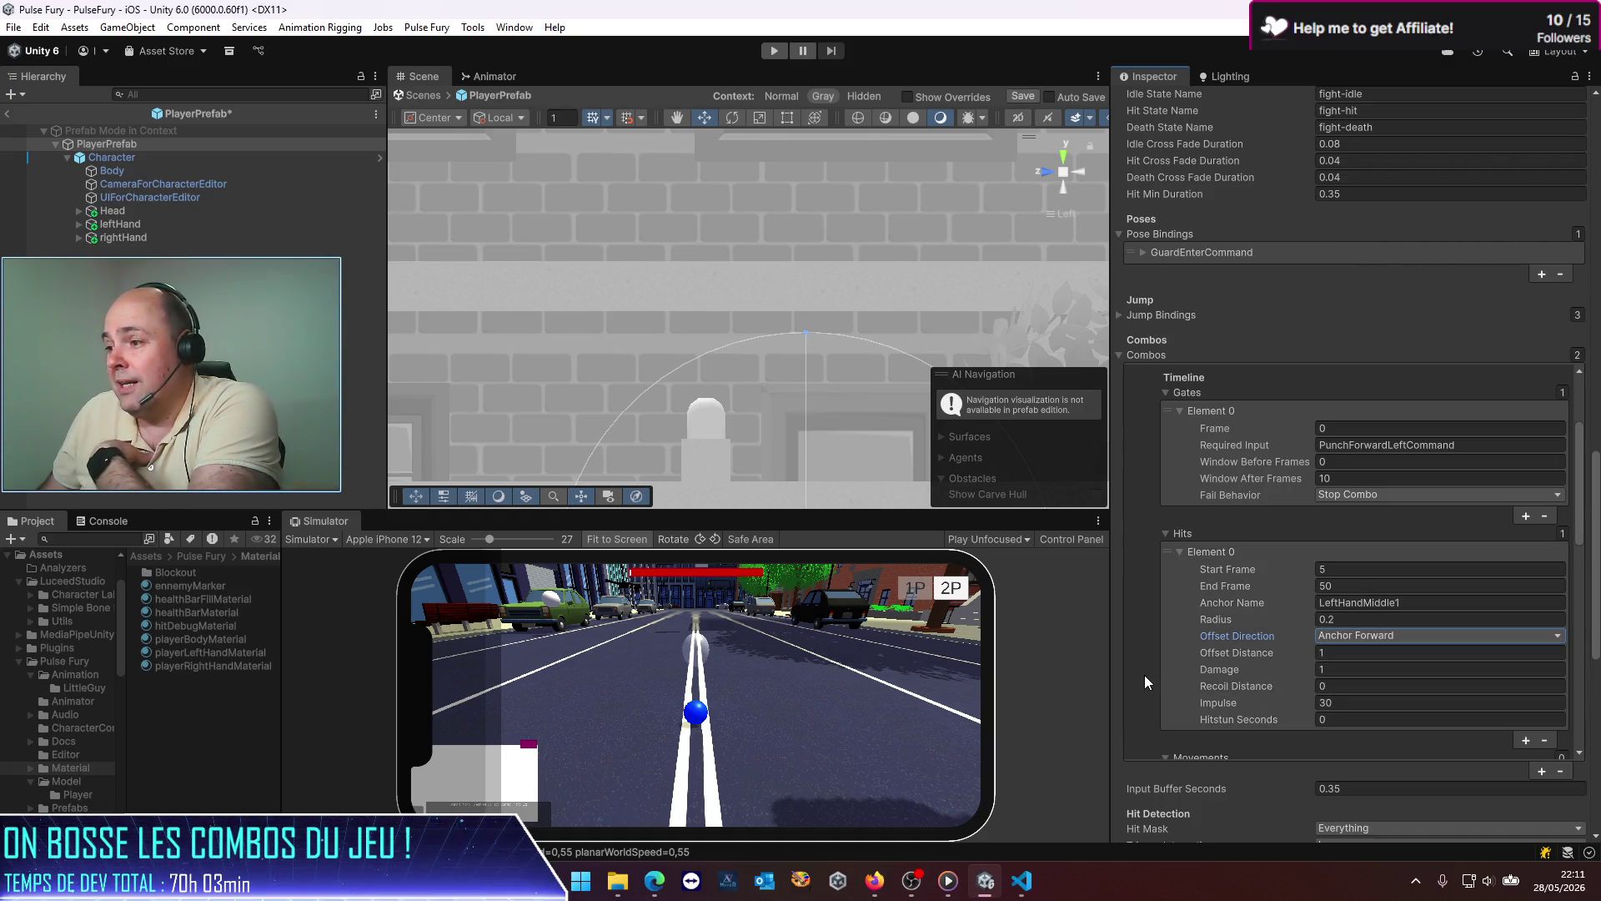
Step: Set PunchRight's hit to Anchor Forward, save the prefab and switch to VS Code
{"action": "scroll", "coordinate": [1145, 674], "scroll_direction": "down", "scroll_amount": 10}
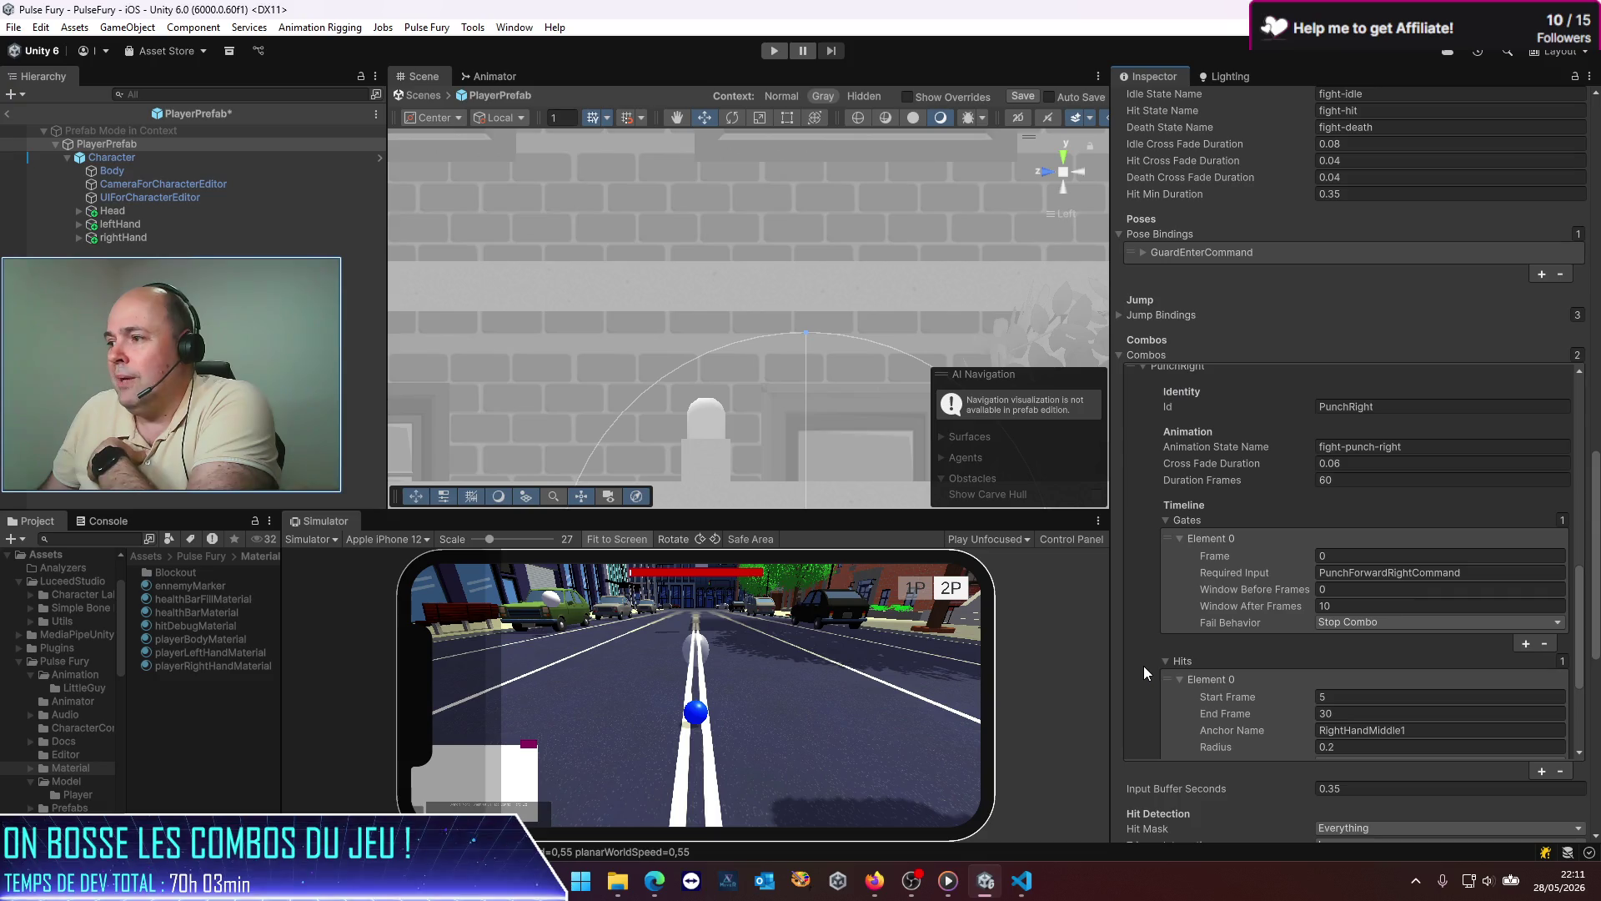
{"action": "scroll", "coordinate": [1143, 666], "scroll_direction": "down", "scroll_amount": 2}
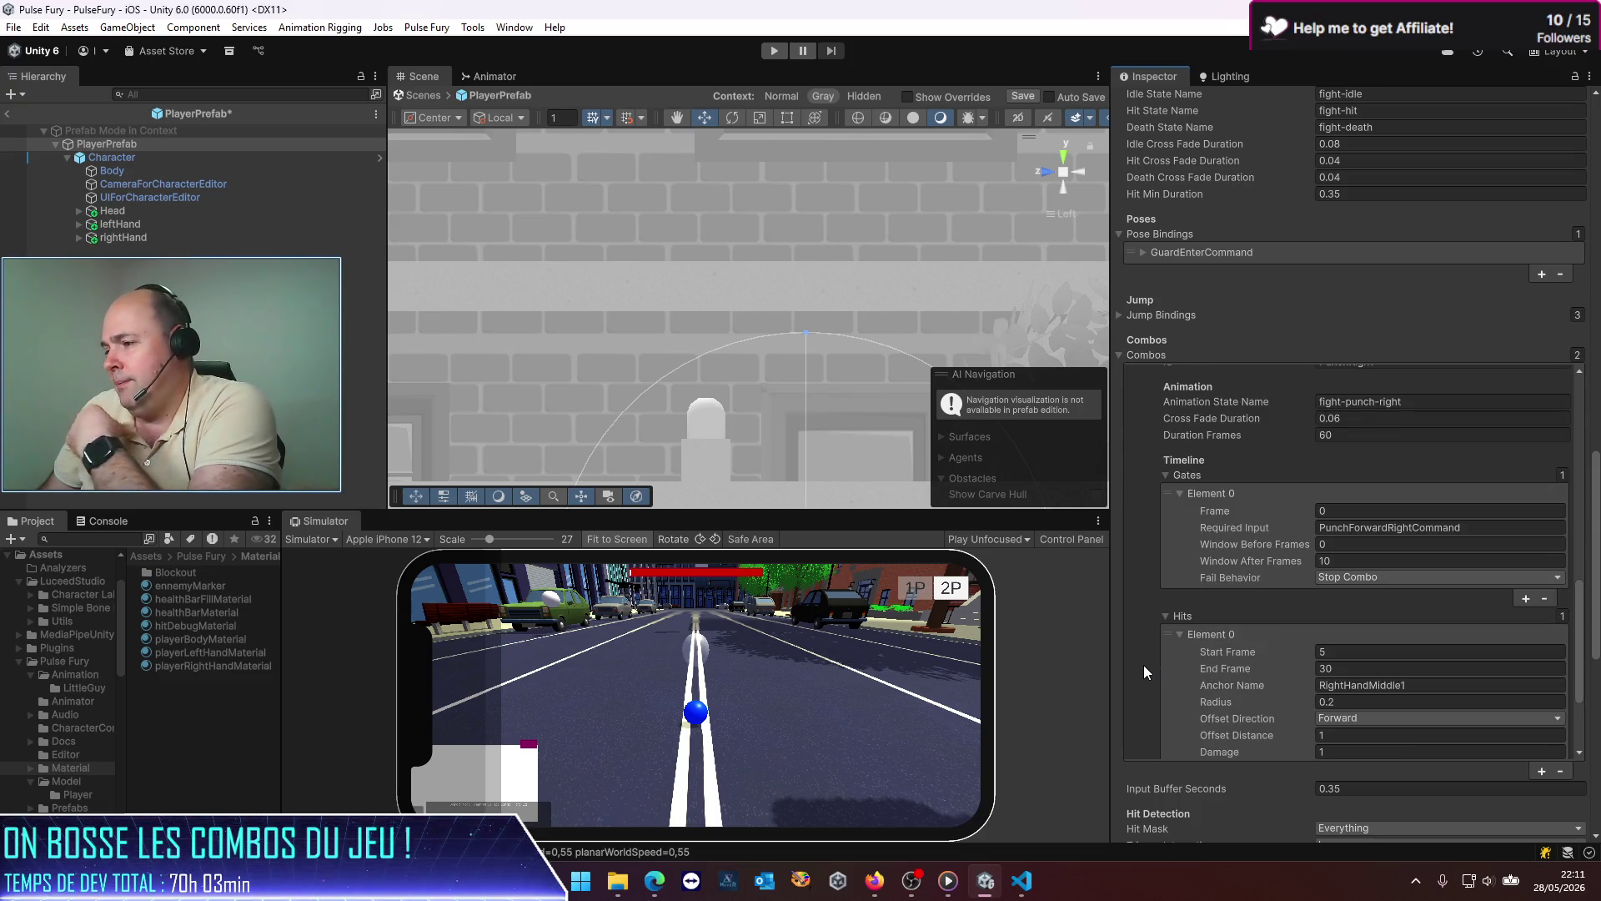
{"action": "left_click", "coordinate": [1343, 718]}
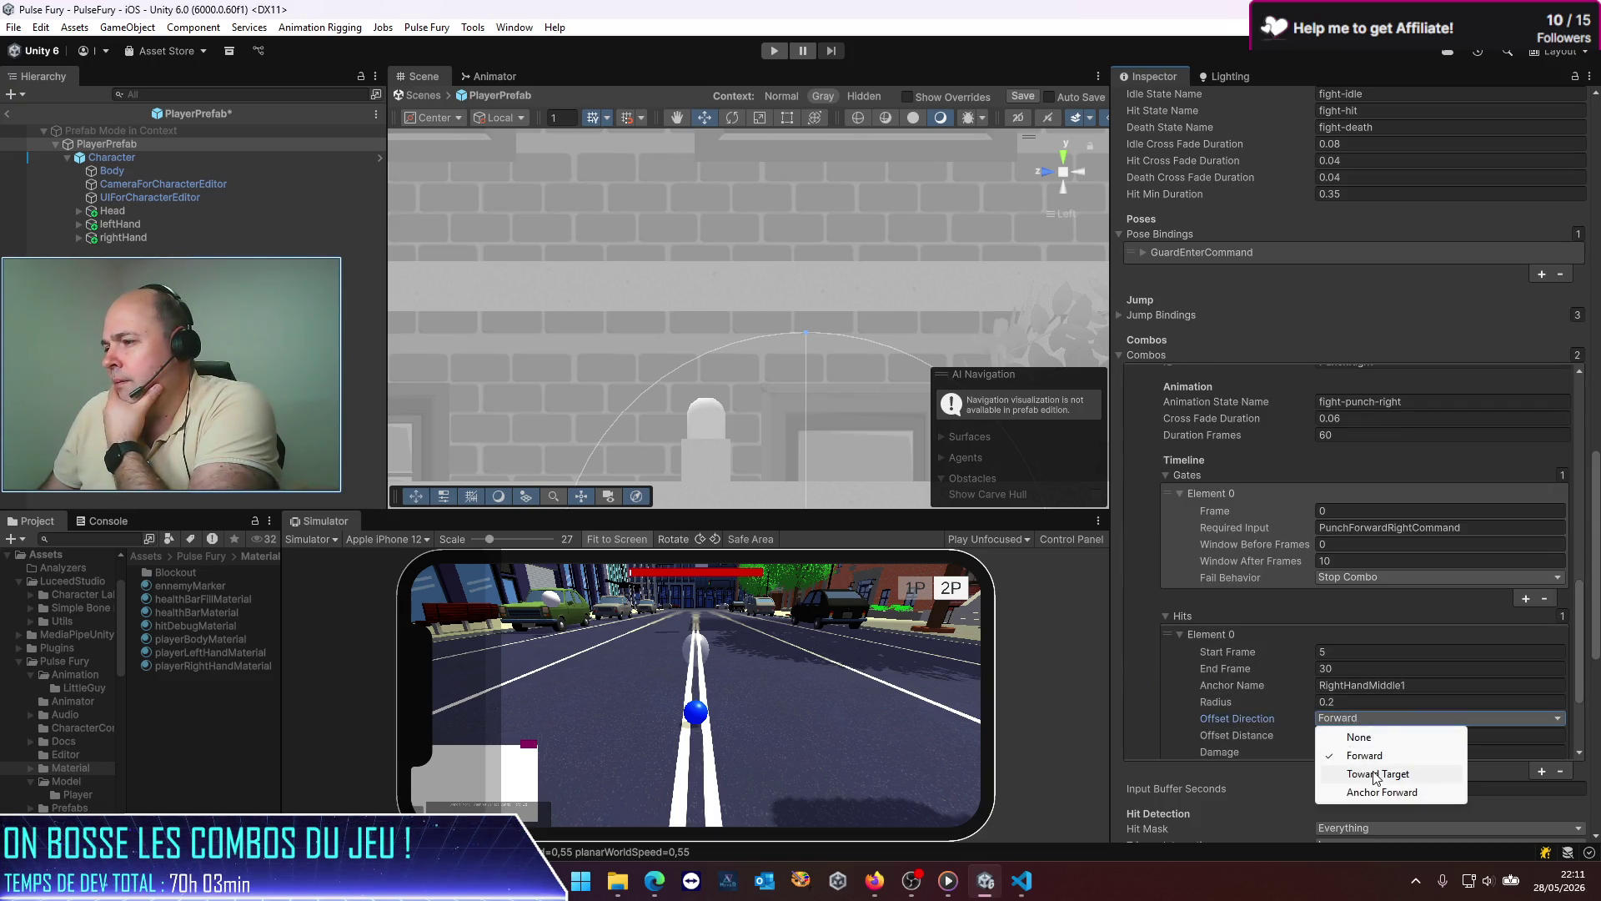
{"action": "left_click", "coordinate": [1380, 792]}
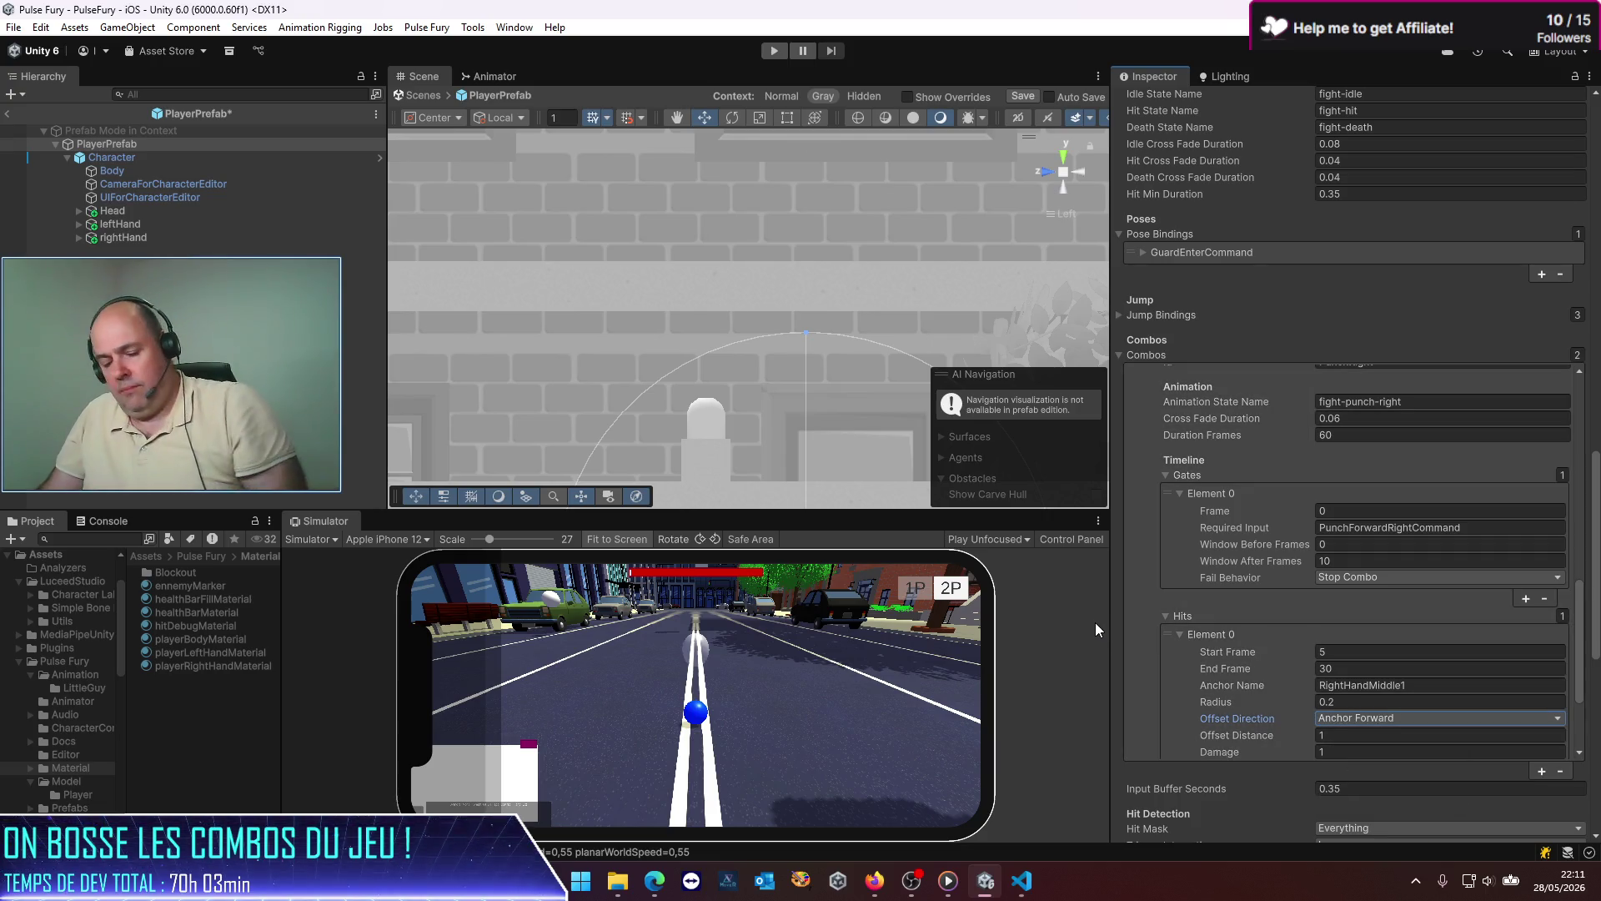
{"action": "key", "text": "ctrl+s"}
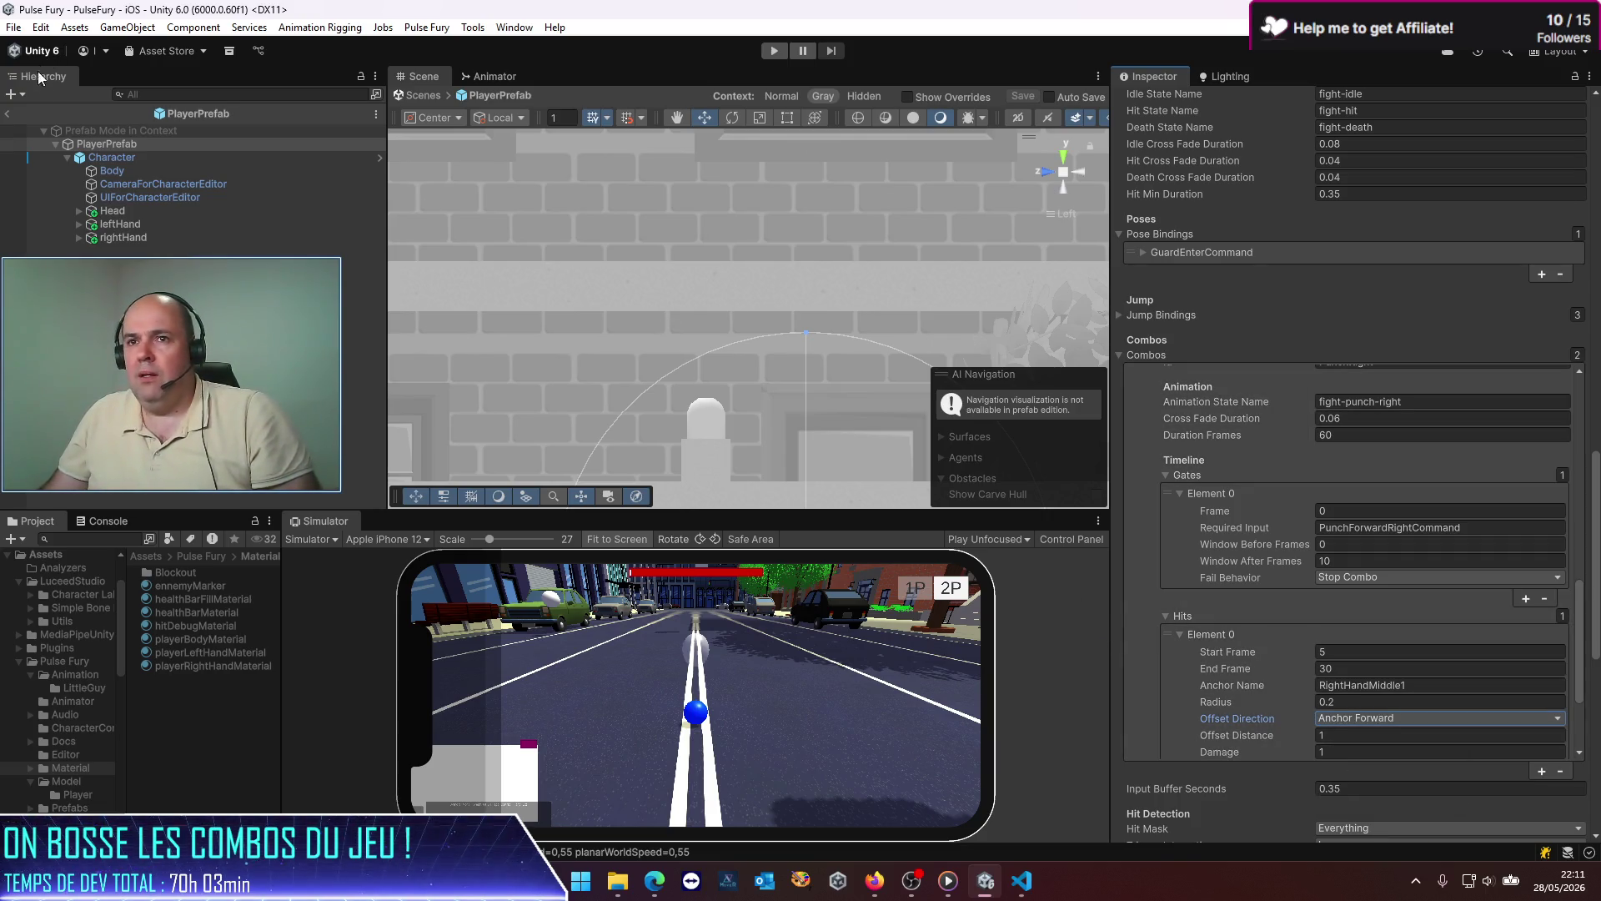
{"action": "left_click", "coordinate": [8, 114]}
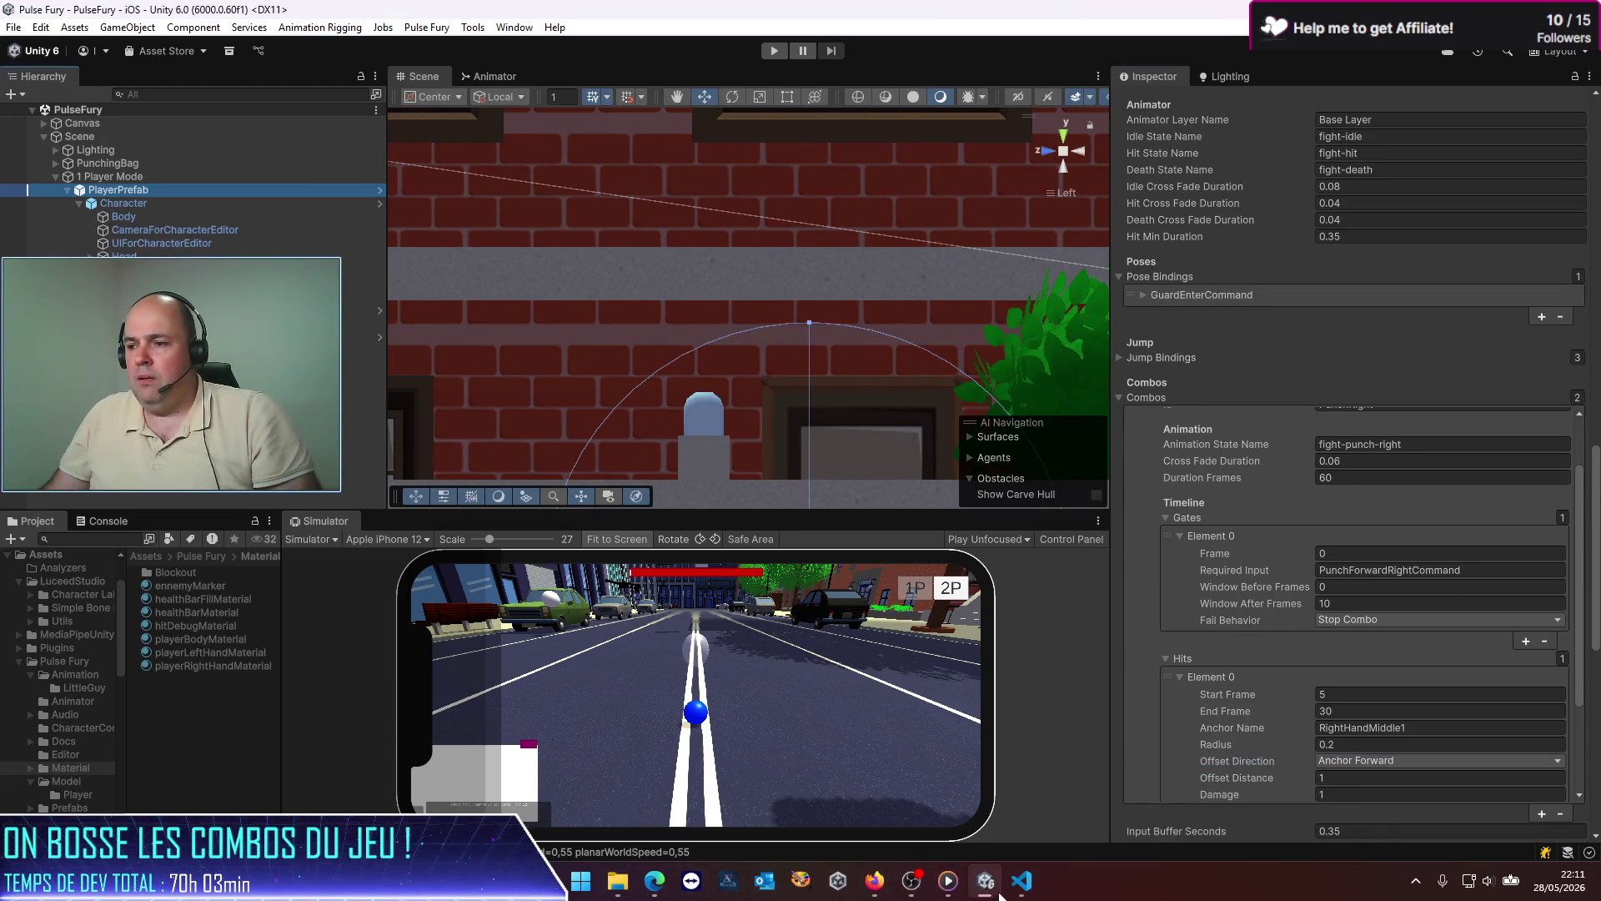
{"action": "left_click", "coordinate": [1022, 881]}
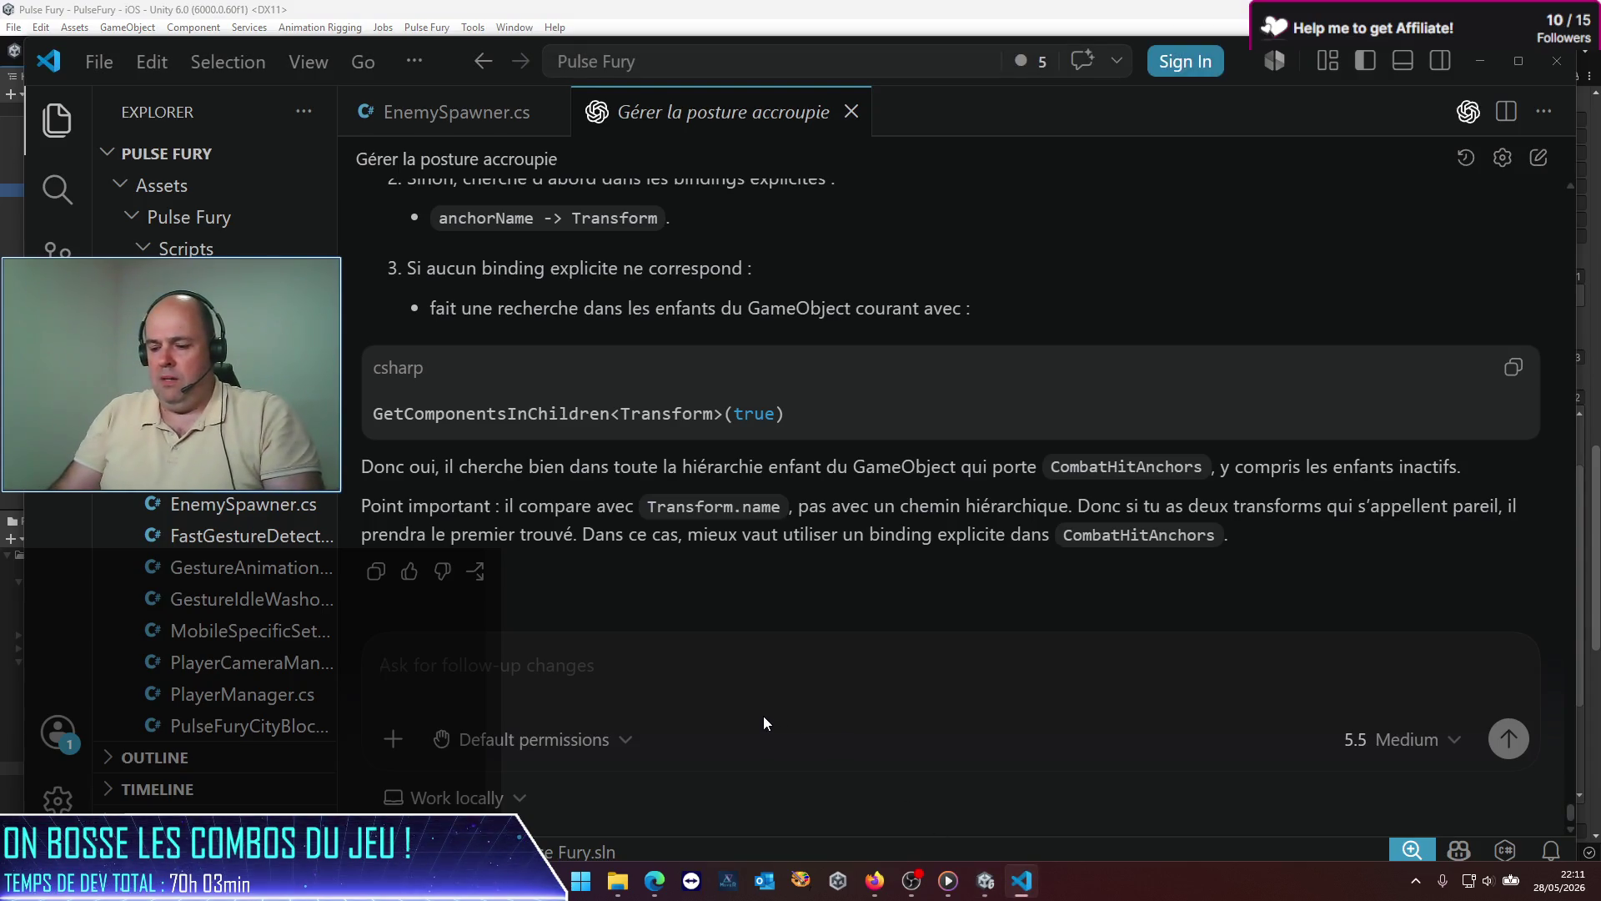
Step: Ask Codex how the "Anchor Target" hit-reach mode identifies its target
{"action": "type", "text": "ok, et dans le casdu mode r"}
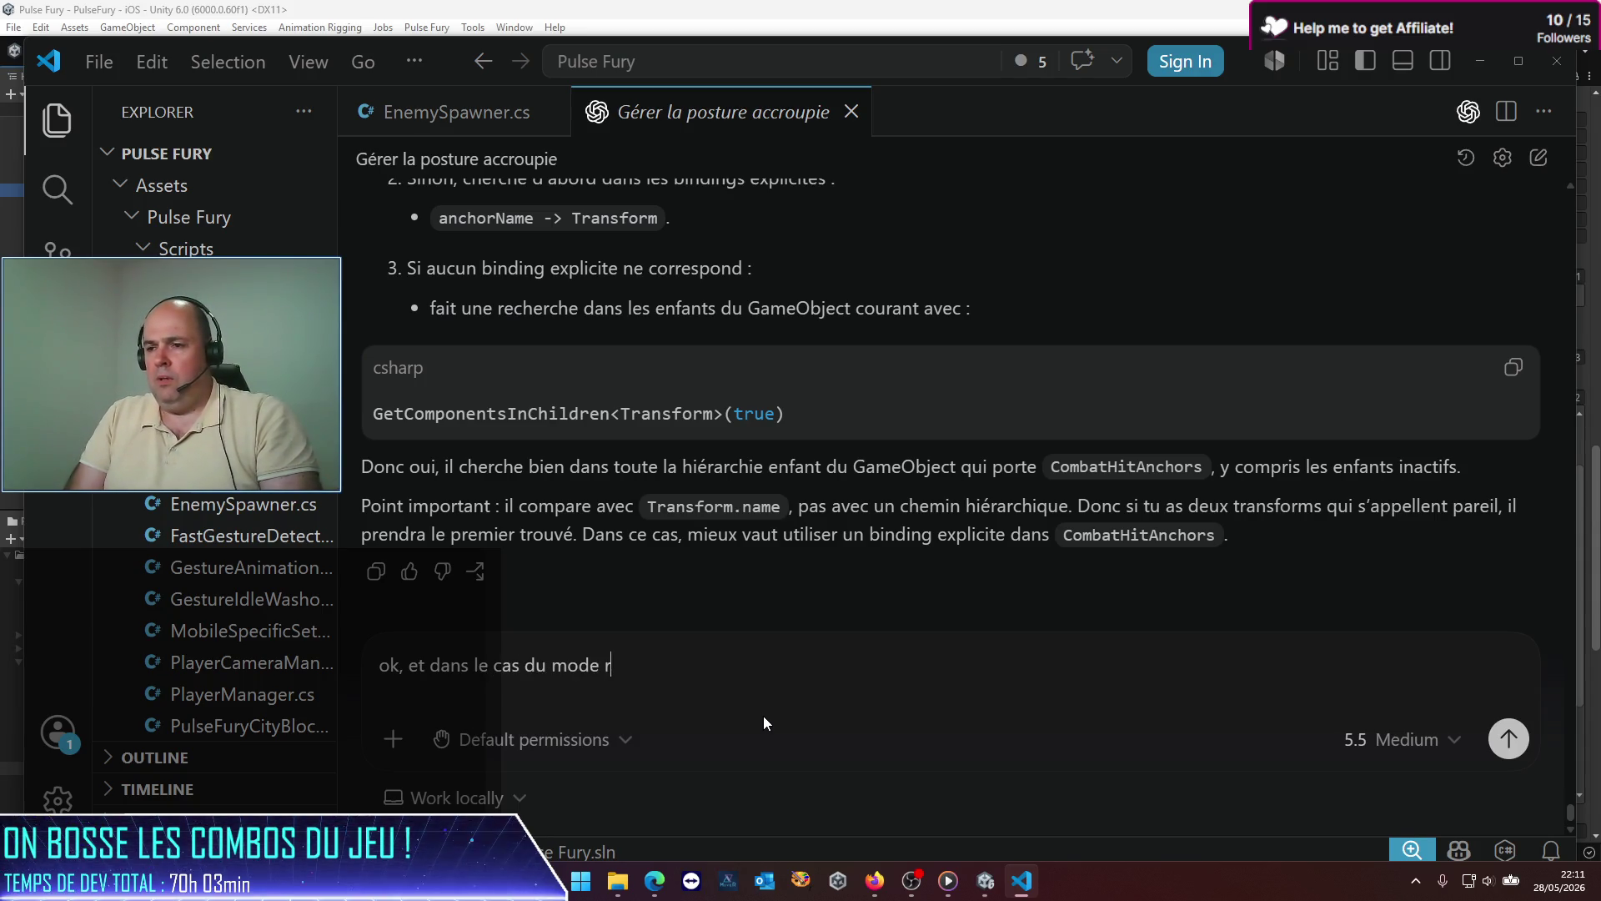
{"action": "type", "text": "de hi"}
{"action": "key", "text": "BackSpace"}
{"action": "key", "text": "BackSpace"}
{"action": "type", "text": "hitreach \"an"}
{"action": "key", "text": "alt+Tab"}
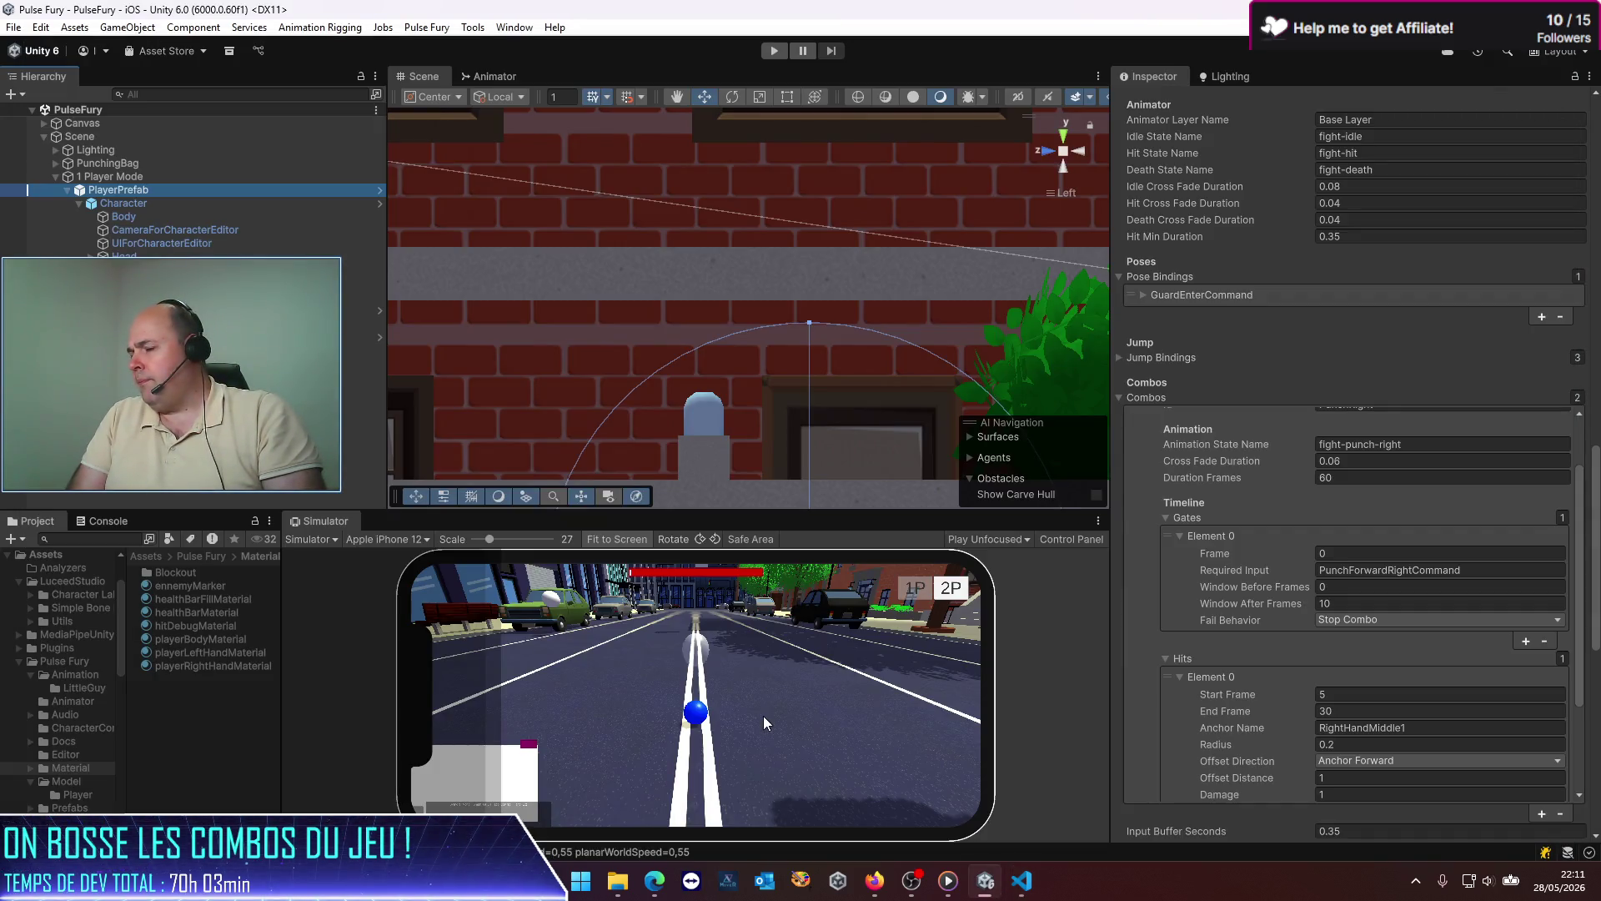
{"action": "key", "text": "alt+Tab"}
{"action": "key", "text": "BackSpace"}
{"action": "key", "text": "BackSpace"}
{"action": "type", "text": "A"}
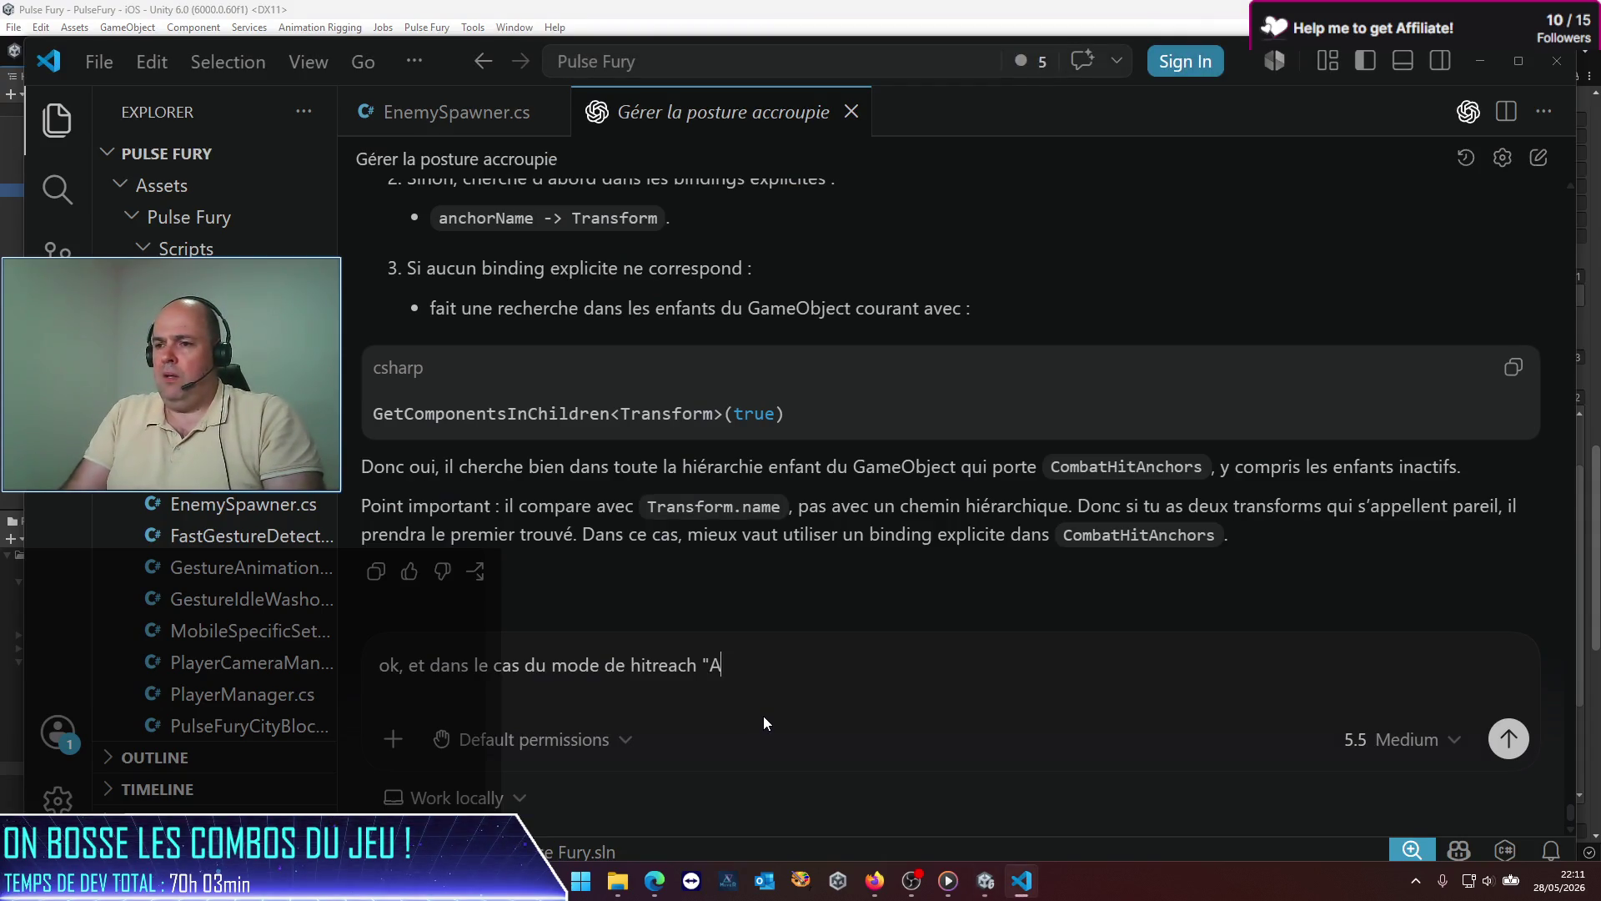
{"action": "type", "text": "nchor Ta"}
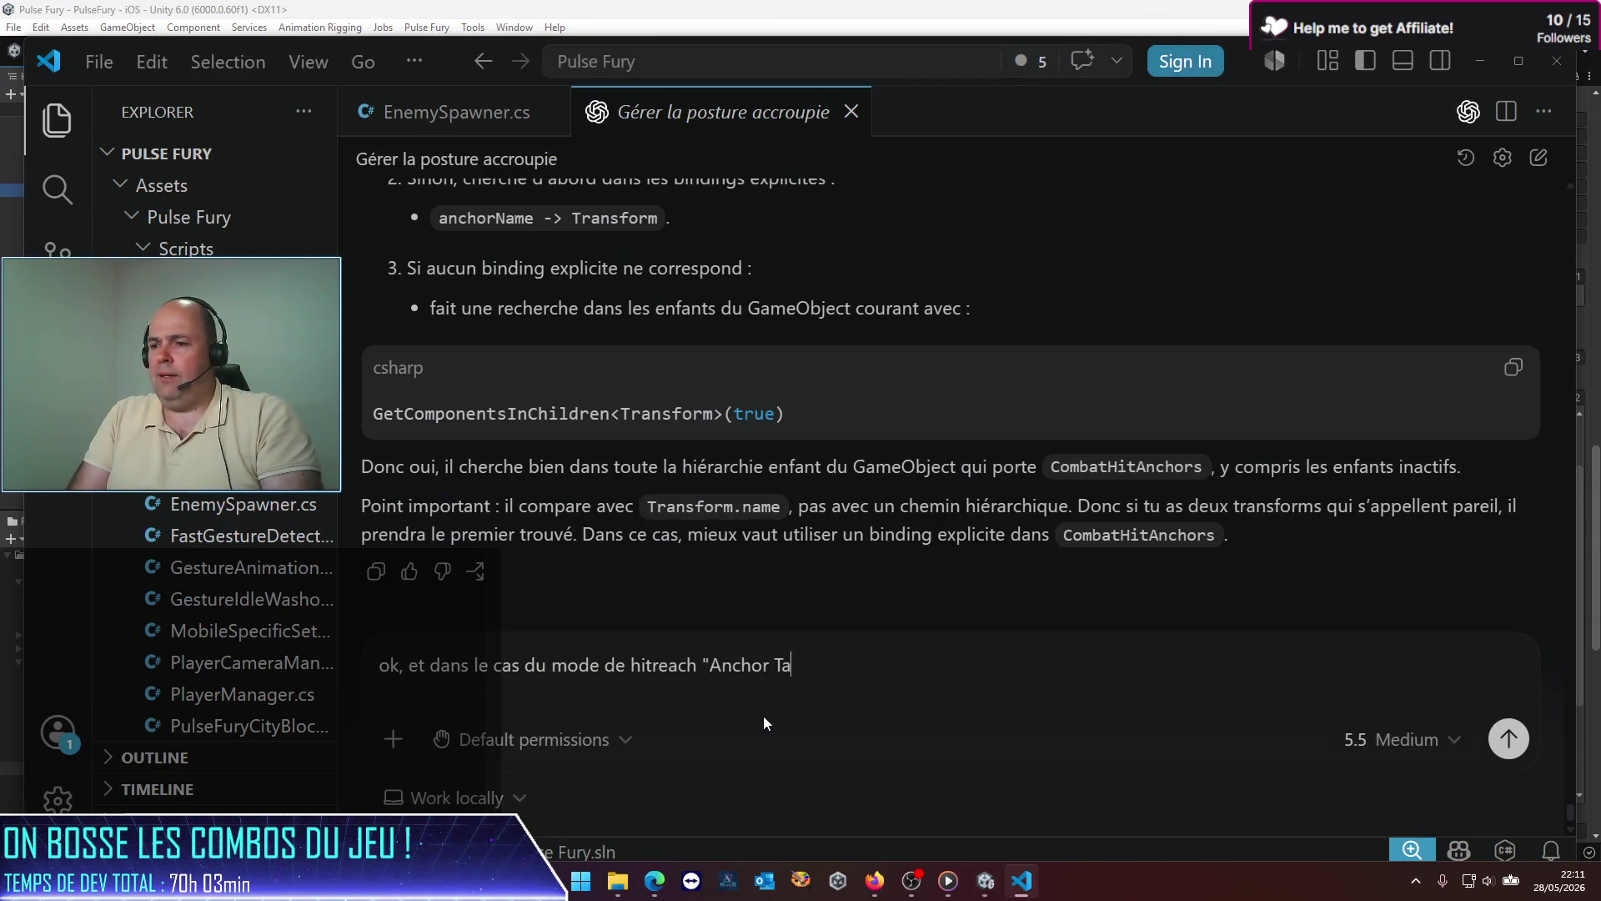
{"action": "type", "text": "rget\", co"}
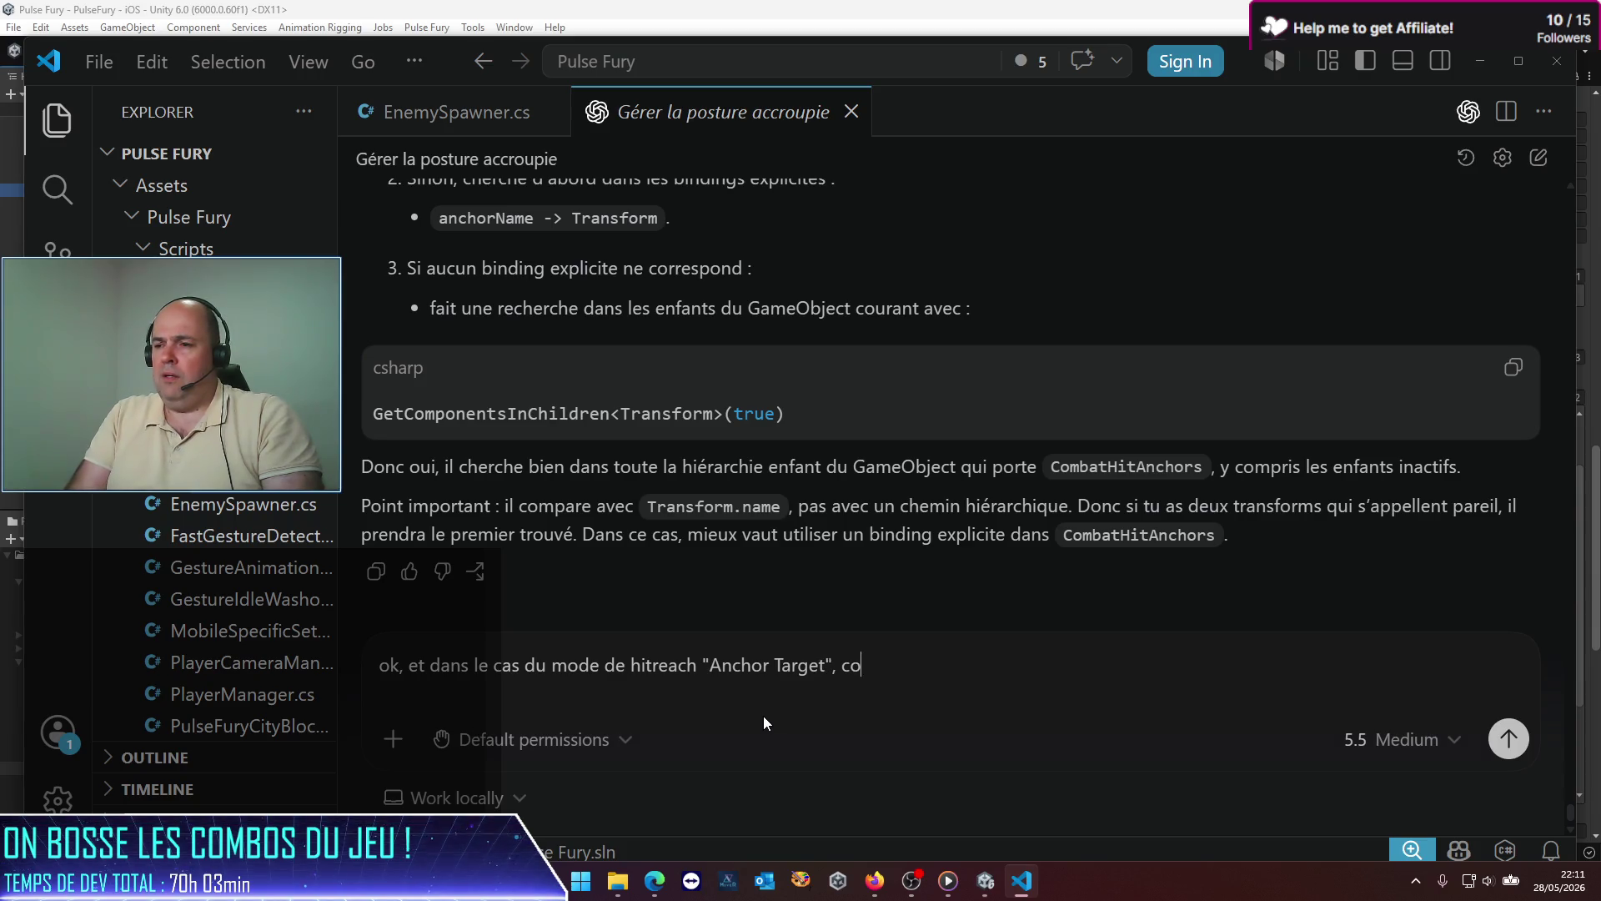
{"action": "type", "text": "mment identifie"}
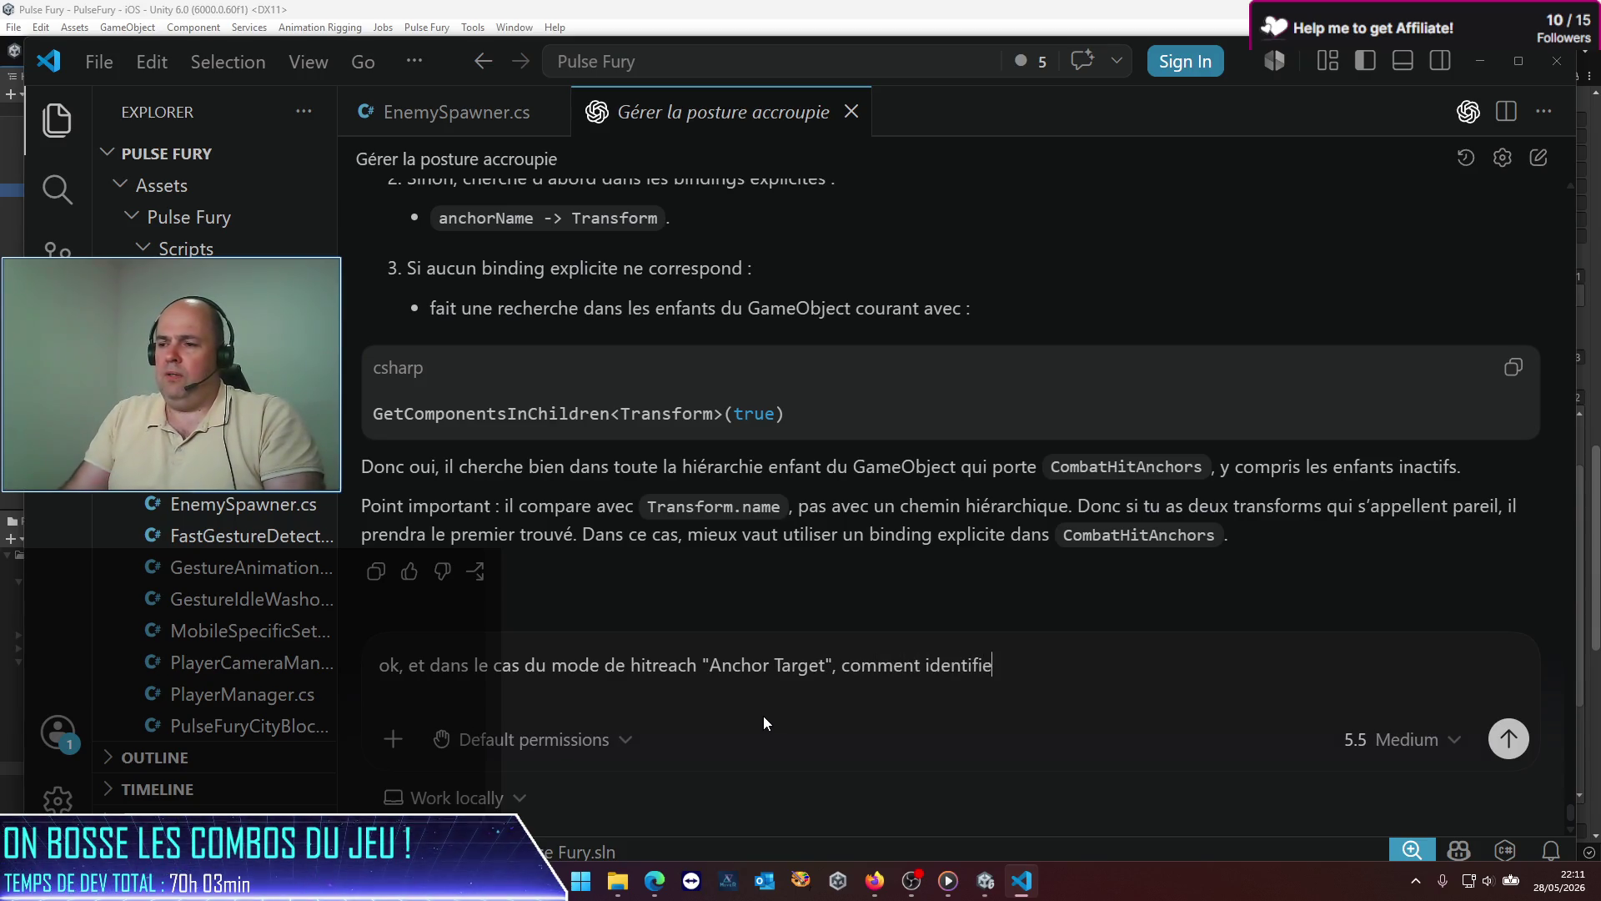
{"action": "type", "text": "s-tu la cible ?"}
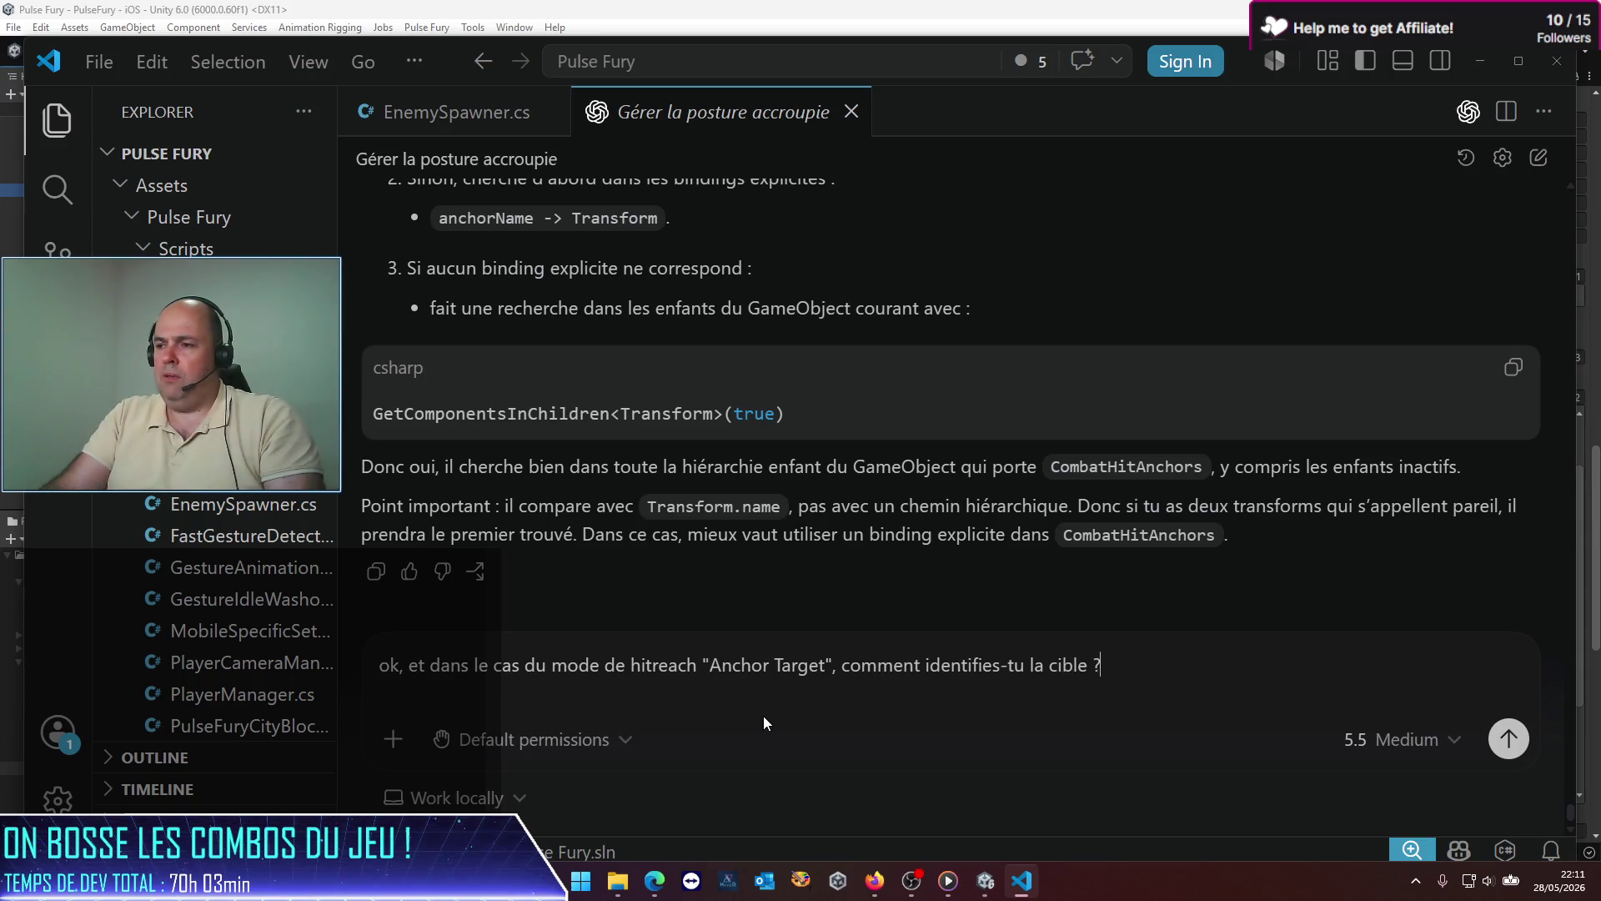
{"action": "key", "text": "Return"}
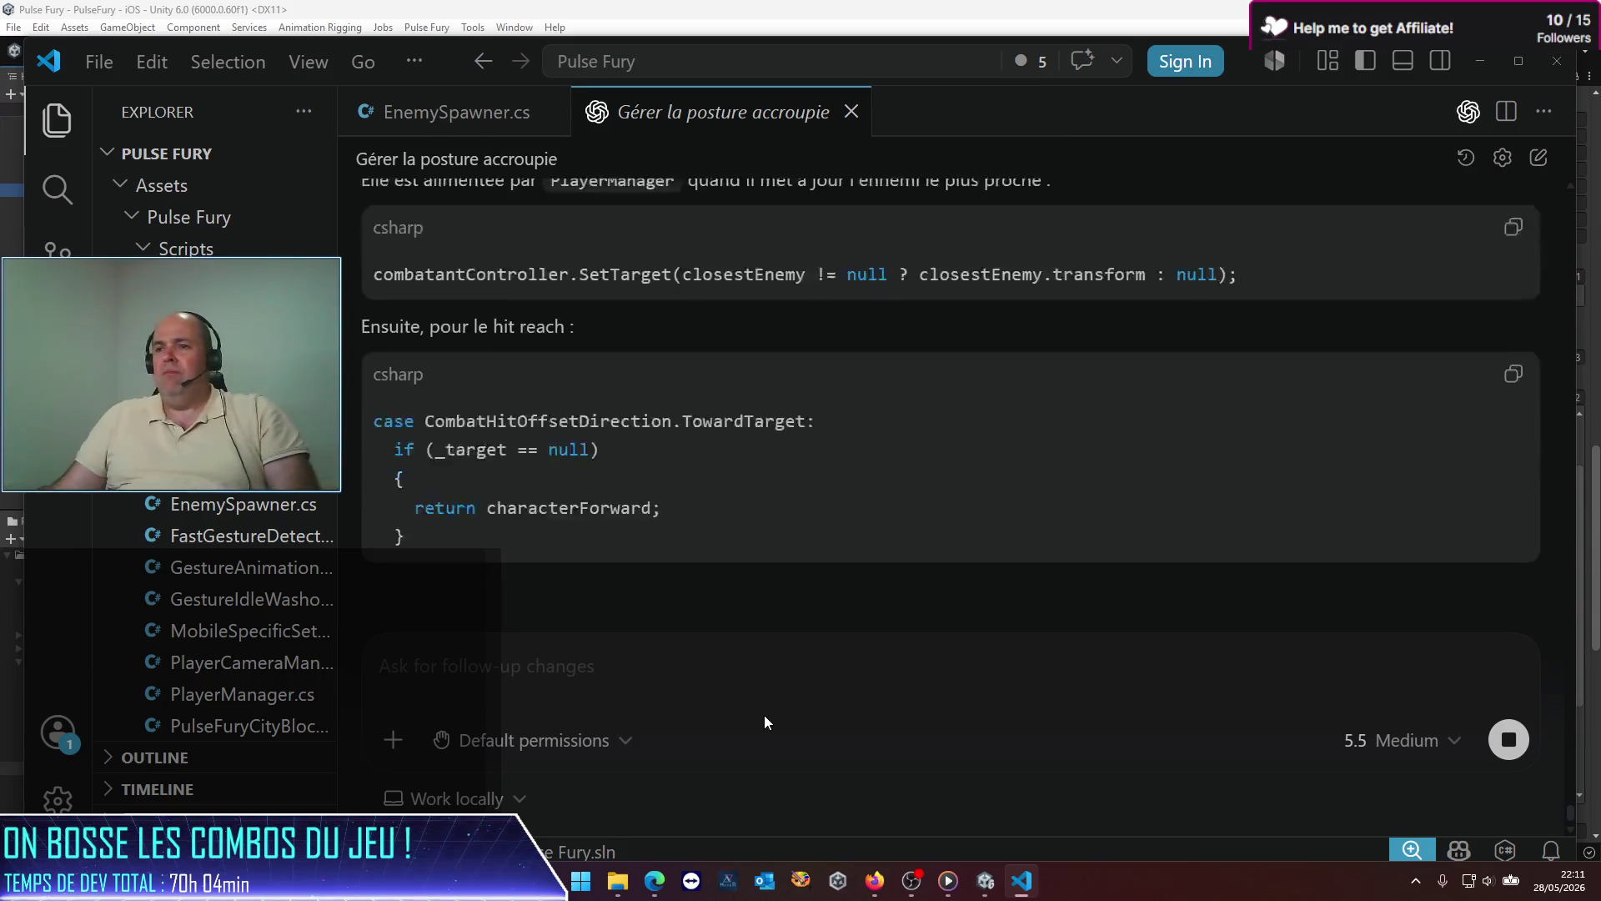
Step: Read through Codex's reply and start drafting a follow-up about the PlayerManager logic
{"action": "scroll", "coordinate": [779, 580], "scroll_direction": "up", "scroll_amount": 3}
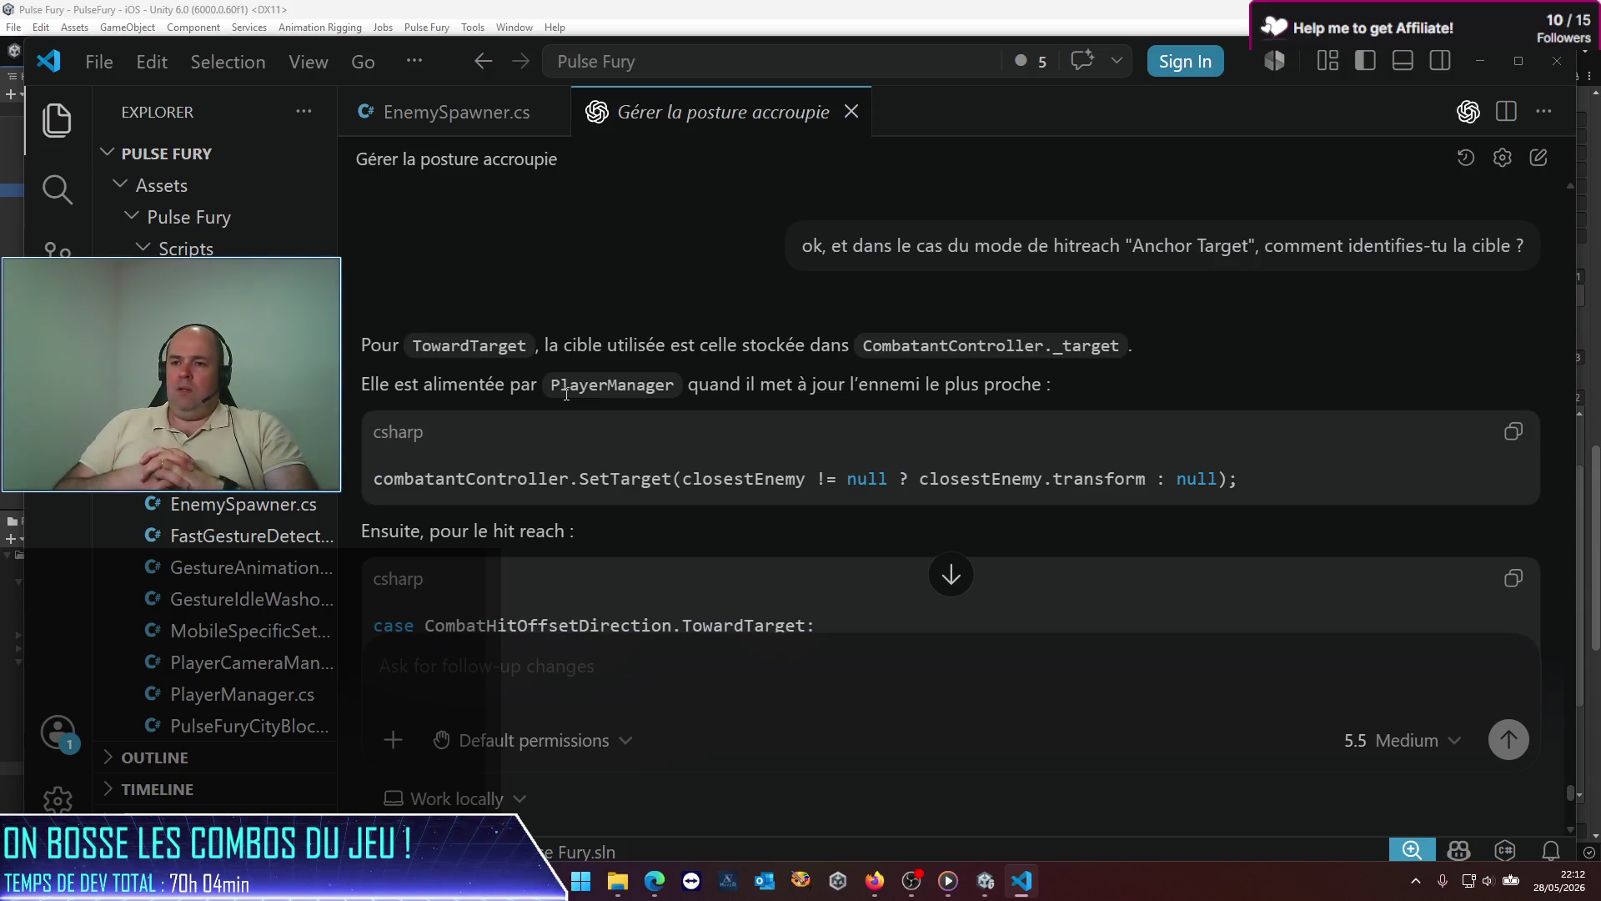
{"action": "scroll", "coordinate": [651, 317], "scroll_direction": "down", "scroll_amount": 4}
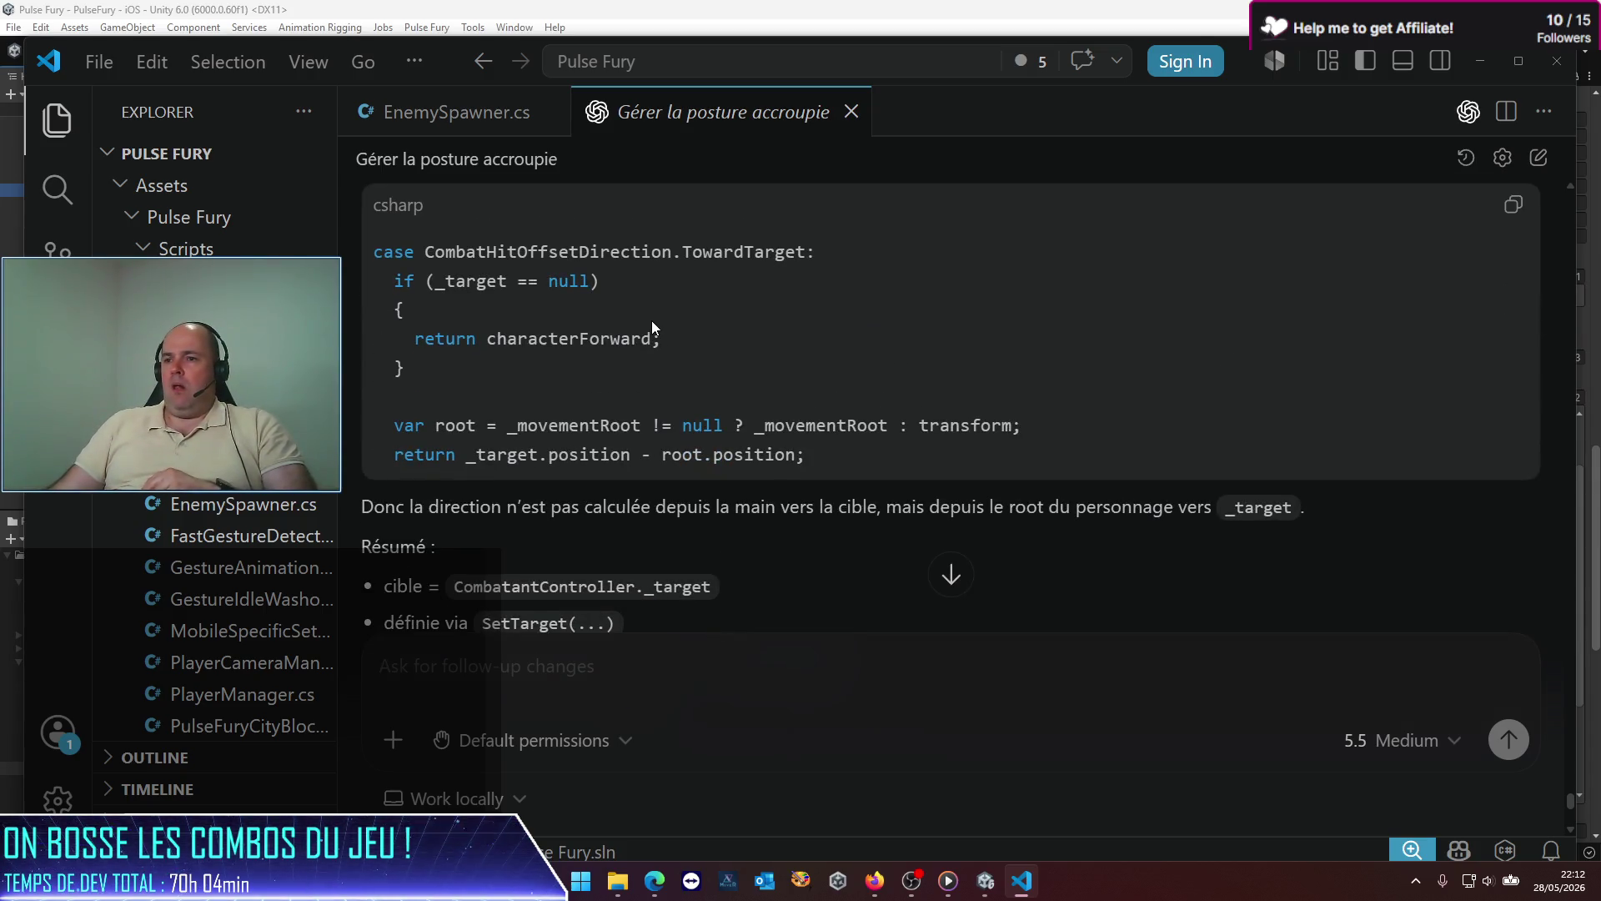
{"action": "scroll", "coordinate": [652, 322], "scroll_direction": "down", "scroll_amount": 2}
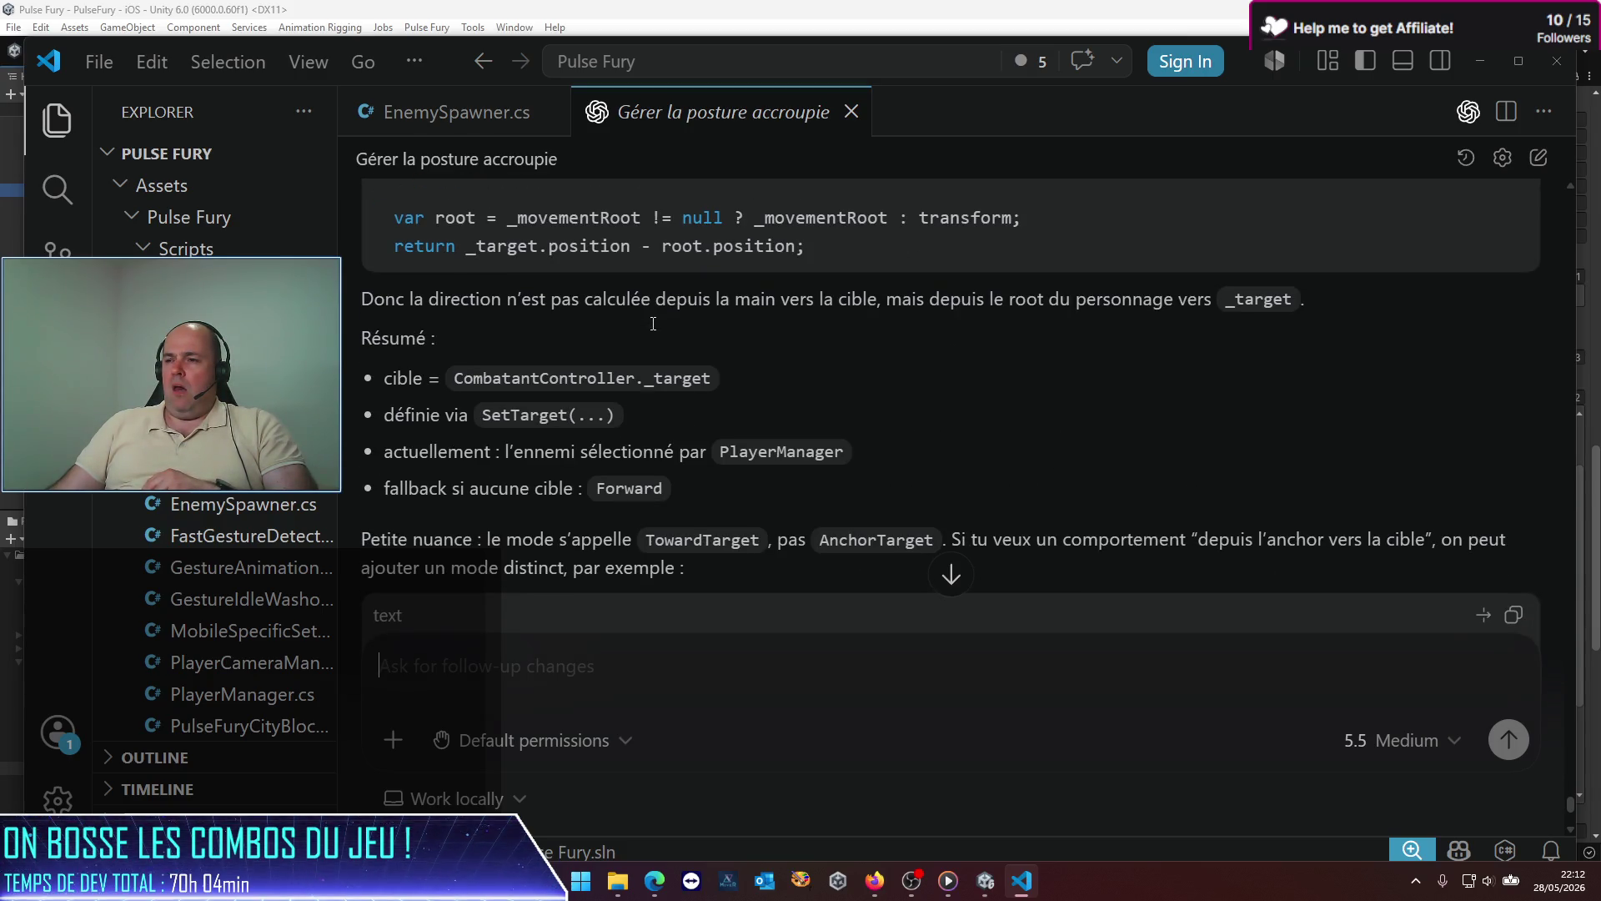
{"action": "scroll", "coordinate": [651, 323], "scroll_direction": "down", "scroll_amount": 1}
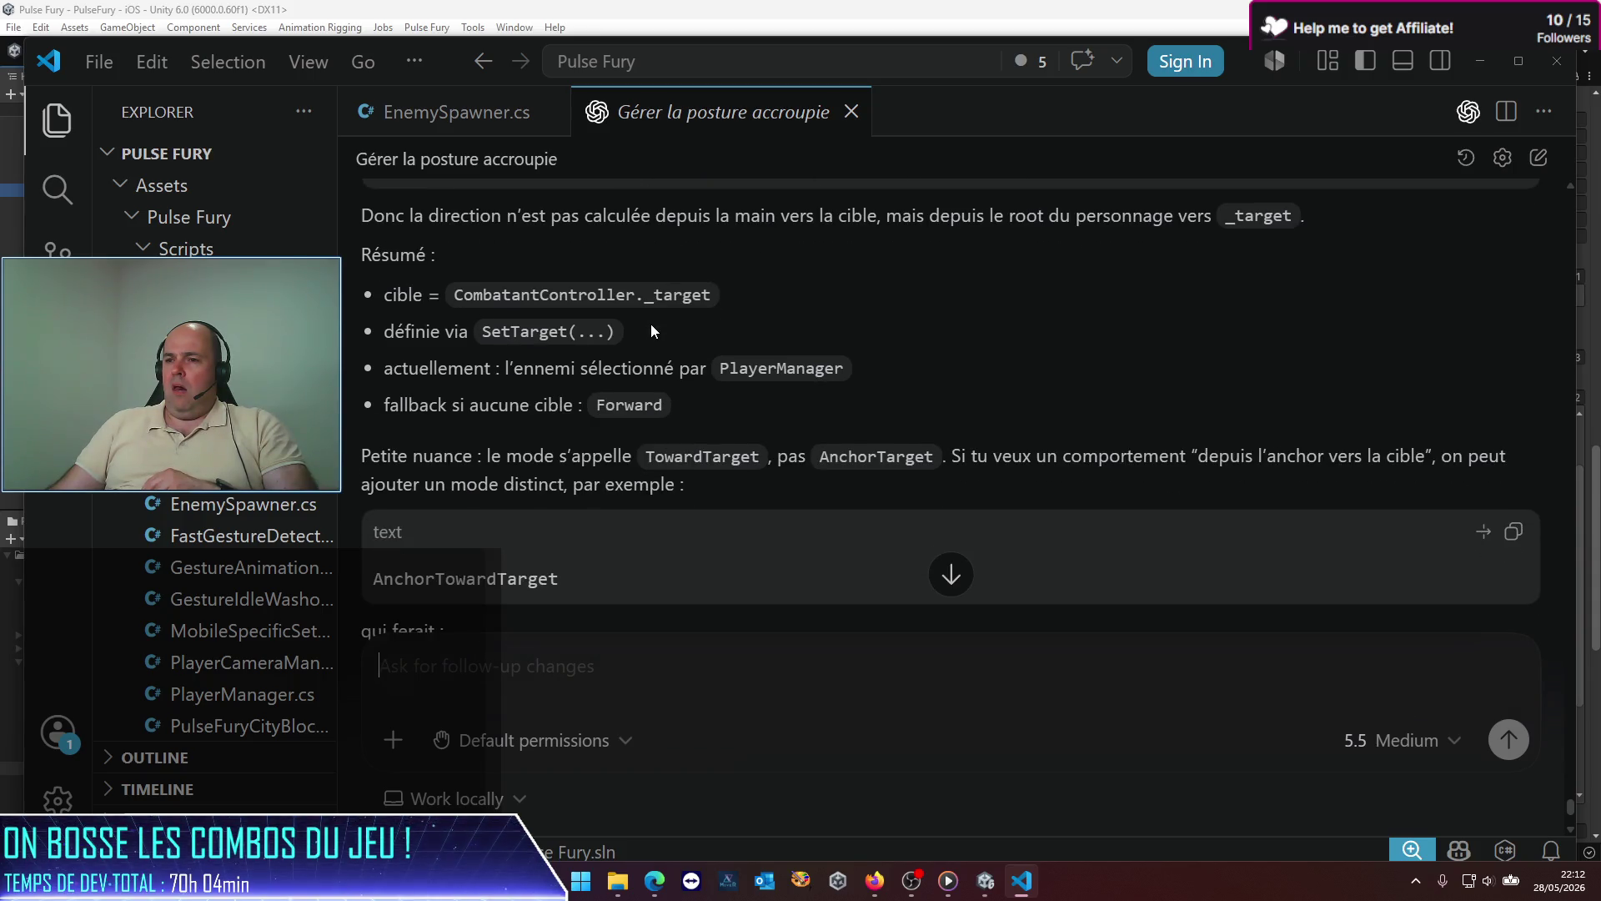
{"action": "scroll", "coordinate": [651, 324], "scroll_direction": "down", "scroll_amount": 3}
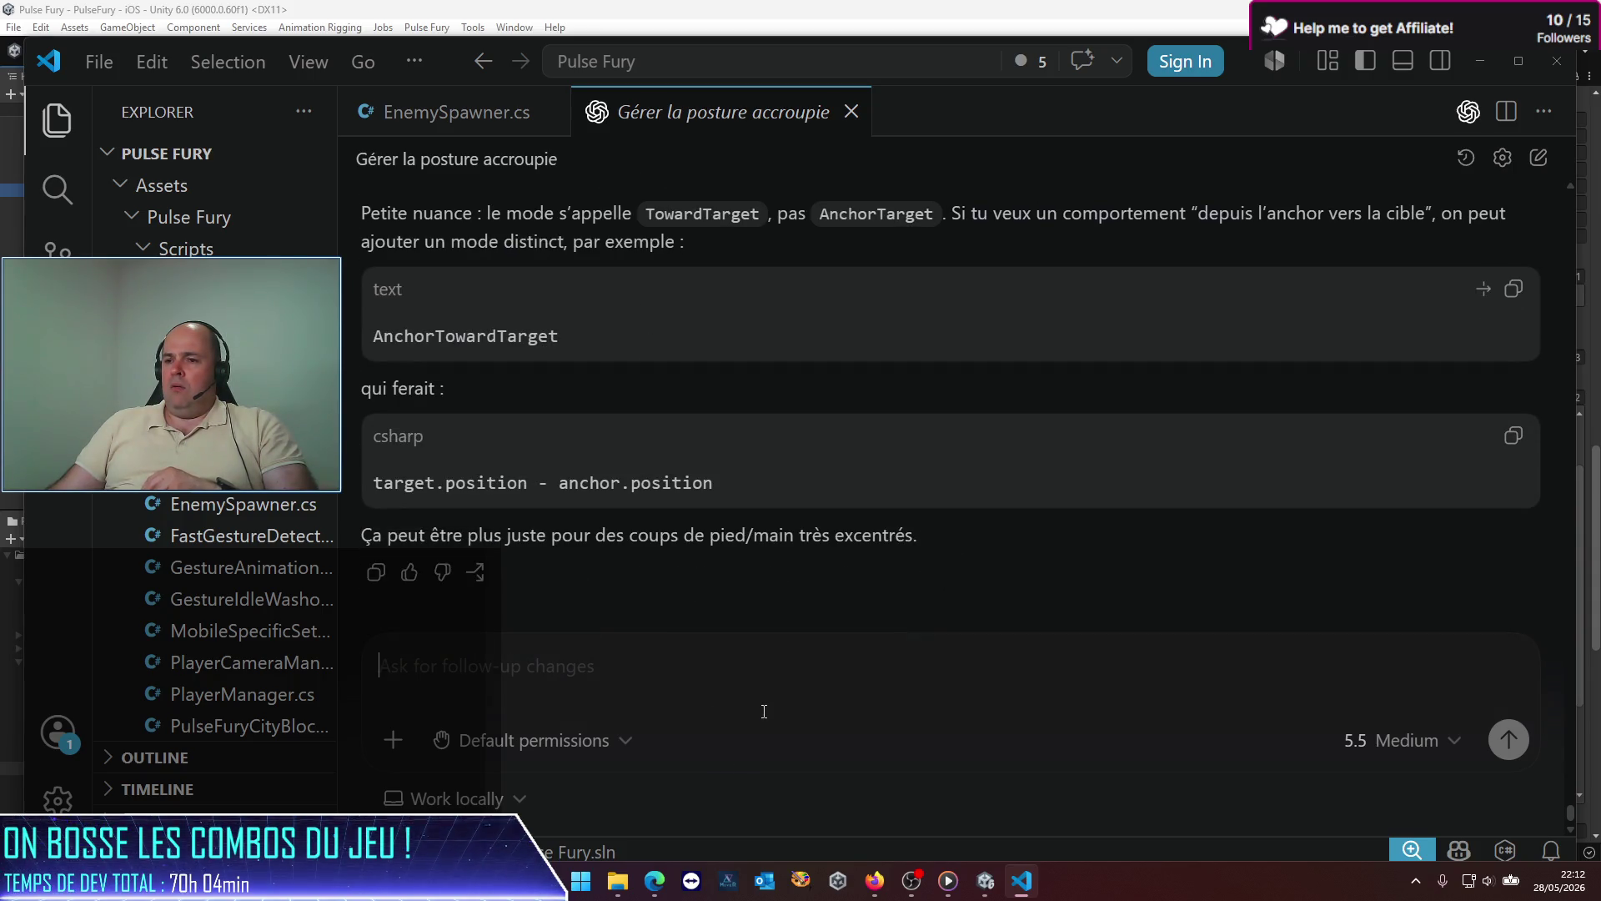
{"action": "type", "text": "alors ok mais là t"}
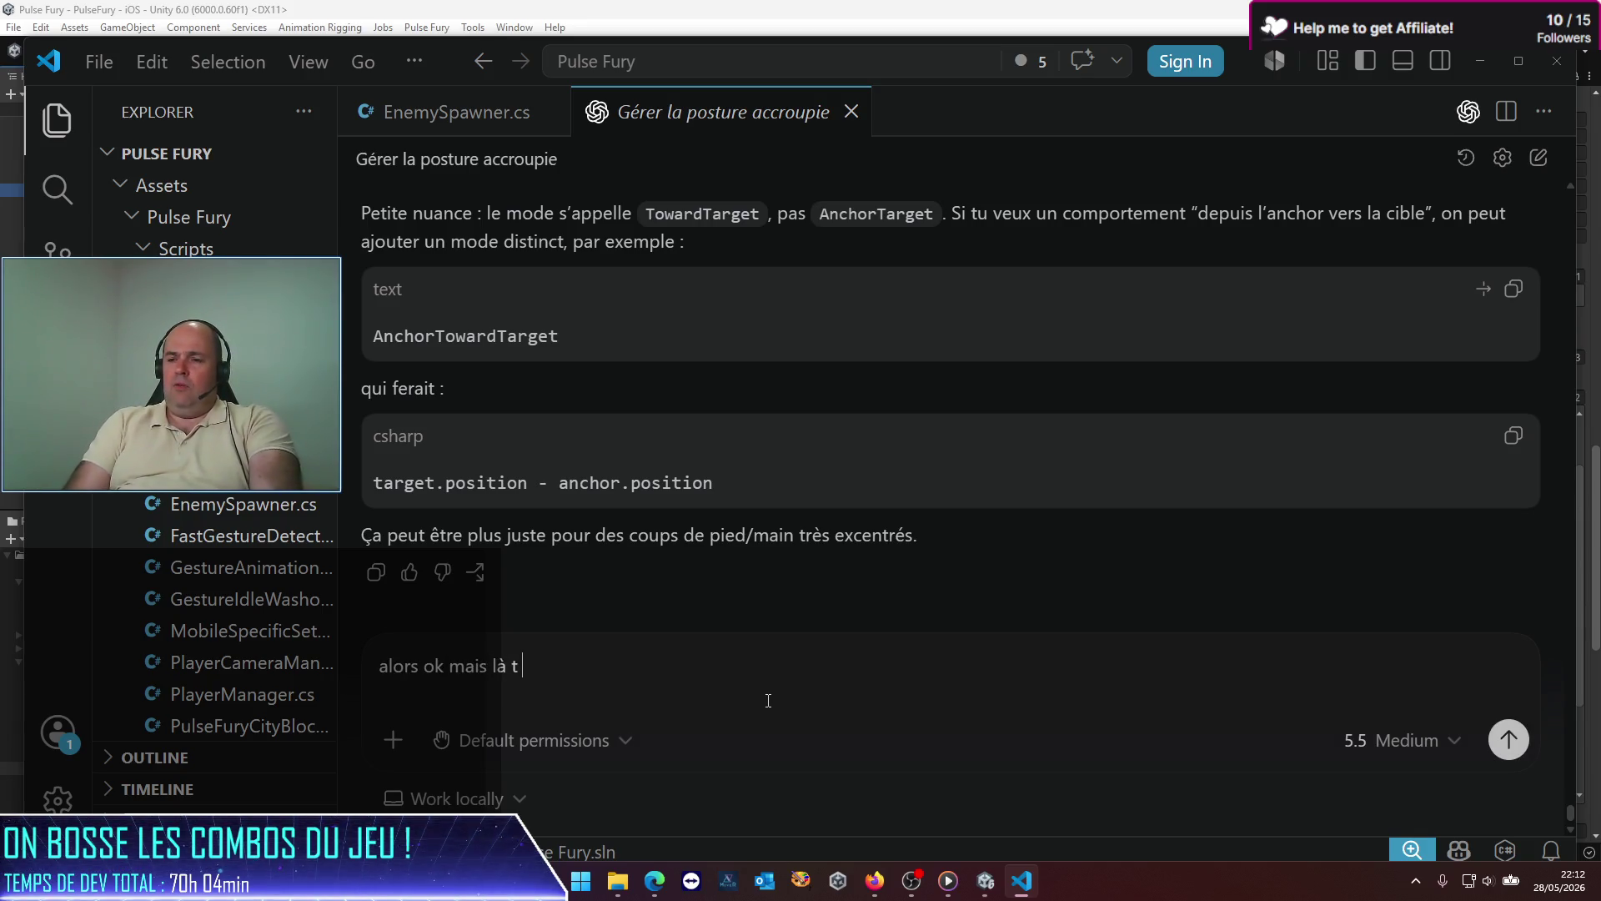
{"action": "type", "text": "u parles d'une logique Pl"}
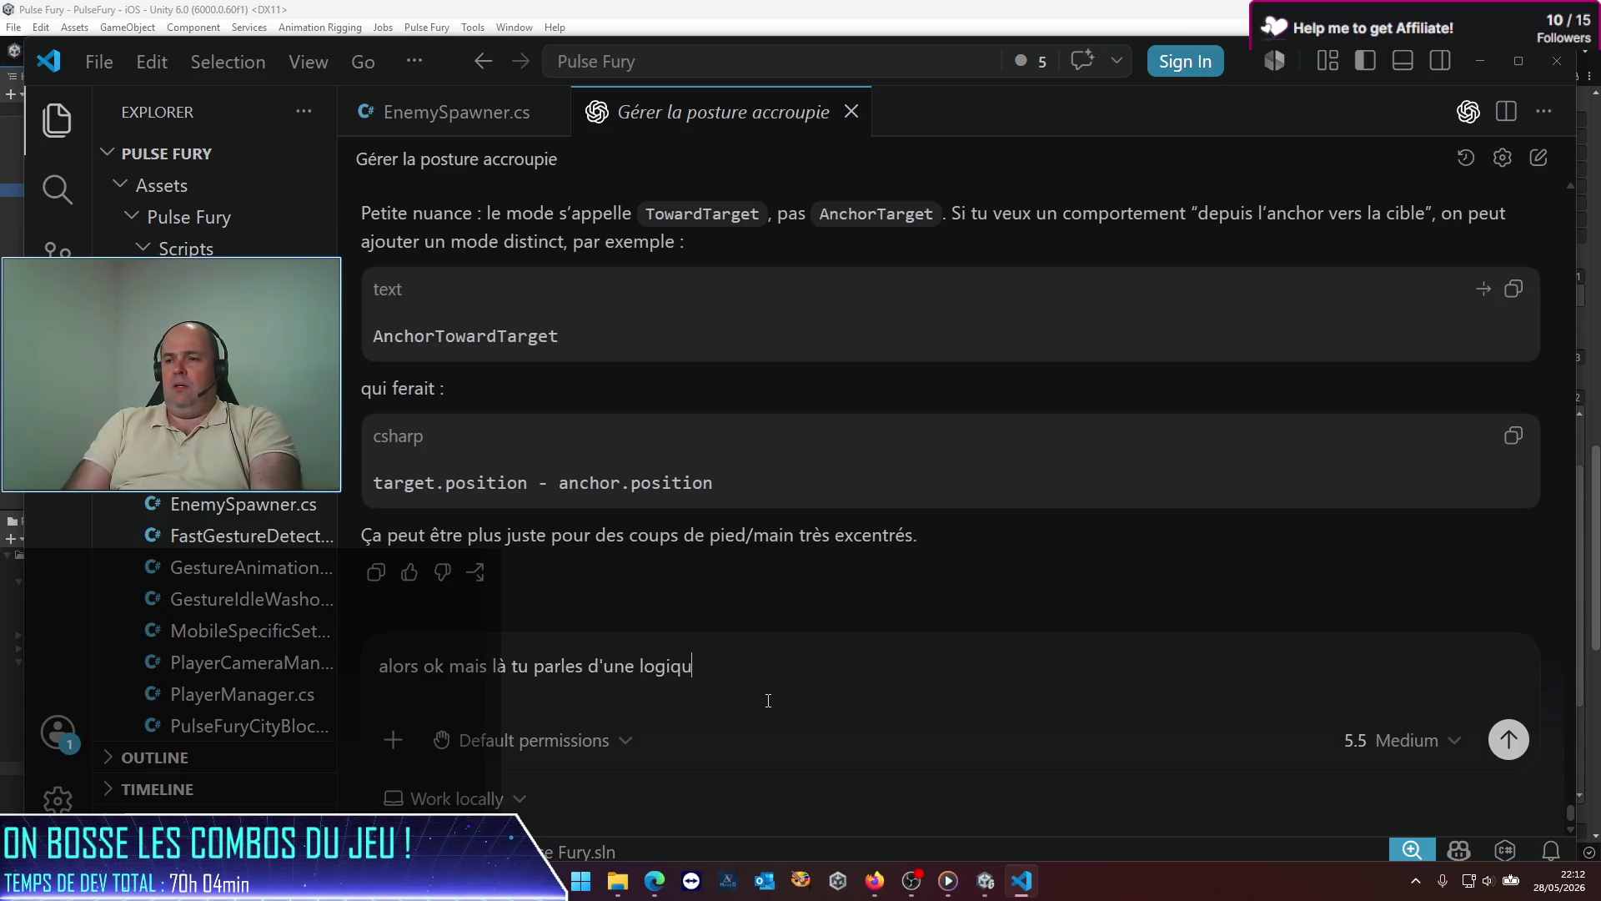
{"action": "type", "text": "ayerManager ;"}
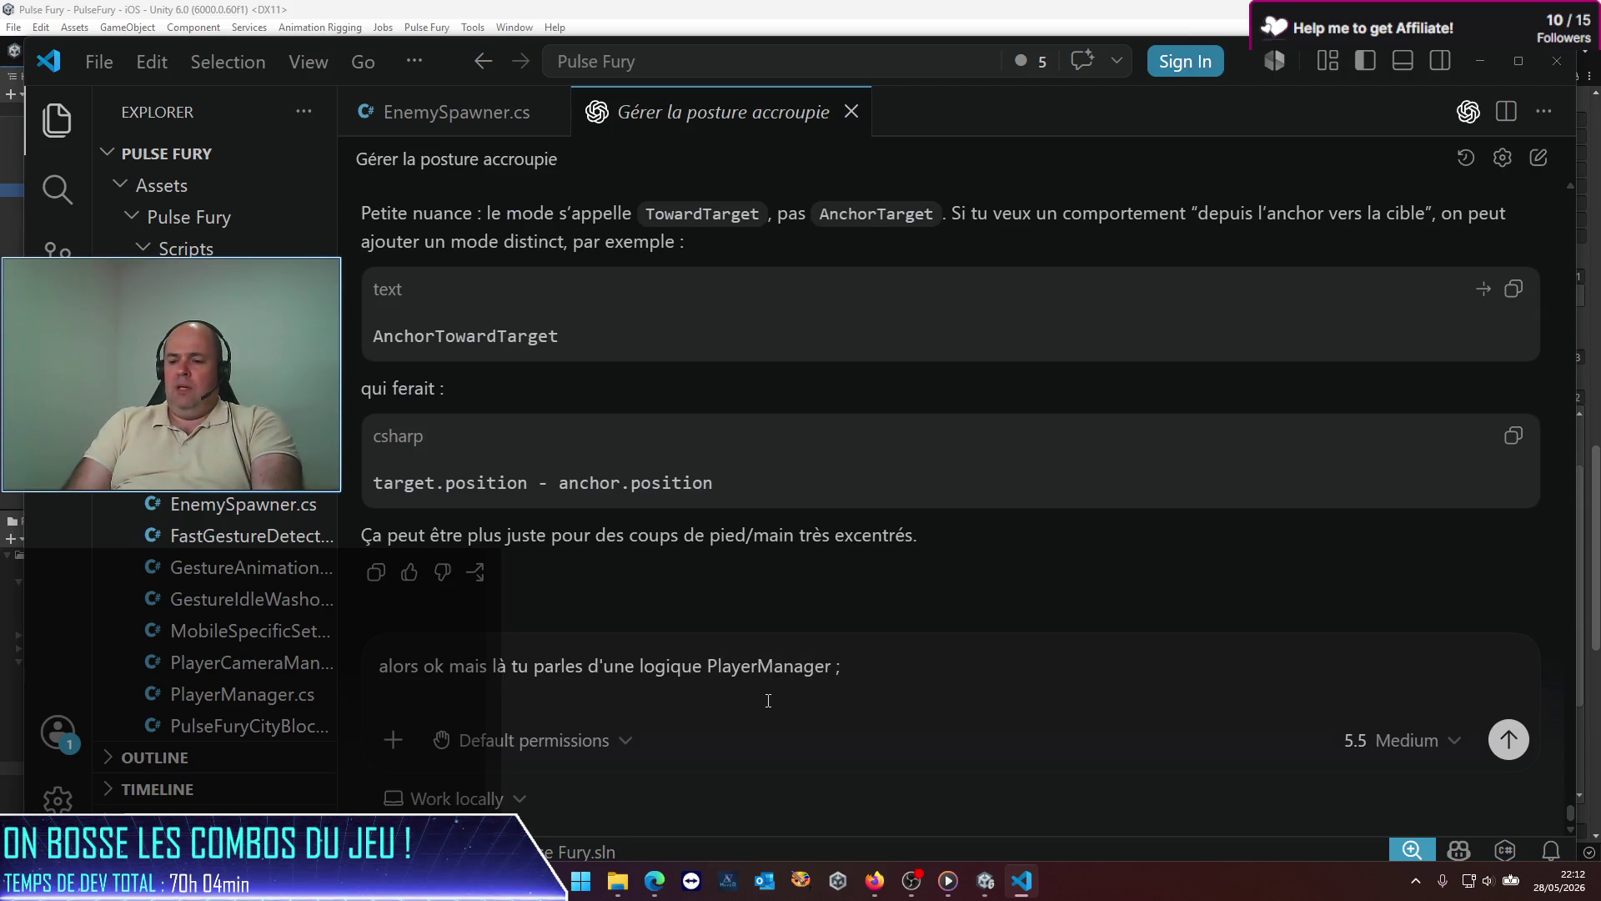
{"action": "type", "text": " ça veut dire"}
{"action": "type", "text": " que"}
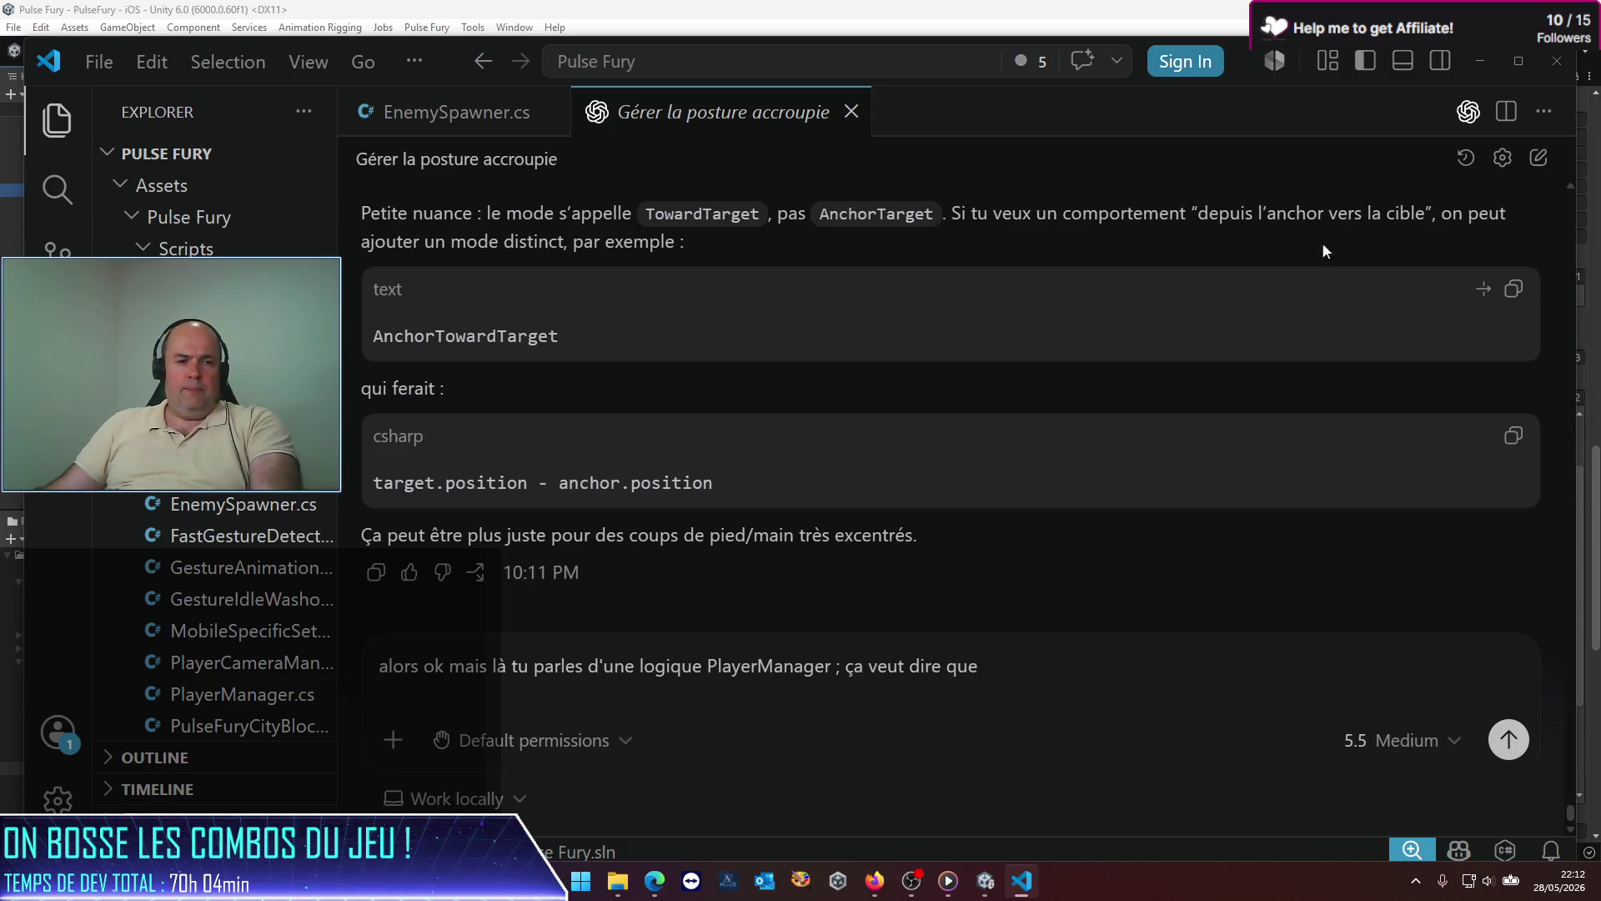
Step: Scroll back through Codex's answer and select the word combatantController
{"action": "scroll", "coordinate": [569, 361], "scroll_direction": "up", "scroll_amount": 5}
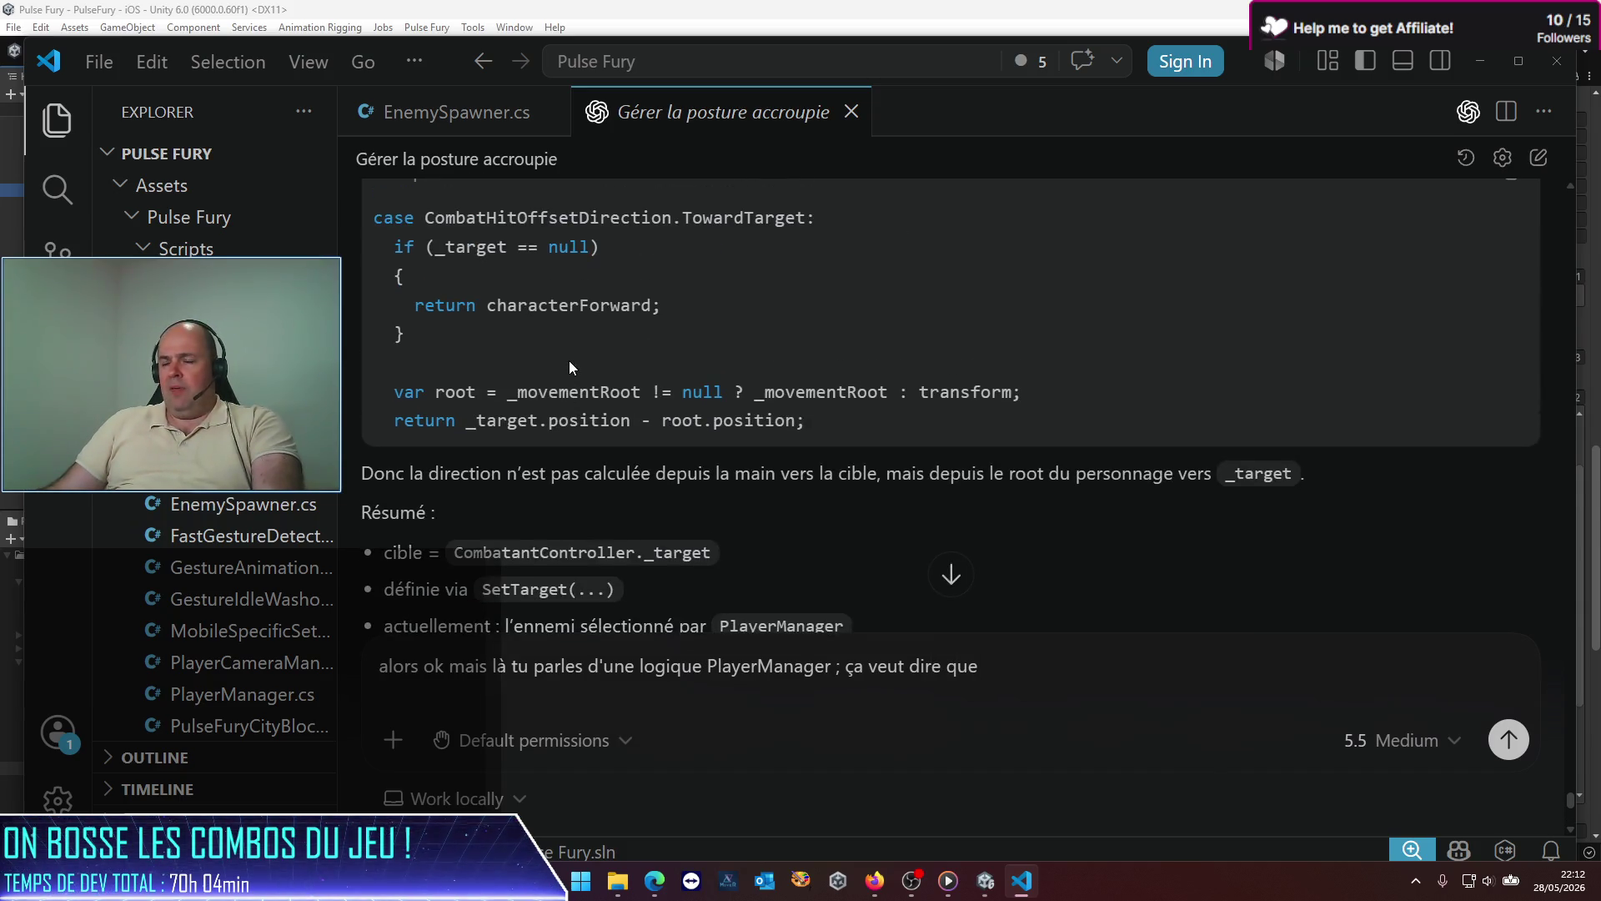
{"action": "scroll", "coordinate": [570, 362], "scroll_direction": "up", "scroll_amount": 5}
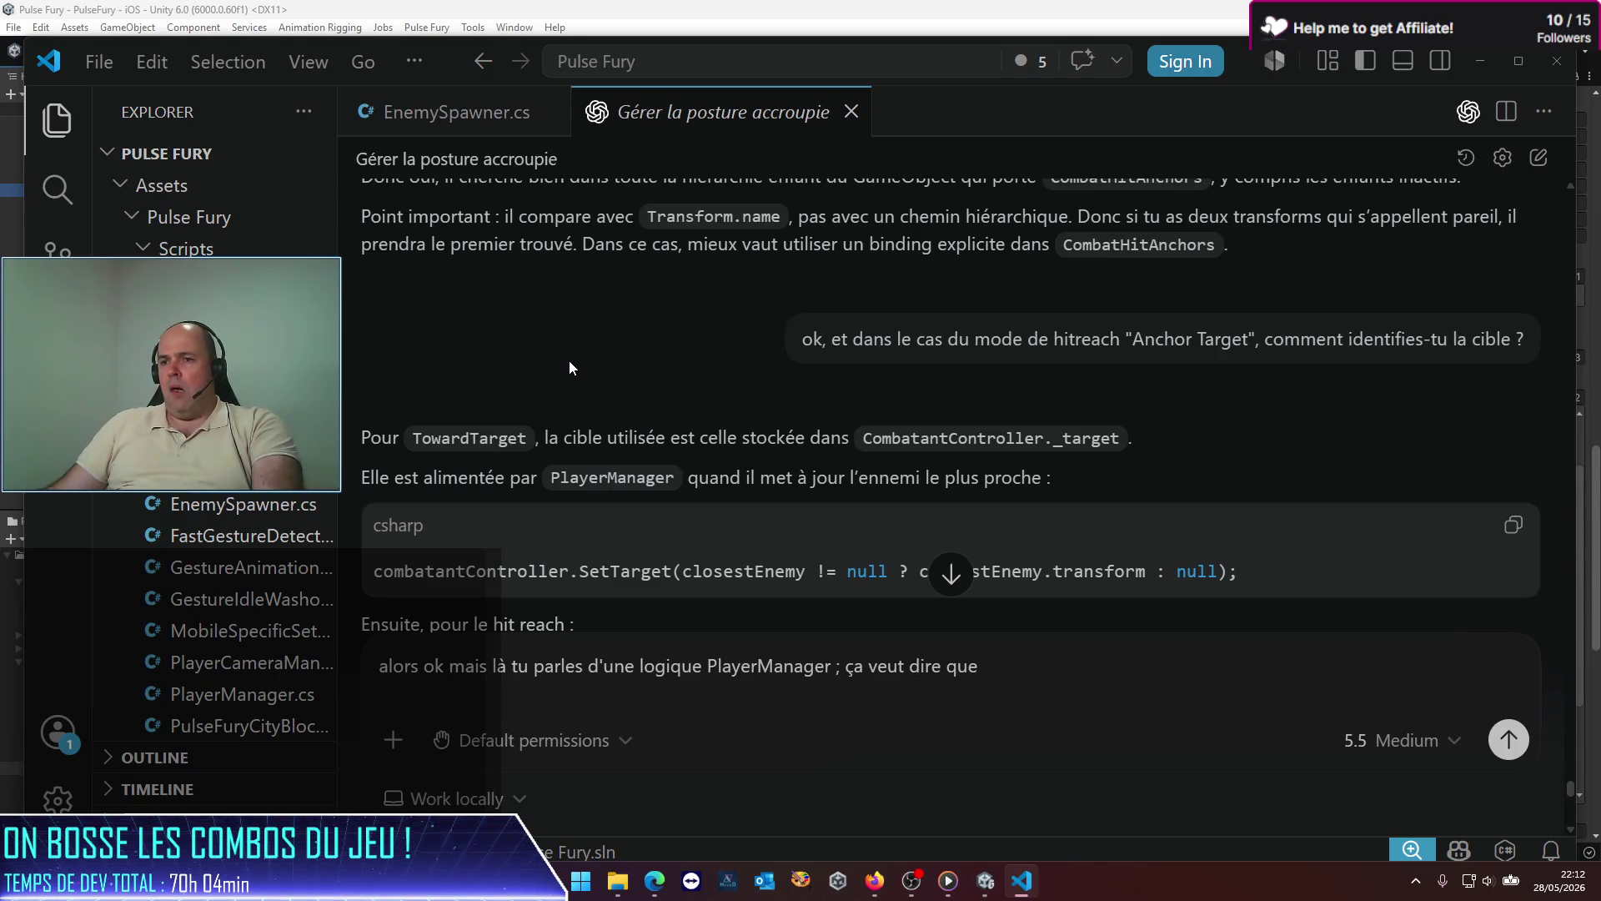
{"action": "scroll", "coordinate": [570, 366], "scroll_direction": "up", "scroll_amount": 3}
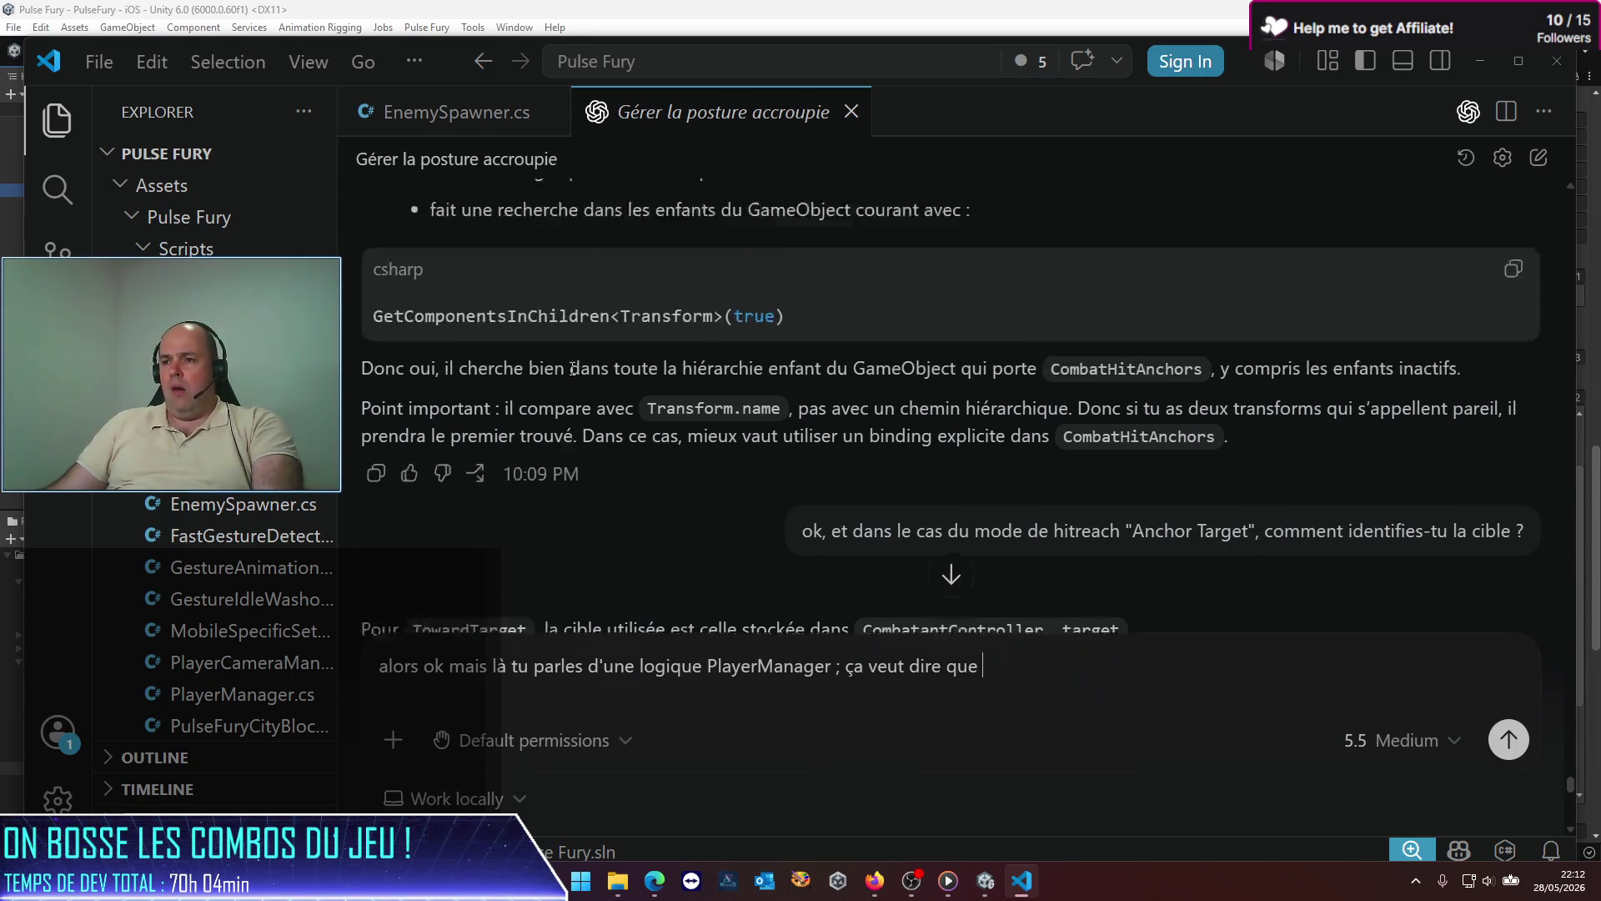
{"action": "scroll", "coordinate": [574, 373], "scroll_direction": "down", "scroll_amount": 4}
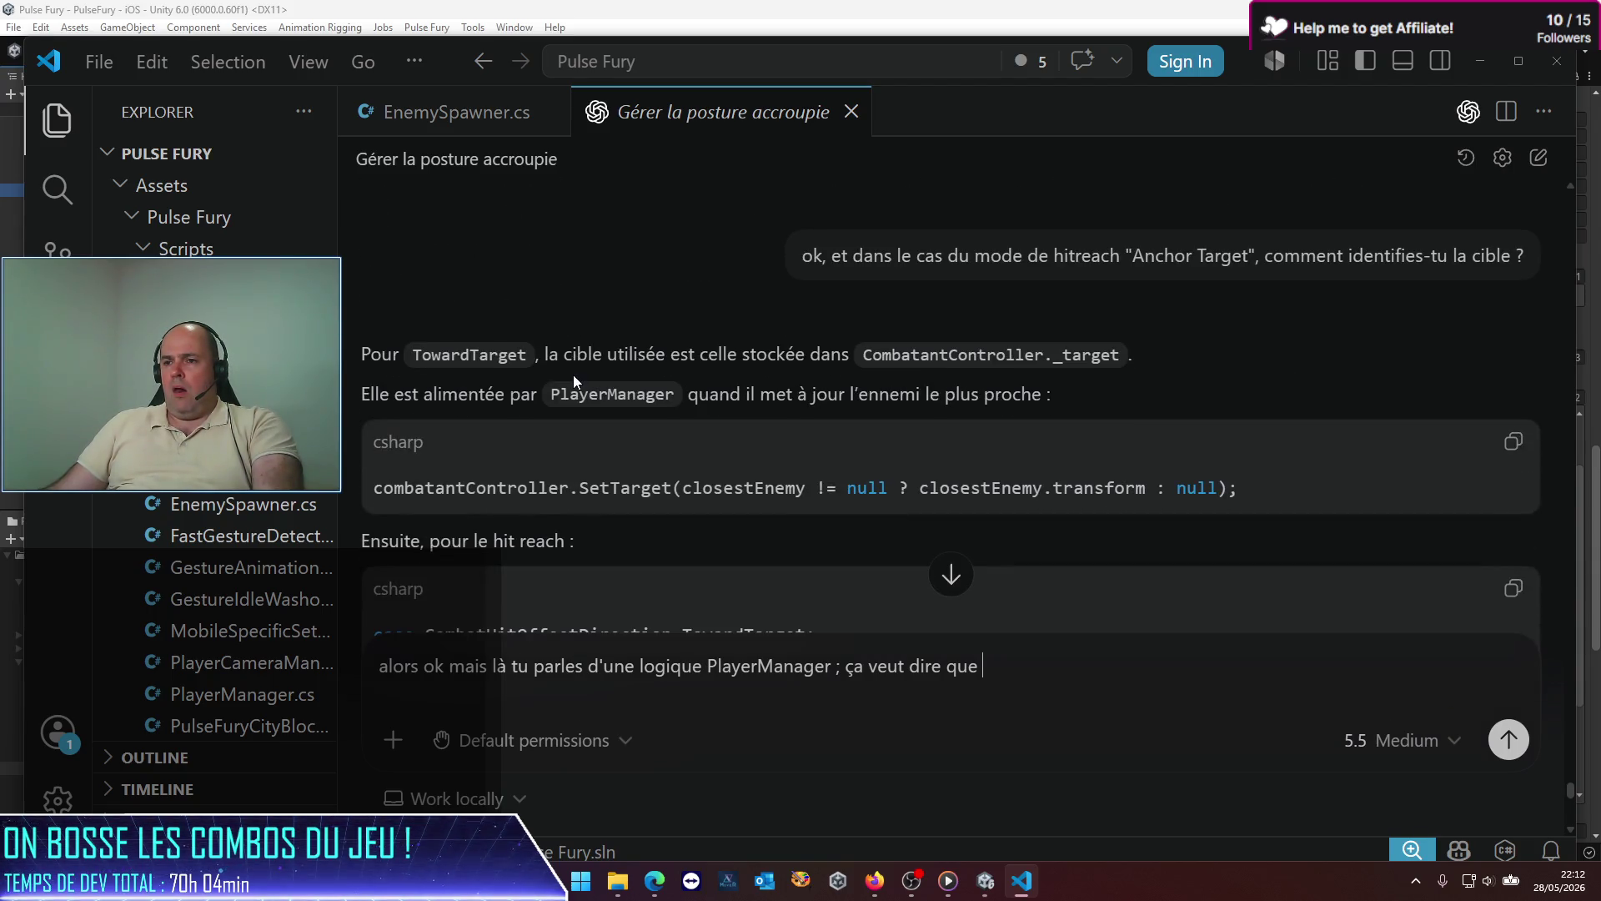
{"action": "scroll", "coordinate": [573, 373], "scroll_direction": "down", "scroll_amount": 1}
{"action": "double_click", "coordinate": [520, 406]}
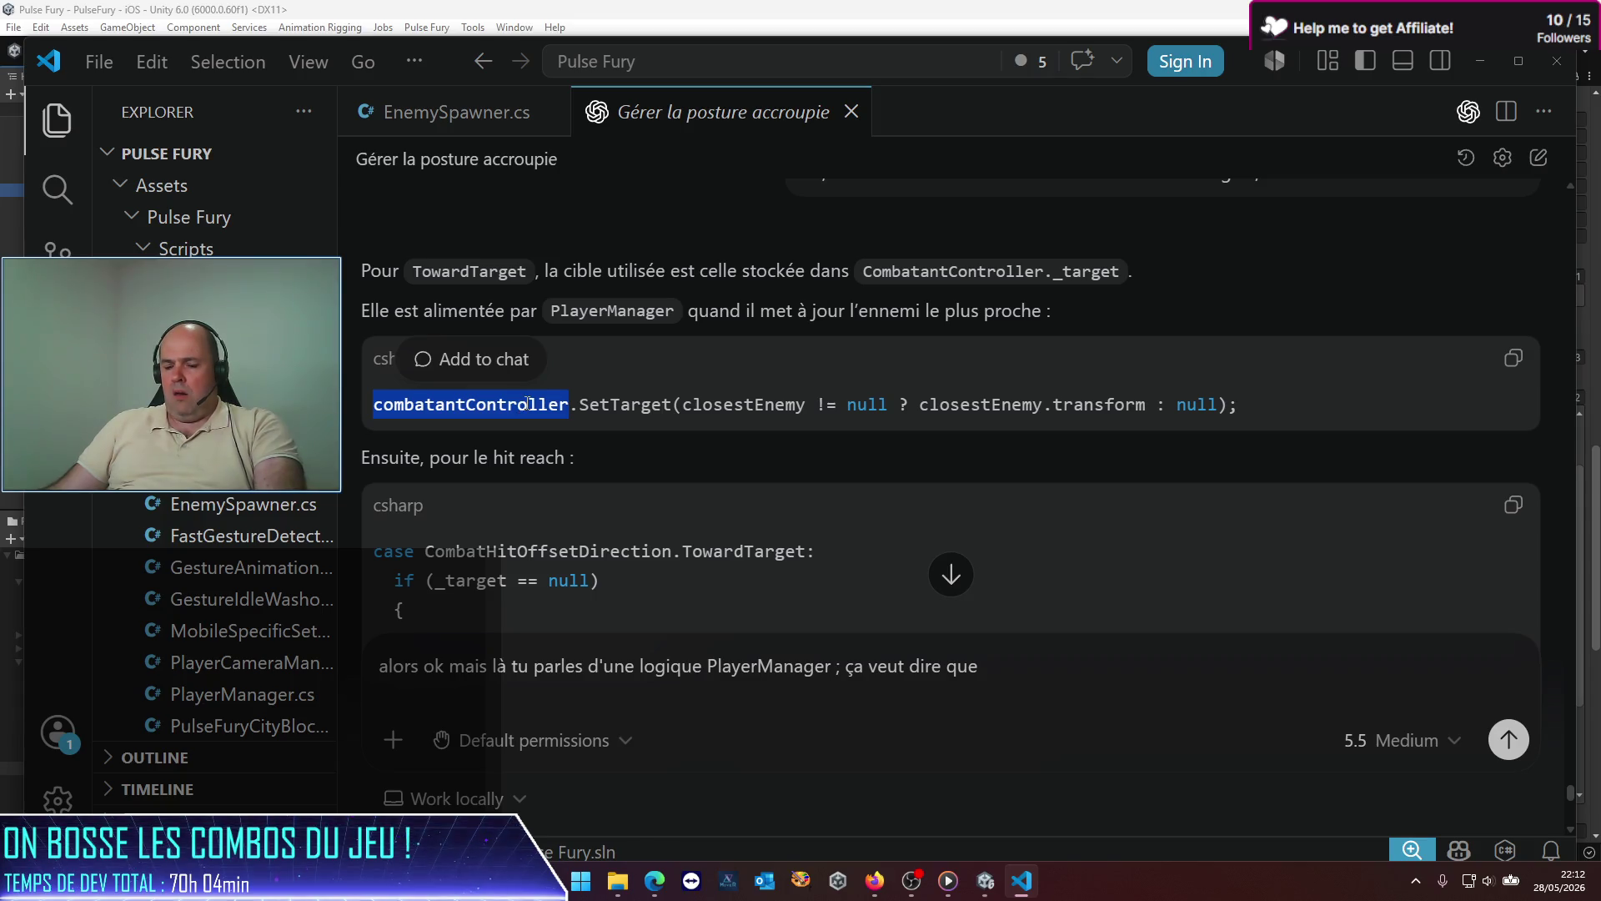
Step: Ask whether an autonomous enemy must set its own combatantController target, then return to Unity
{"action": "scroll", "coordinate": [527, 403], "scroll_direction": "down", "scroll_amount": 5}
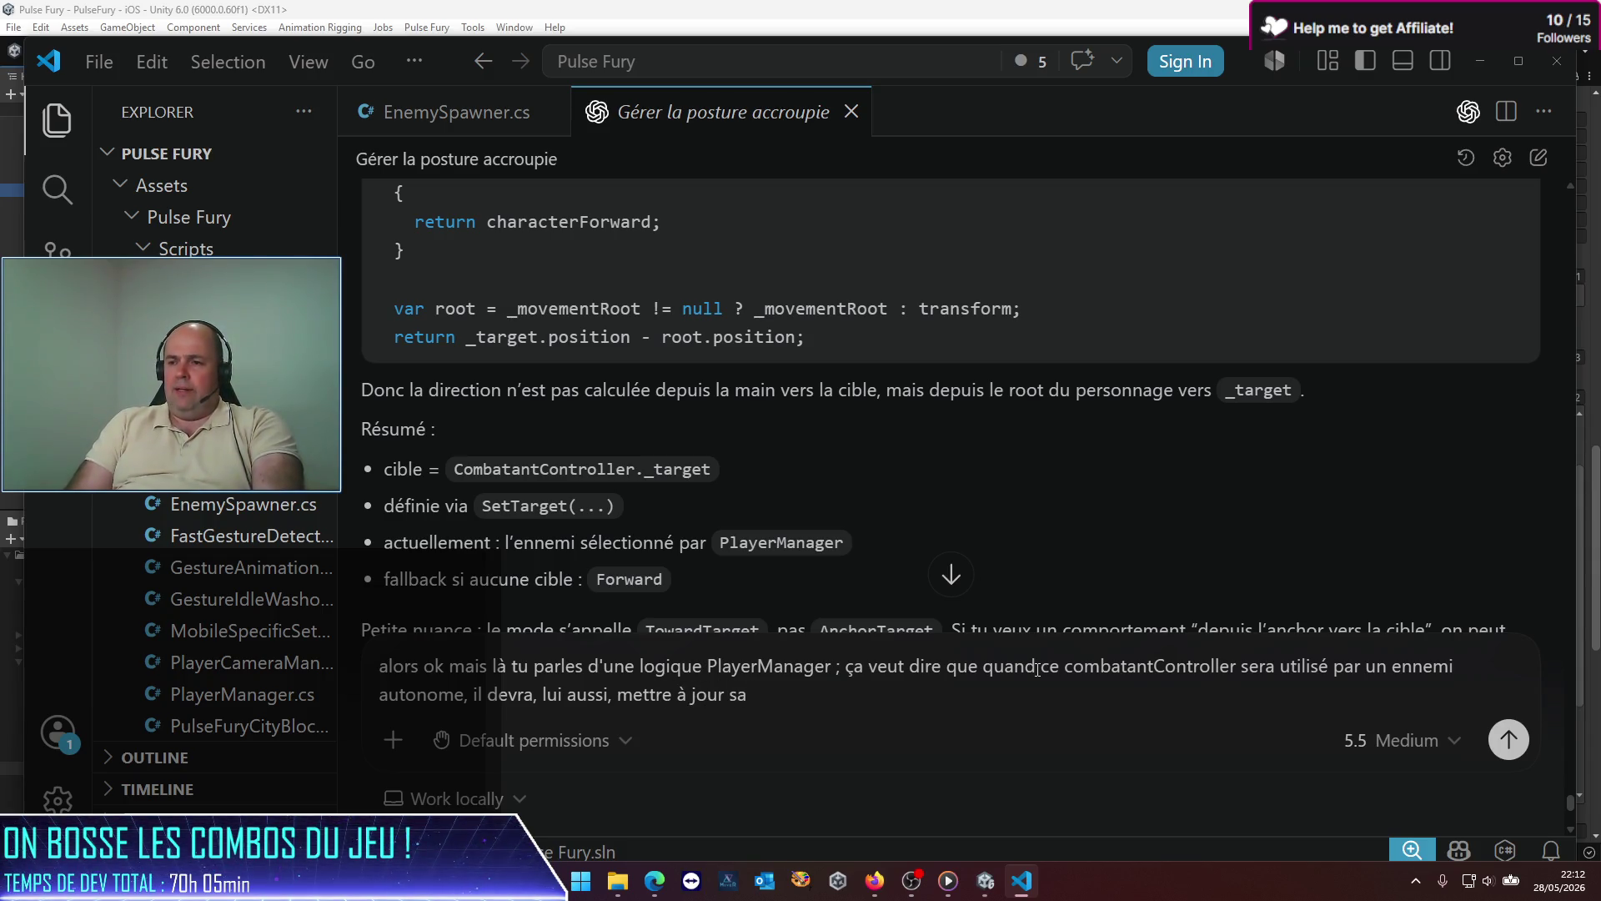
{"action": "type", "text": "quand ce combatantController sera utilisé par un ennemi autonome, il devra, lui aussi, mettre à jour sa variable target"}
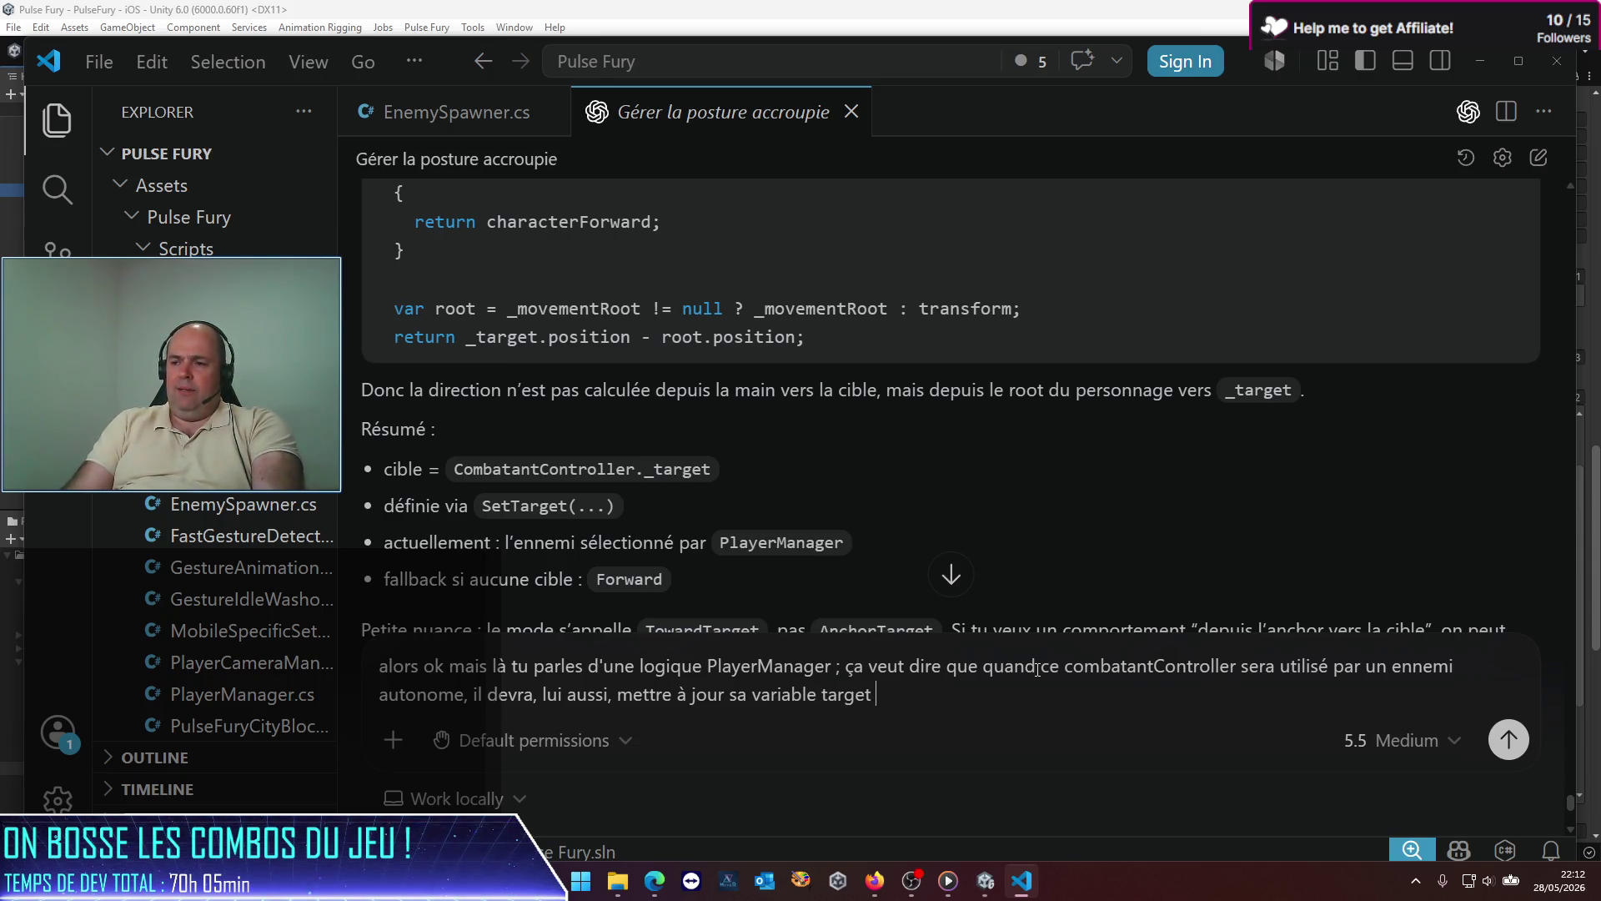
{"action": "key", "text": "Return"}
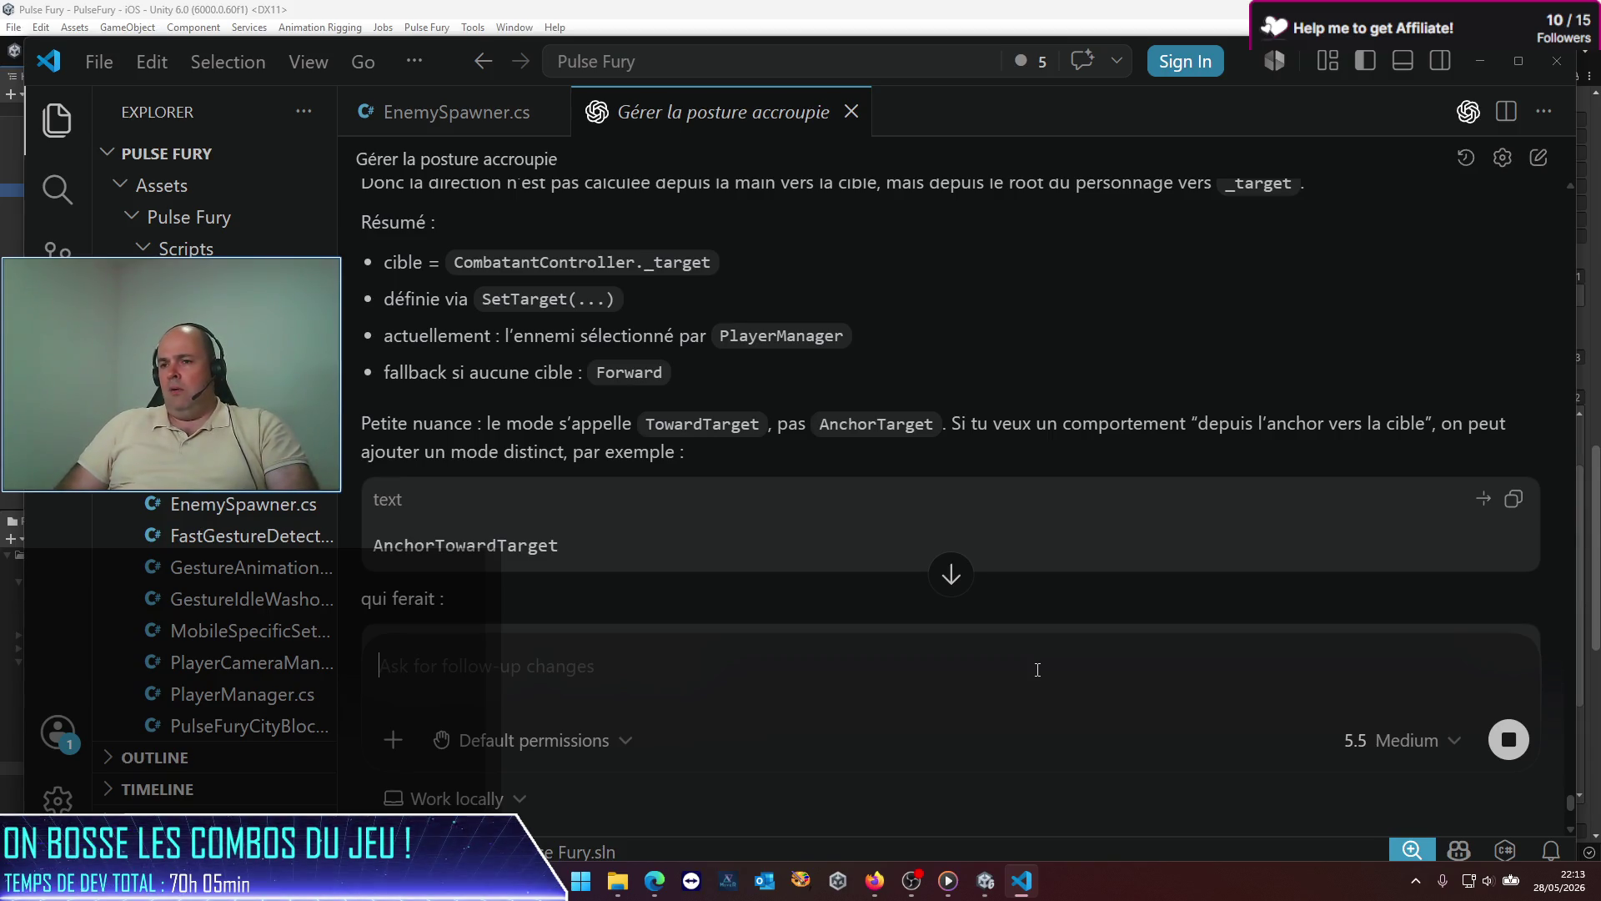
{"action": "scroll", "coordinate": [840, 327], "scroll_direction": "down", "scroll_amount": 8}
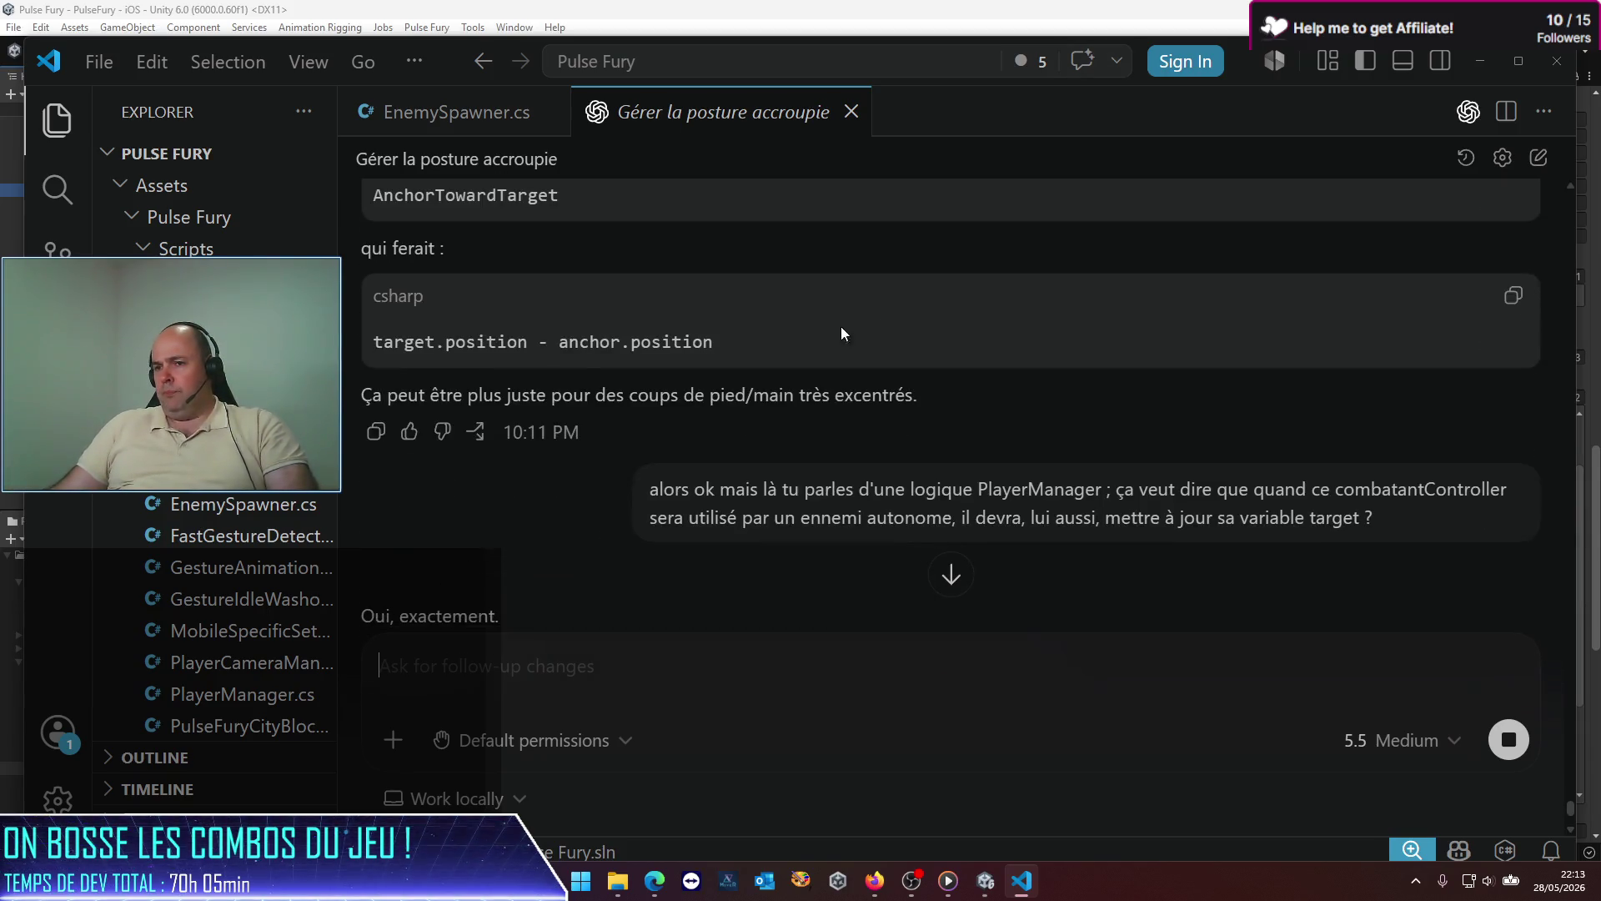
{"action": "scroll", "coordinate": [639, 350], "scroll_direction": "up", "scroll_amount": 5}
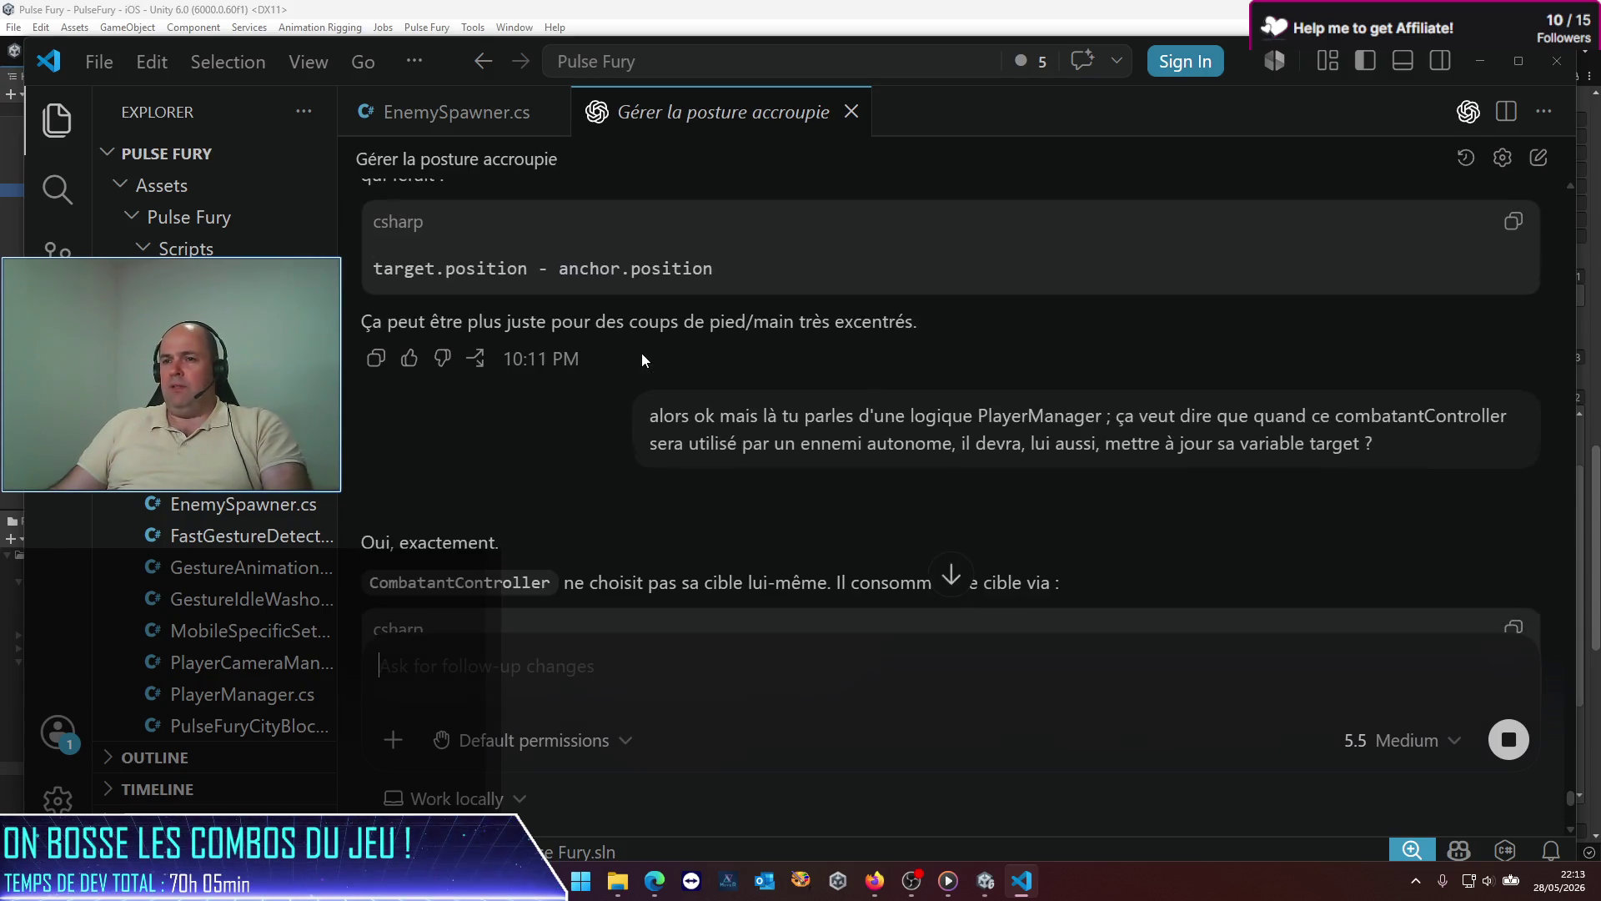
{"action": "scroll", "coordinate": [637, 358], "scroll_direction": "down", "scroll_amount": 1}
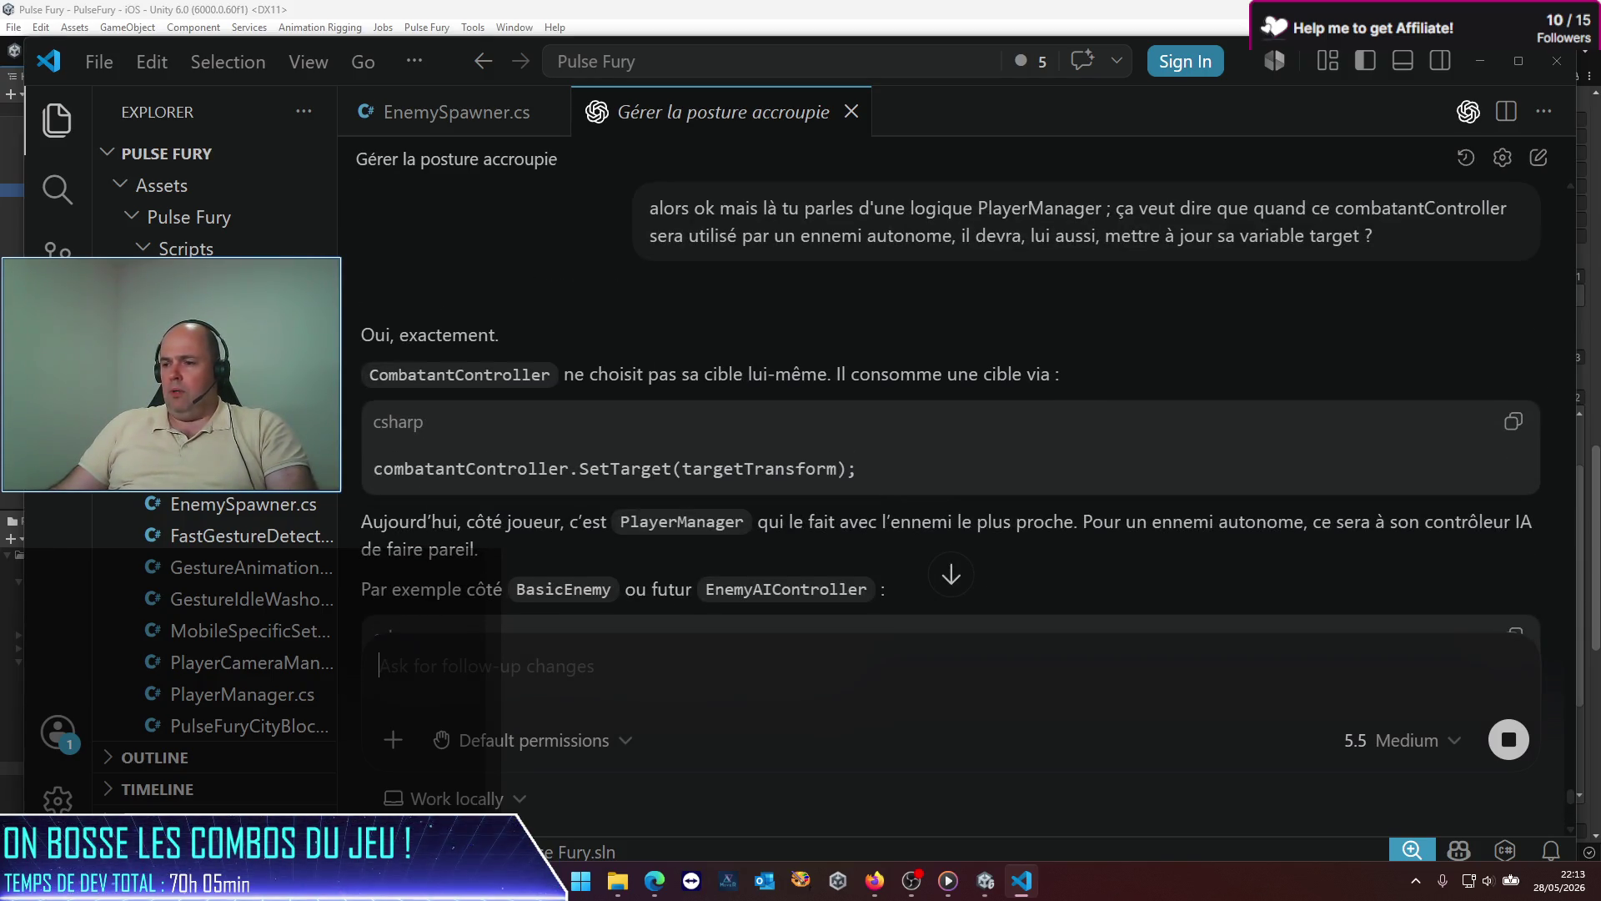
{"action": "left_click", "coordinate": [986, 881]}
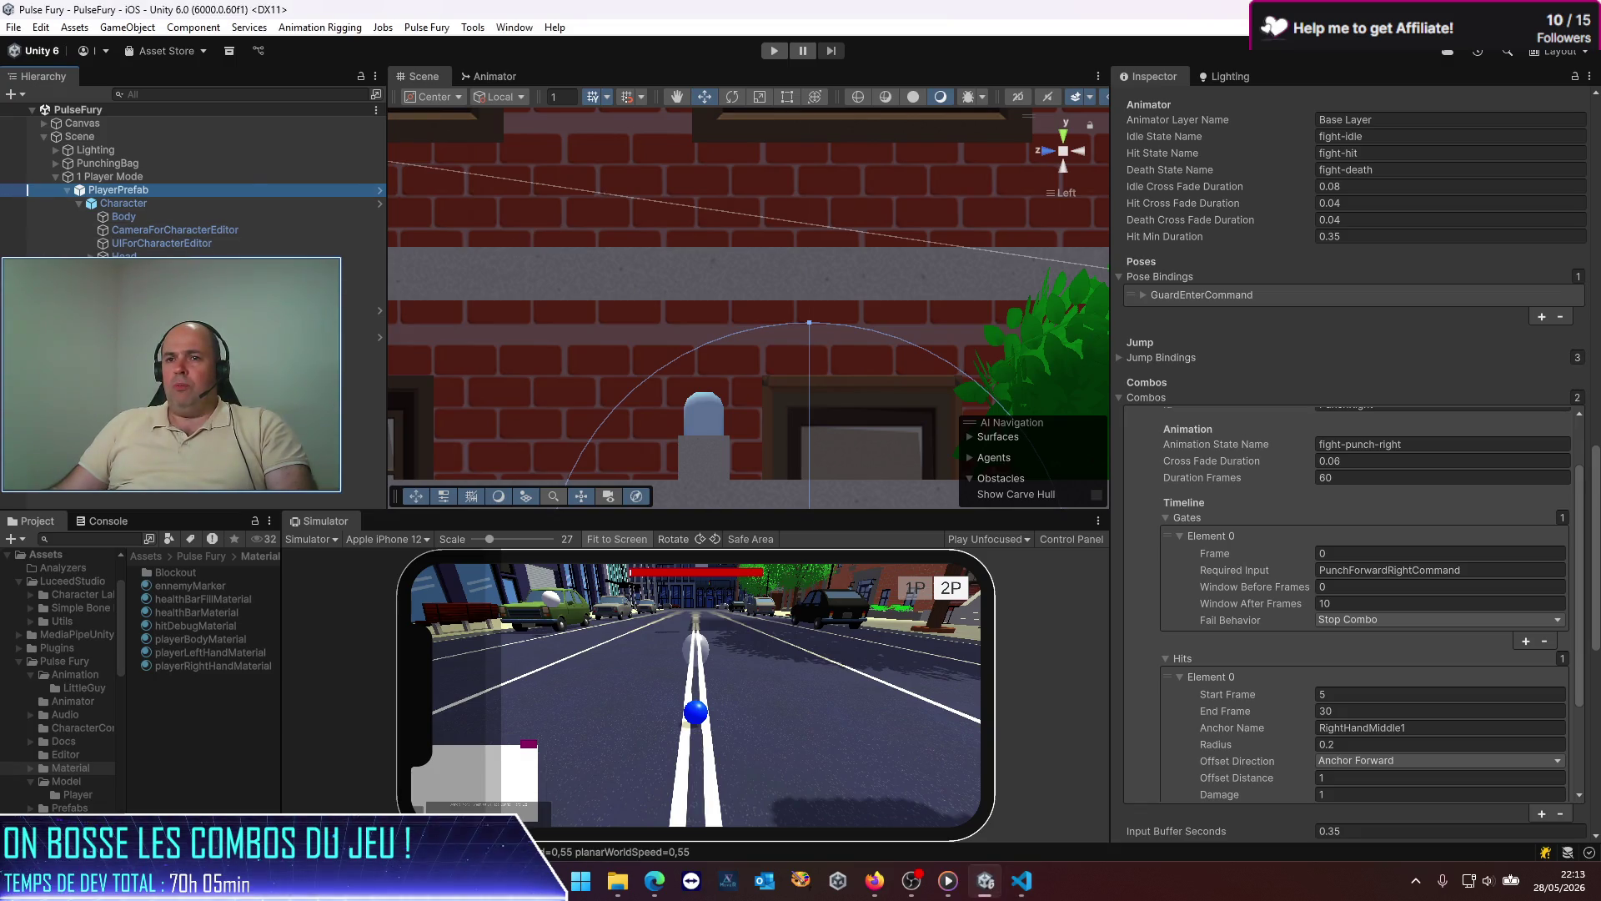
Step: Play-test against the enemy group in a maximized Simulator, then restore its size and stop
{"action": "left_click", "coordinate": [1097, 521]}
{"action": "left_click", "coordinate": [1113, 558]}
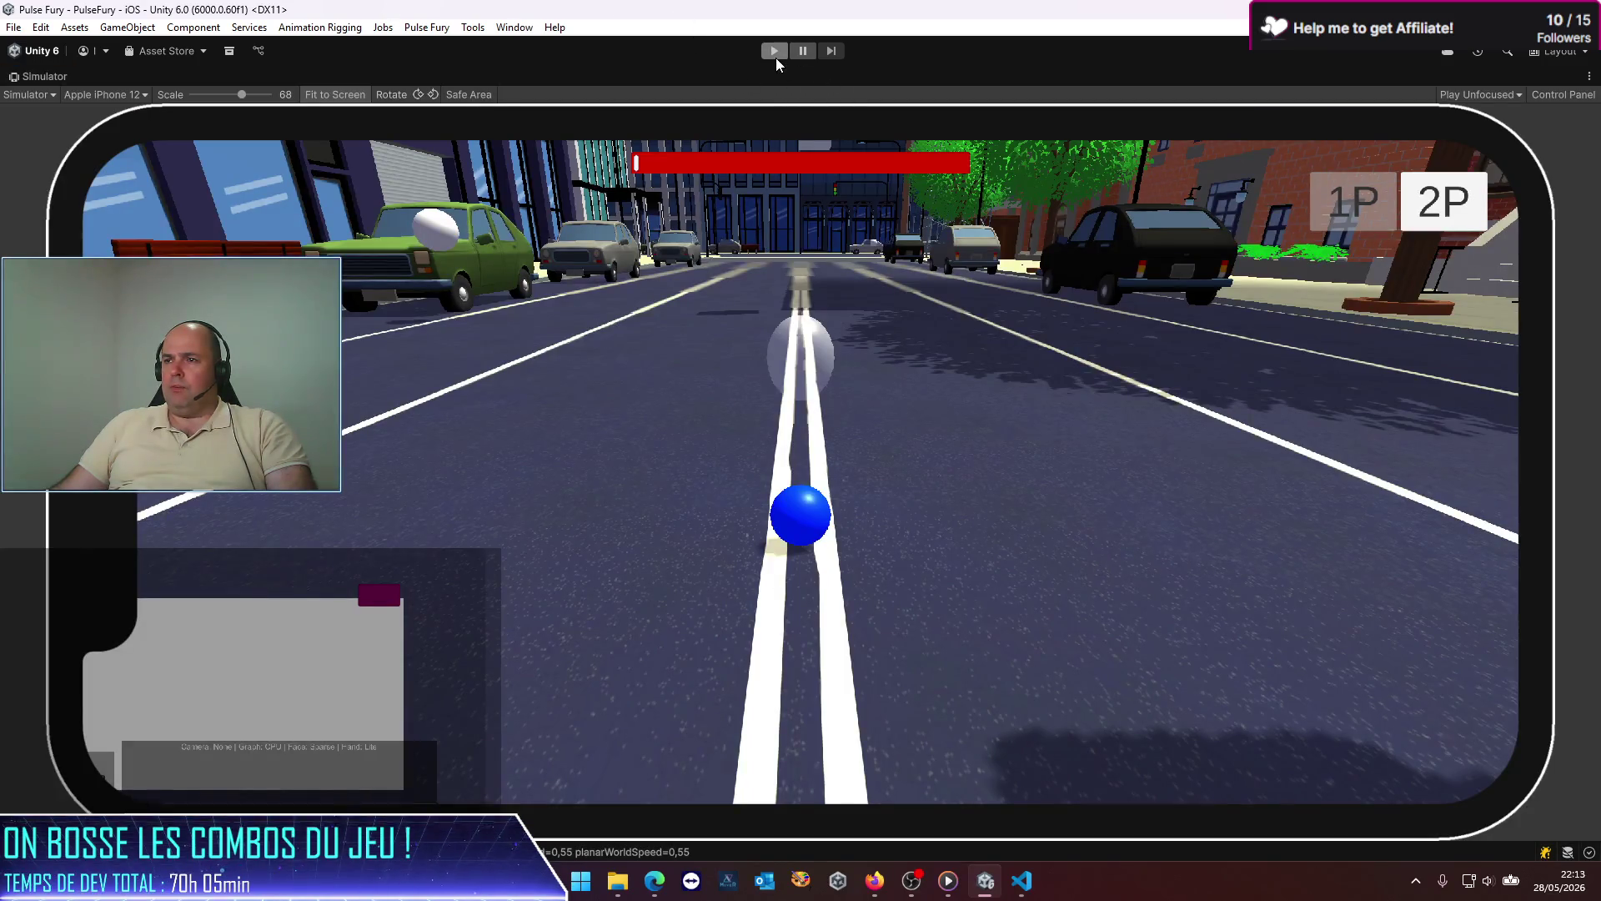
{"action": "left_click", "coordinate": [775, 57]}
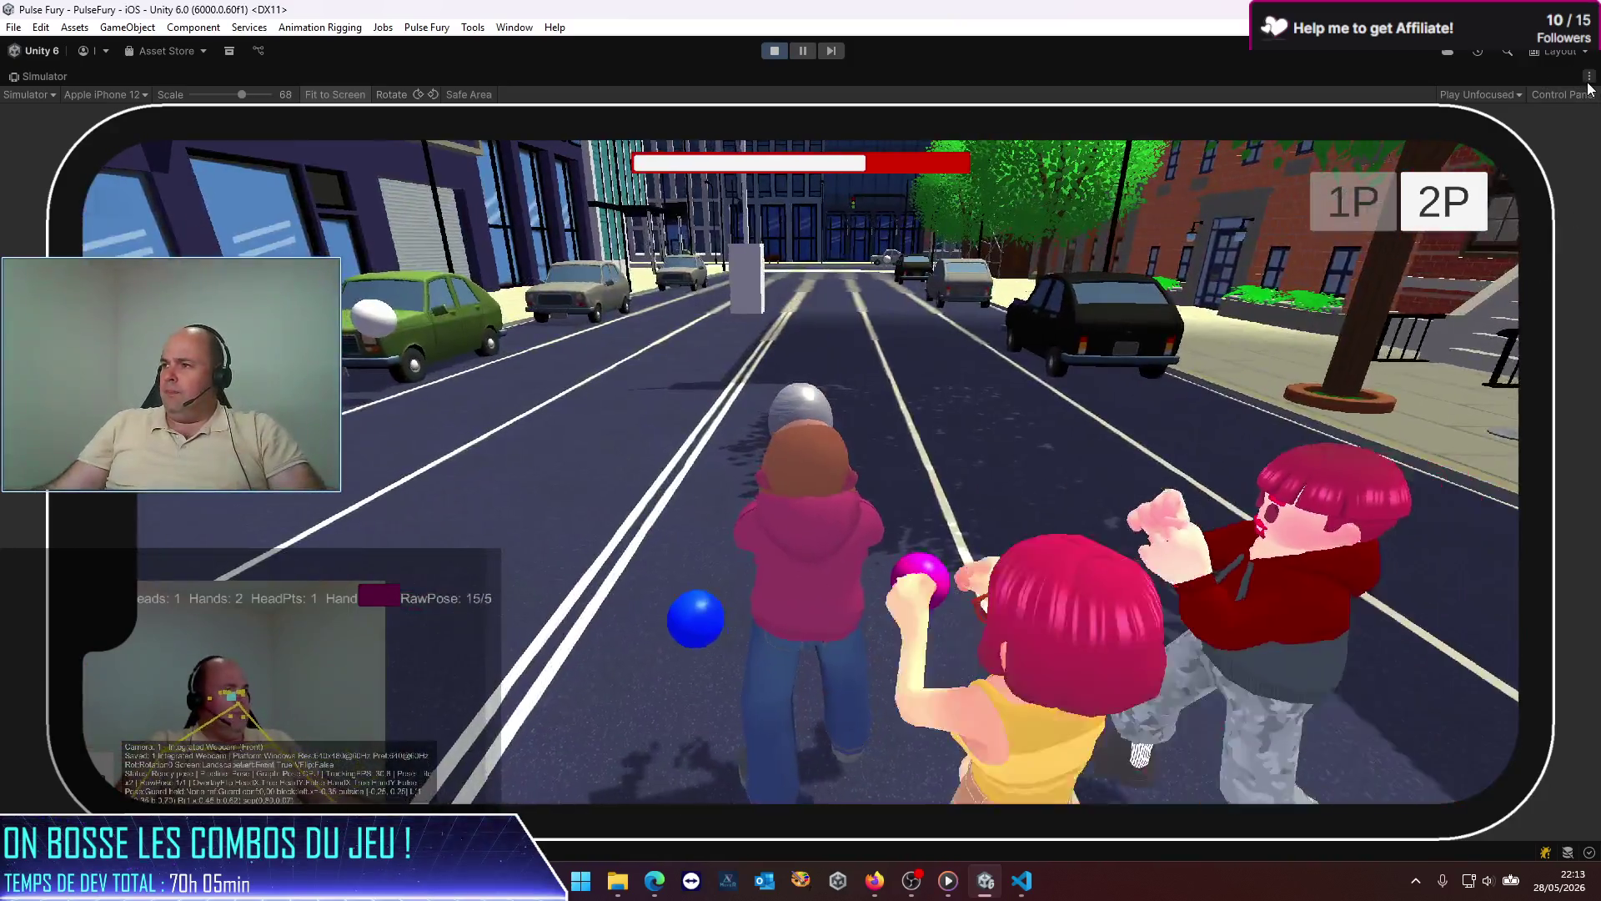
{"action": "left_click", "coordinate": [1590, 75]}
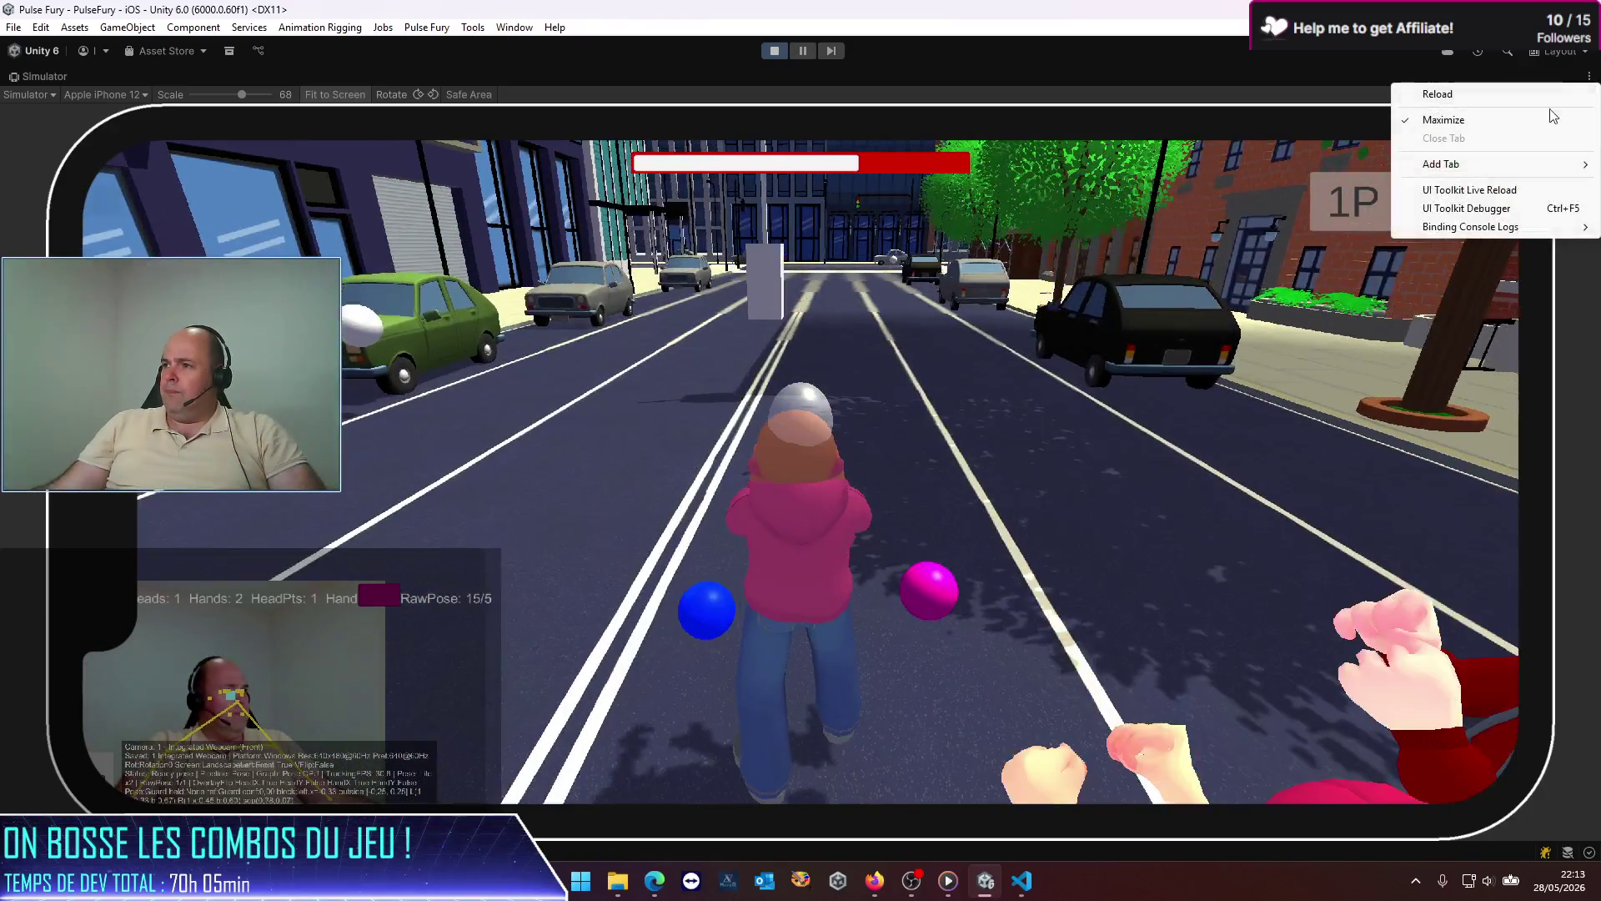
{"action": "left_click", "coordinate": [1449, 119]}
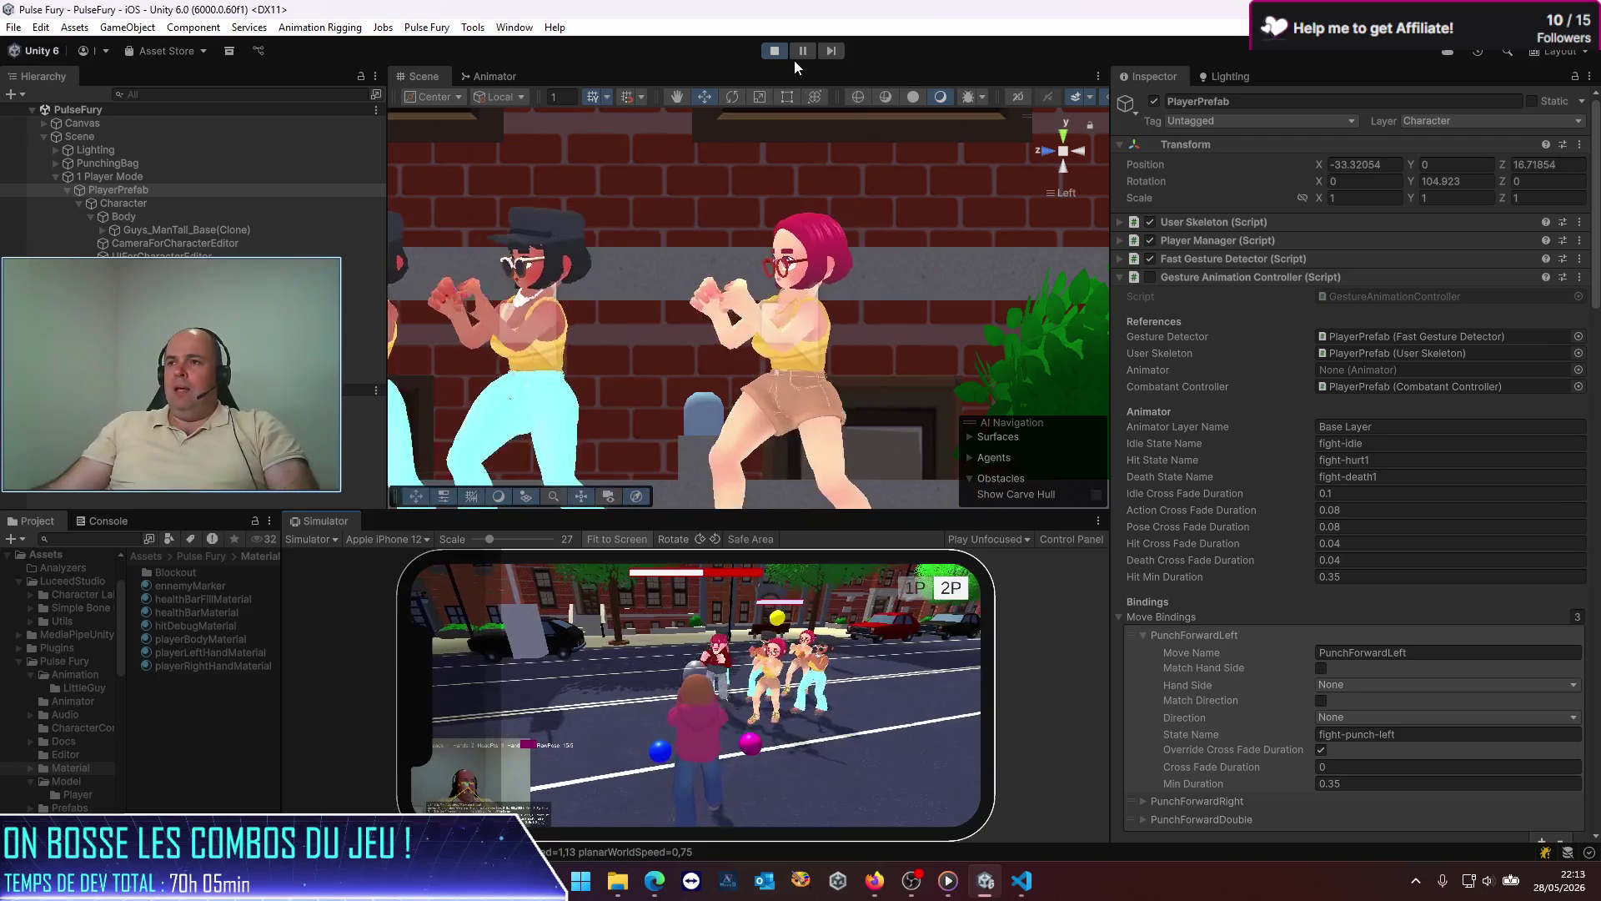
{"action": "left_click", "coordinate": [772, 52]}
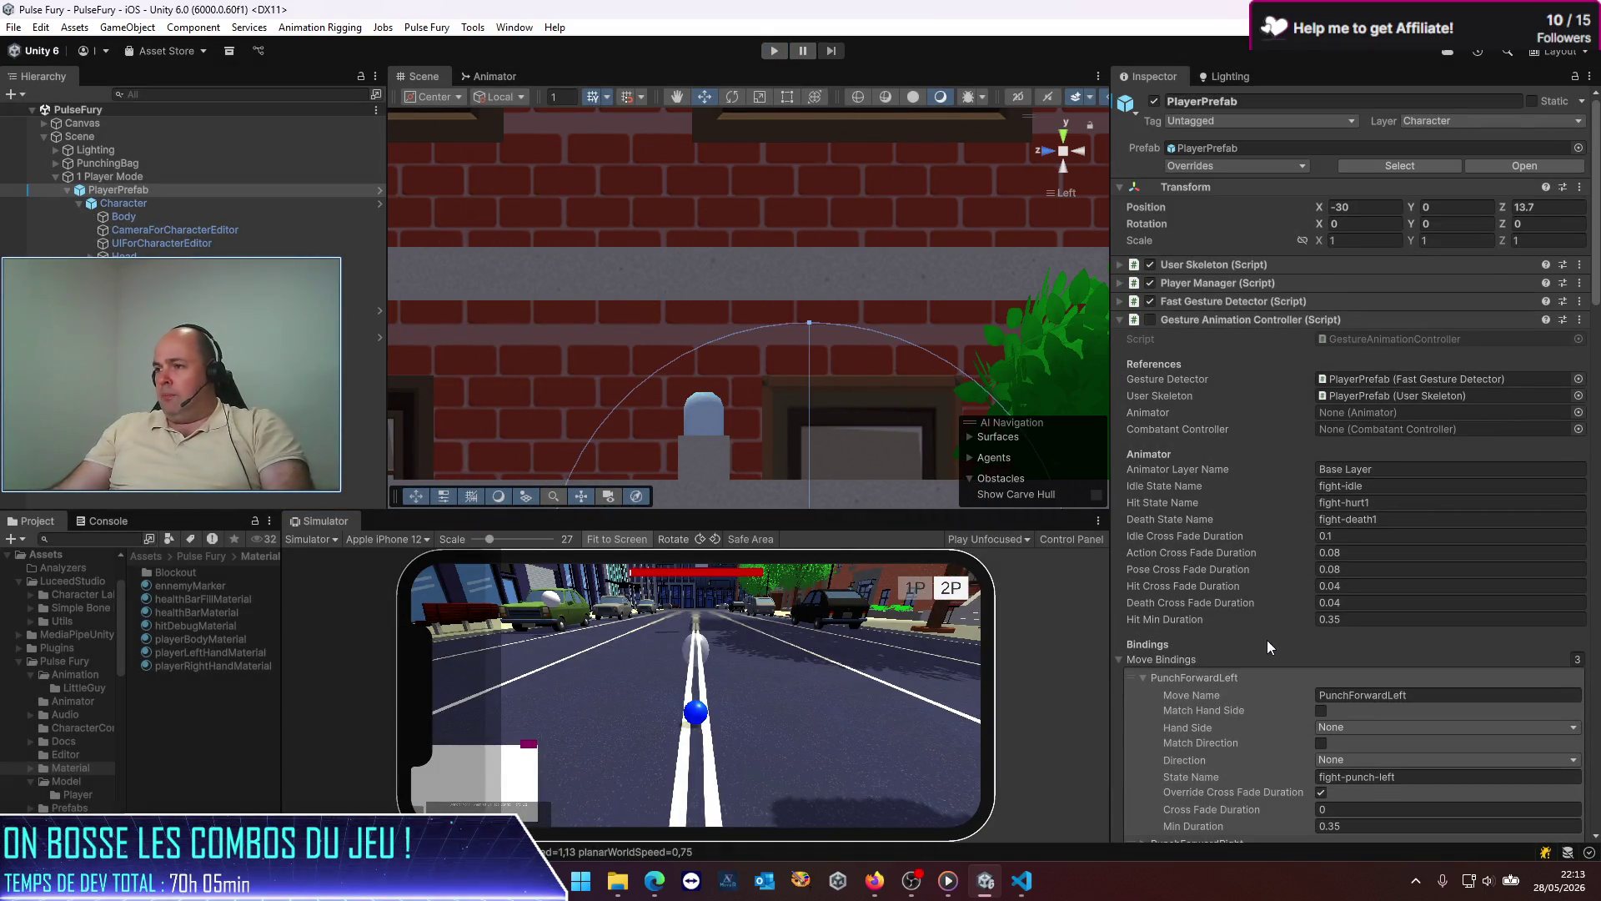
Step: Set PunchLeft's Element 0 hit Offset Direction to Toward Target on the scene's PlayerPrefab
{"action": "scroll", "coordinate": [1268, 640], "scroll_direction": "down", "scroll_amount": 6}
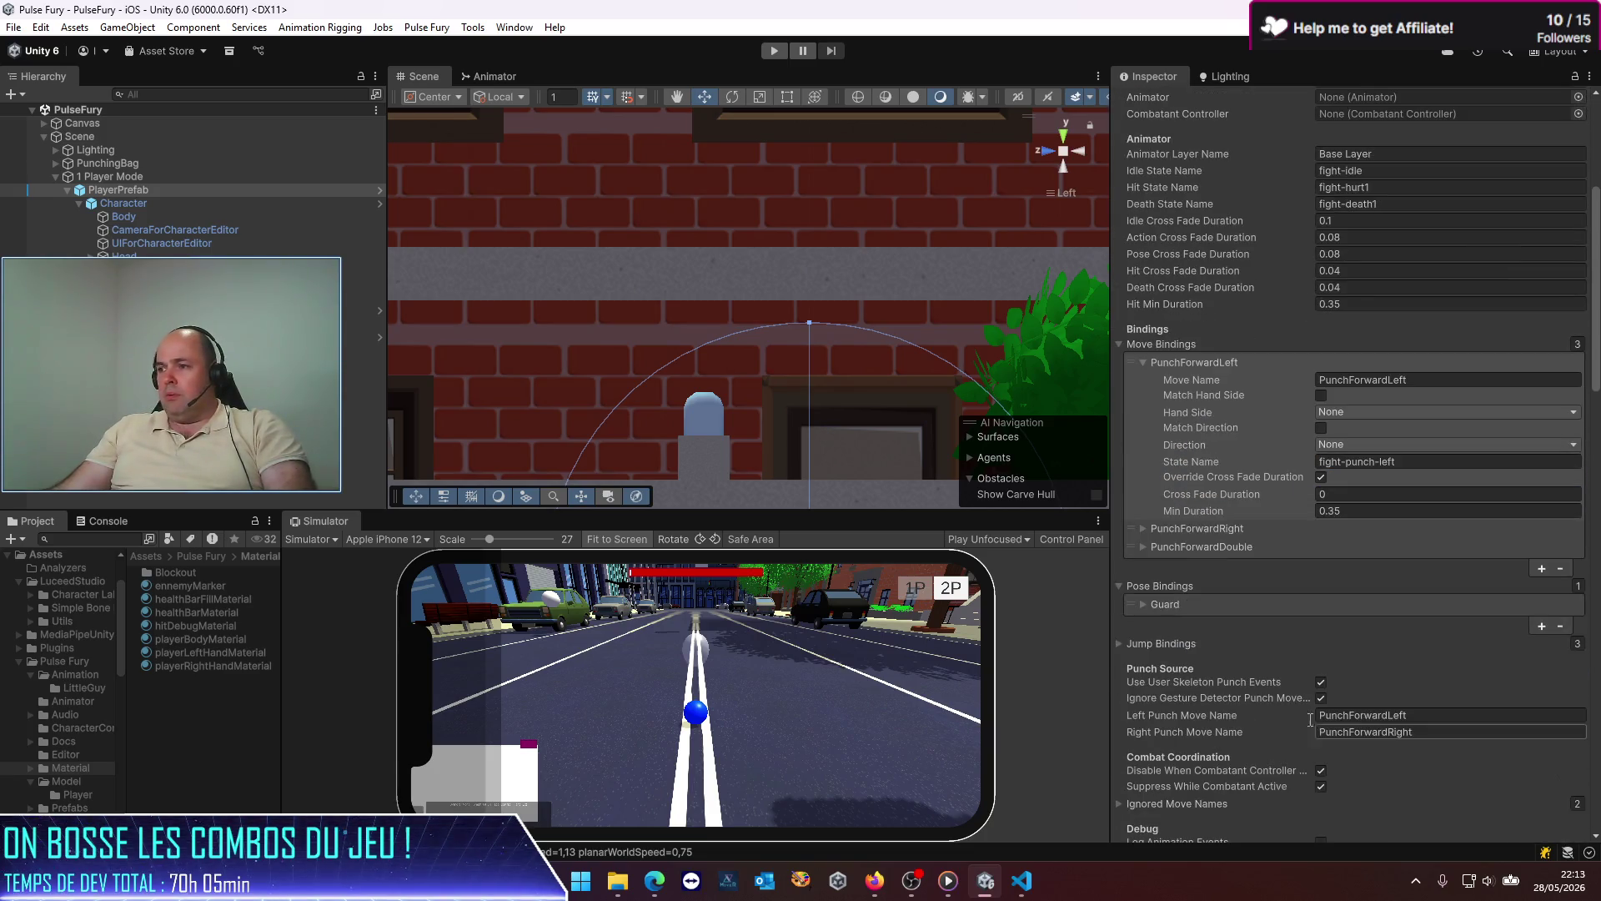
{"action": "scroll", "coordinate": [1209, 642], "scroll_direction": "down", "scroll_amount": 12}
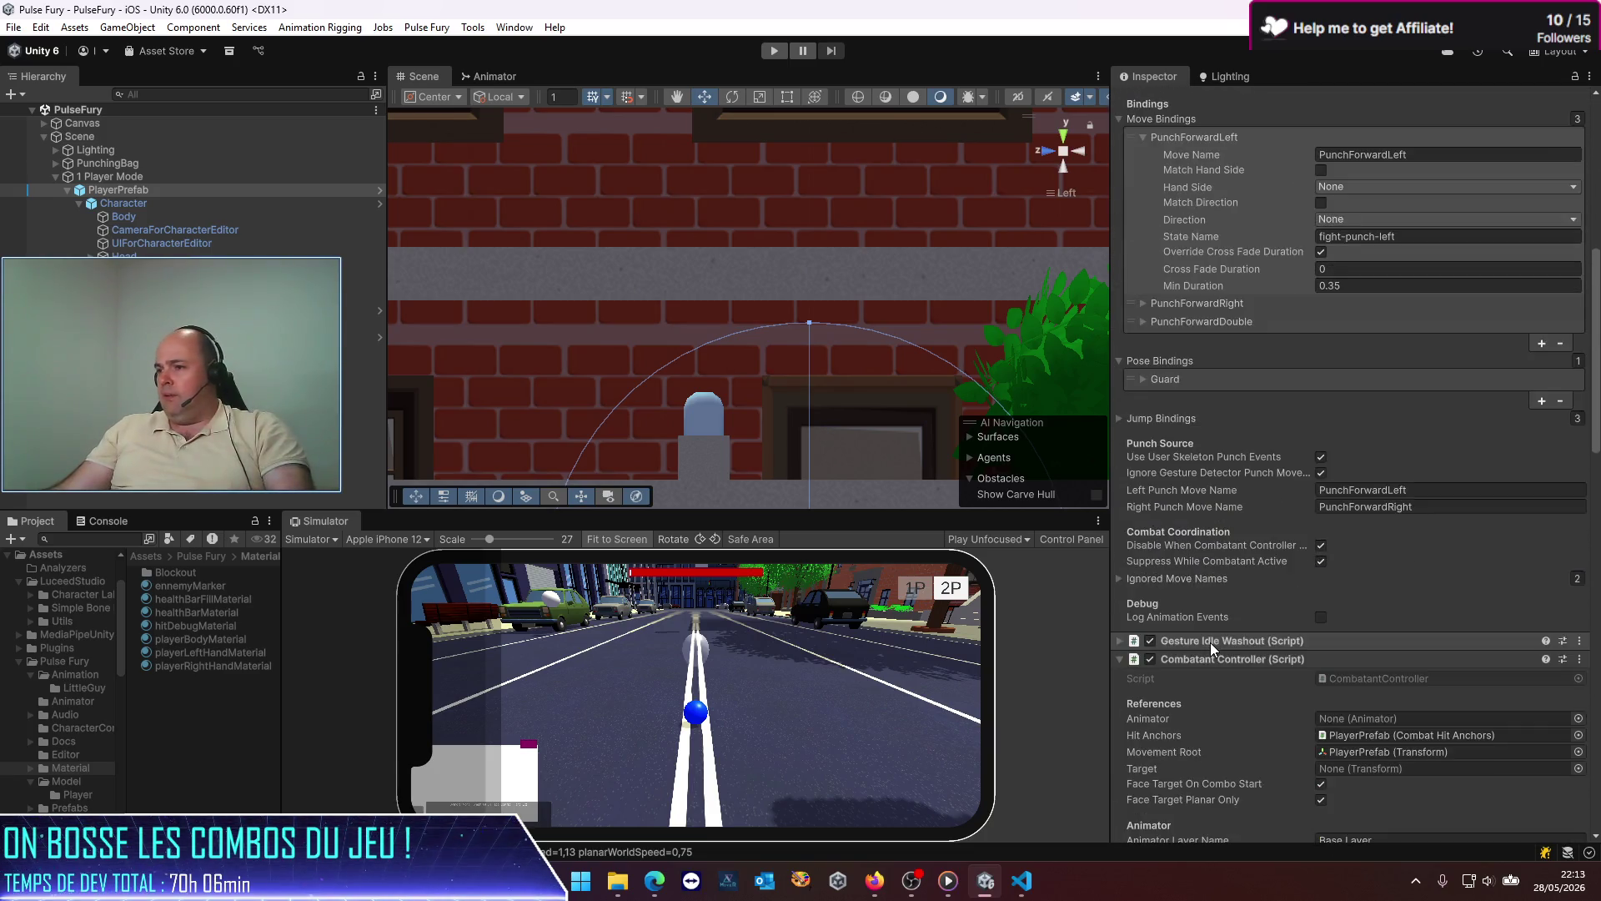
{"action": "scroll", "coordinate": [1209, 643], "scroll_direction": "down", "scroll_amount": 2}
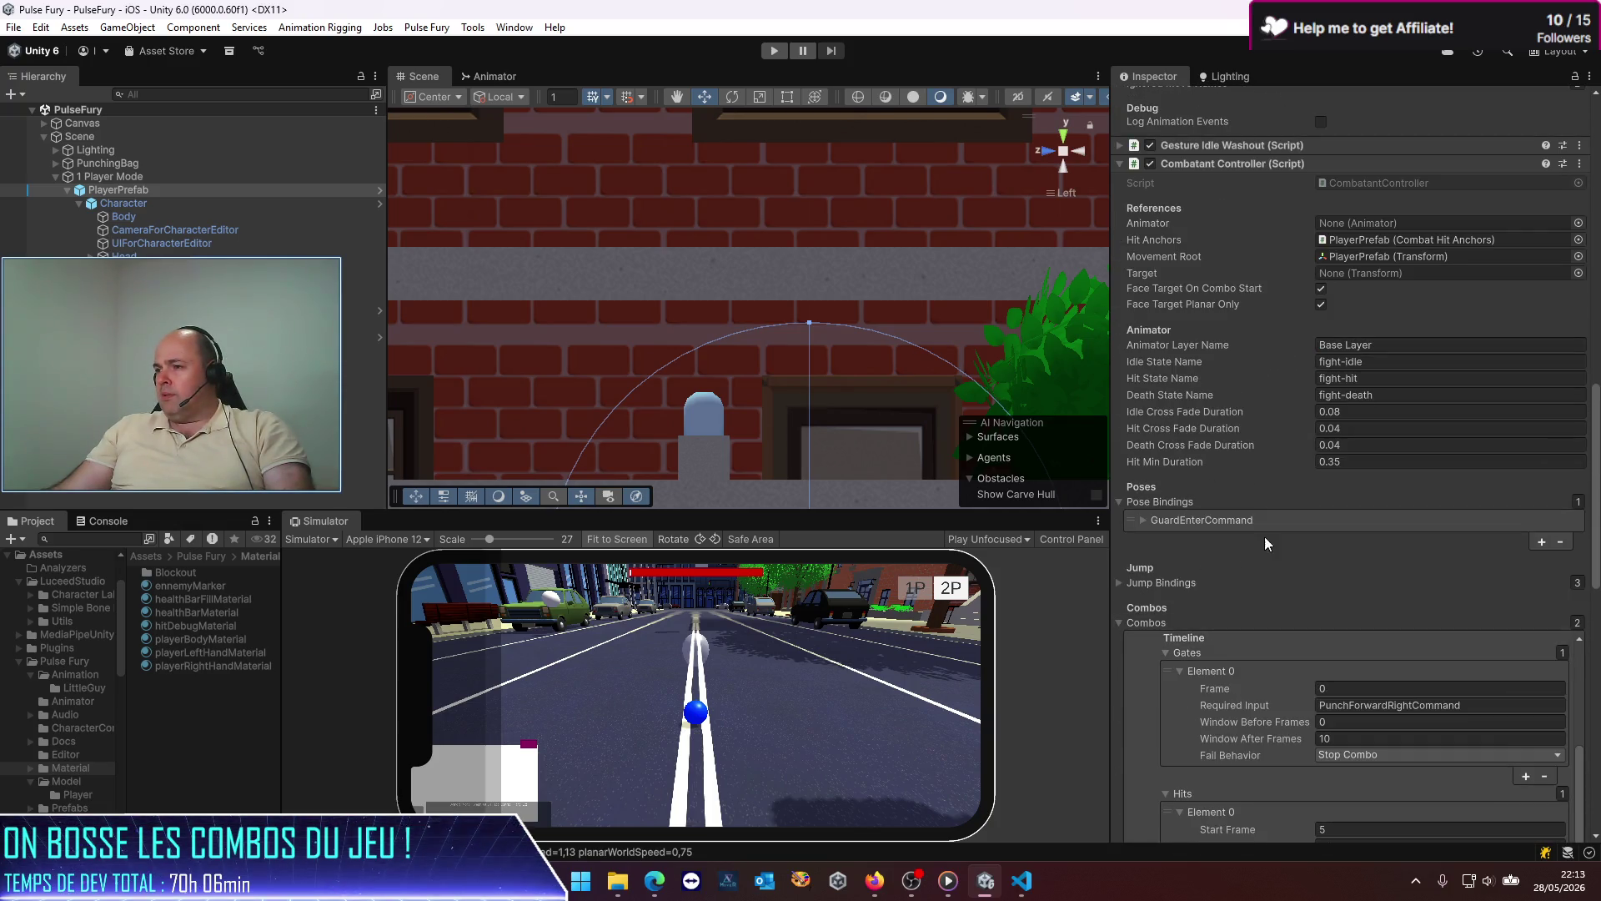
{"action": "scroll", "coordinate": [1403, 437], "scroll_direction": "down", "scroll_amount": 10}
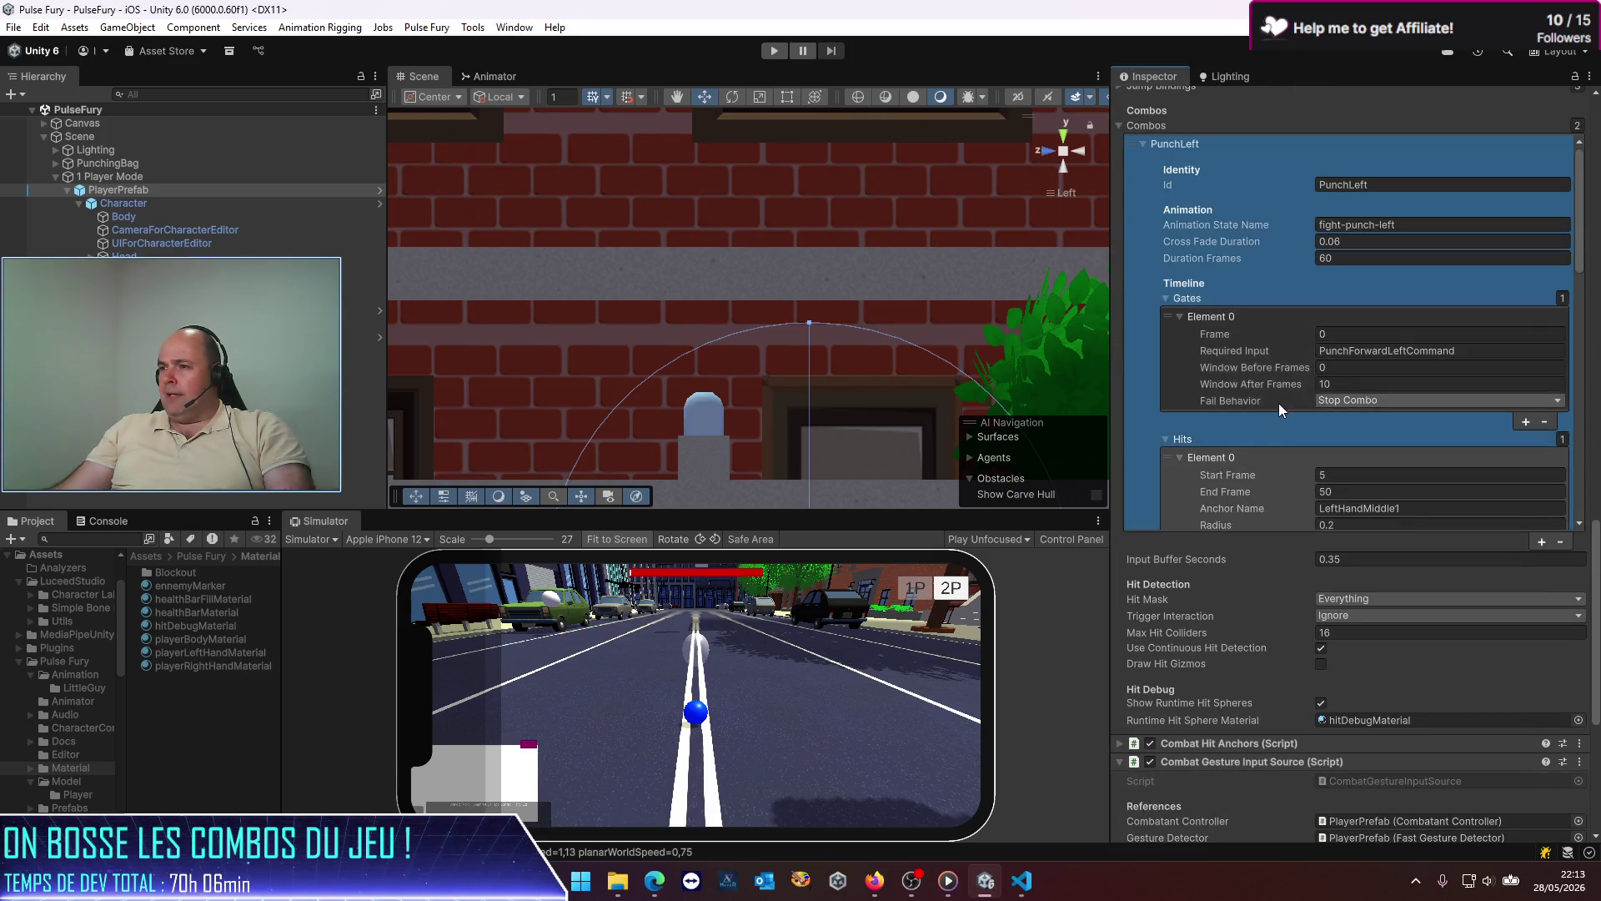
{"action": "left_click", "coordinate": [1278, 397]}
{"action": "scroll", "coordinate": [1259, 377], "scroll_direction": "down", "scroll_amount": 3}
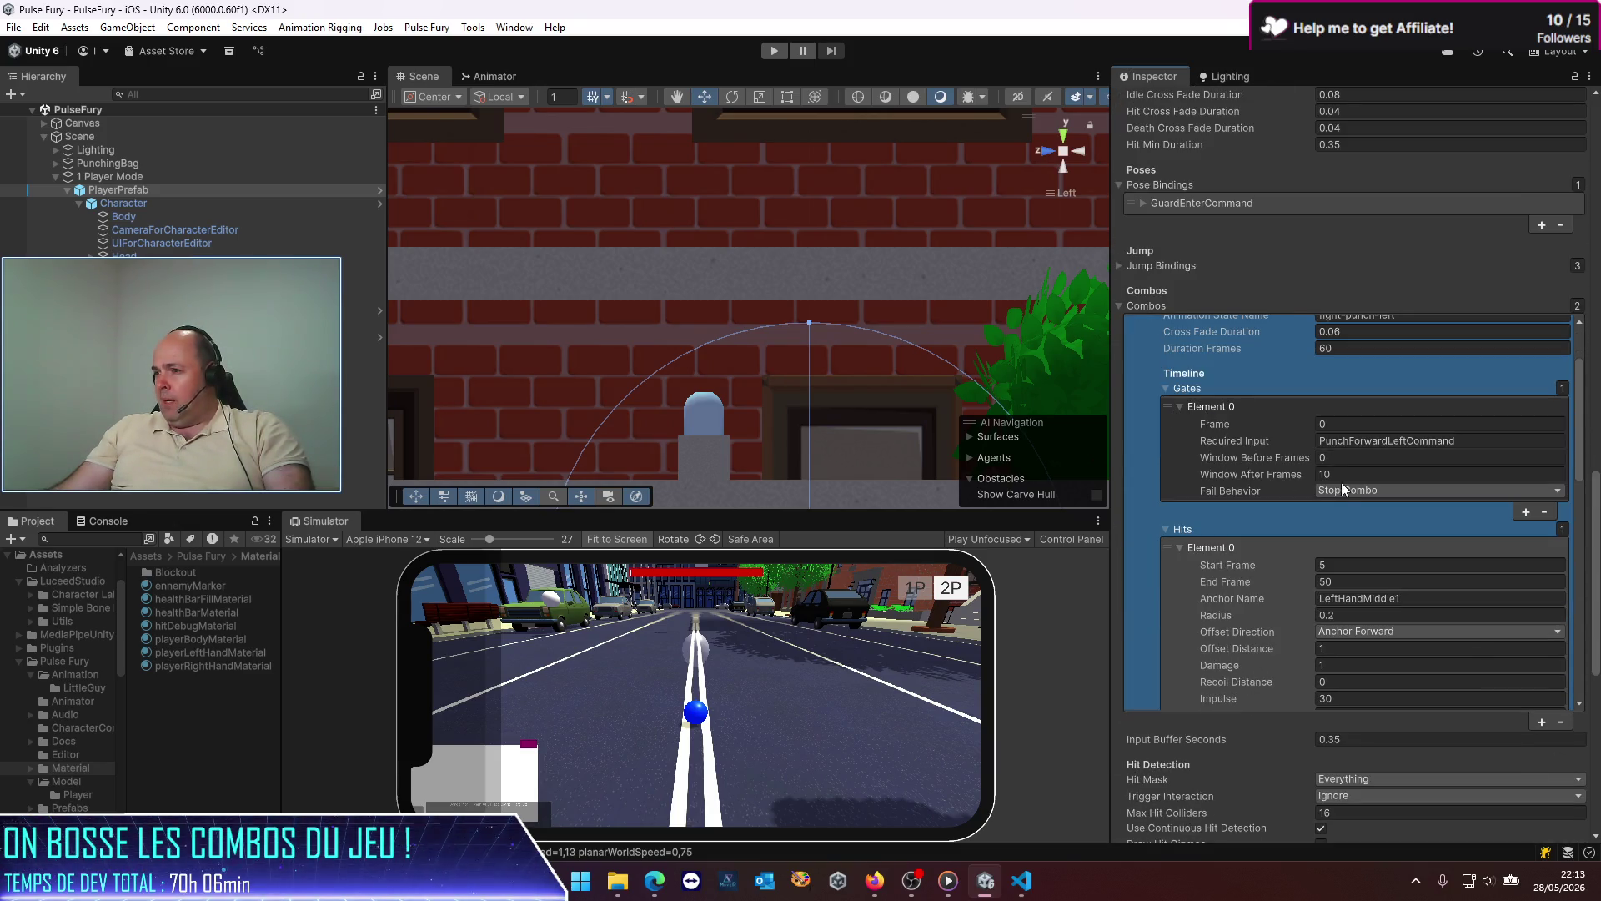
{"action": "scroll", "coordinate": [1341, 482], "scroll_direction": "up", "scroll_amount": 1}
{"action": "scroll", "coordinate": [1305, 454], "scroll_direction": "down", "scroll_amount": 2}
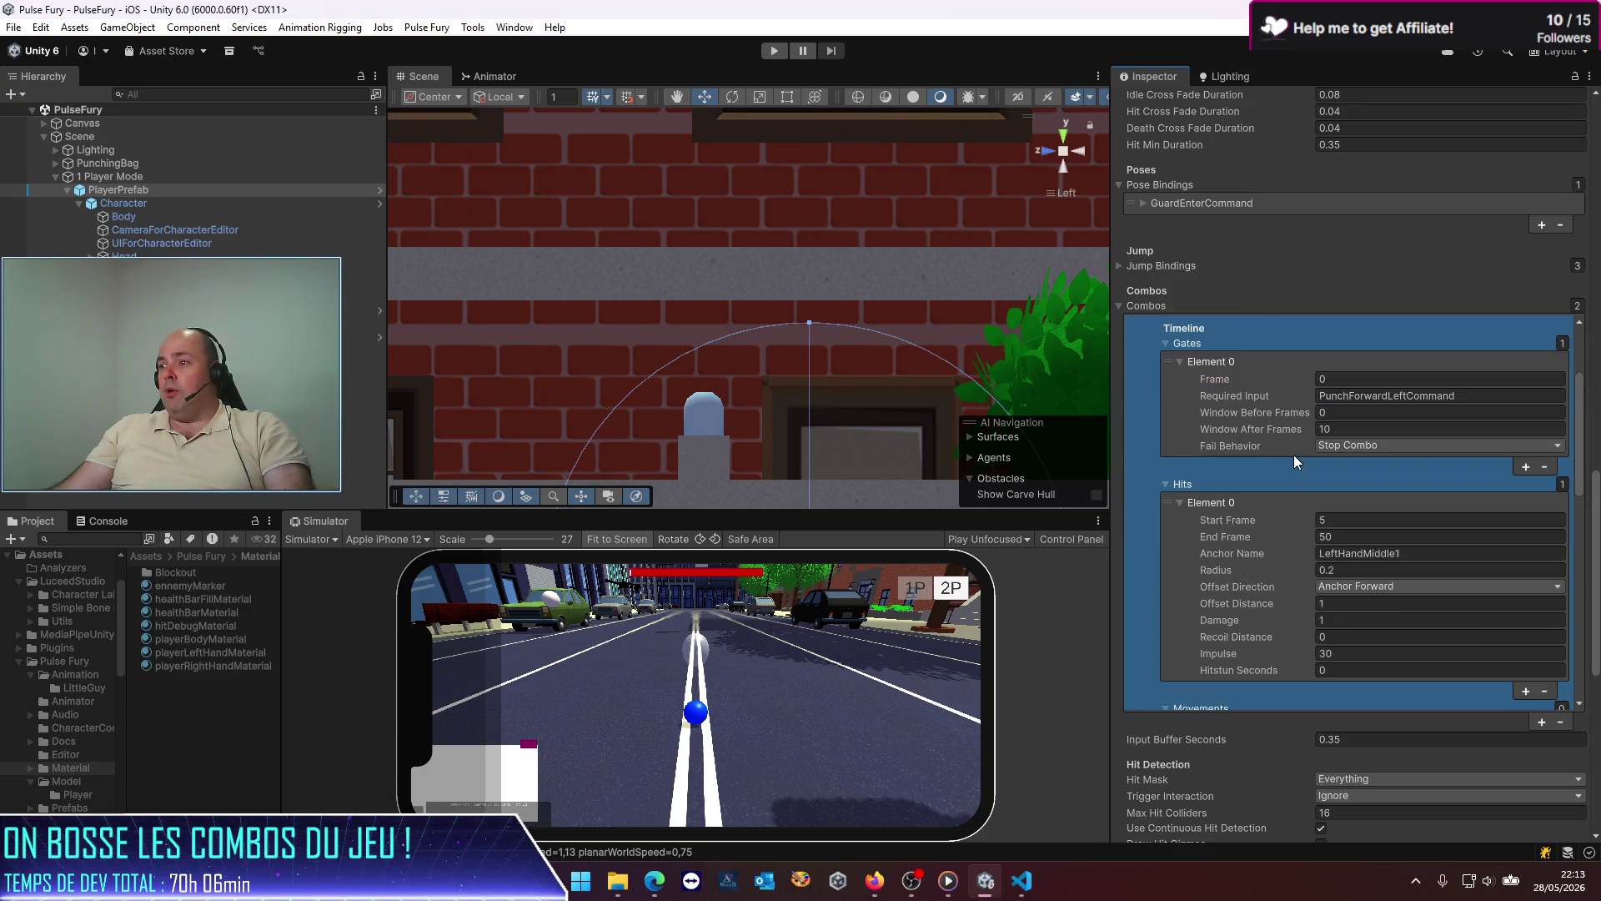
{"action": "left_click", "coordinate": [1356, 588]}
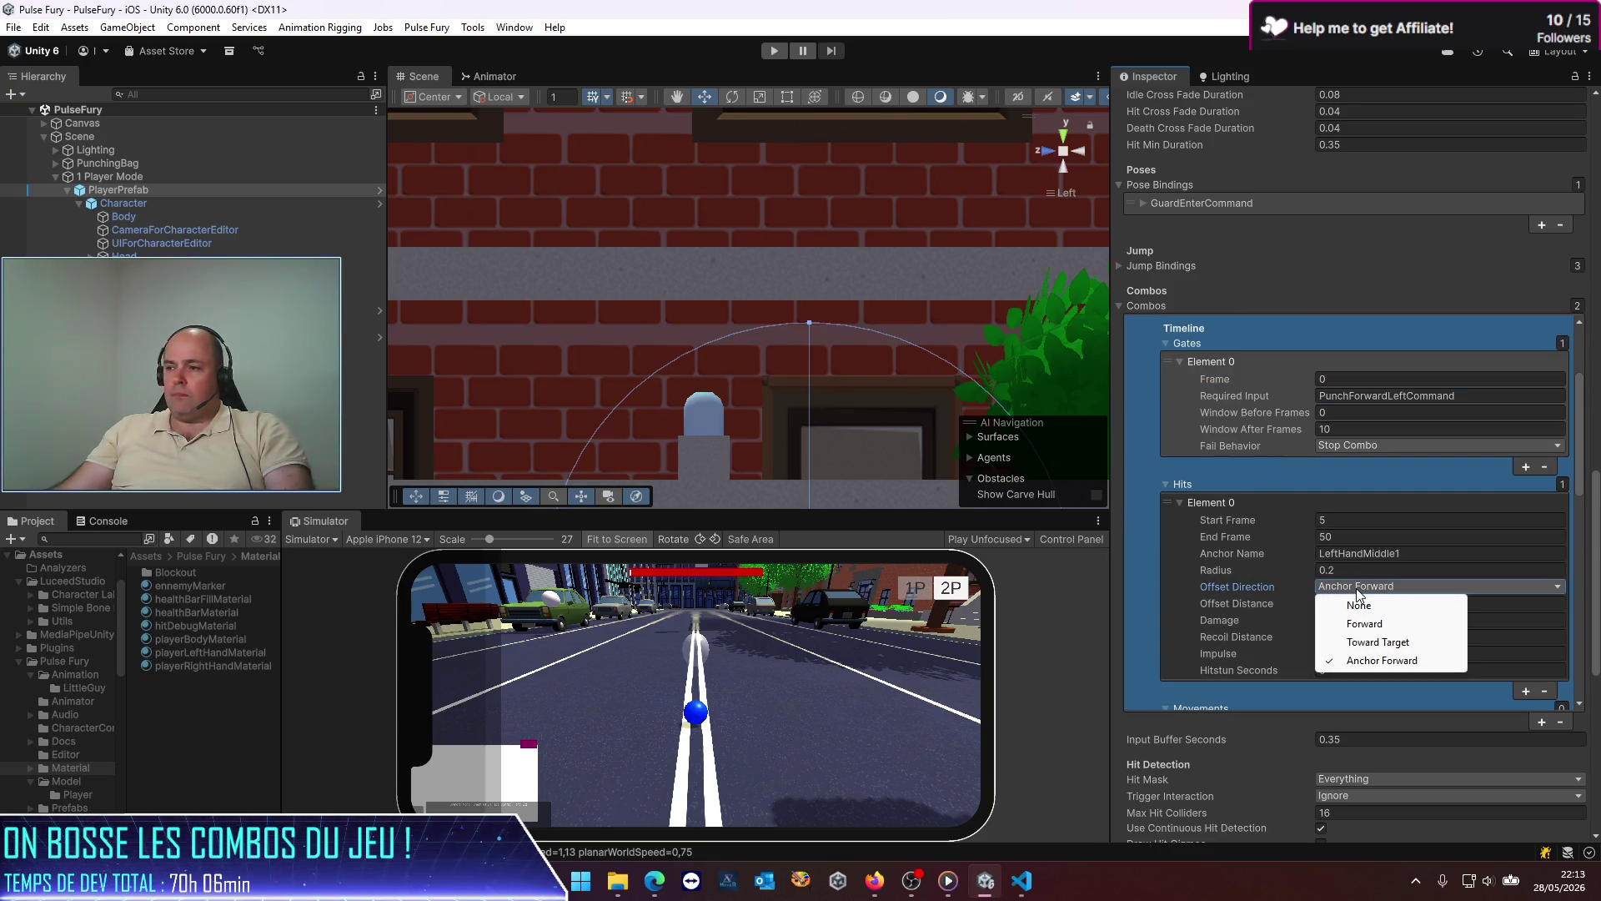
{"action": "left_click", "coordinate": [1376, 642]}
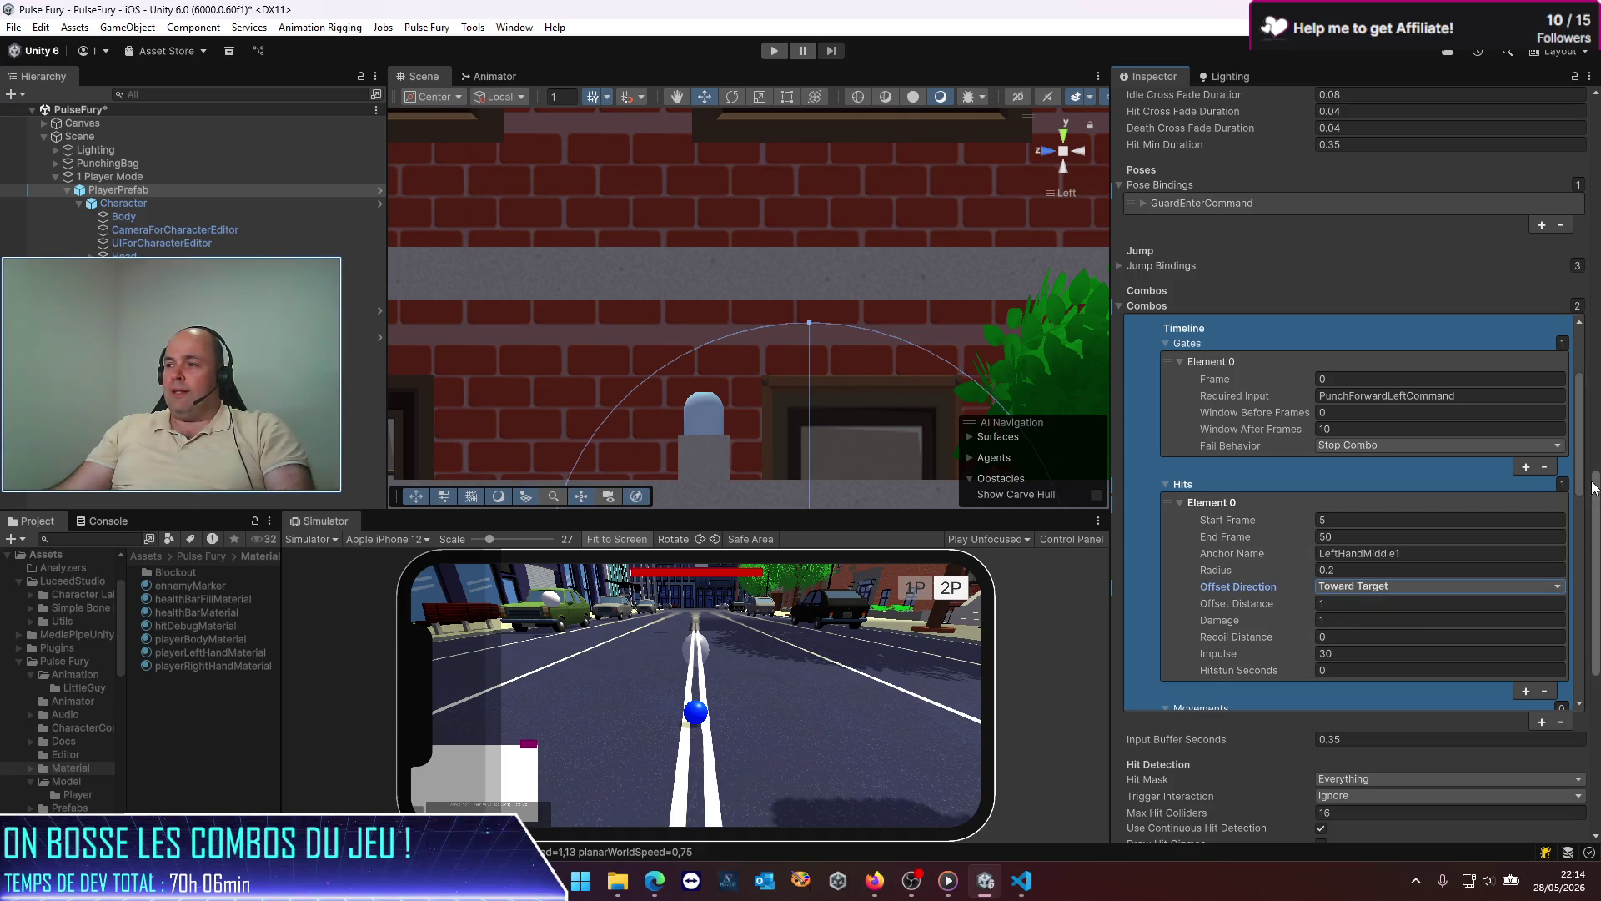
{"action": "left_click_drag", "start_coordinate": [1583, 467], "coordinate": [1595, 677]}
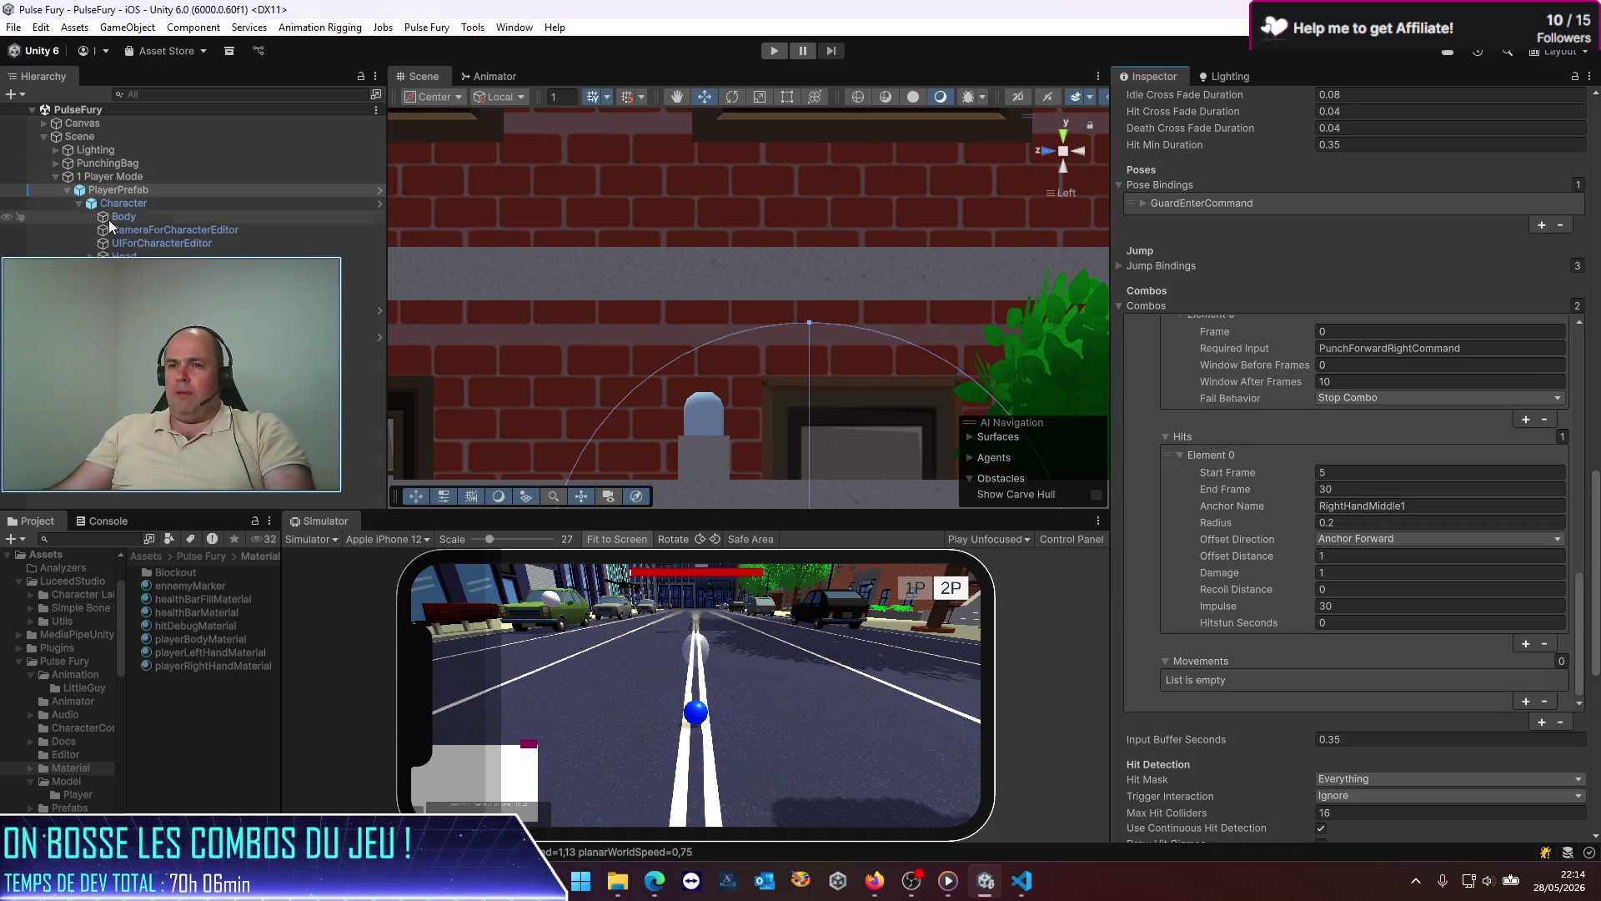
{"action": "left_click", "coordinate": [122, 187]}
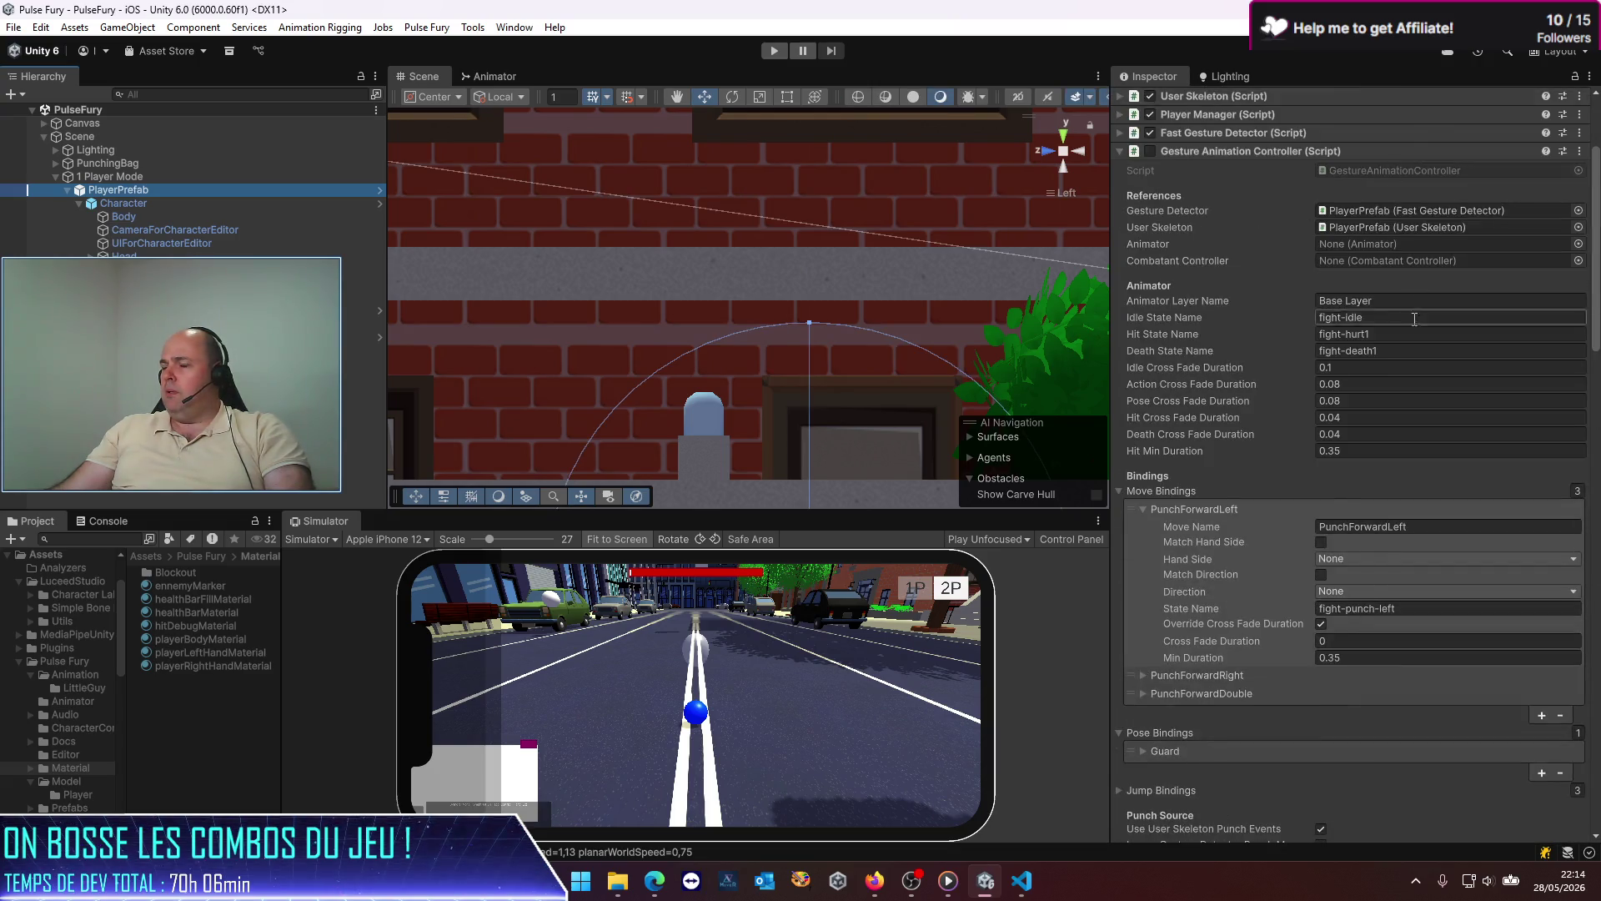
{"action": "scroll", "coordinate": [1483, 252], "scroll_direction": "up", "scroll_amount": 4}
Step: Open PlayerPrefab in Prefab Mode and set PunchRight's hit Offset Direction to Toward Target
{"action": "left_click", "coordinate": [1523, 165]}
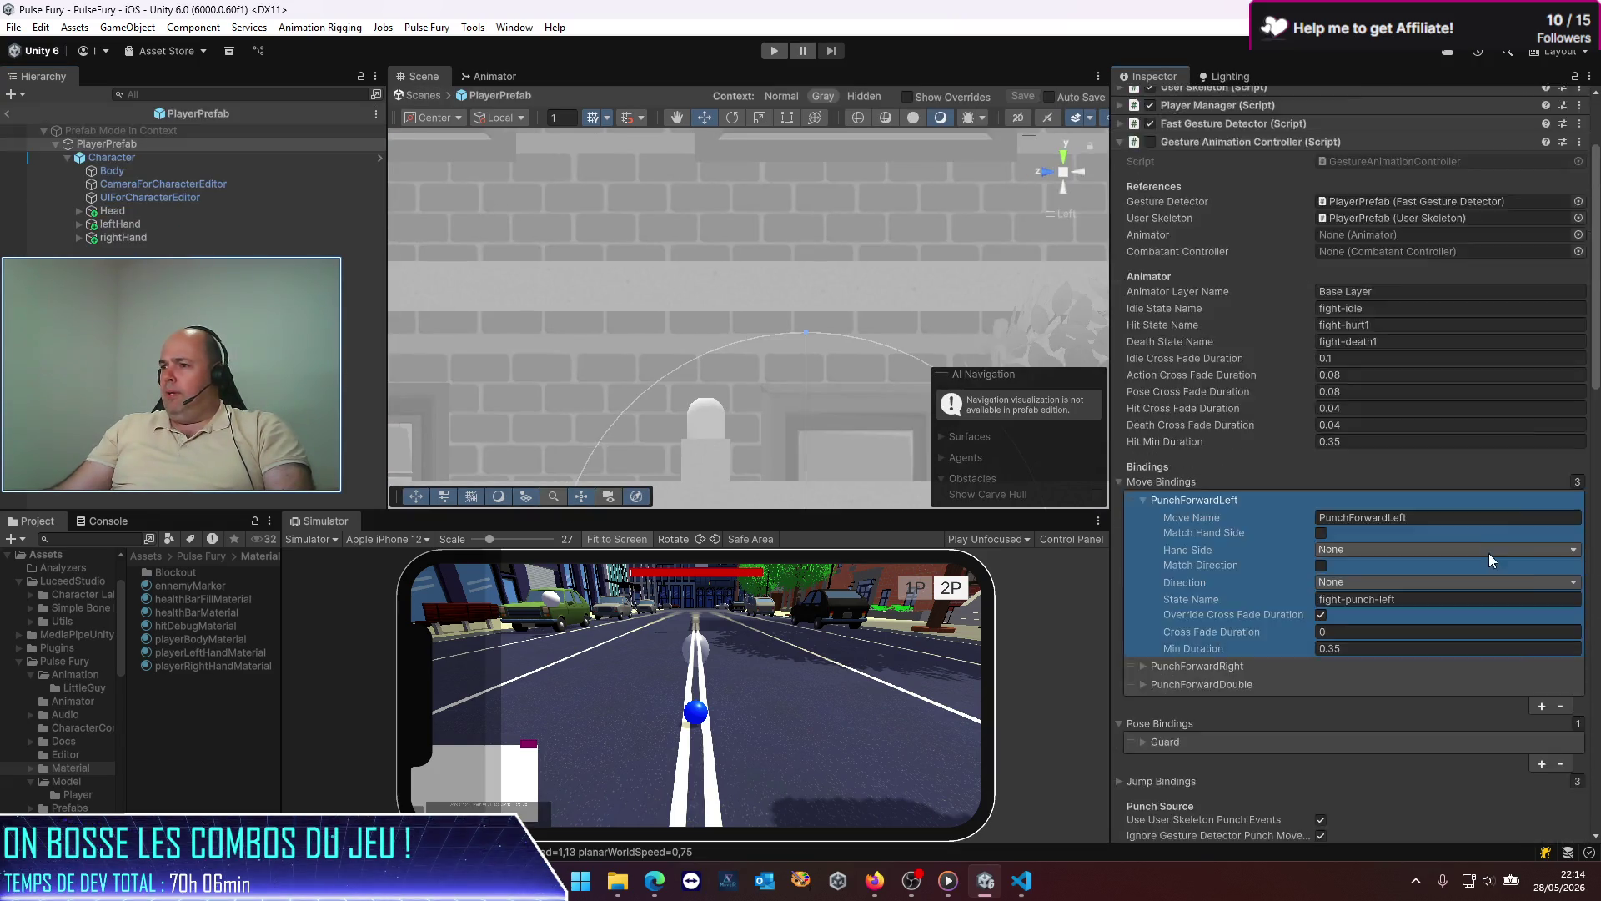
{"action": "scroll", "coordinate": [1488, 553], "scroll_direction": "down", "scroll_amount": 10}
{"action": "scroll", "coordinate": [1326, 587], "scroll_direction": "down", "scroll_amount": 3}
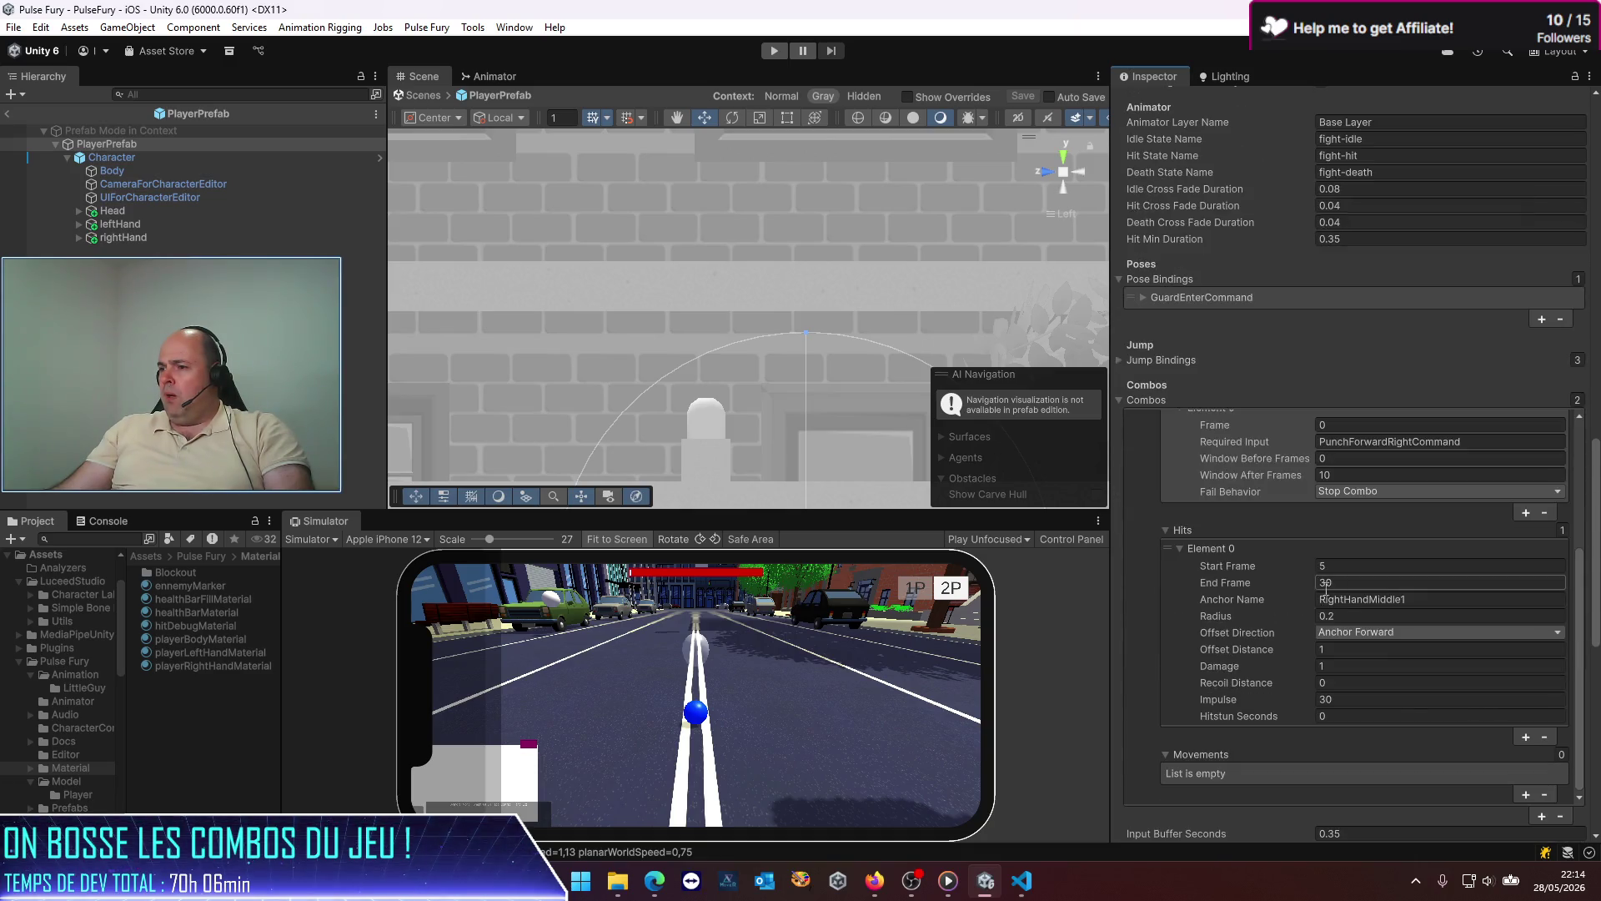
{"action": "left_click", "coordinate": [1401, 627]}
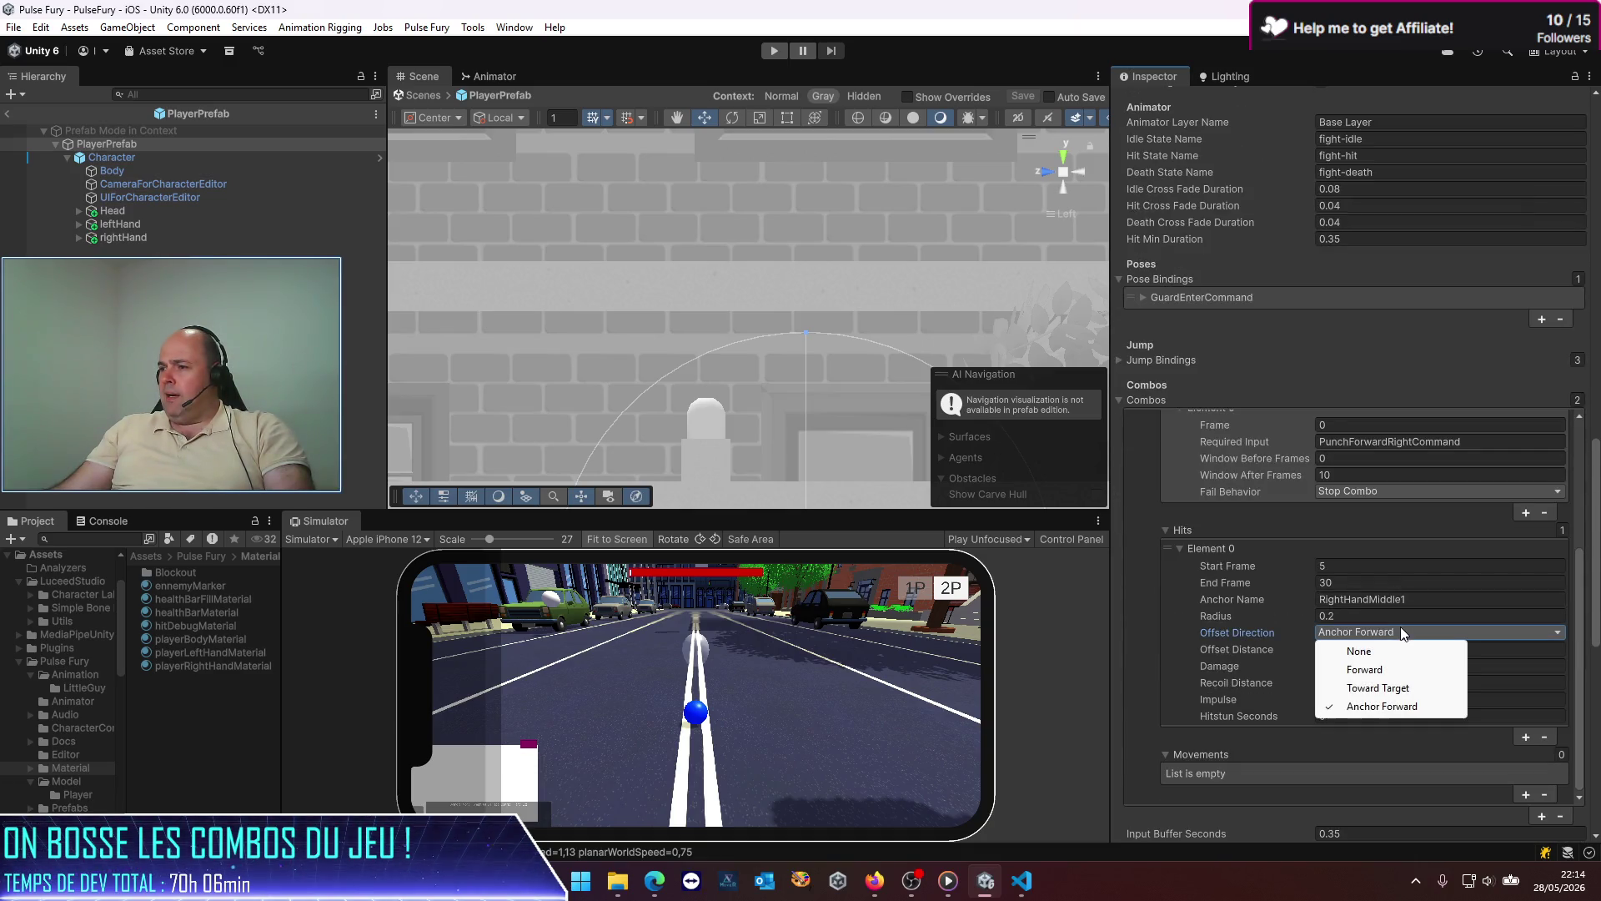
{"action": "left_click", "coordinate": [1394, 684]}
Step: Set PunchLeft's hit Offset Direction to Toward Target too and return to the PulseFury scene
{"action": "left_click_drag", "start_coordinate": [1582, 663], "coordinate": [1594, 519]}
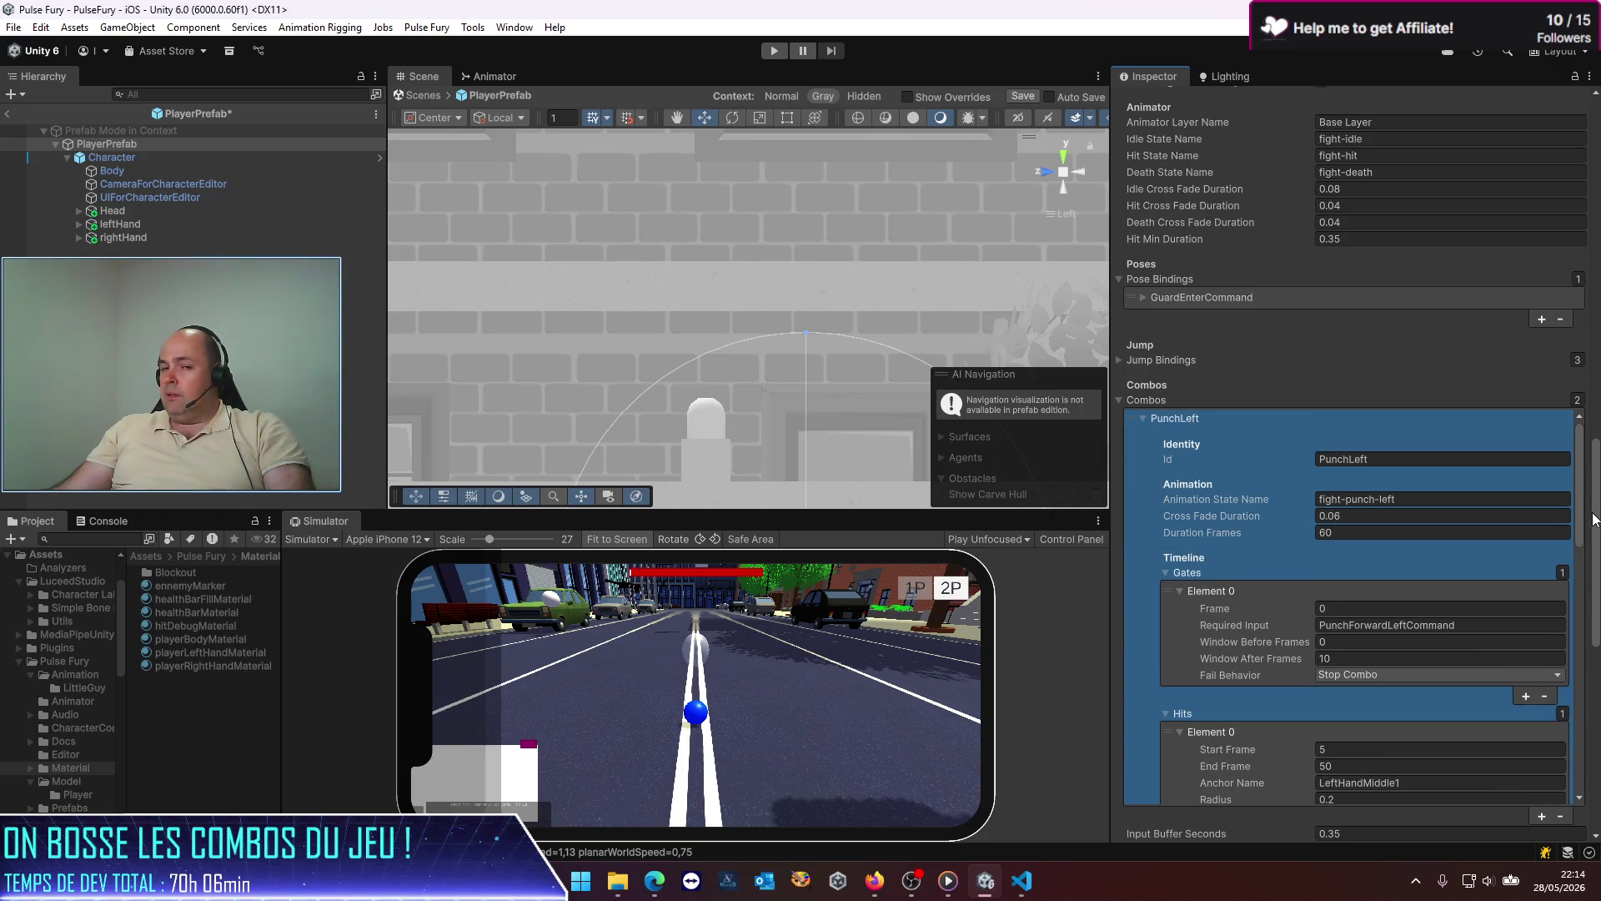
{"action": "left_click_drag", "start_coordinate": [1594, 518], "coordinate": [1598, 782]}
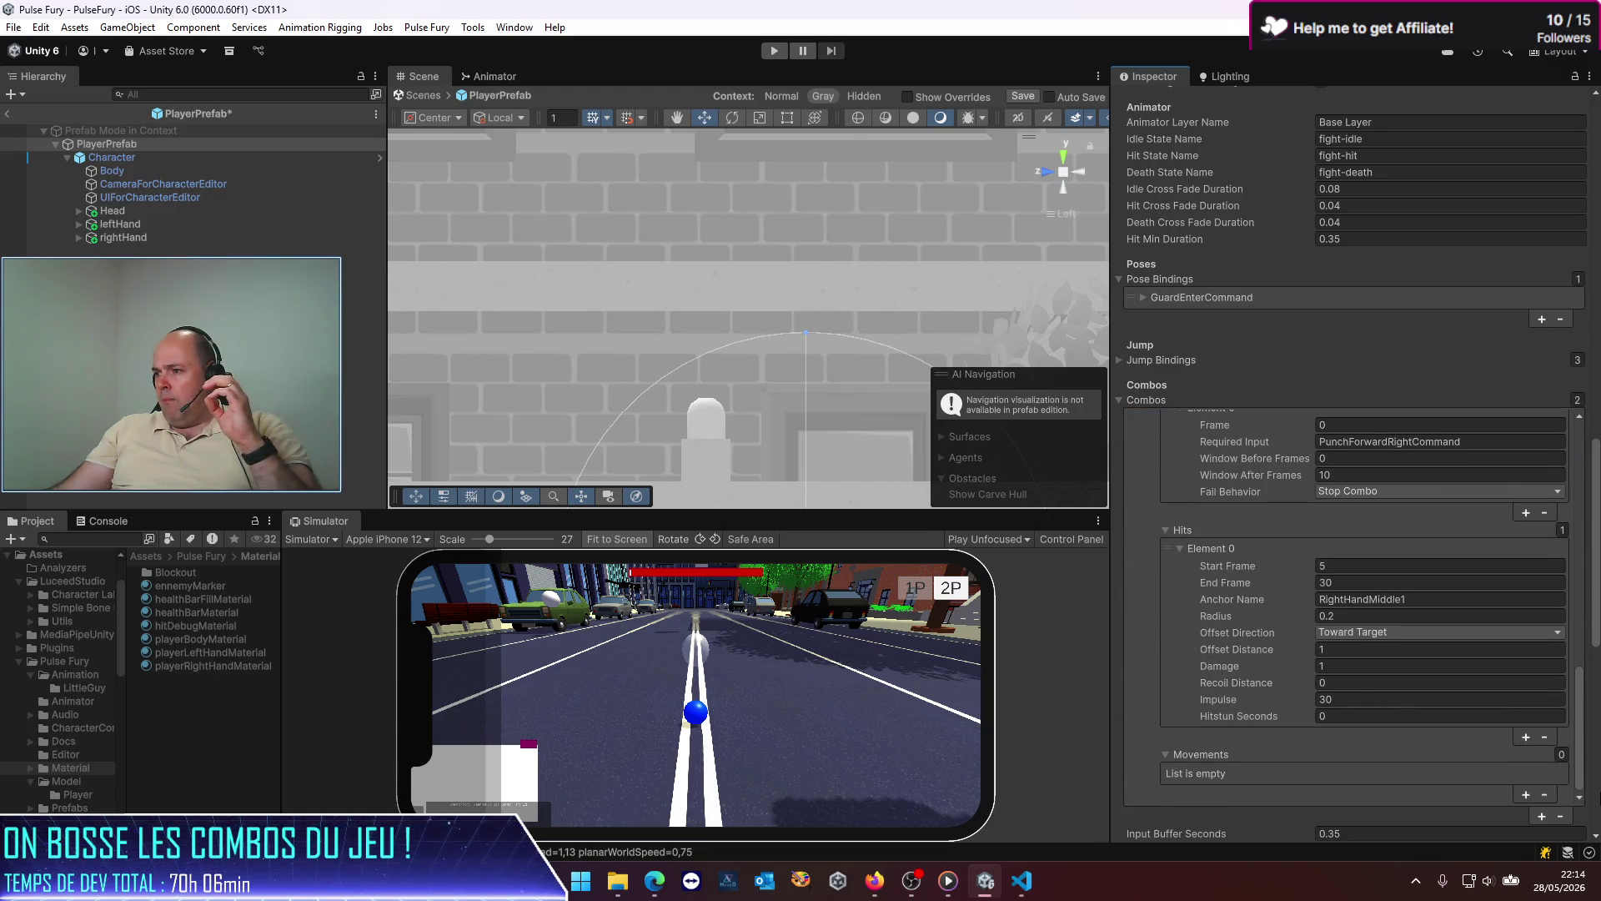
{"action": "mouse_move", "coordinate": [1582, 700]}
{"action": "left_mouse_down"}
{"action": "mouse_move", "coordinate": [1593, 547]}
{"action": "mouse_move", "coordinate": [1356, 493]}
{"action": "left_mouse_up"}
{"action": "left_click", "coordinate": [1346, 563]}
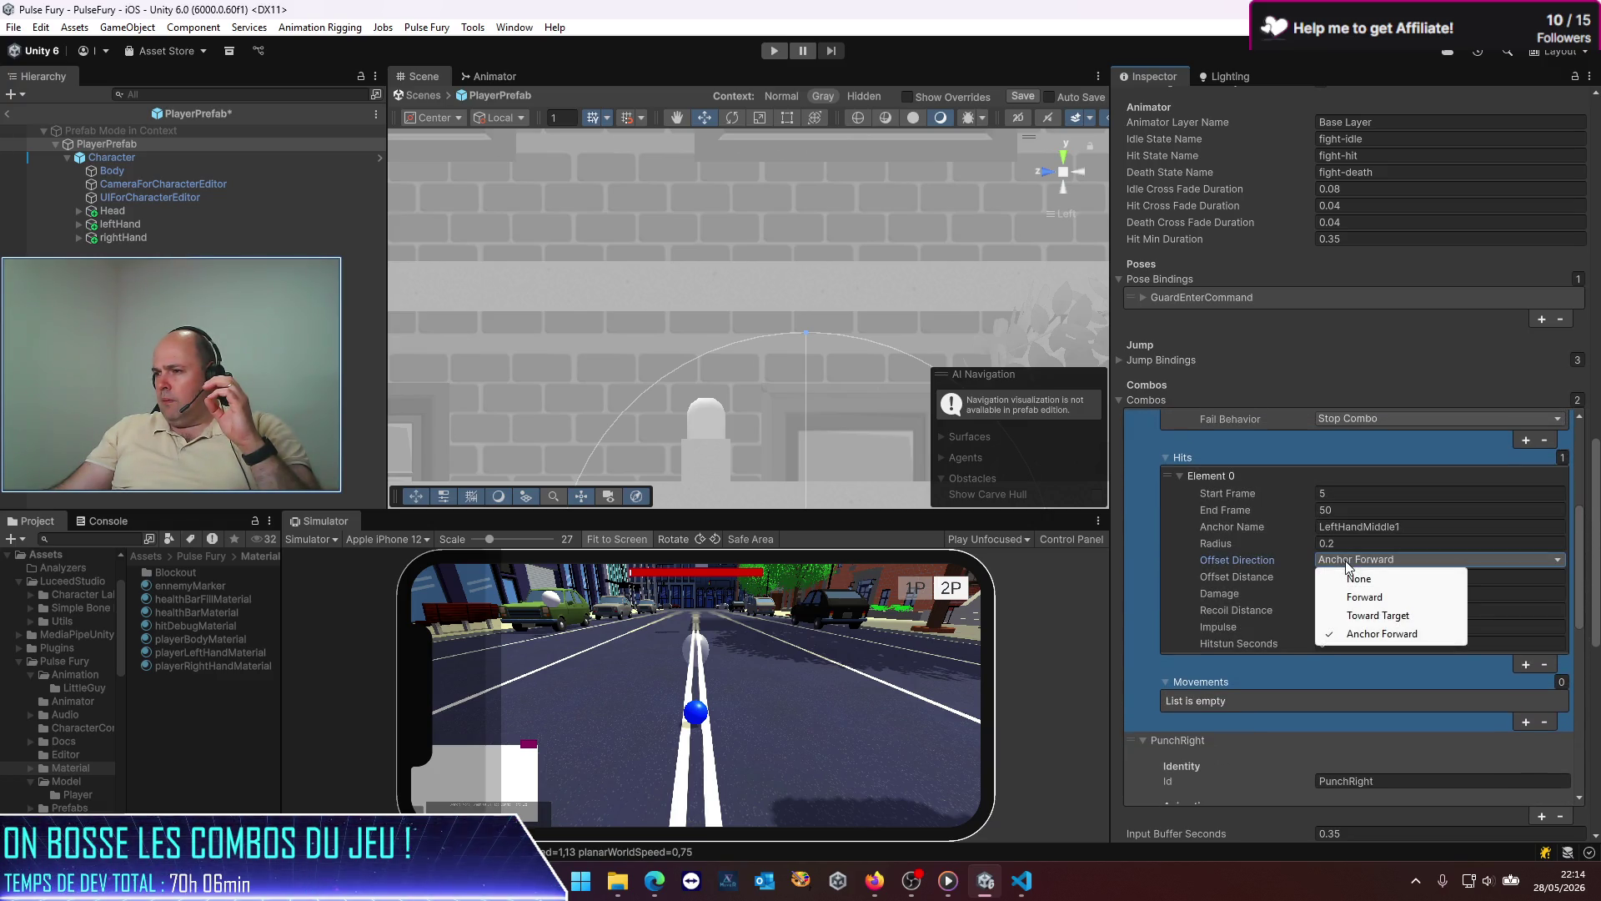
{"action": "left_click", "coordinate": [1354, 617]}
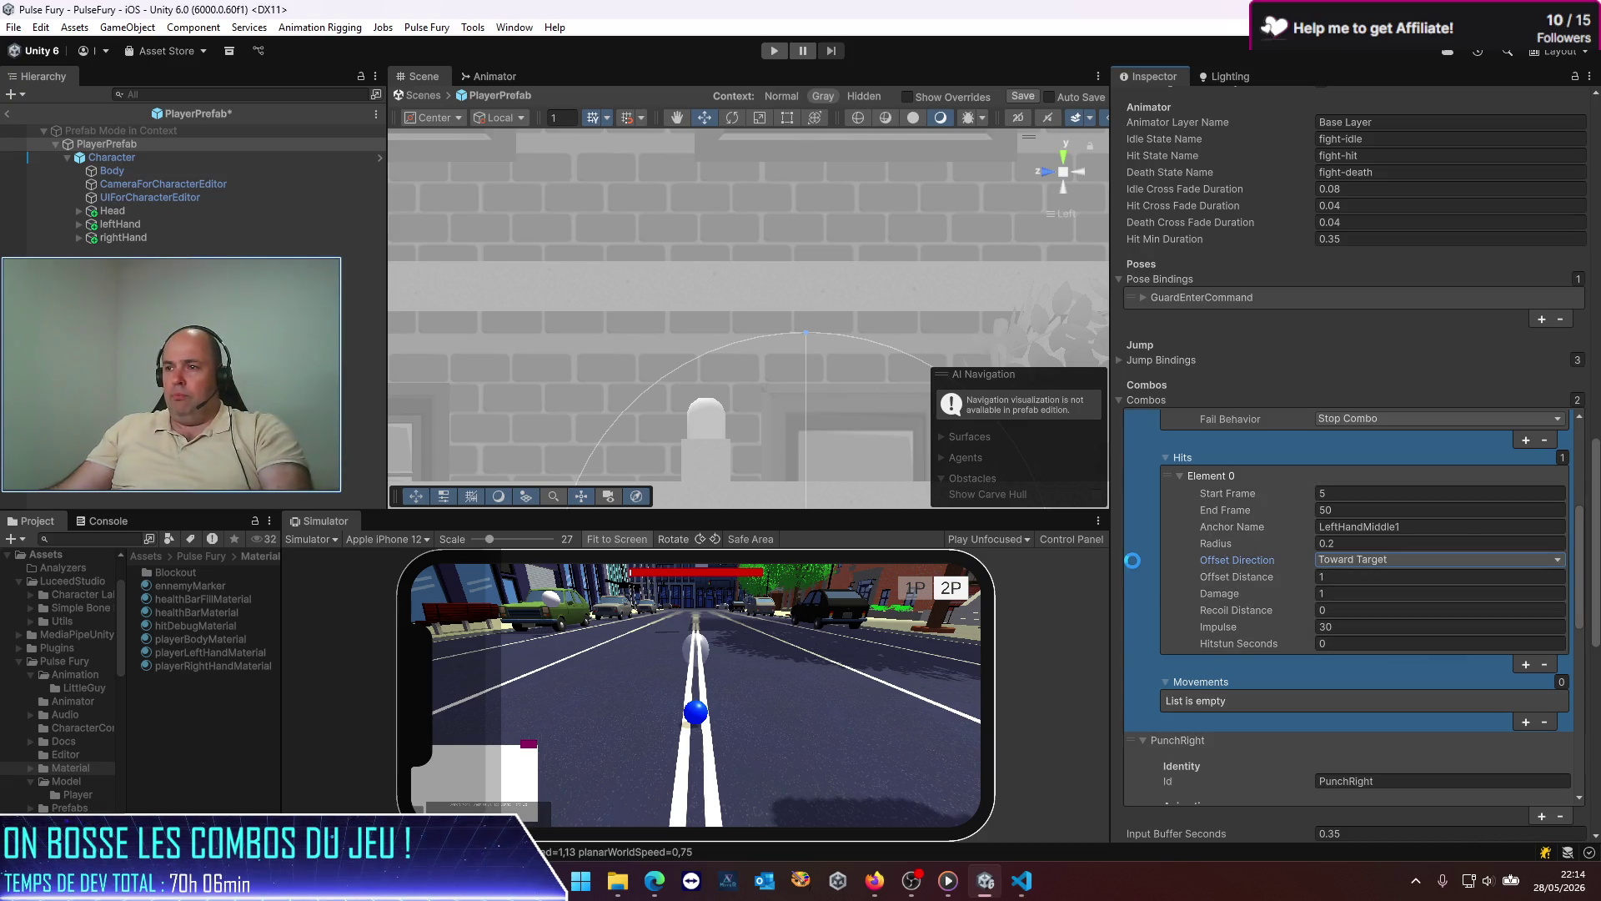
{"action": "left_click", "coordinate": [8, 115]}
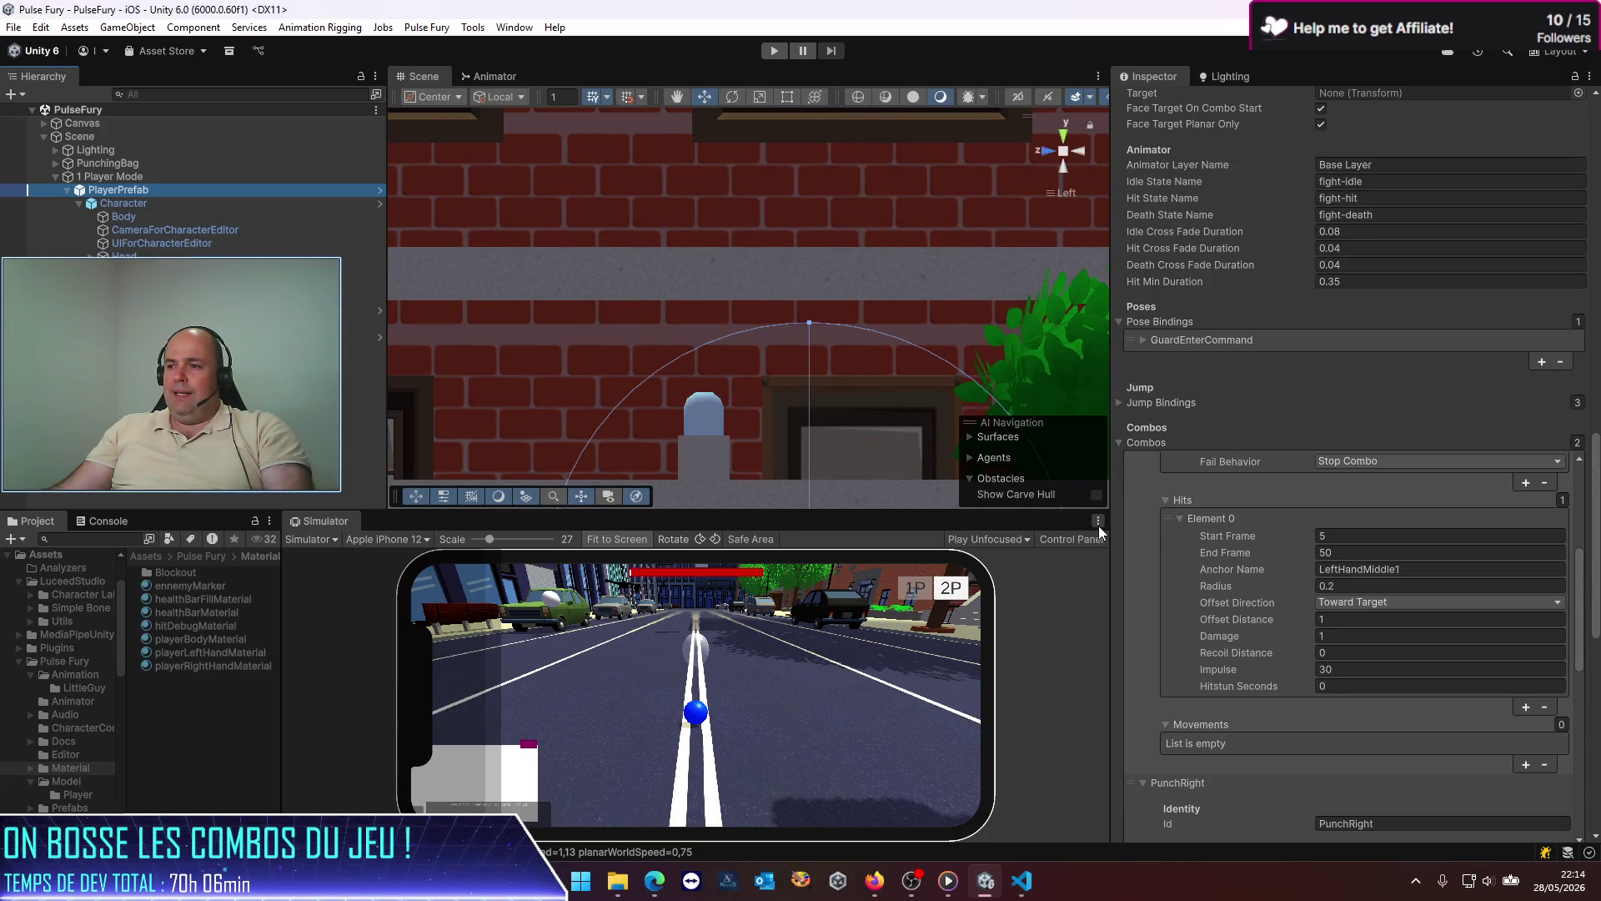
Step: Switch the preview back to the phone Simulator and play the game with it maximized
{"action": "left_click", "coordinate": [322, 547]}
{"action": "left_click", "coordinate": [323, 558]}
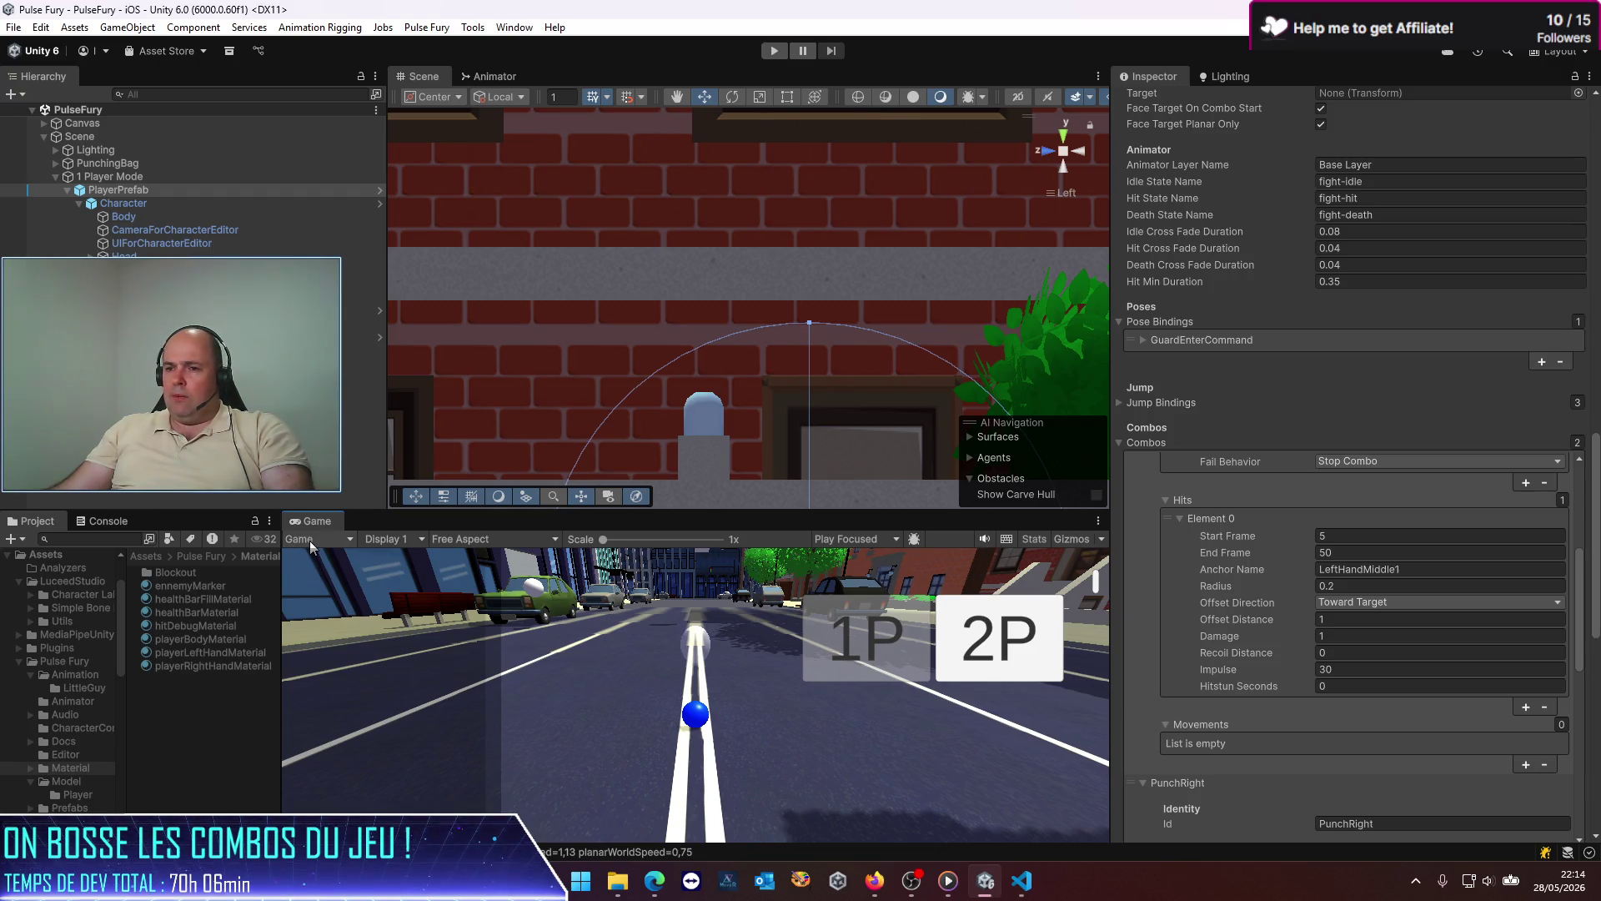
{"action": "left_click", "coordinate": [321, 538]}
{"action": "left_click", "coordinate": [335, 576]}
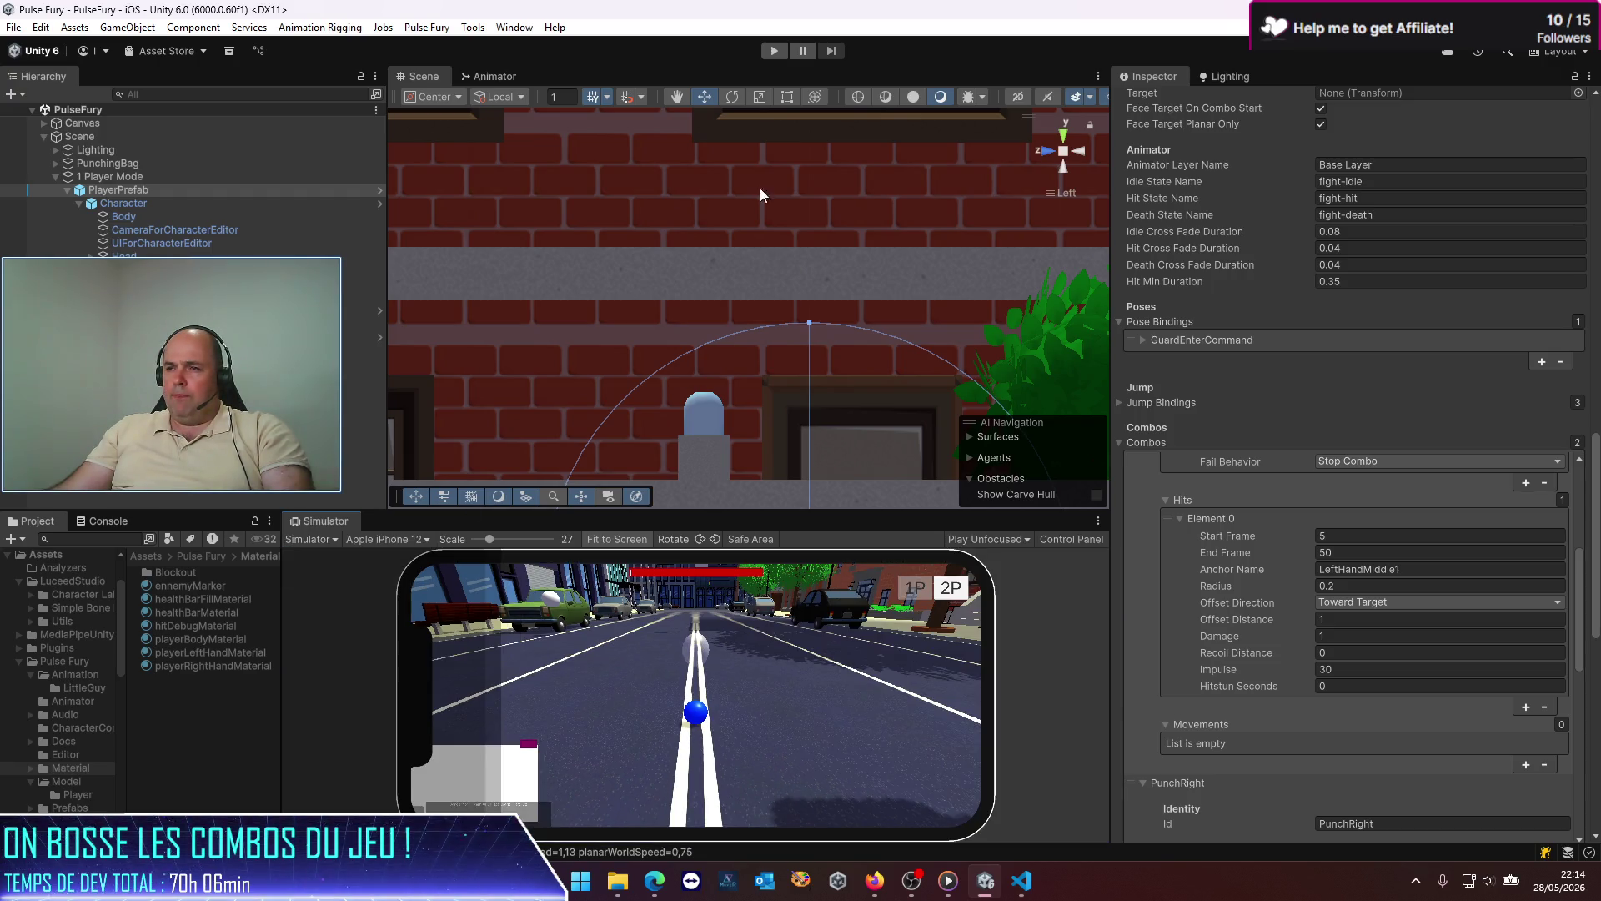
{"action": "left_click", "coordinate": [775, 52]}
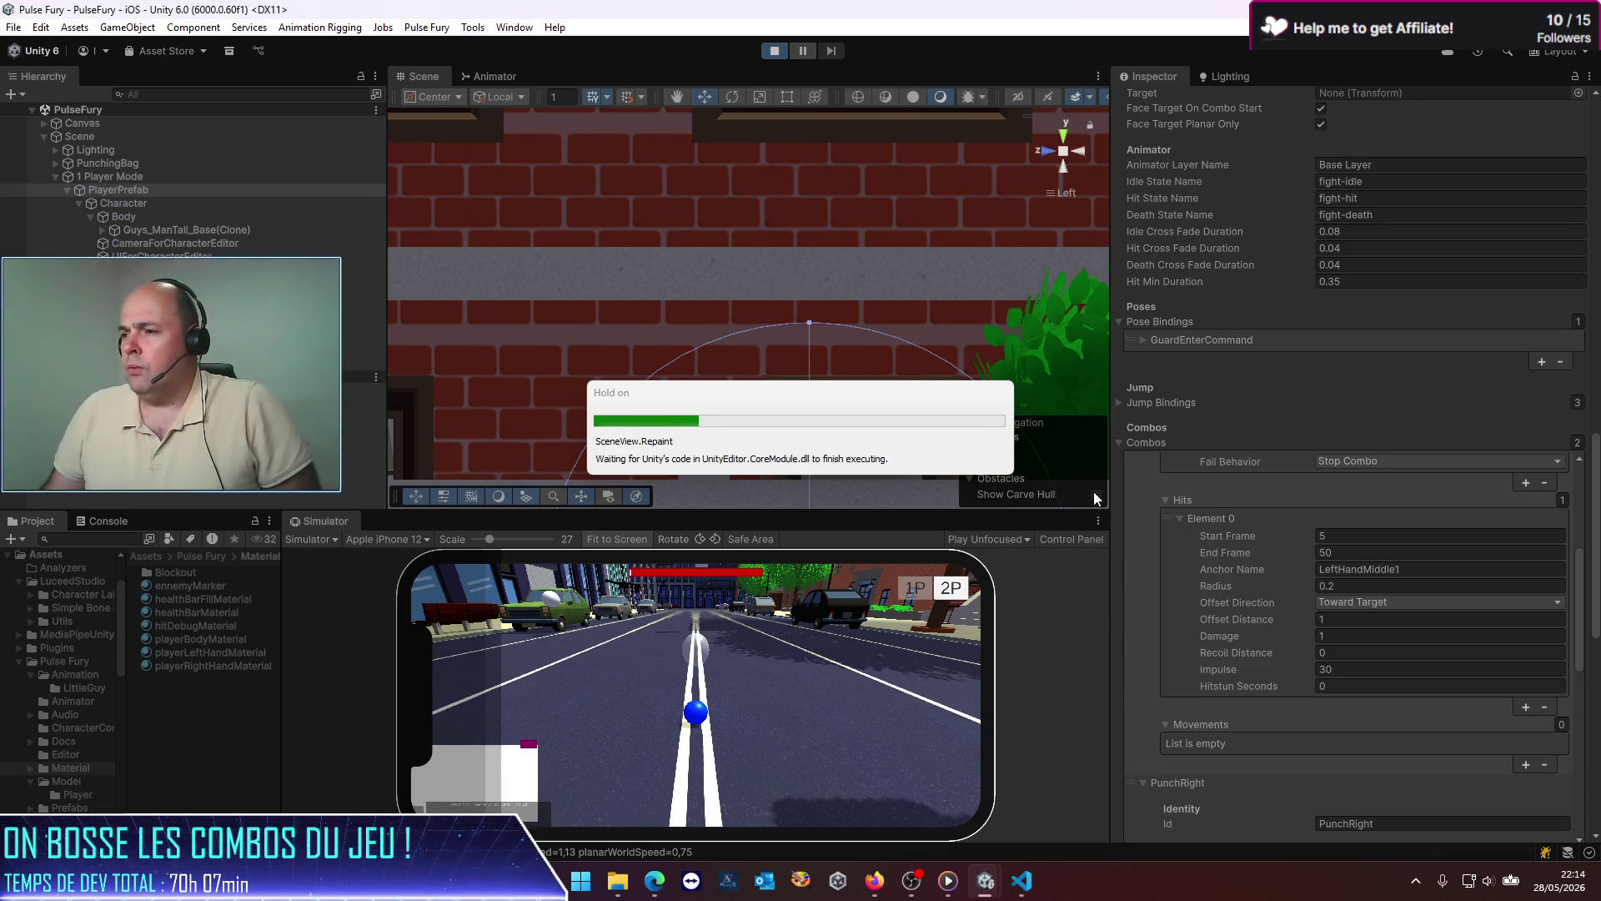
{"action": "left_click", "coordinate": [1097, 521]}
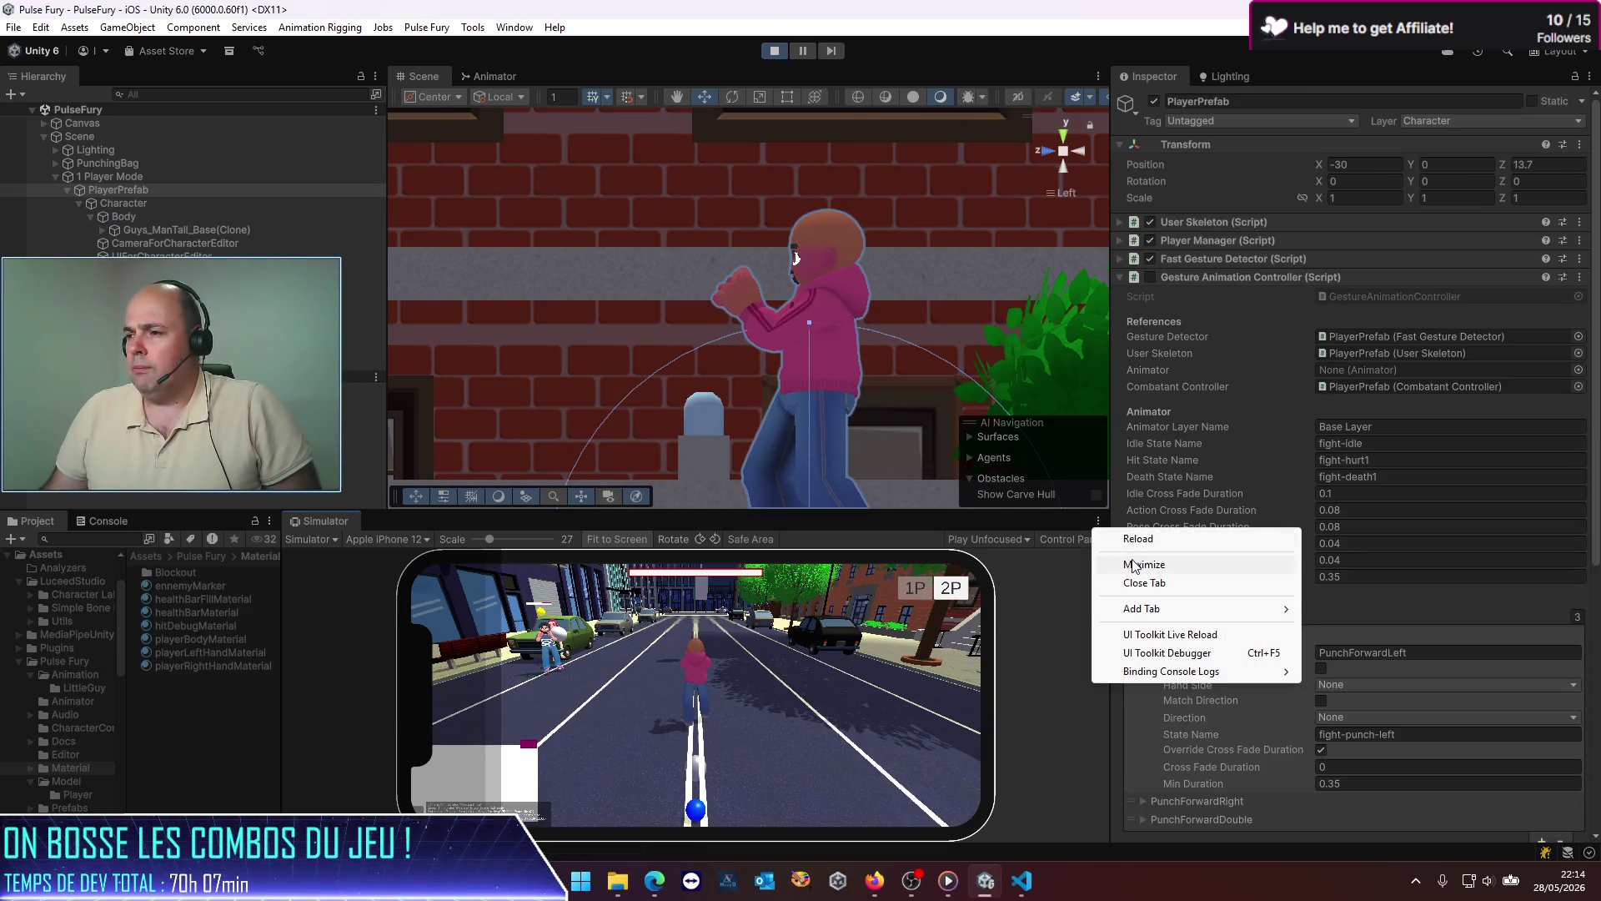
{"action": "left_click", "coordinate": [1133, 564]}
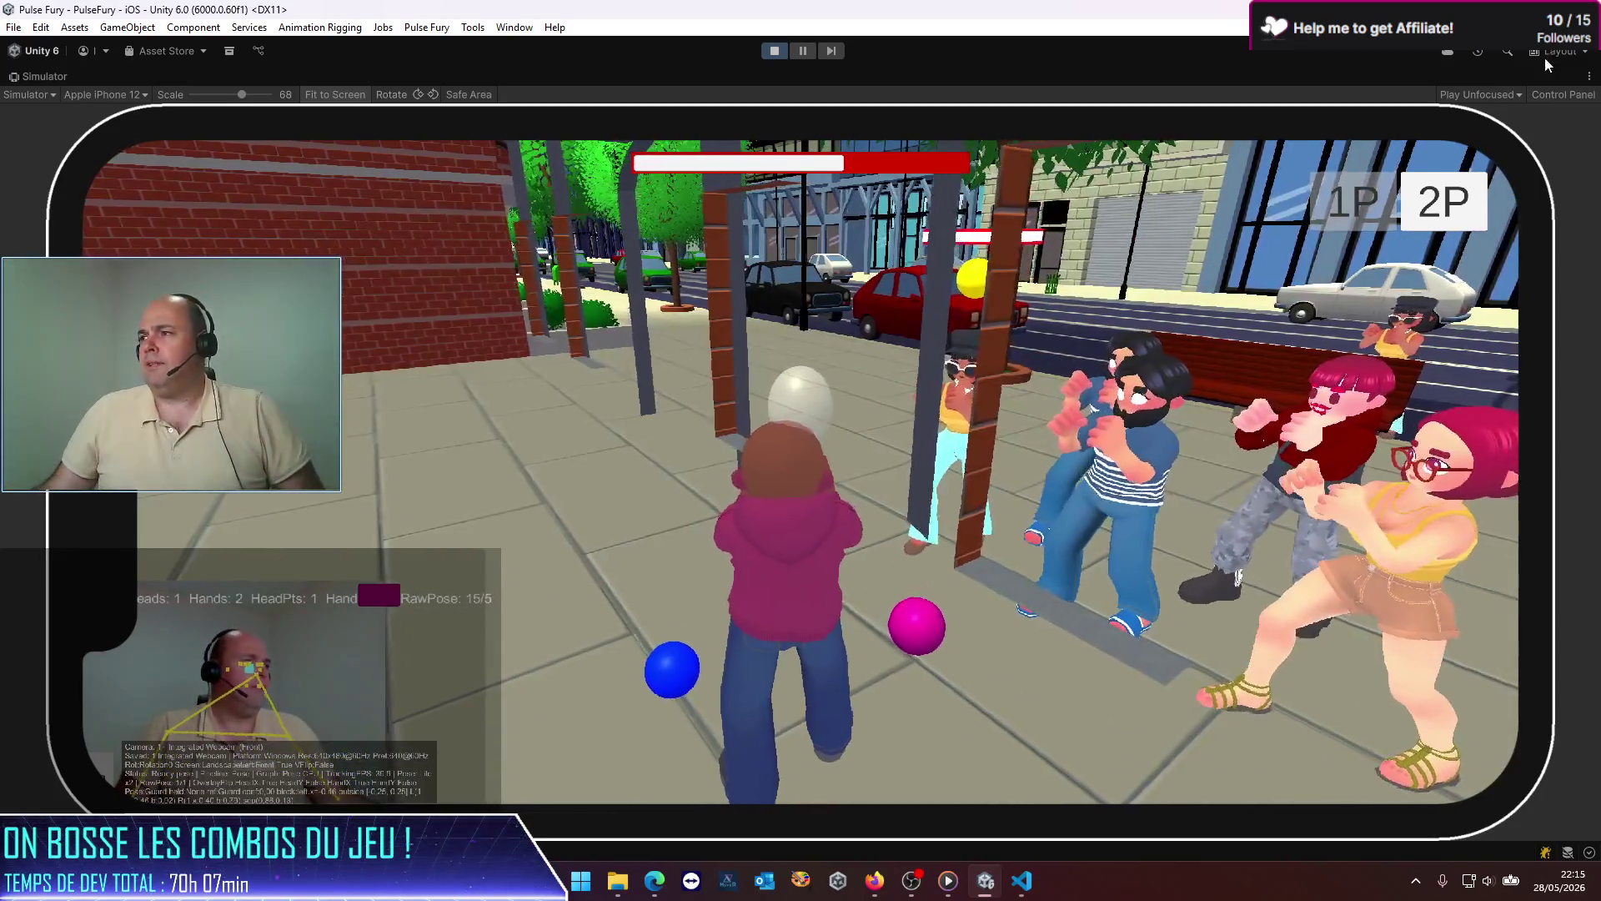
Step: Restore the normal editor layout, stop the game and start a fresh play session
{"action": "right_click", "coordinate": [1547, 75]}
{"action": "left_click", "coordinate": [1484, 122]}
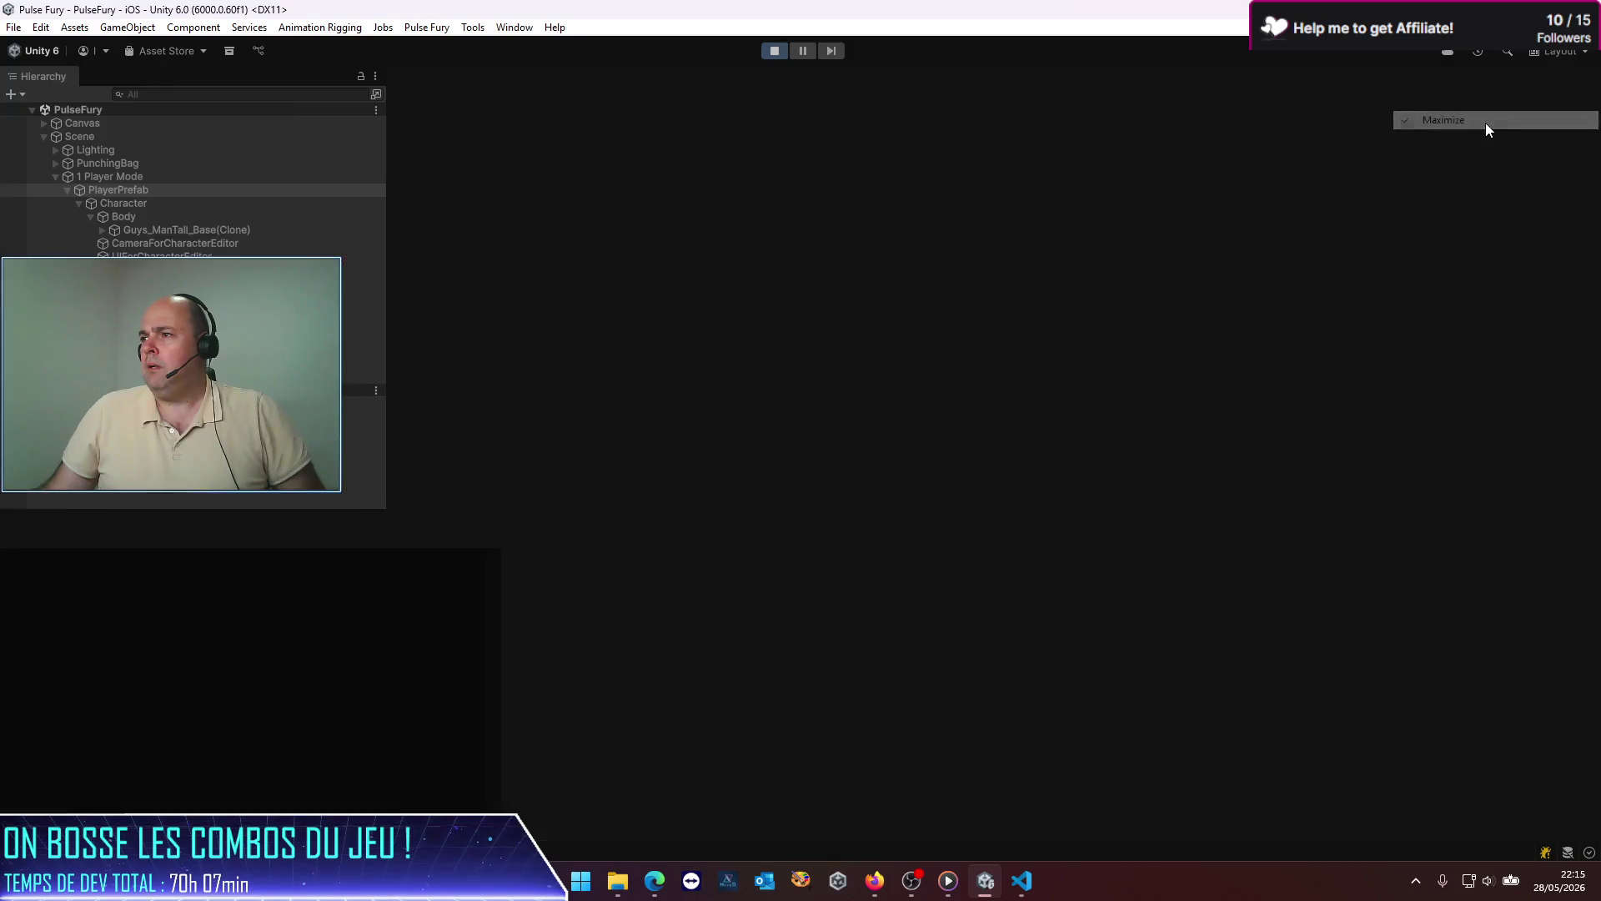
{"action": "left_click", "coordinate": [773, 52]}
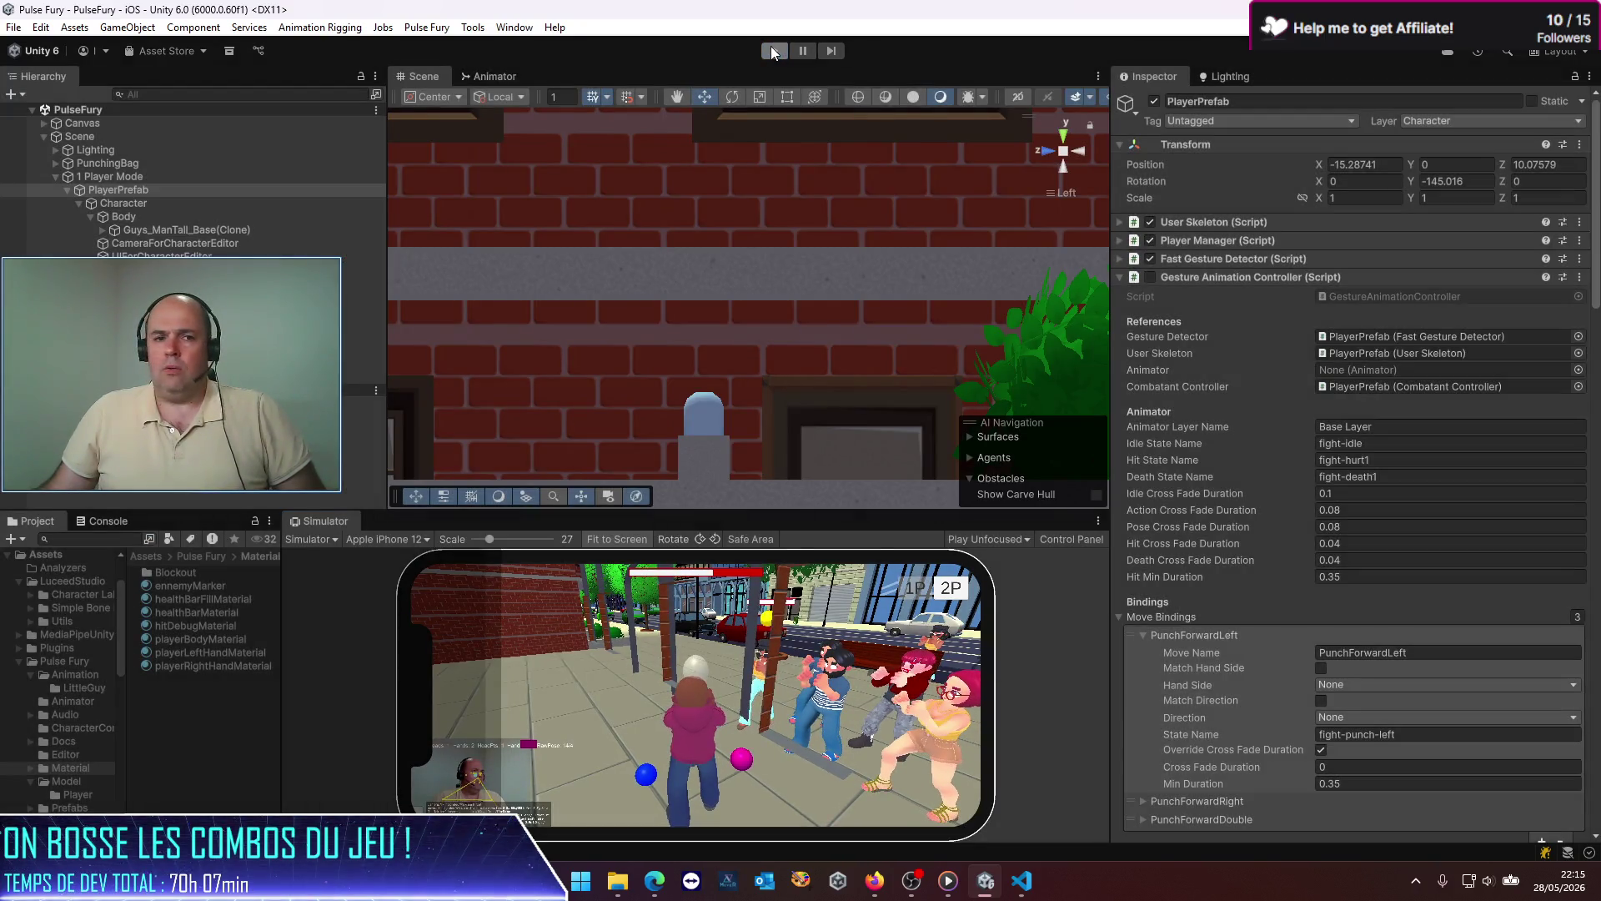
{"action": "left_click", "coordinate": [772, 51]}
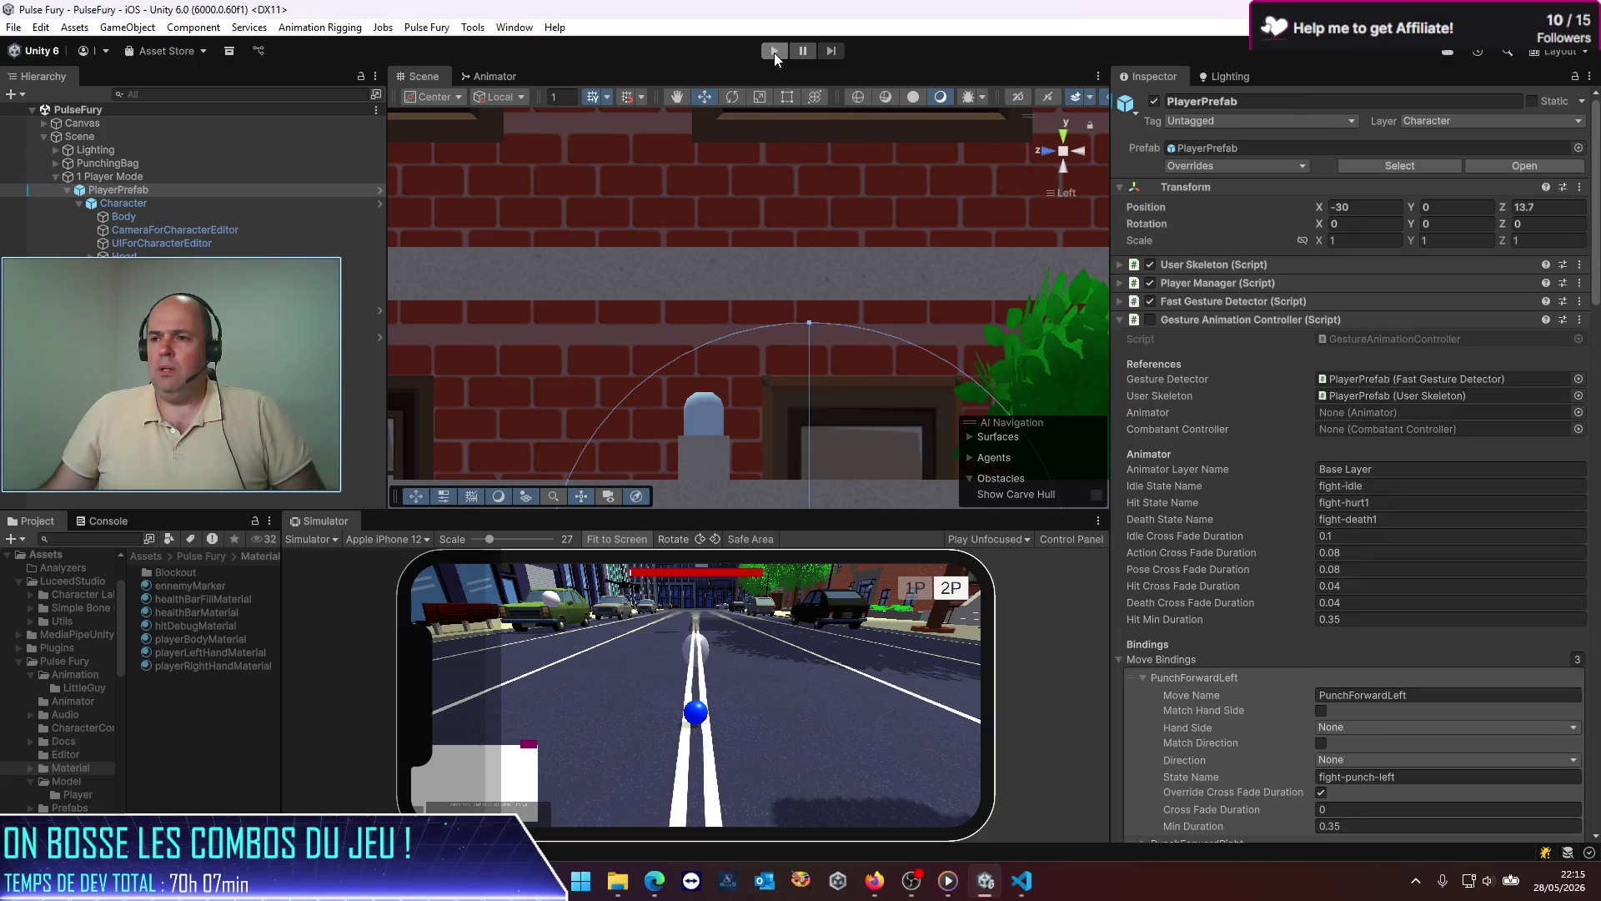
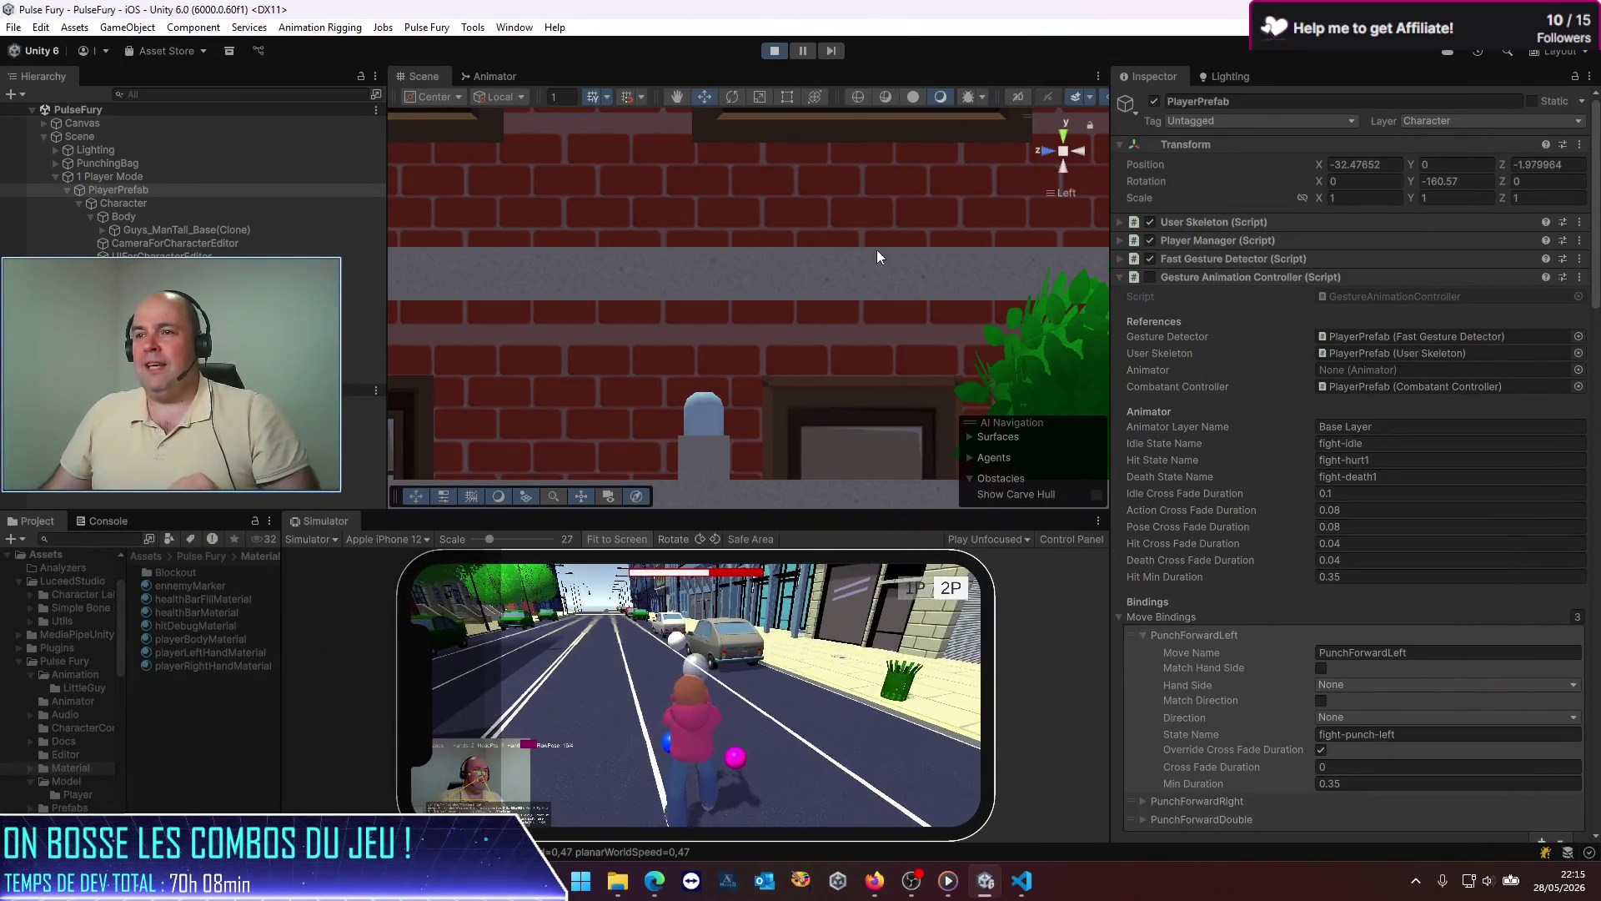
Step: Maximize the iPhone 12 Simulator view to test combo hits, then focus the assistant chat input
{"action": "left_click", "coordinate": [1098, 521]}
{"action": "left_click", "coordinate": [1129, 564]}
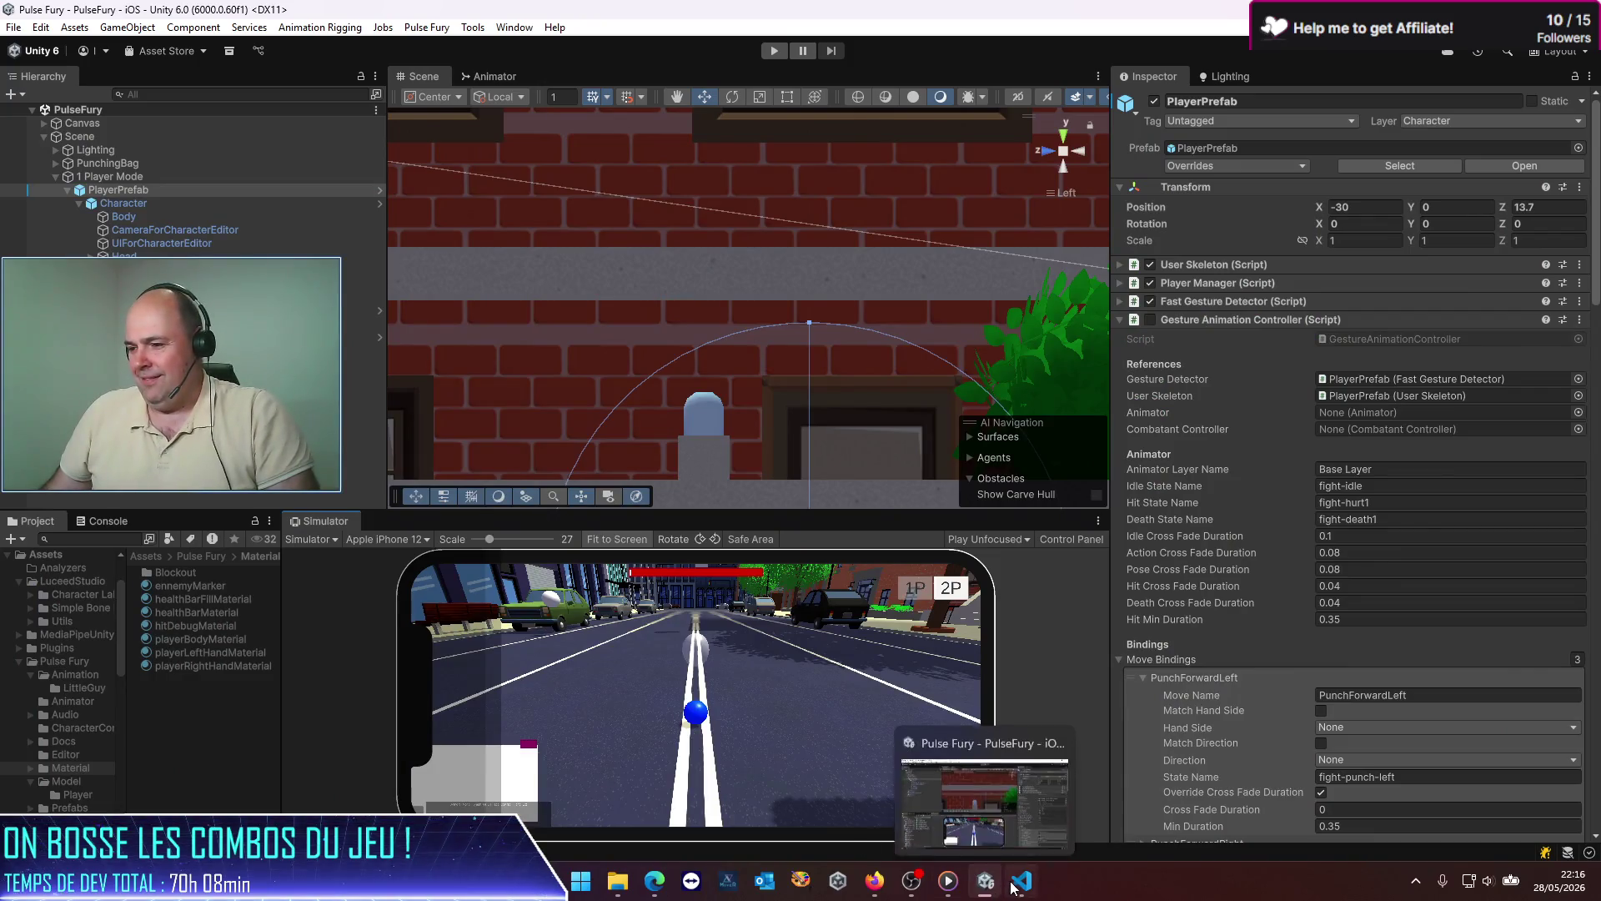
{"action": "left_click", "coordinate": [1012, 884]}
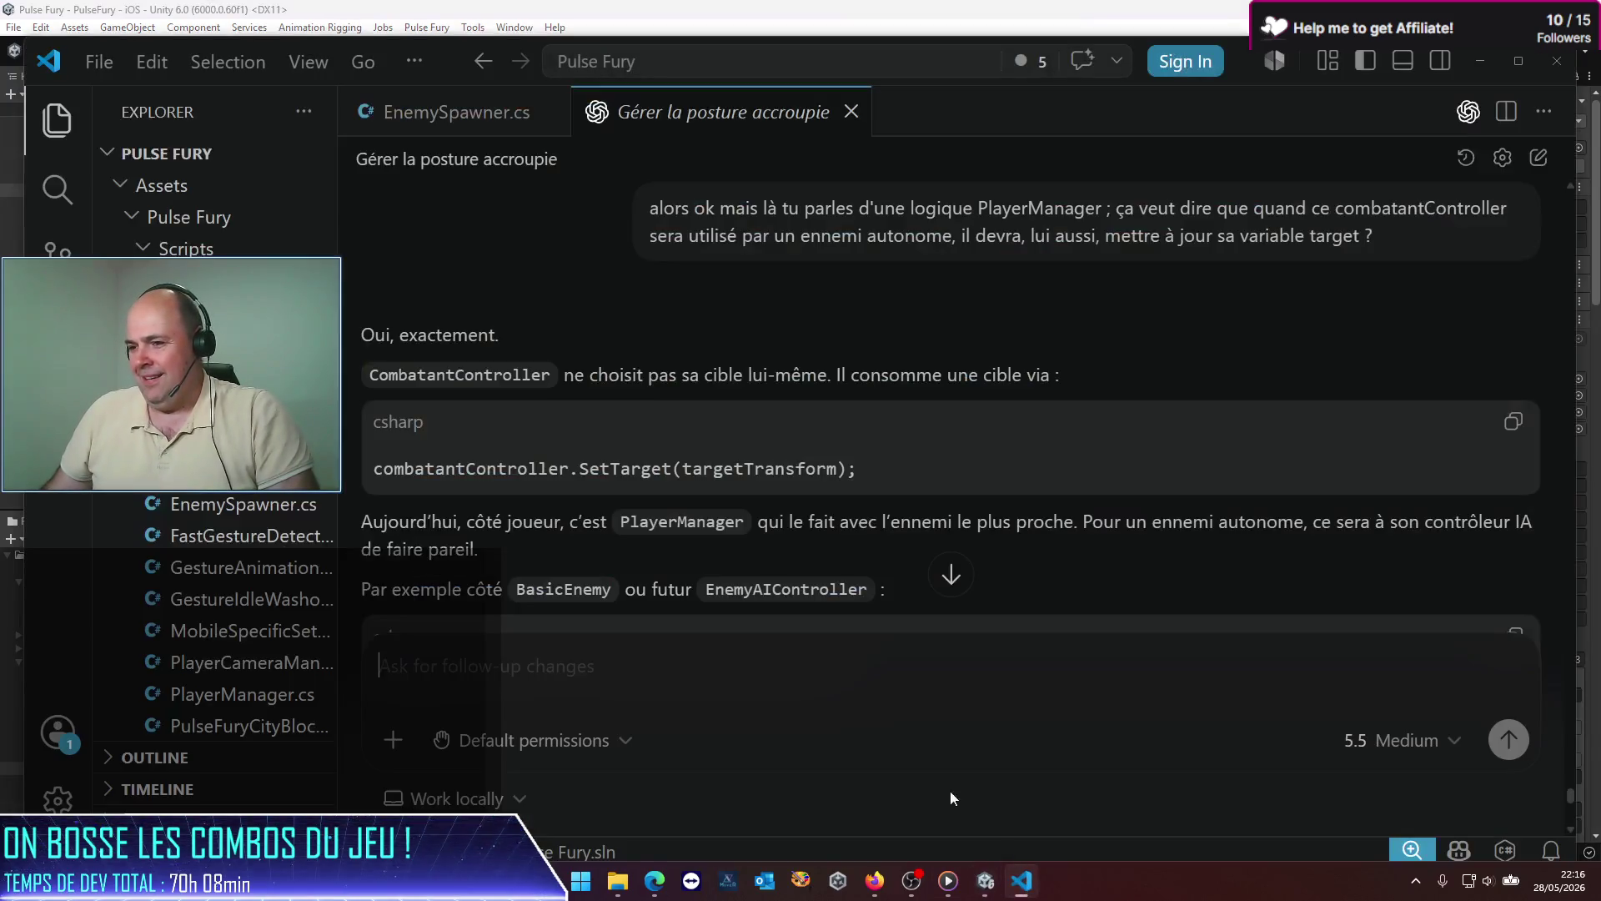
Step: Begin the chat message: the Anchor Target aims at a GameObject, but the wrong one, the info ball
{"action": "type", "text": "ah ah ah"}
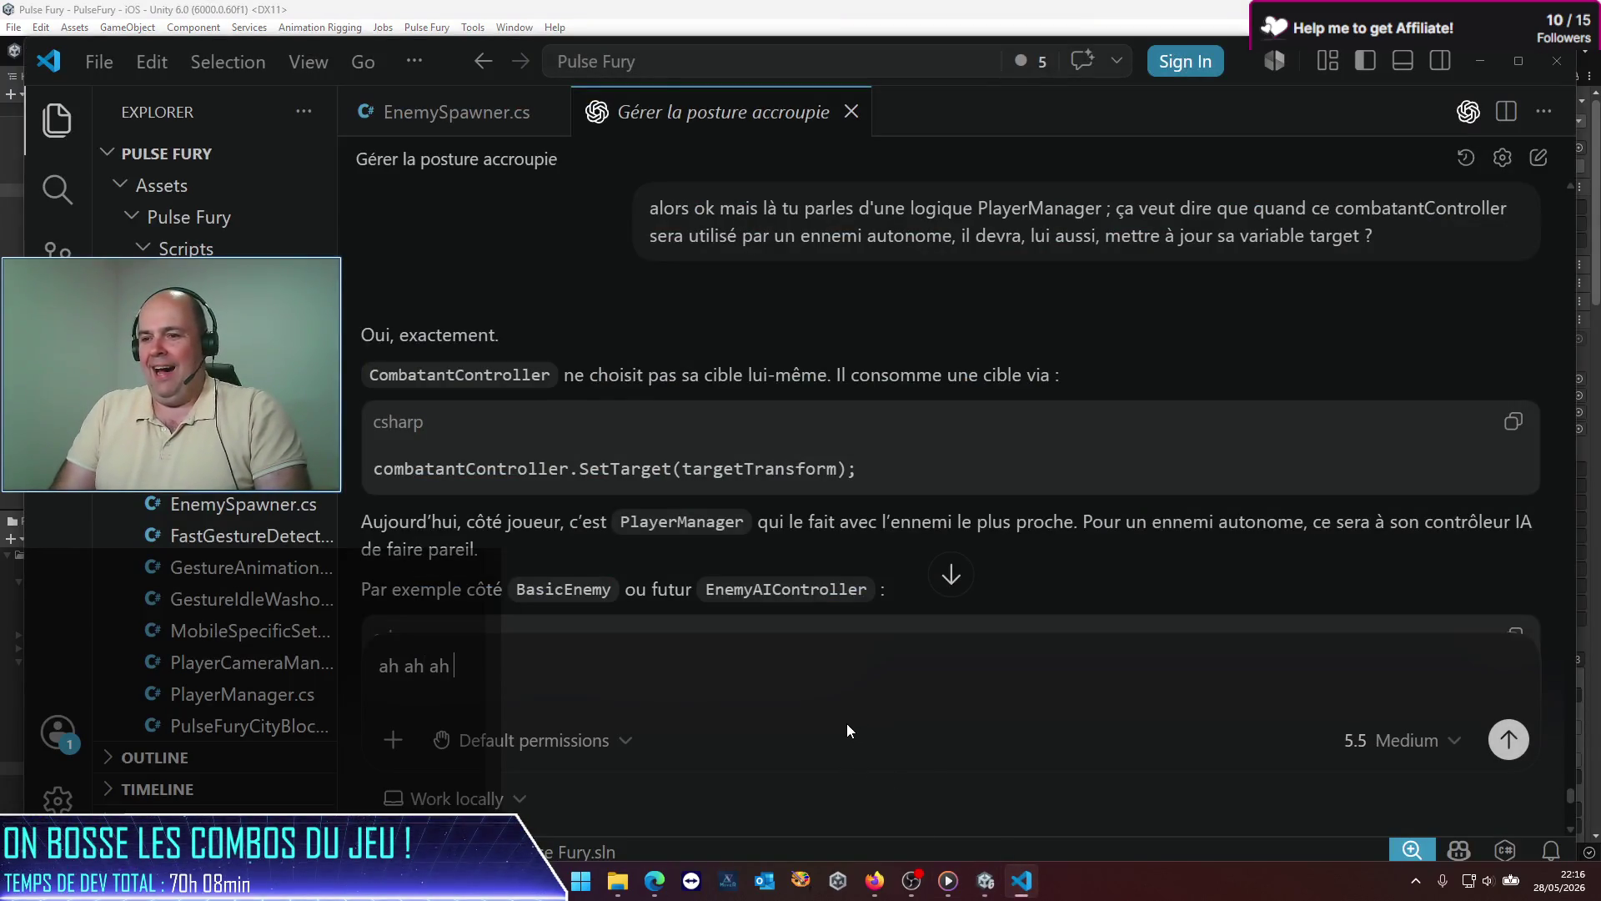
{"action": "type", "text": " alors tu vas rie"}
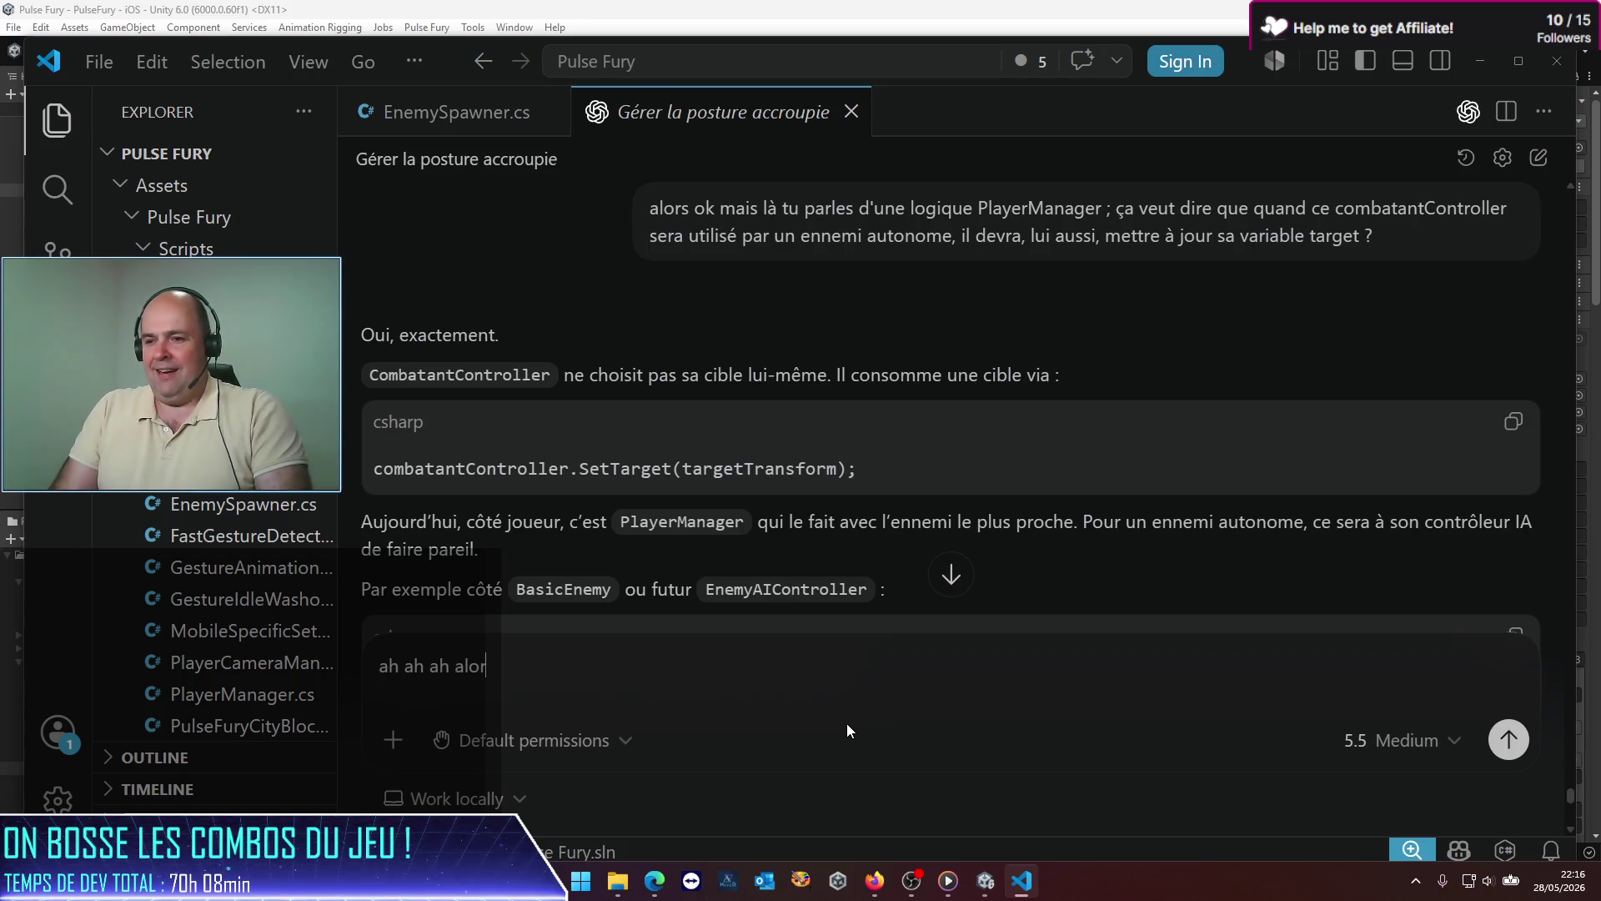
{"action": "key", "text": "BackSpace"}
{"action": "type", "text": "re ;"}
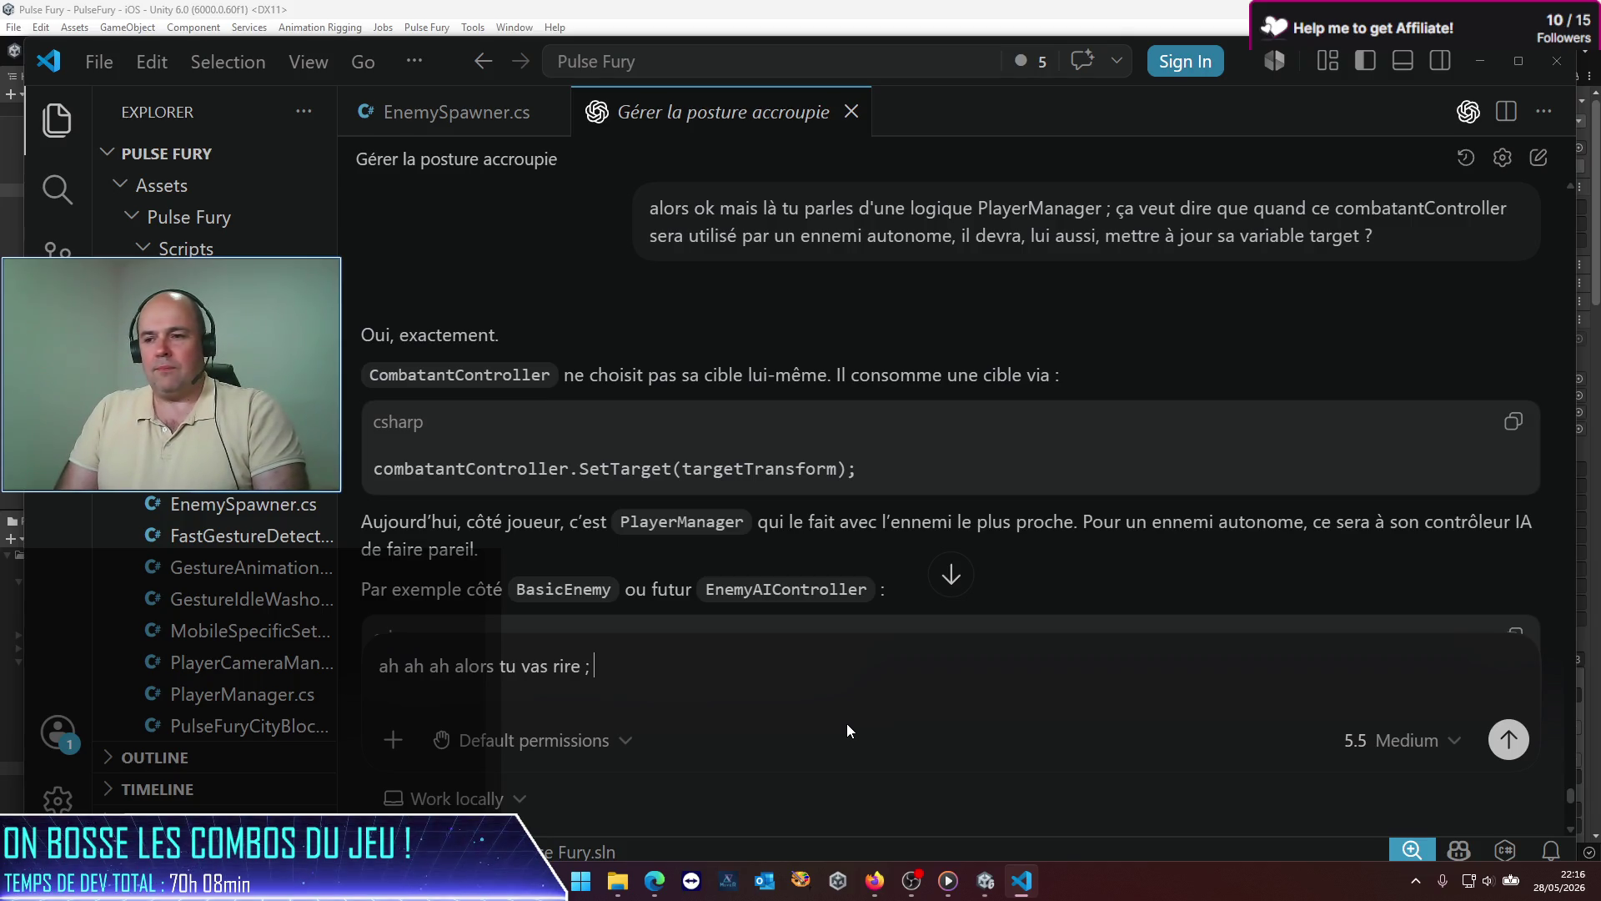
{"action": "type", "text": ", mais ton"}
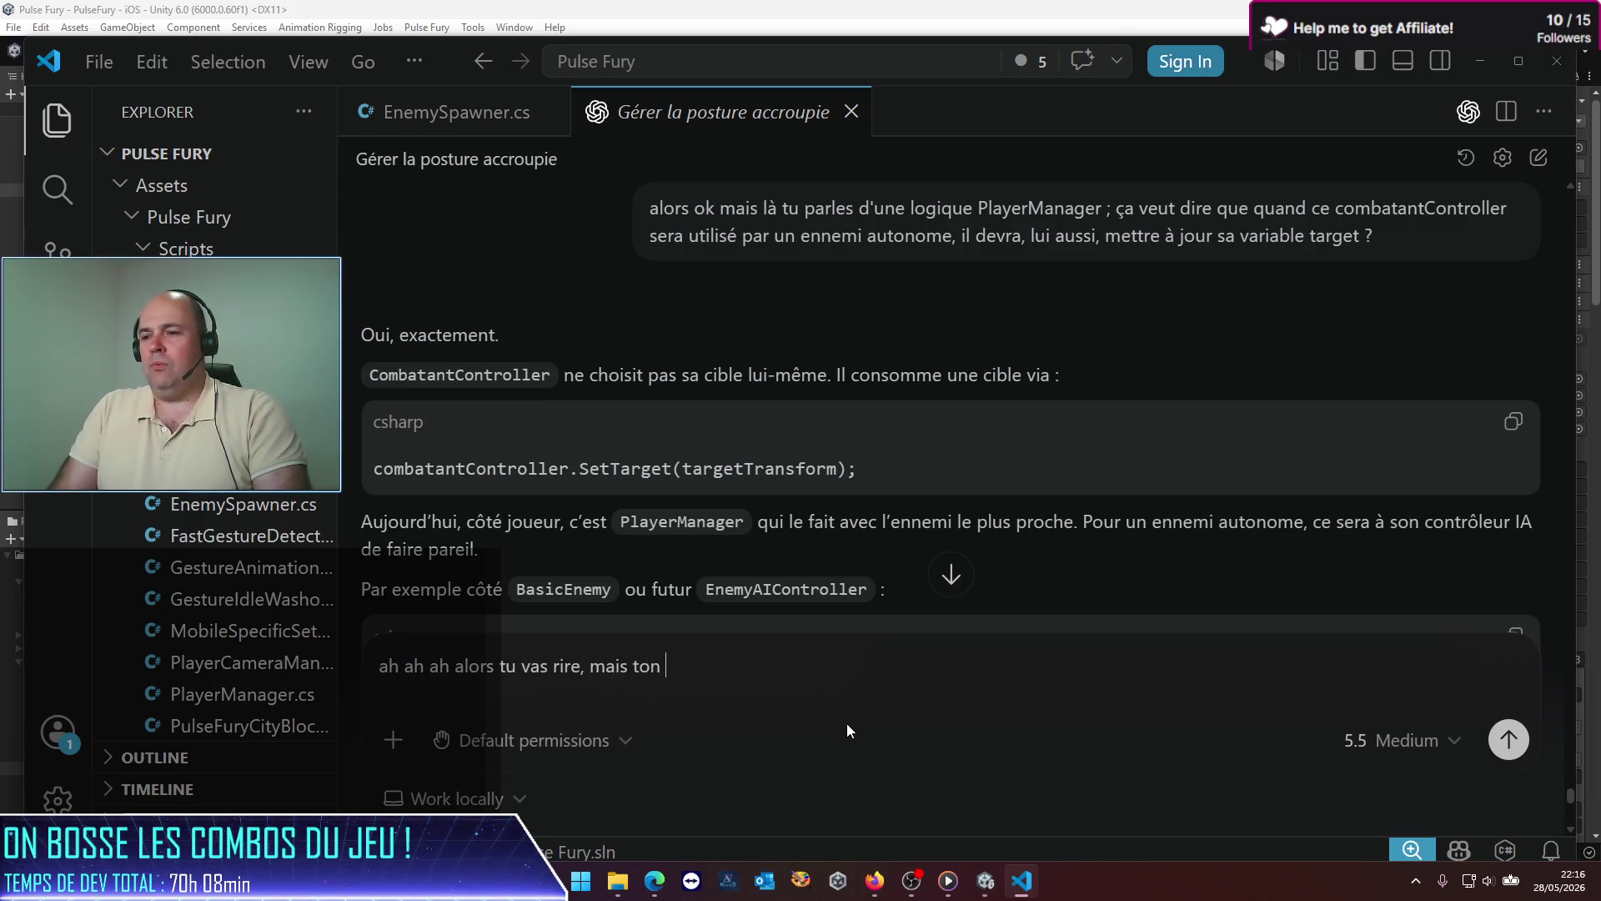
{"action": "type", "text": " Anch"}
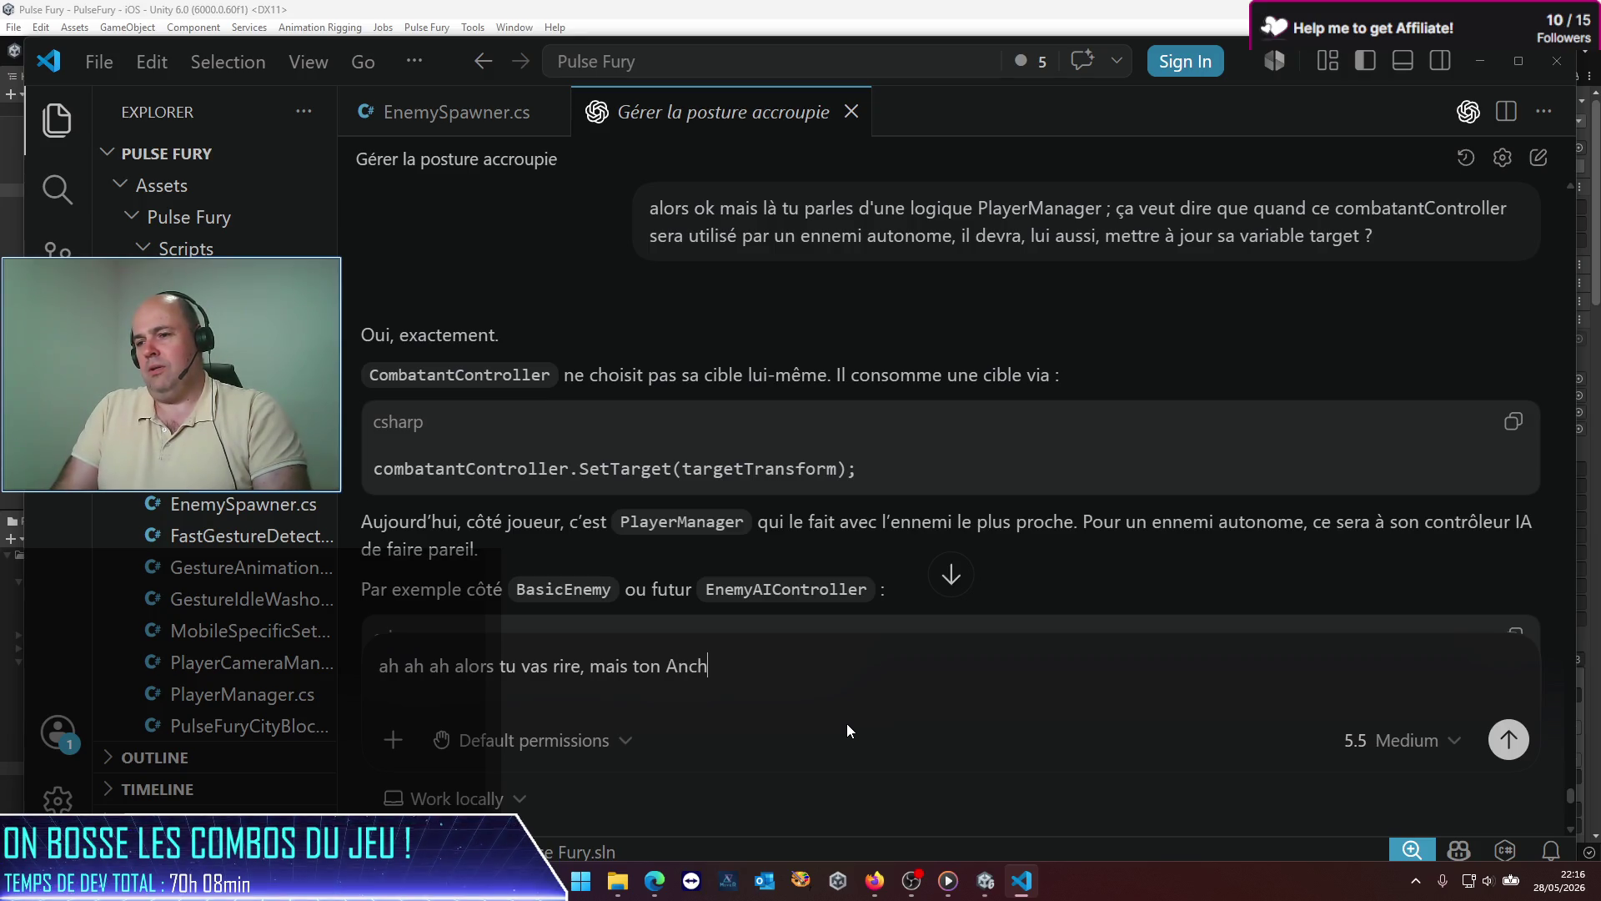
{"action": "type", "text": "o"}
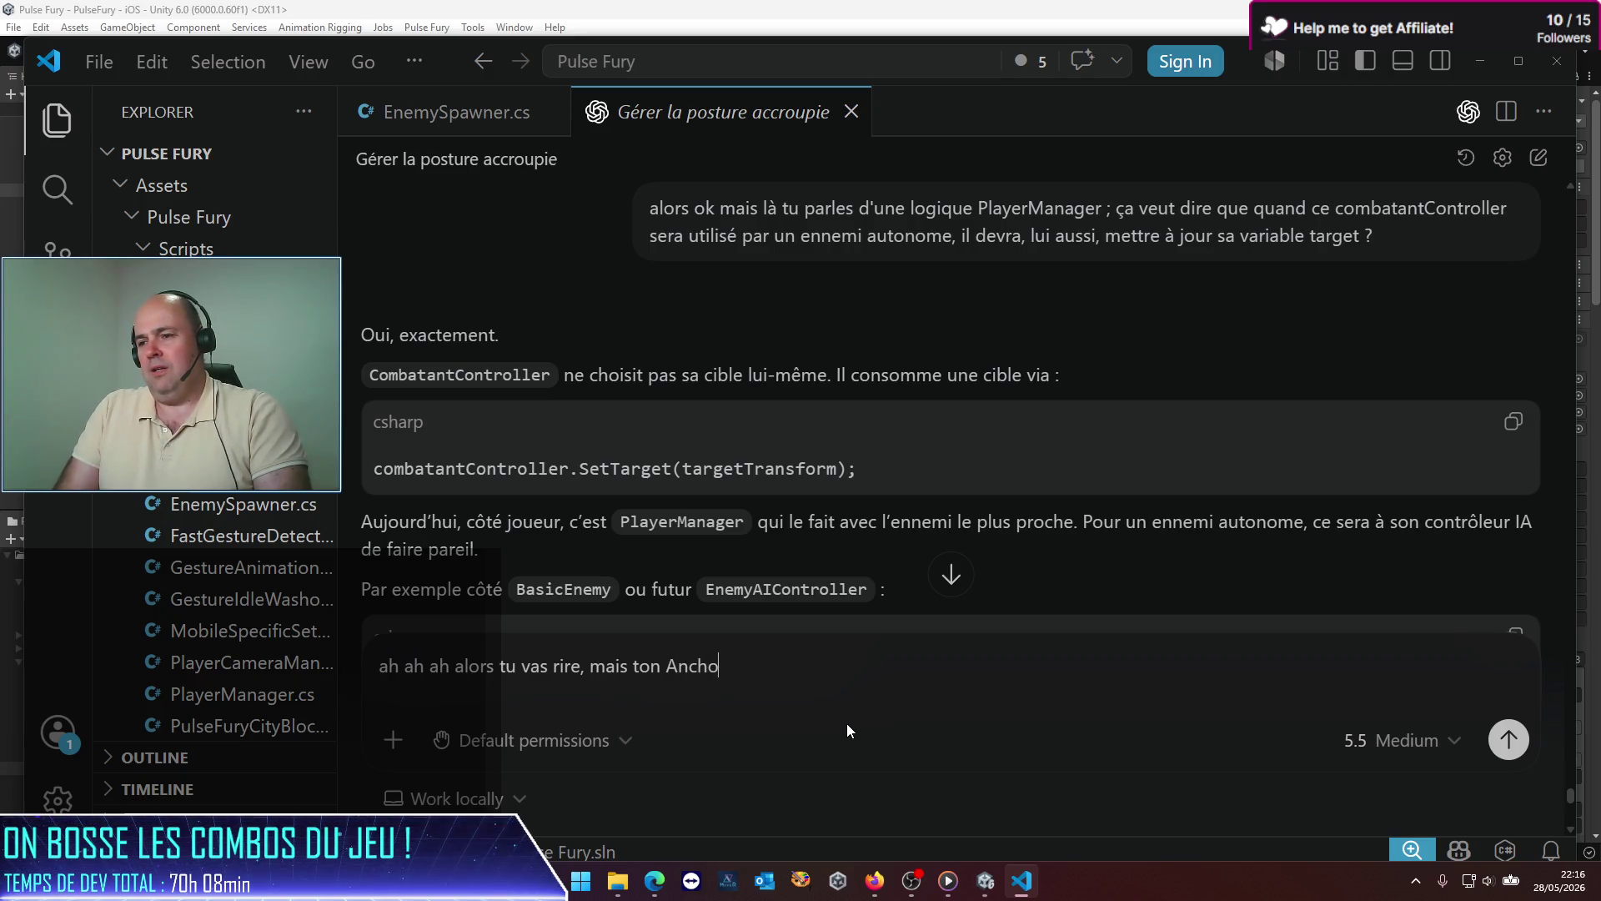
{"action": "type", "text": "r Targer s"}
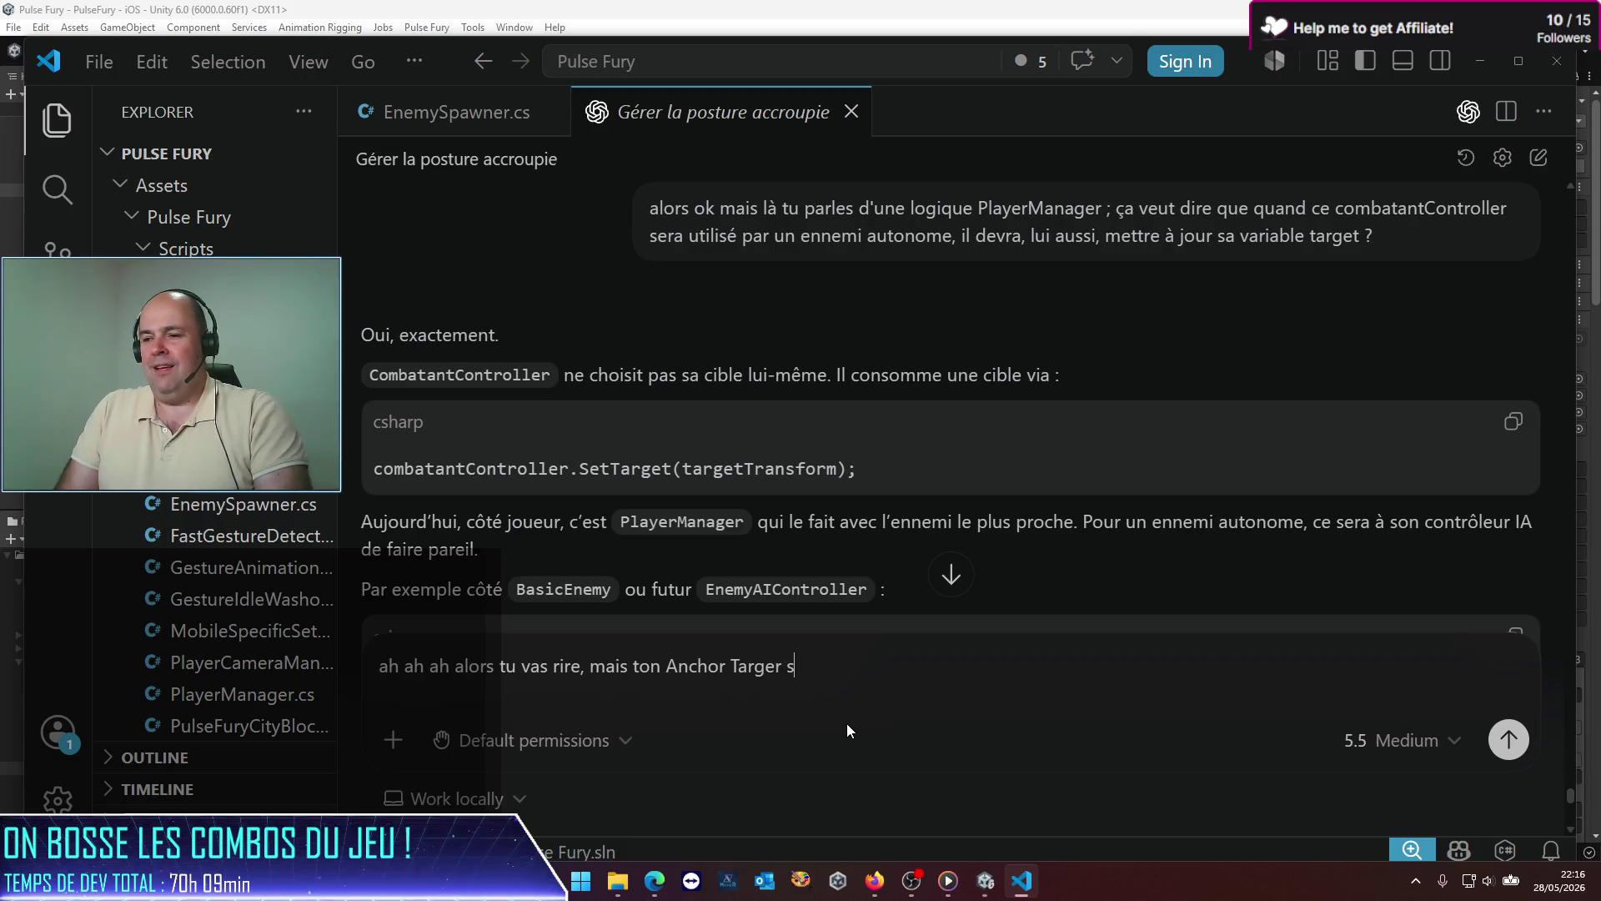
{"action": "key", "text": "BackSpace"}
{"action": "key", "text": "BackSpace"}
{"action": "key", "text": "BackSpace"}
{"action": "type", "text": "t s'orient"}
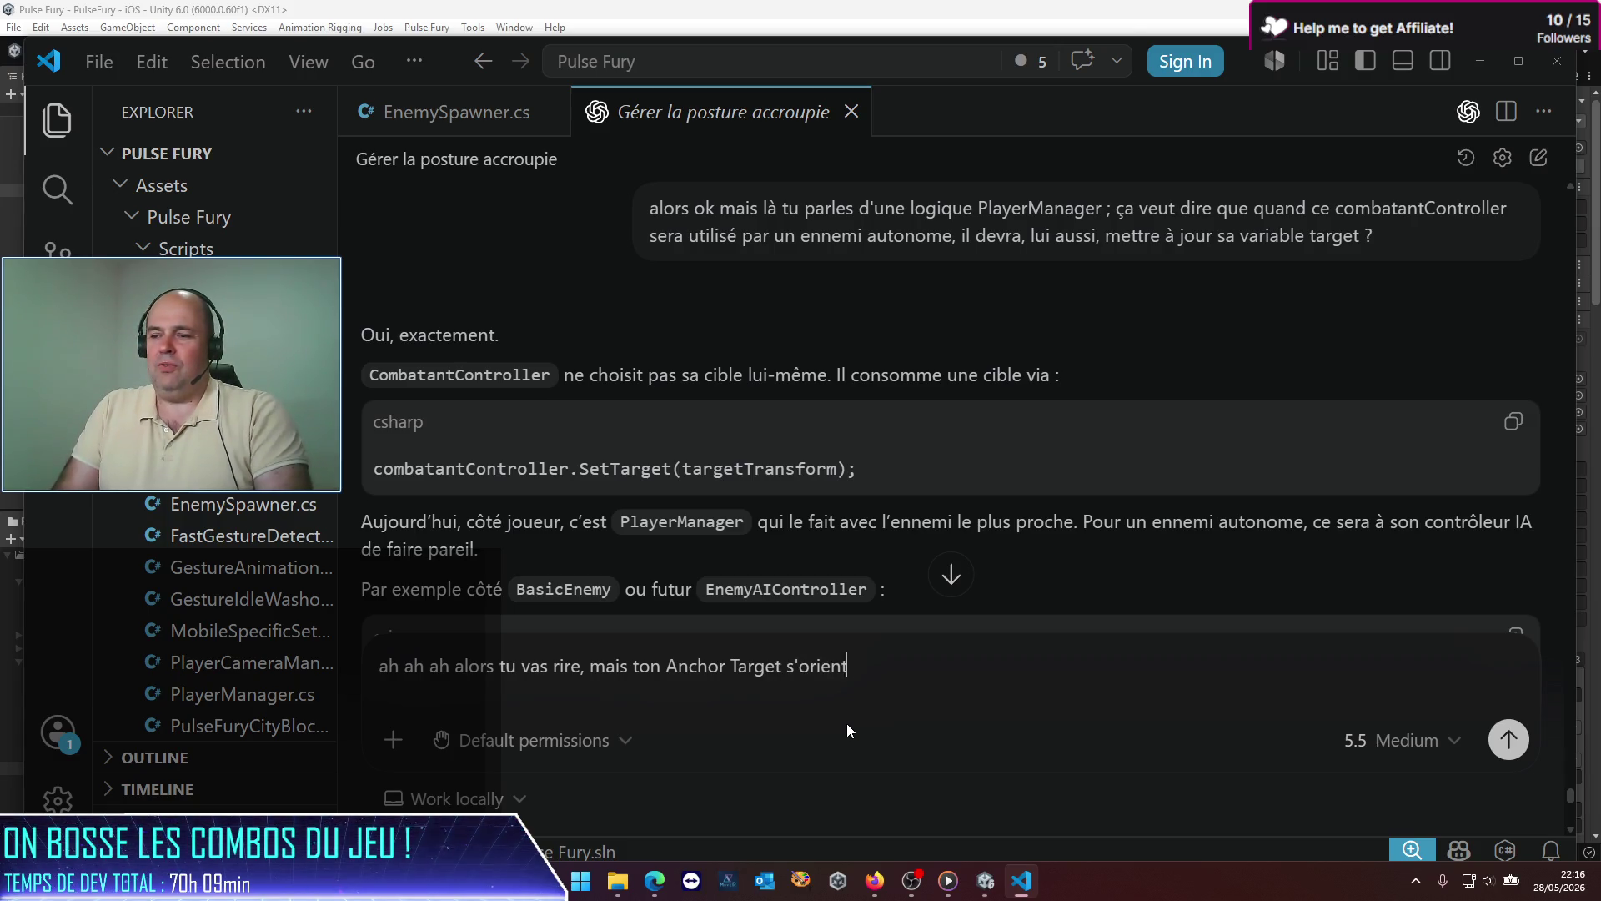
{"action": "type", "text": "e bien vers u"}
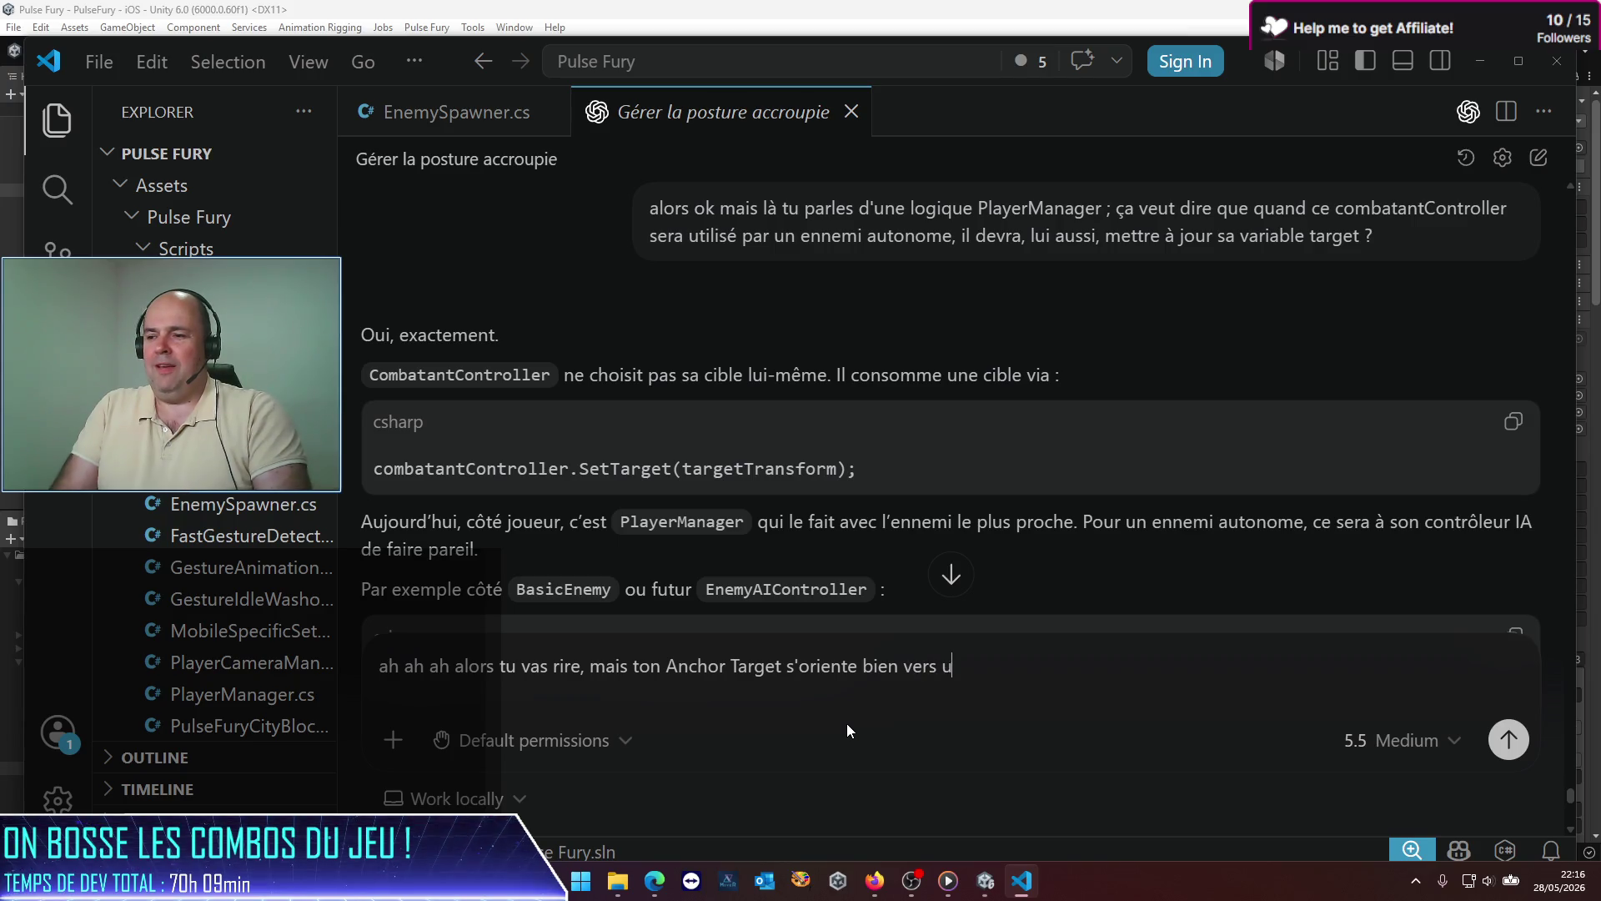
{"action": "type", "text": "n gameobject, "}
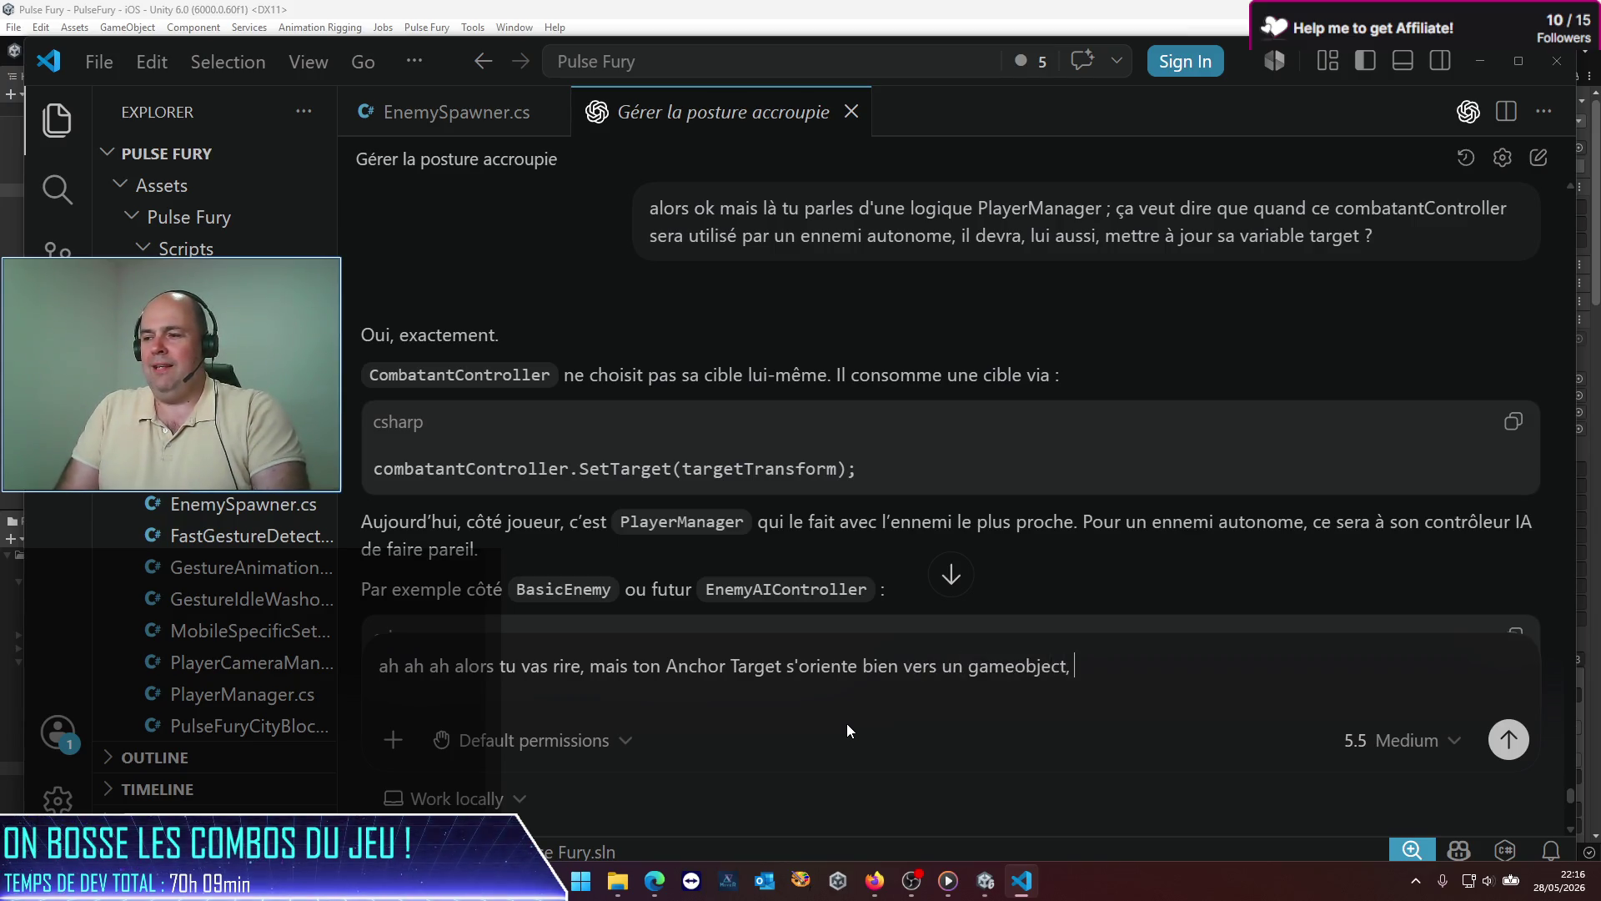
{"action": "type", "text": "mais pas celui "}
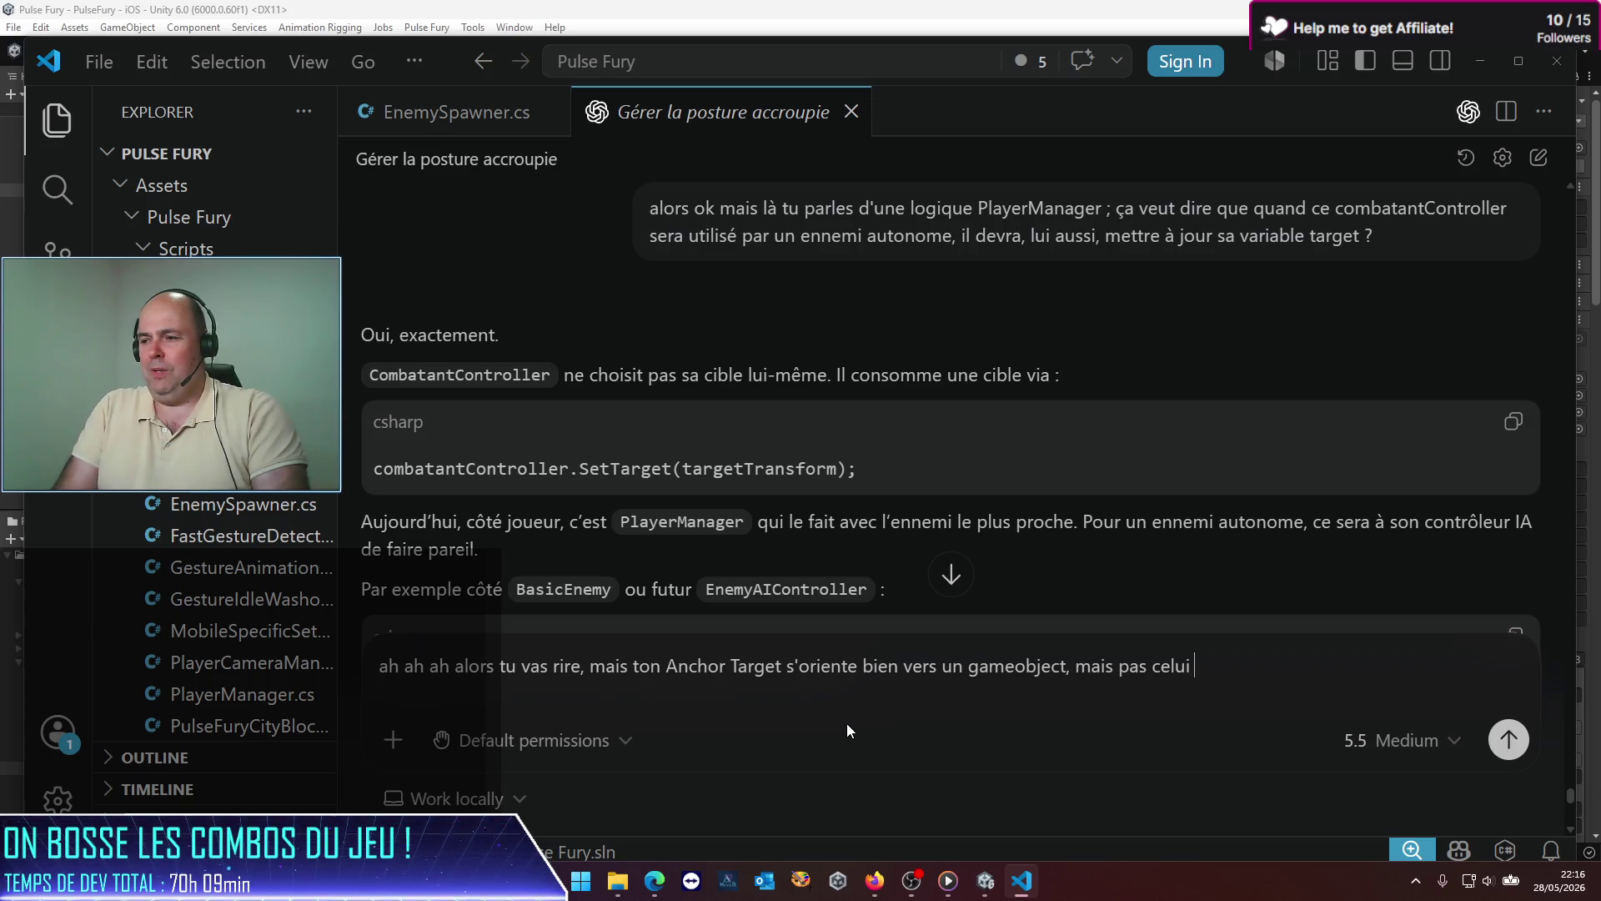
{"action": "type", "text": "que j'attend"}
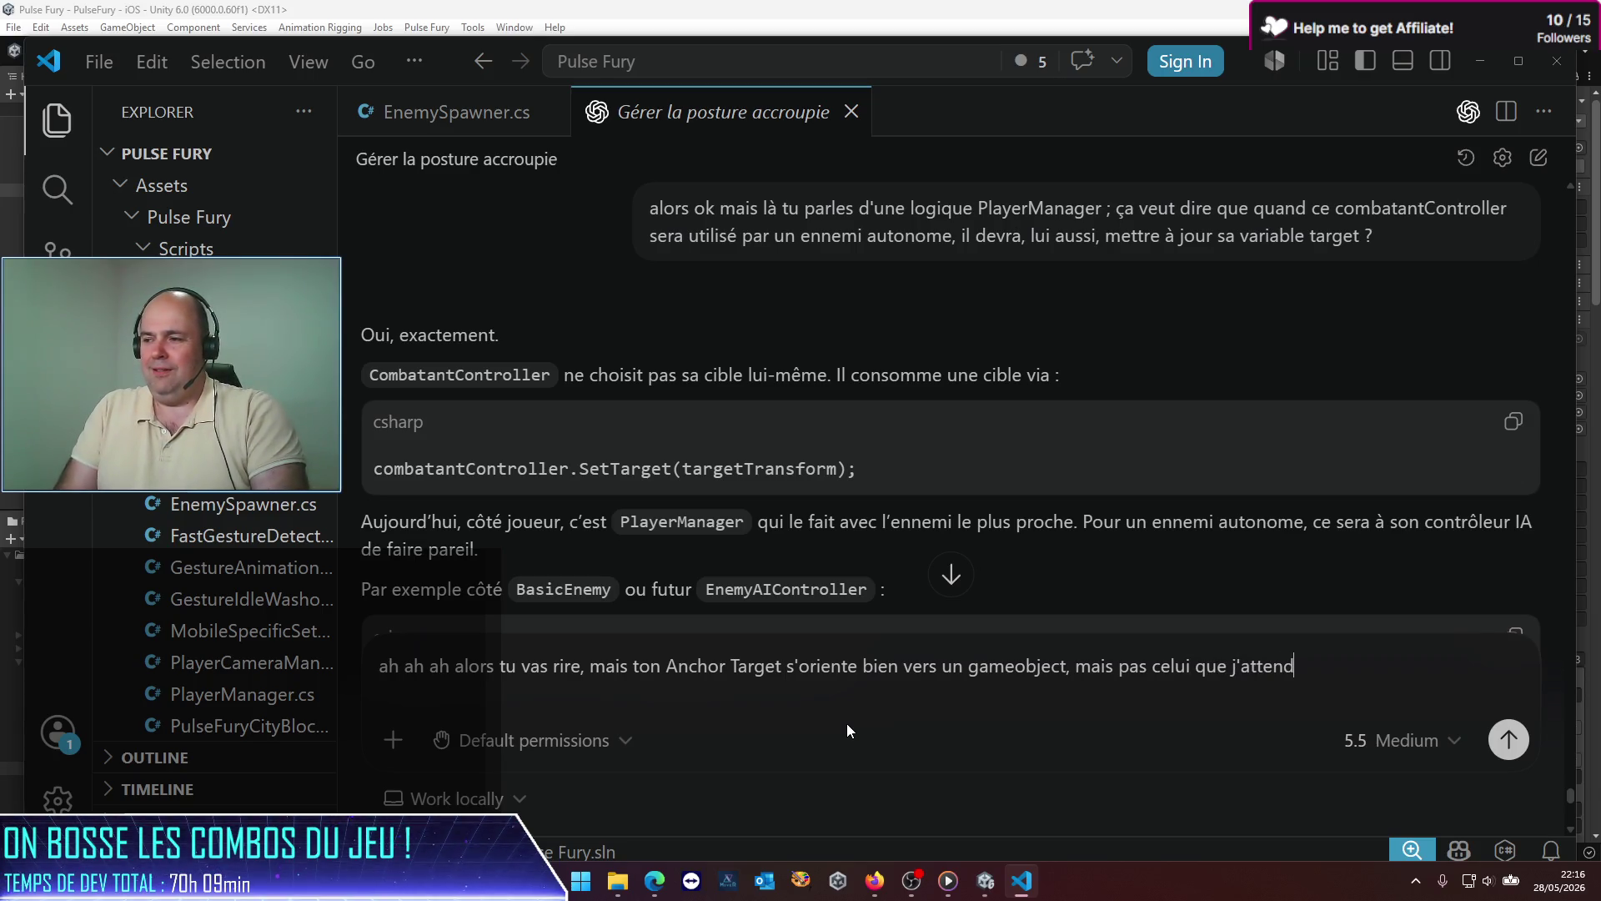
{"action": "type", "text": "s ! en ef"}
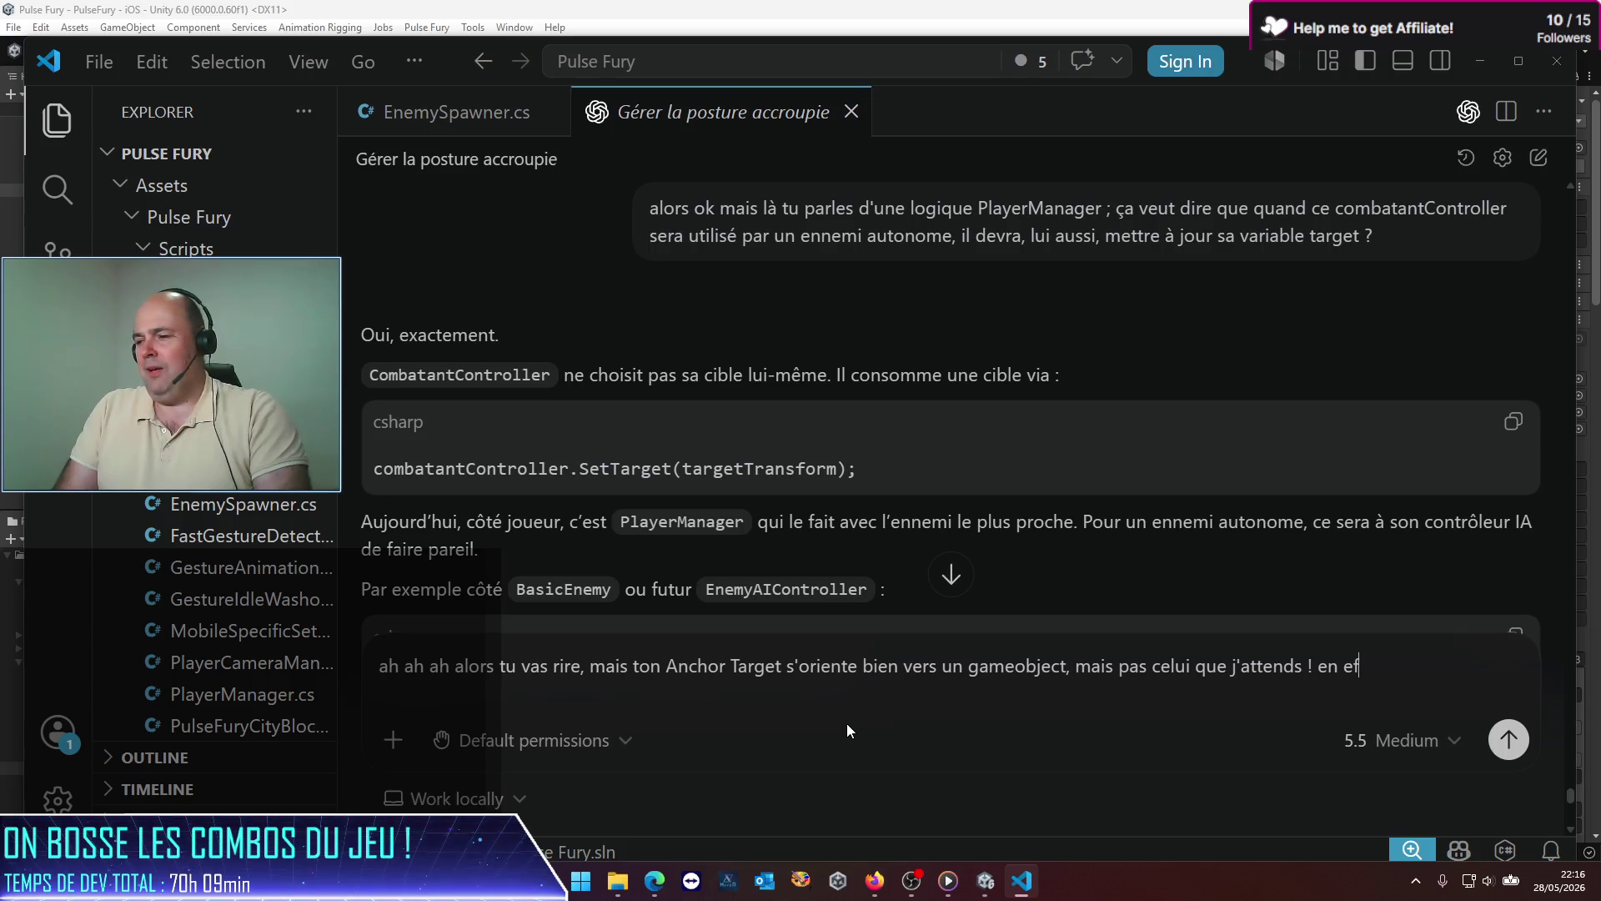
{"action": "type", "text": "fetu vises"}
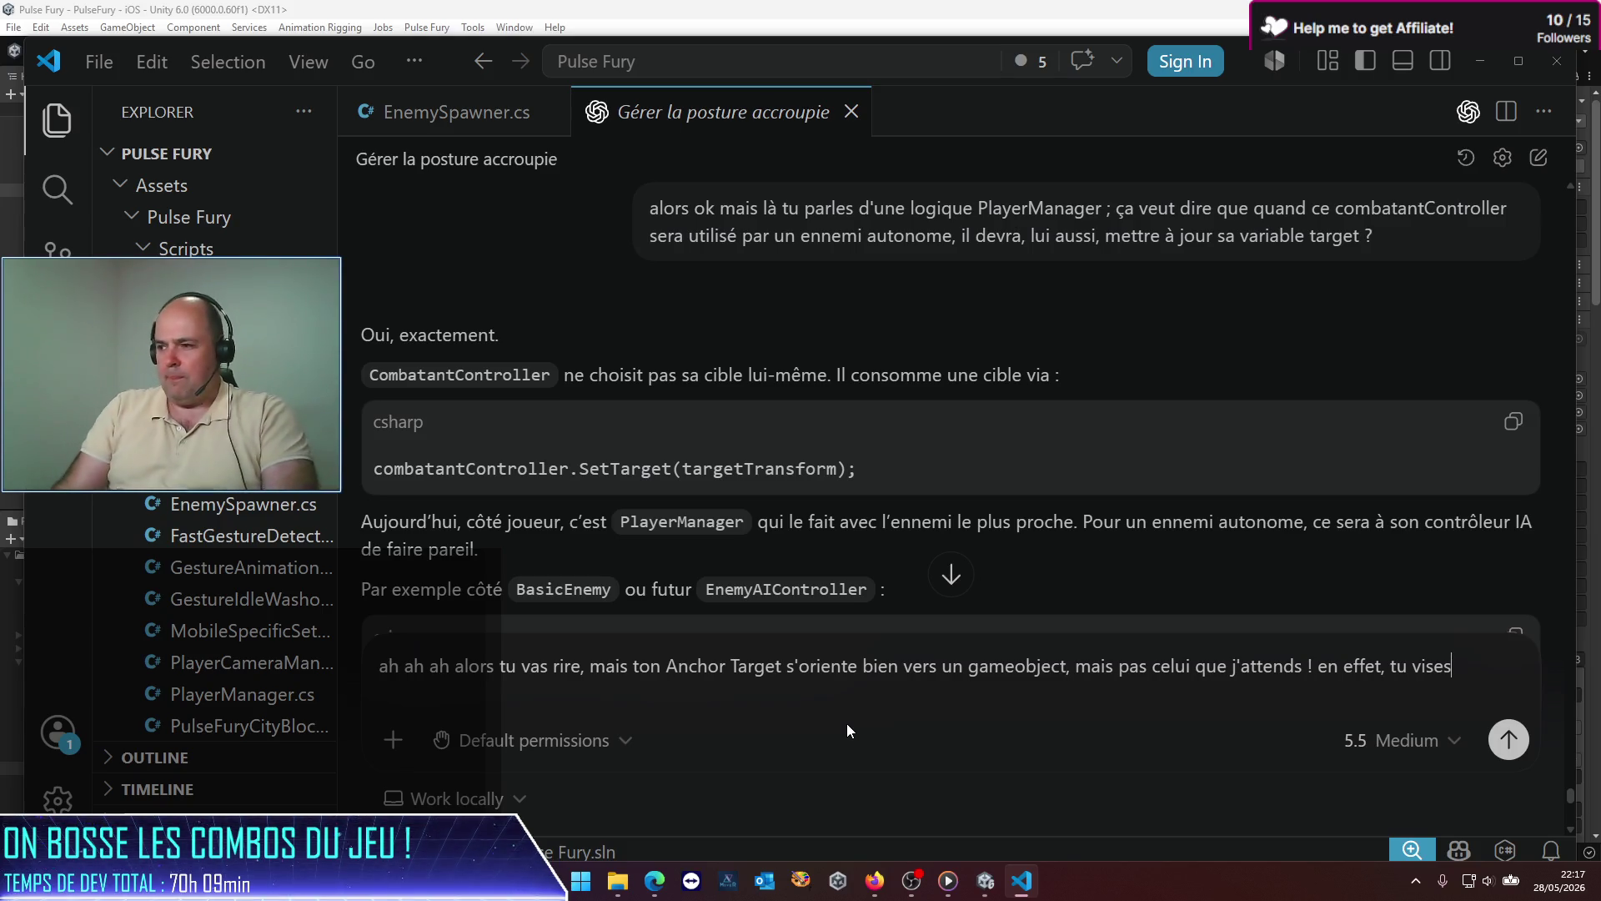
{"action": "type", "text": "la o"}
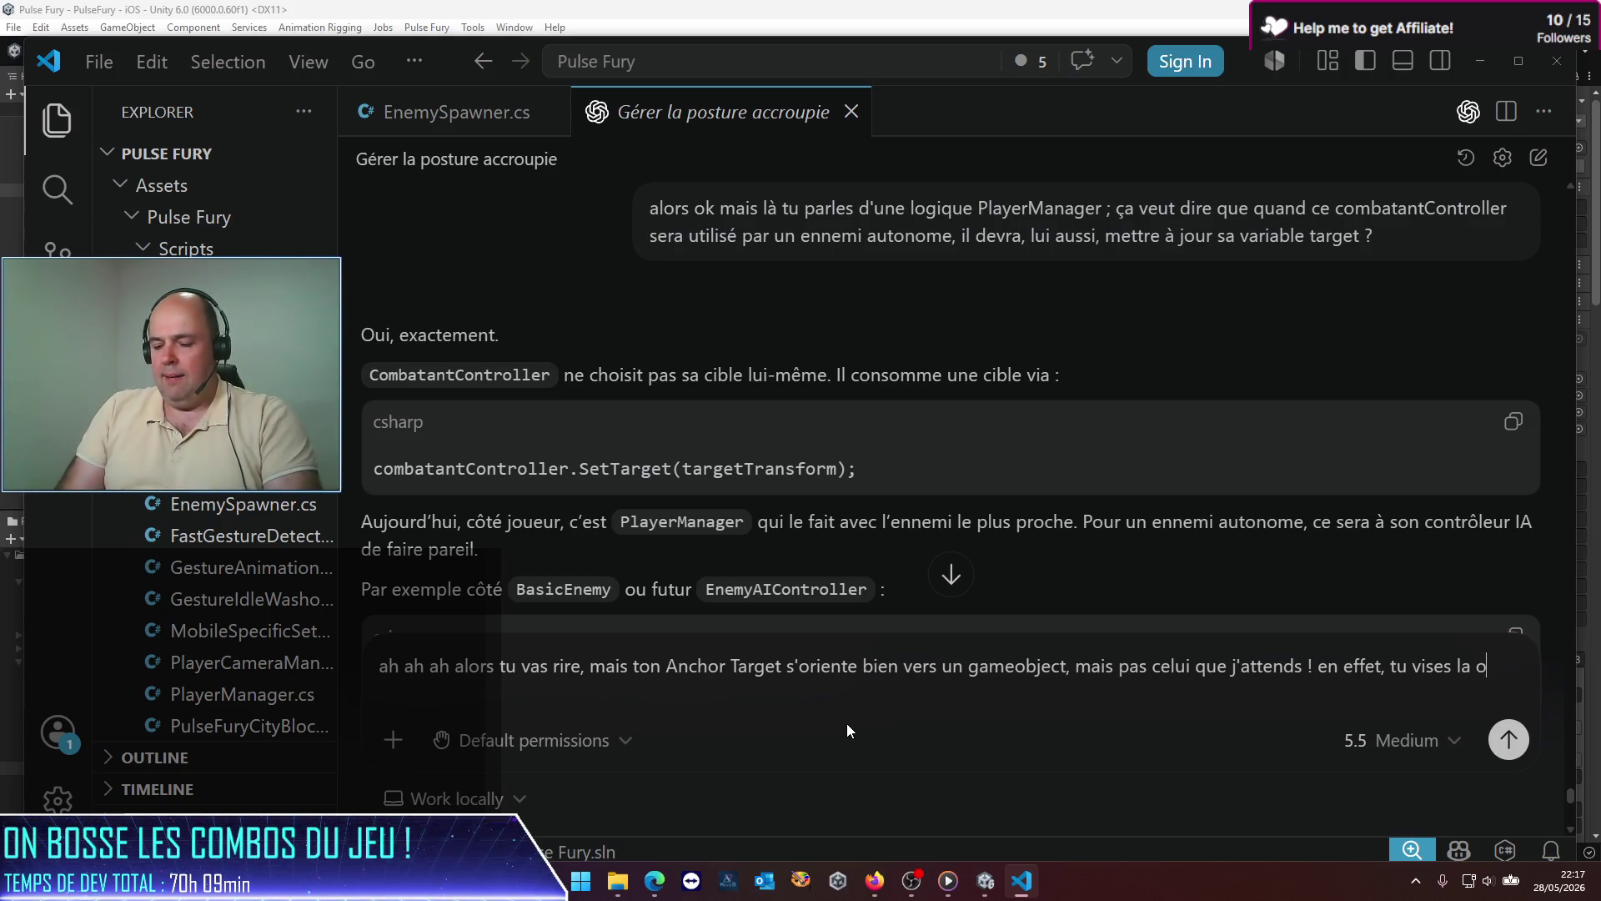
{"action": "key", "text": "BackSpace"}
{"action": "type", "text": "boule"}
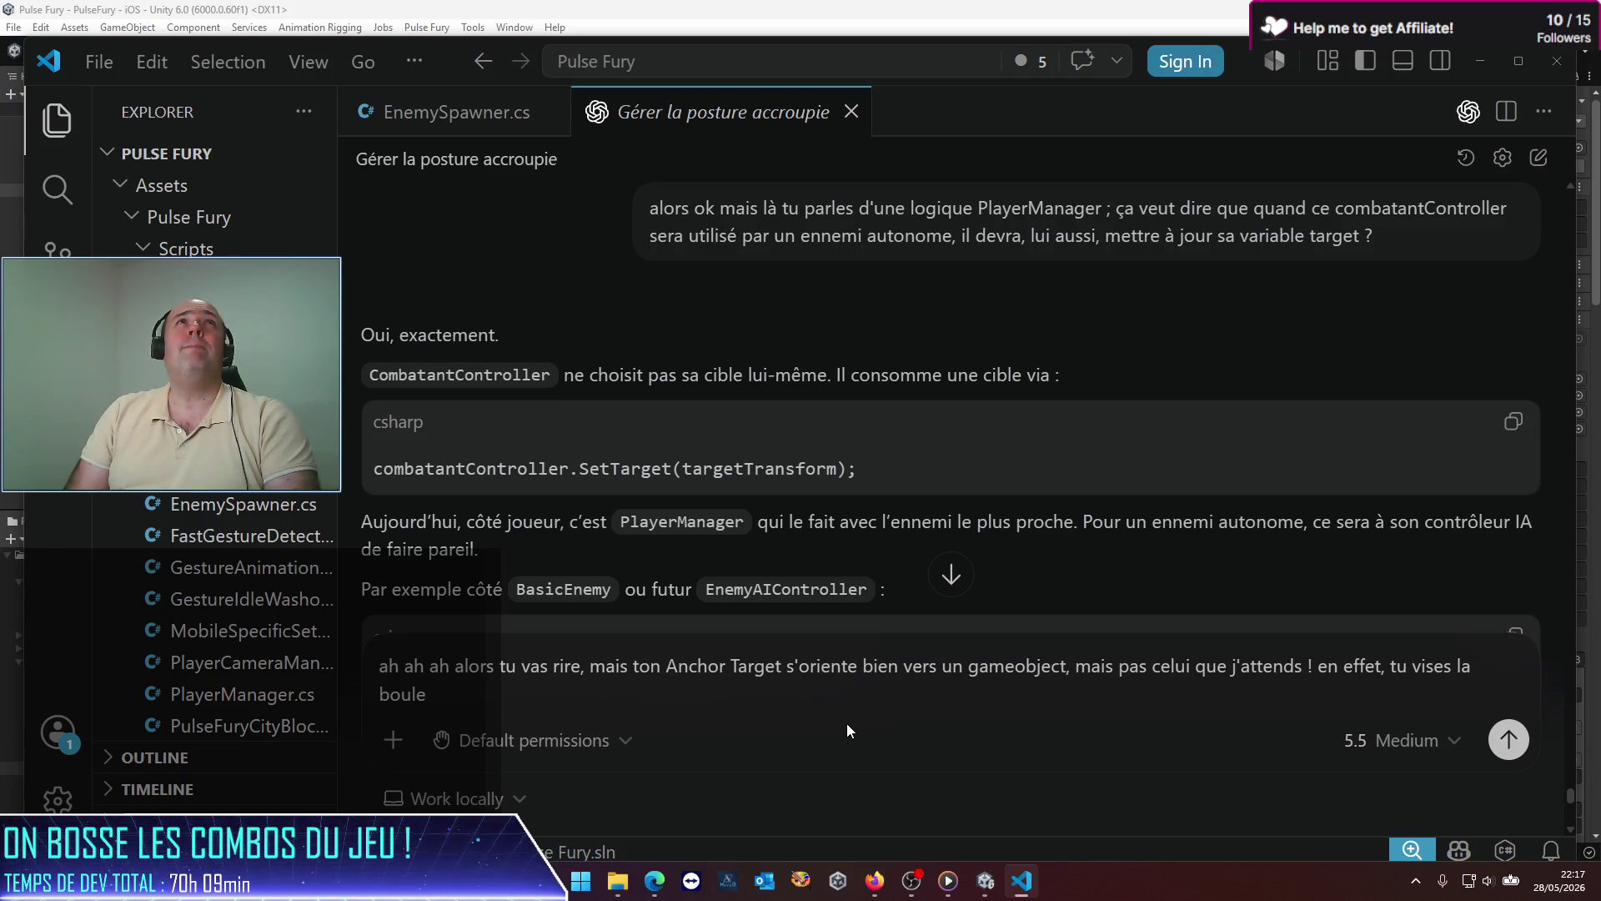
Step: Finish the message (info ball above the enemy, called target earlier; aim at the character below) and send it
{"action": "type", "text": " de"}
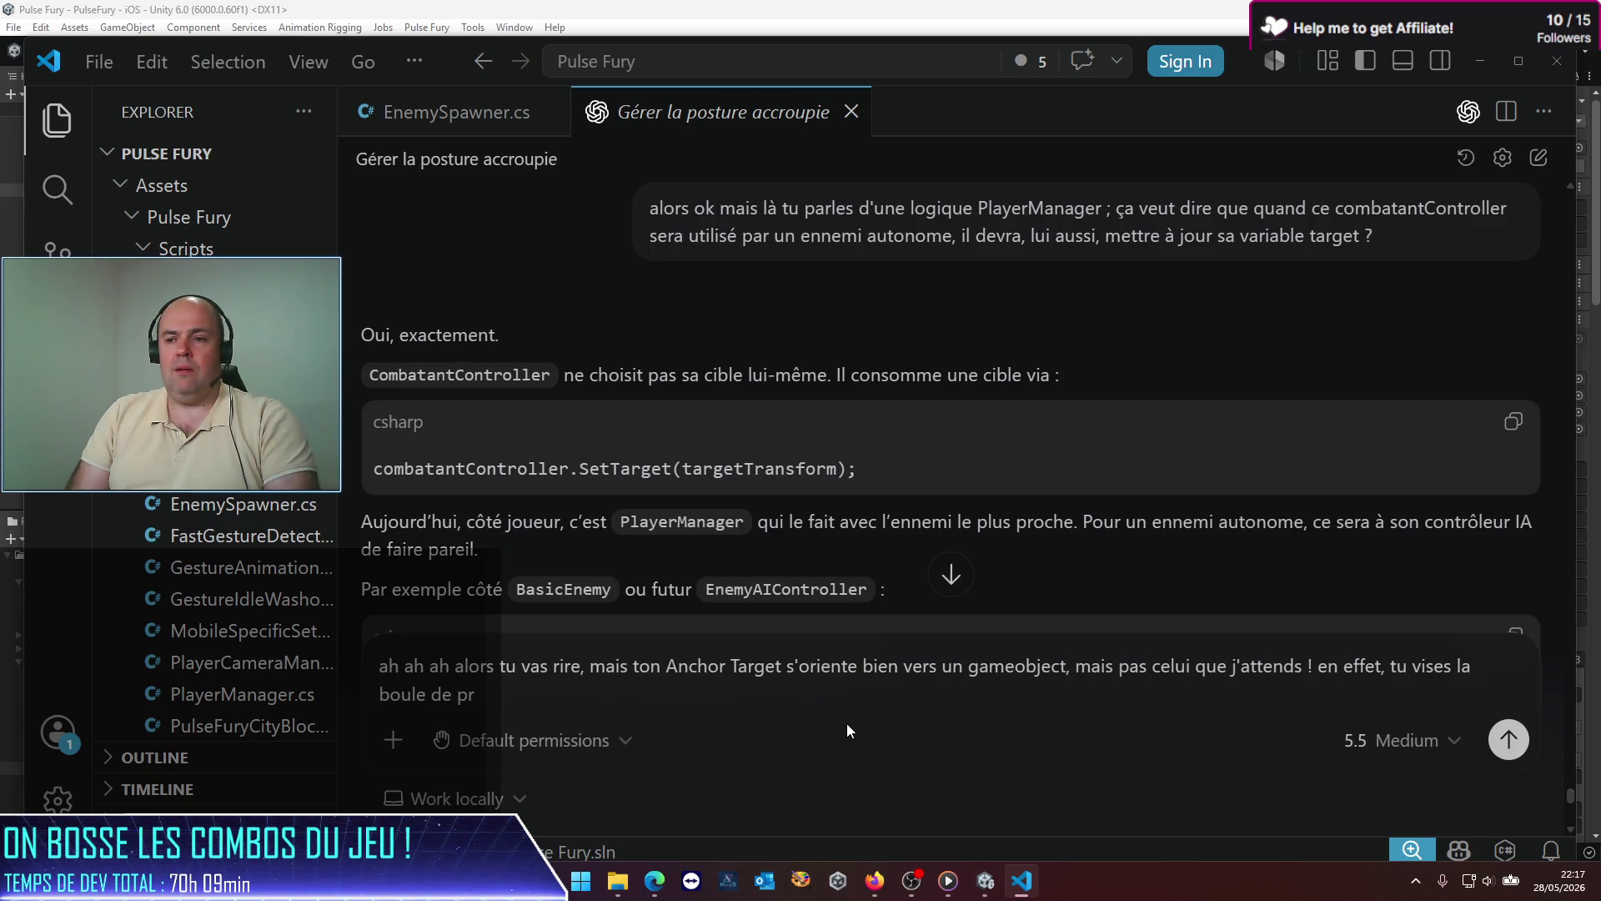
{"action": "key", "text": "BackSpace"}
{"action": "type", "text": "'info au dessus de l'ennemi ("}
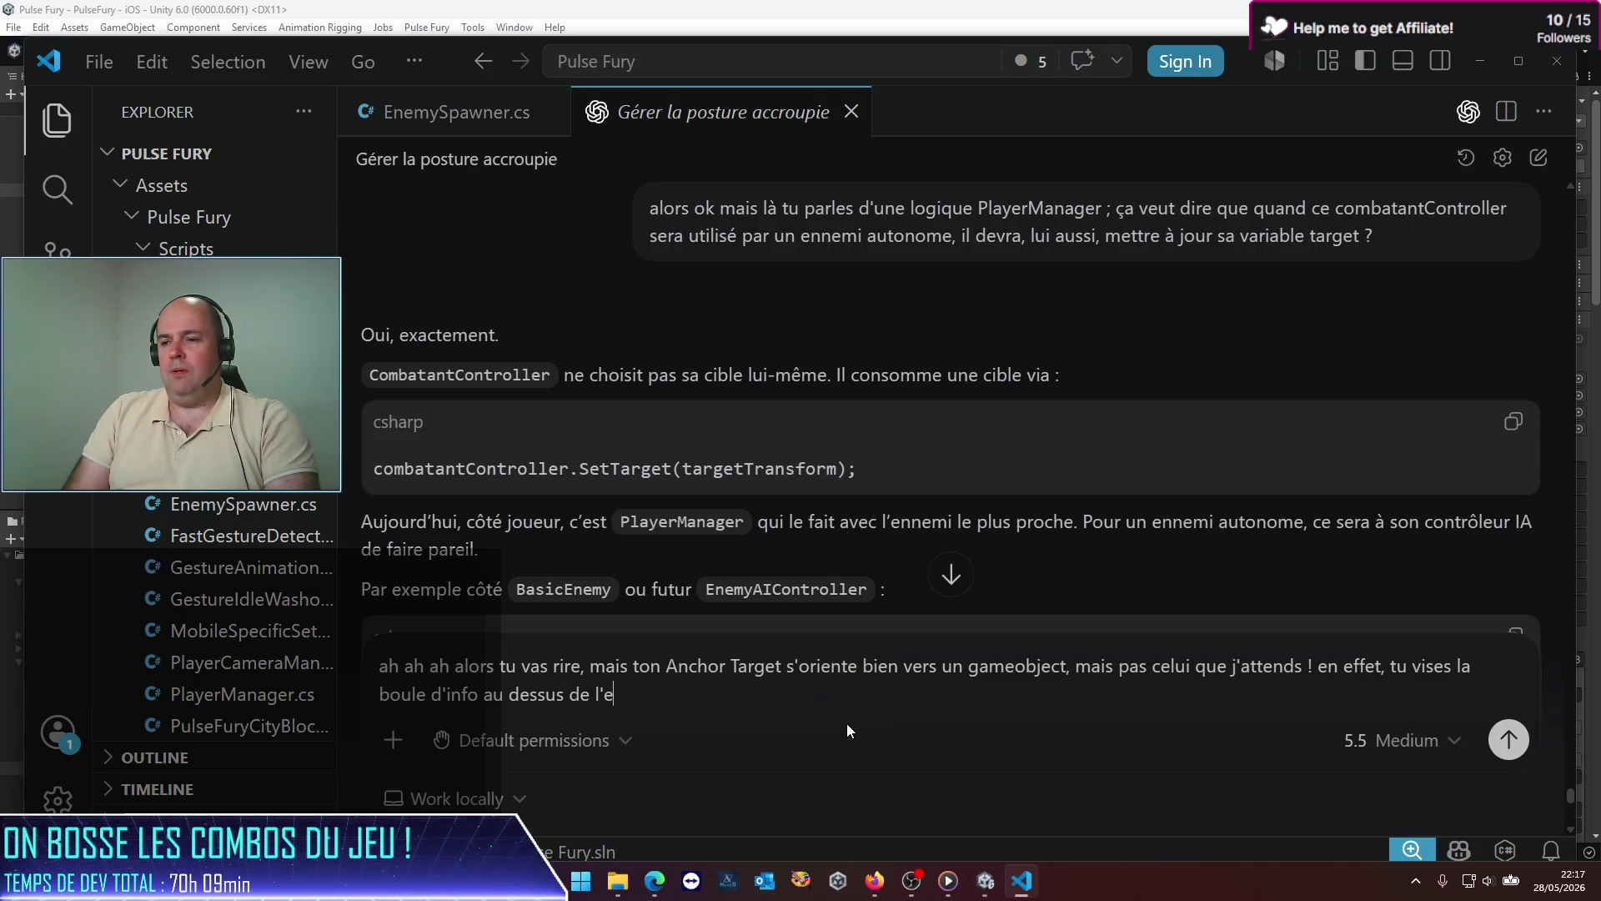
{"action": "type", "text": "qu"}
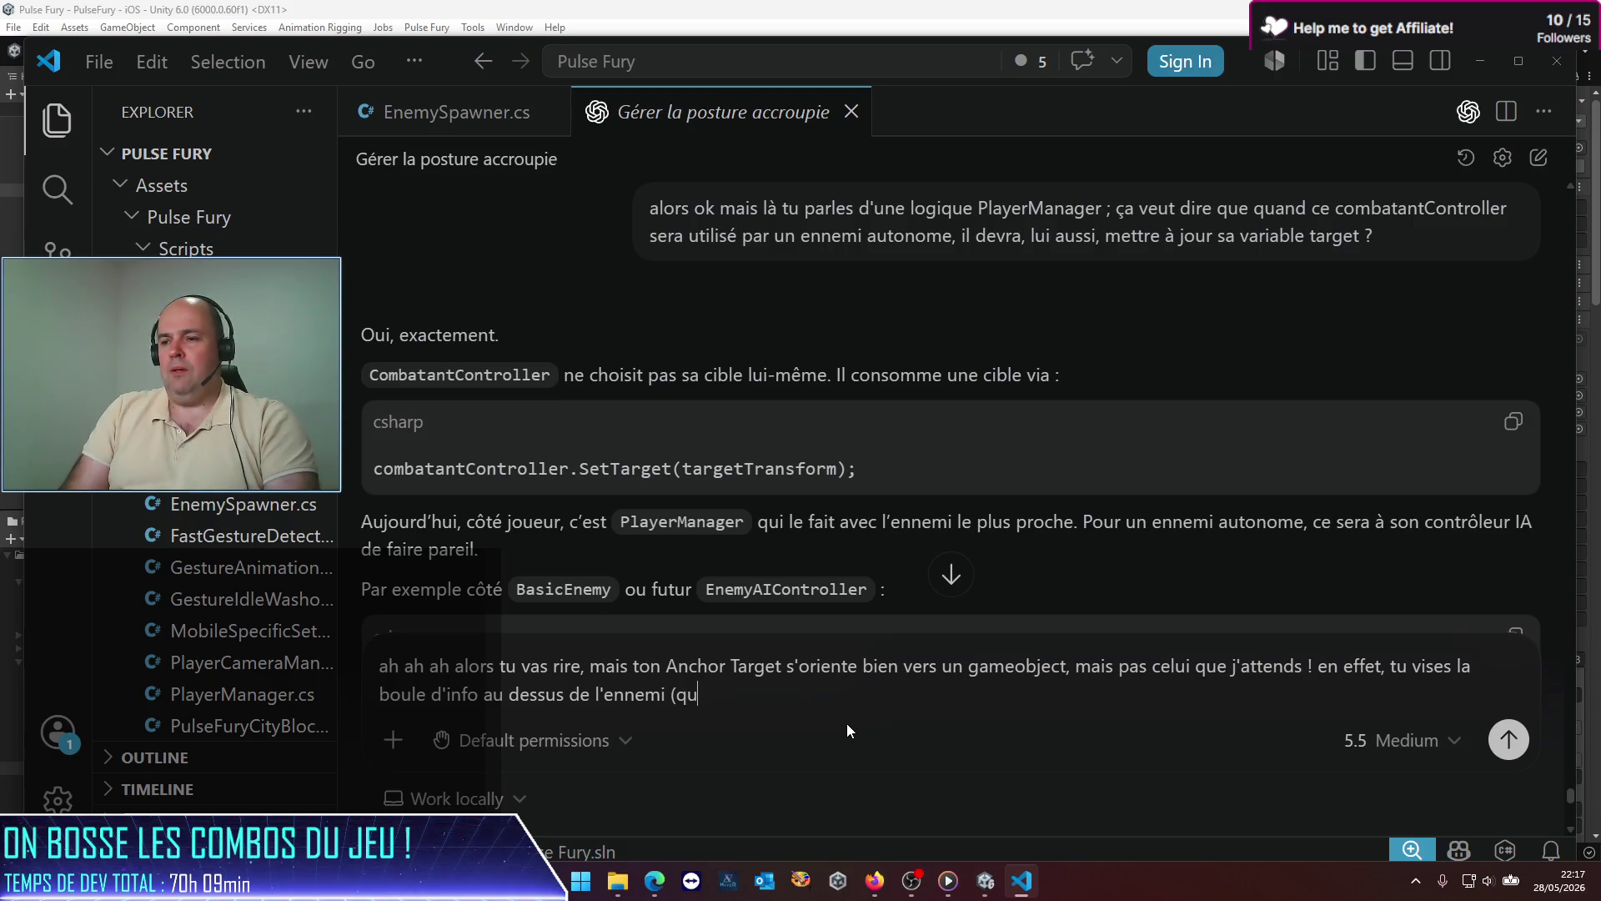
{"action": "type", "text": "'on a éga"}
{"action": "type", "text": "lement "}
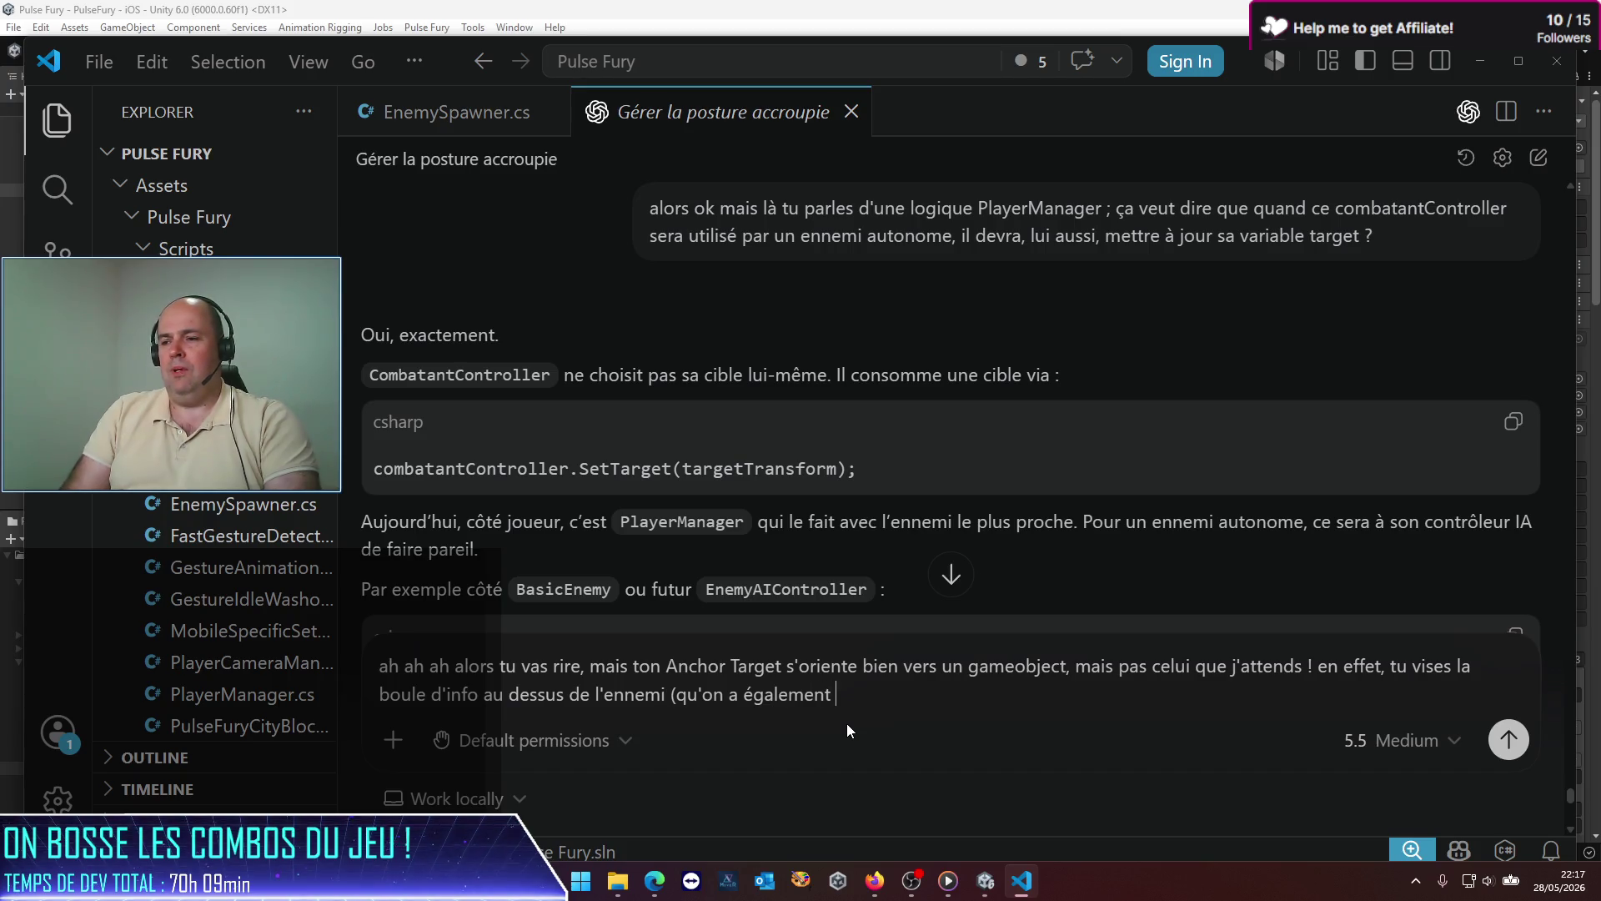
{"action": "type", "text": "appelé ta"}
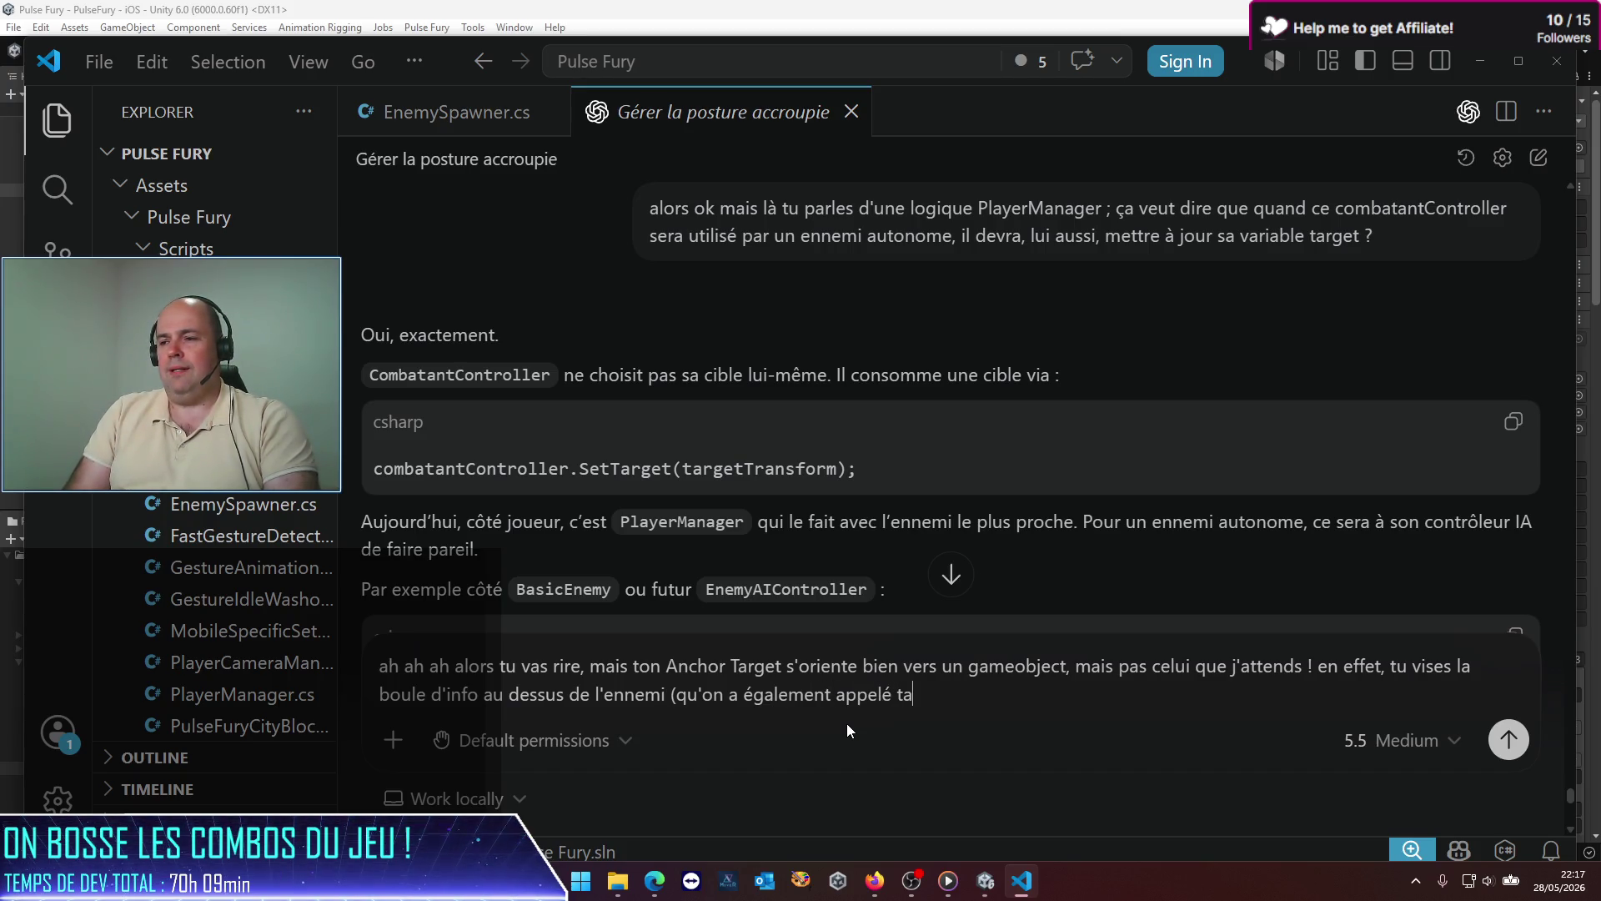
{"action": "type", "text": "rge"}
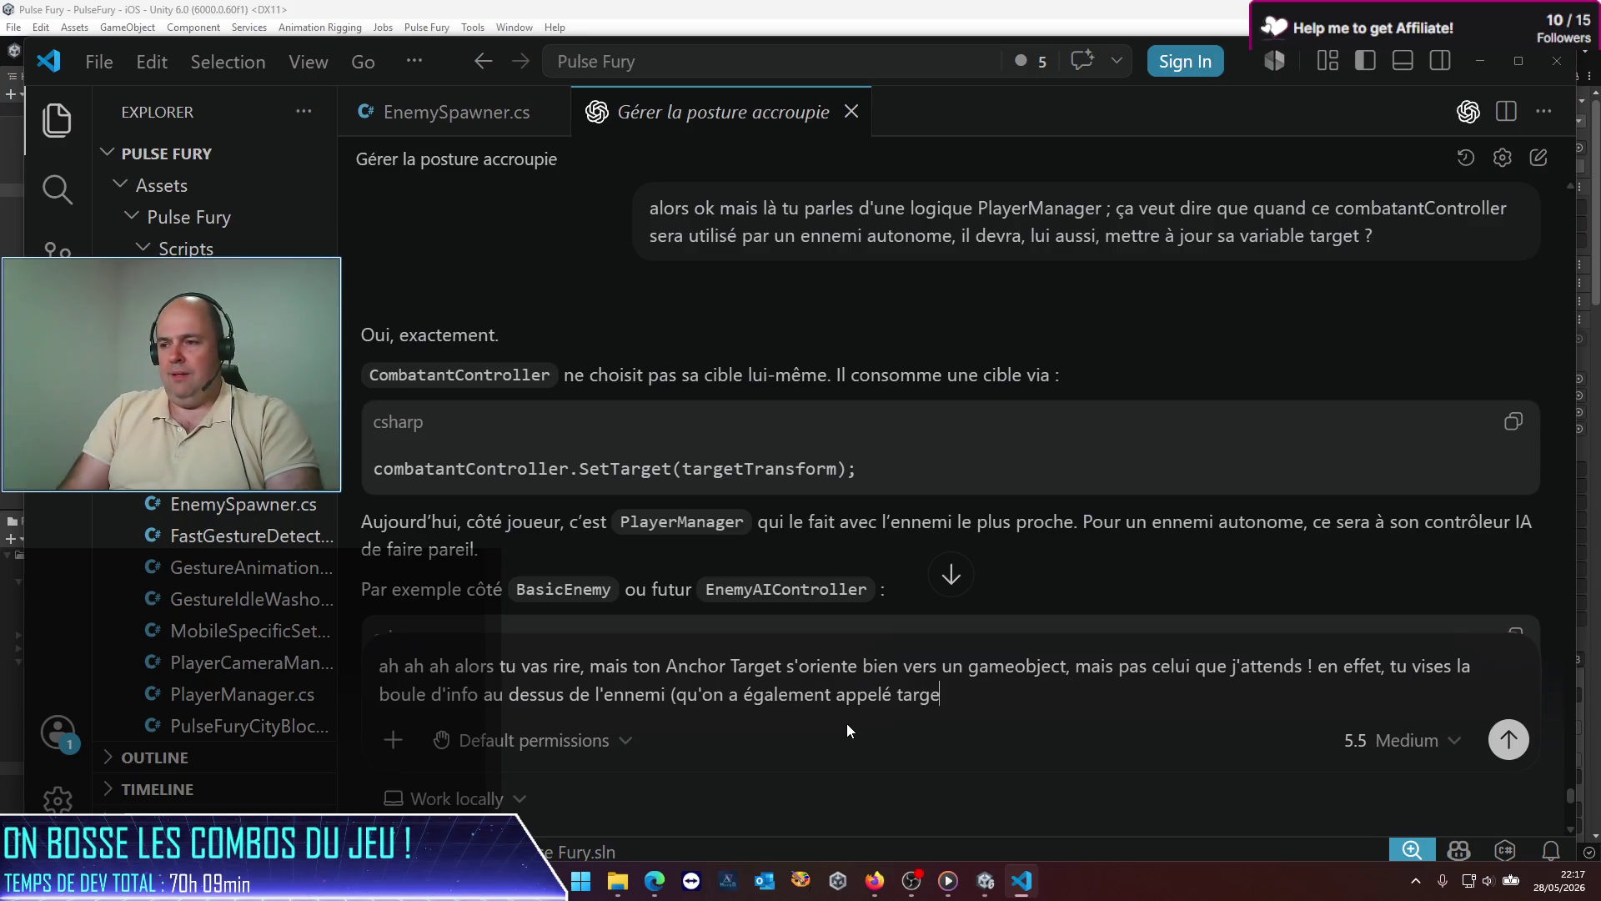
{"action": "type", "text": "t dans nos &"}
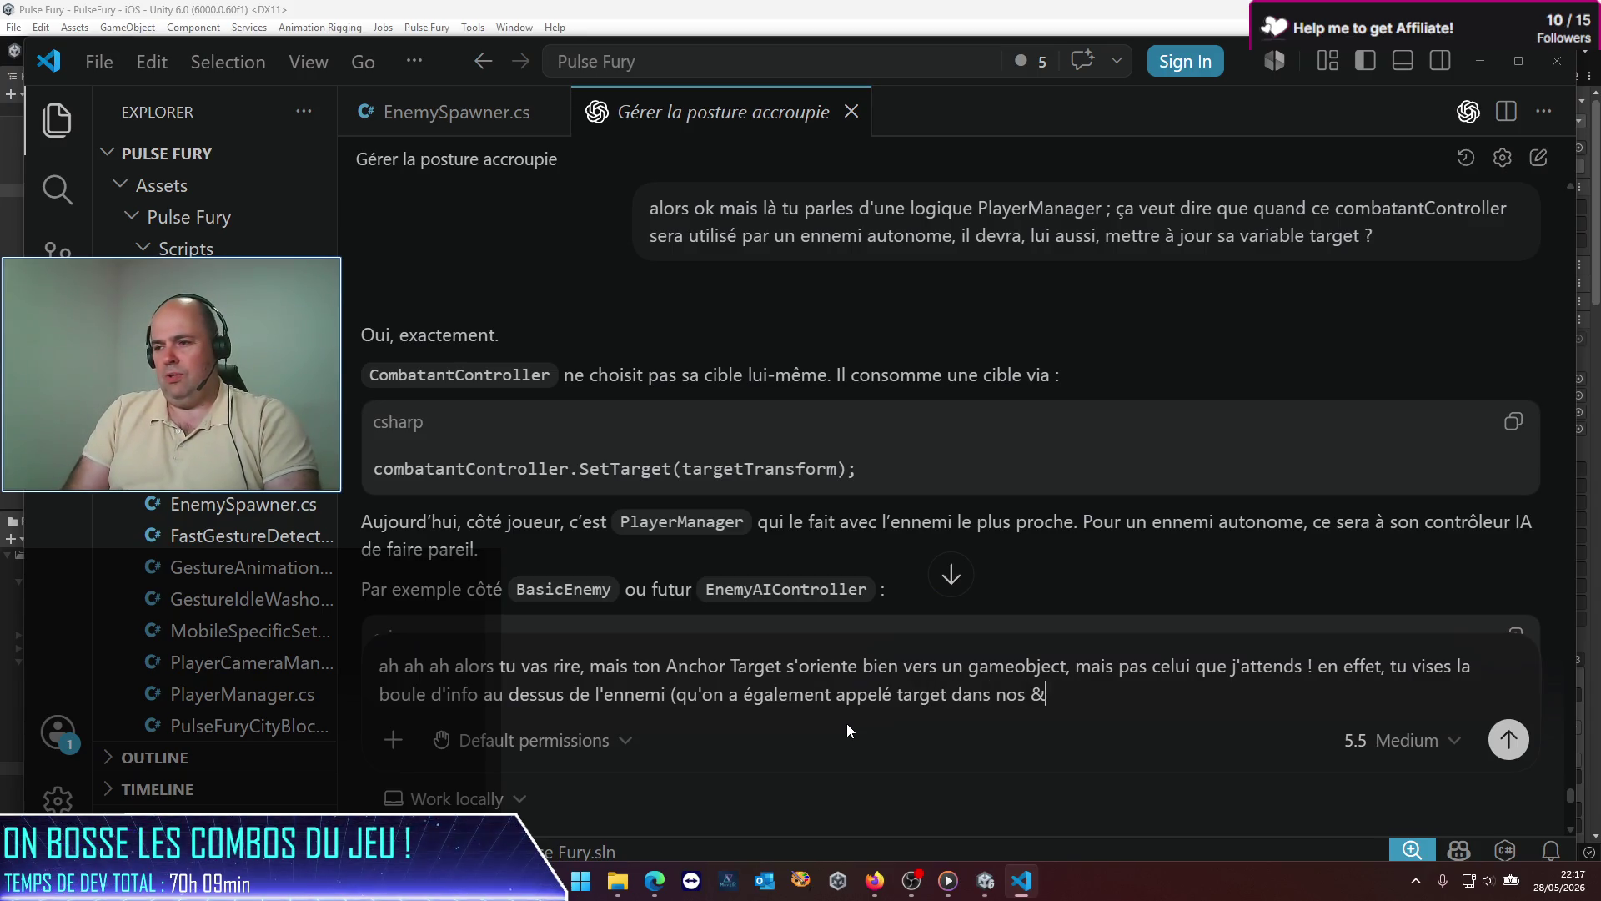
{"action": "key", "text": "BackSpace"}
{"action": "type", "text": "échanges"}
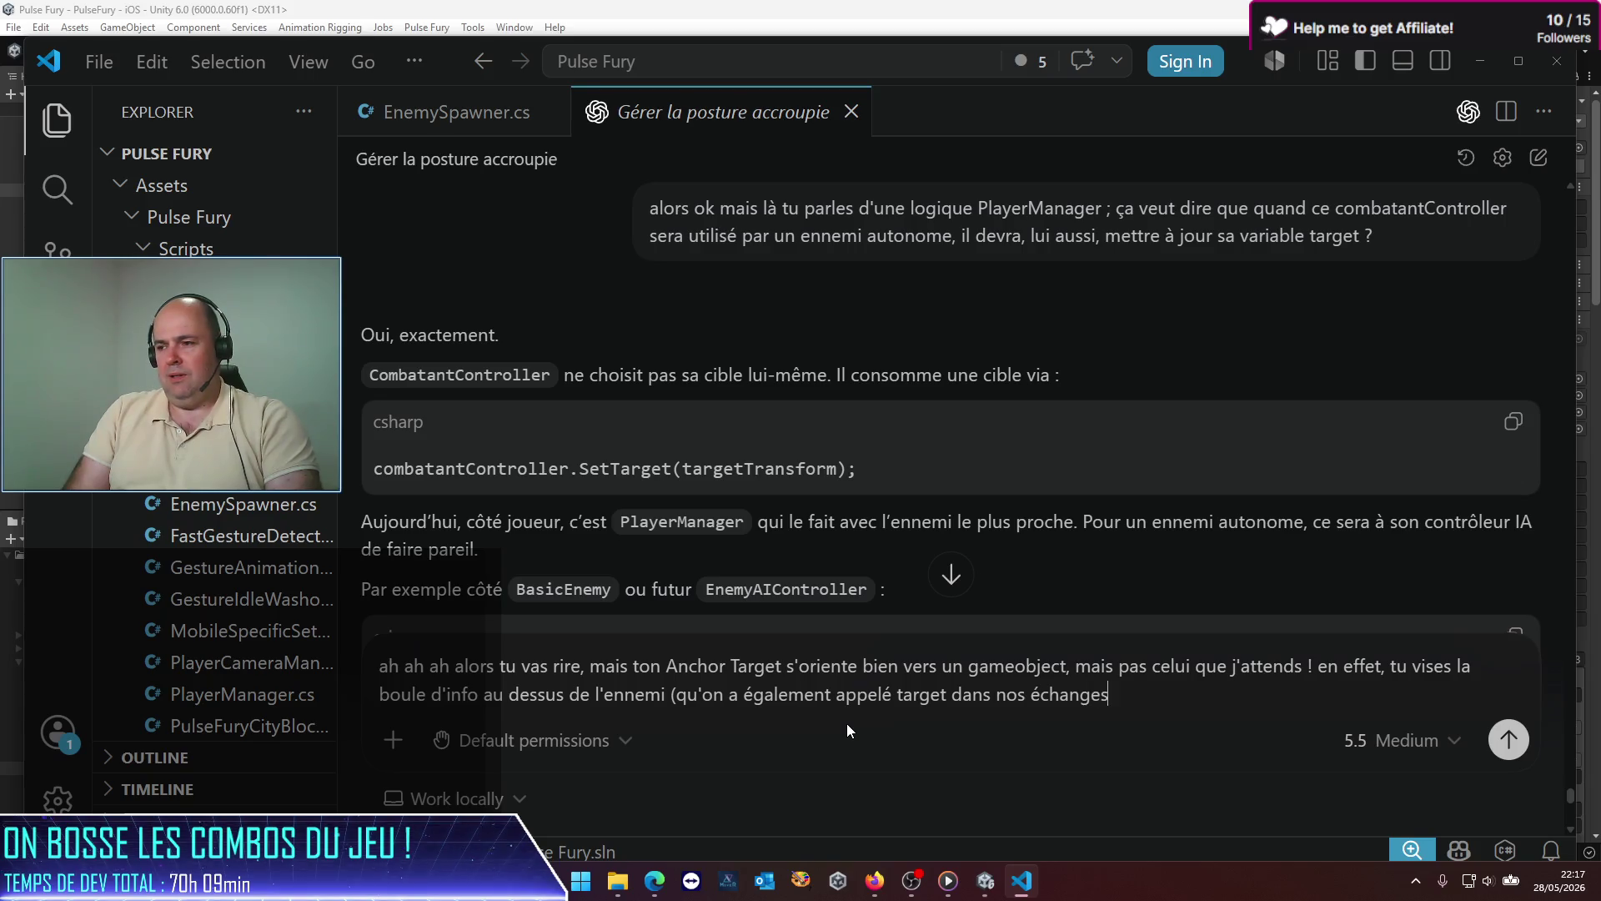
{"action": "key", "text": "BackSpace"}
{"action": "type", "text": "!). Il f"}
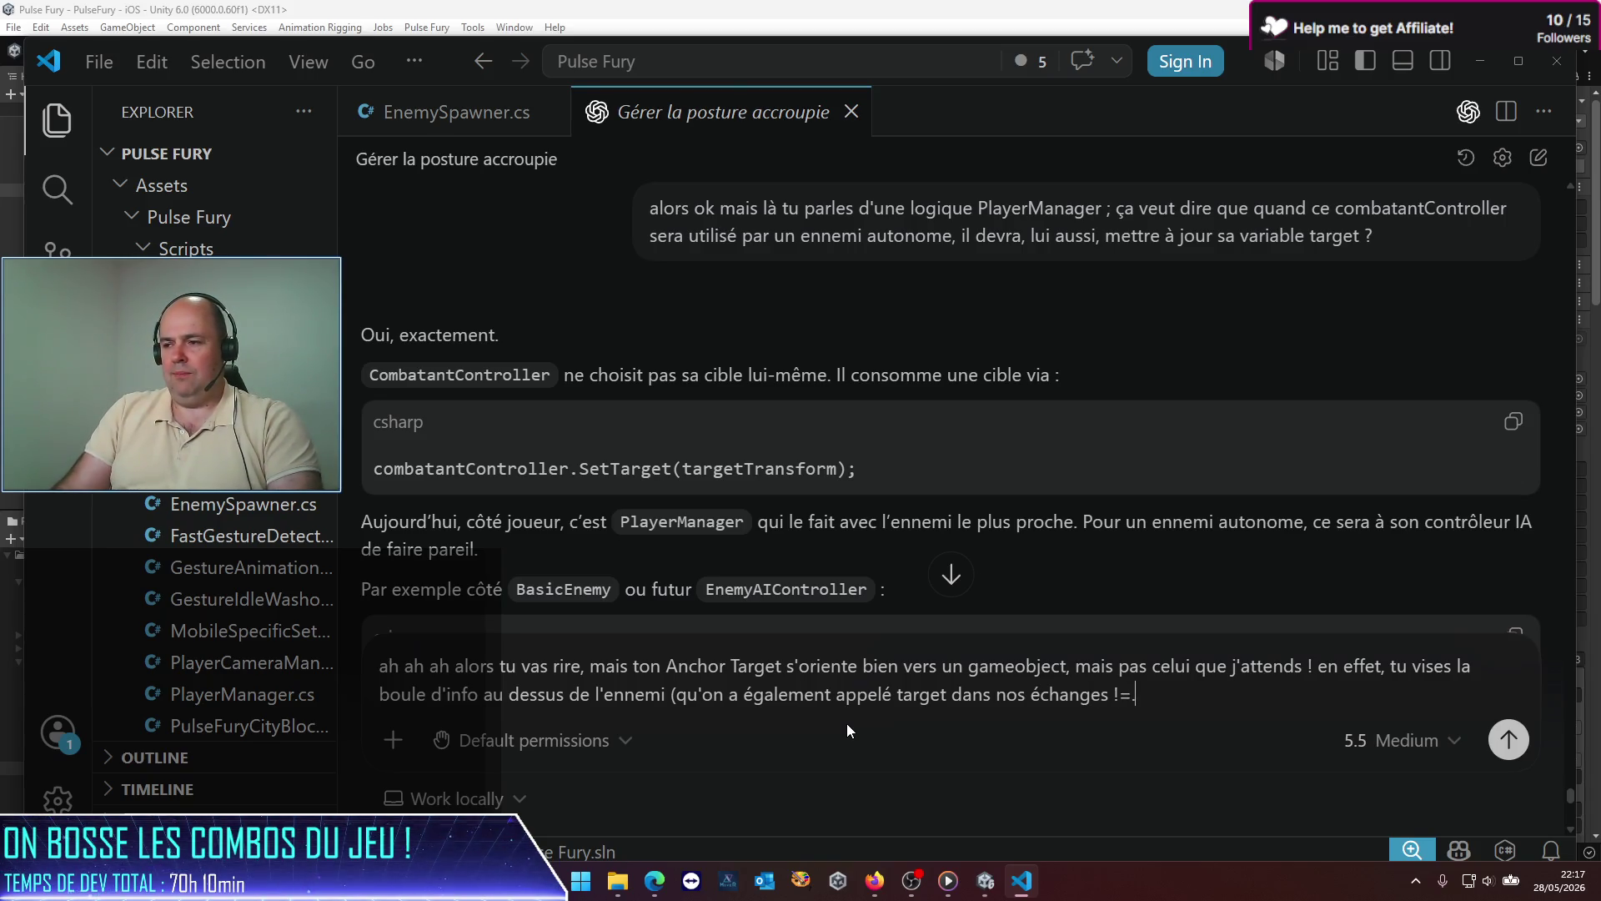
{"action": "type", "text": "aut viser "}
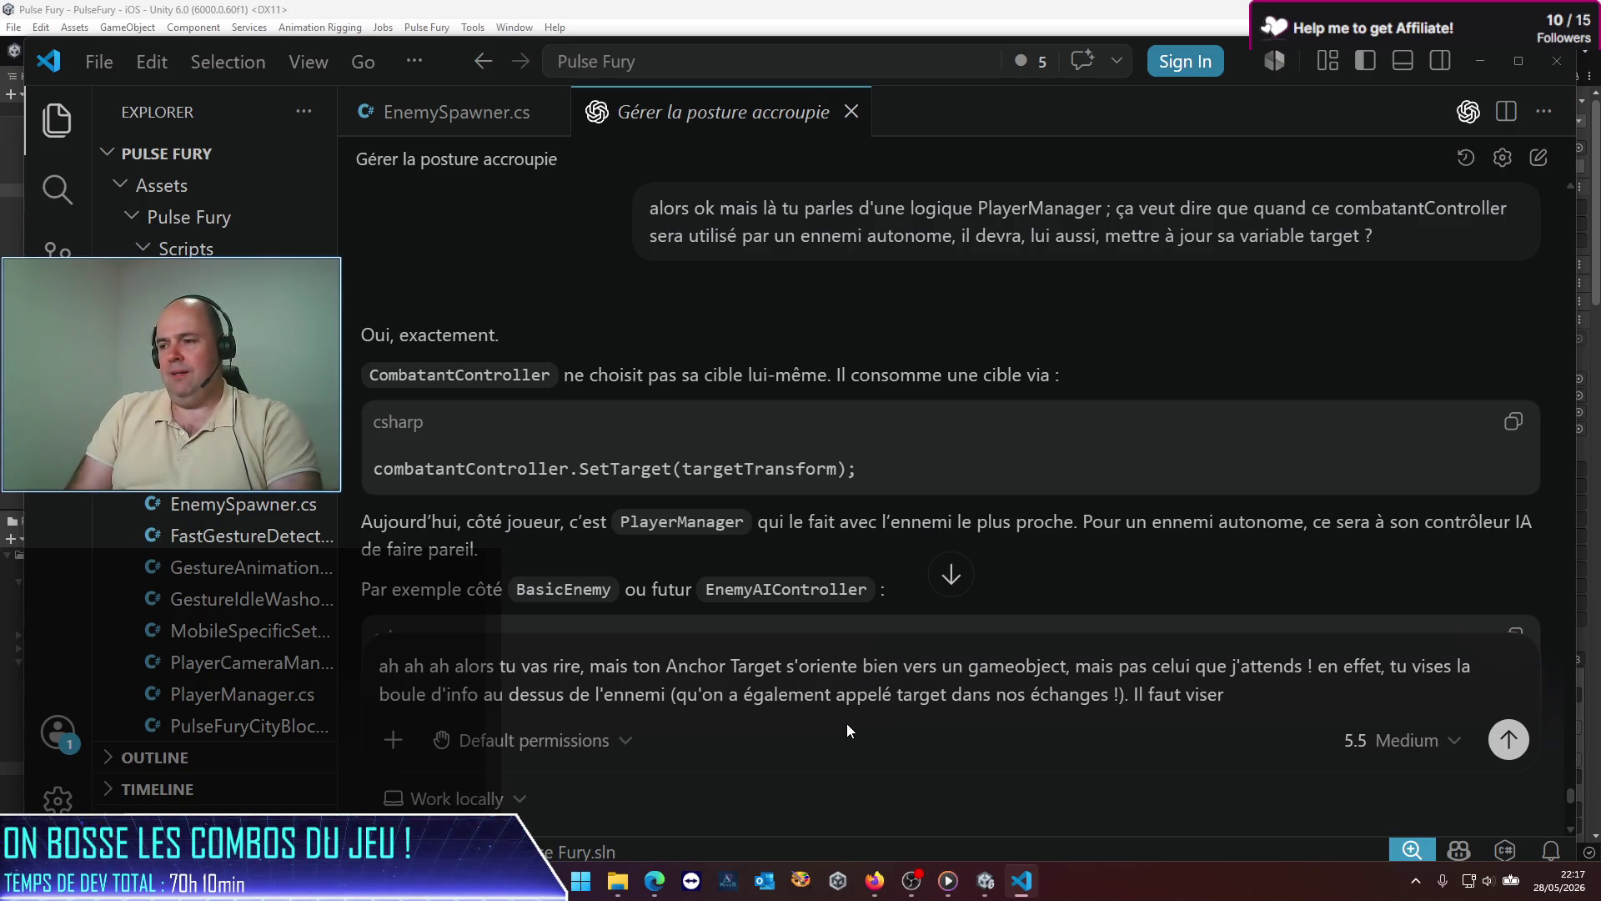
{"action": "type", "text": "le pe"}
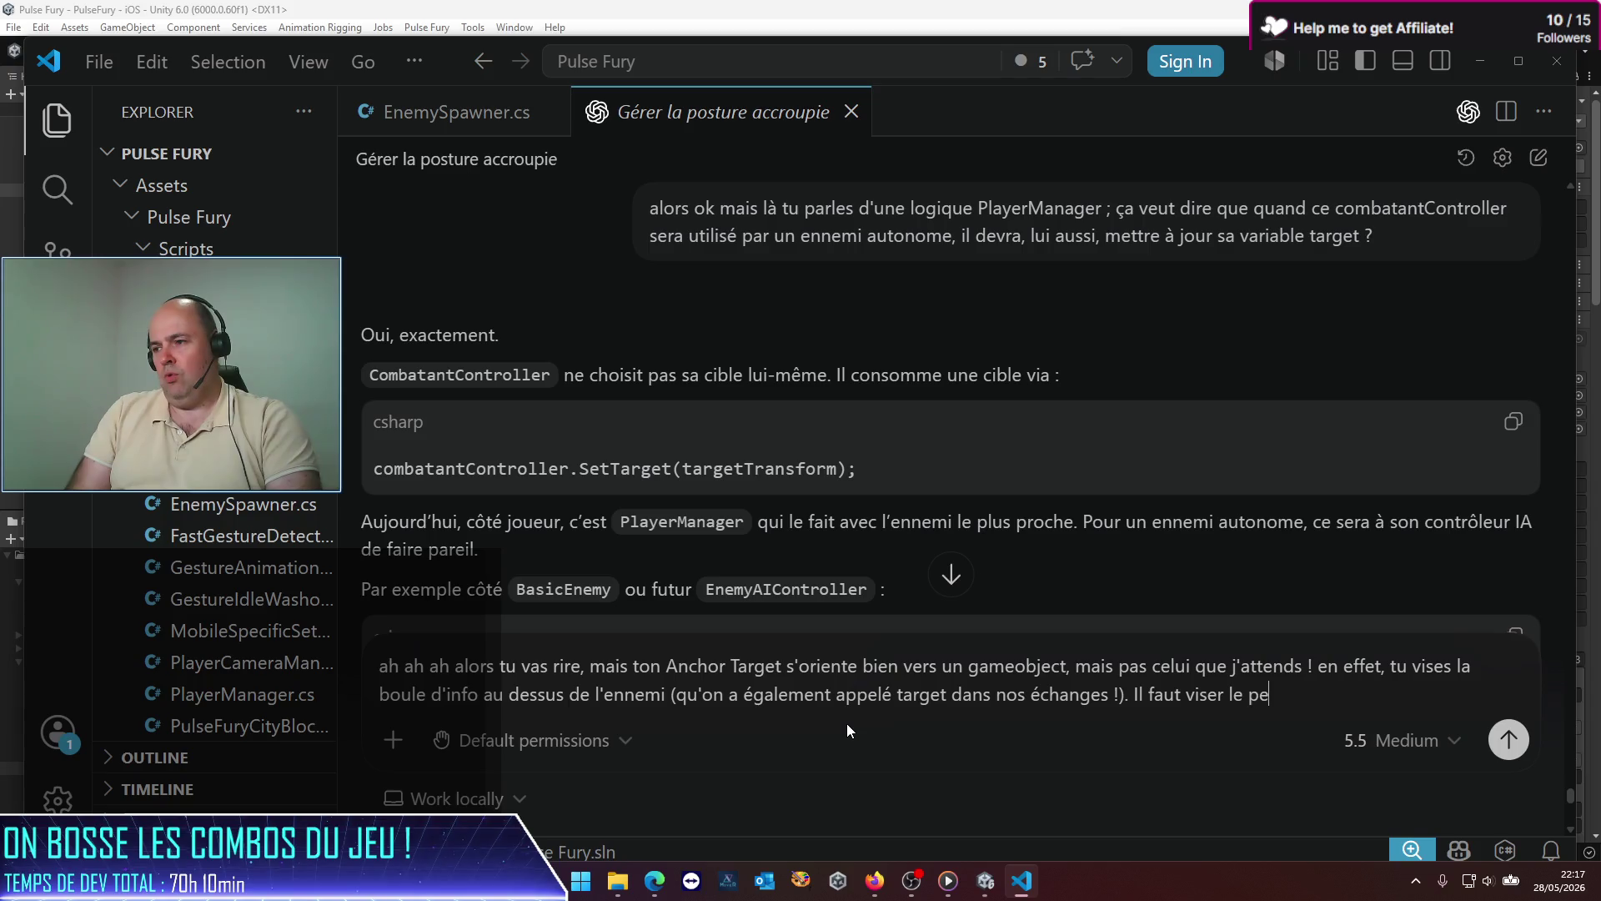
{"action": "type", "text": "rso en de"}
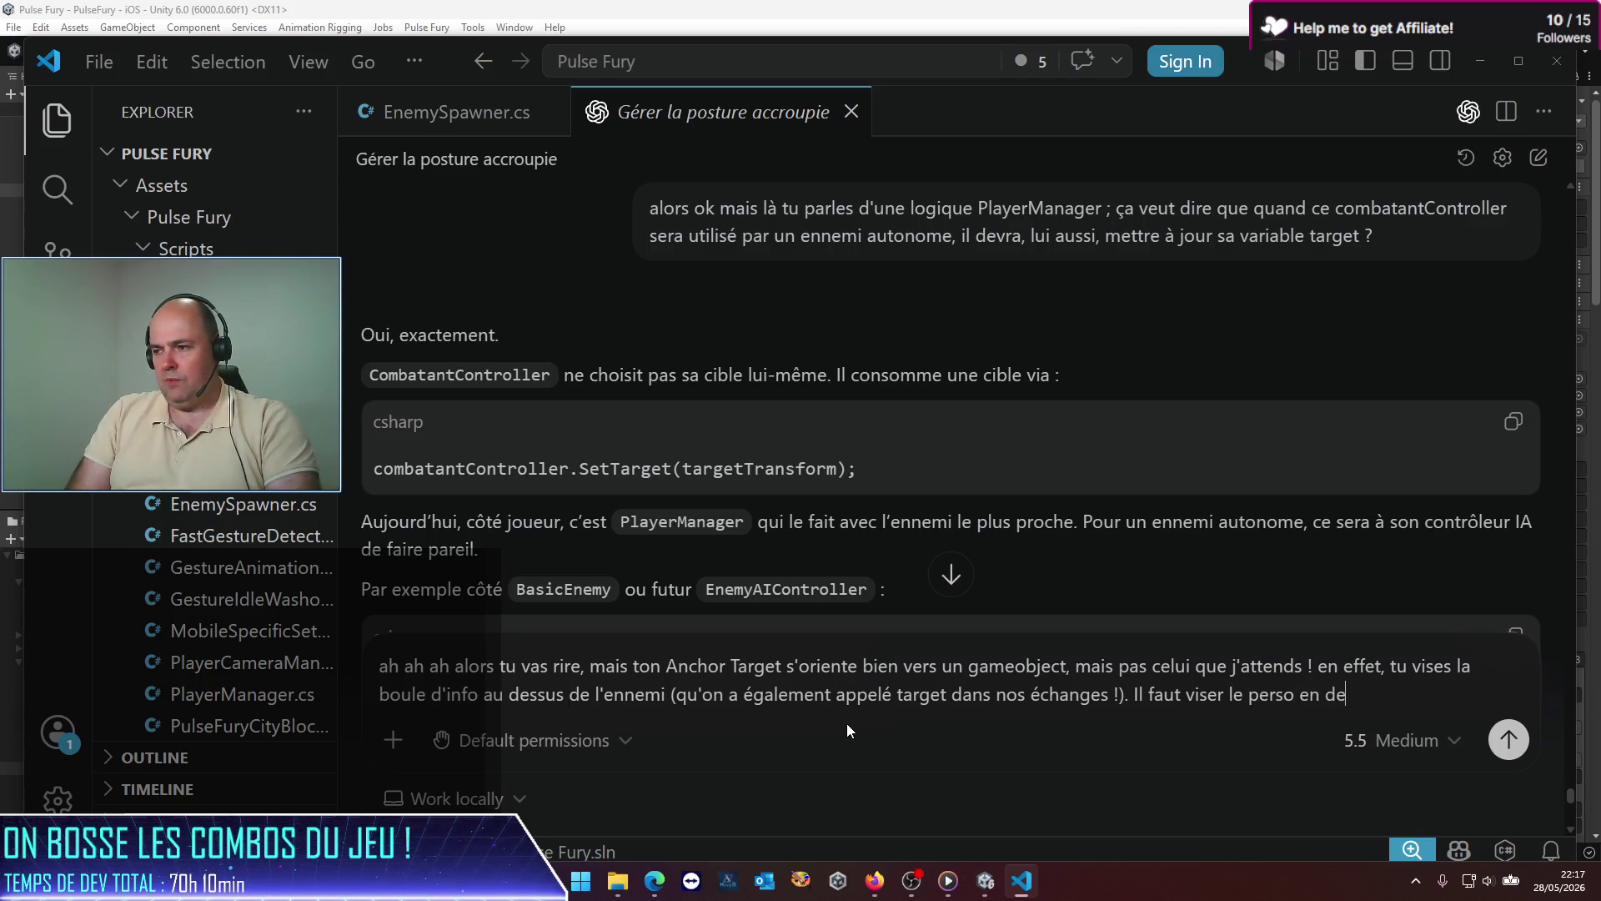
{"action": "type", "text": "ssous !"}
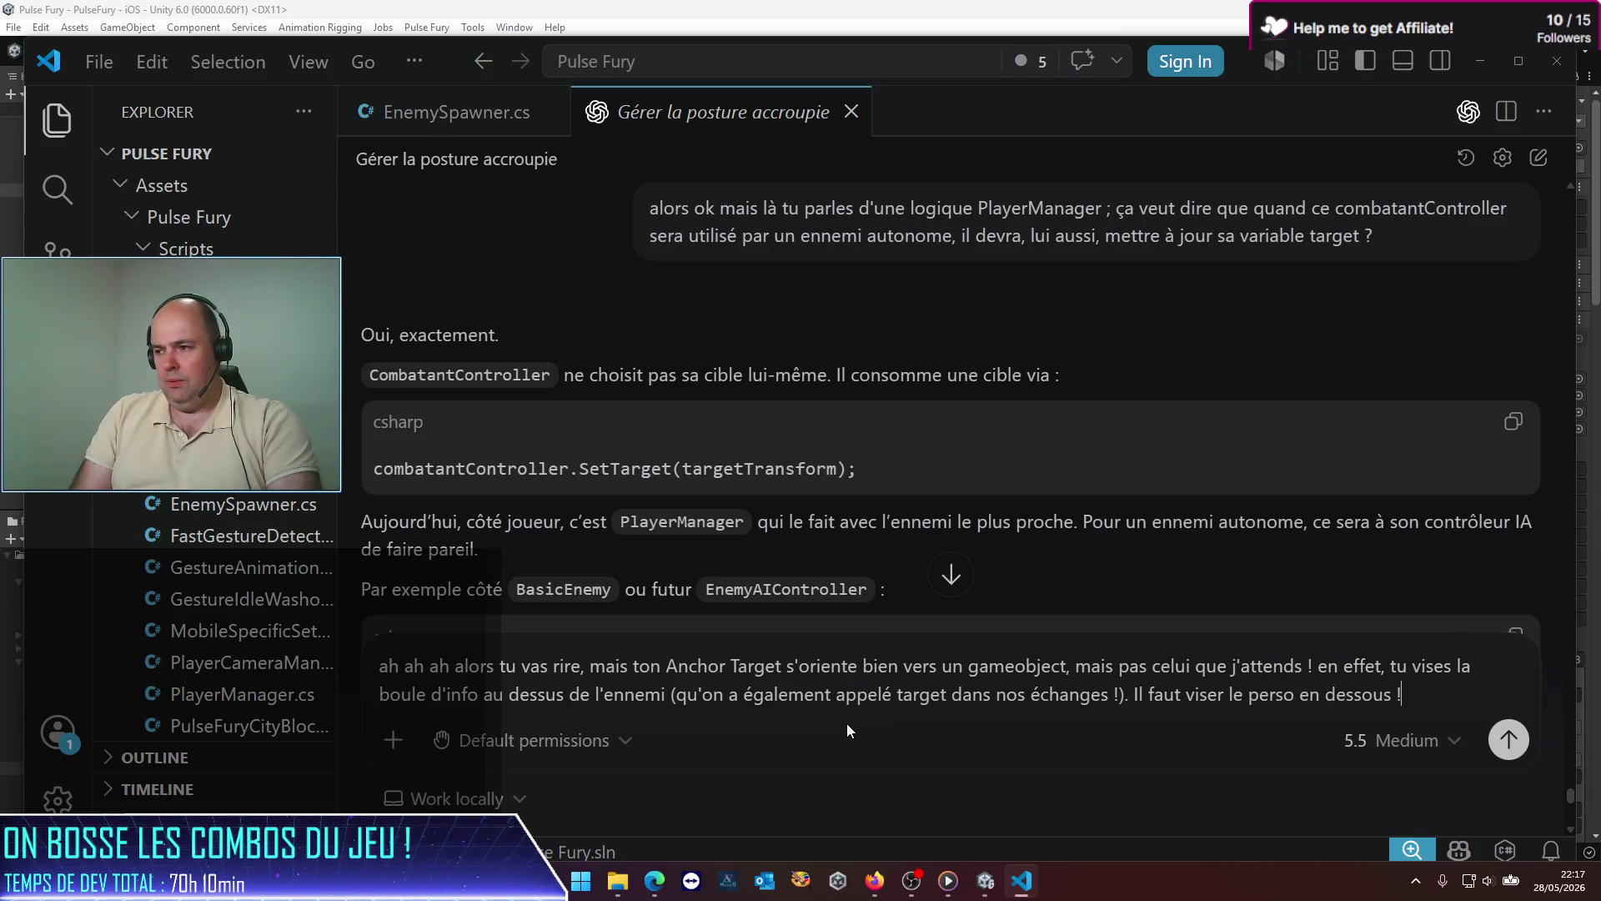
{"action": "key", "text": "Return"}
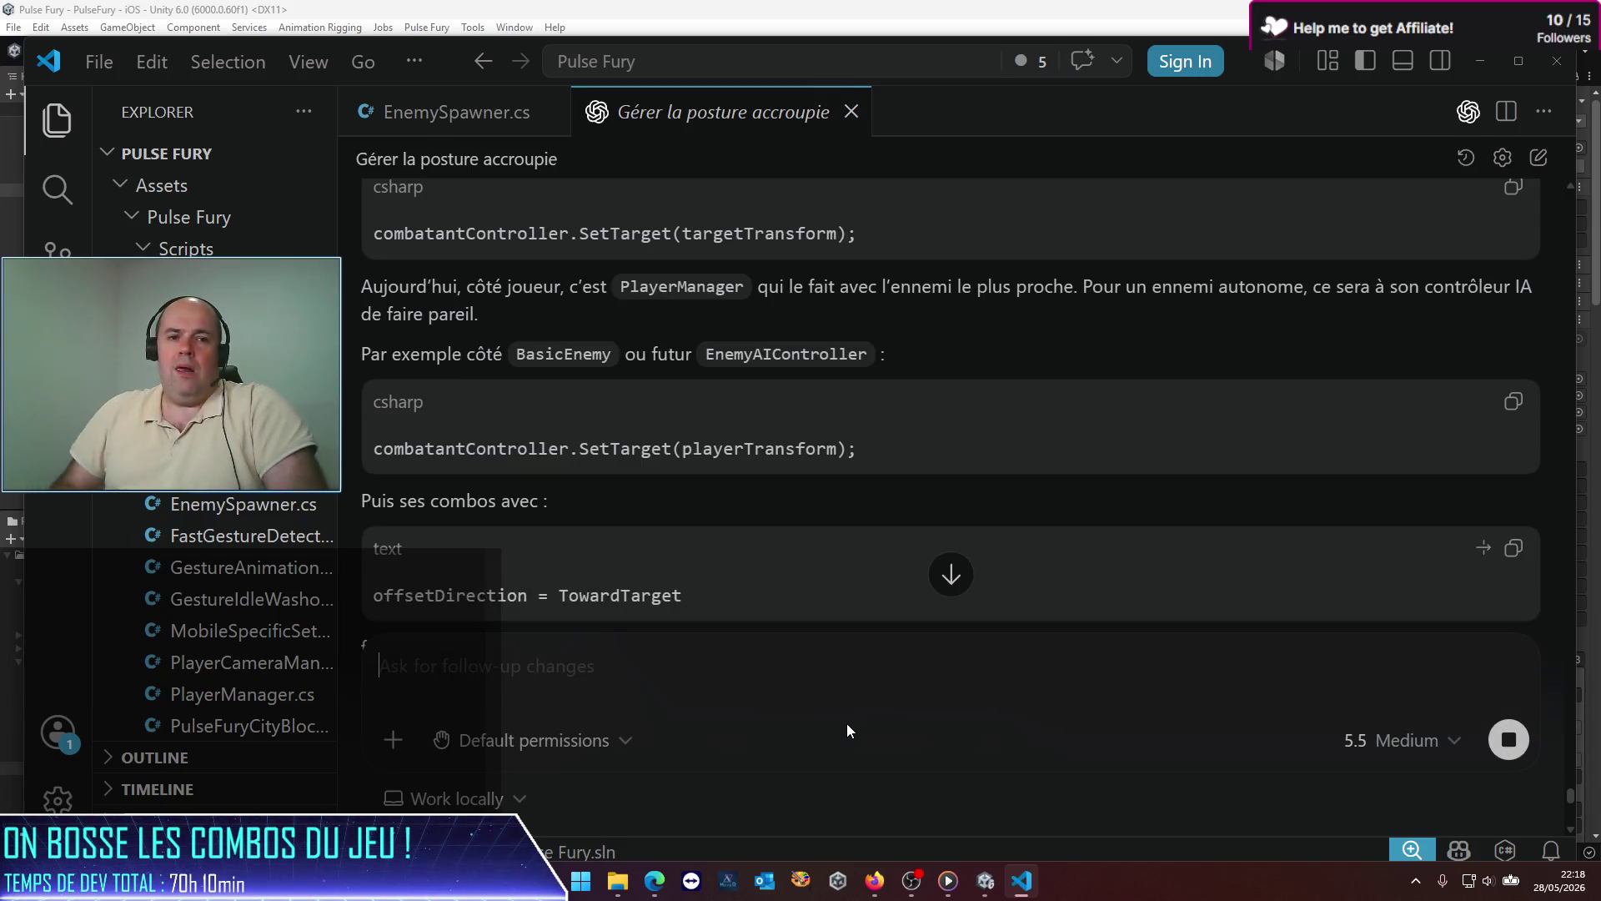
Step: Review the assistant's reply and its Edited 3 files summary for CombatantController, BasicEnemy and PlayerManager
{"action": "scroll", "coordinate": [697, 330], "scroll_direction": "down", "scroll_amount": 10}
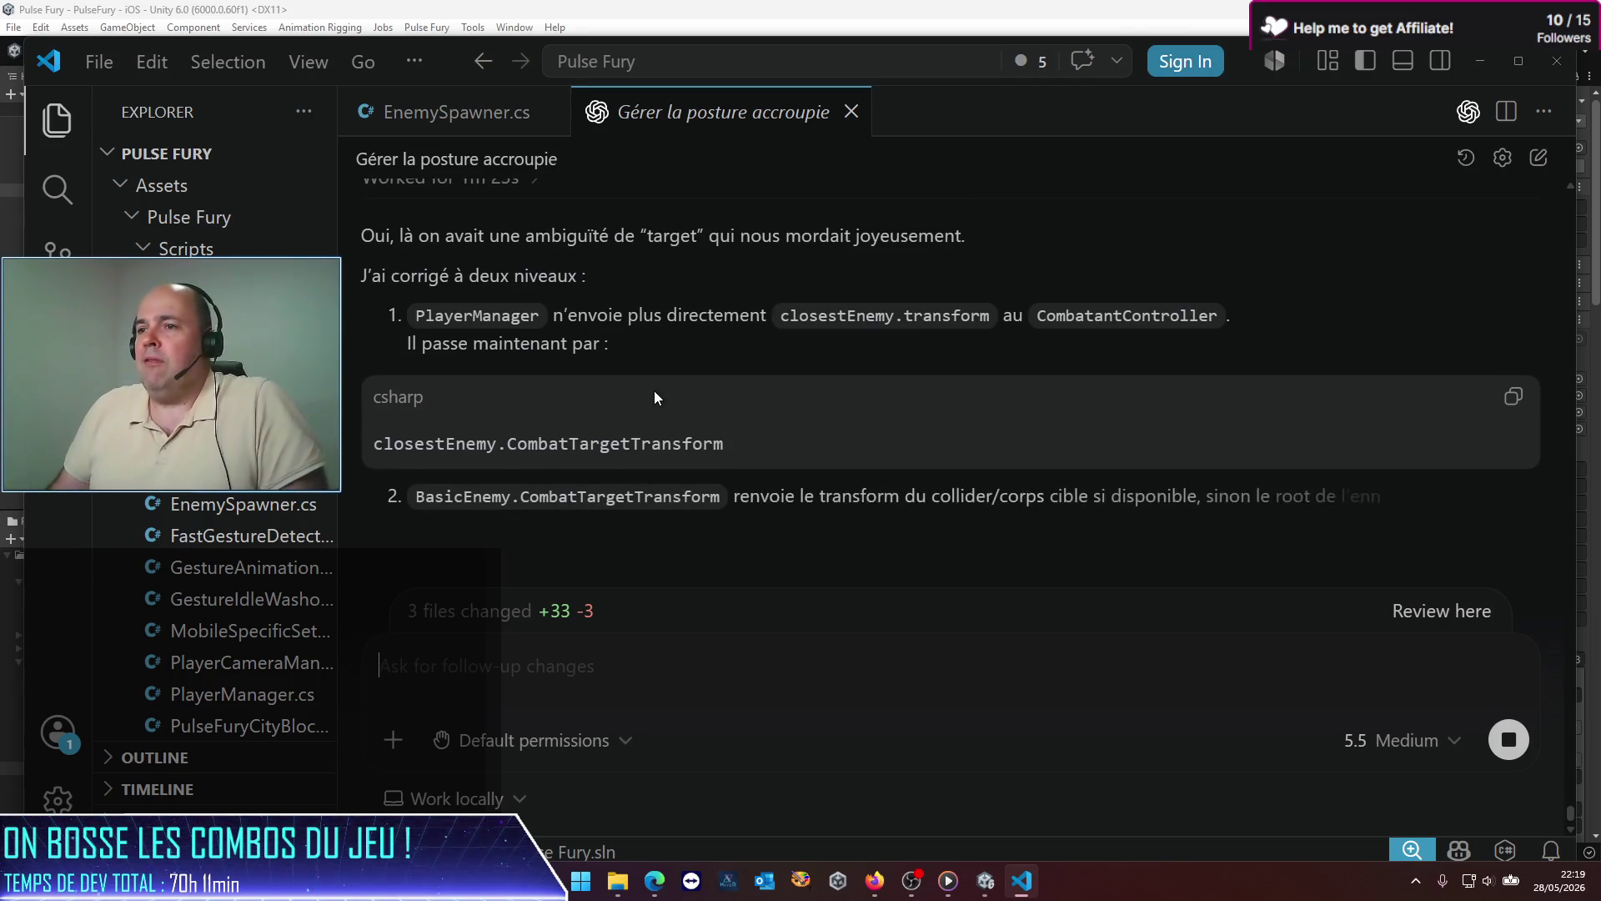
{"action": "scroll", "coordinate": [784, 421], "scroll_direction": "up", "scroll_amount": 3}
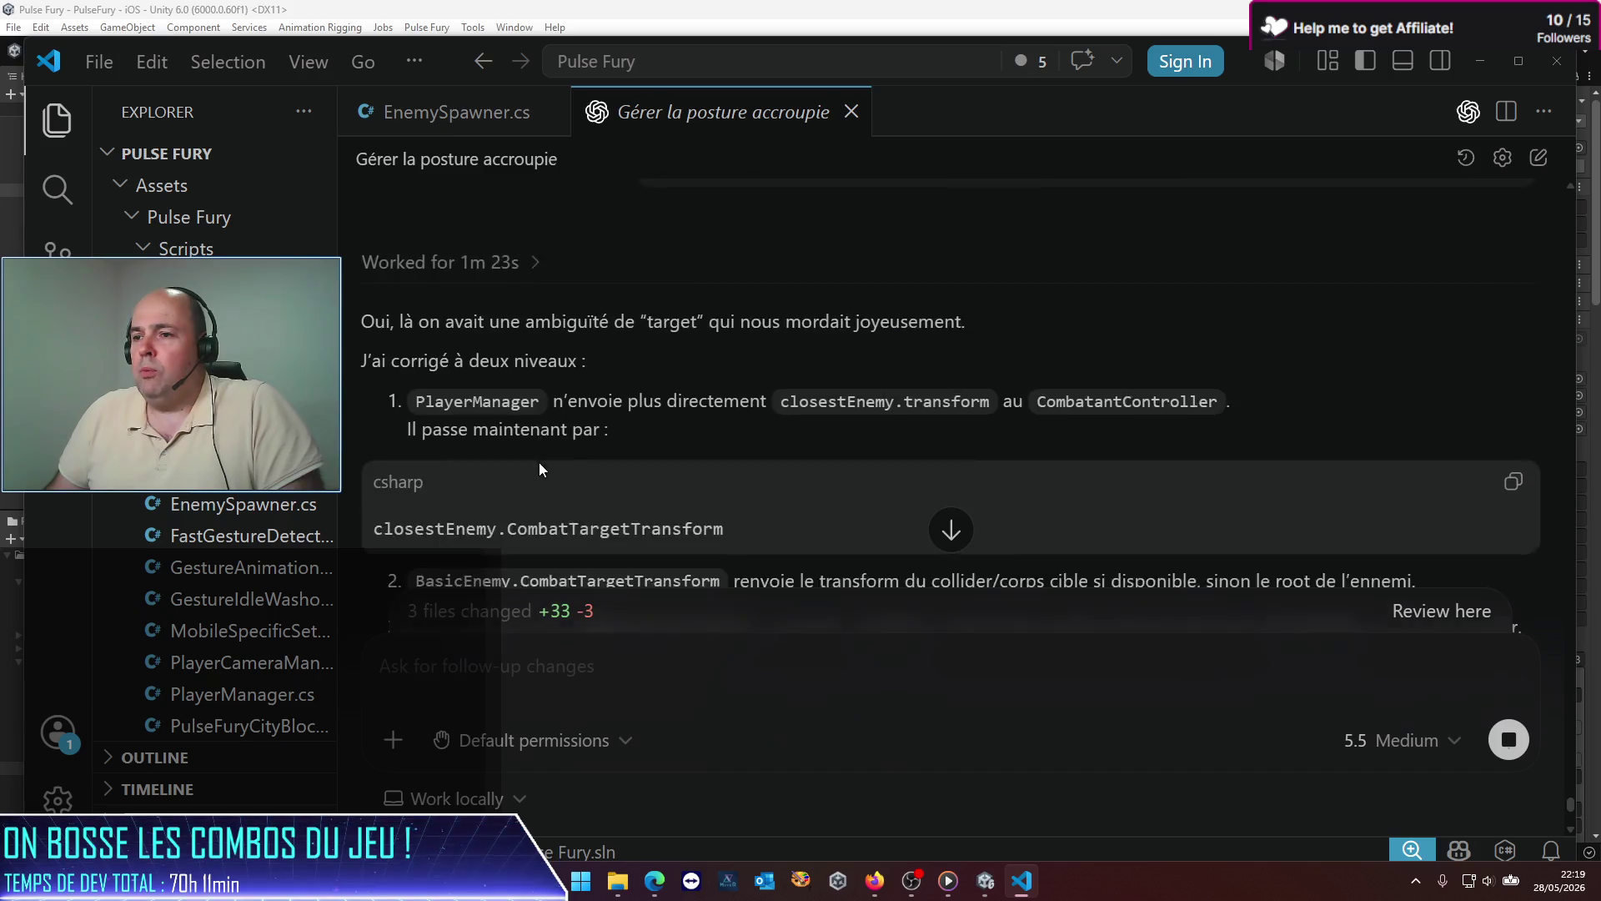
{"action": "scroll", "coordinate": [539, 470], "scroll_direction": "up", "scroll_amount": 5}
{"action": "scroll", "coordinate": [667, 428], "scroll_direction": "down", "scroll_amount": 10}
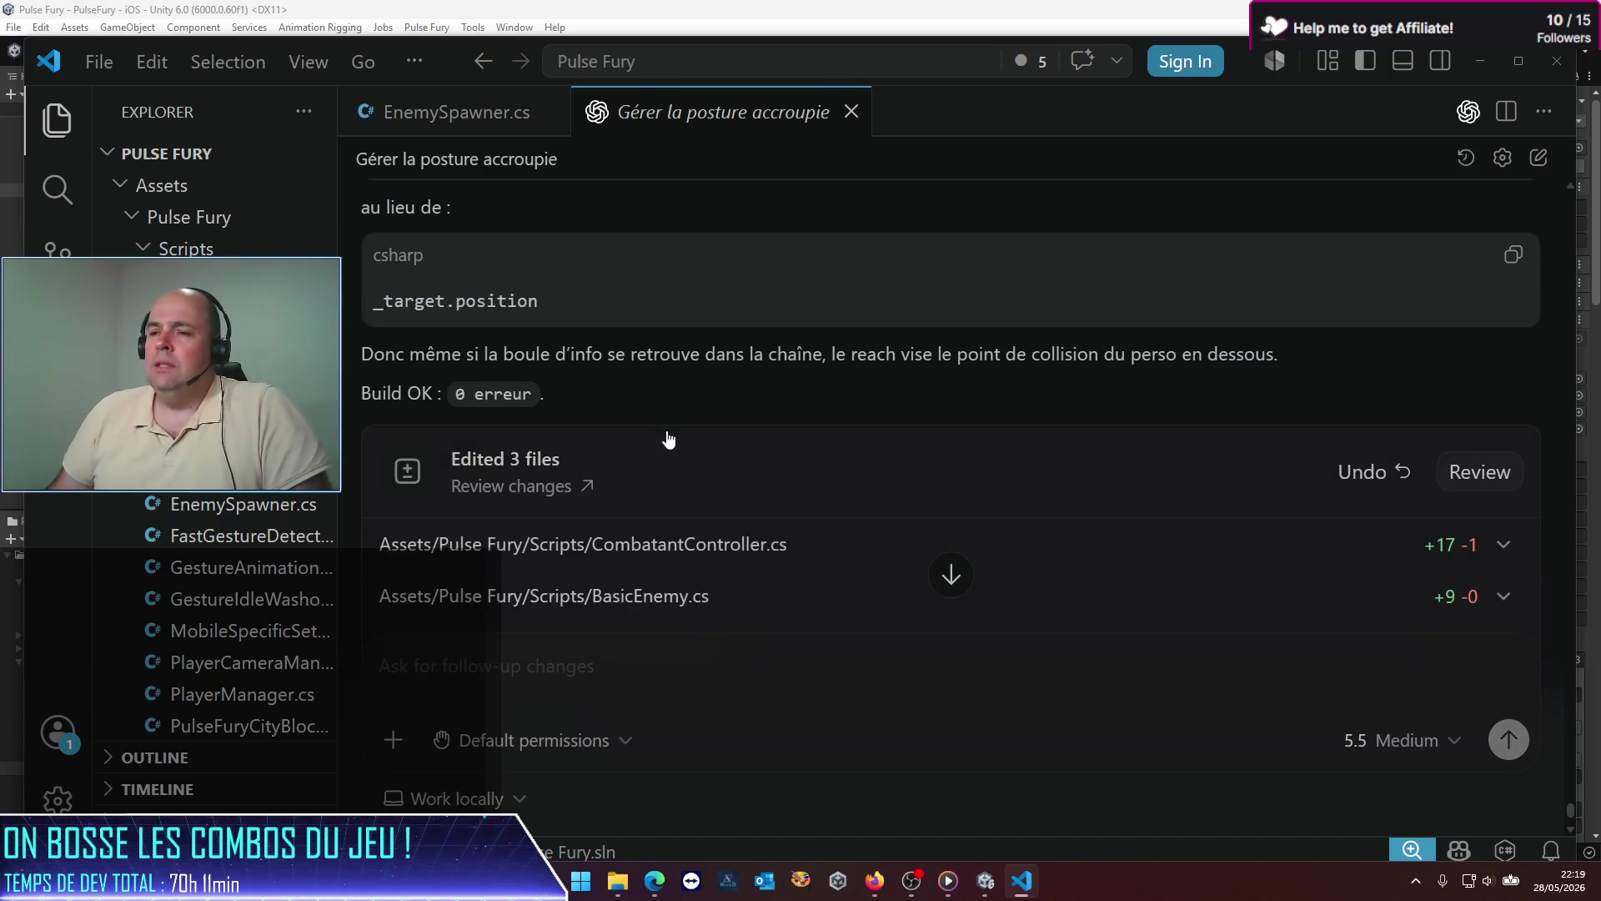
{"action": "scroll", "coordinate": [669, 438], "scroll_direction": "up", "scroll_amount": 5}
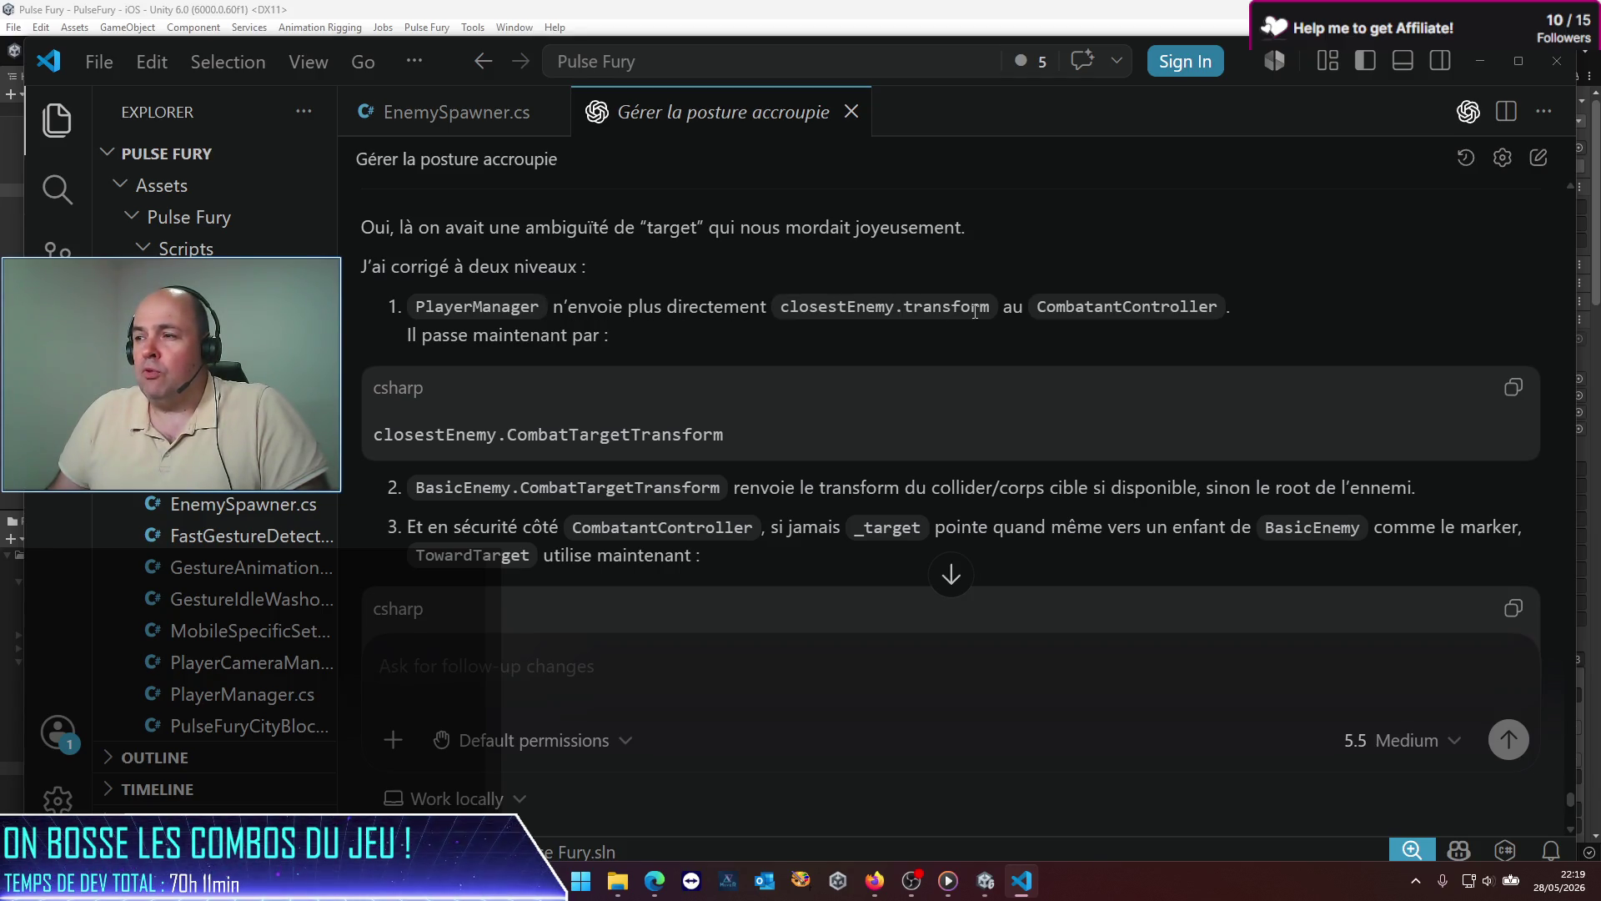
{"action": "scroll", "coordinate": [625, 354], "scroll_direction": "down", "scroll_amount": 1}
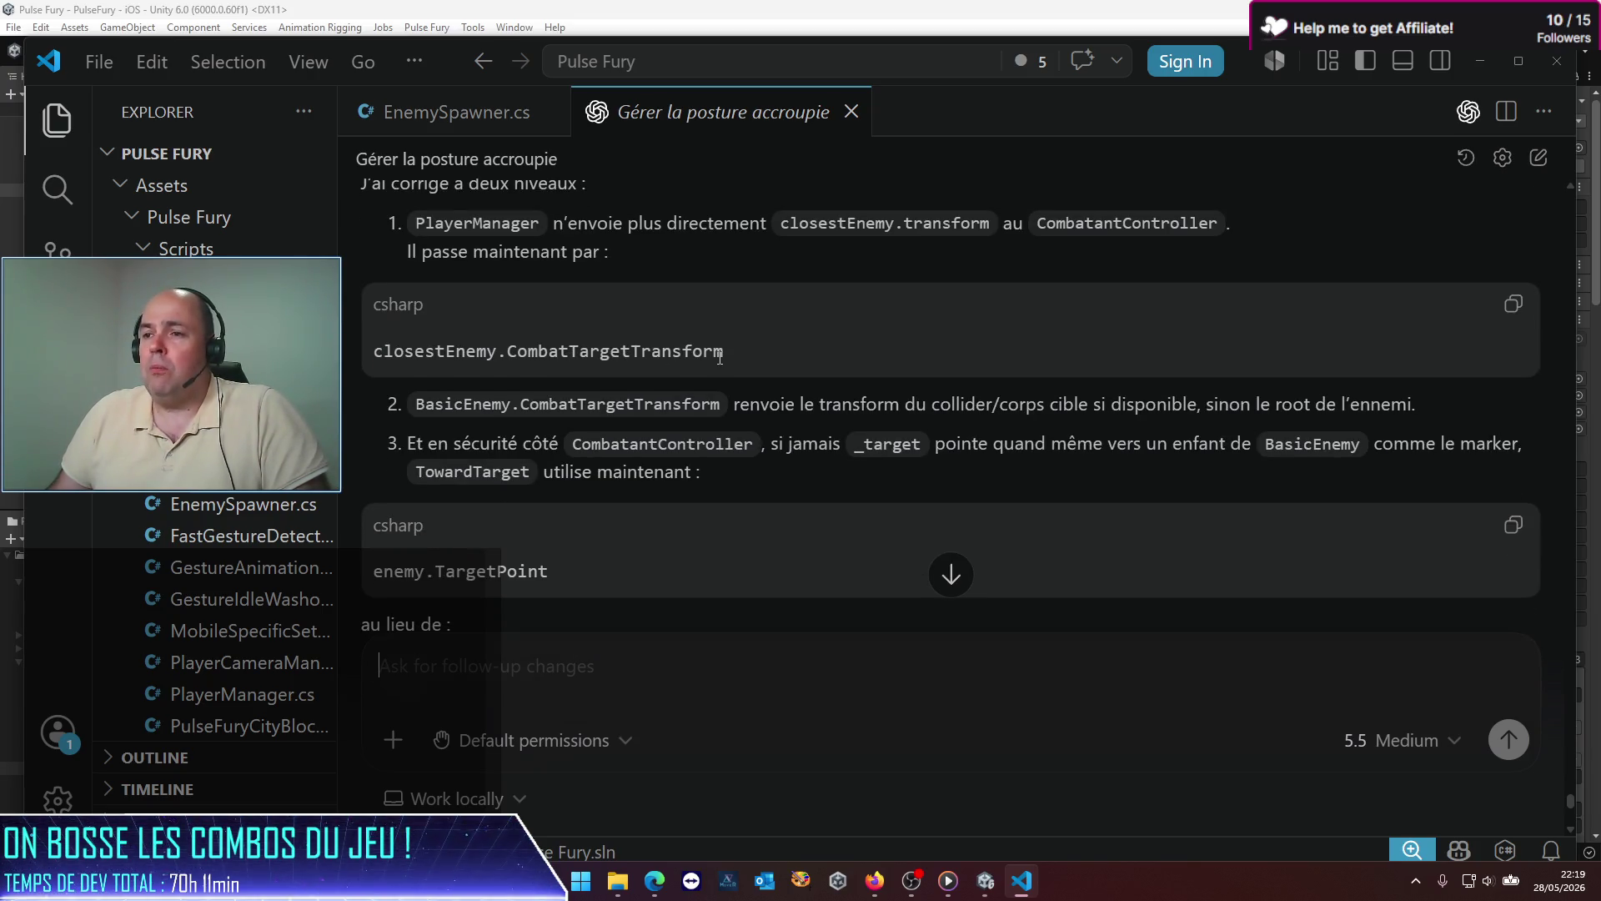
{"action": "scroll", "coordinate": [720, 356], "scroll_direction": "down", "scroll_amount": 1}
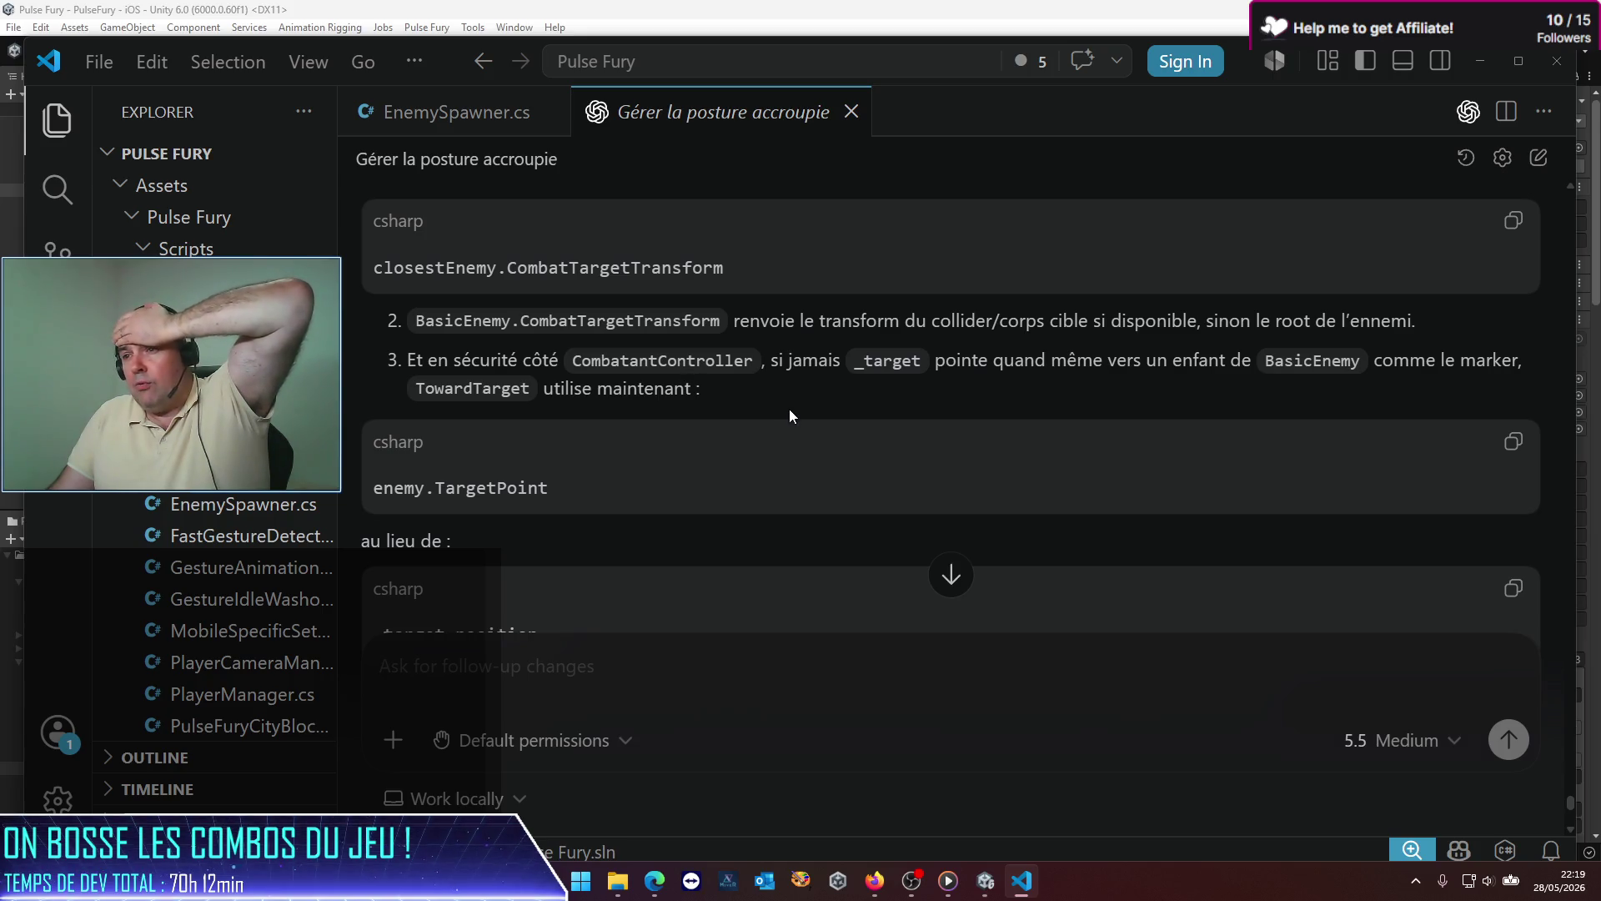
{"action": "scroll", "coordinate": [789, 409], "scroll_direction": "down", "scroll_amount": 3}
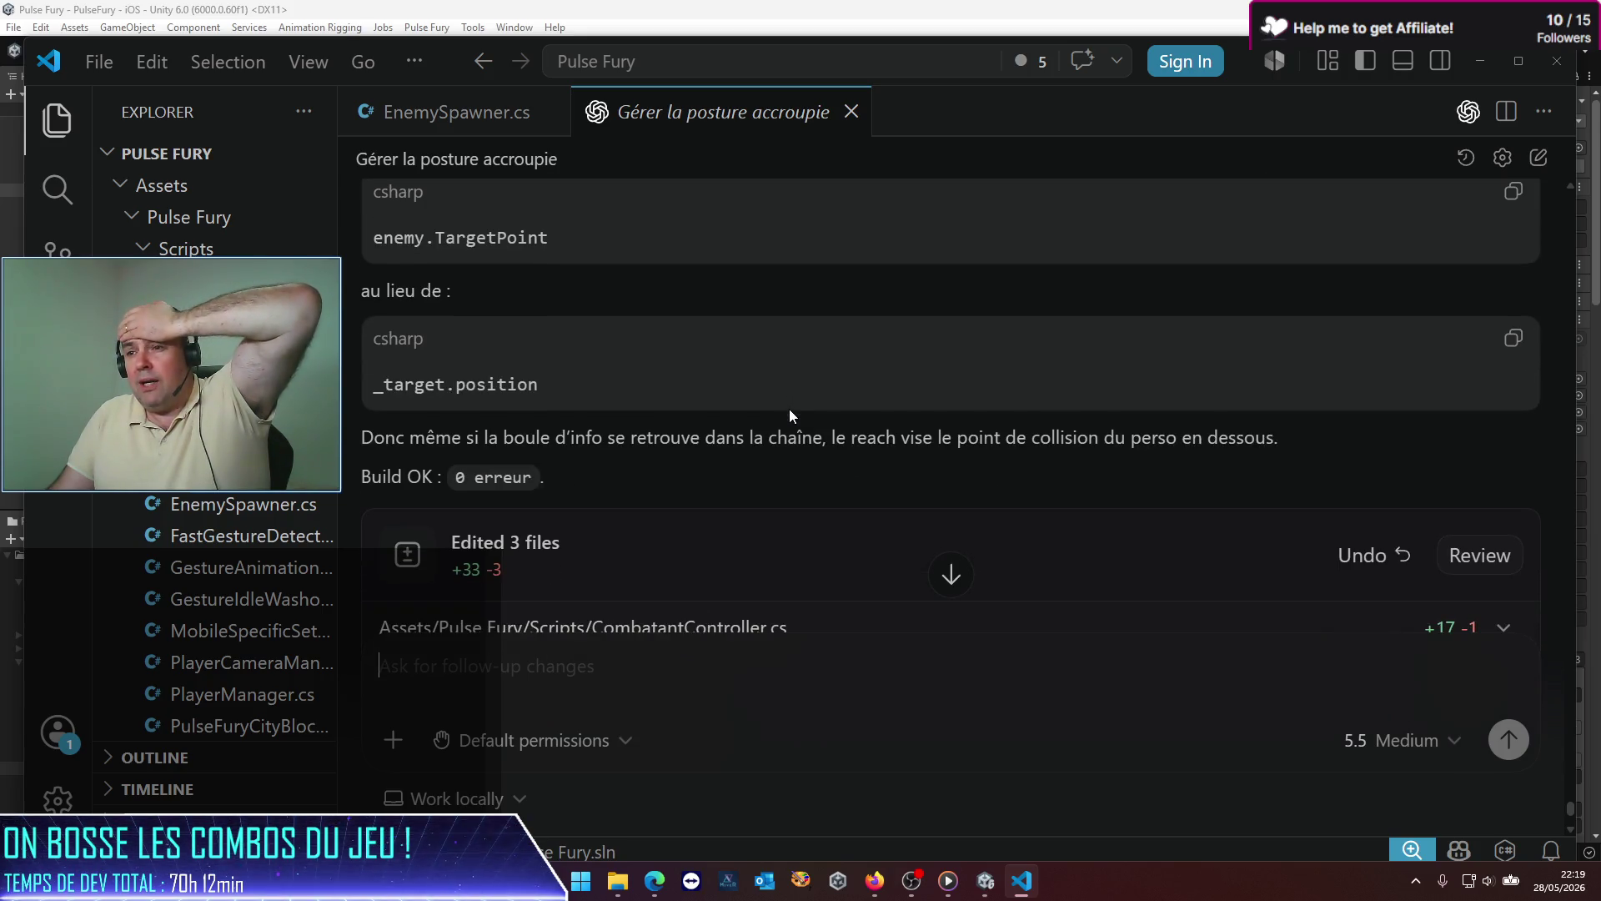
{"action": "scroll", "coordinate": [789, 409], "scroll_direction": "down", "scroll_amount": 2}
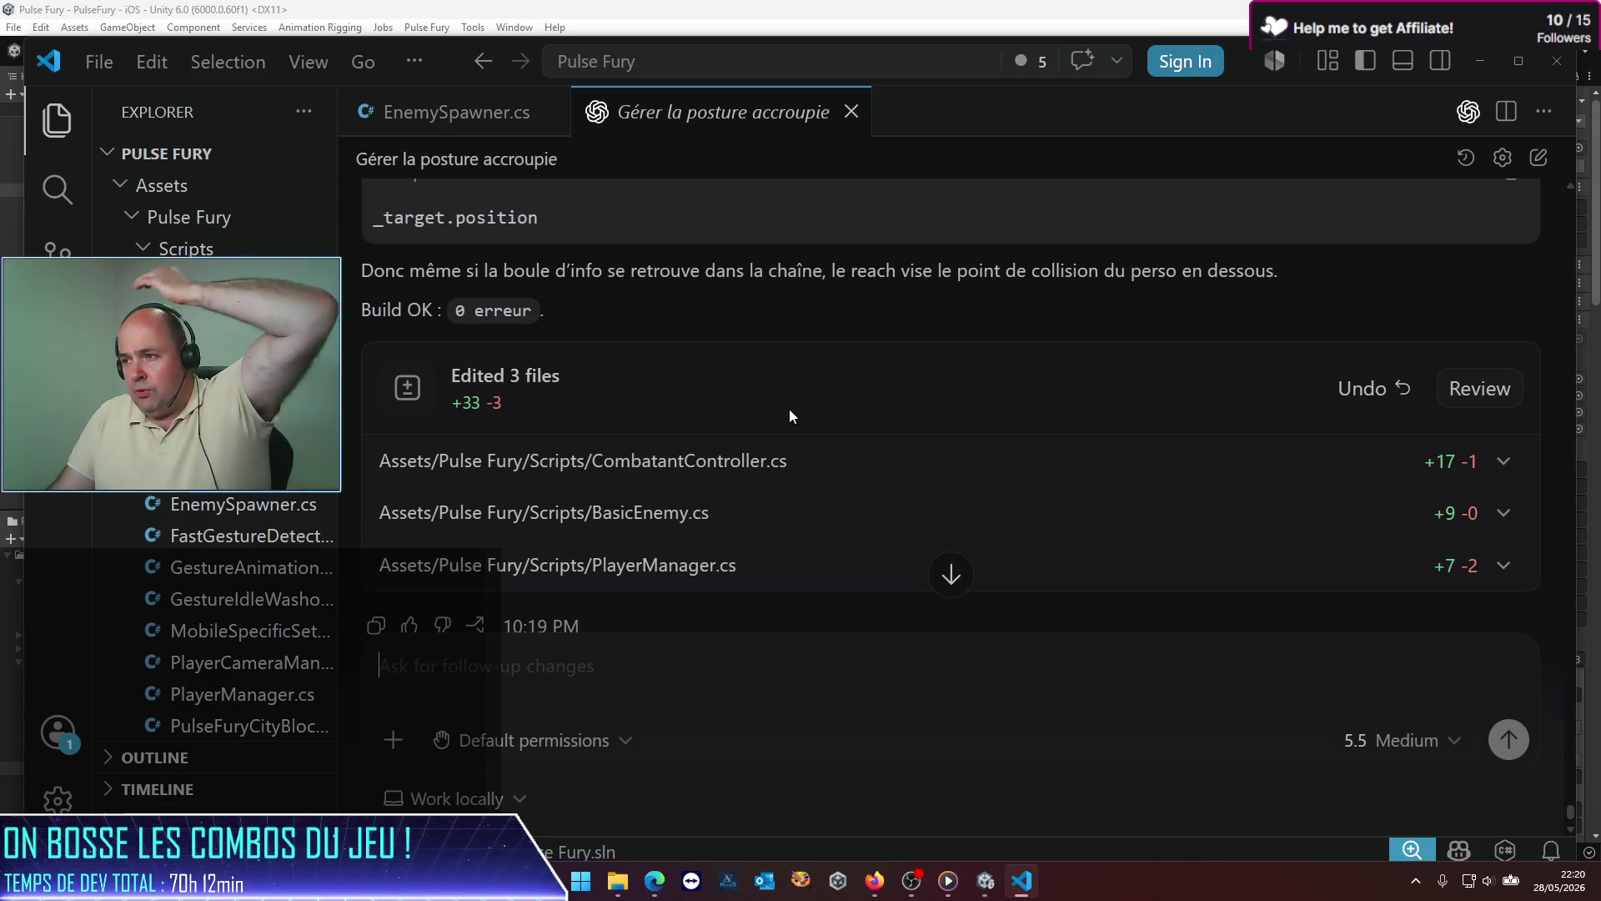
{"action": "left_click", "coordinate": [985, 879]}
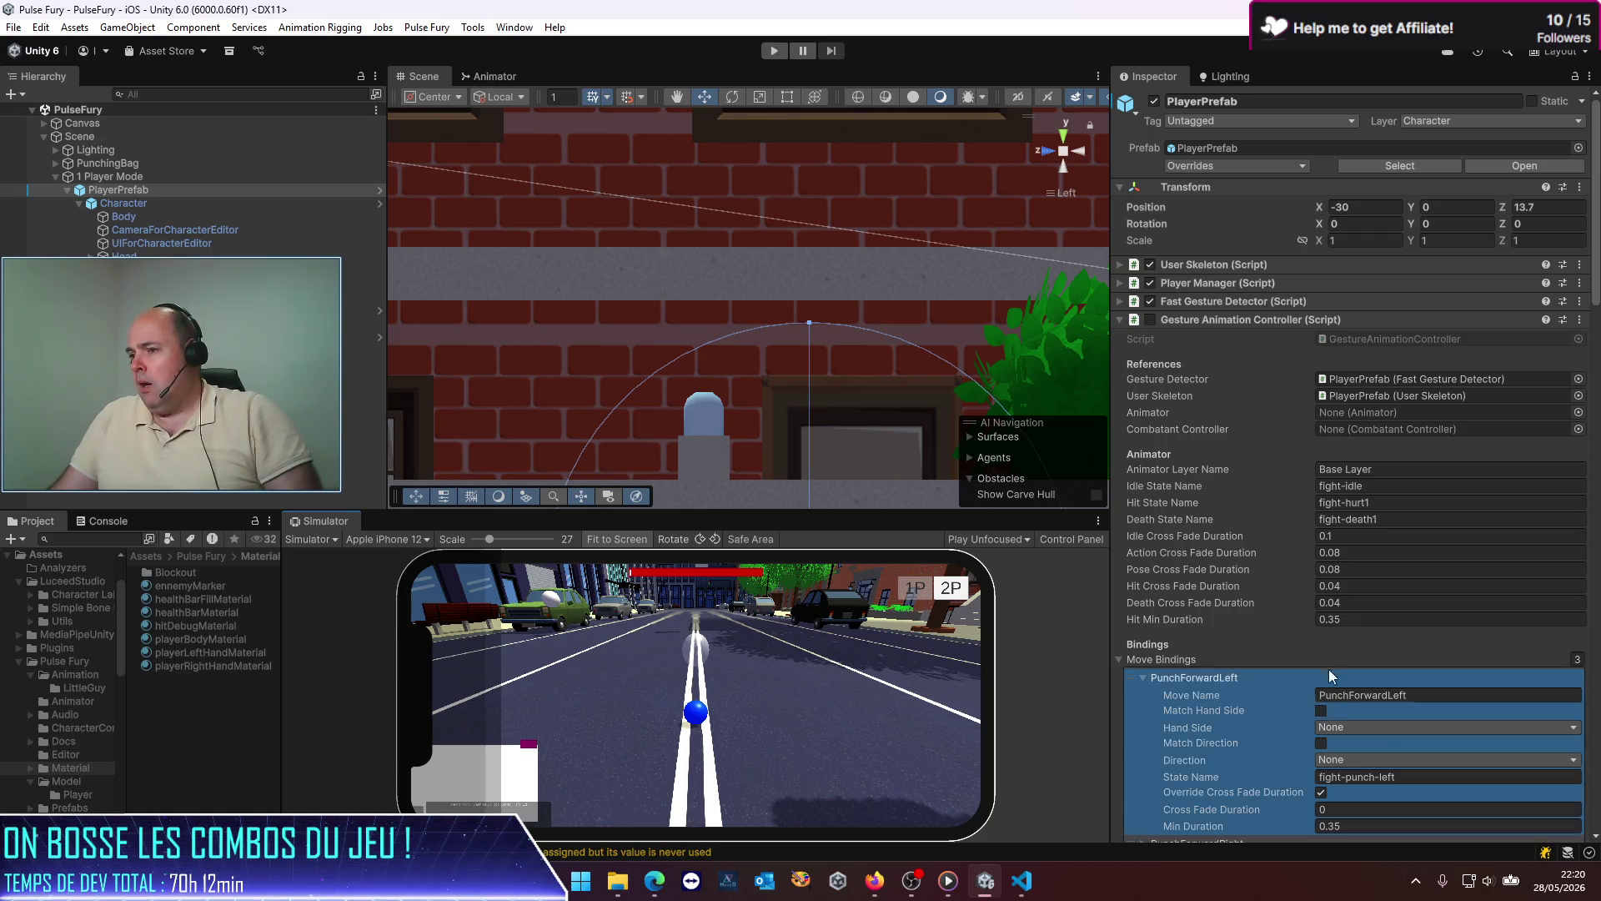
Step: Enter Play mode and maximize the Simulator view over the editor
{"action": "left_click", "coordinate": [1098, 521]}
{"action": "left_click", "coordinate": [1052, 642]}
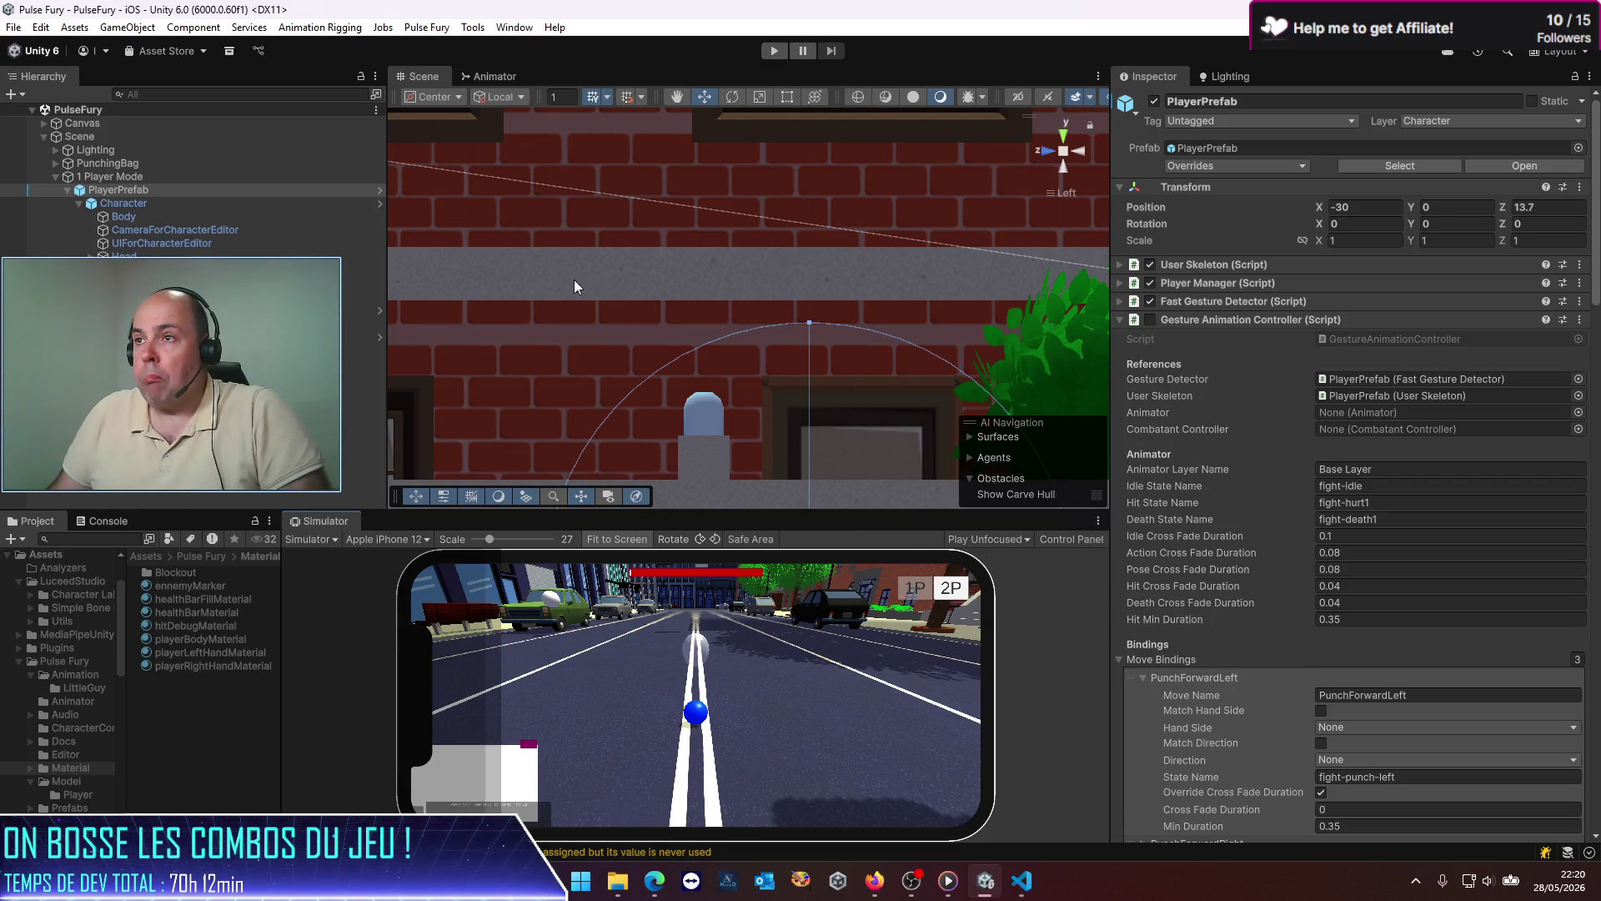
{"action": "left_click", "coordinate": [775, 51]}
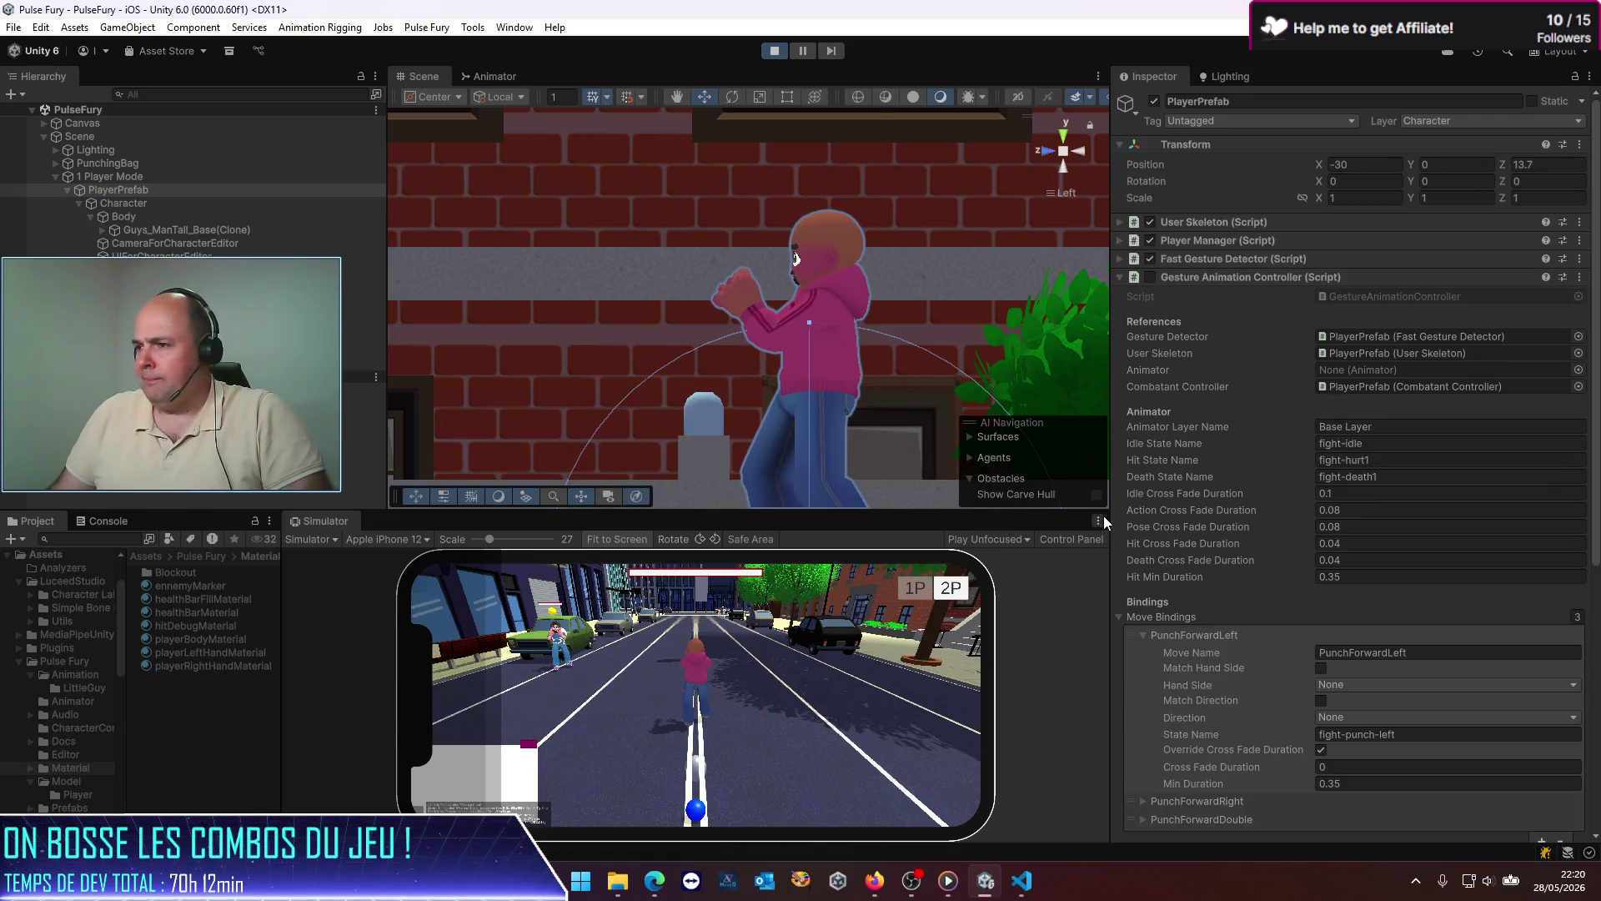
{"action": "left_click", "coordinate": [1097, 520]}
{"action": "left_click", "coordinate": [1143, 564]}
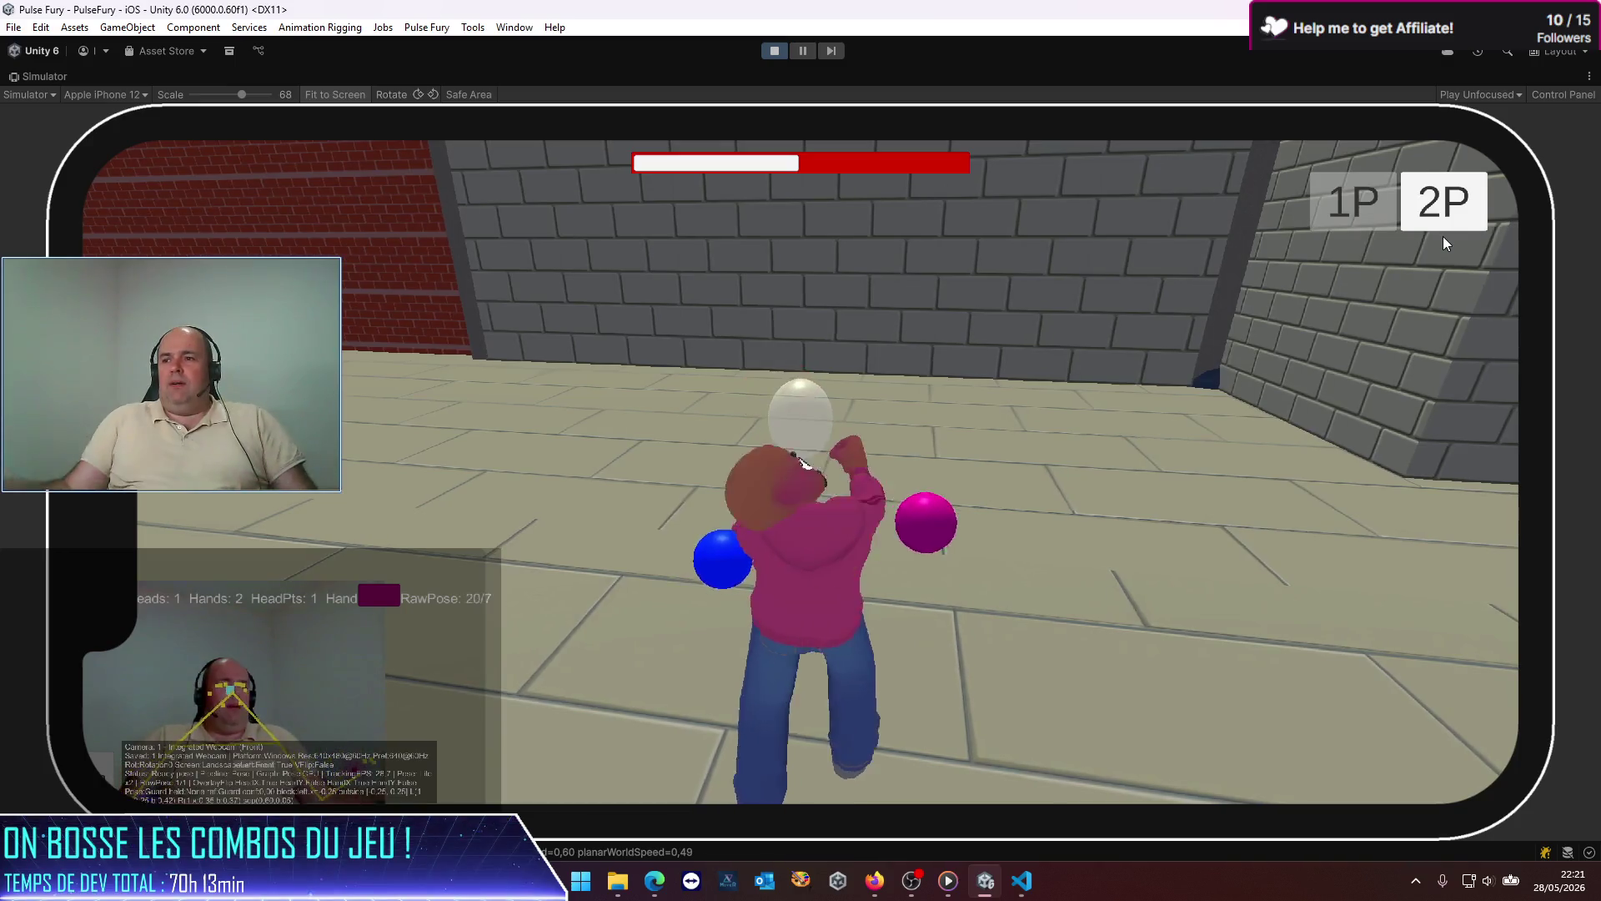
Step: Restore the Simulator to normal size and select the player's Body object under PlayerPrefab > Character
{"action": "left_click", "coordinate": [1589, 76]}
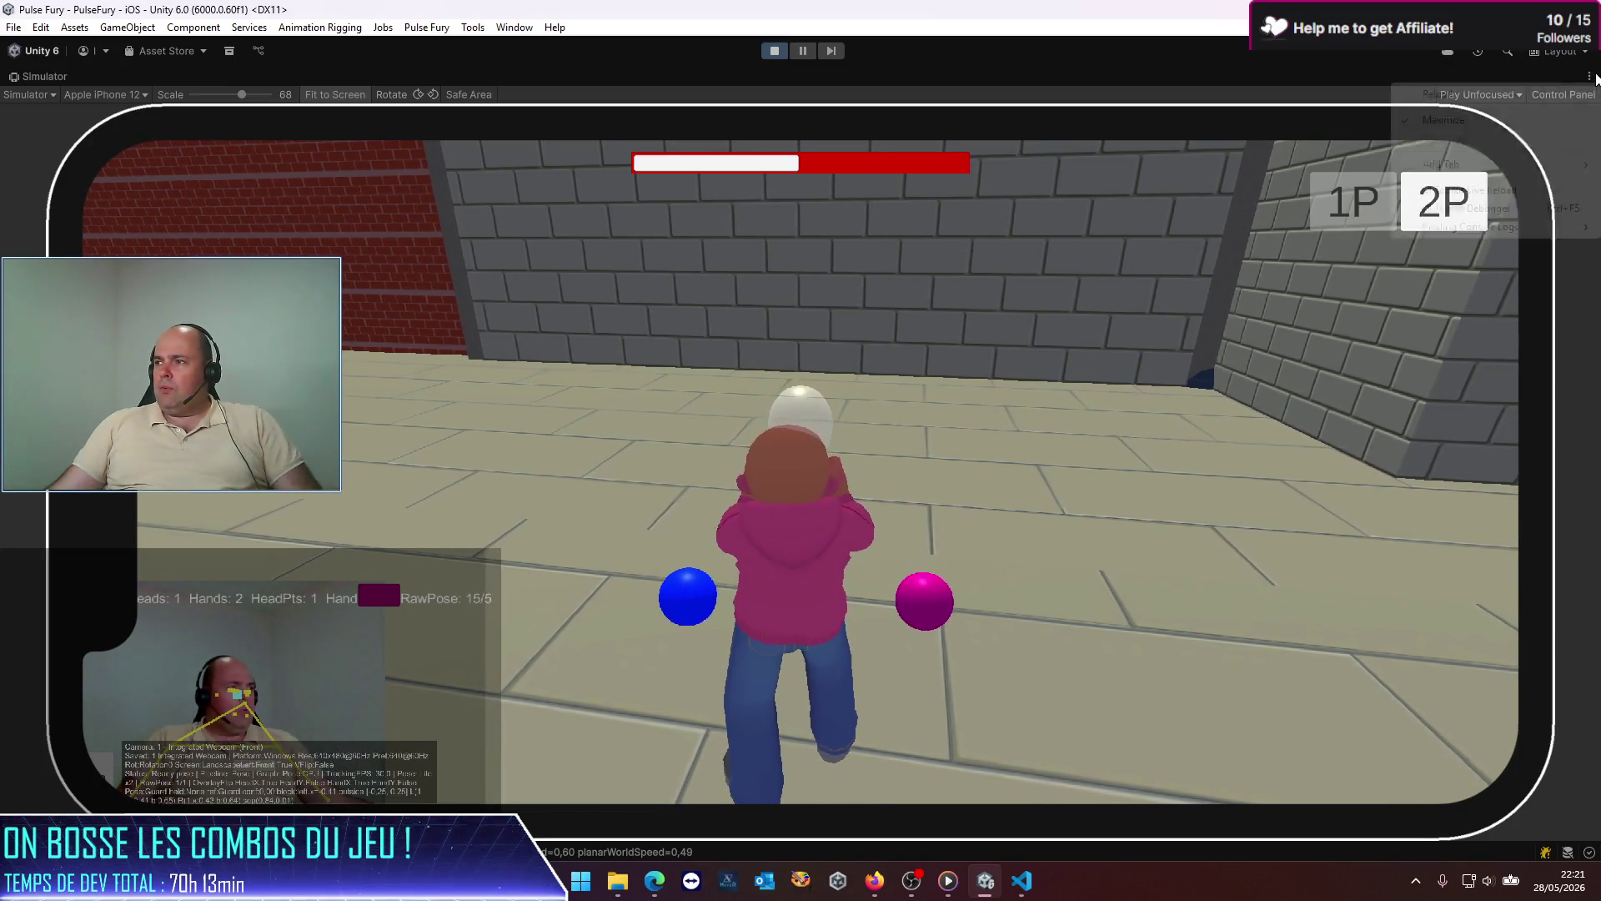
{"action": "left_click", "coordinate": [1443, 120]}
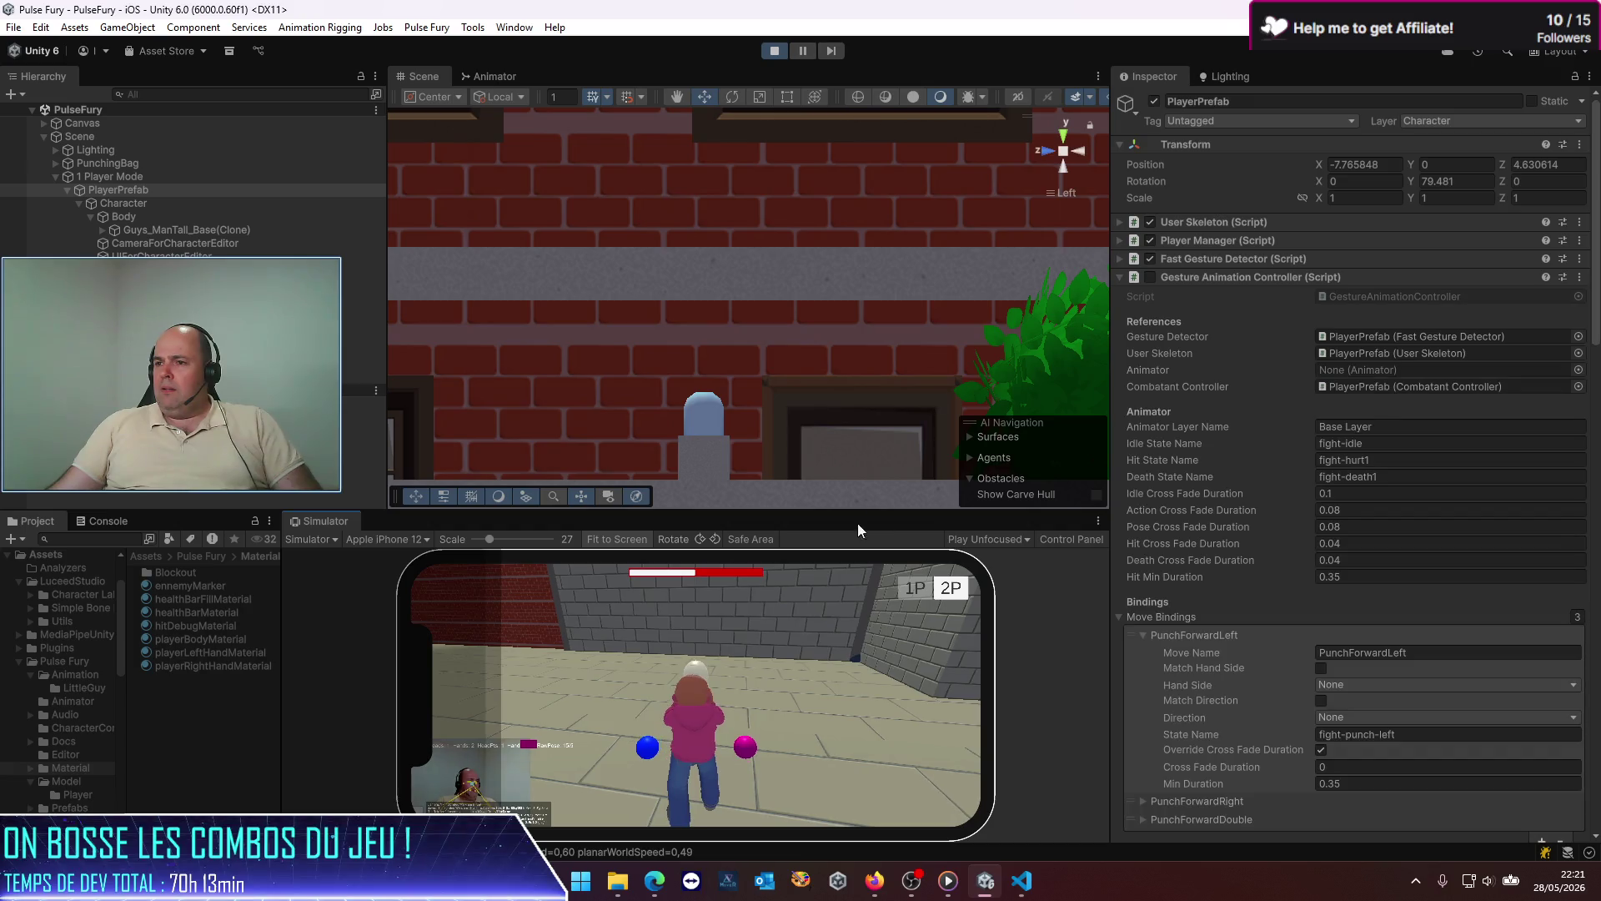
{"action": "double_click", "coordinate": [126, 217]}
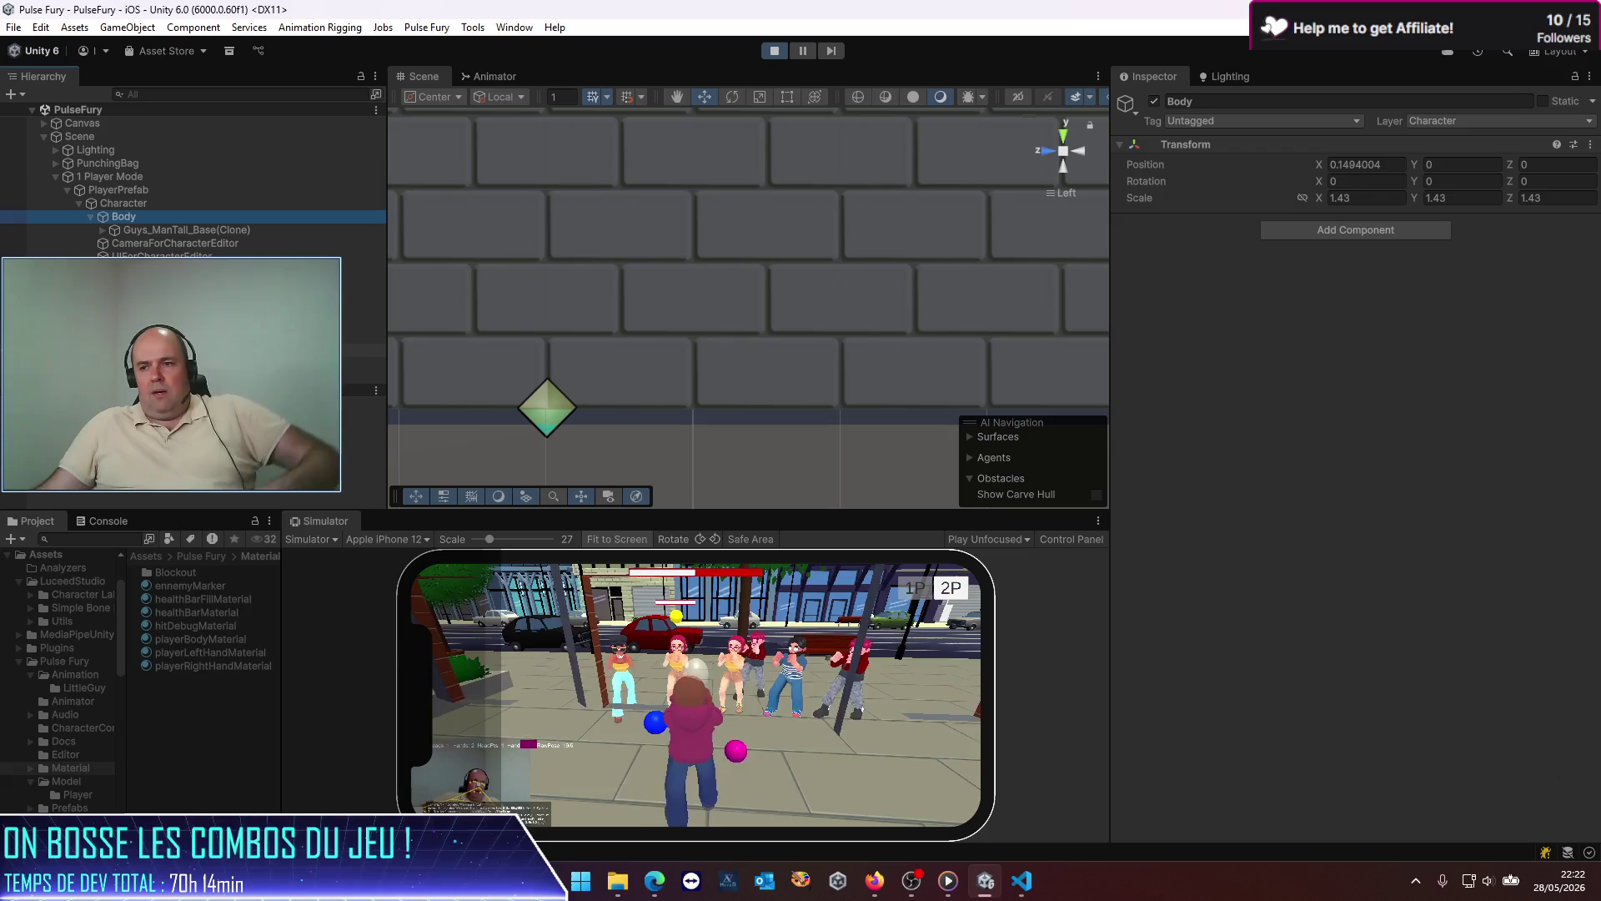
Step: Frame the player's Body, inspect it from front and back views, then stop Play mode
{"action": "key", "text": "f"}
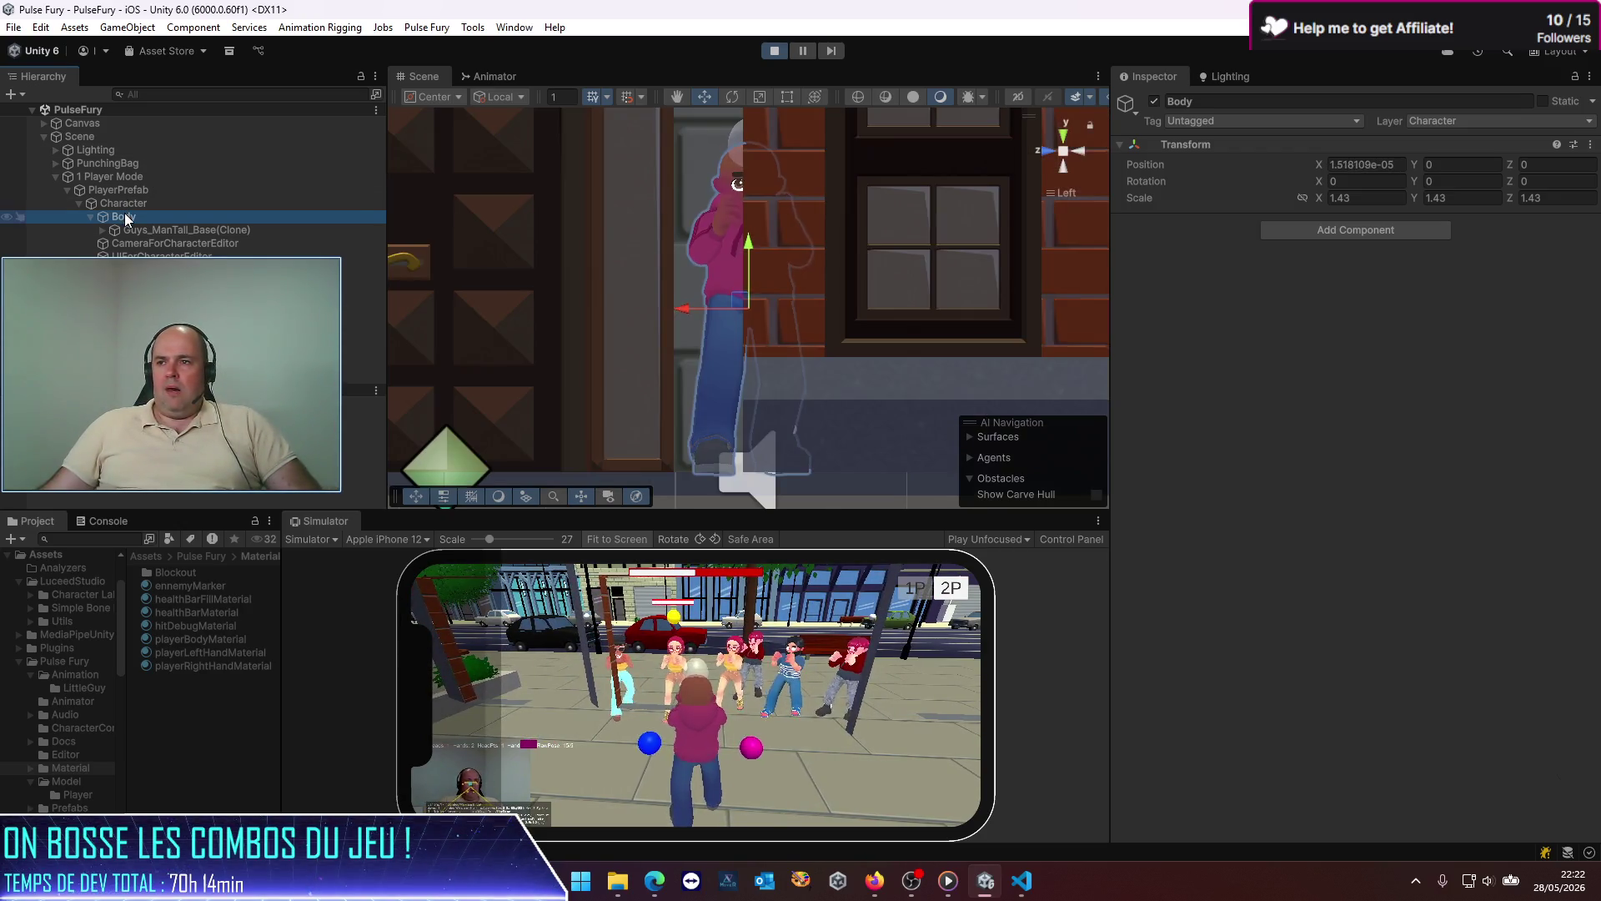
{"action": "left_click", "coordinate": [1044, 154]}
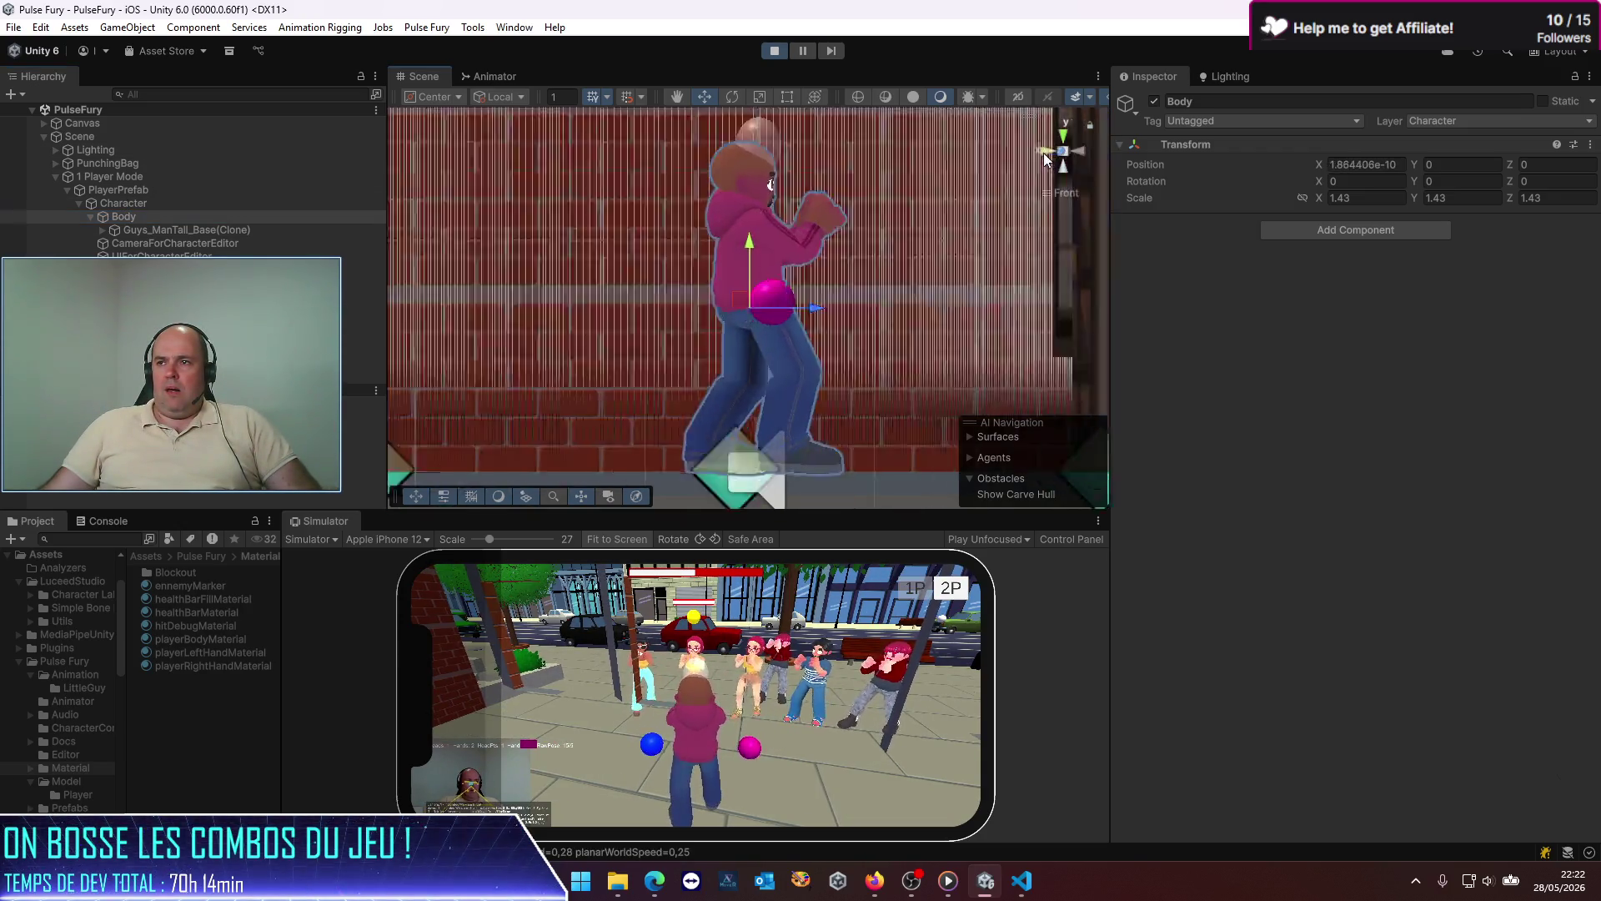
{"action": "left_click", "coordinate": [1055, 159]}
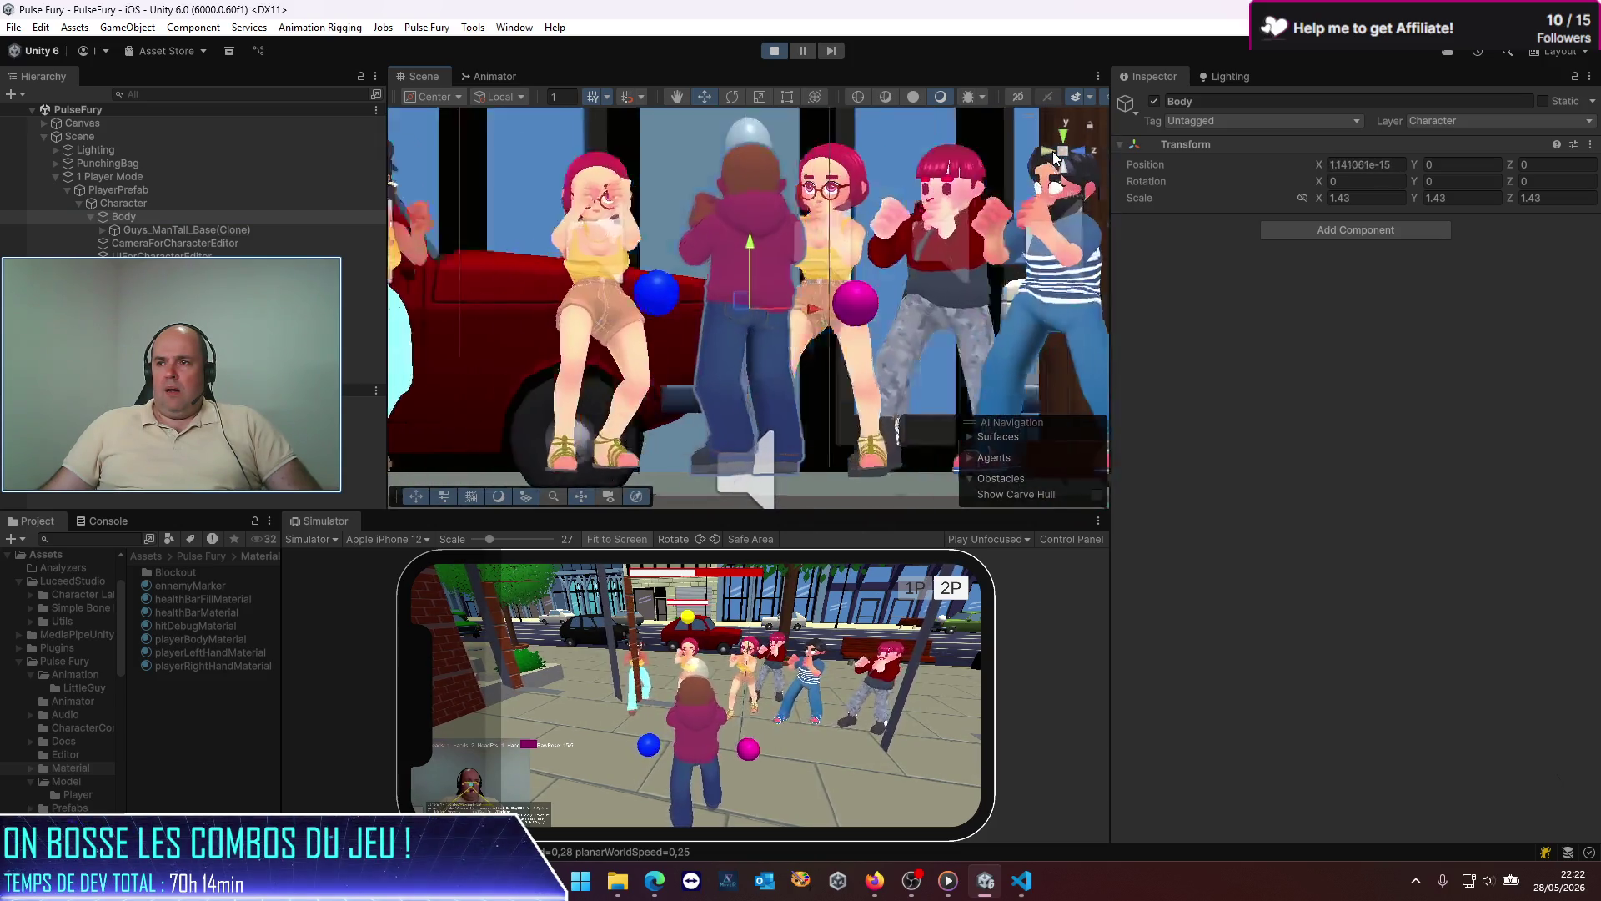
{"action": "scroll", "coordinate": [775, 388], "scroll_direction": "down", "scroll_amount": 2}
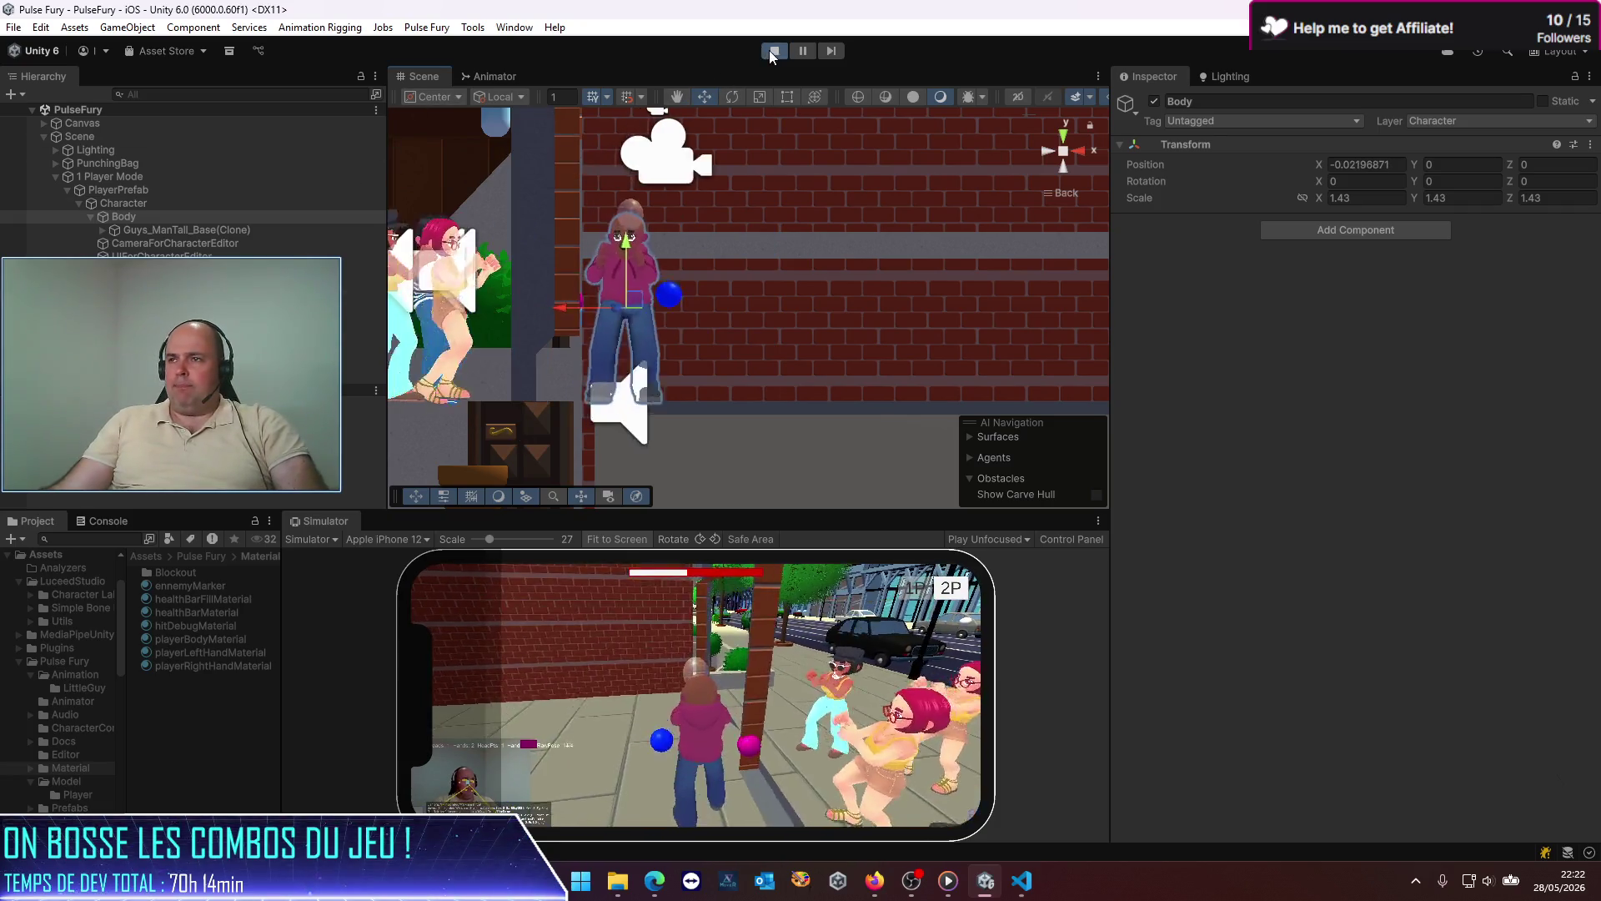
{"action": "key", "text": "ctrl+p"}
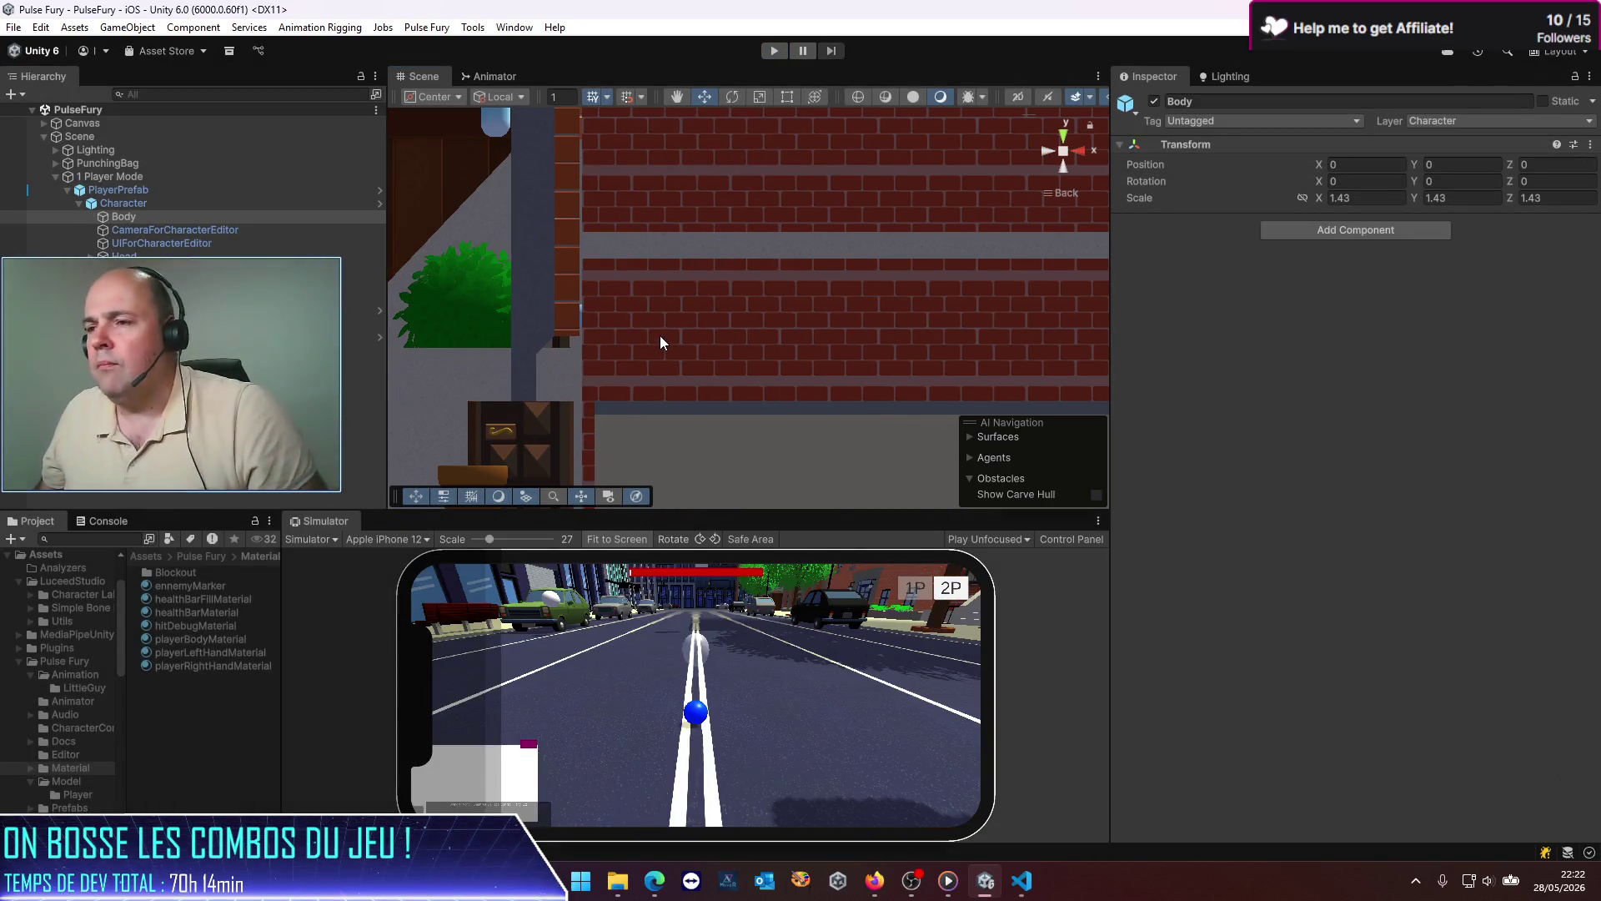
{"action": "key", "text": "alt+Tab"}
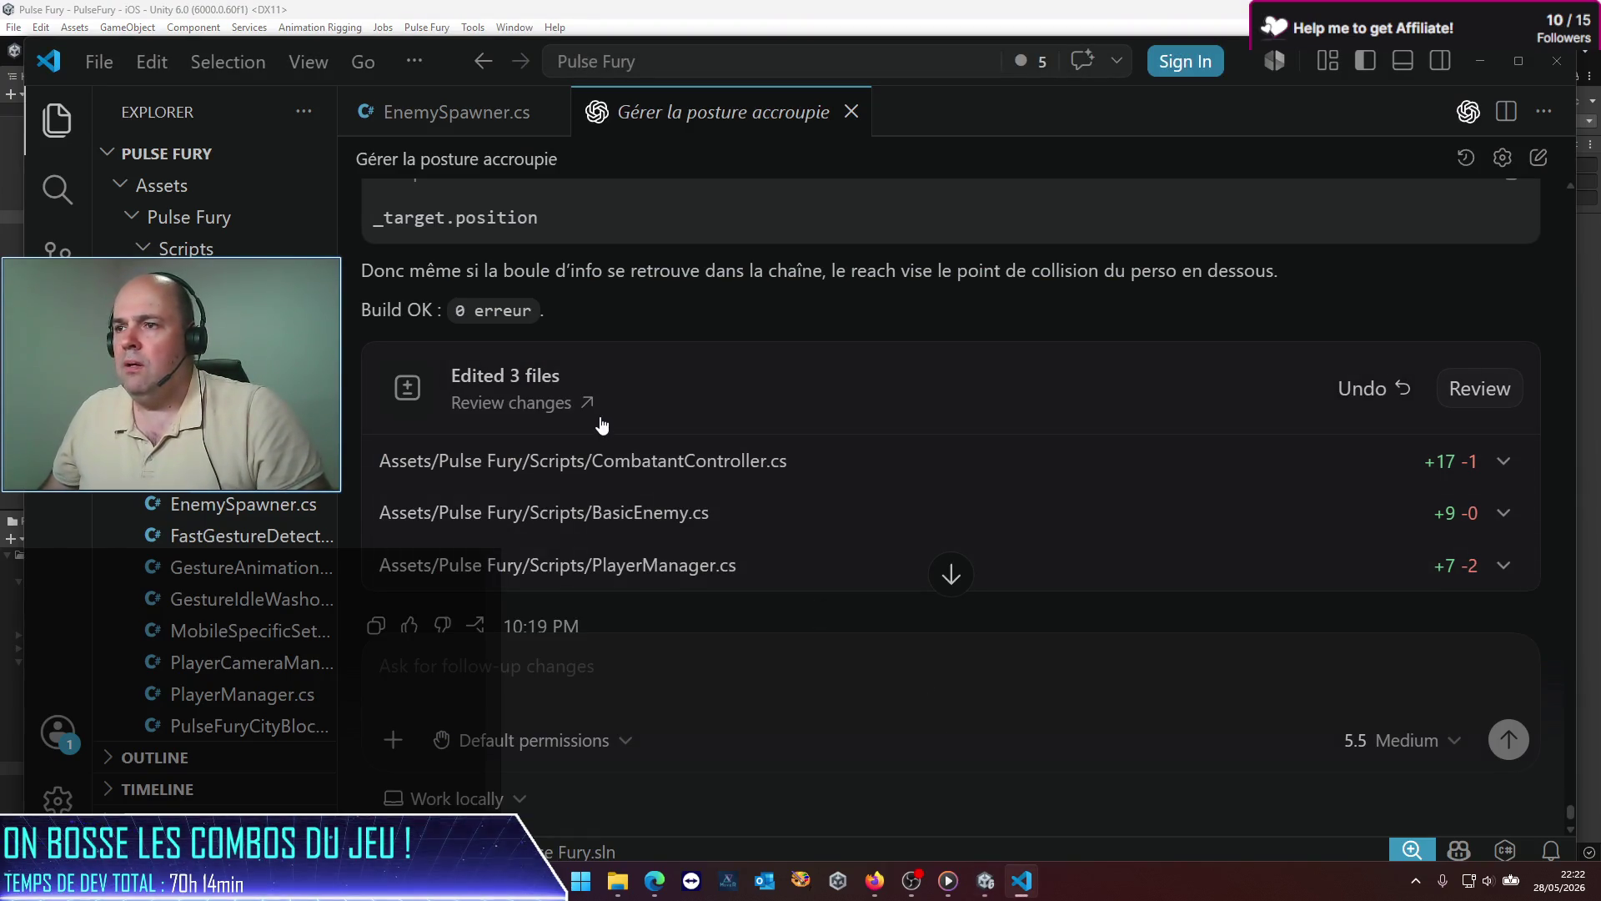
Step: Send a follow-up saying combo reach hits still aim at the marker above the enemies
{"action": "scroll", "coordinate": [607, 540], "scroll_direction": "up", "scroll_amount": 5}
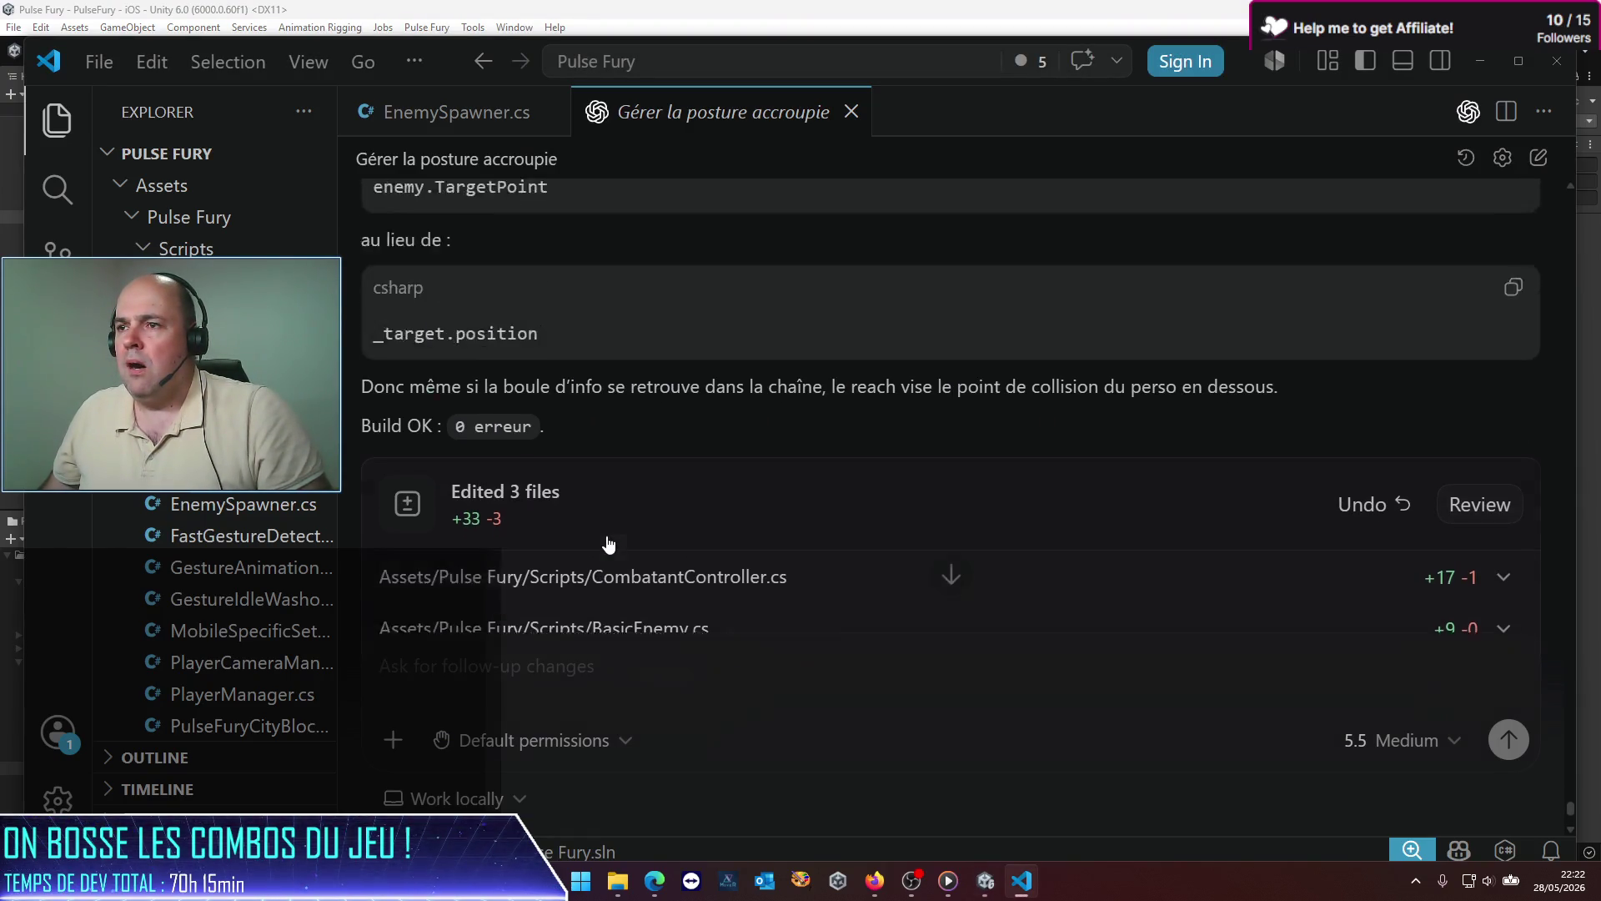
{"action": "scroll", "coordinate": [607, 535], "scroll_direction": "down", "scroll_amount": 4}
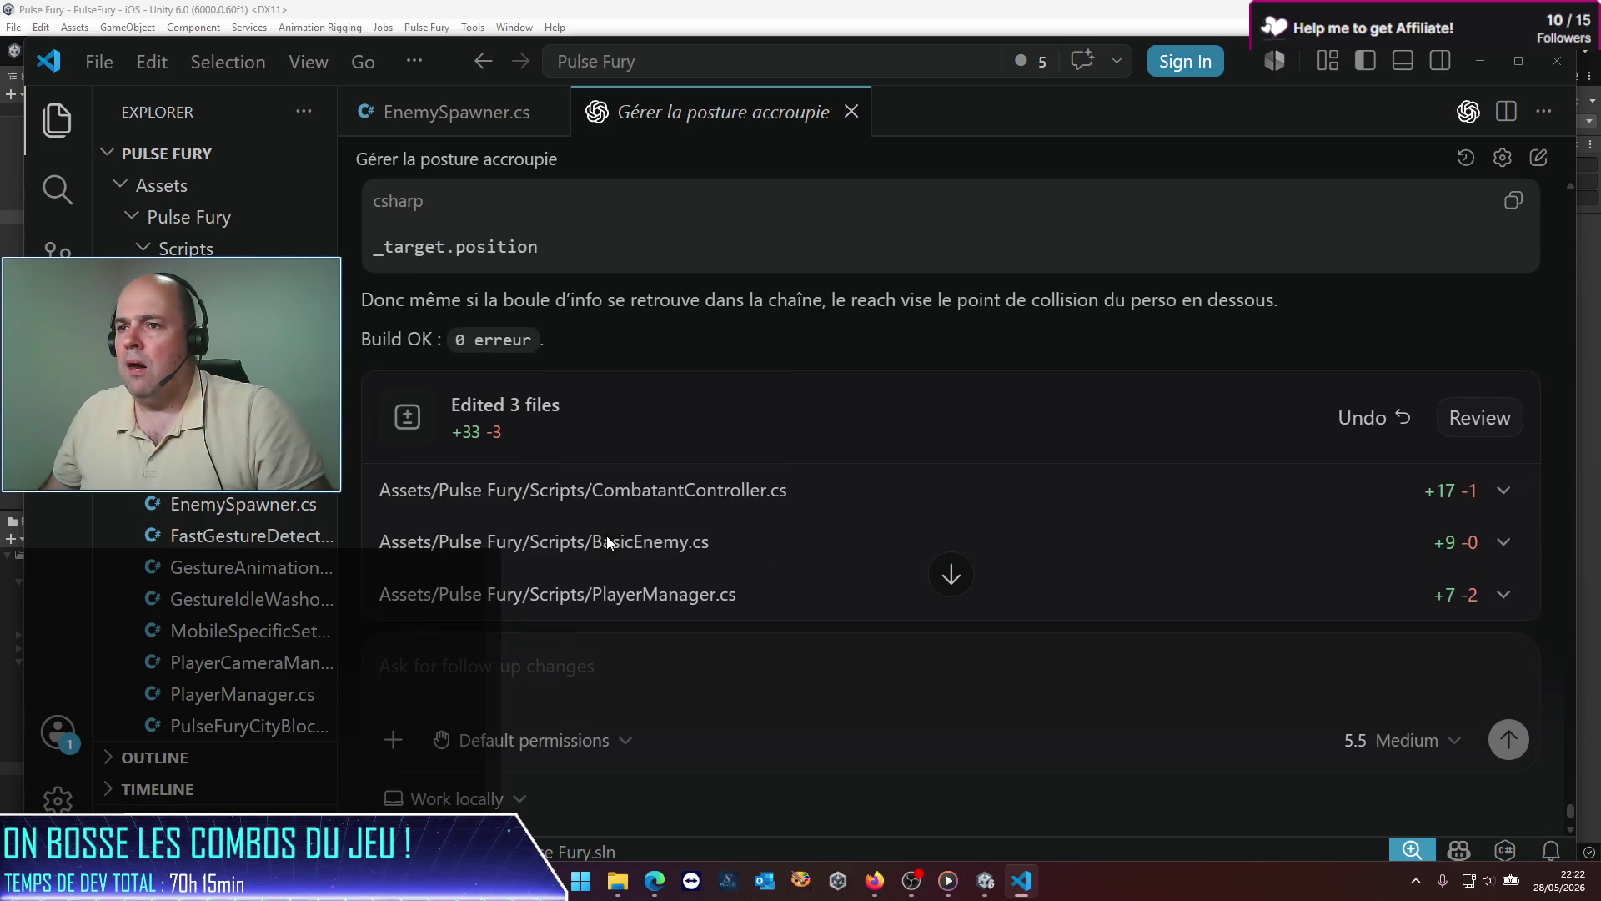
{"action": "scroll", "coordinate": [607, 536], "scroll_direction": "down", "scroll_amount": 1}
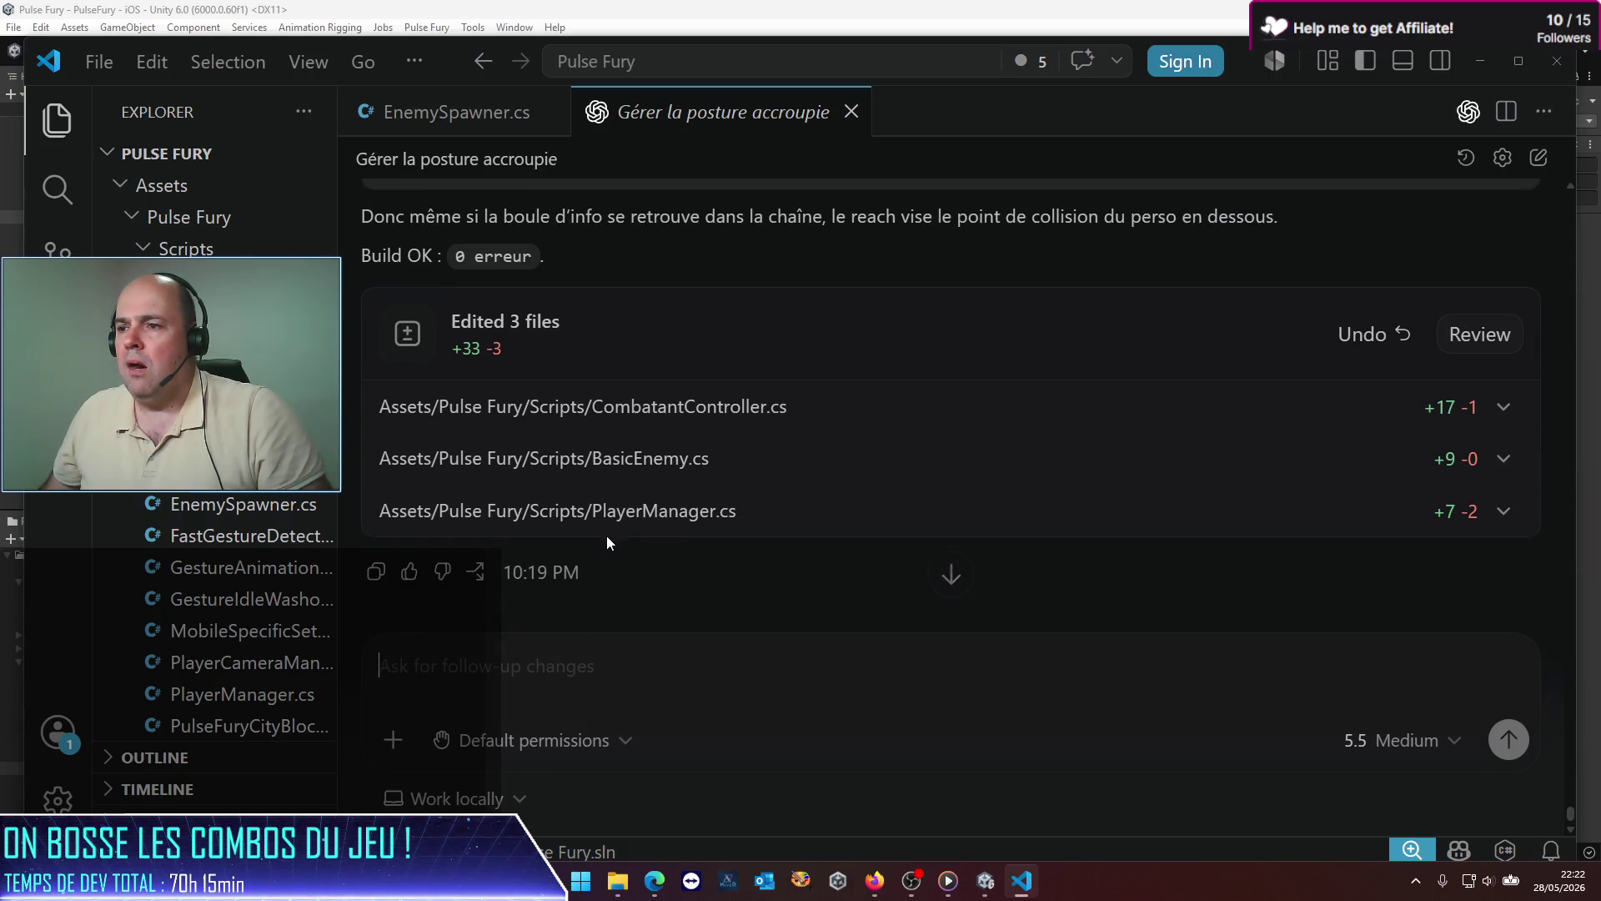
{"action": "left_click", "coordinate": [646, 674]}
{"action": "type", "text": "euh "}
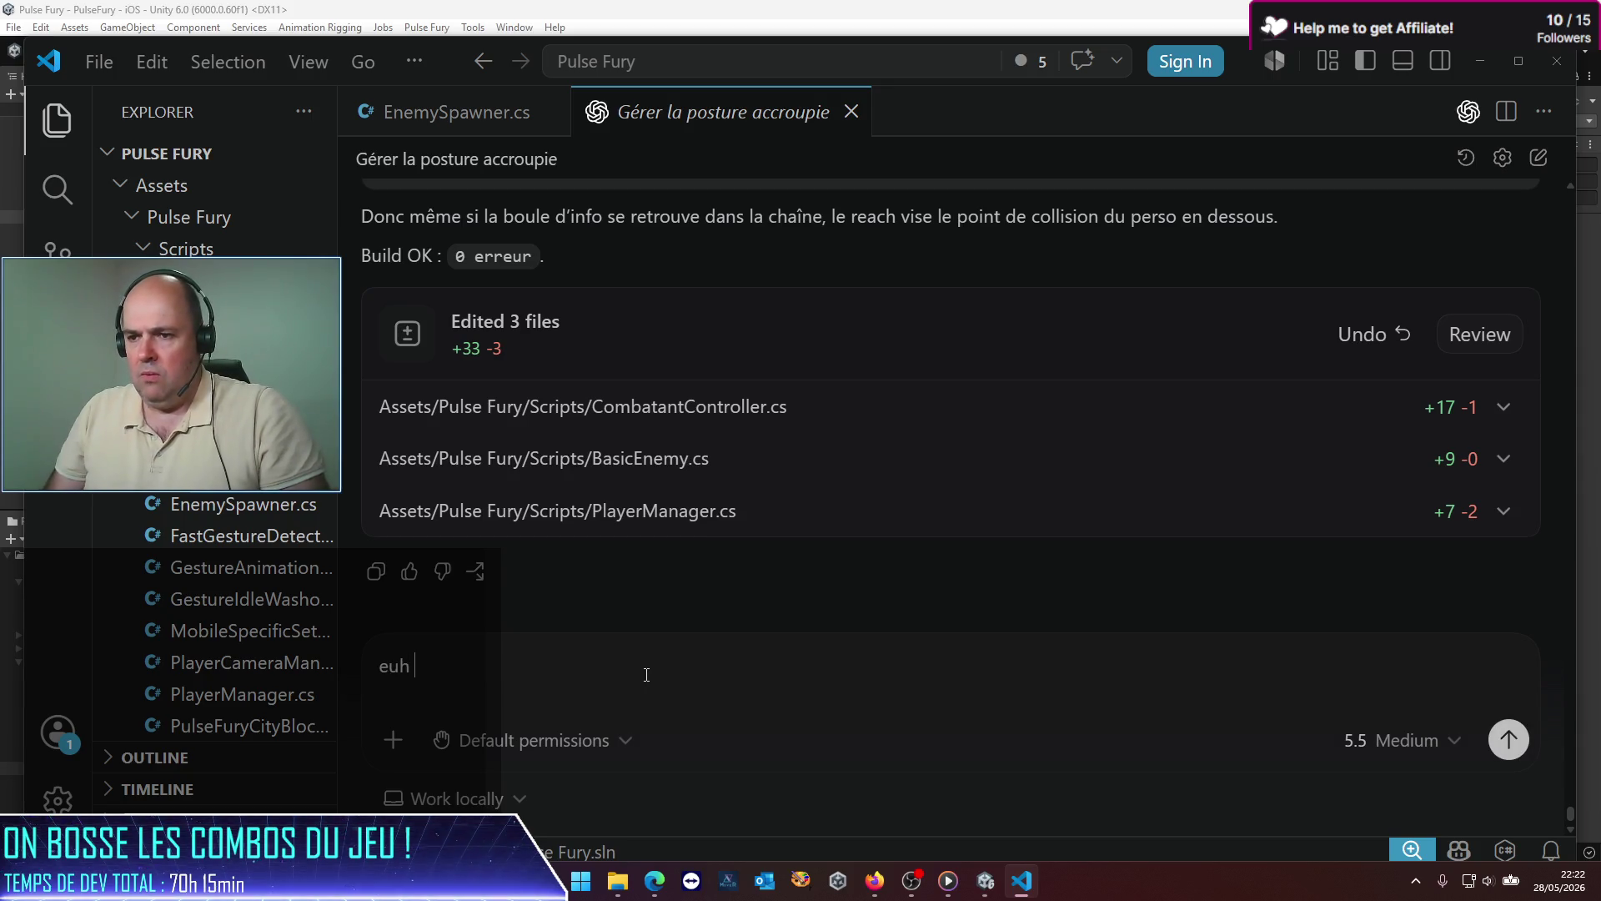
{"action": "type", "text": "alors pour je n"}
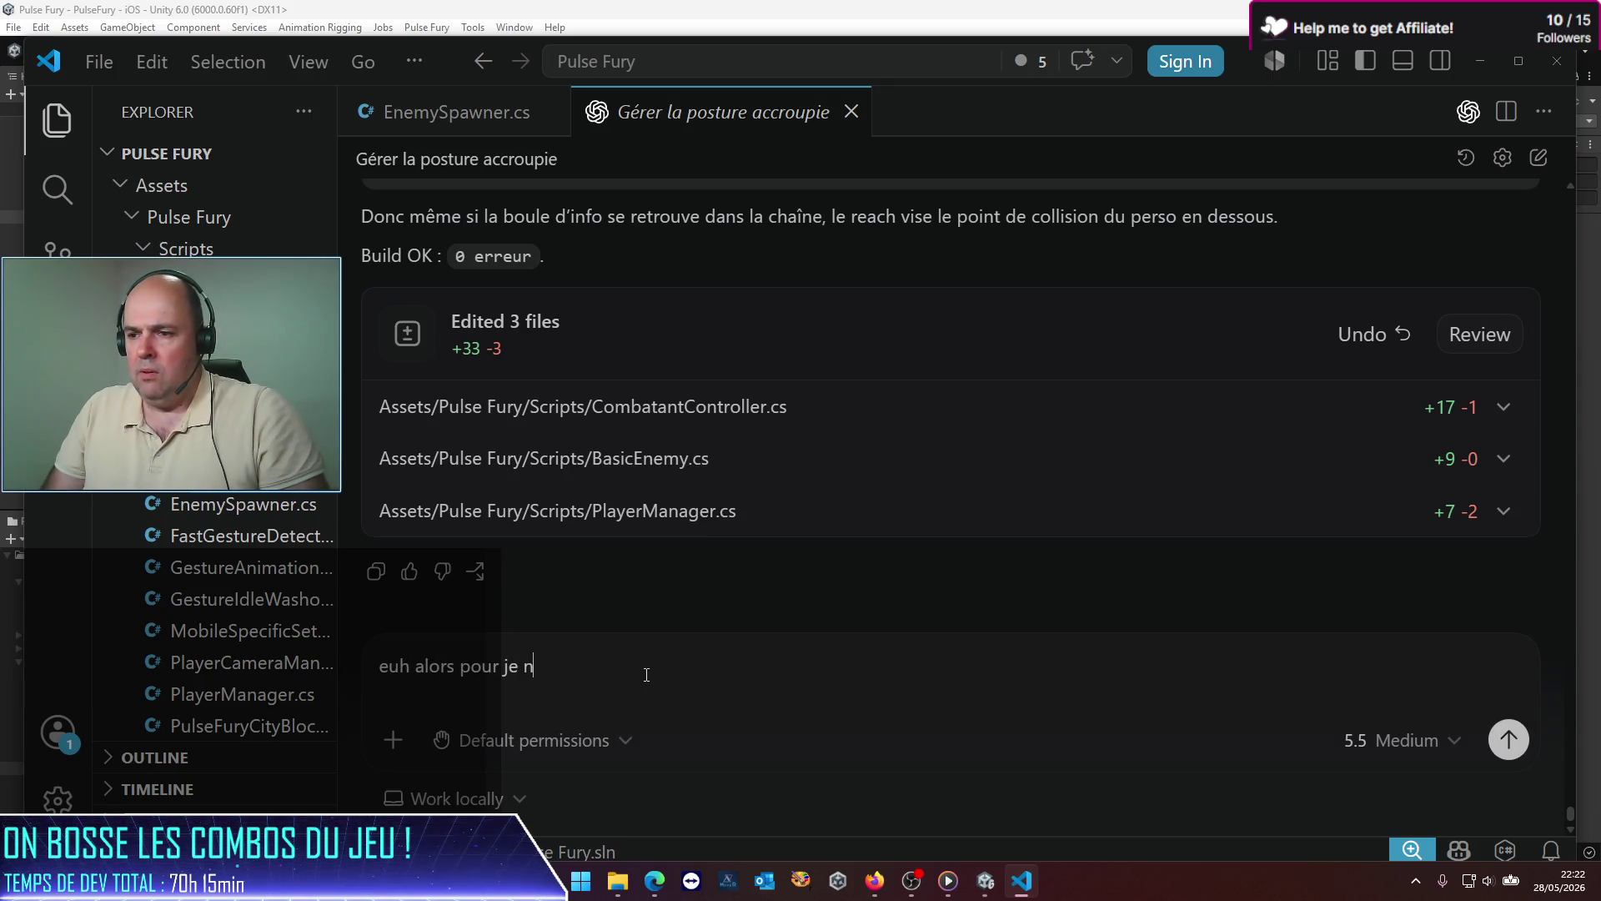
{"action": "type", "text": "lle r"}
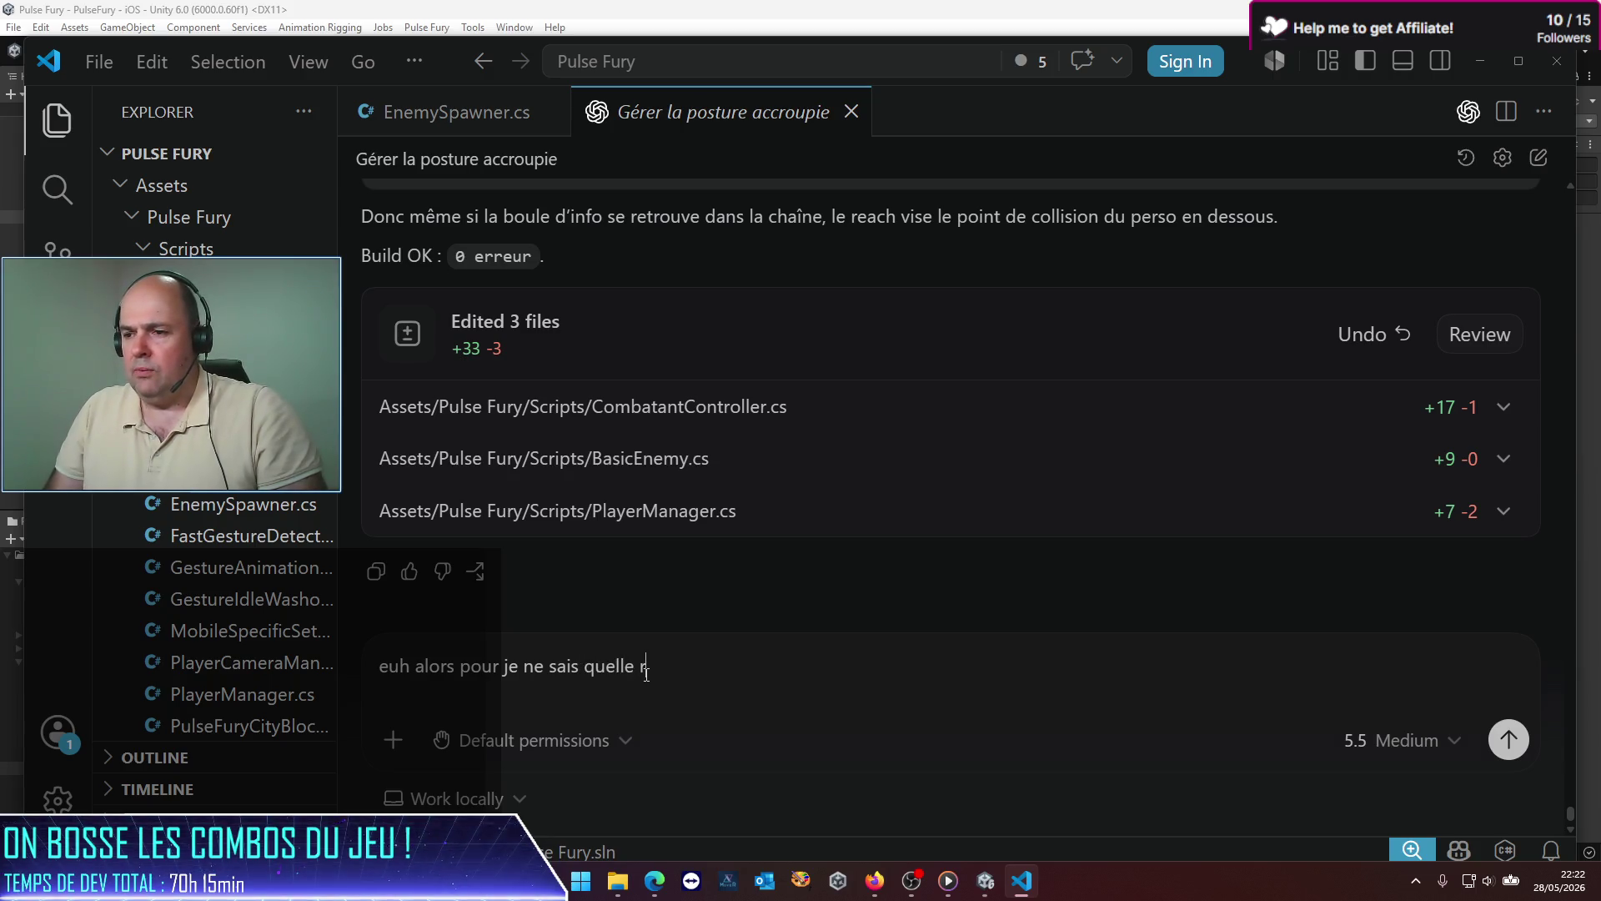
{"action": "type", "text": "aisovise touji"}
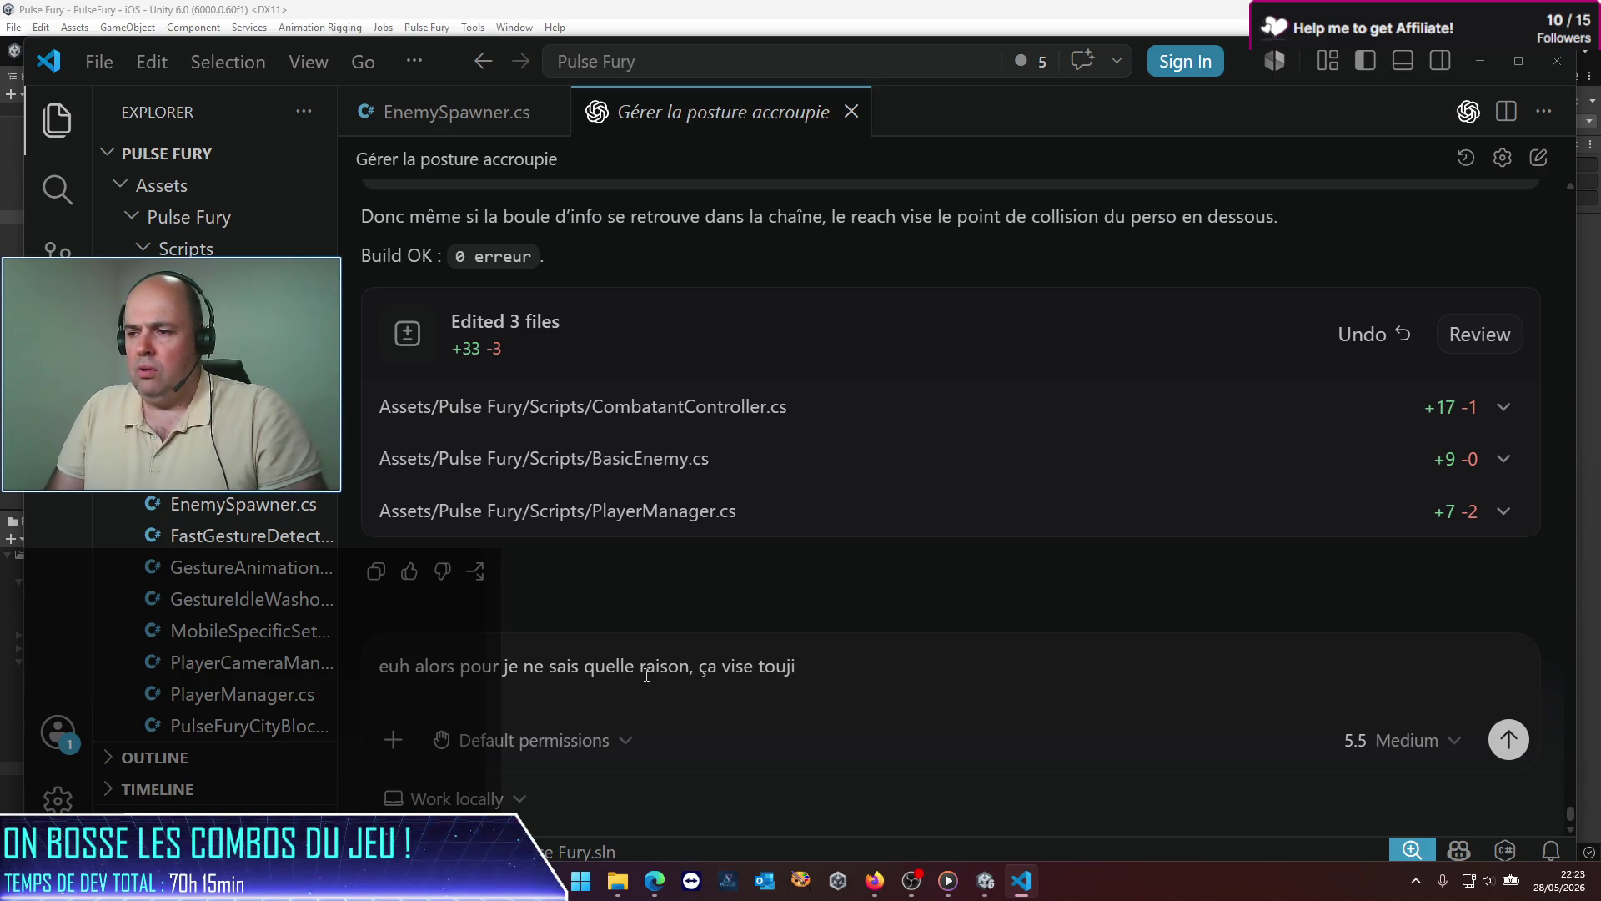
{"action": "type", "text": "arq"}
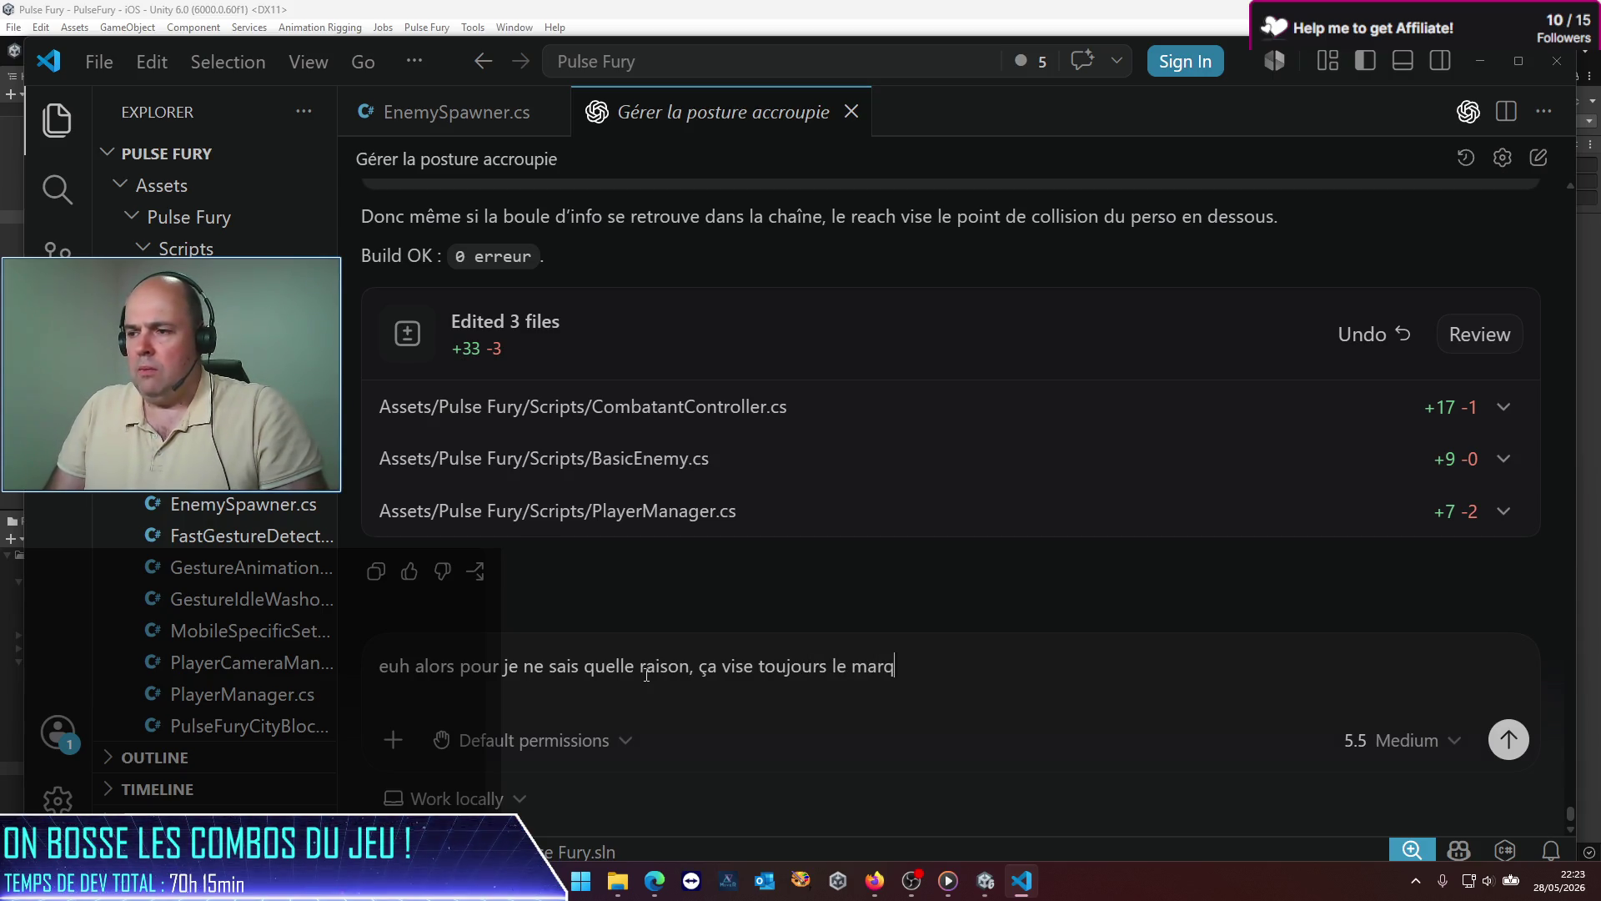
{"action": "type", "text": "ssus"}
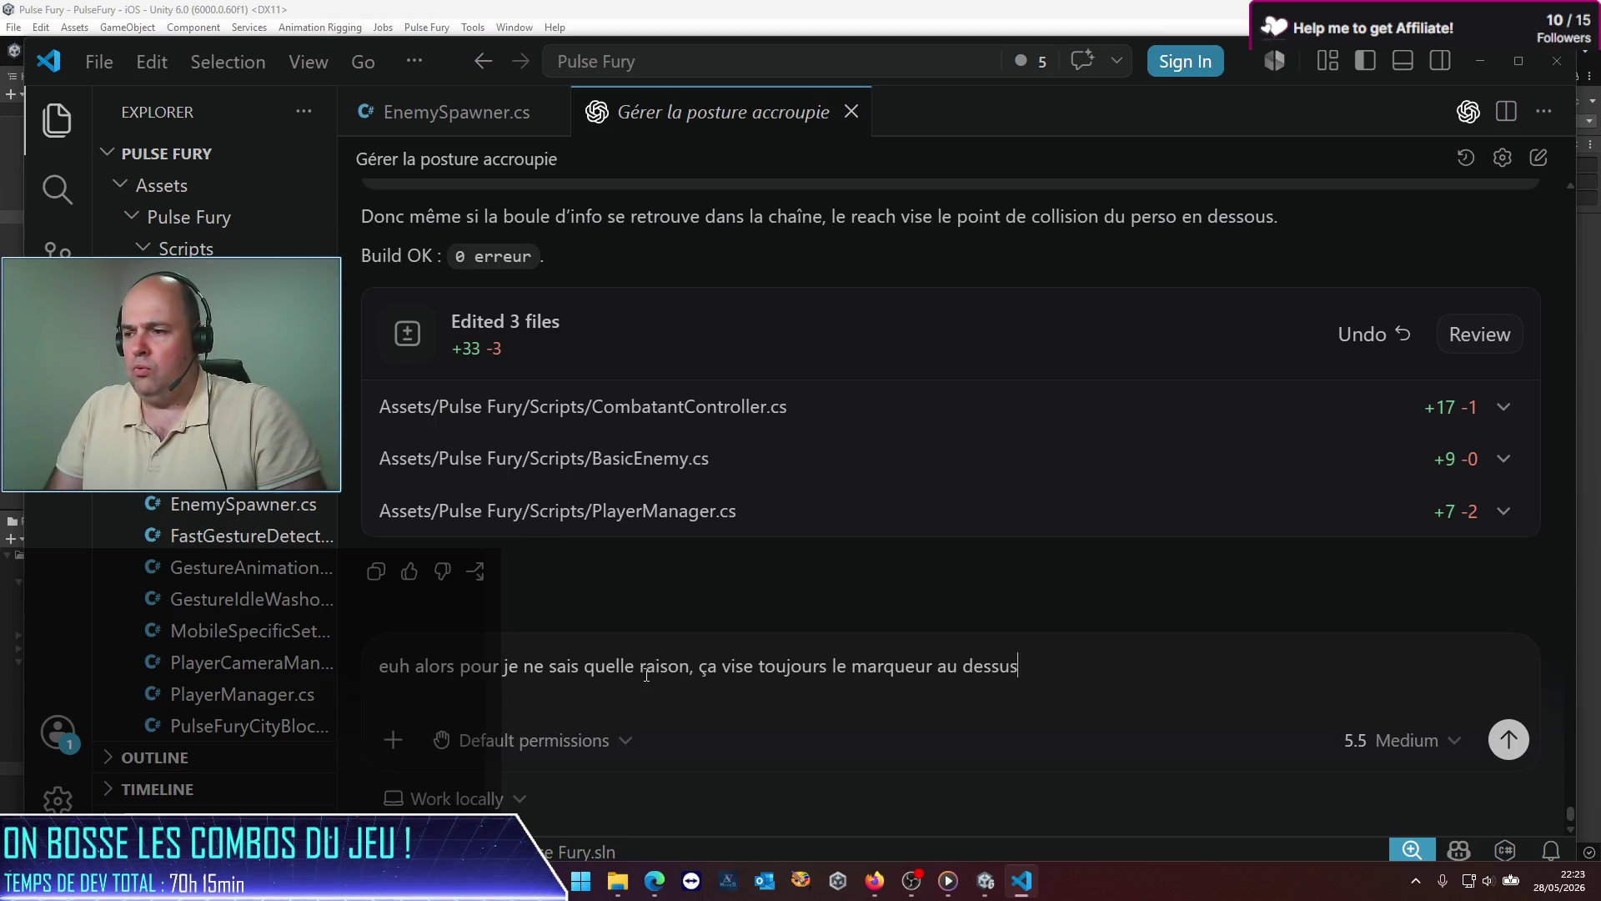
{"action": "type", "text": "is"}
{"action": "key", "text": "Return"}
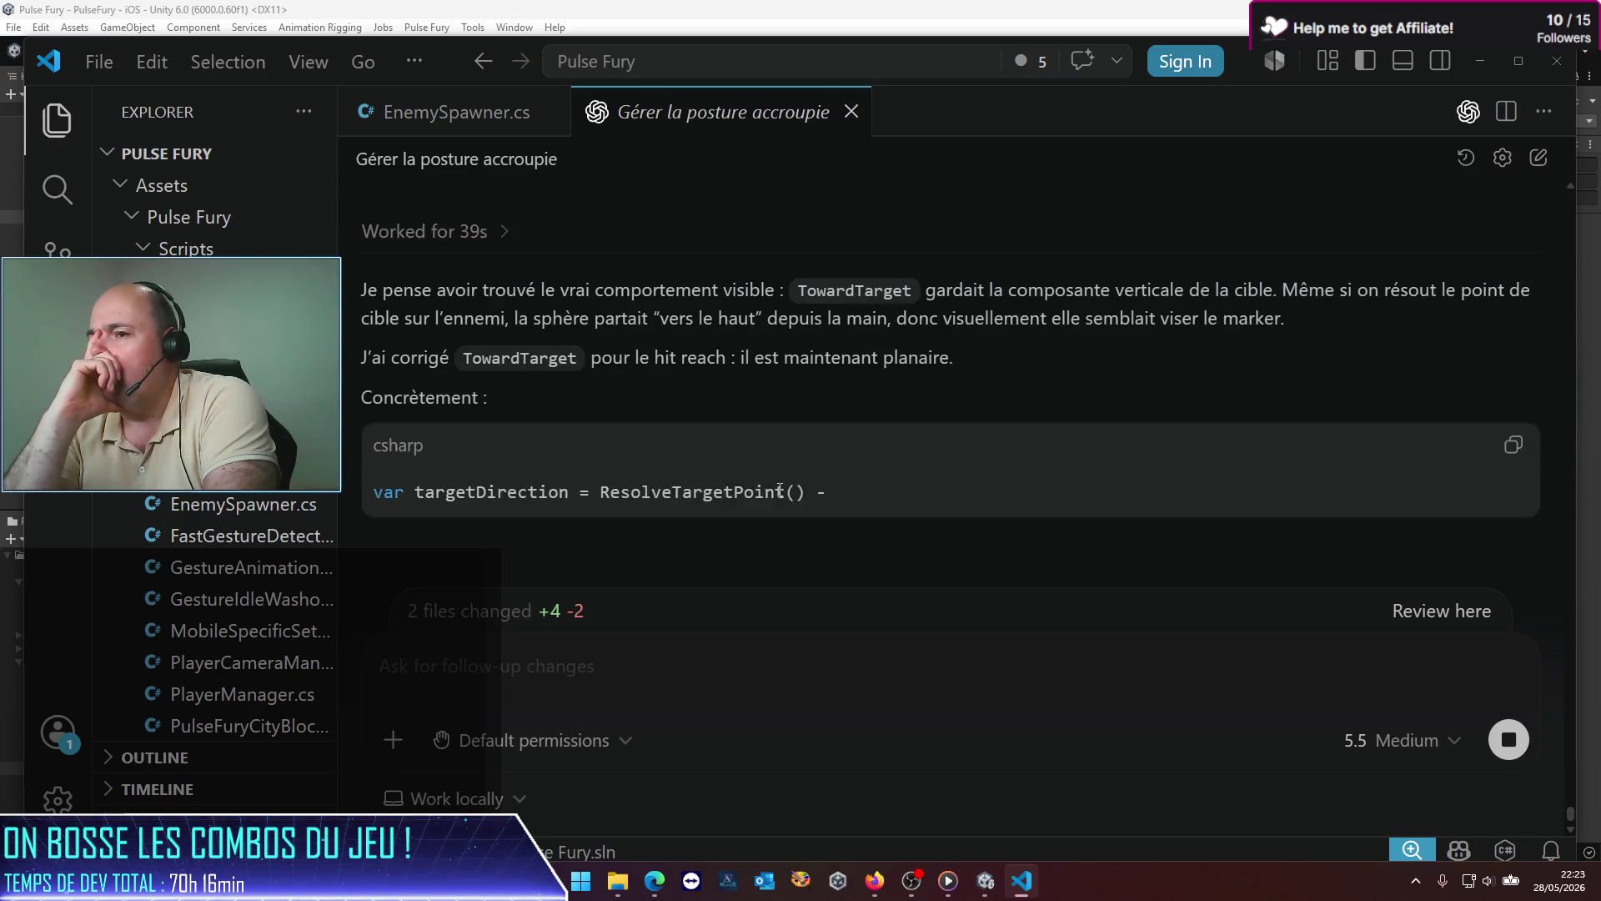
Step: Review the reply: planar TowardTarget, Combat-Combo-Design.md updated, build succeeded with 0 errors
{"action": "scroll", "coordinate": [1165, 389], "scroll_direction": "up", "scroll_amount": 3}
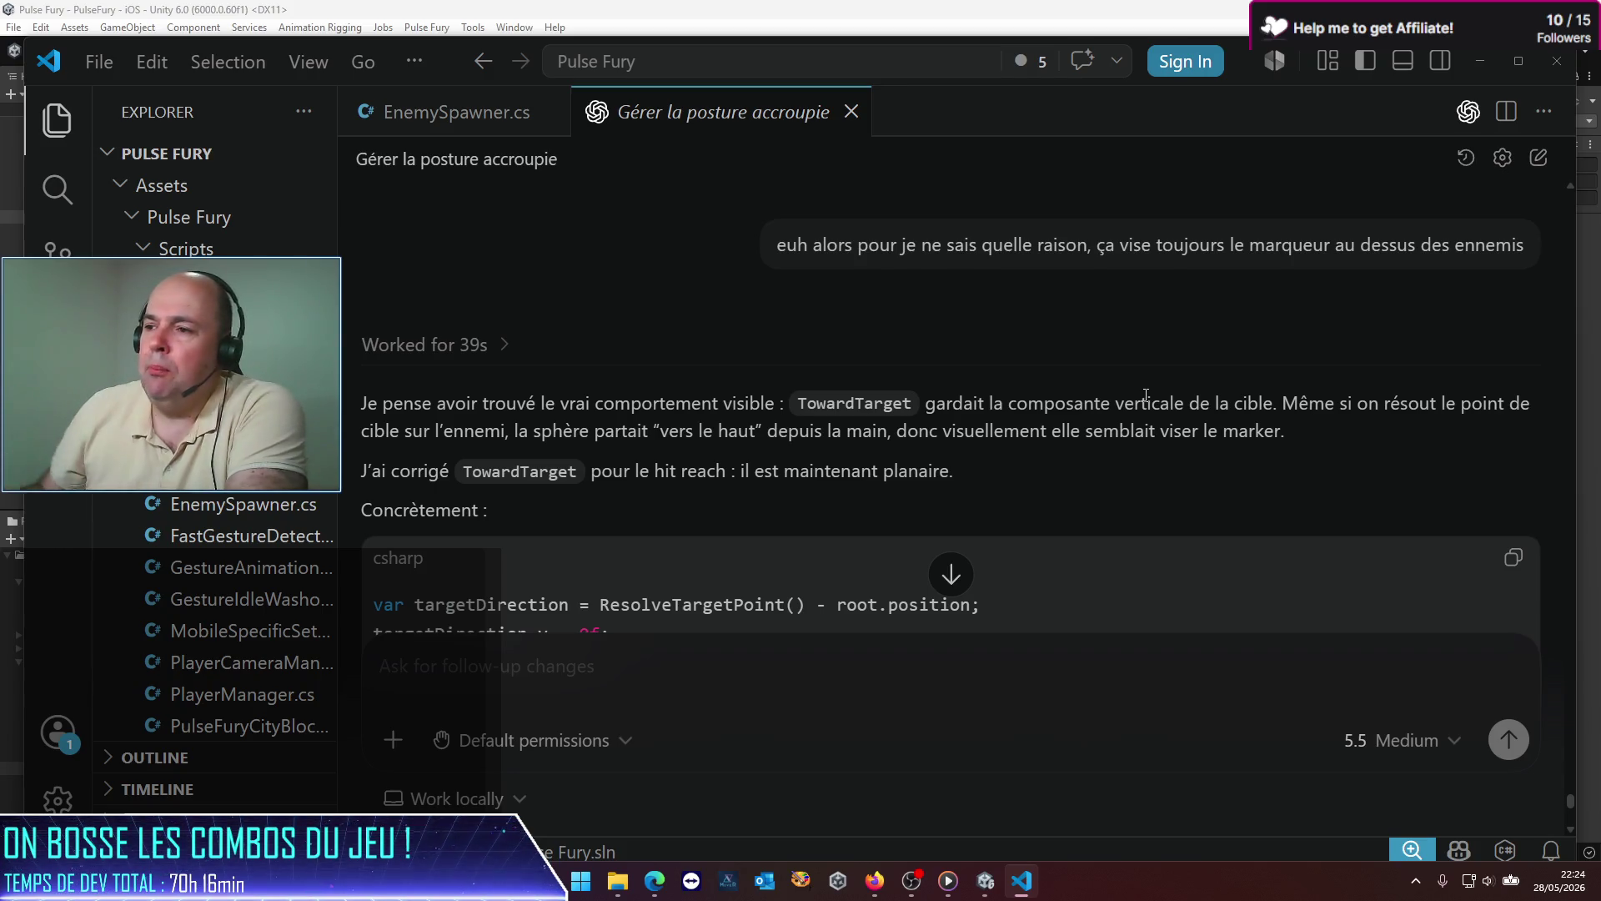
{"action": "scroll", "coordinate": [936, 442], "scroll_direction": "down", "scroll_amount": 5}
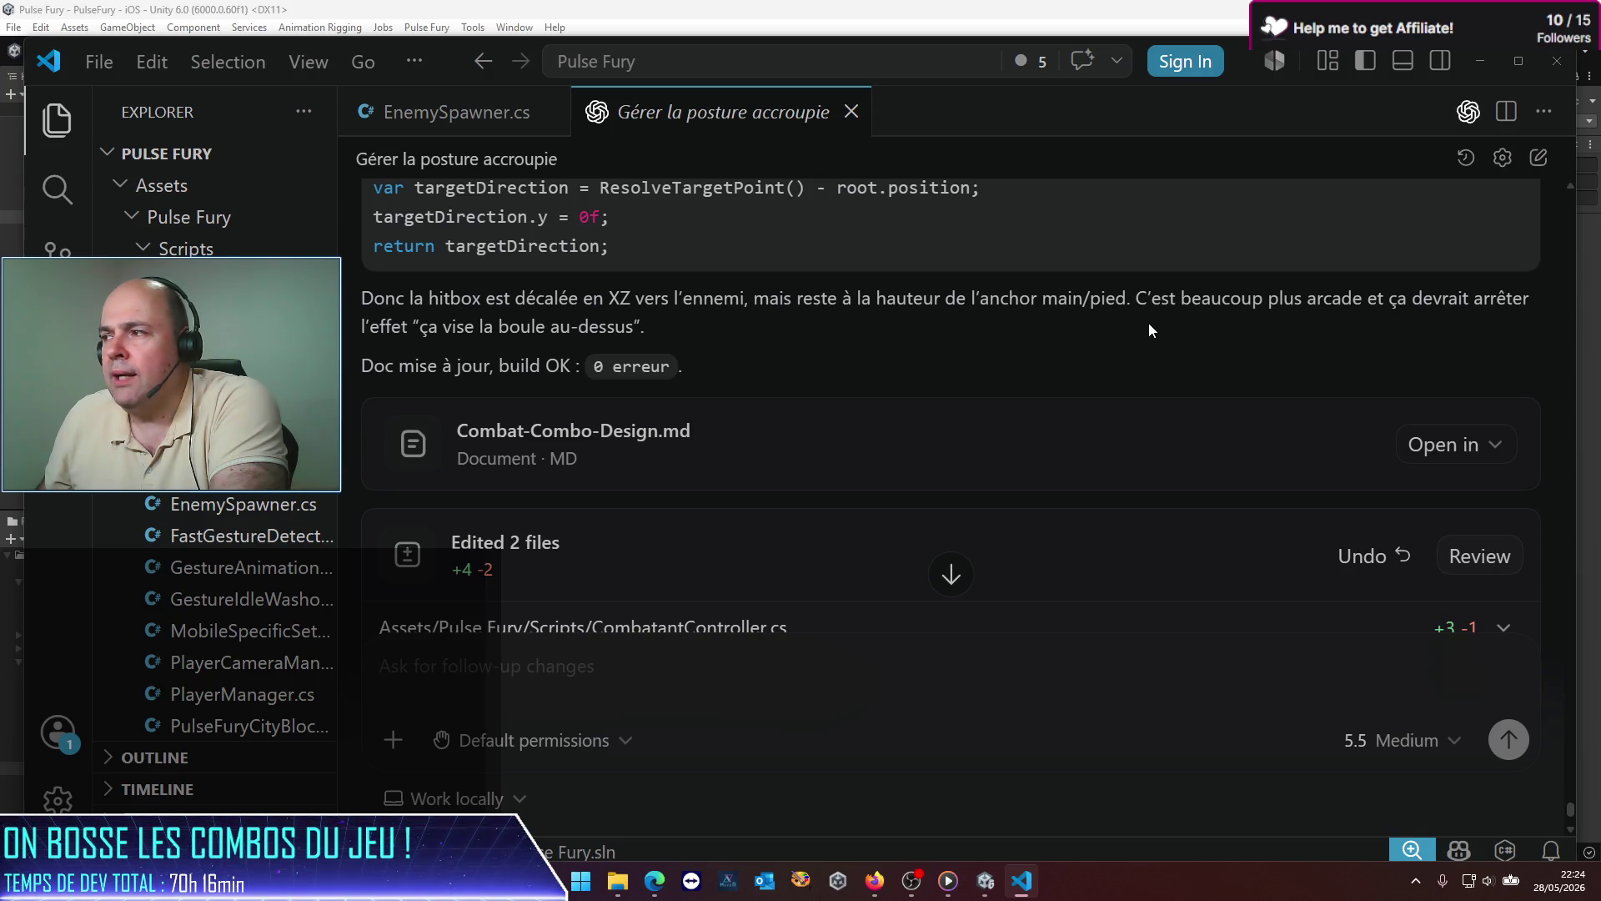
Step: Back in Unity, enter Play mode and maximize the iPhone 12 Simulator over the editor
{"action": "left_click", "coordinate": [986, 880]}
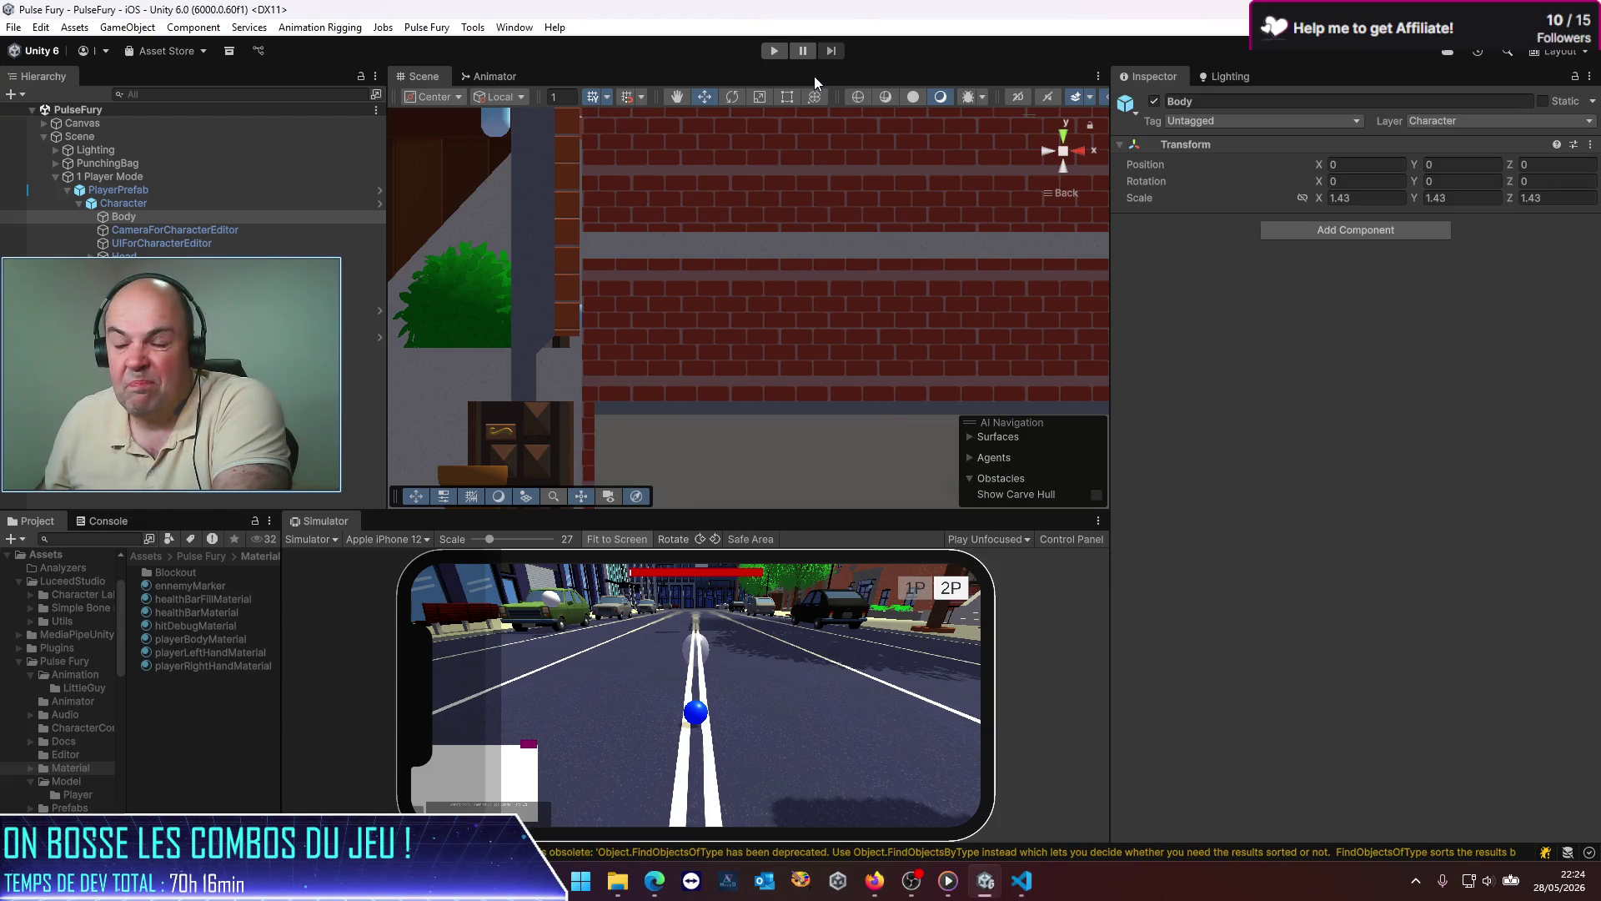
{"action": "left_click", "coordinate": [773, 51]}
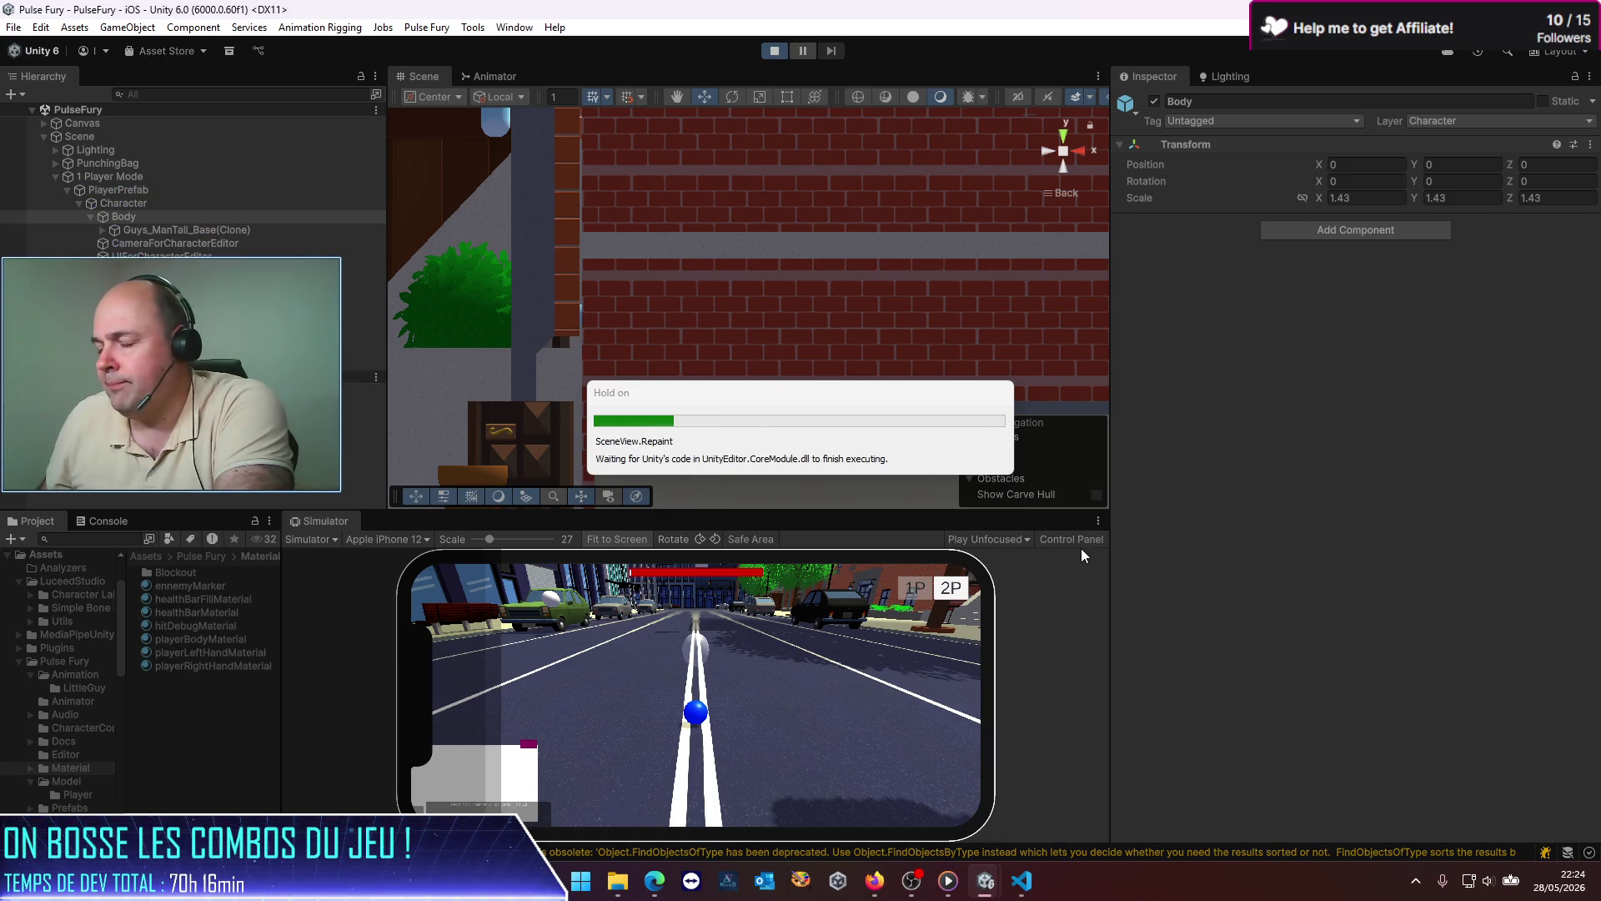
{"action": "left_click", "coordinate": [1097, 524]}
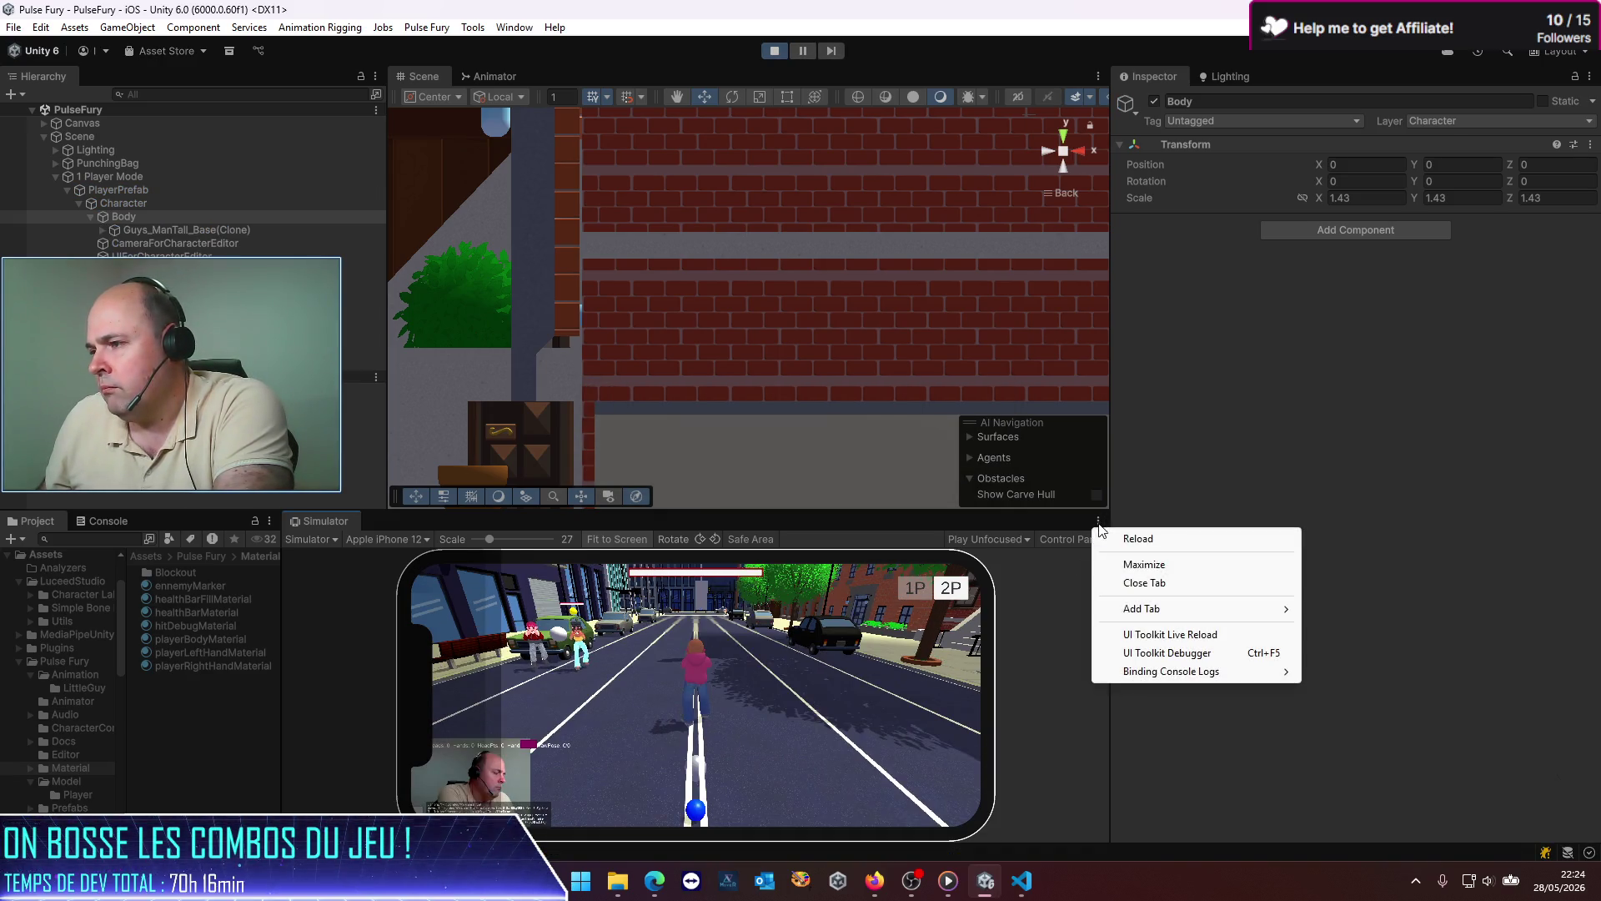
{"action": "left_click", "coordinate": [1149, 566]}
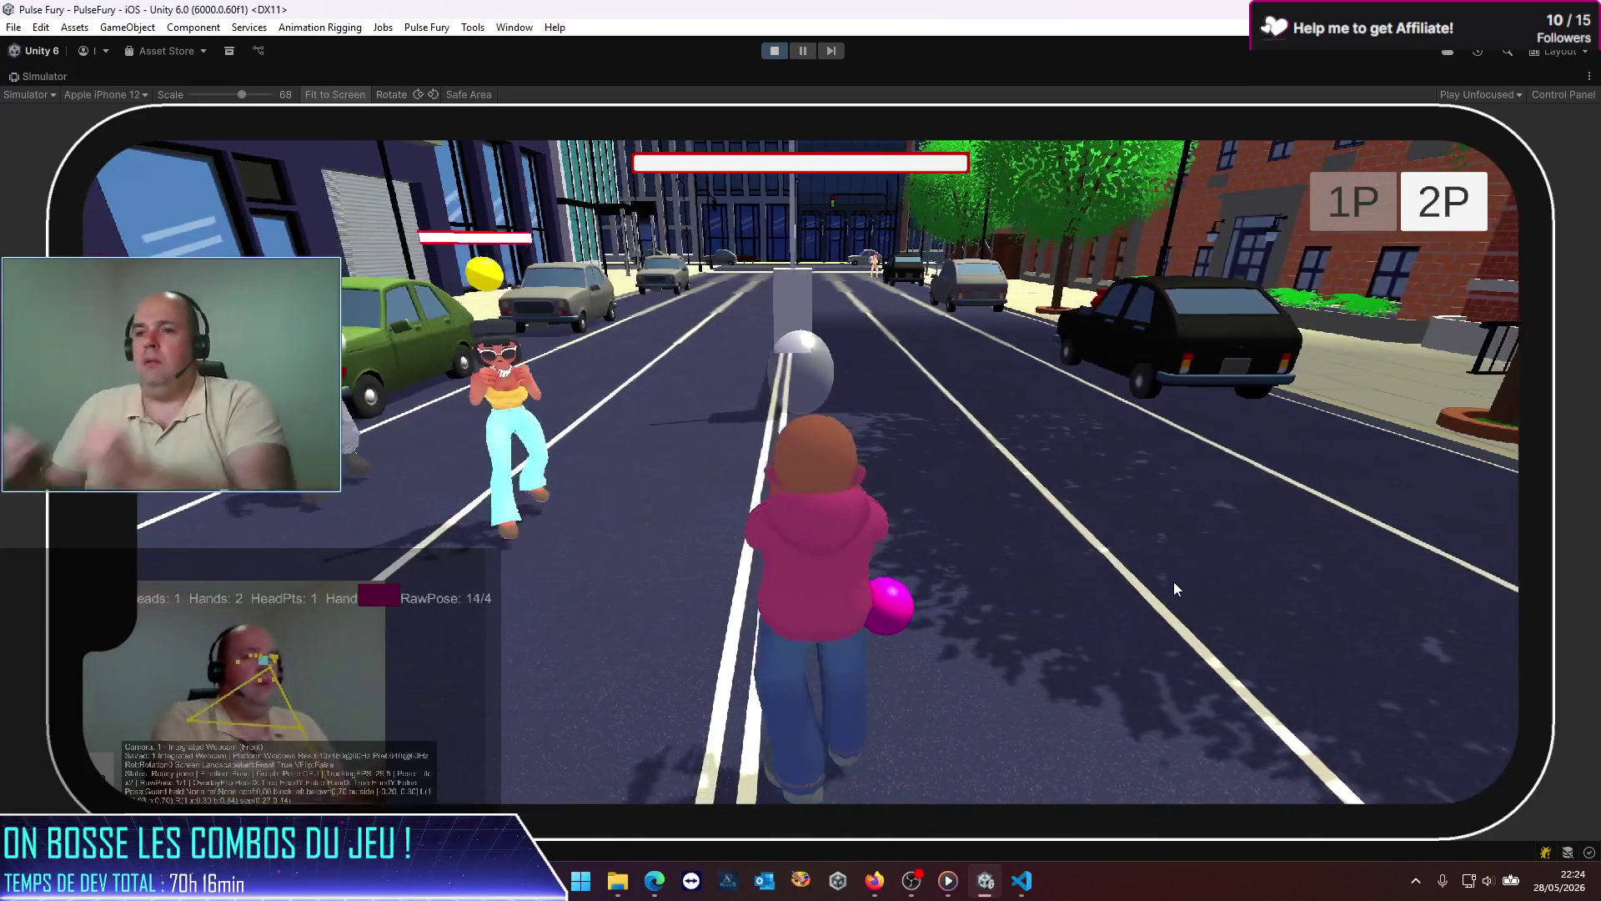